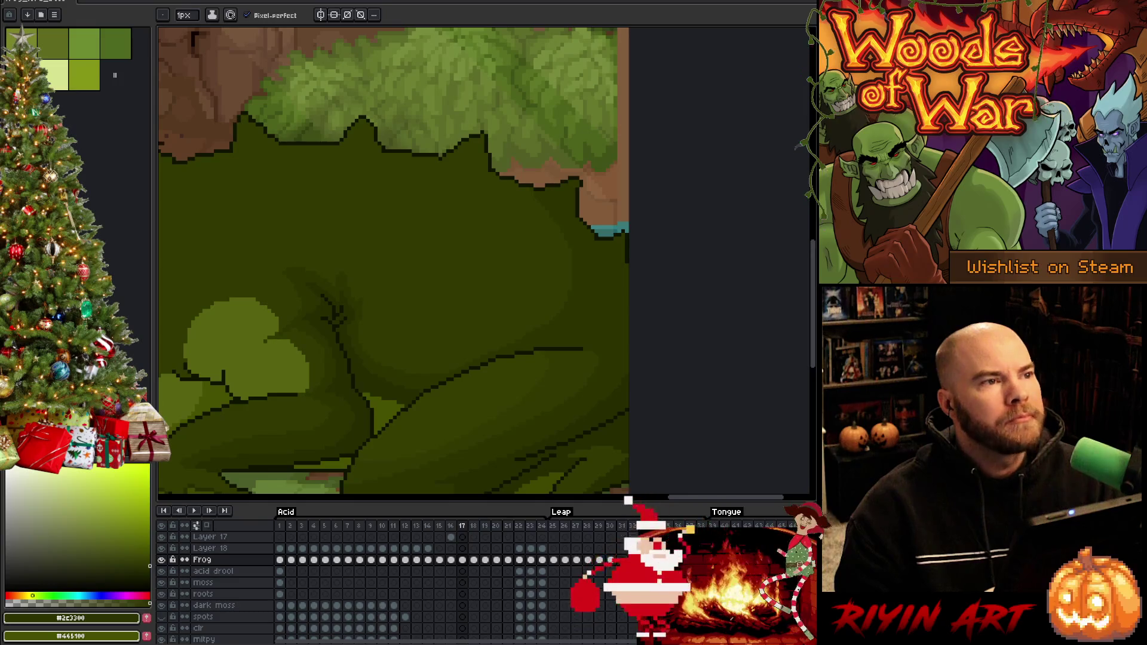
Step: Sample the frog's arm green on frame 15, then move to leap frame 16
scroll(477, 263, "down", 3)
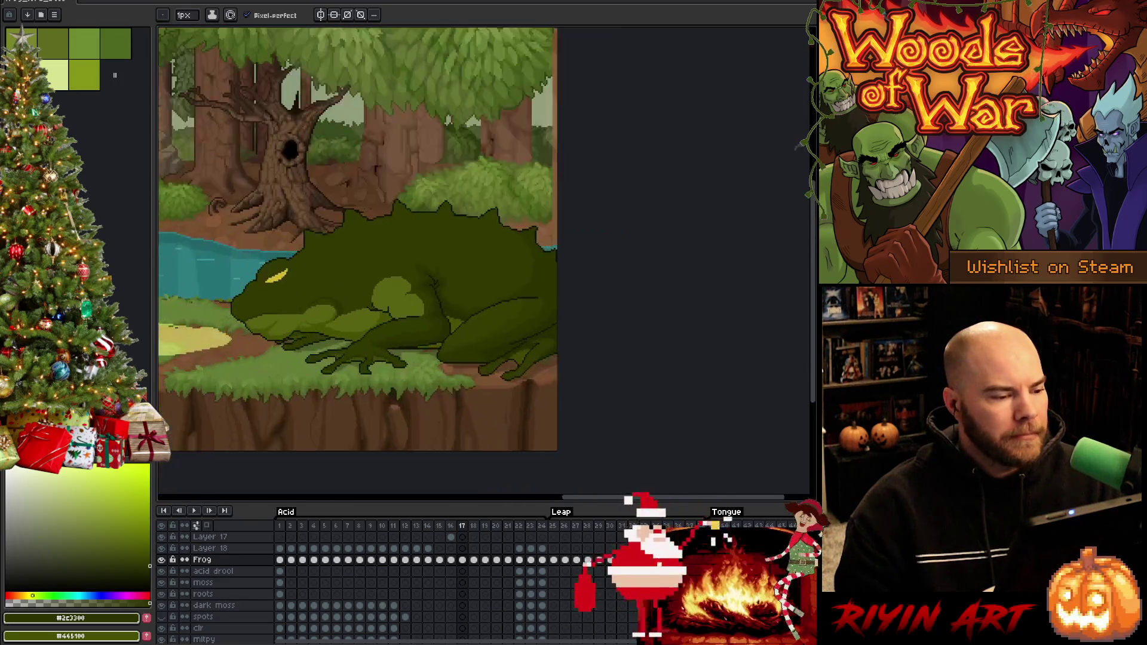
scroll(478, 263, "up", 2)
scroll(477, 263, "down", 2)
scroll(478, 263, "up", 1)
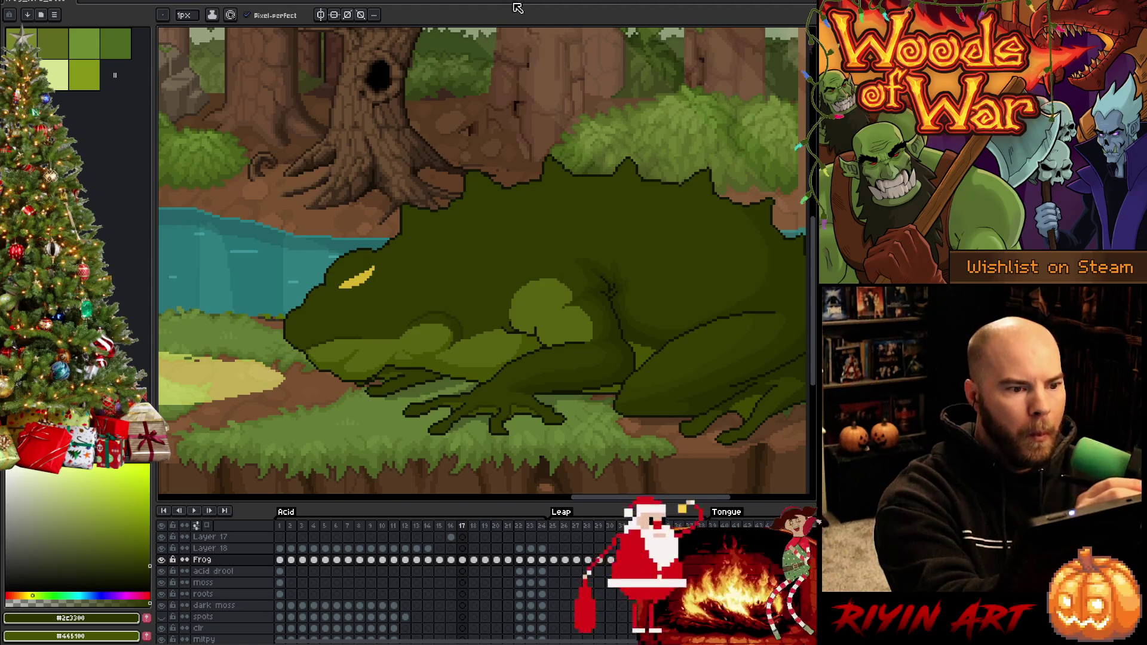
key("comma")
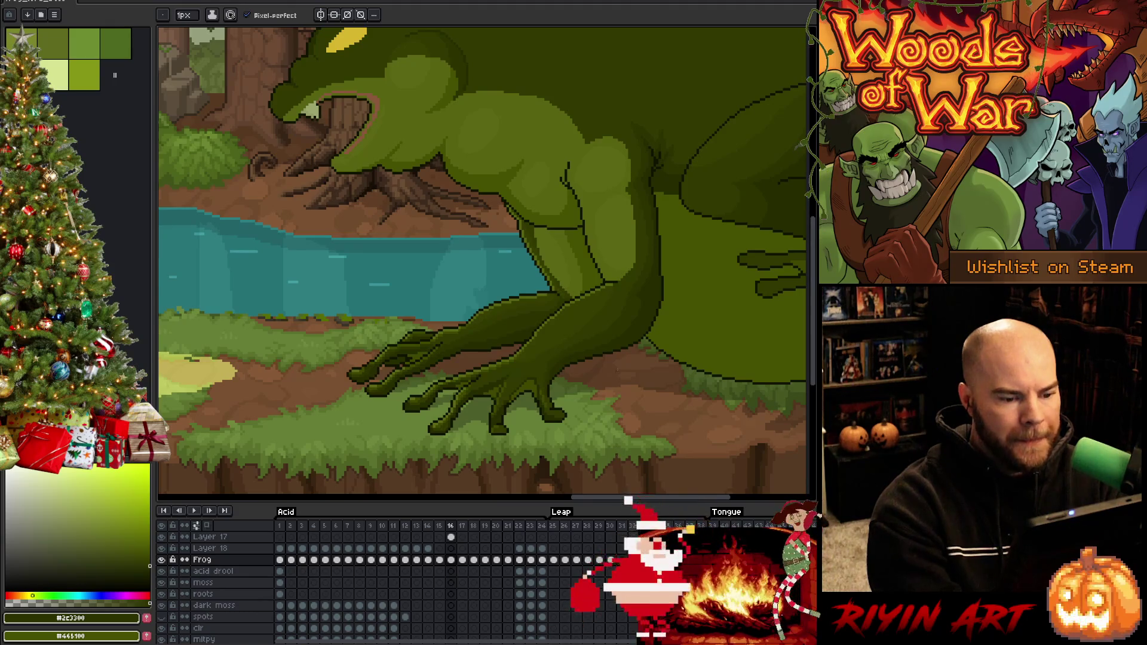
key("Left")
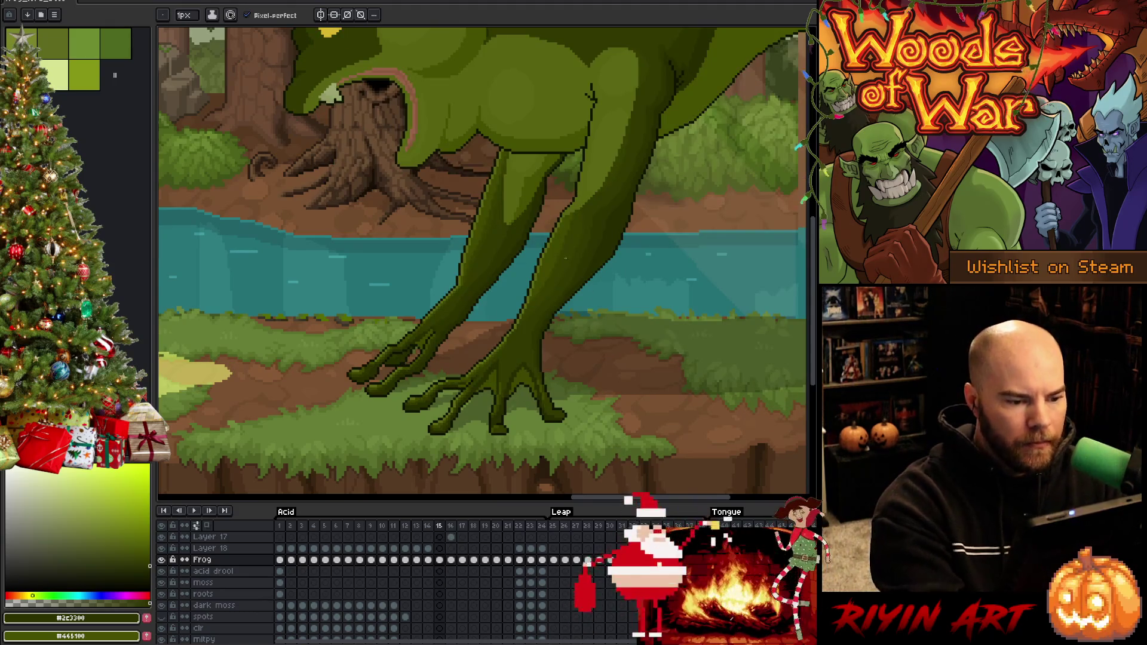
left_click(553, 246, "alt")
key("Right")
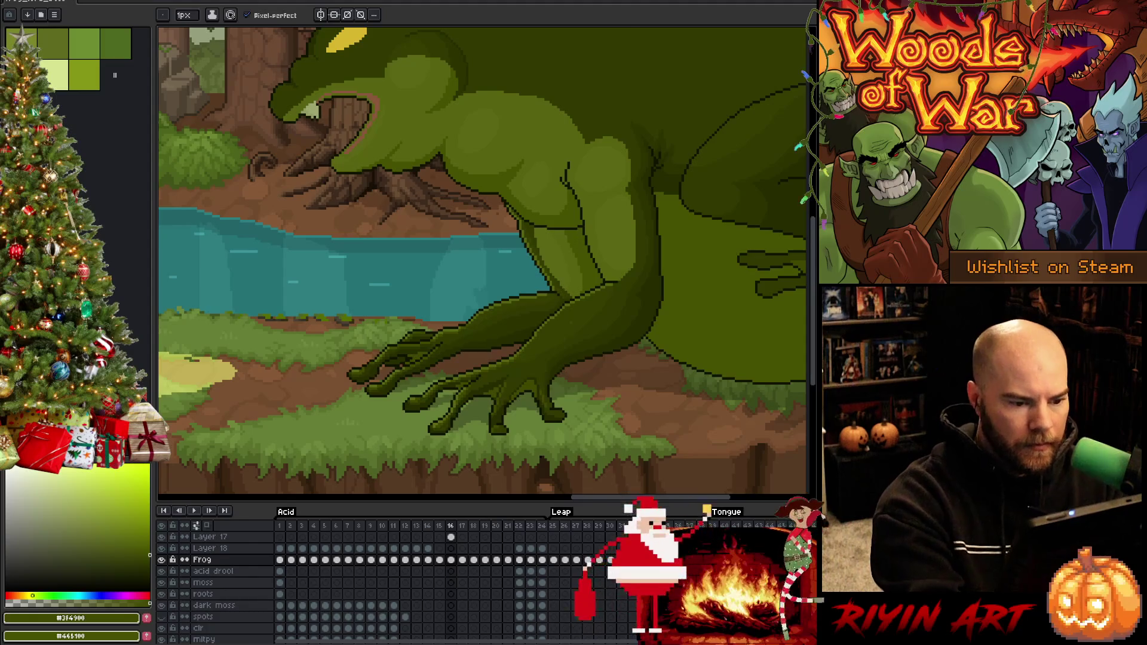
Step: Lasso-select the top edge of the frog's forearm on frame 16
key("q")
left_click_drag(610, 286, 609, 290)
key("b")
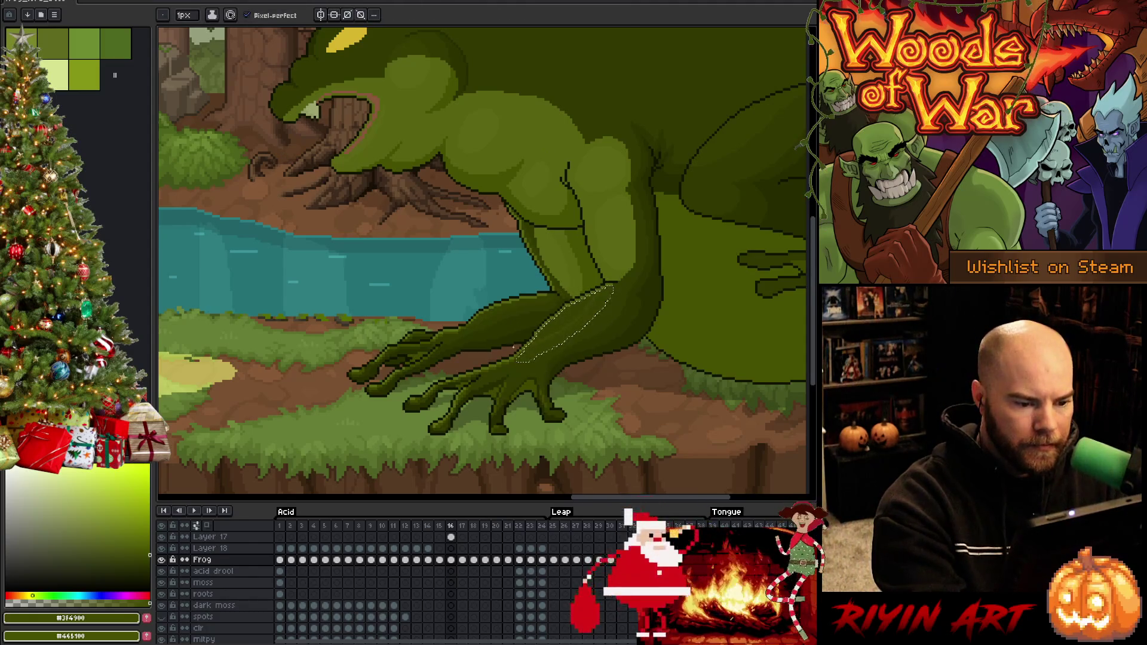
key("g")
key("q")
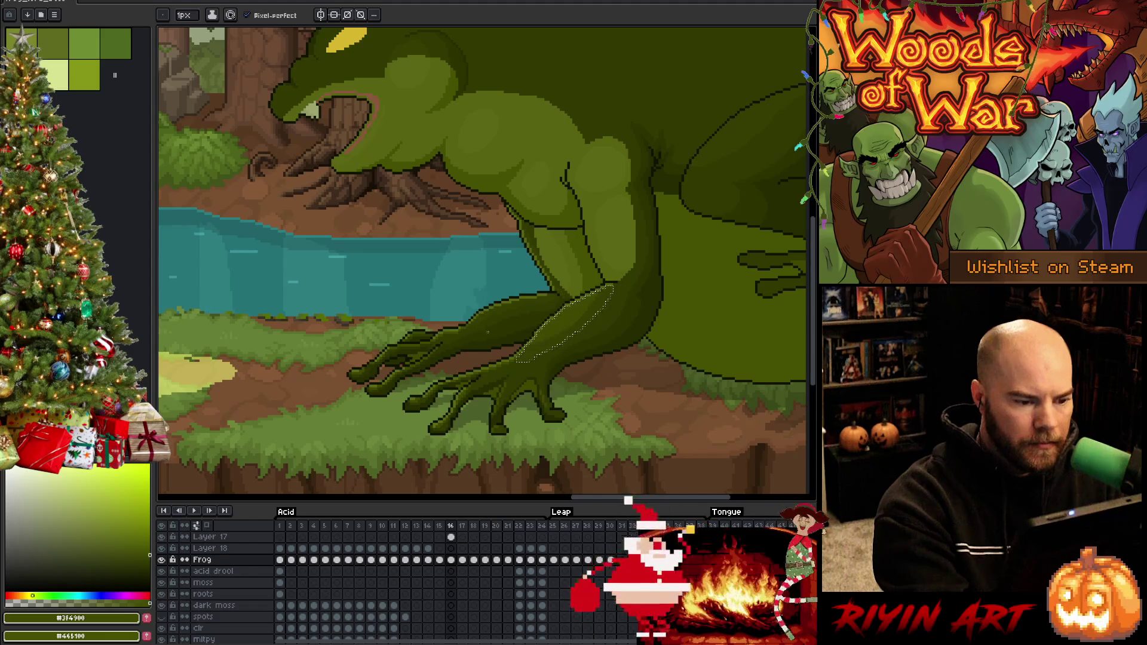
left_click_drag(553, 296, 472, 323)
key("b")
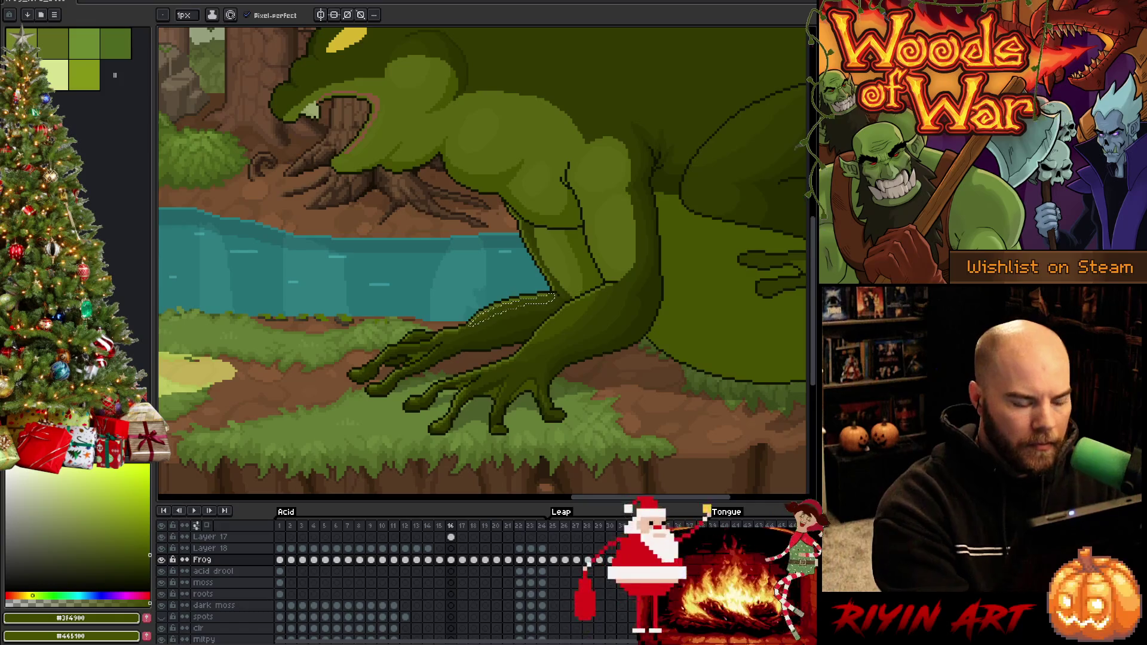
scroll(496, 313, "up", 5)
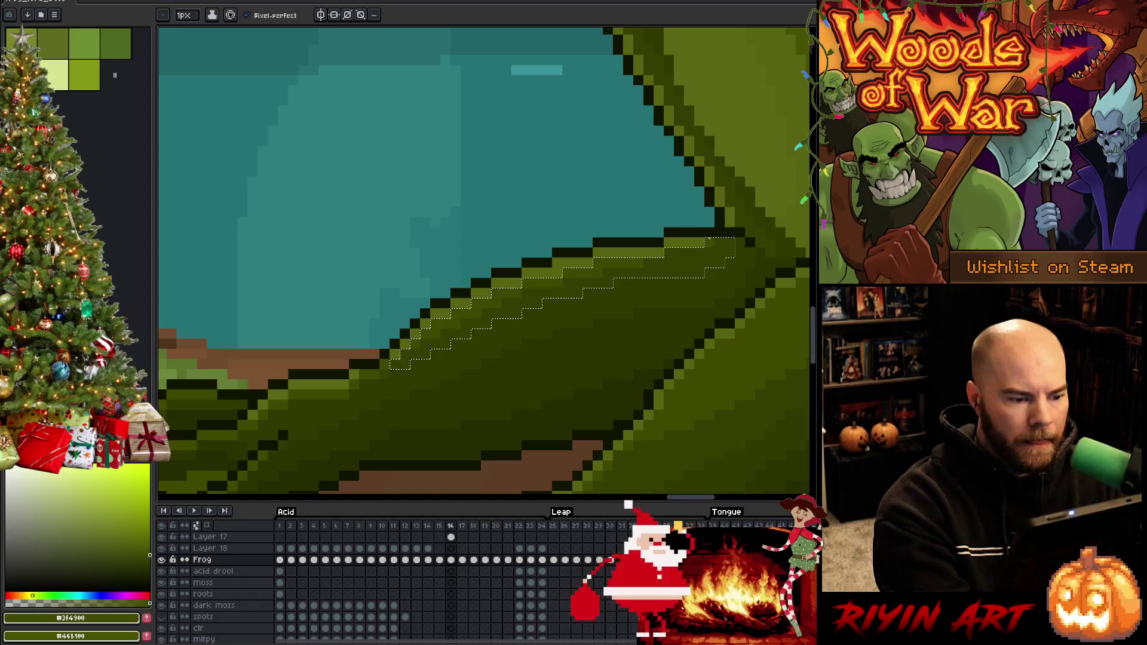
Step: Toggle between the Move and Pencil tools and zoom the view out with the Hand tool
key("v")
key("b")
scroll(667, 267, "down", 5)
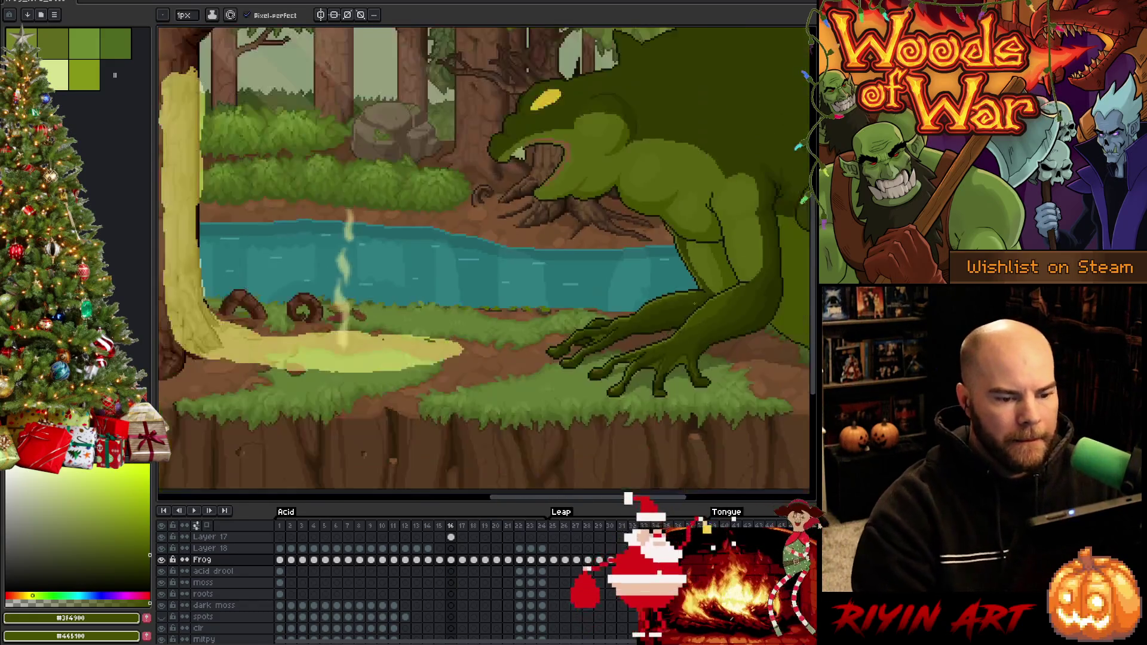
scroll(695, 303, "up", 5)
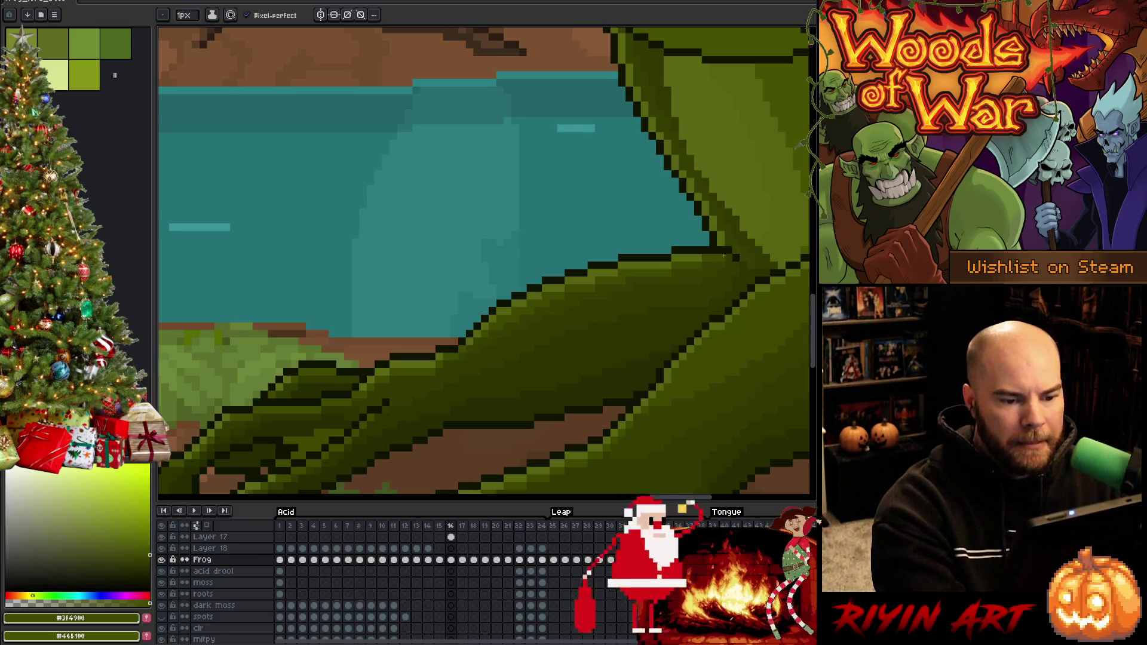
key("ctrl")
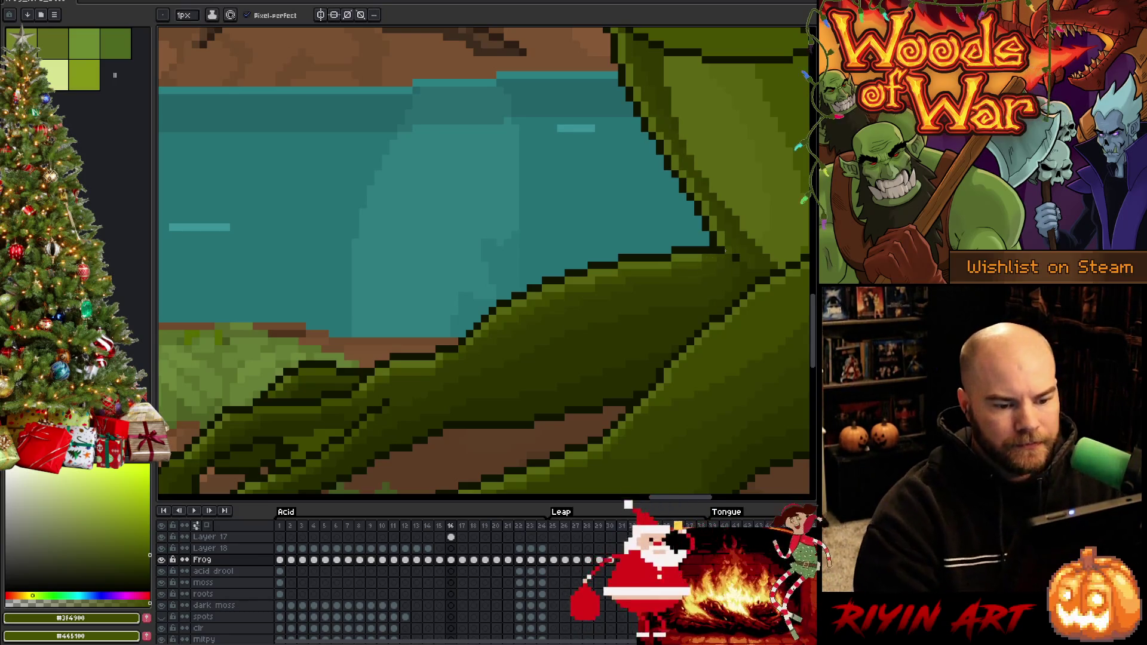
scroll(709, 266, "down", 5)
key("h")
scroll(232, 395, "up", 3)
scroll(307, 350, "down", 2)
key("b")
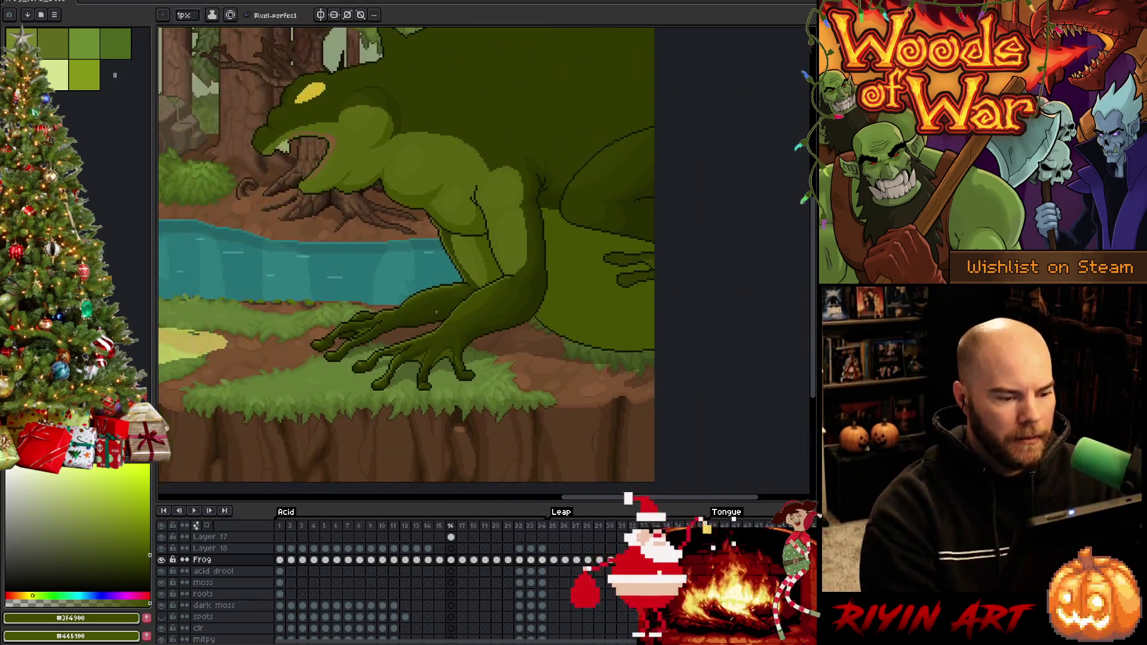
Step: Flip between frames 15 and 16 to compare the frog's arm
key("period")
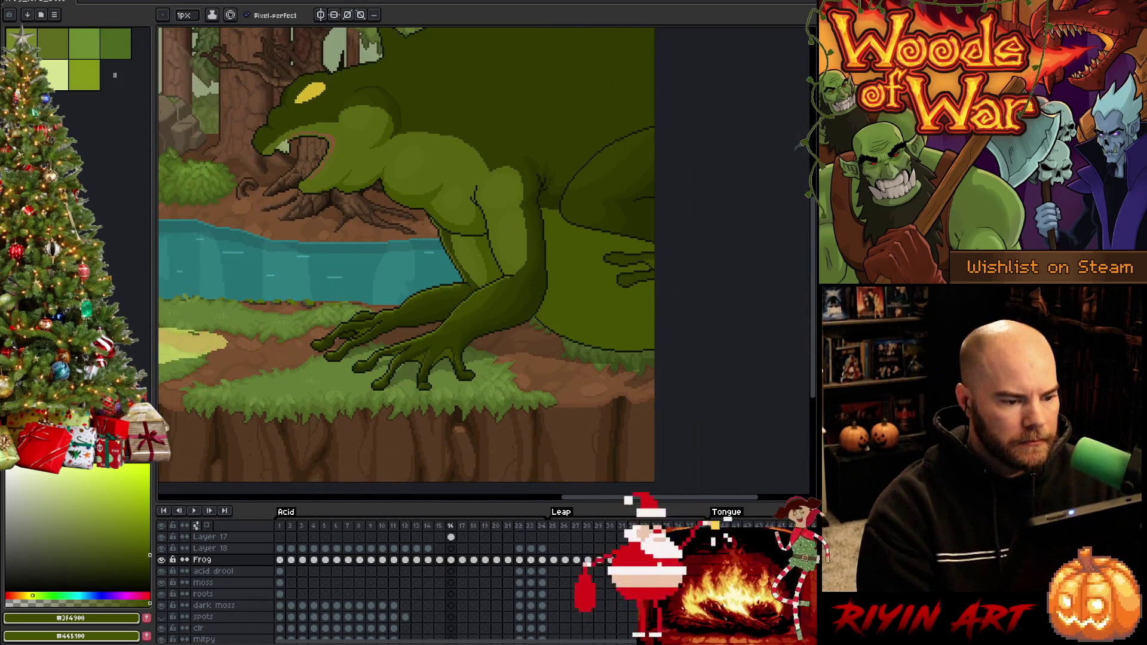
key("comma")
key("period")
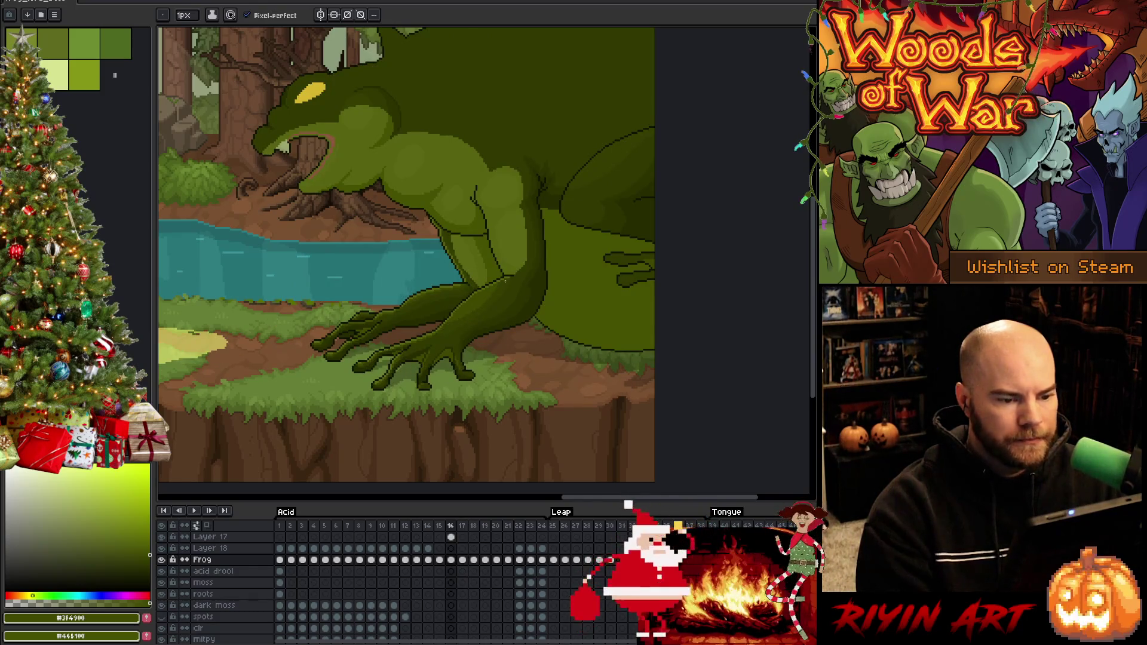
scroll(505, 281, "up", 1)
Step: Compare frames 15–17, sample the dark shading green on frame 16, and go to frame 17
key("comma")
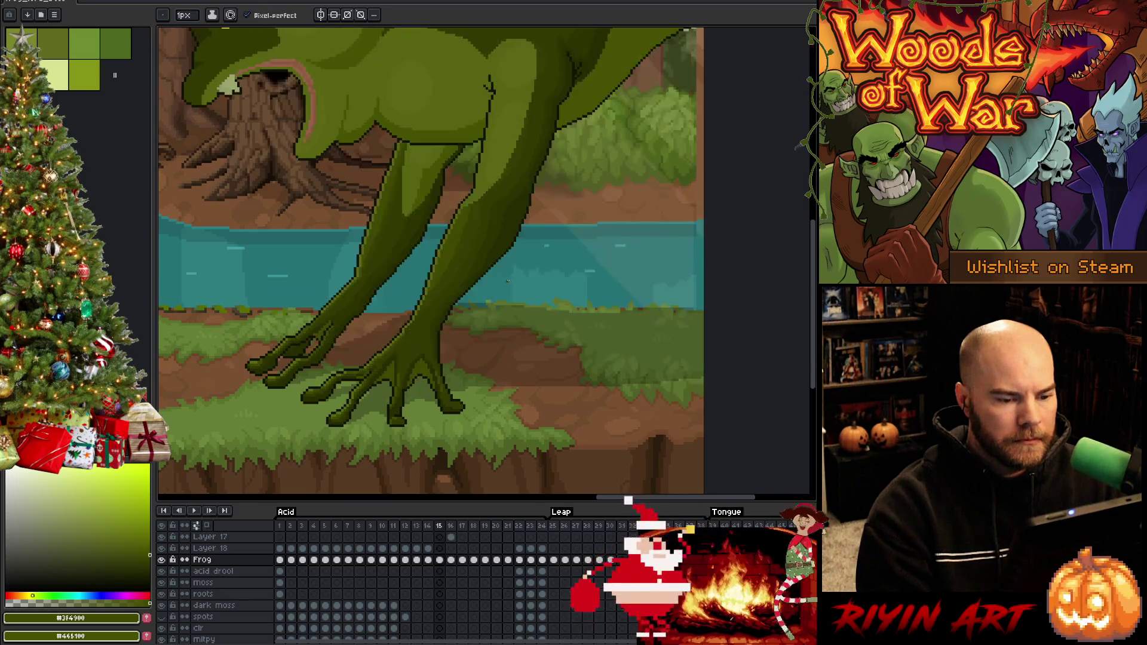
key("period")
key("period")
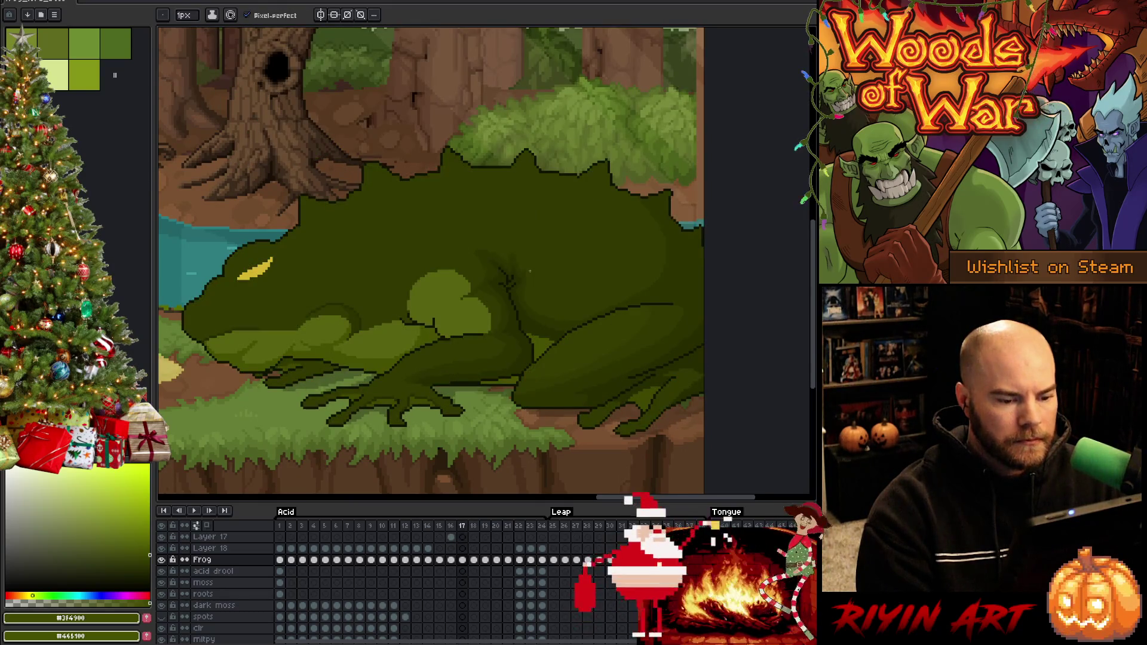
key("comma")
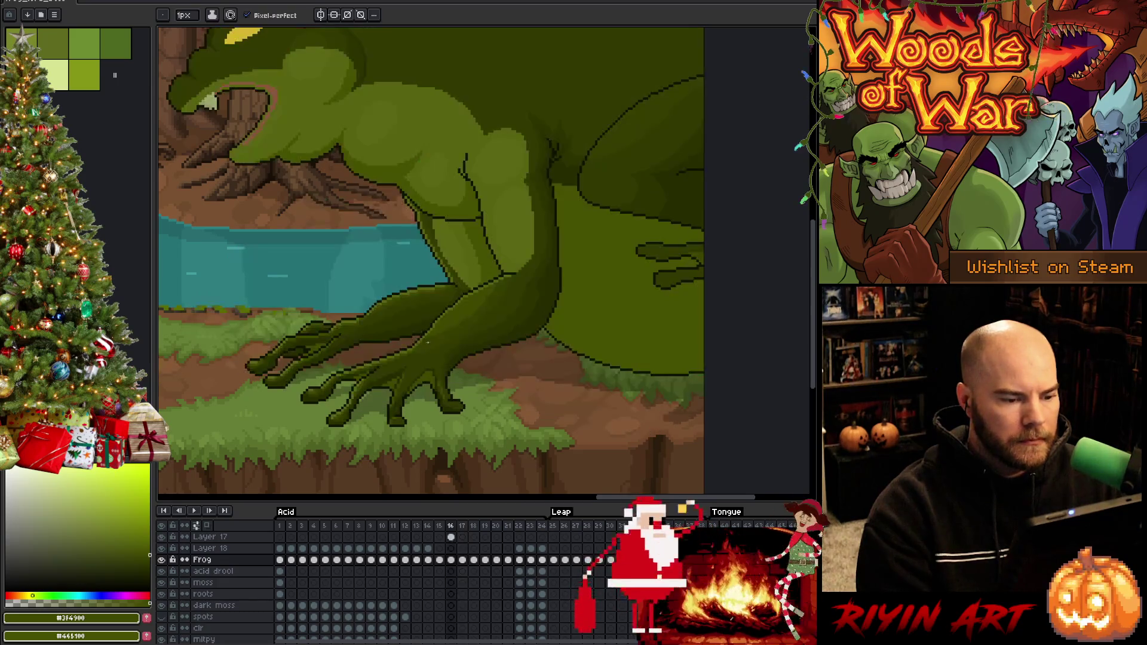
key("period")
scroll(432, 328, "up", 1)
key("comma")
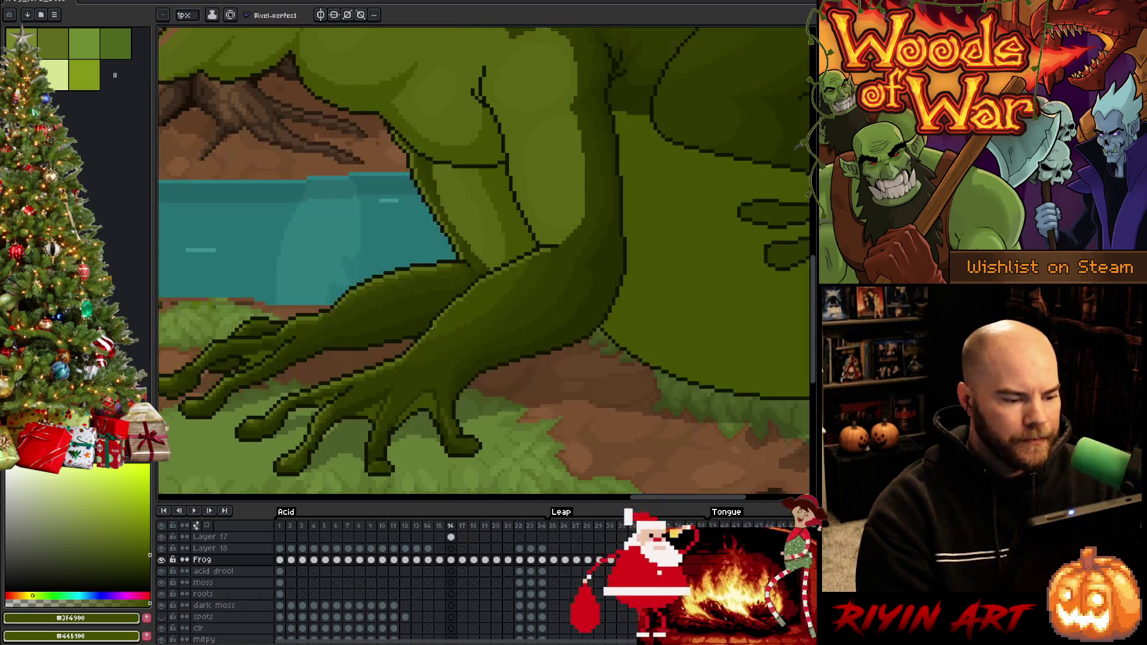
left_click(520, 284, "alt")
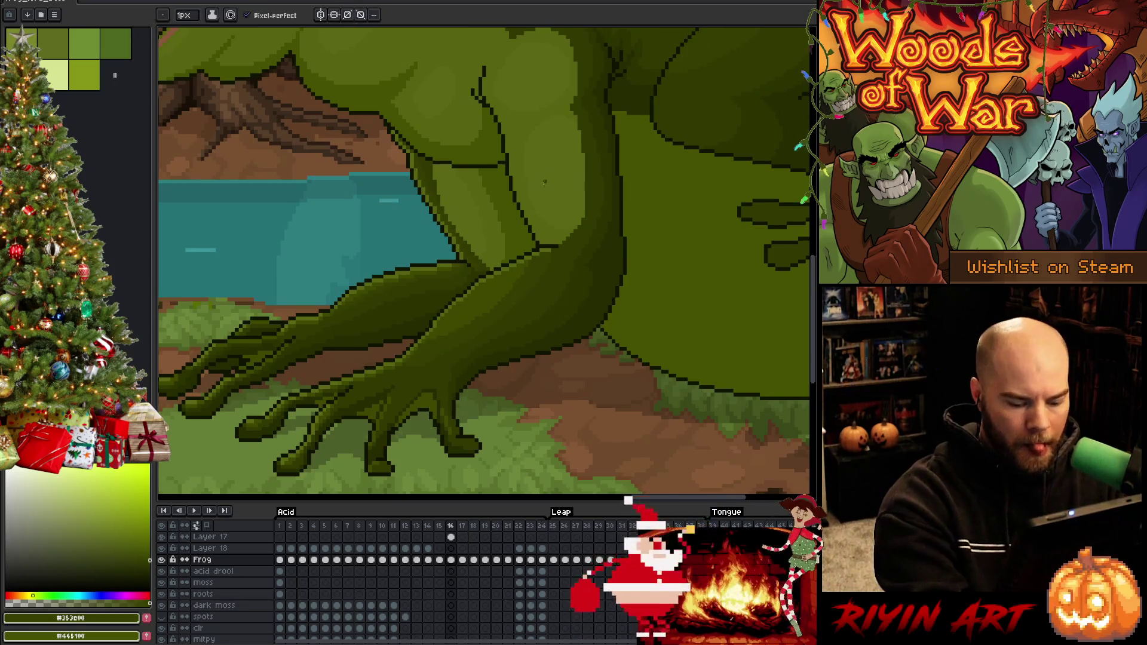
key("period")
Step: Magic-wand the front arm, light body patch and dark body region on frame 17, then deselect
key("w")
left_click(512, 344)
key("b")
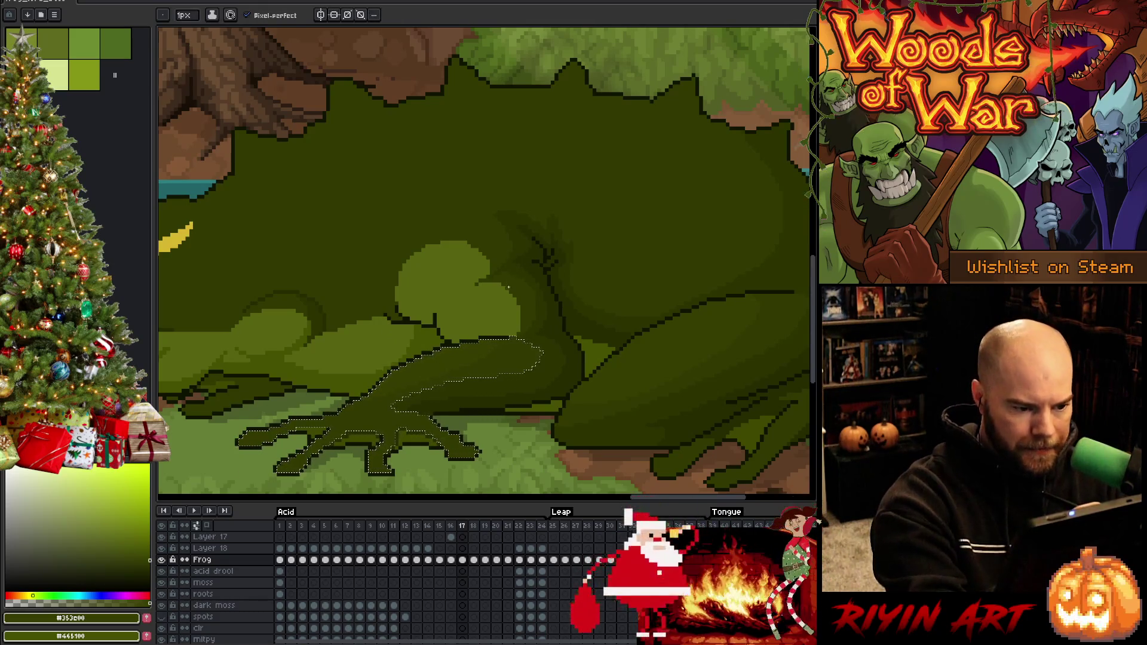
key("w")
left_click(502, 305)
left_click(505, 242, "shift")
key("b")
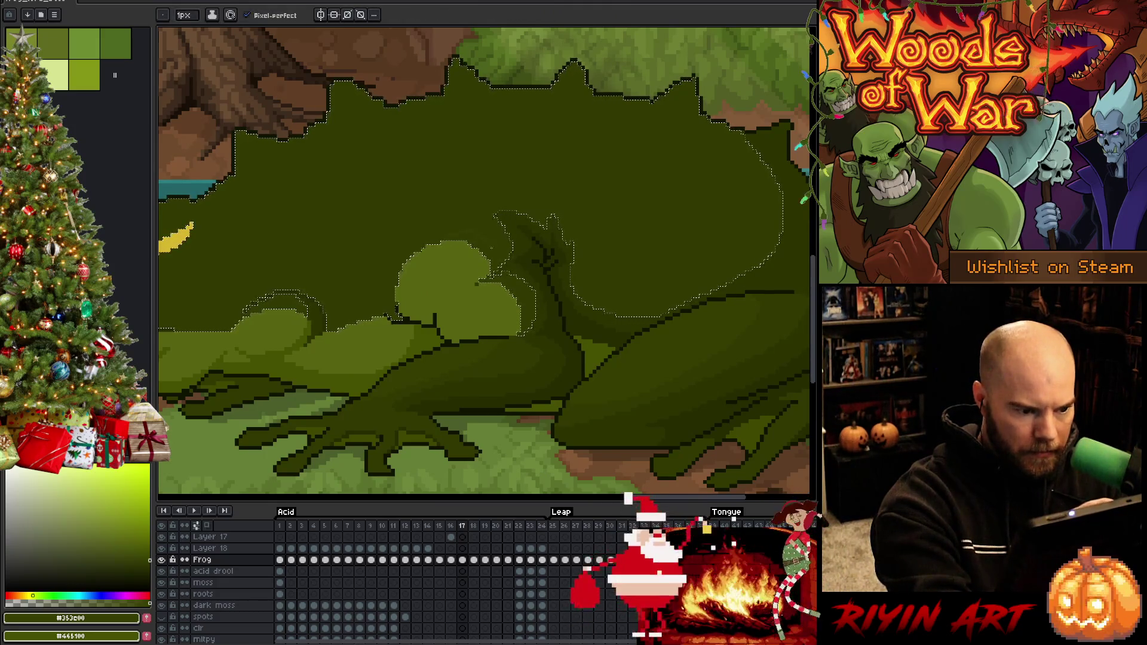
key("w")
key("b")
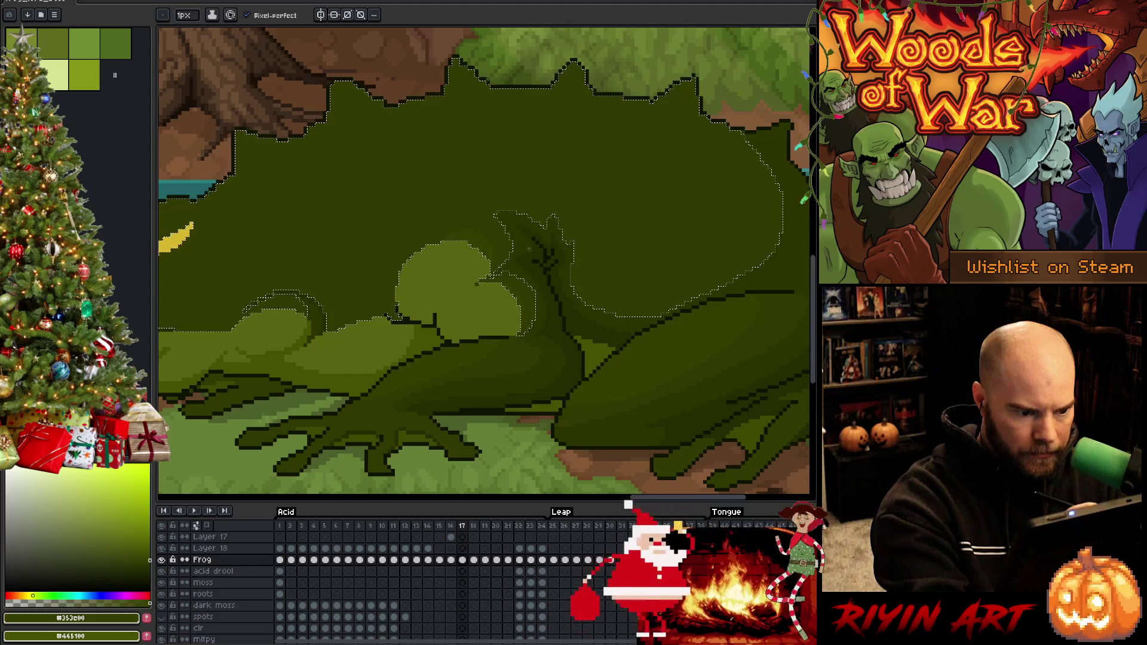
key("v")
key("ctrl+d")
Step: Magic-wand the frog's light-green chin on frame 17, then lasso a small patch of it
key("w")
scroll(515, 386, "down", 2)
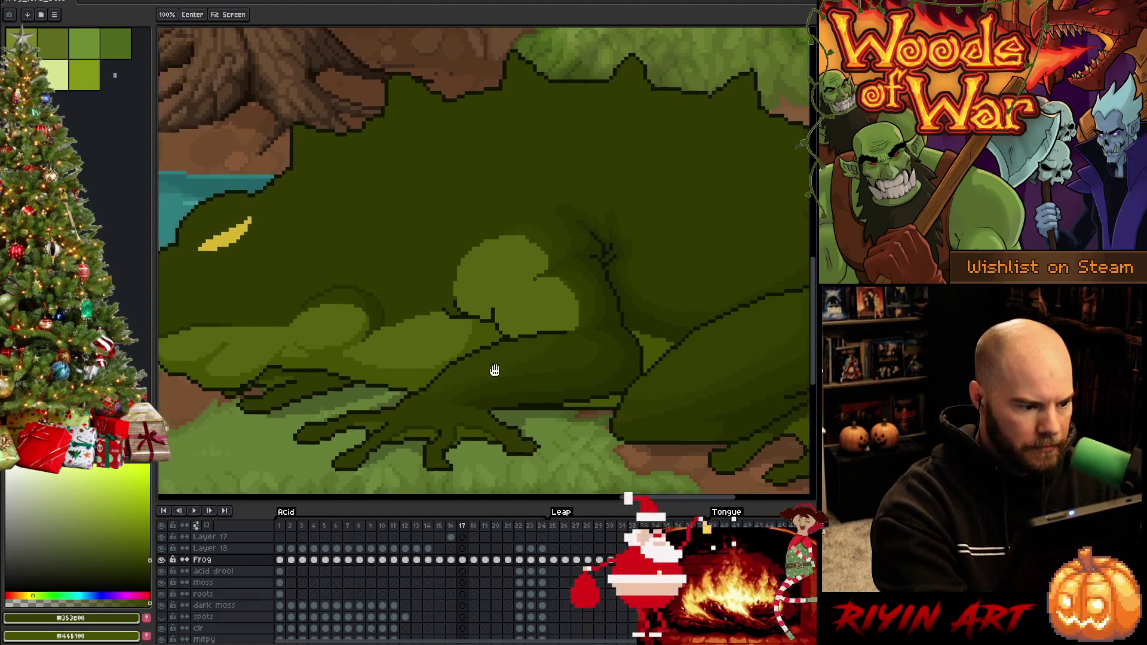
left_click(481, 280)
key("b")
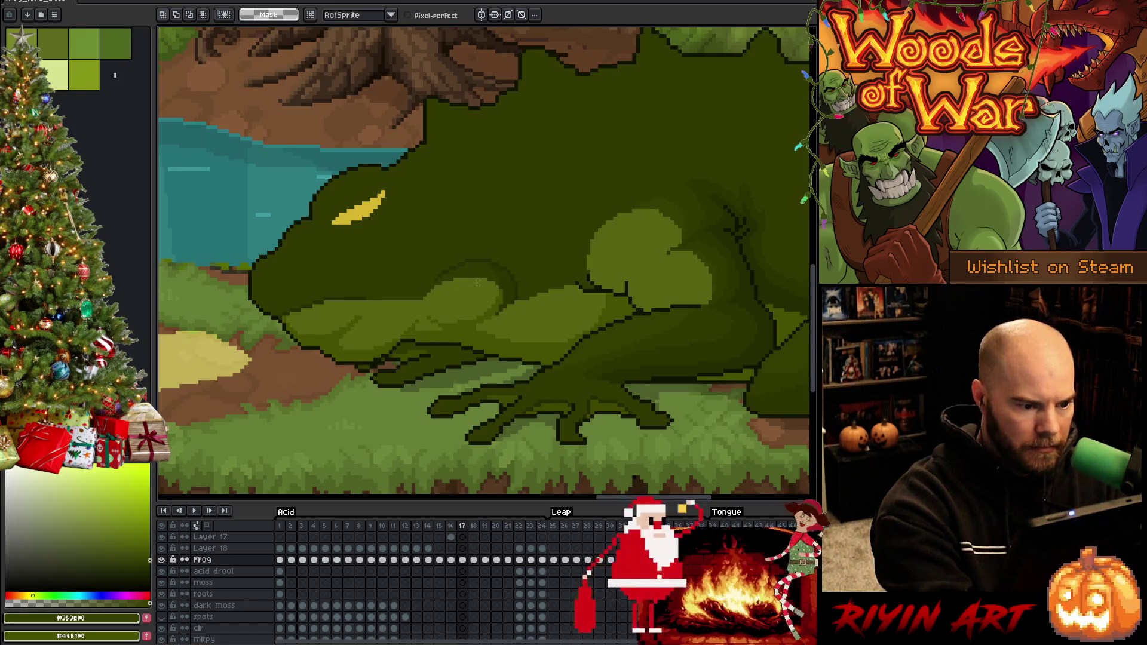
left_click_drag(475, 276, 429, 306)
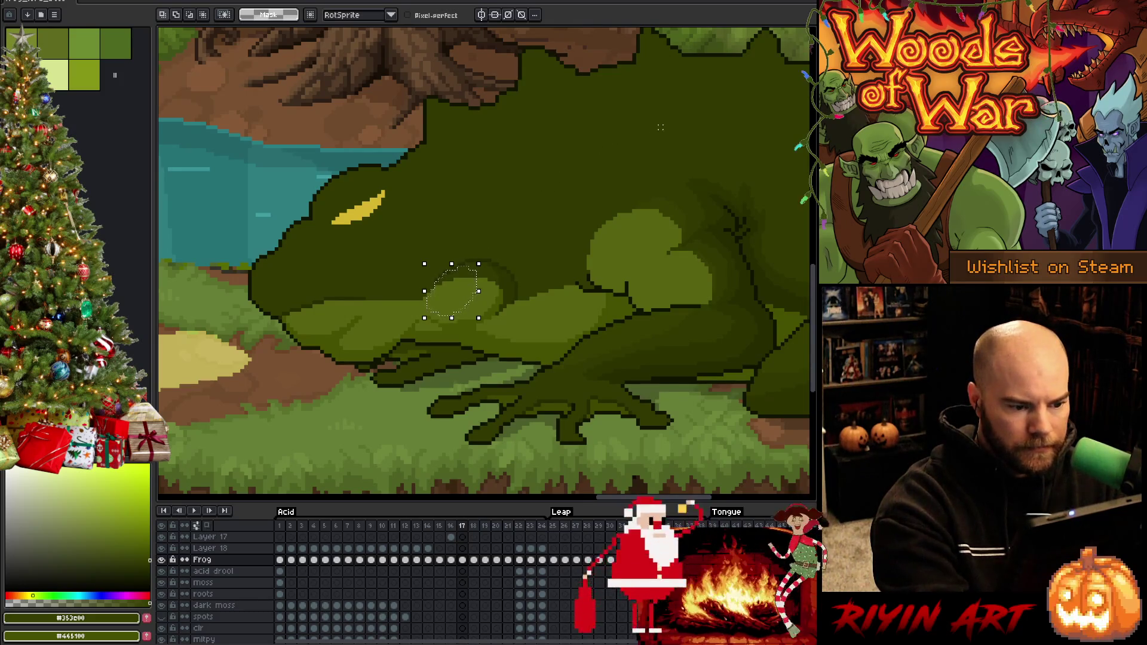
key("w")
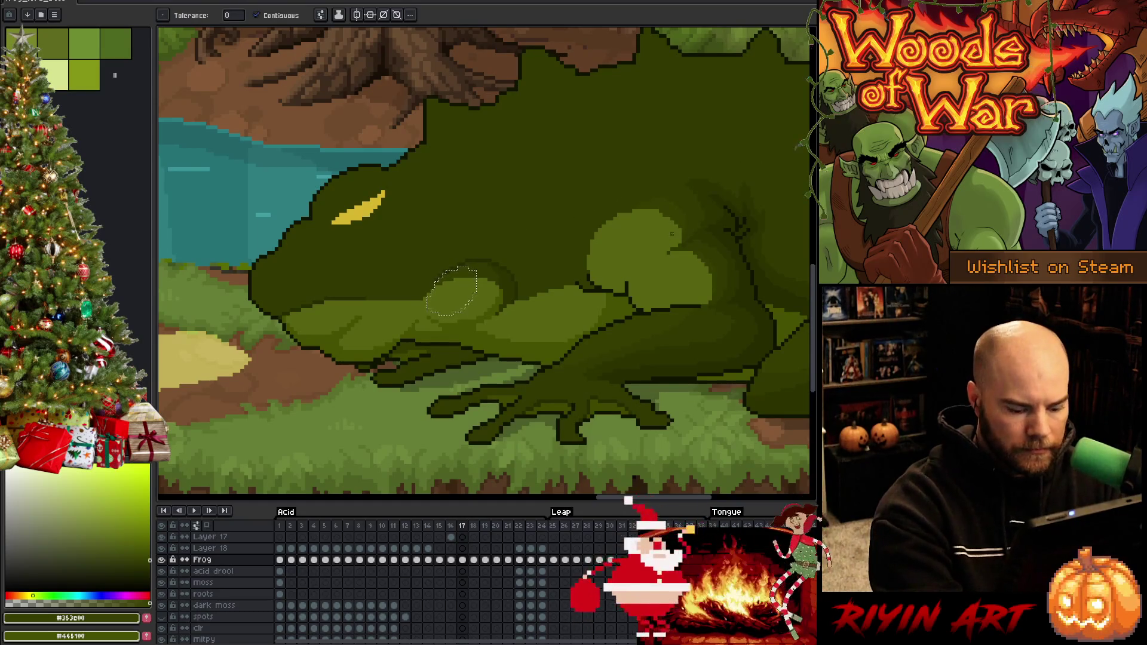
Step: Sample a mid green from frame 16's arm and magic-wand the belly highlight on frame 17
key("comma")
key("b")
left_click(452, 292, "alt")
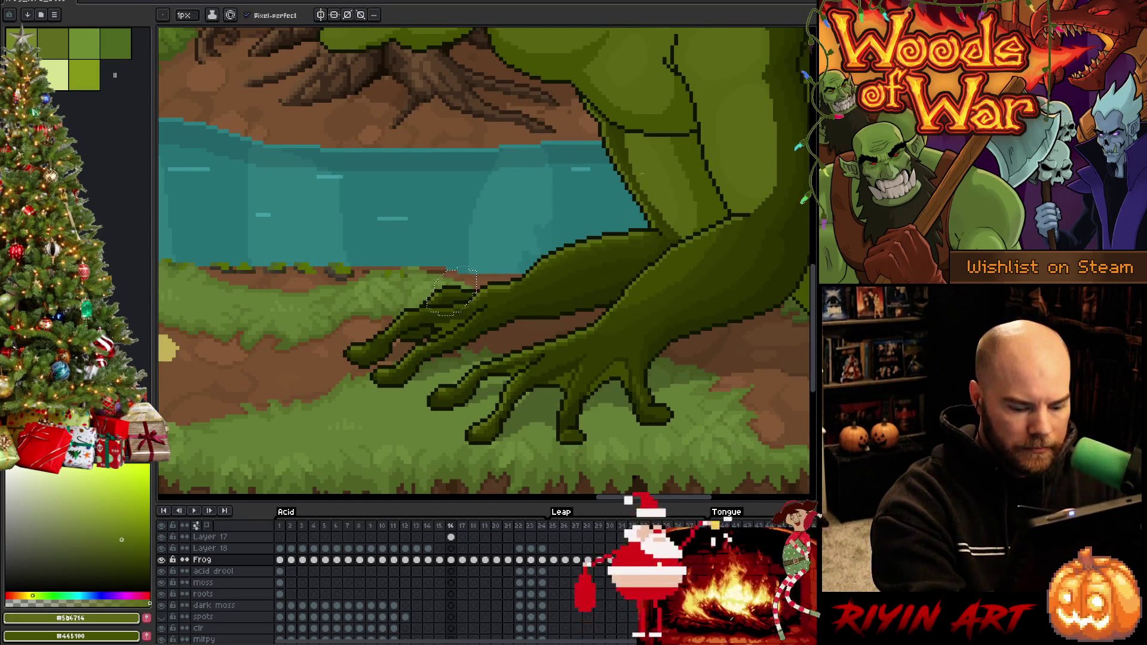
key("period")
key("w")
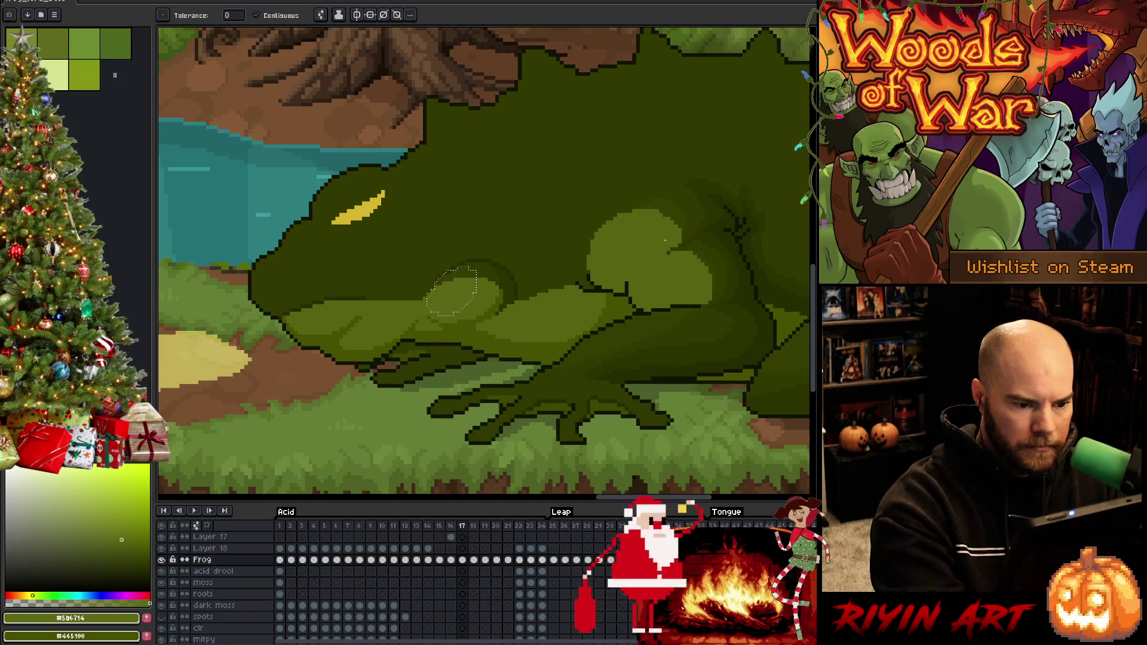
key("v")
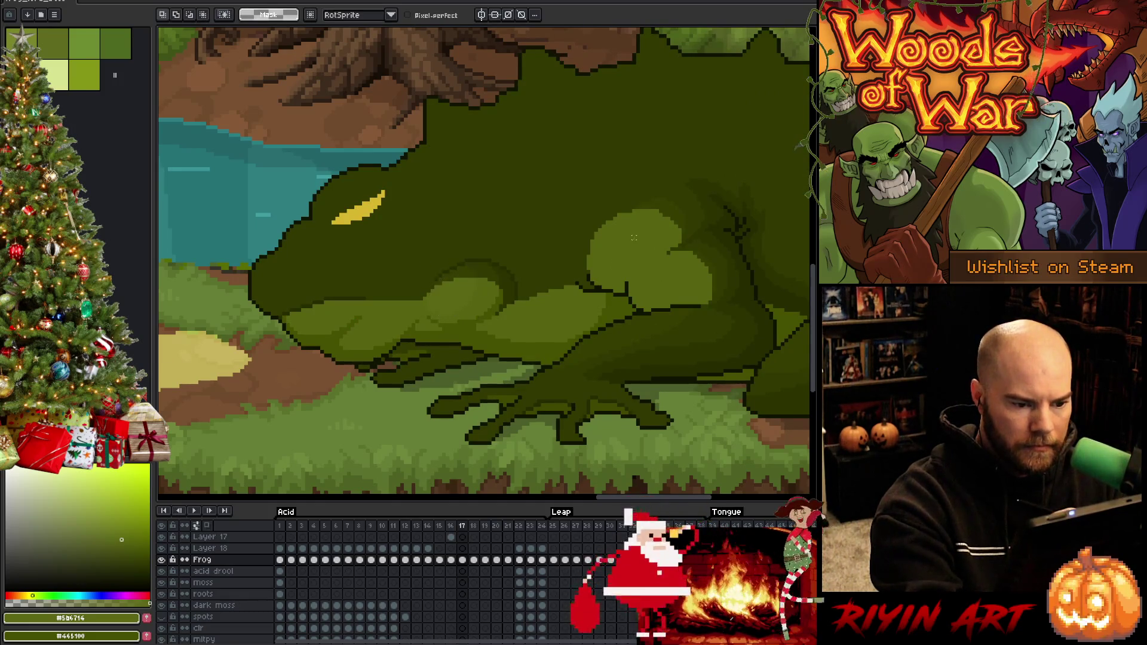
key("w")
left_click(356, 323, "shift")
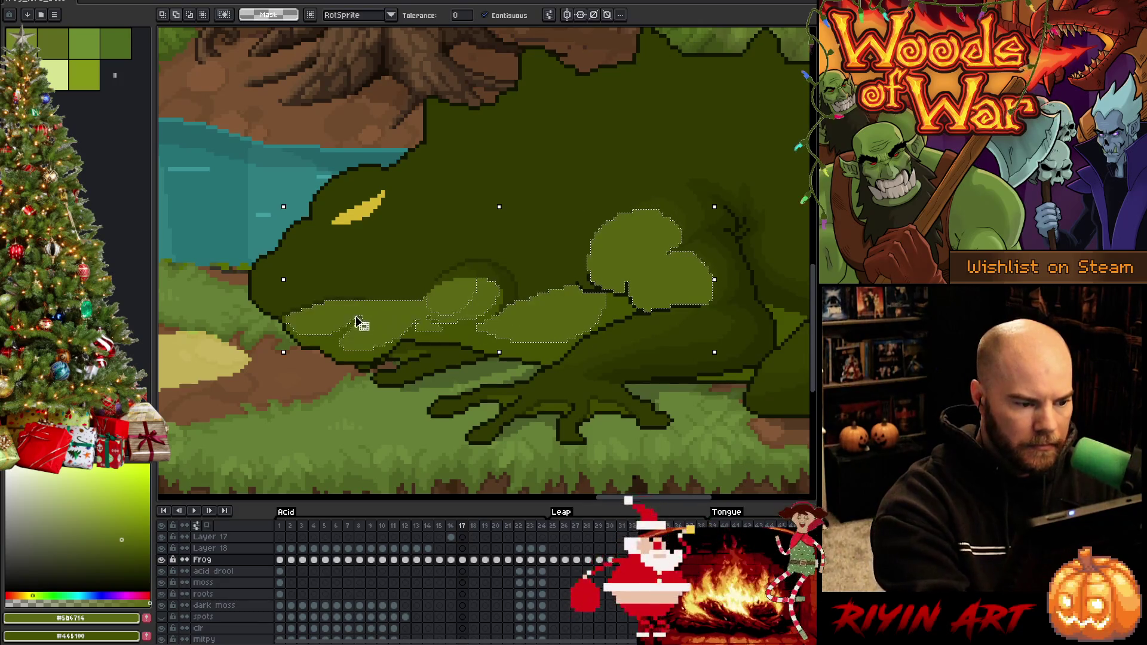
key("b")
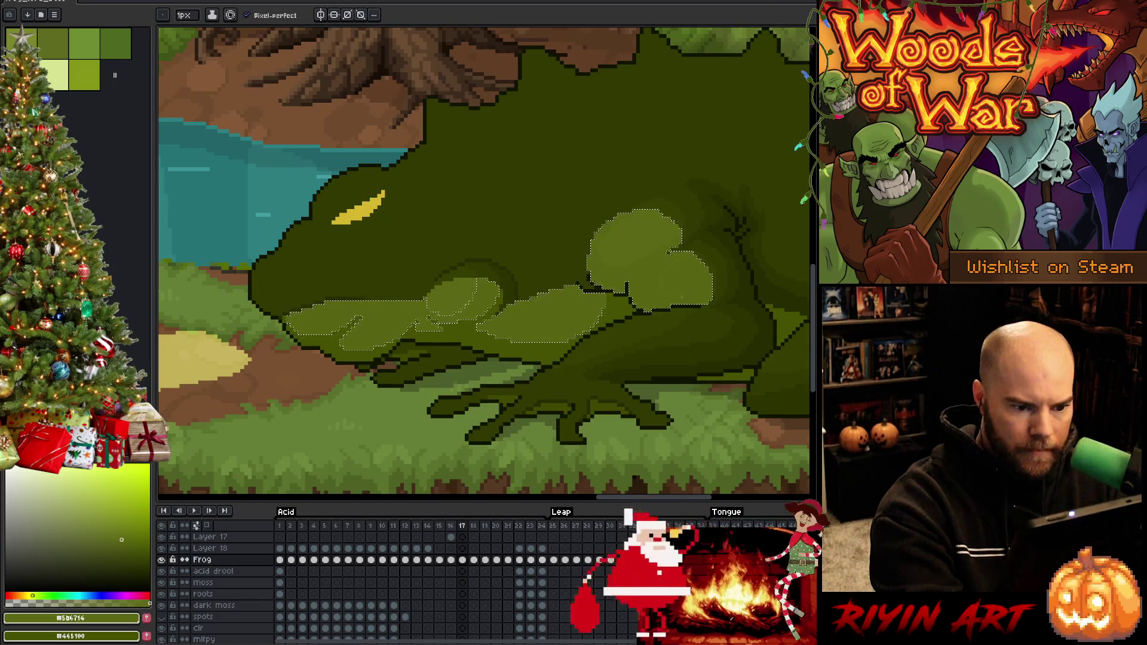
Step: Sample a slightly lighter shading green, clear the highlight selection, and save the file
key("w")
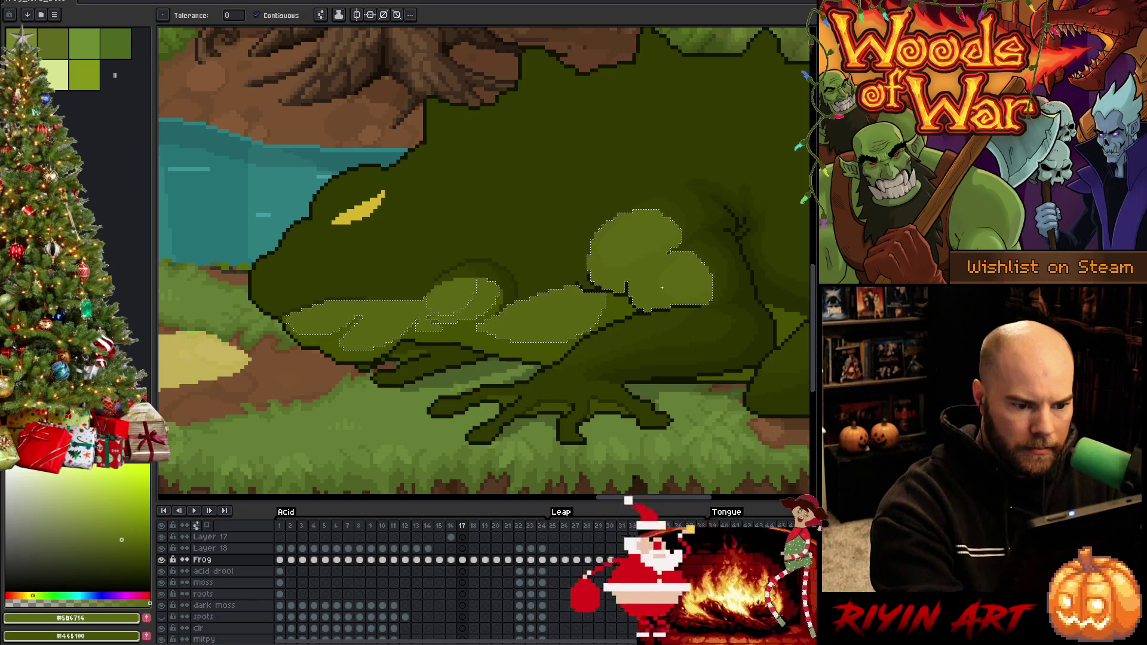
key("b")
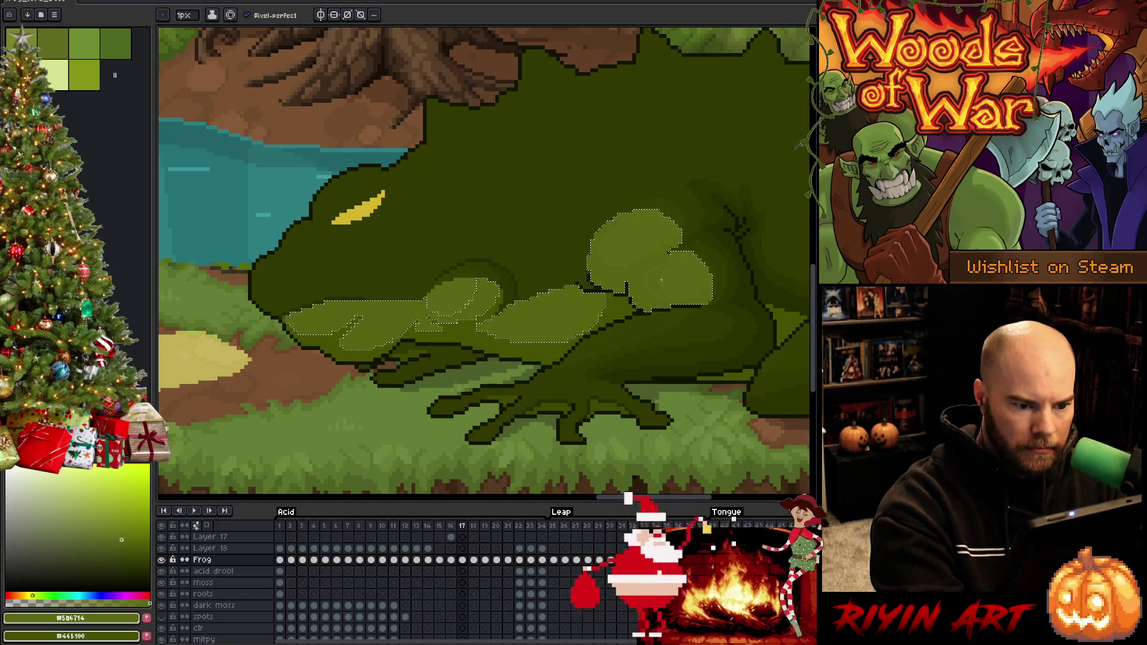
key("w")
key("b")
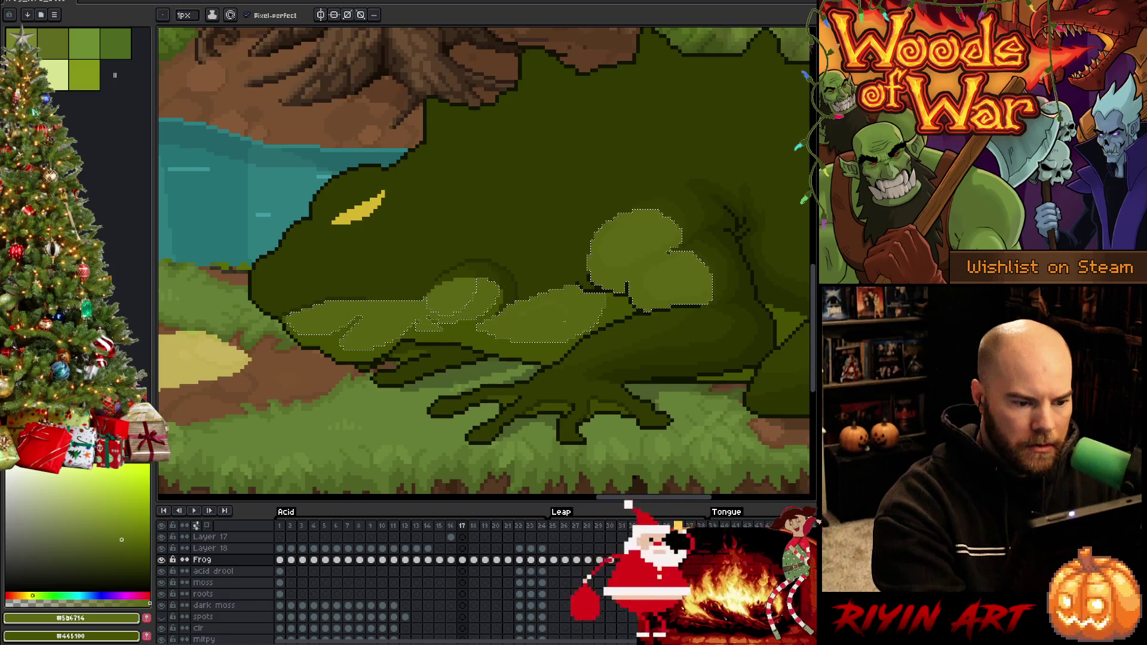
key("w")
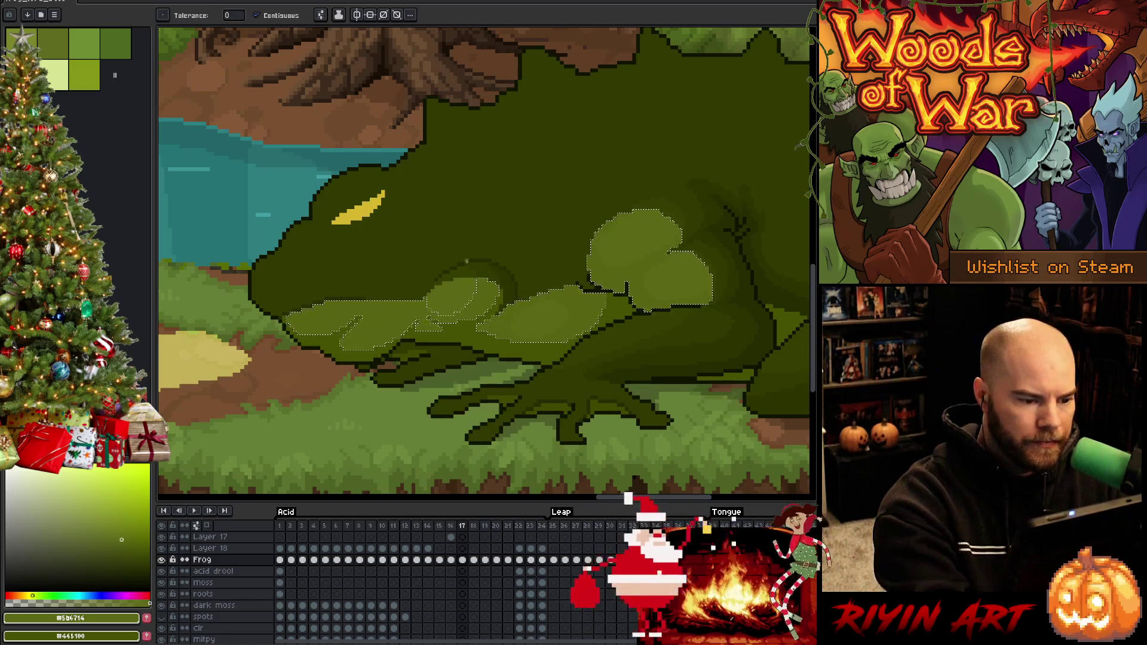
key("b")
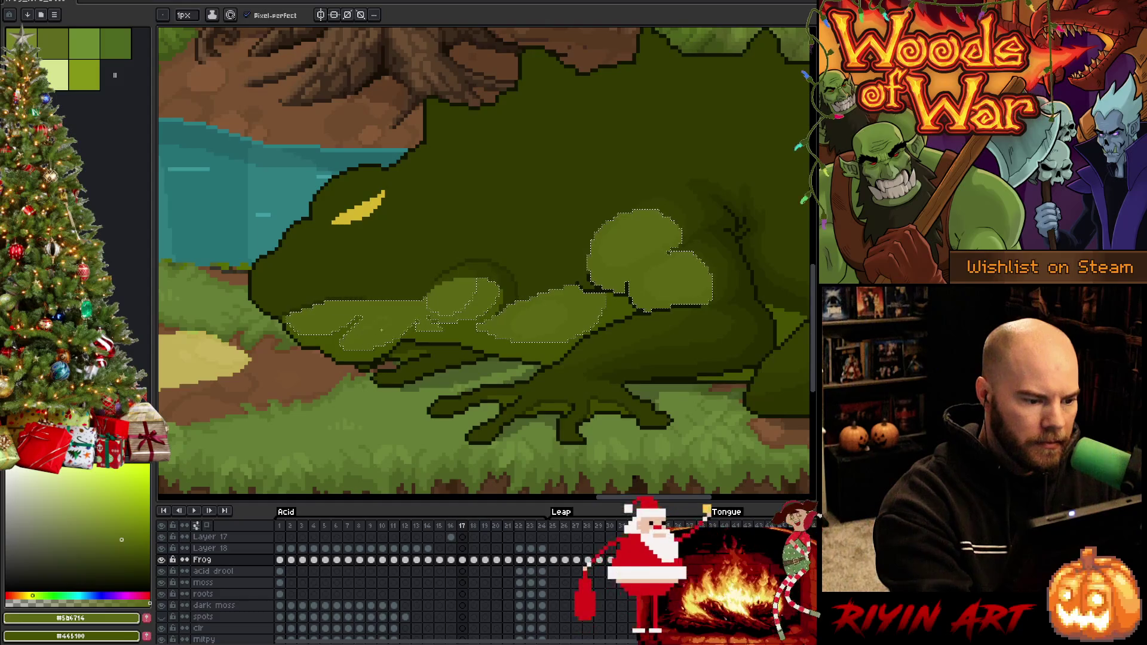
key("w")
key("b")
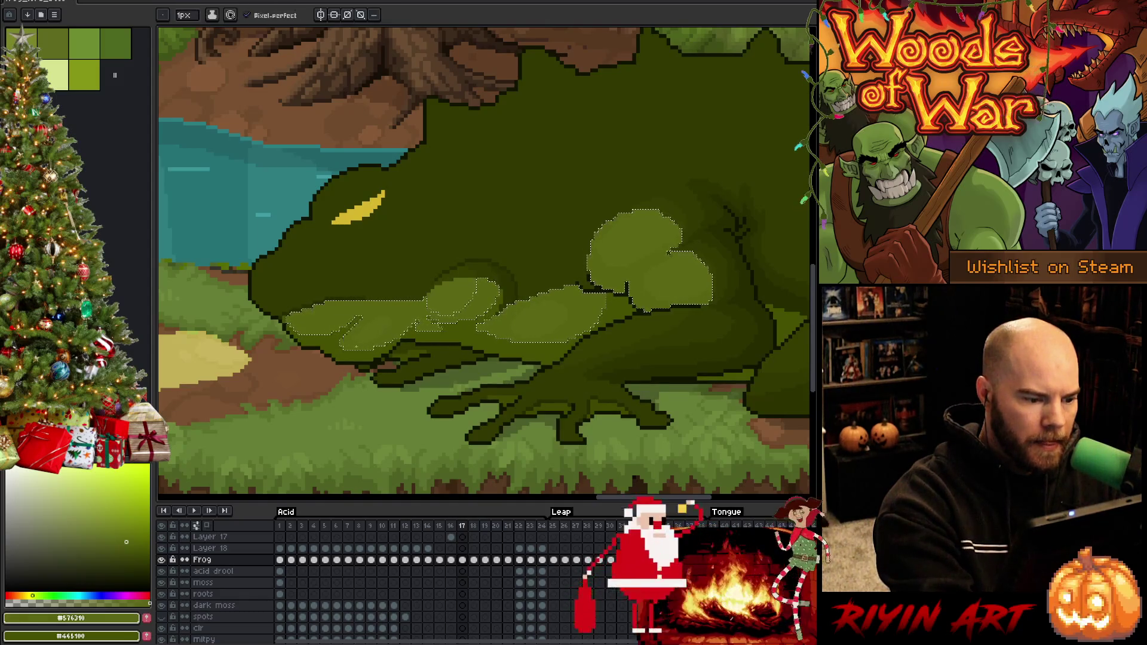
left_click(373, 314, "alt")
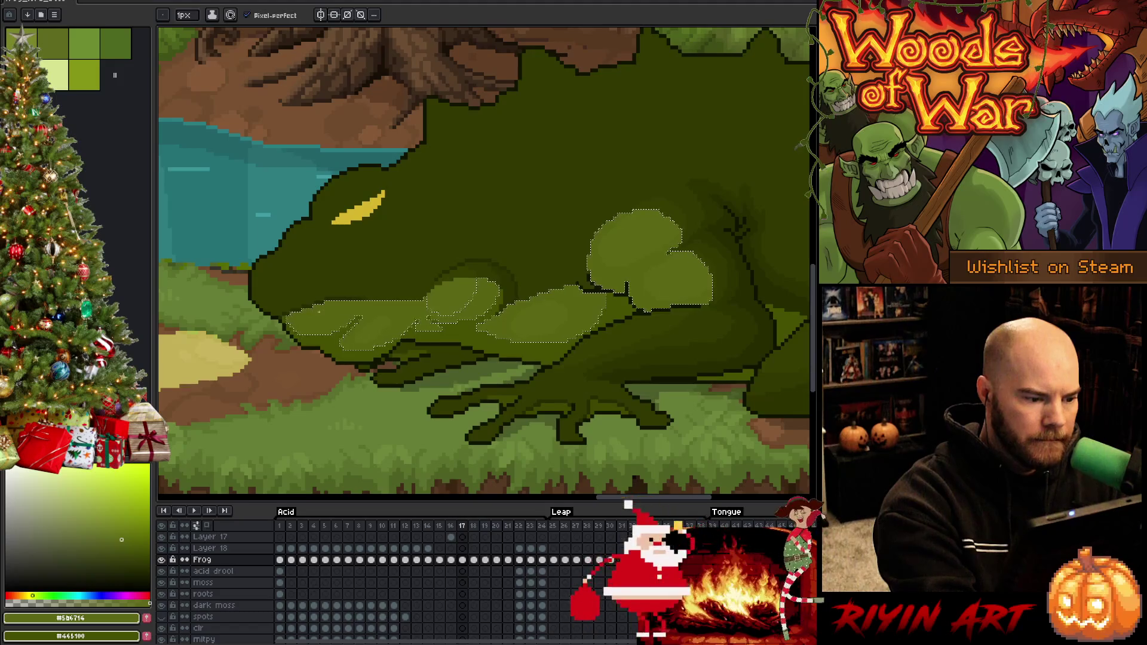
key("w")
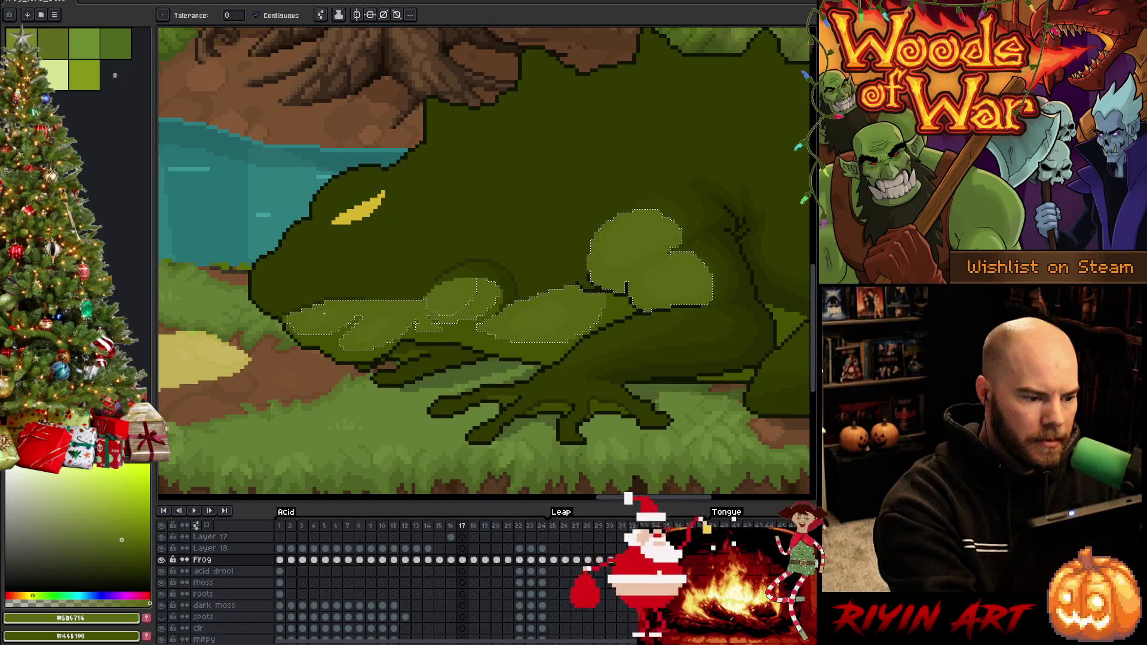
key("b")
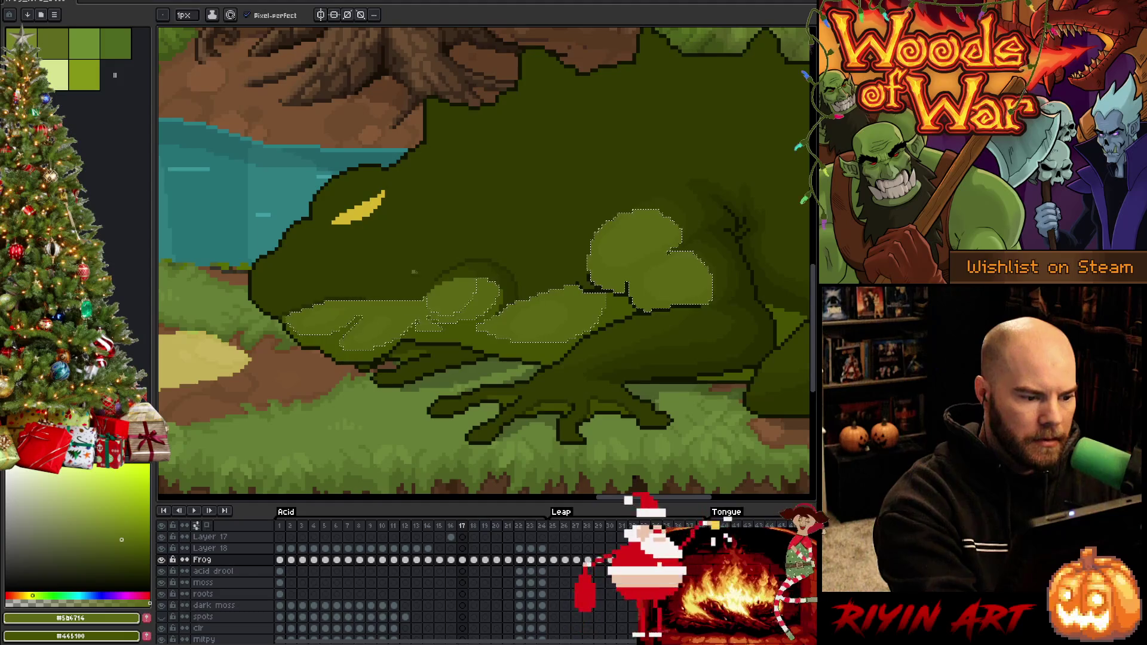
key("ctrl+d")
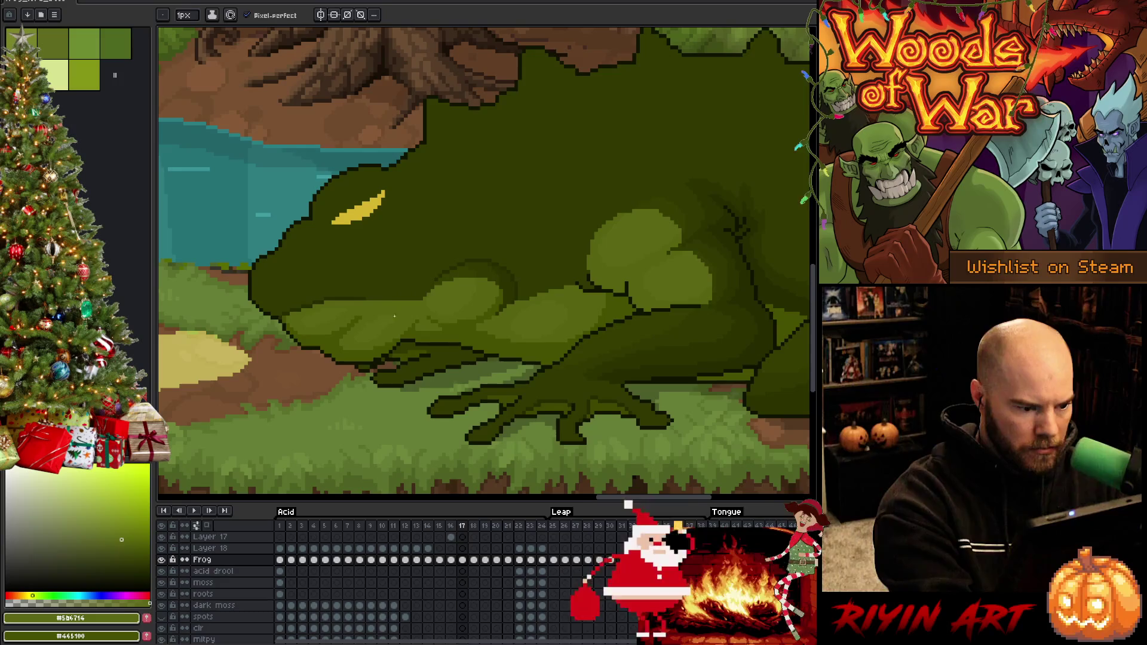
key("ctrl+s")
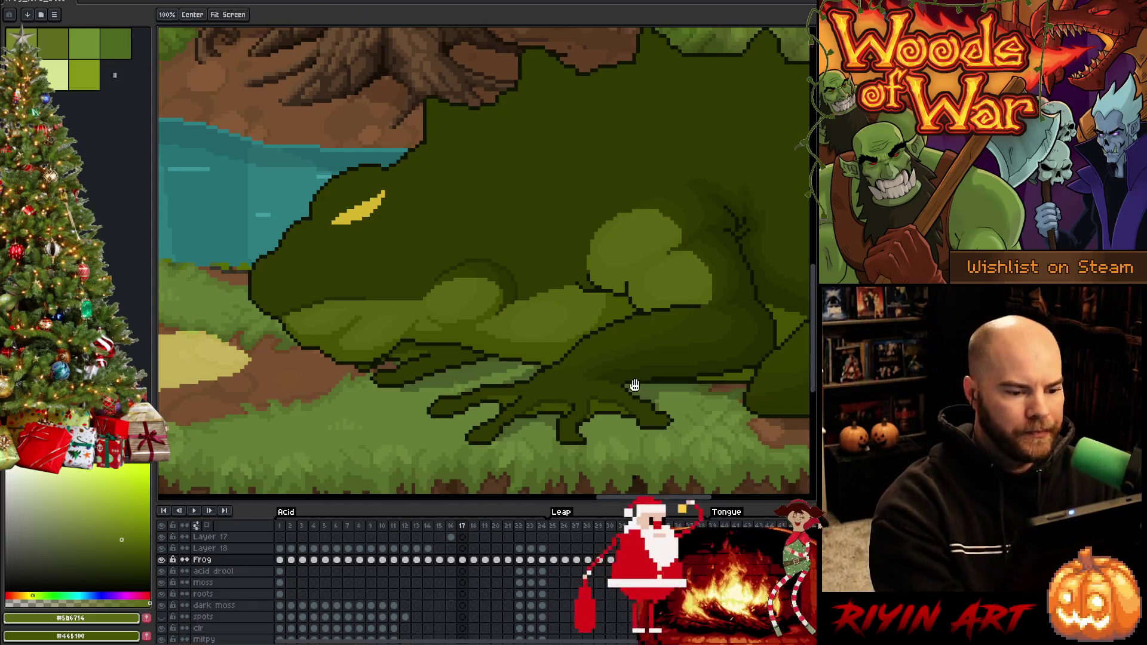
Step: Sample darker skin greens and paint a short darker shading stroke on the frog
left_click_drag(633, 384, 539, 377)
left_click(395, 298, "alt")
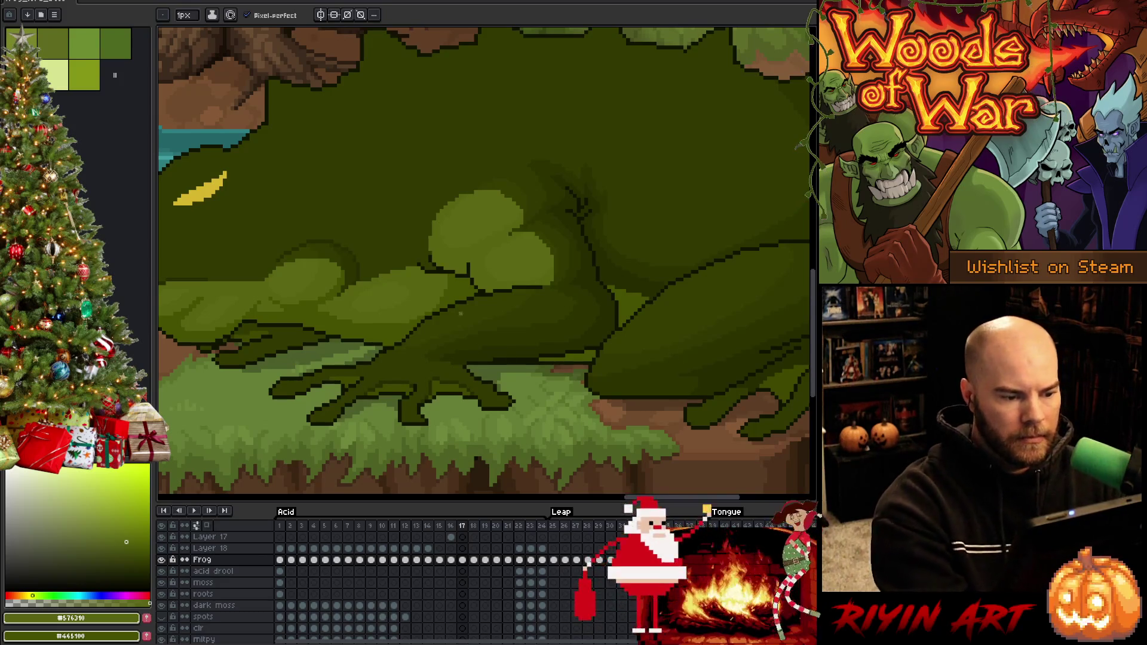
left_click_drag(684, 415, 673, 417)
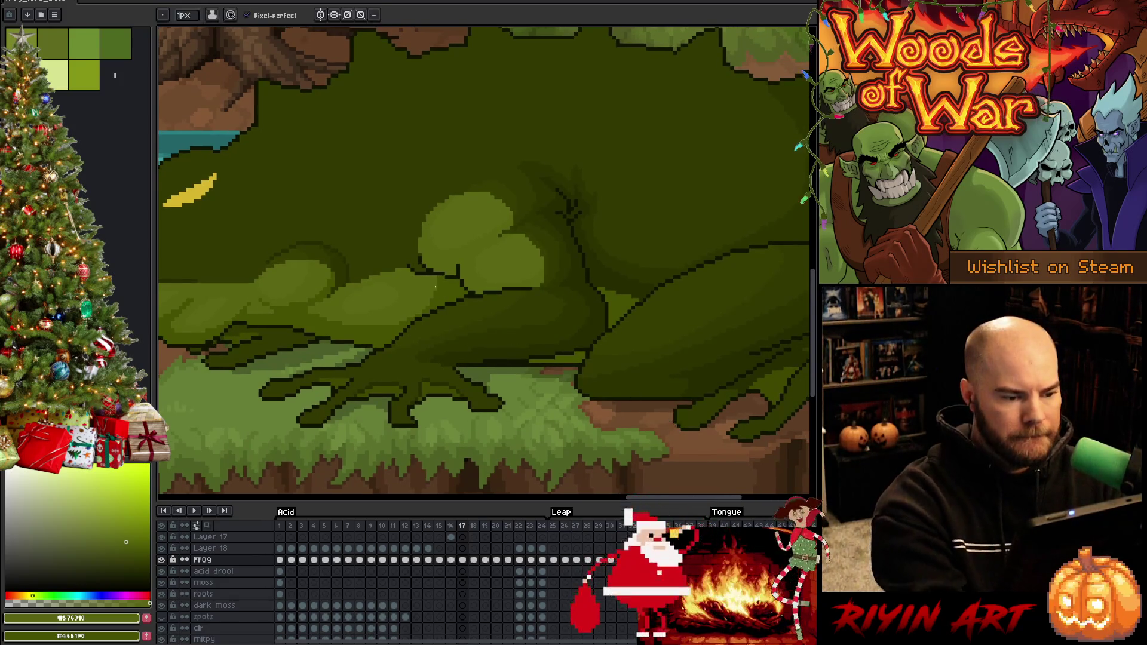
left_click(421, 277, "alt")
left_click_drag(421, 277, 435, 285)
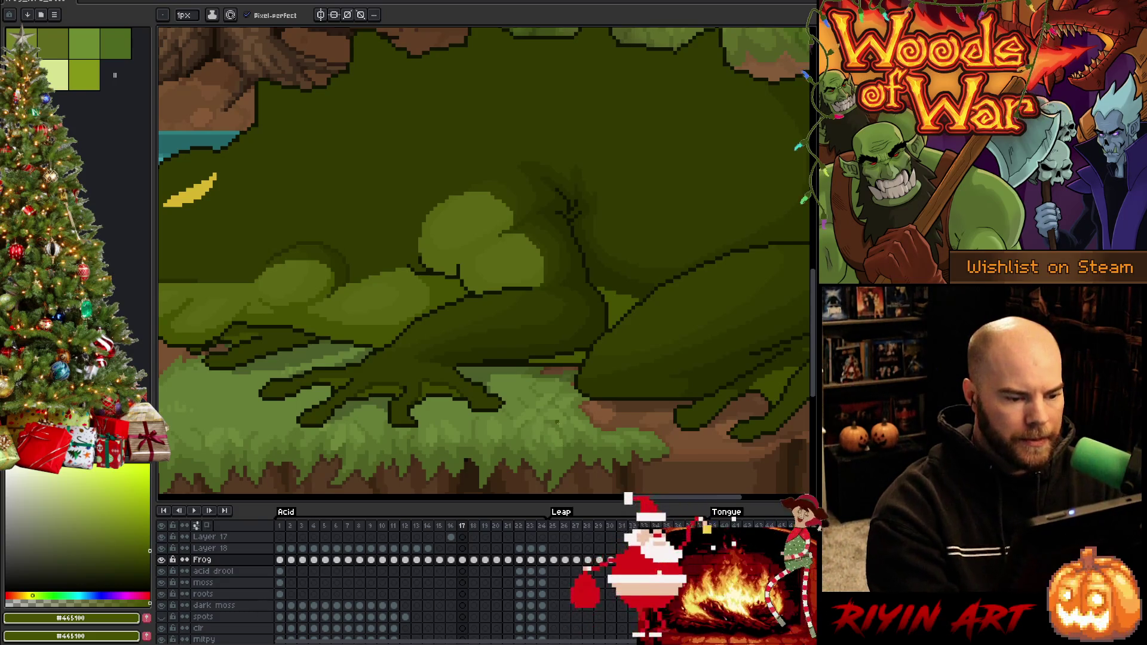
scroll(529, 424, "down", 1)
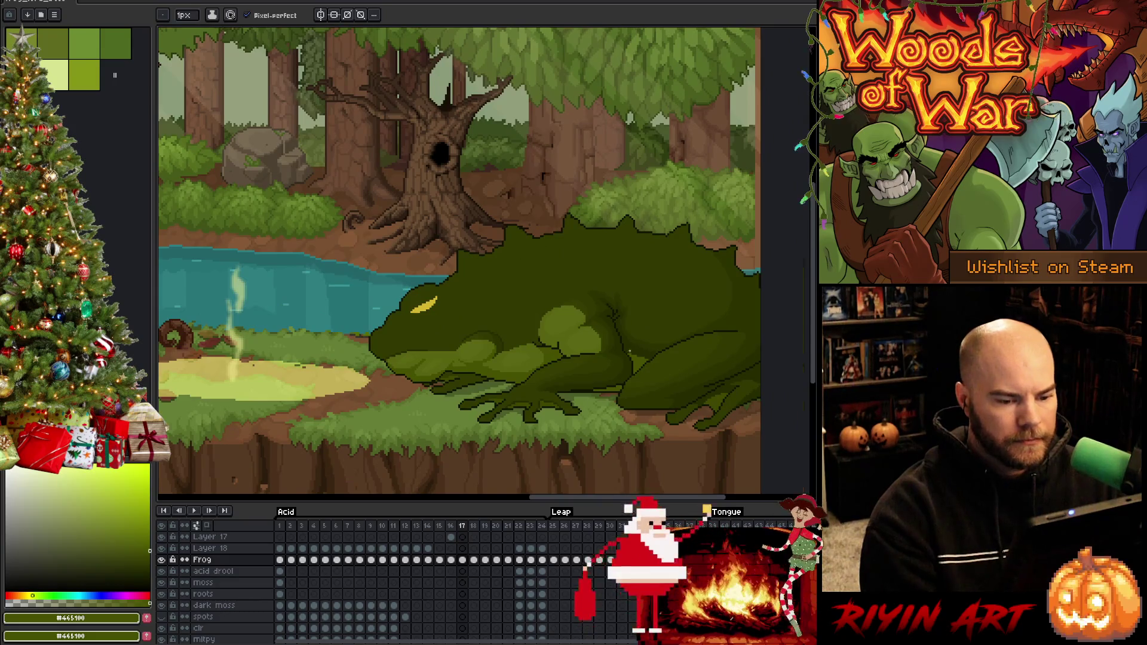
Step: Paint a short lighter strip on the frog's hind leg
scroll(630, 351, "up", 2)
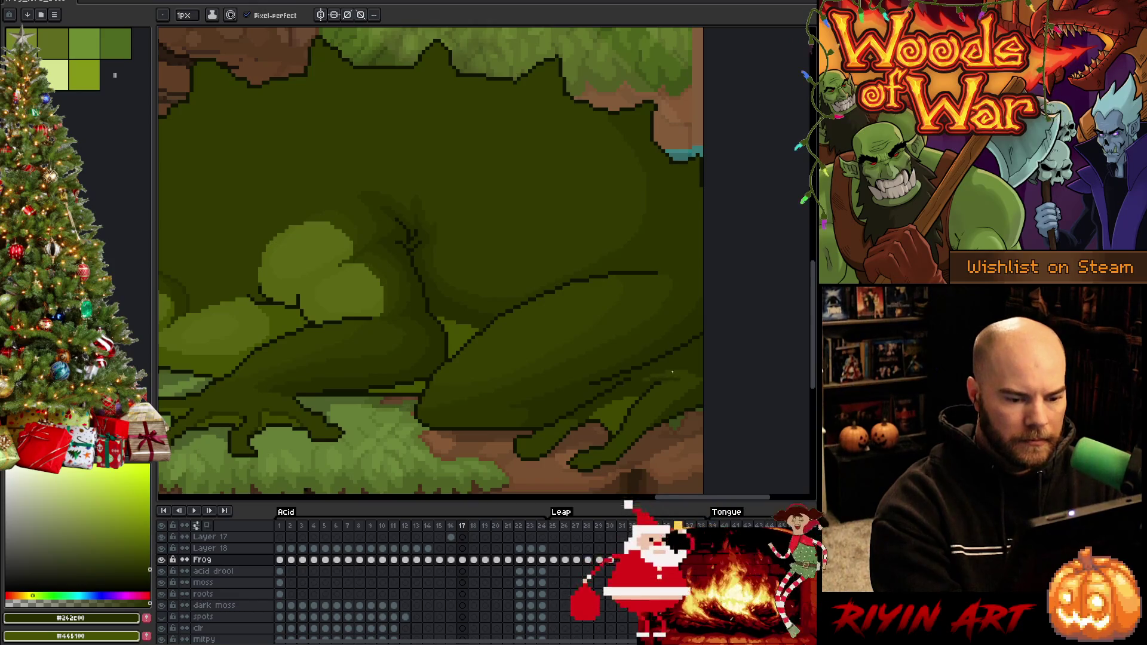
left_click_drag(673, 372, 668, 382)
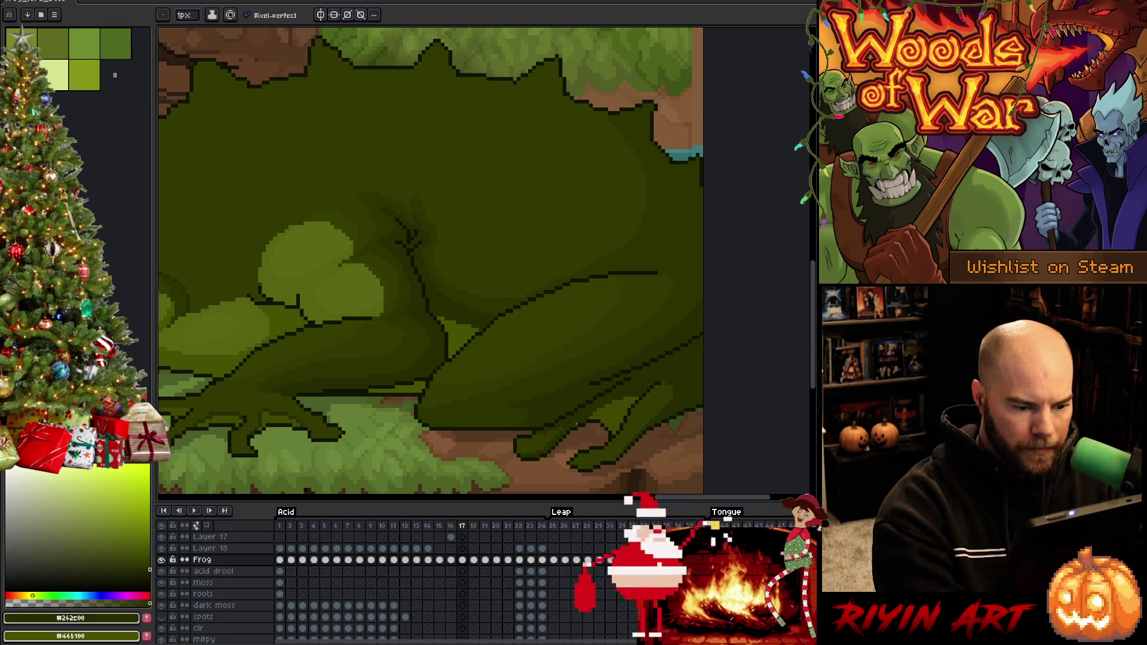
scroll(673, 334, "down", 3)
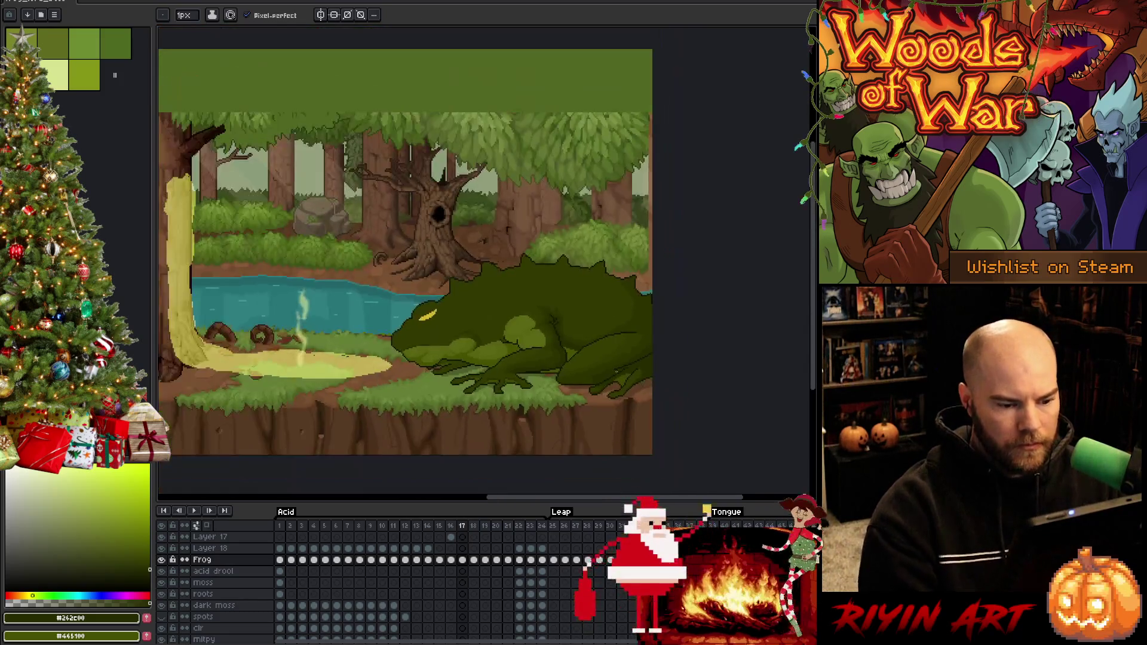
scroll(479, 354, "up", 1)
scroll(615, 385, "up", 2)
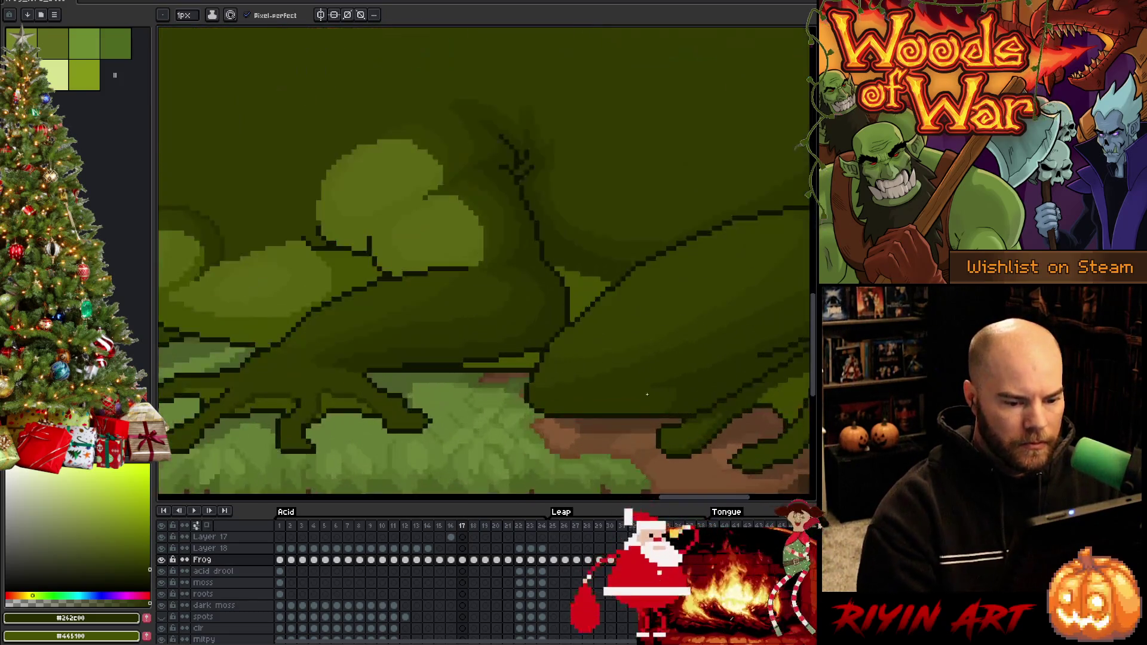
scroll(612, 406, "up", 1)
Step: Sample the dark outline colour, erase stray pixels around the foot, and save
key("alt")
left_click(611, 416, "alt")
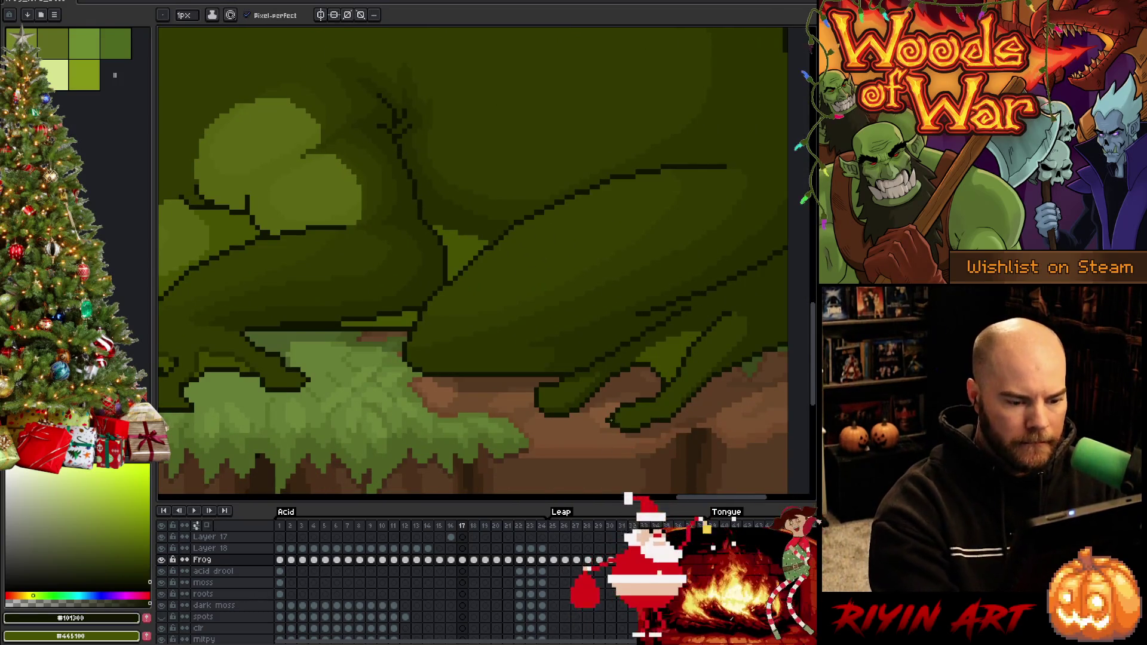
key("e")
key("b")
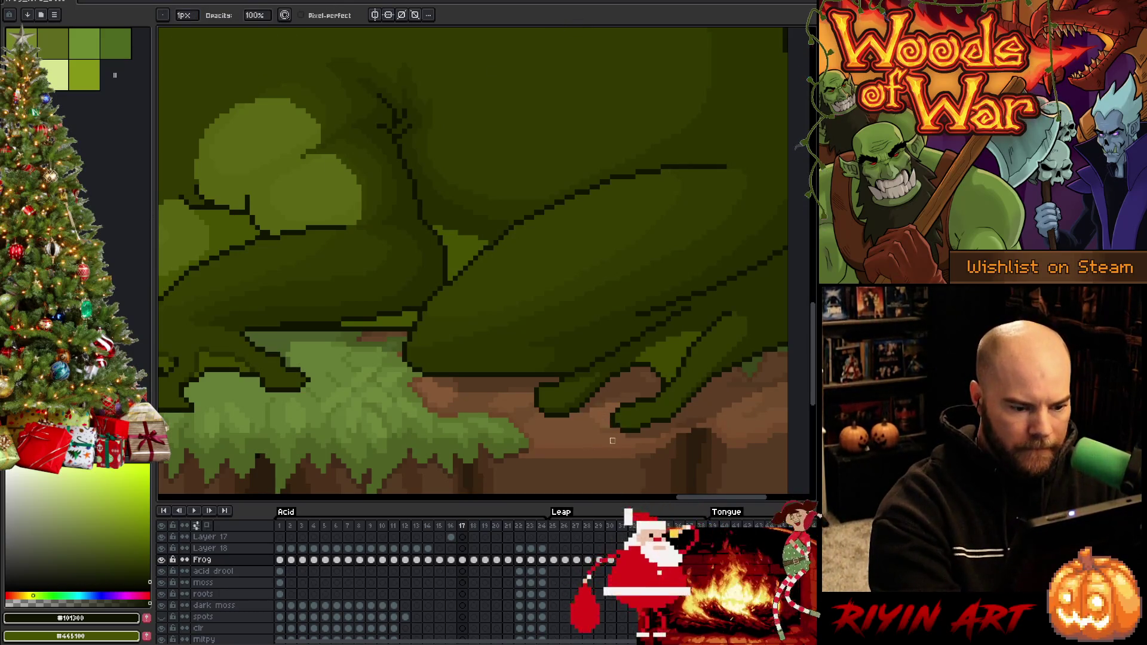
key("ctrl+s")
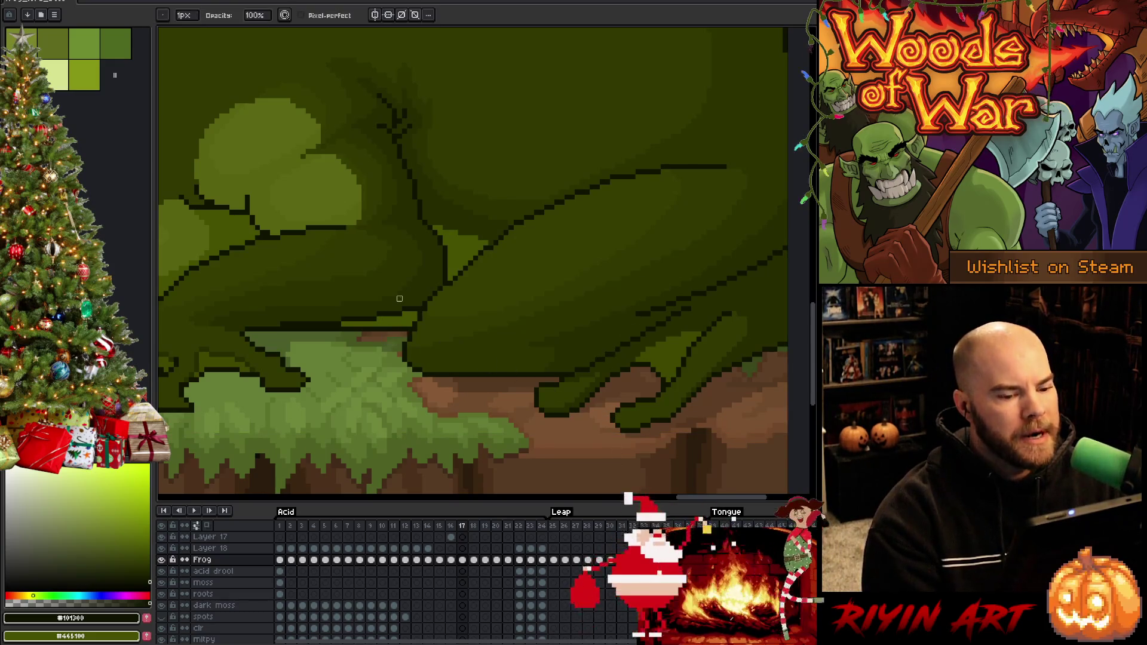
scroll(400, 299, "down", 3)
Step: Sample the darker skin green, step back to frame 11, and pick the dark outline green
scroll(469, 339, "up", 2)
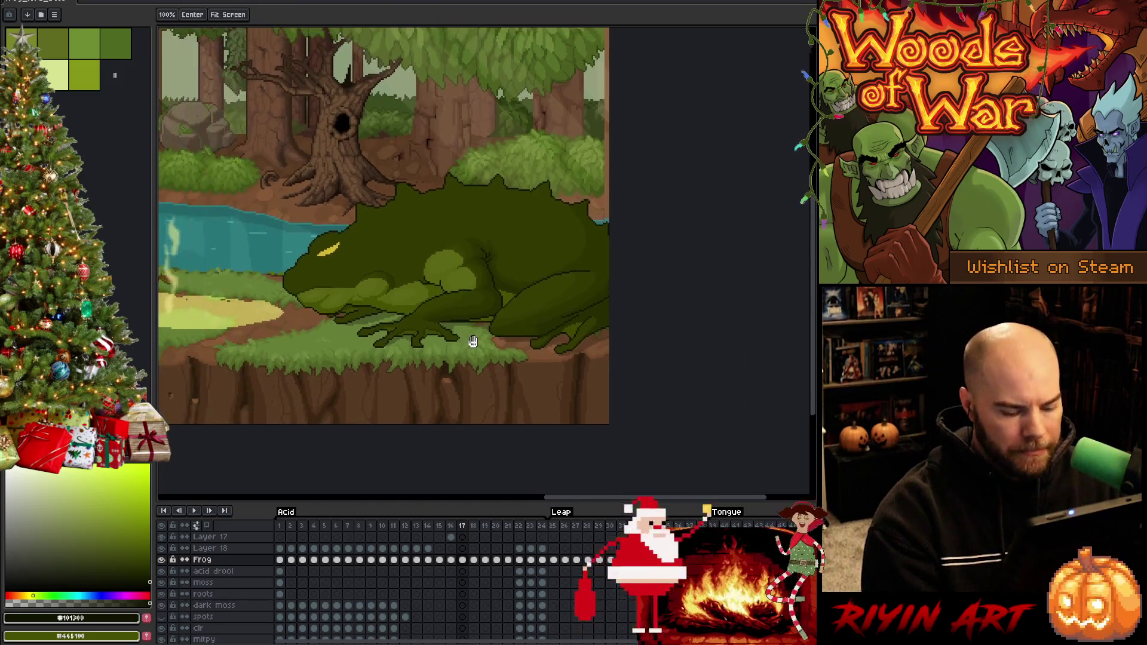
scroll(593, 228, "up", 3)
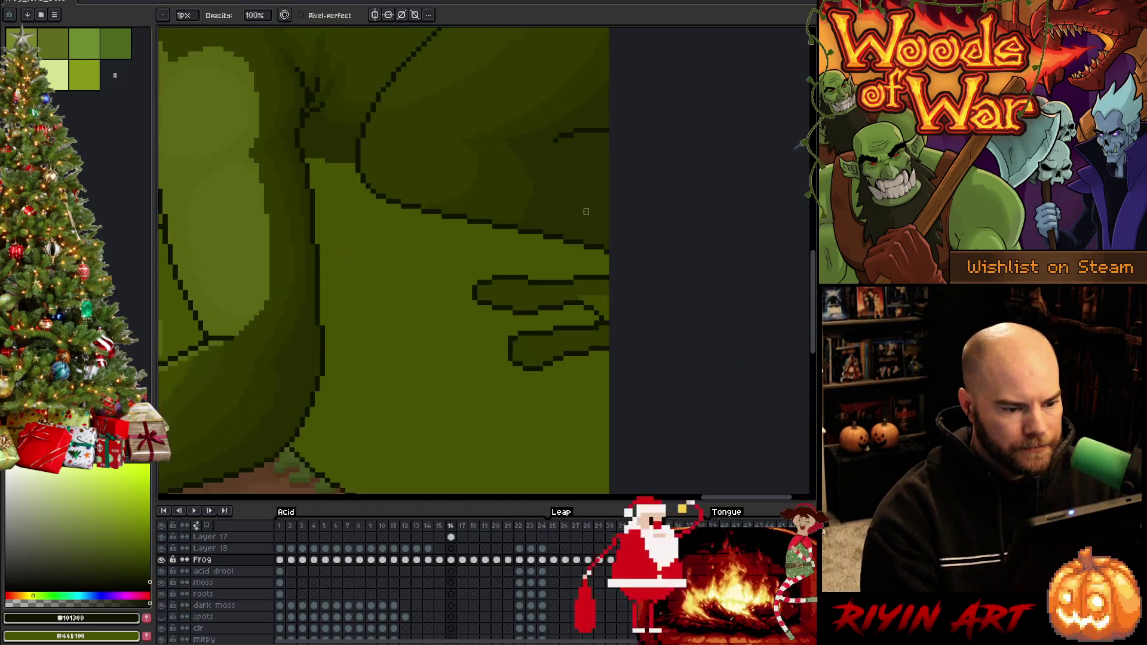
left_click(514, 315, "alt")
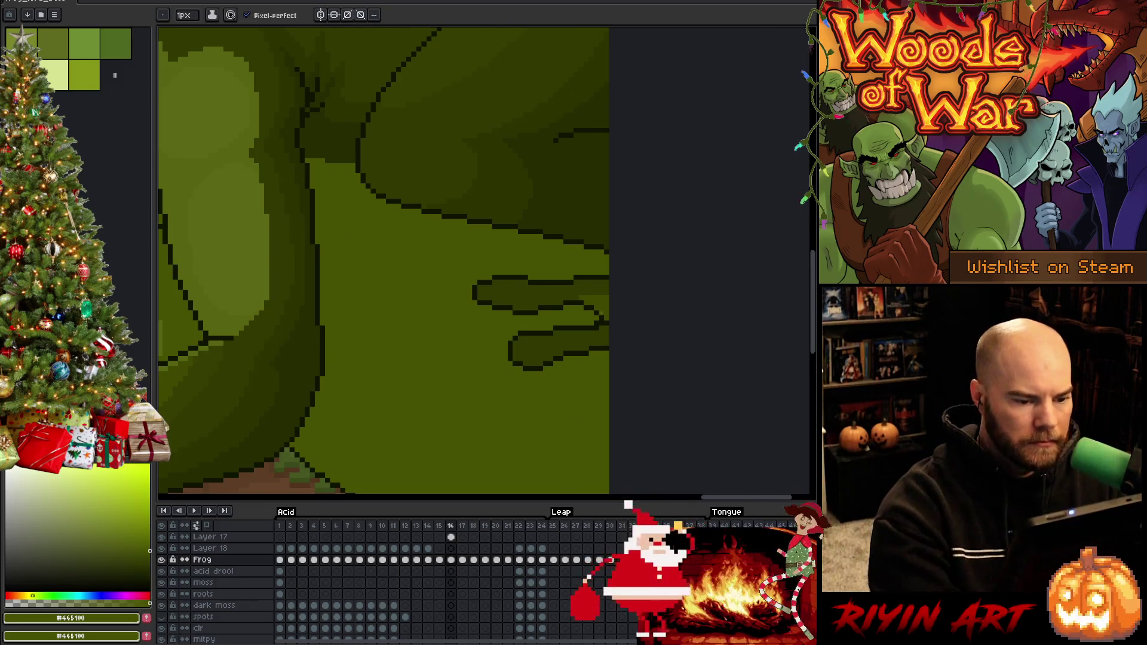
scroll(525, 319, "down", 3)
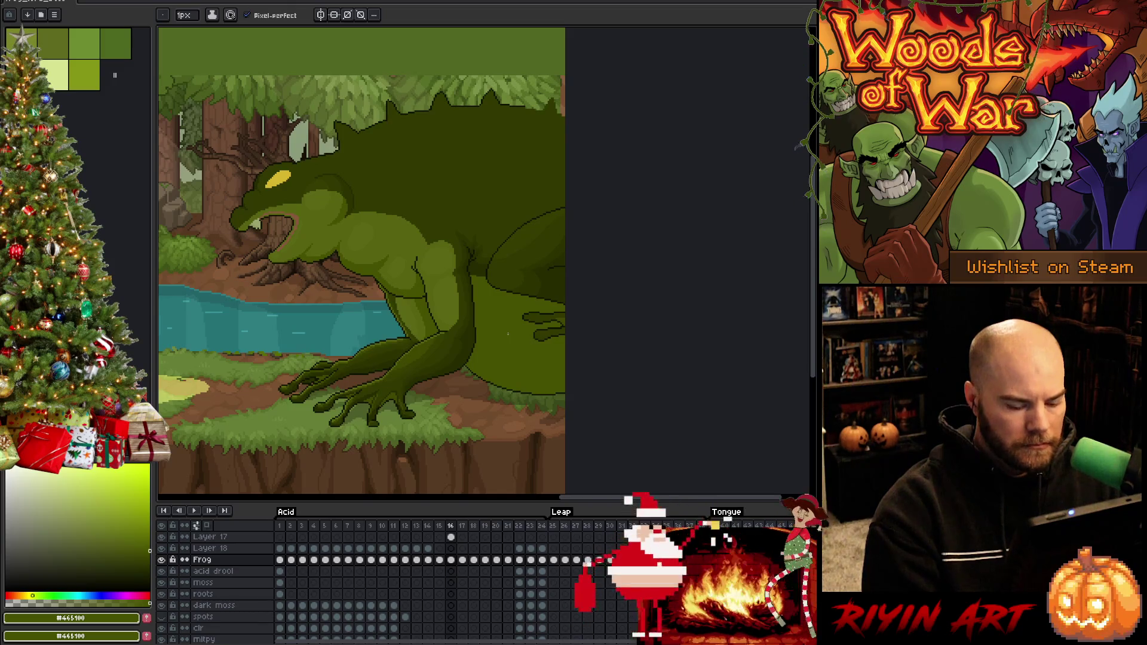
key("Left")
key("Left")
key("Left")
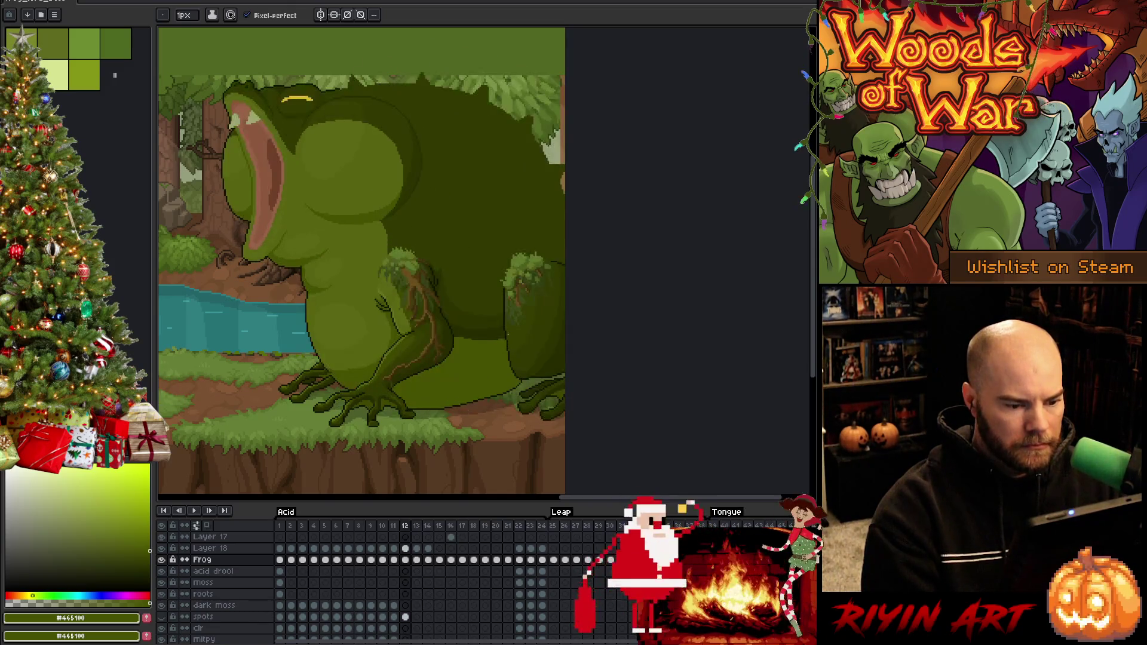
key("Right")
key("Right")
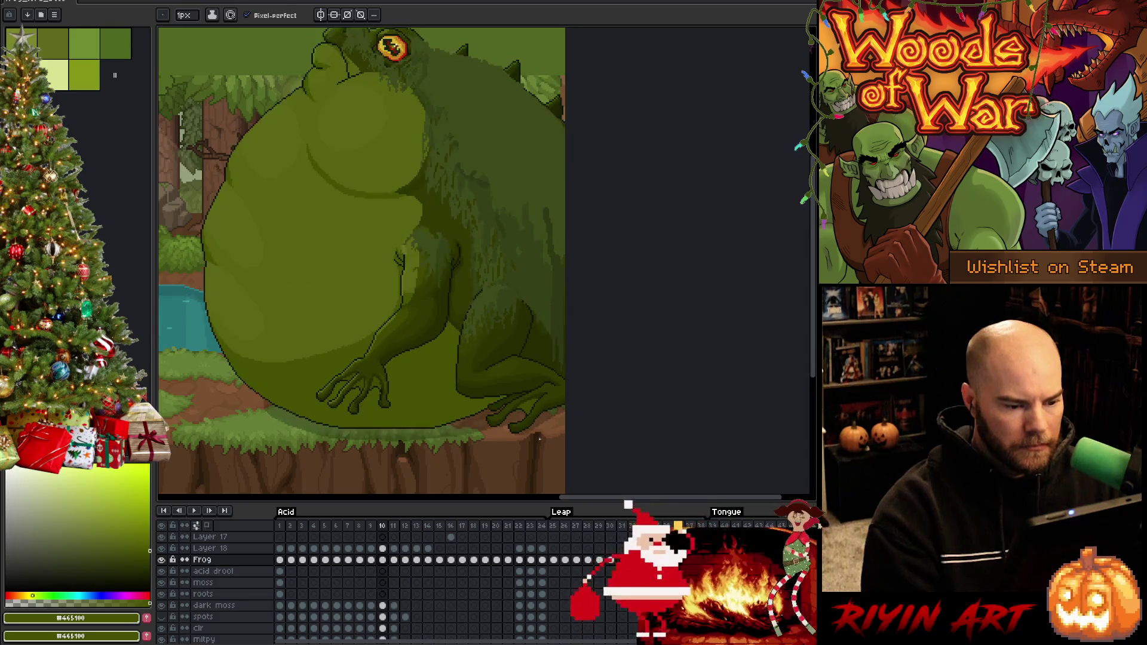
key("Left")
key("Left")
key("Left")
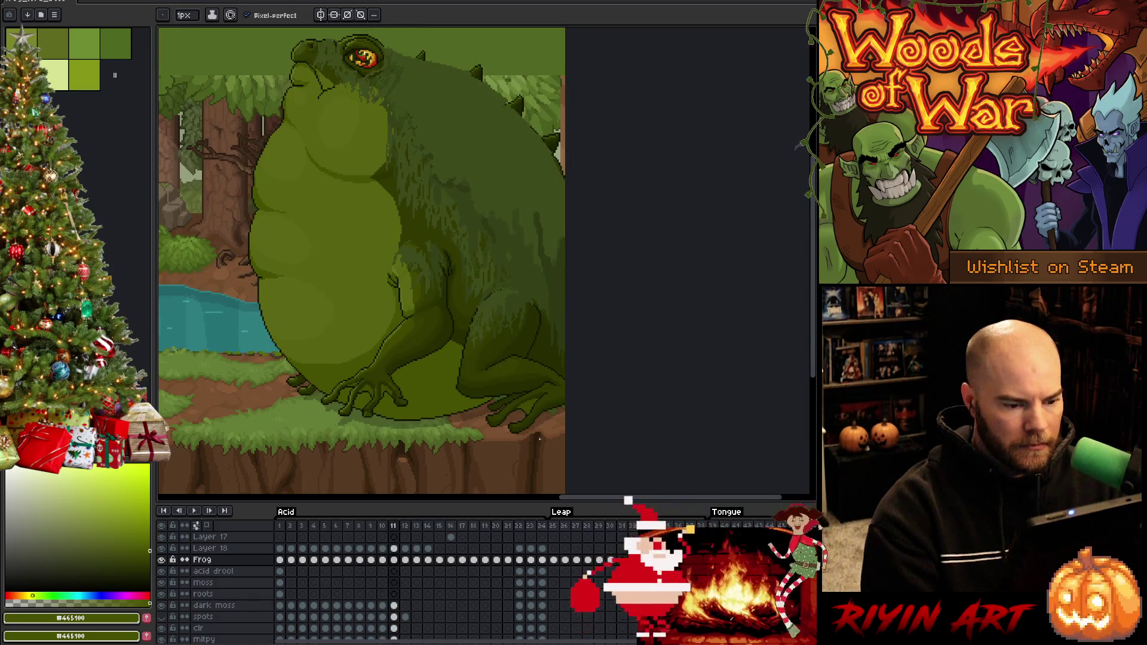
scroll(539, 440, "up", 4)
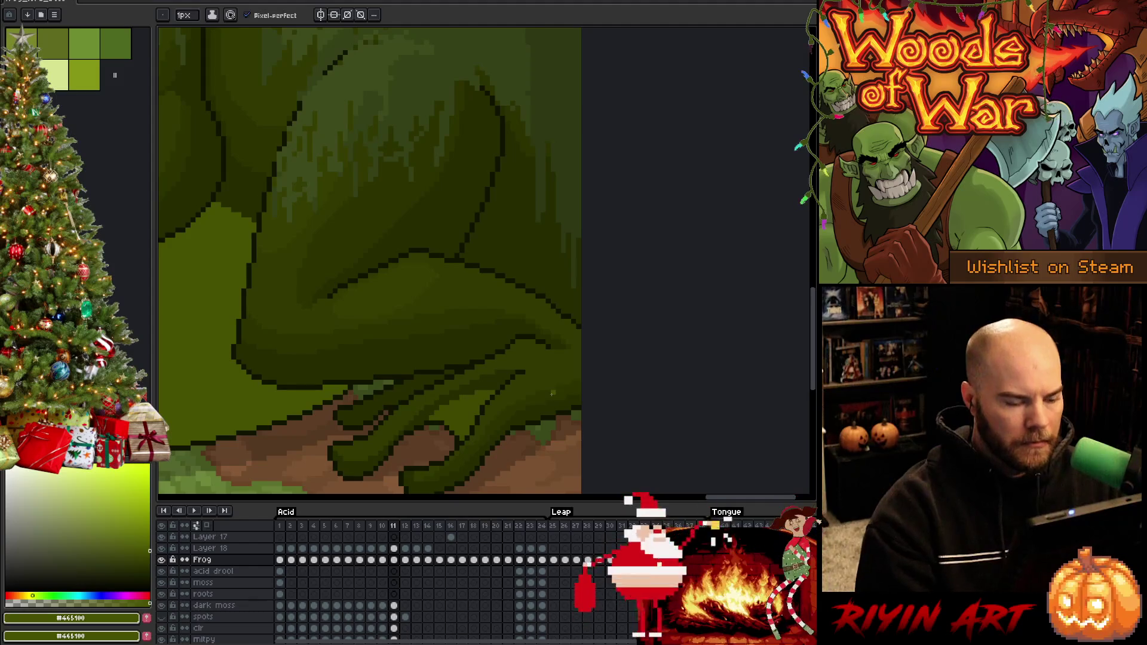
left_click(528, 344, "alt")
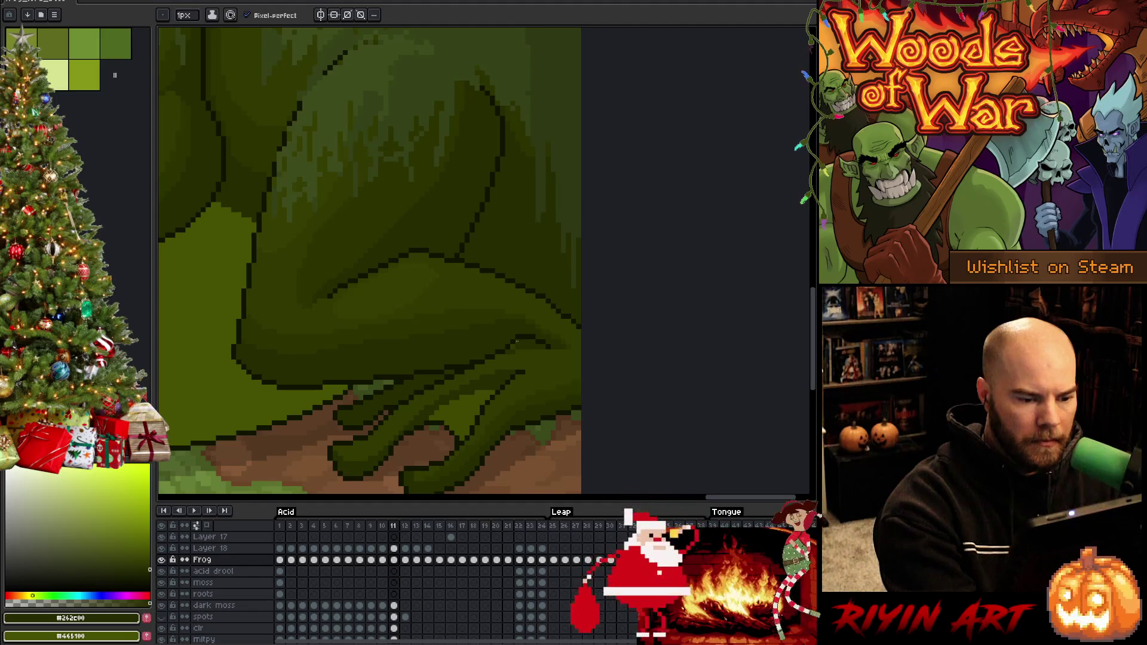
Step: Magic-wand a small forearm patch on frame 11, then step back through frames to frame 2
key("w")
left_click(525, 347)
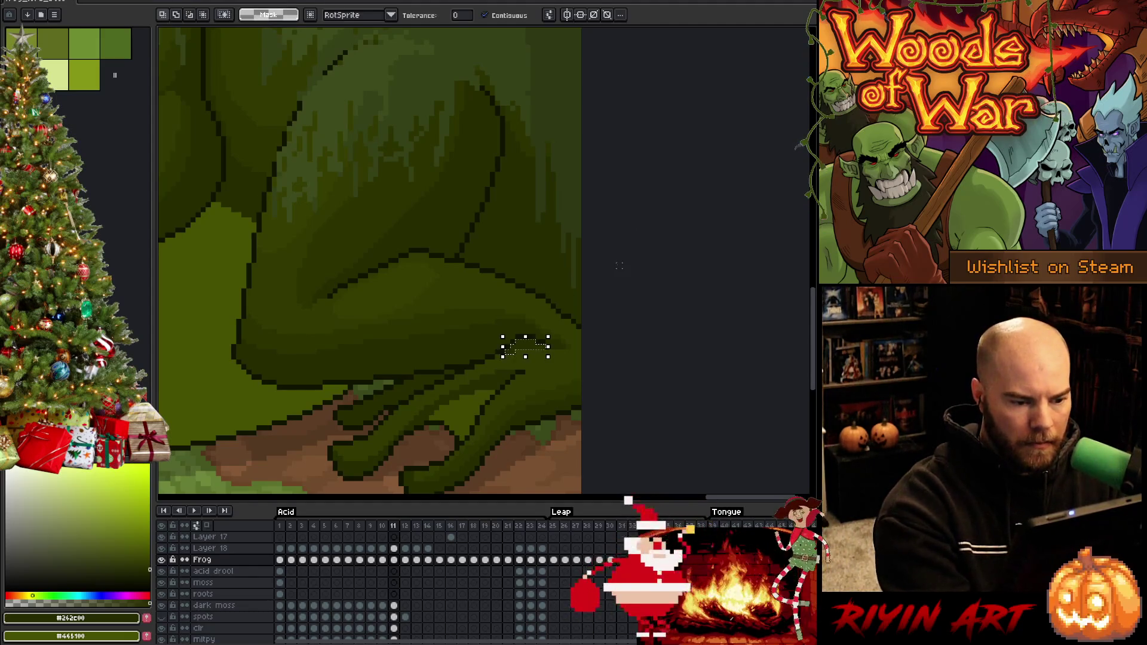
key("Right")
key("Left")
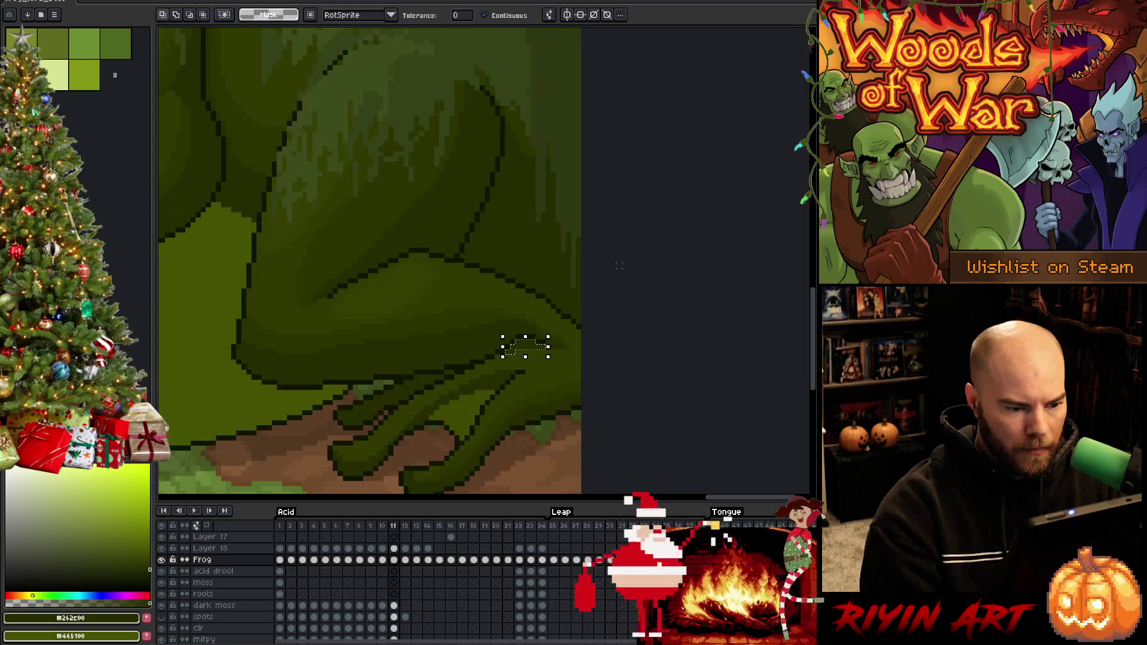
key("Left")
key("Left")
key("Left")
key("Left")
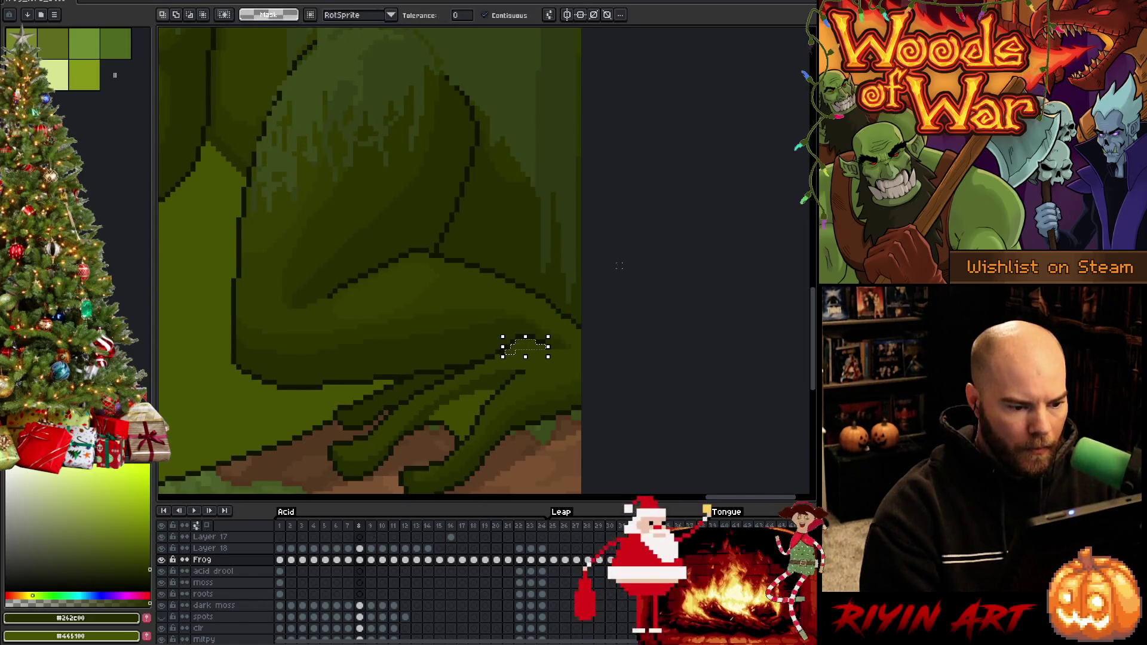
key("Left")
key("Left")
key("Left")
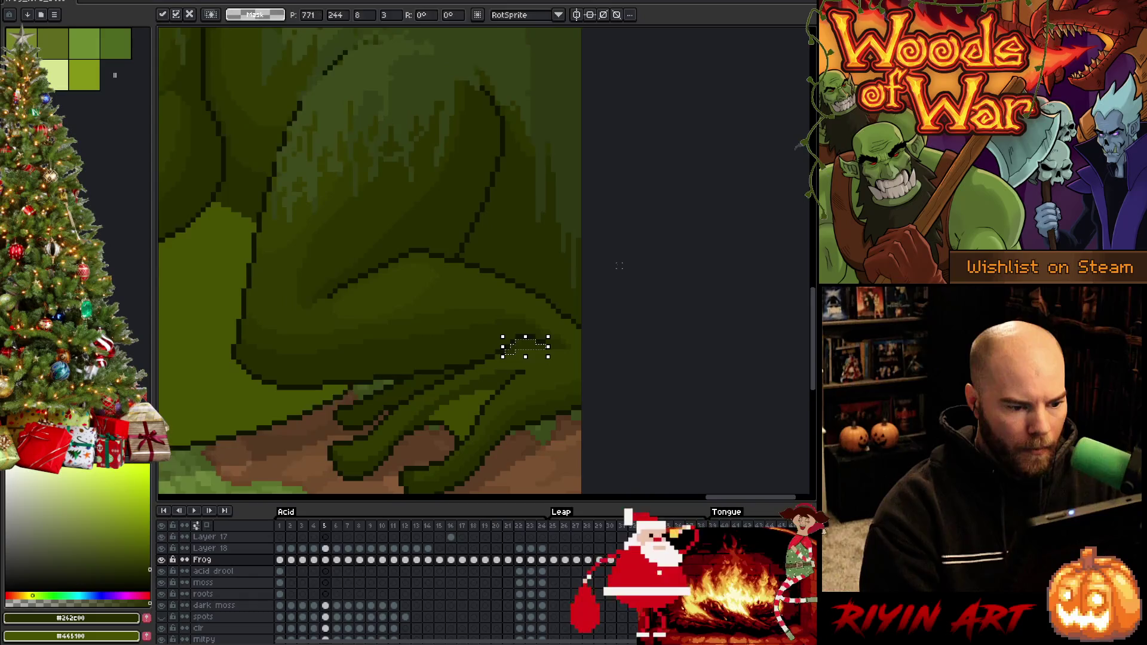
key("Left")
key("Left")
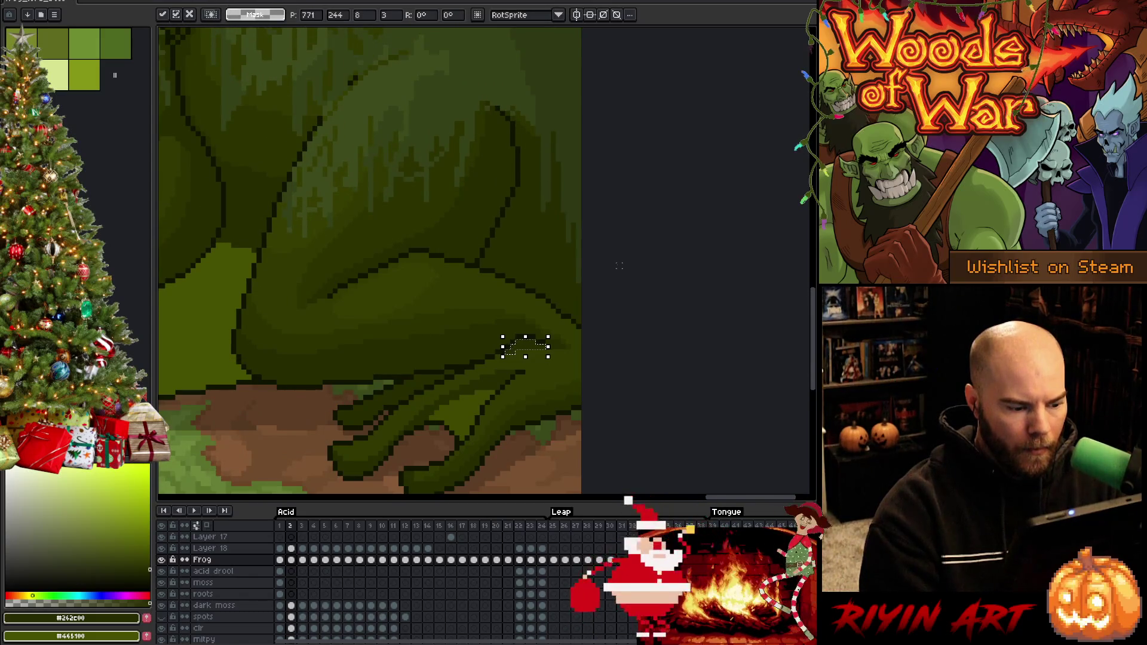
key("Left")
key("Left")
key("Left")
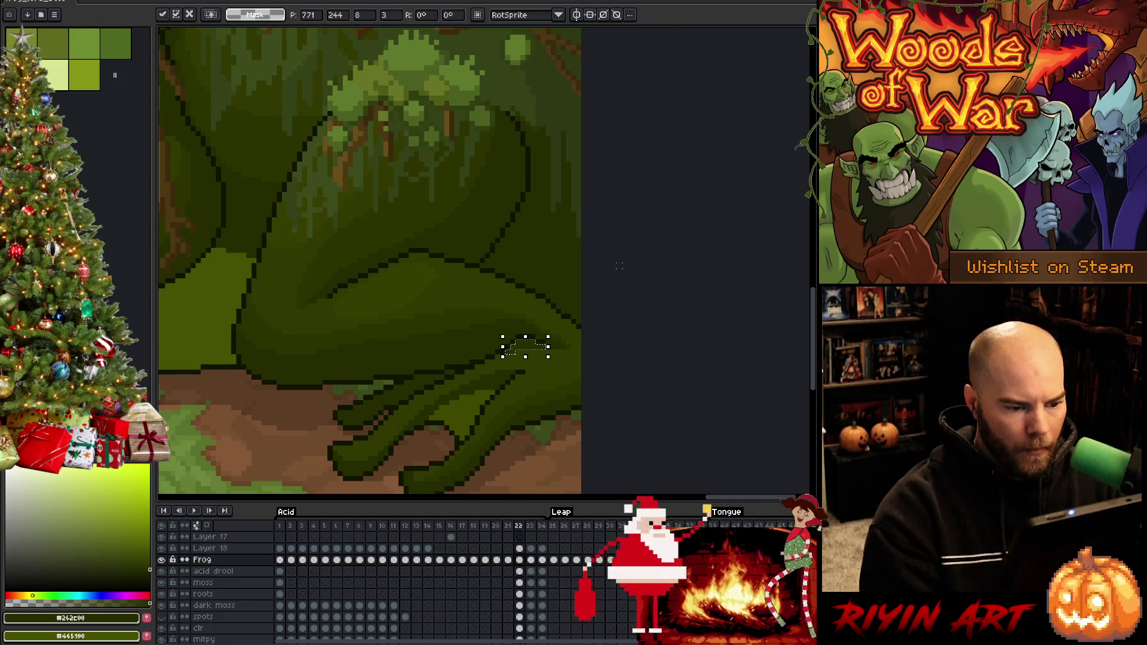
Step: Flip back and forth among frames 19–22 to compare the frog's poses
key("Left")
key("Left")
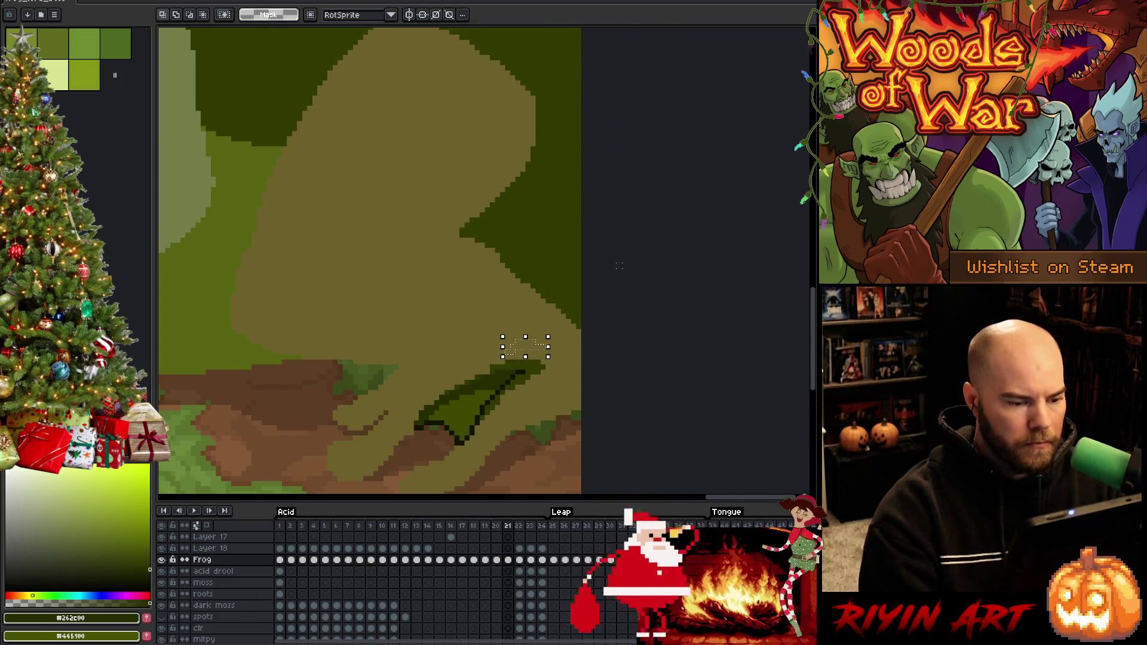
key("Left")
key("Right")
key("Left")
key("Right")
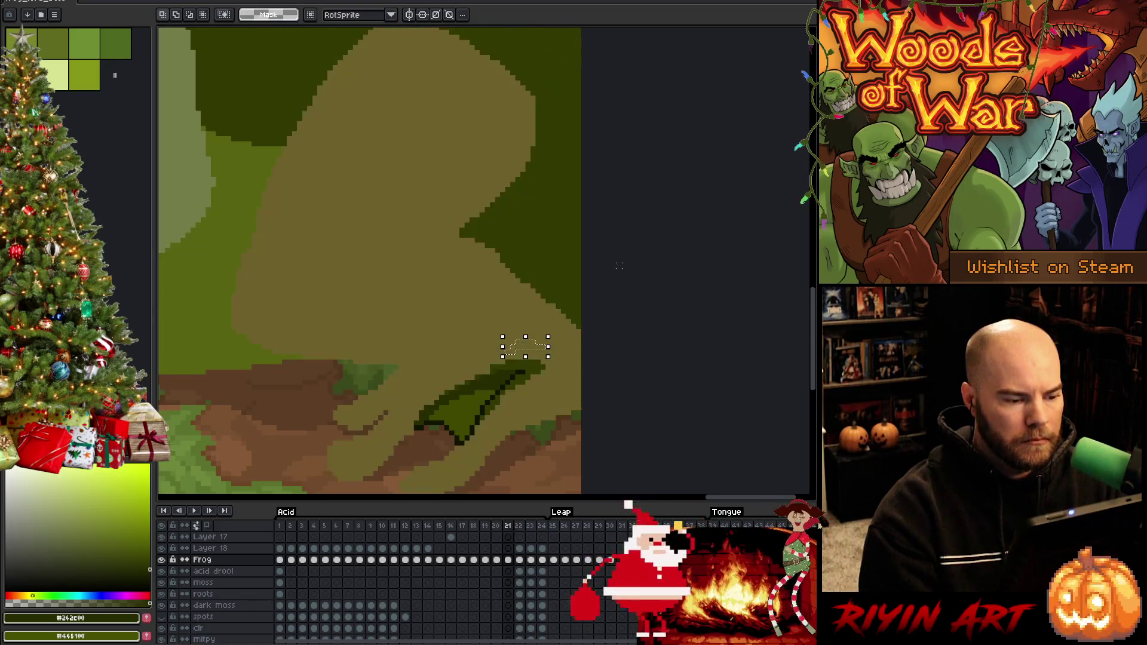
key("Left")
key("Left")
key("Right")
key("Right")
key("Right")
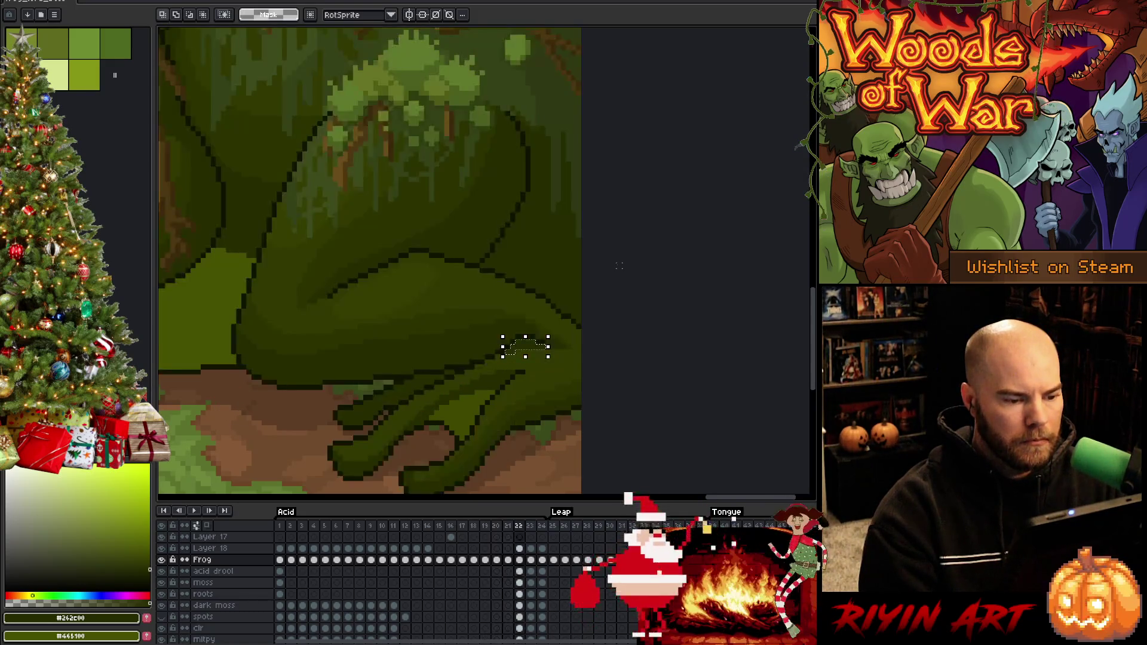
key("Left")
key("Left")
key("Left")
key("Right")
key("Right")
key("Left")
key("Right")
key("Right")
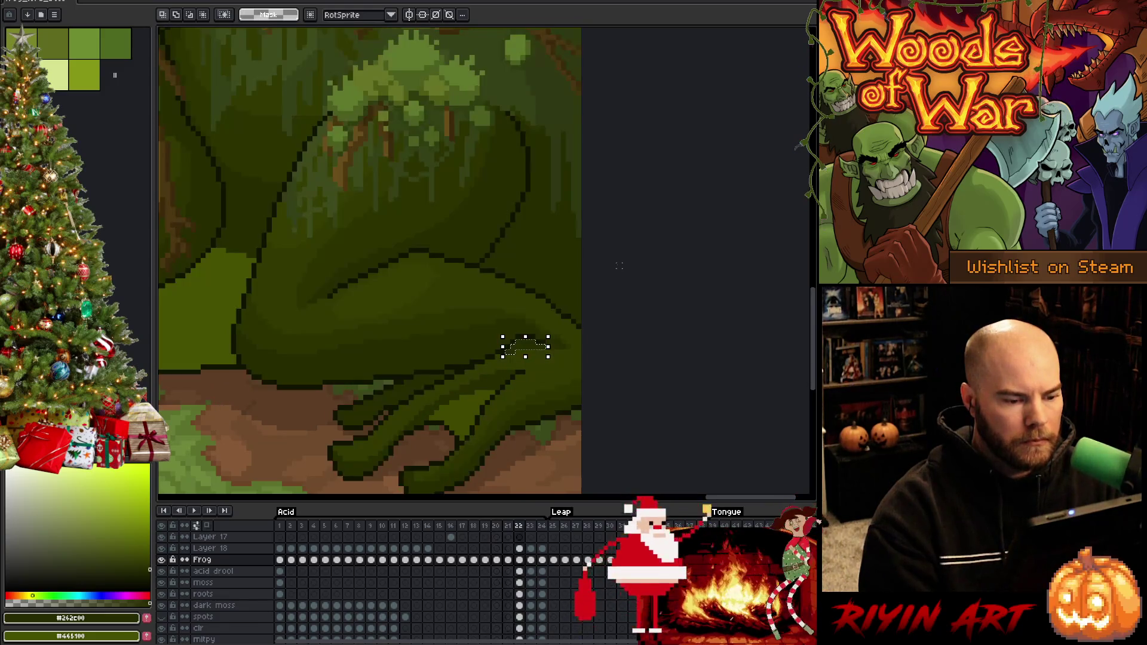
key("Left")
key("Left")
key("Left")
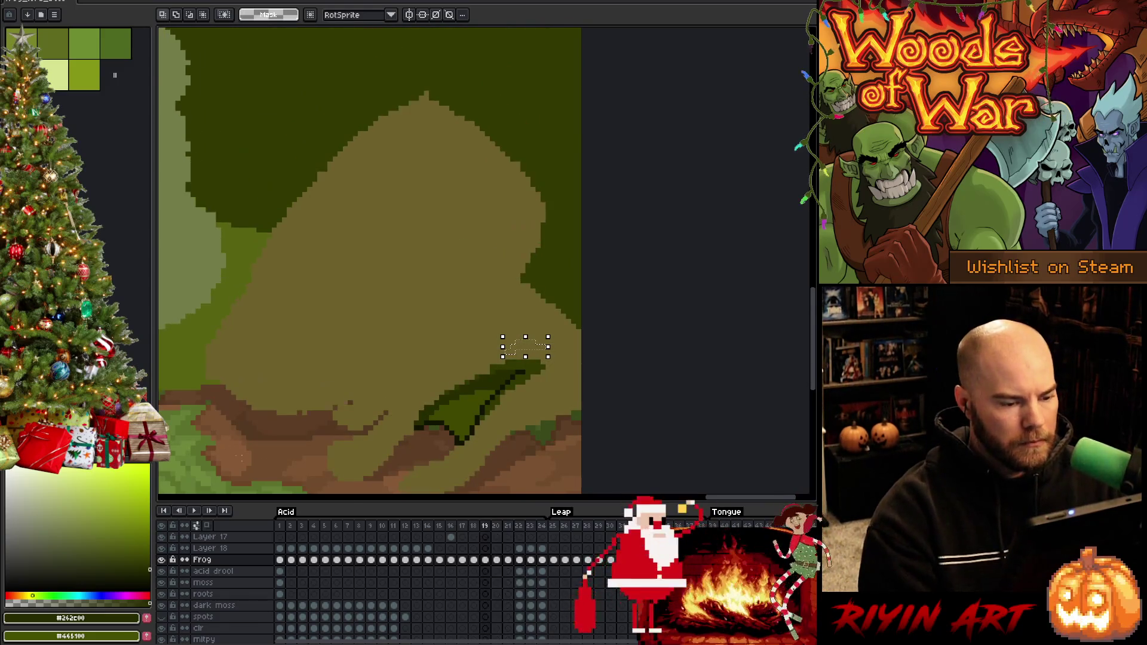
Step: Jump to frame 12 in the timeline and step forward to frame 14
left_click(404, 525)
key("Right")
key("Right")
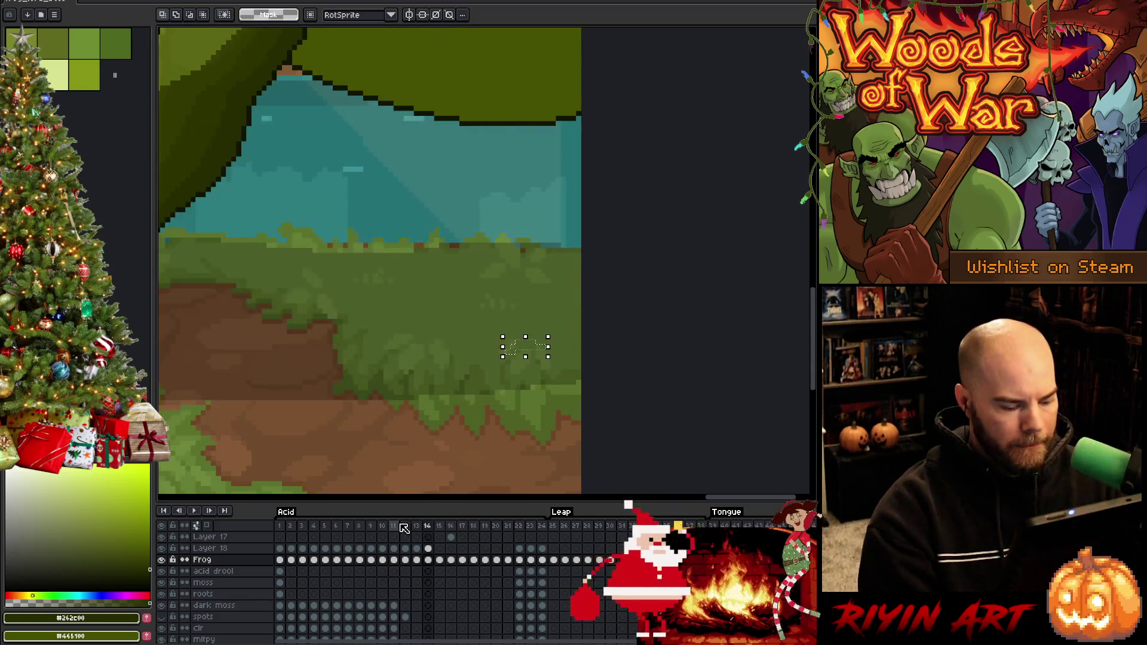
key("Right")
key("Right")
key("Right")
Step: Compare crouched frame 17 against its neighbouring frames and the leap pose
scroll(435, 264, "down", 1)
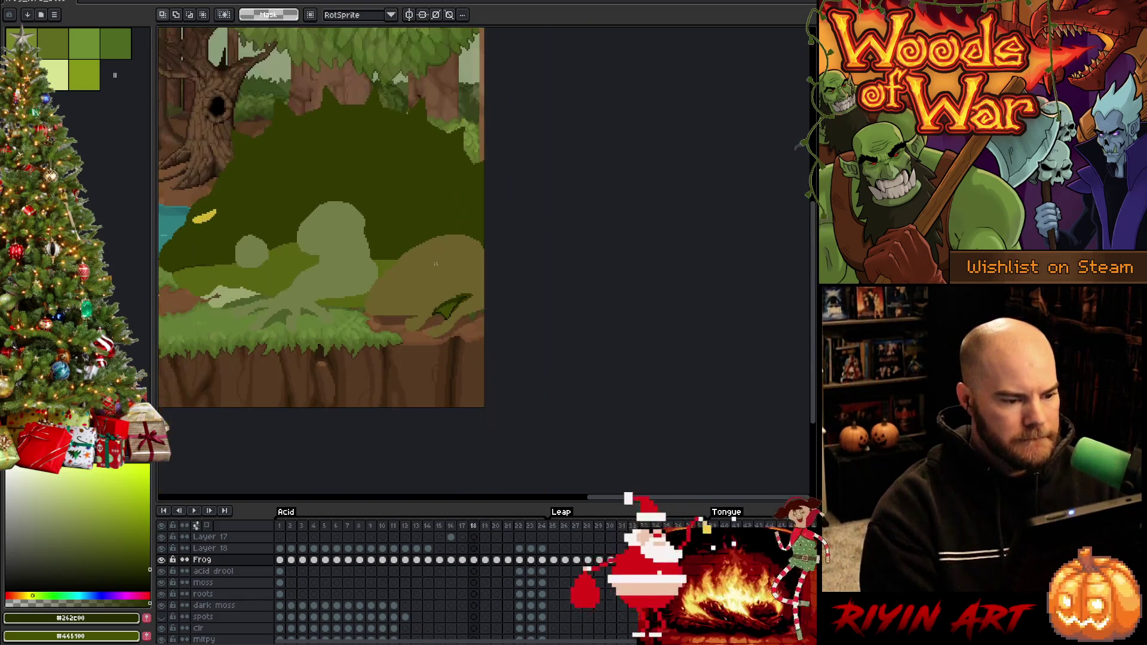
scroll(554, 310, "up", 1)
key("Left")
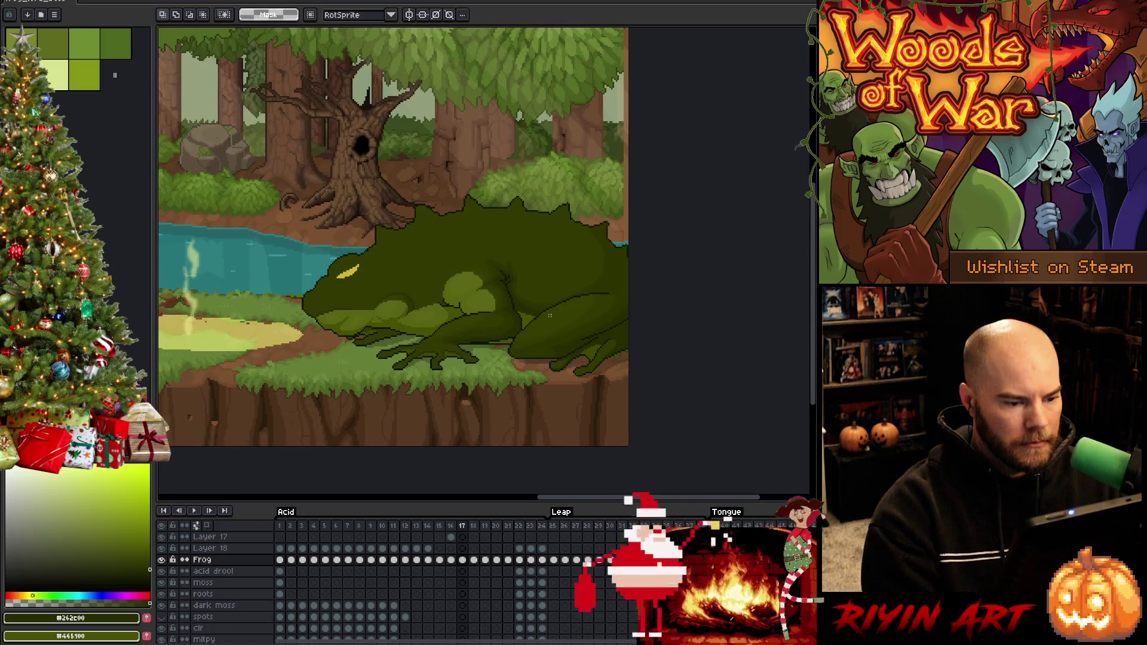
key("Right")
key("Left")
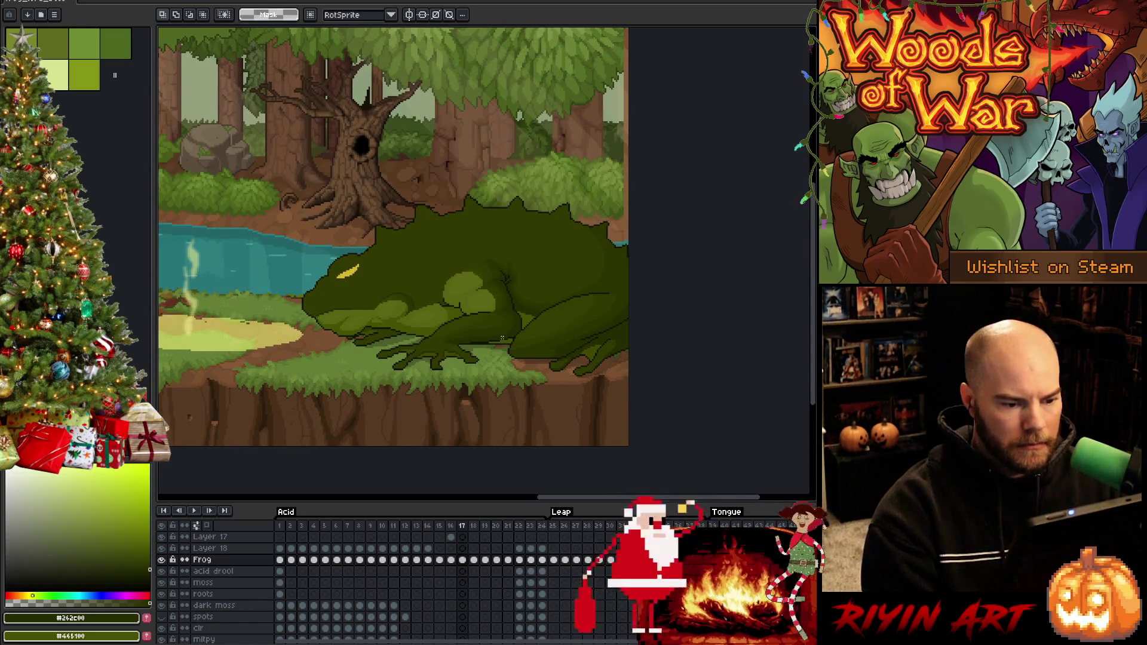
scroll(502, 338, "up", 2)
scroll(502, 338, "down", 3)
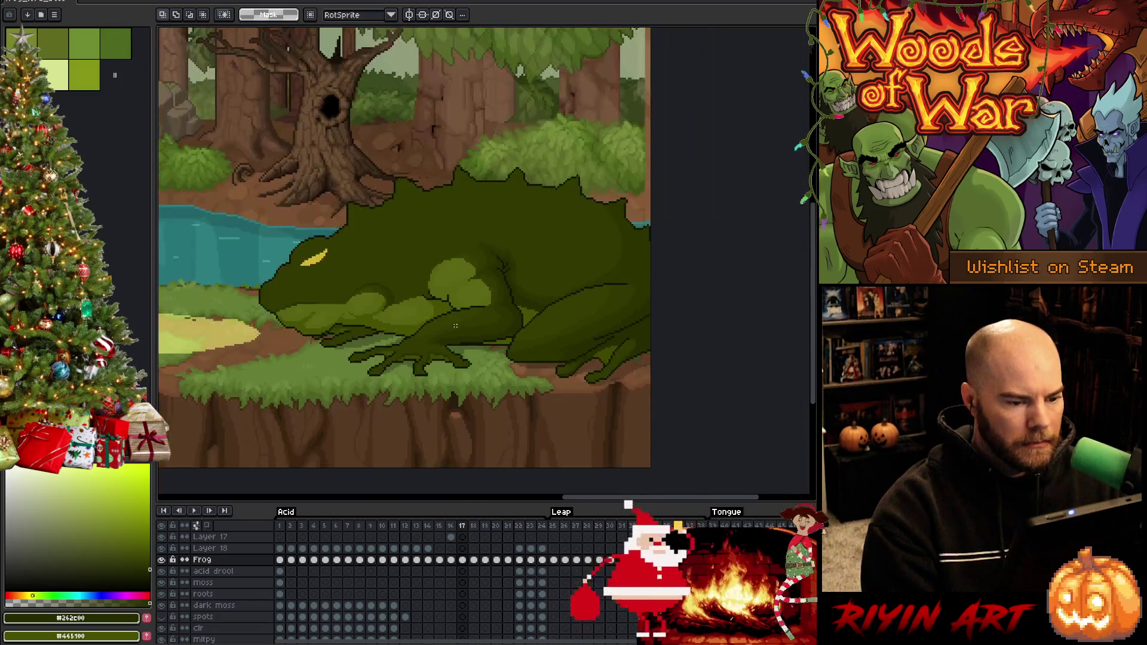
key("Right")
key("Left")
key("Left")
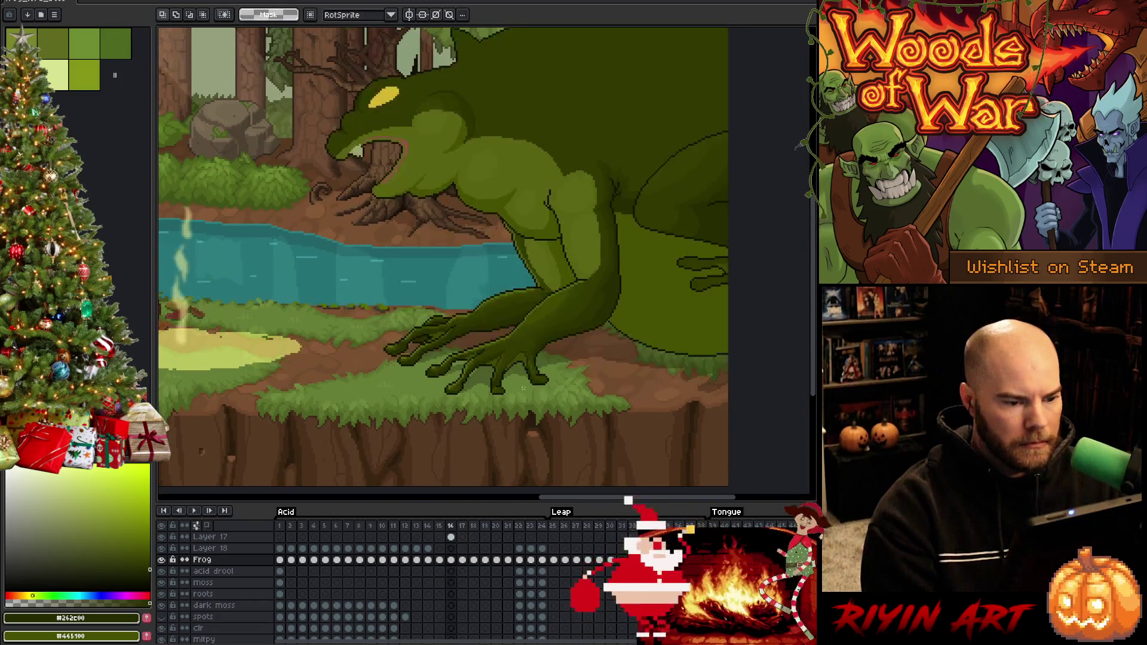
Step: Step through the crouch, rear, smear and leap frames, ending on leaping frame 19
key("Right")
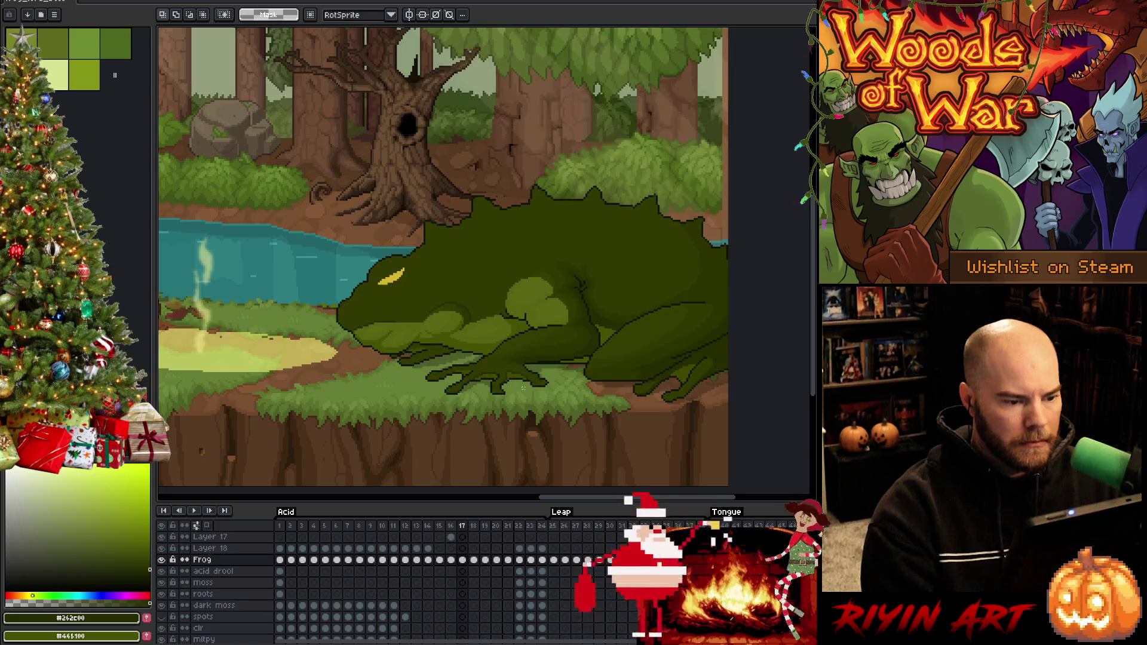
key("Left")
key("Right")
key("Right")
key("Left")
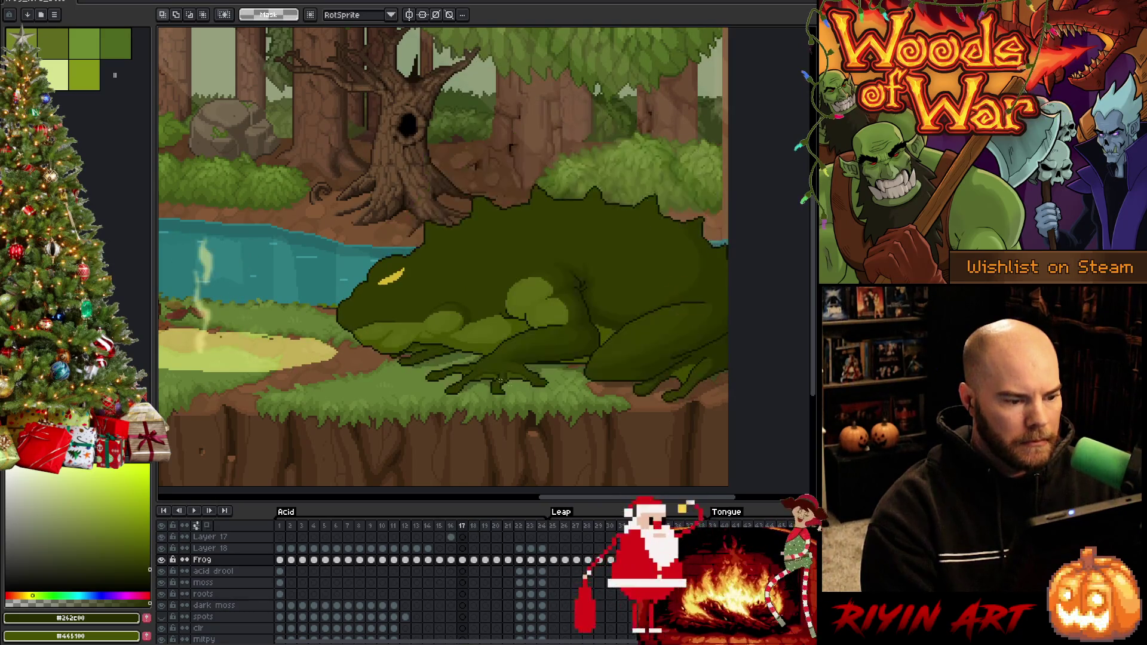
key("Left")
key("Right")
key("Right")
key("Right")
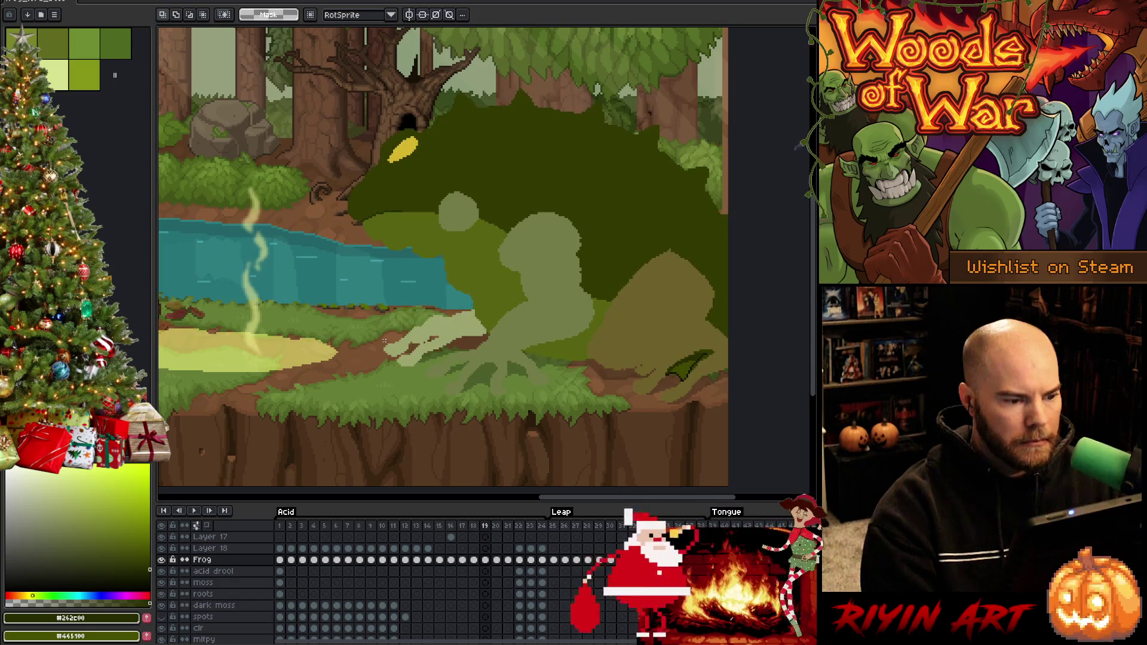
key("Left")
key("Left")
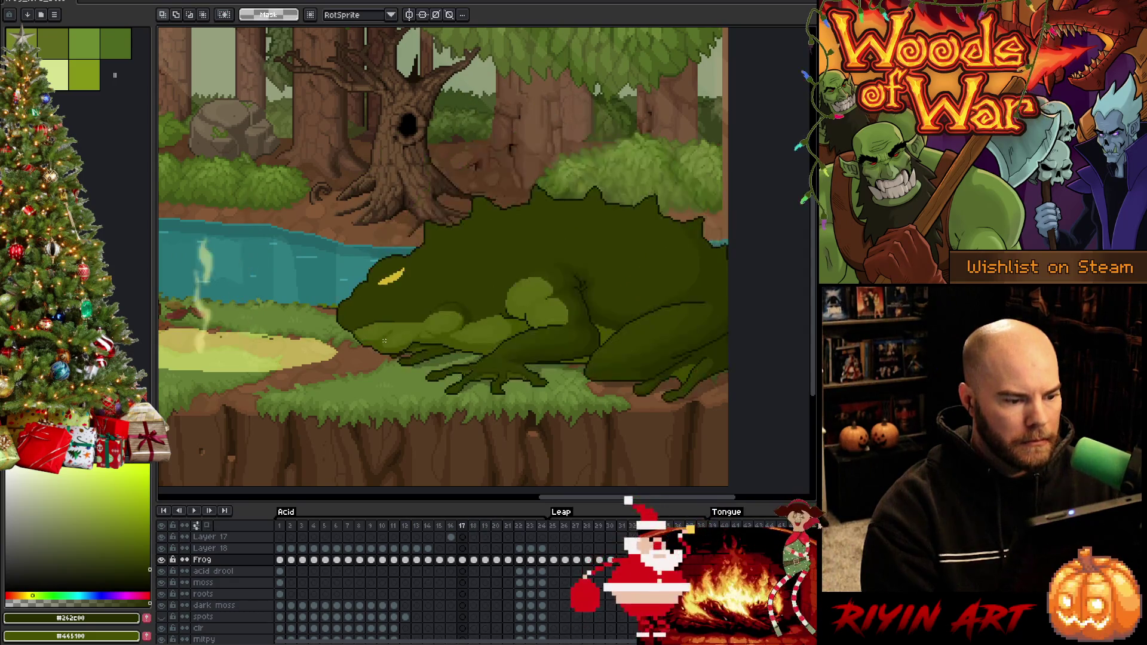
key("Right")
key("Right")
Step: Play the frog animation and zoom to watch the crouch-to-leap sequence
key("Return")
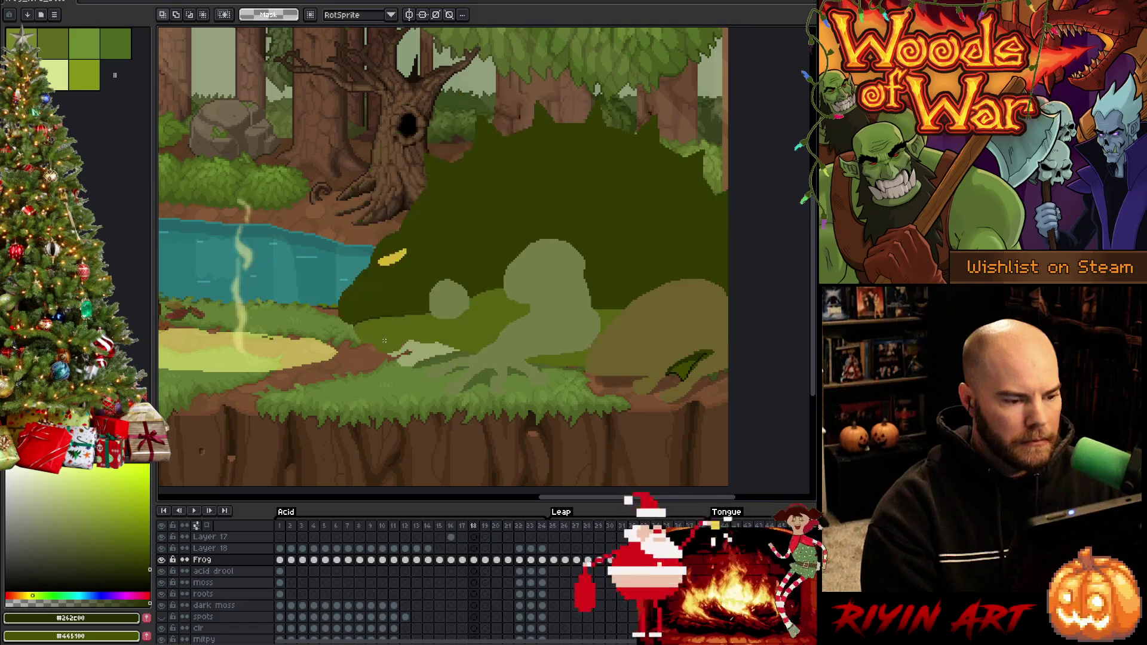
scroll(417, 284, "down", 2)
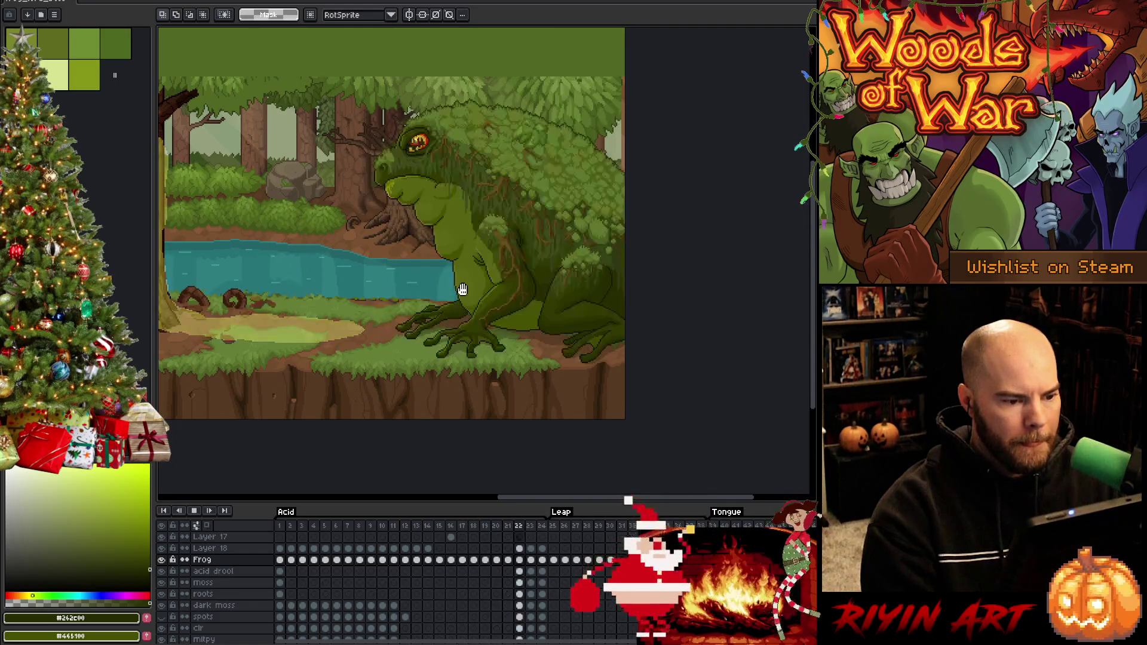
scroll(494, 258, "up", 1)
Step: Clear the selection, return to the Pencil, and save the animation
scroll(496, 257, "down", 1)
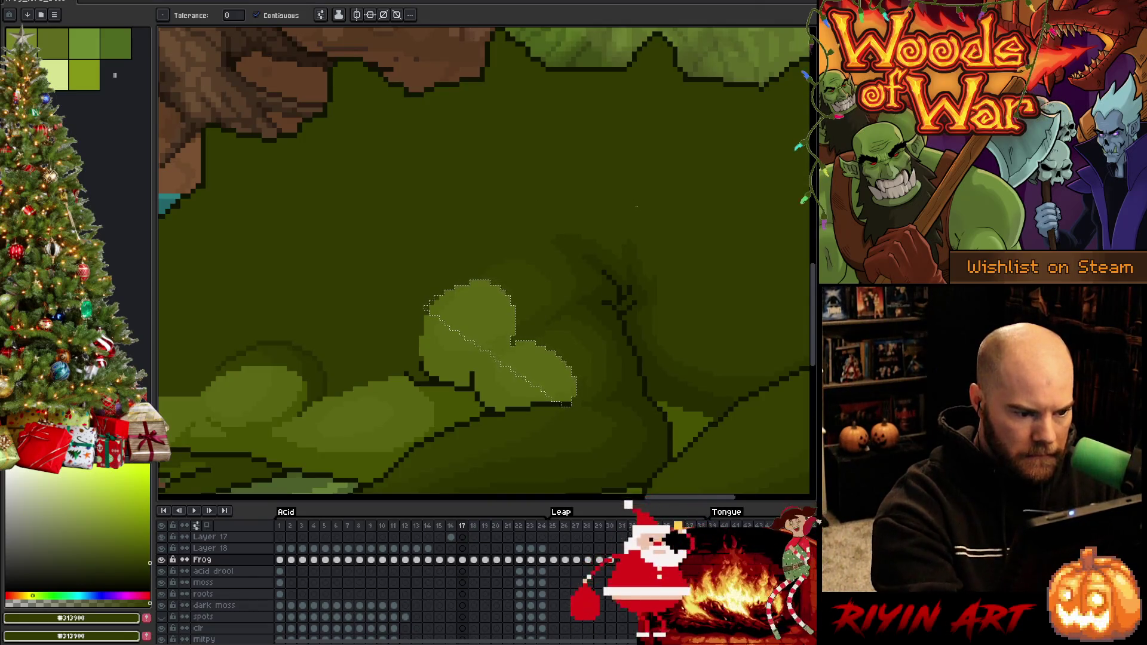
key("ctrl+d")
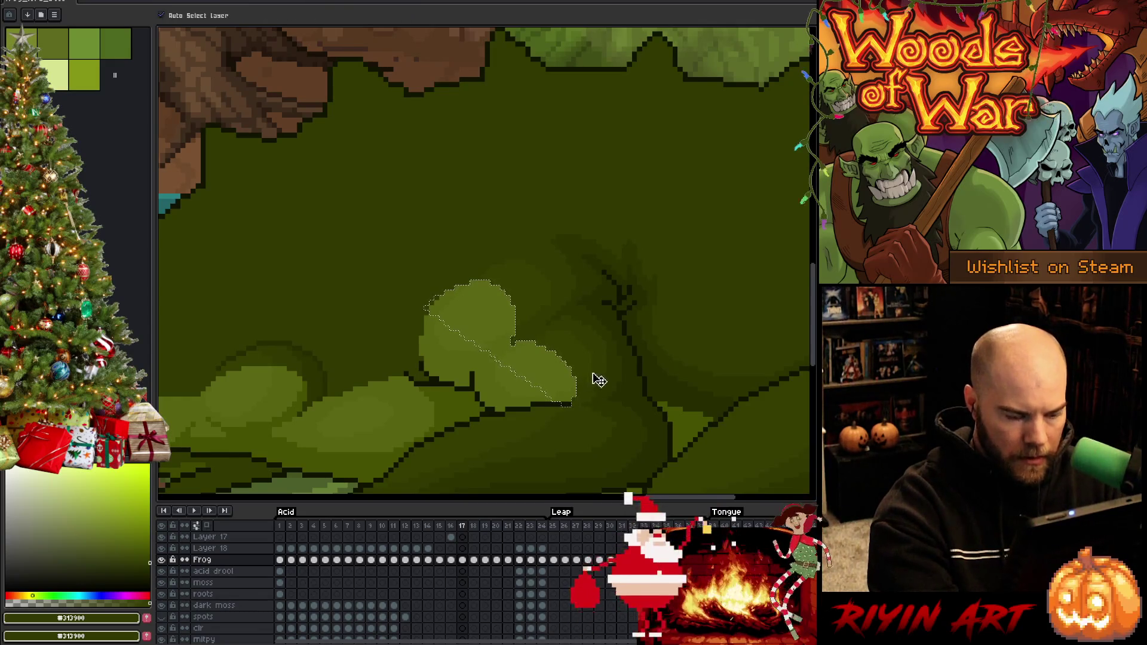
key("b")
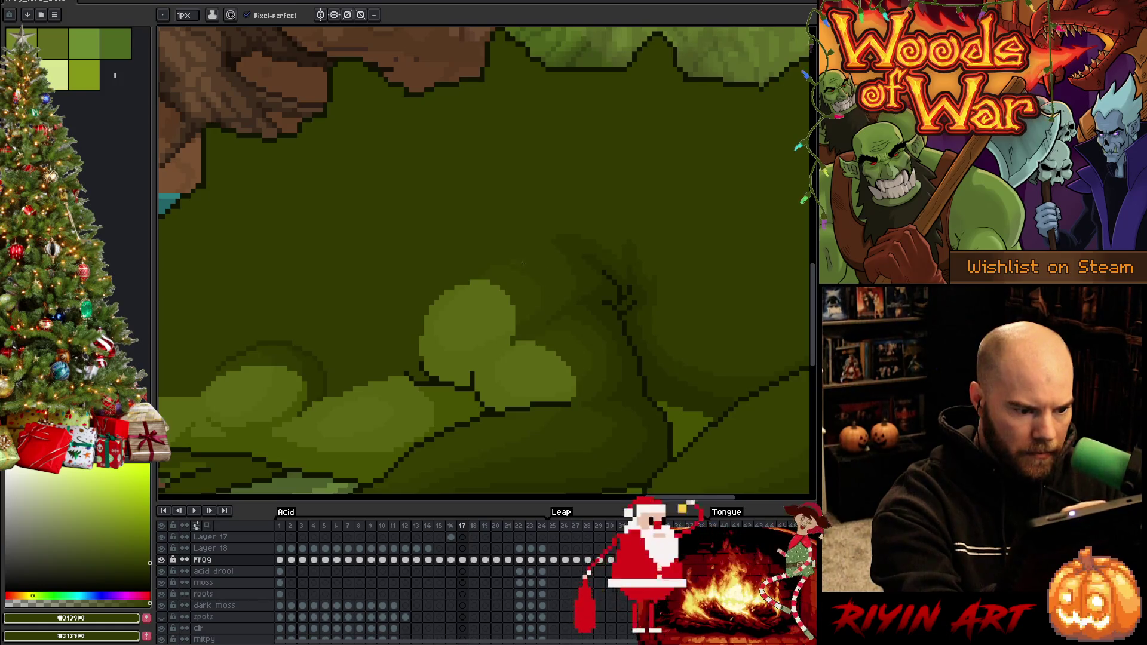
key("ctrl+s")
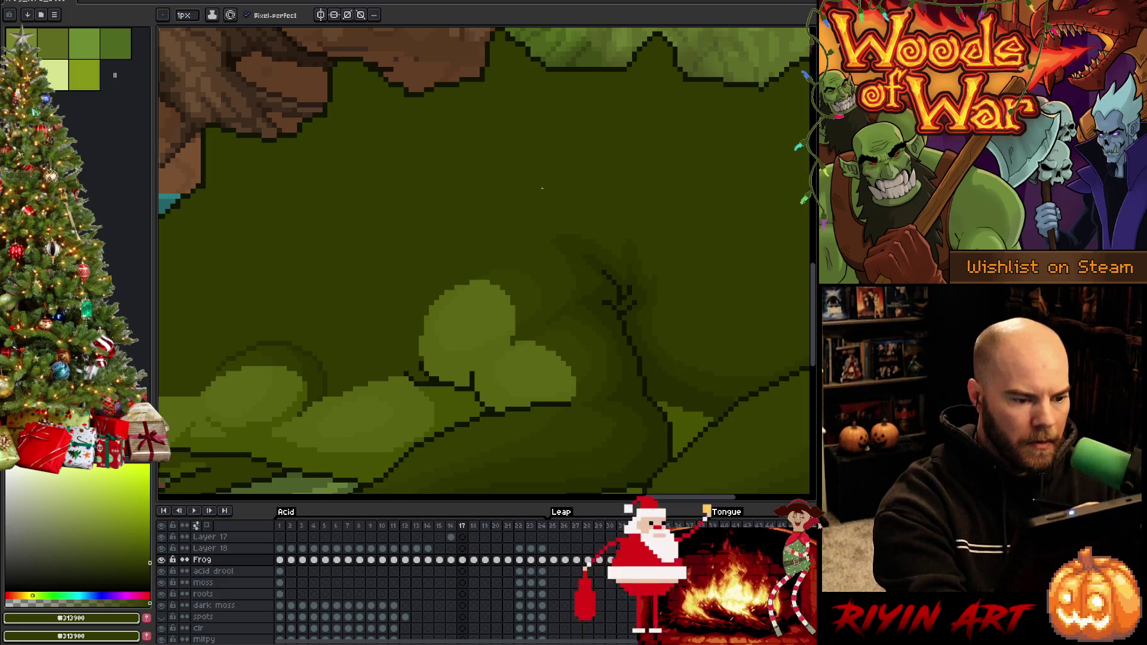
key("ctrl+s")
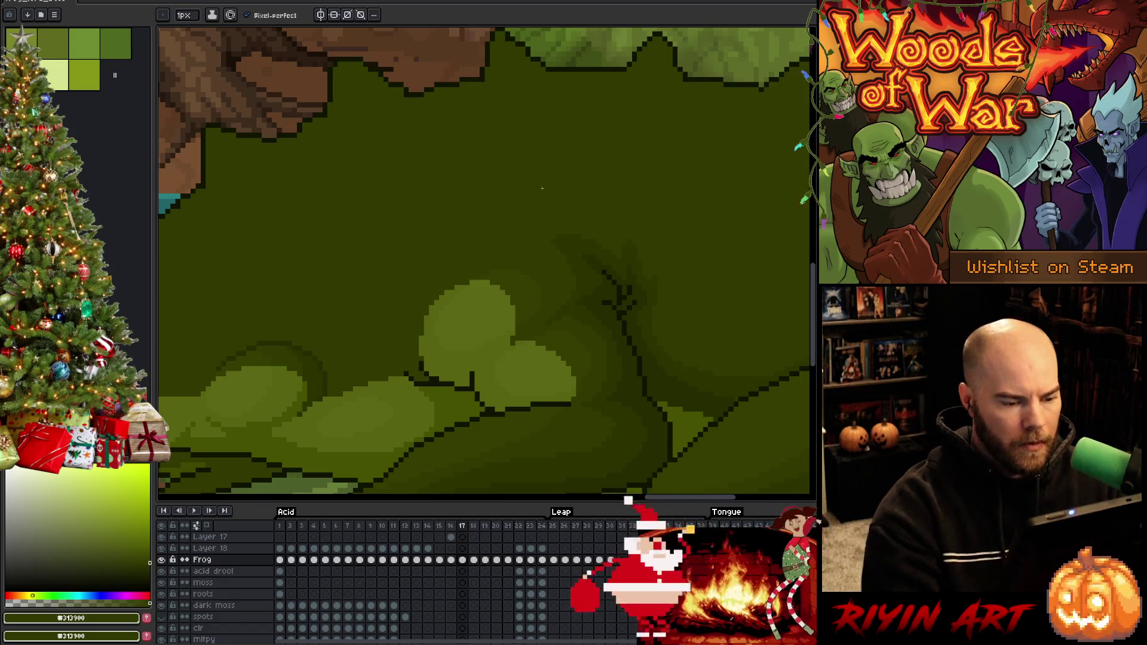
Step: Eyedrop the darker, olive and light shoulder greens to repaint the shoulder patch, saving along the way
left_click(568, 307, "alt")
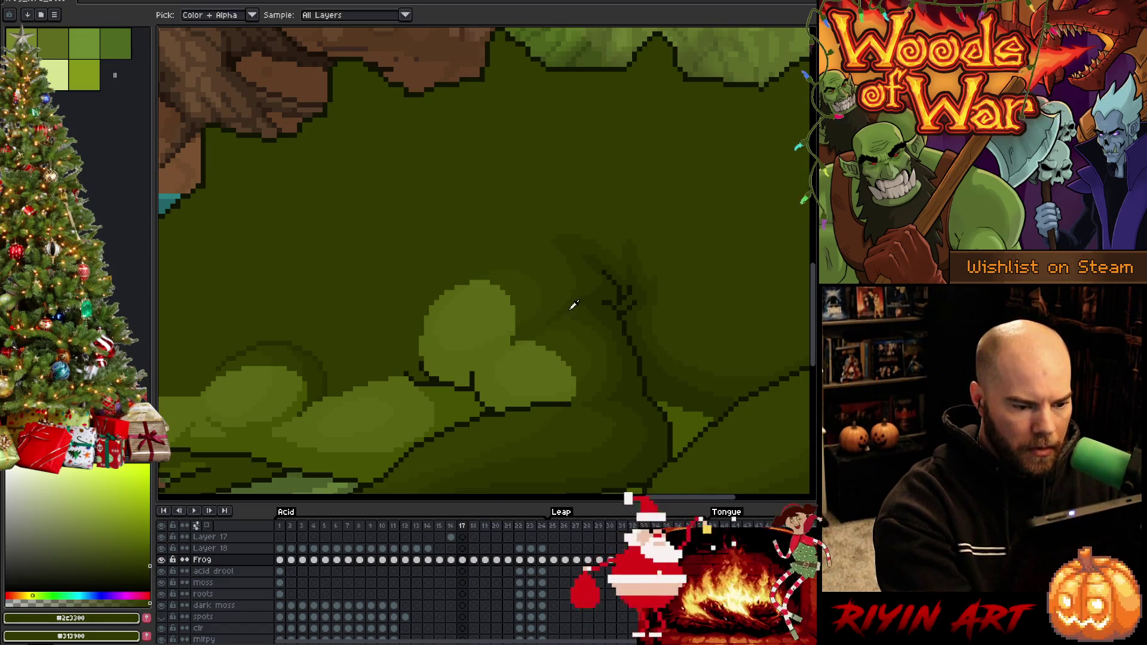
left_click(567, 317, "alt")
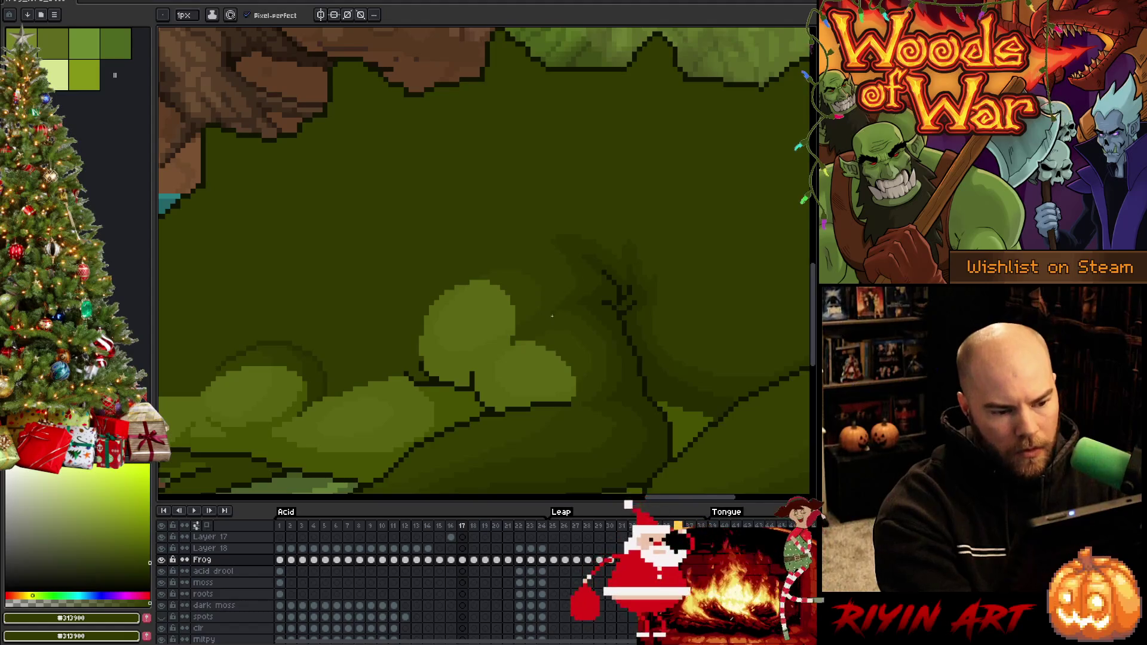
left_click(548, 317, "alt")
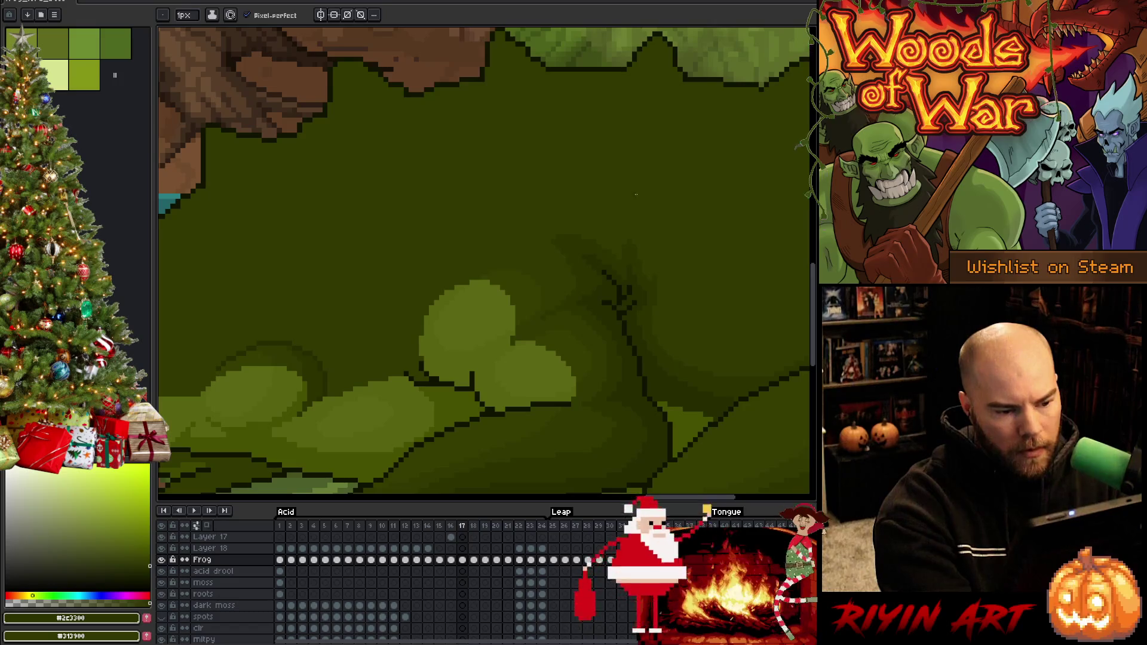
left_click(512, 328, "alt")
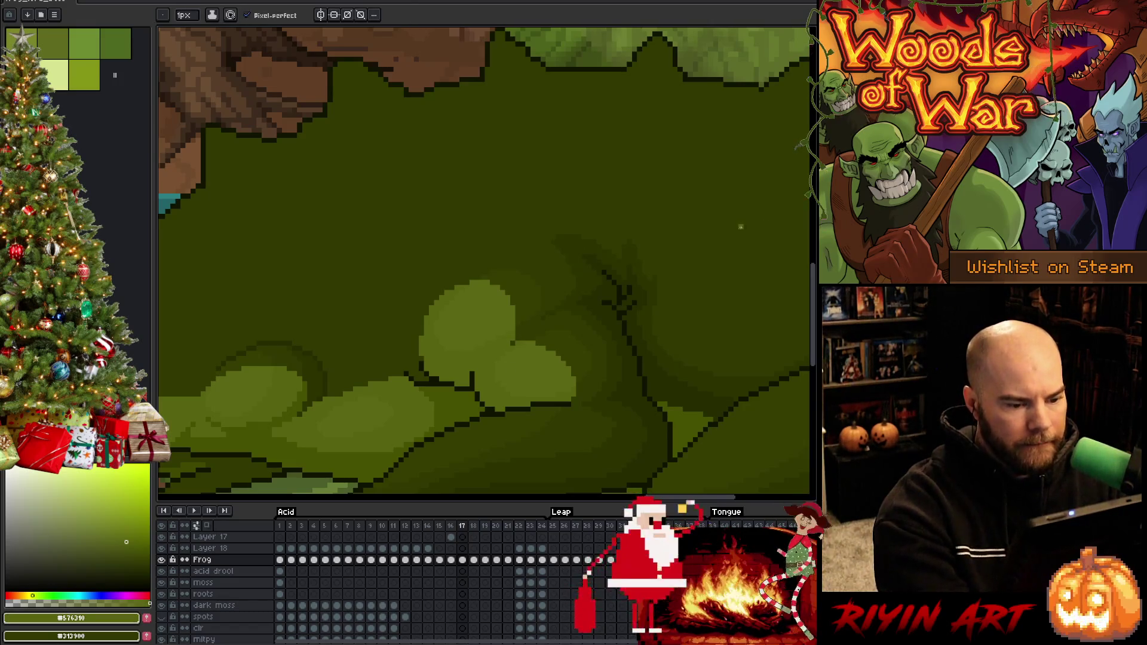
left_click(515, 328, "alt")
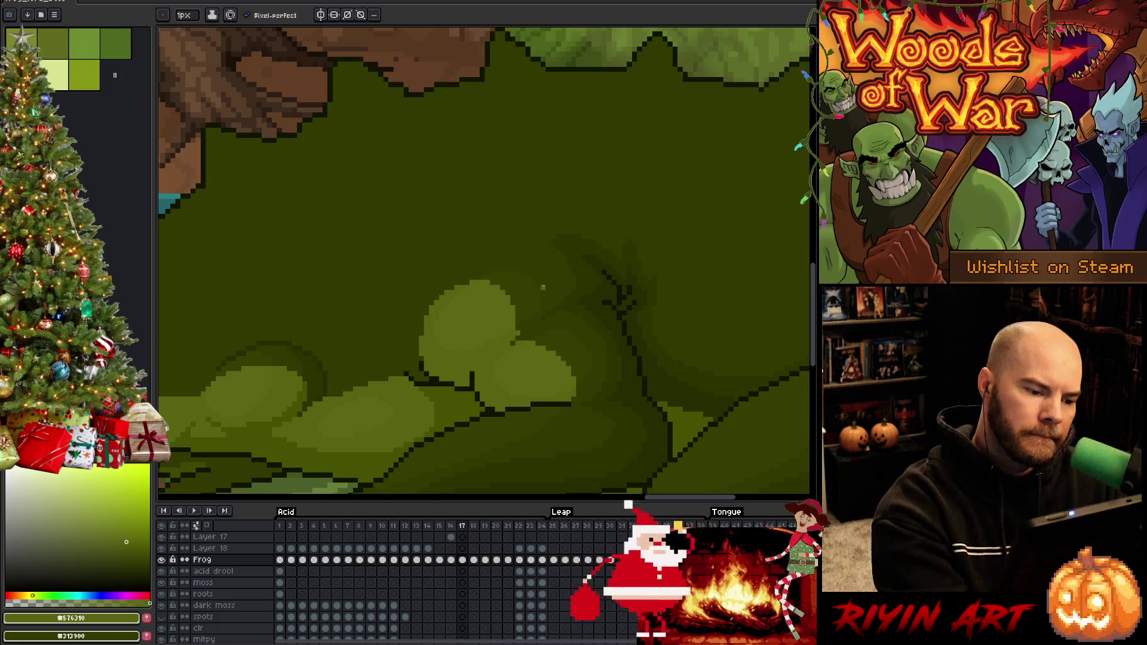
left_click(517, 327, "alt")
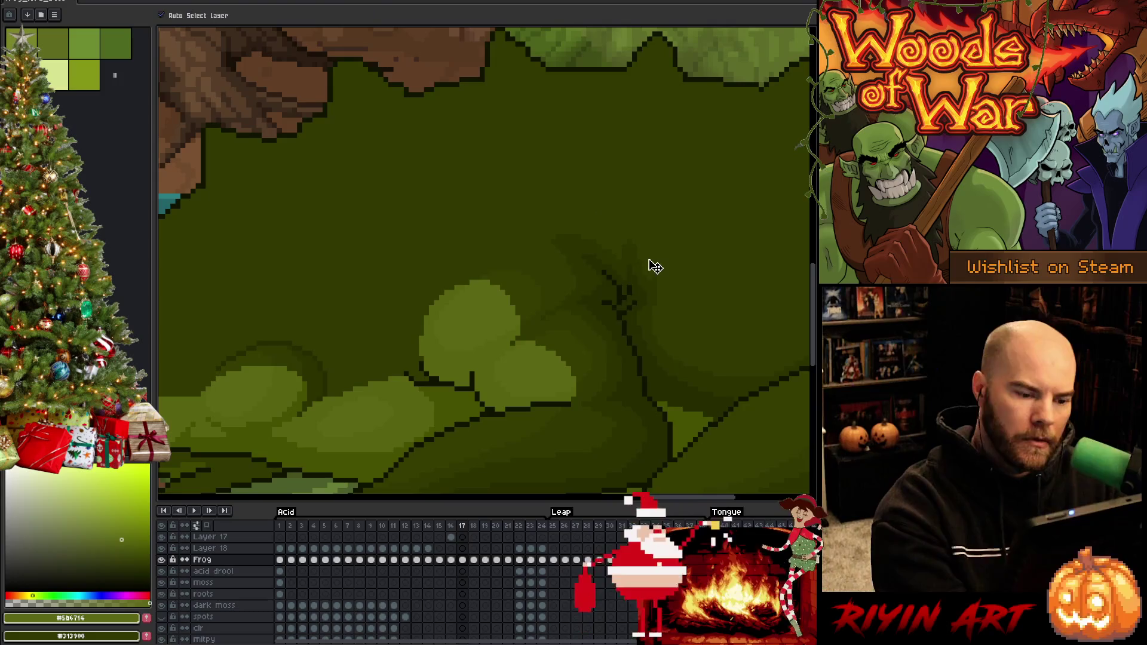
key("ctrl+s")
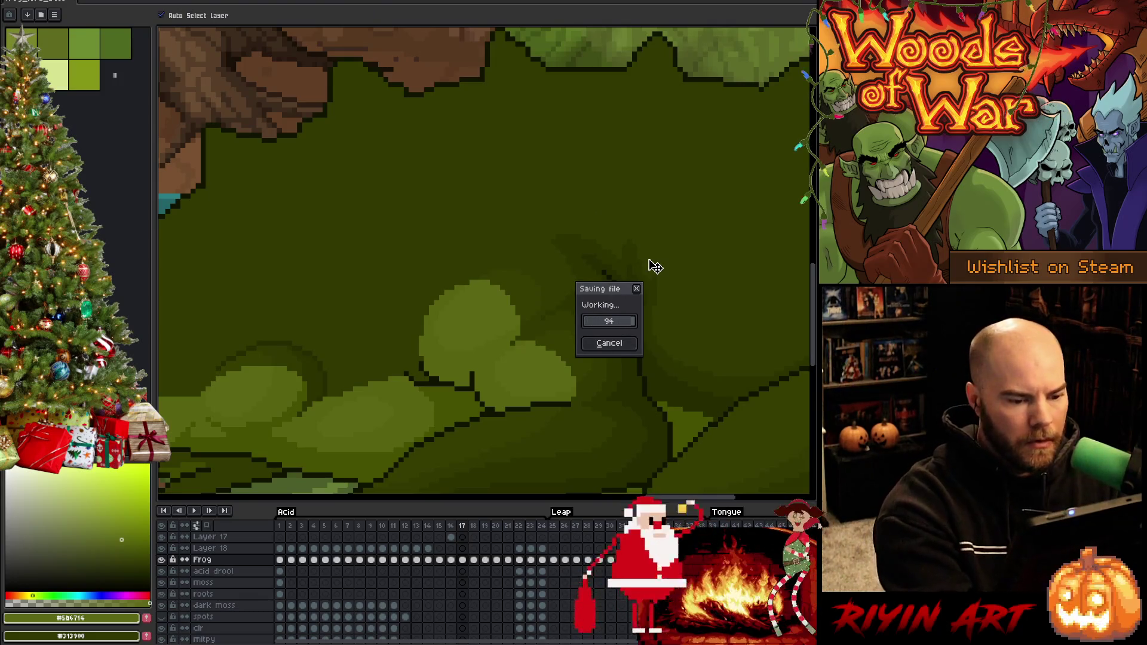
left_click(526, 328, "alt")
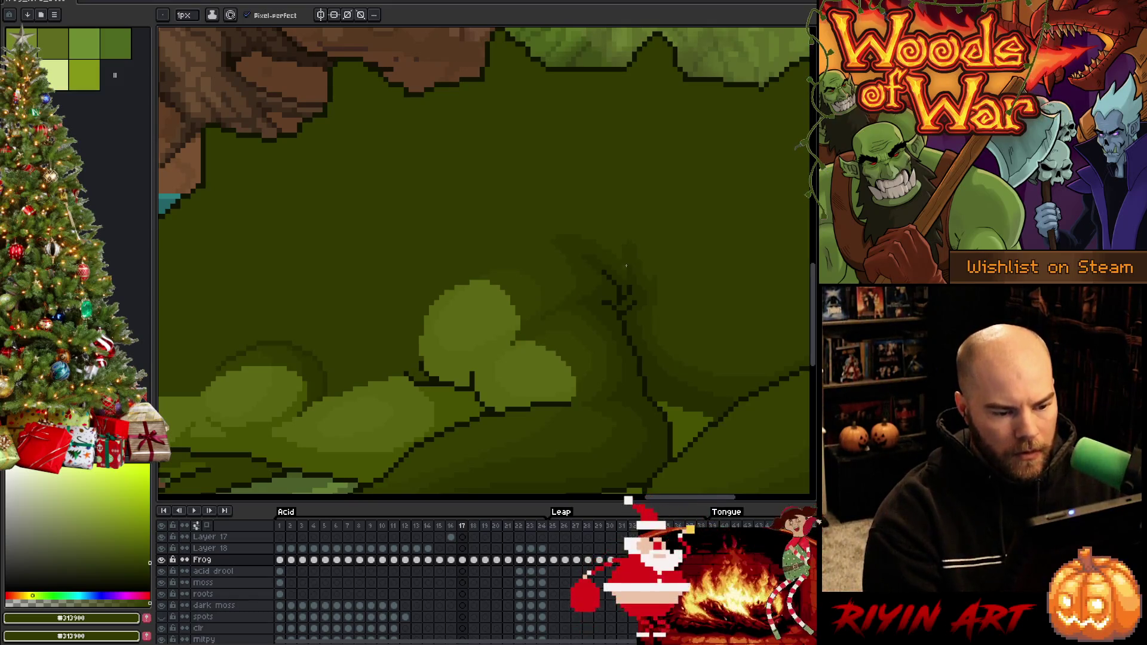
scroll(626, 265, "down", 3)
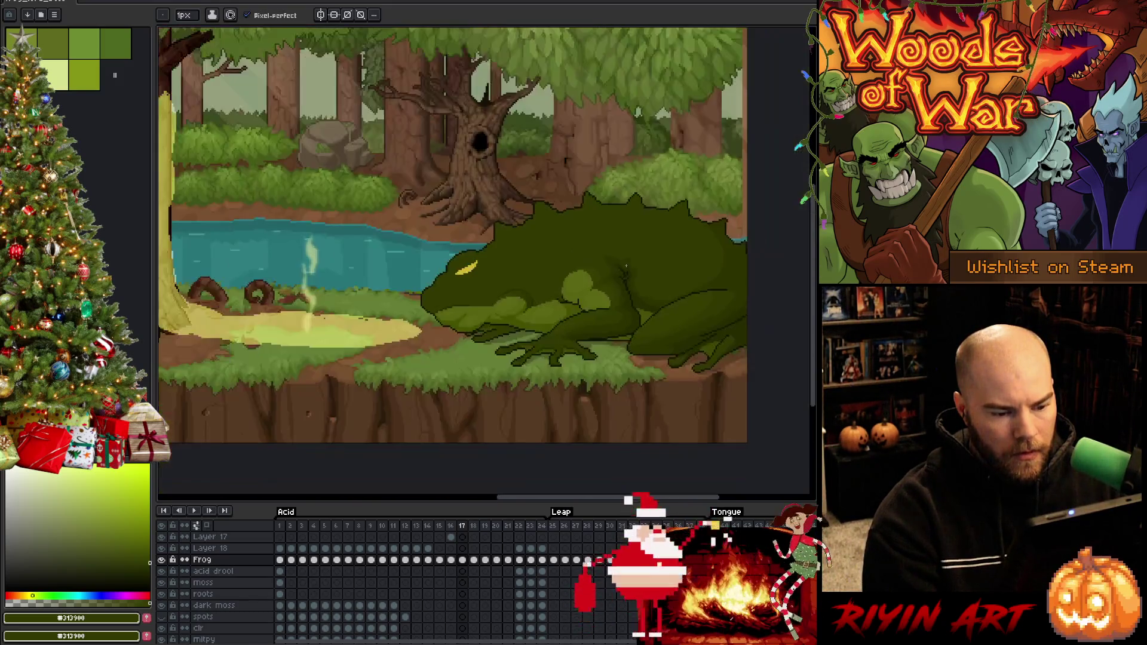
scroll(548, 287, "up", 1)
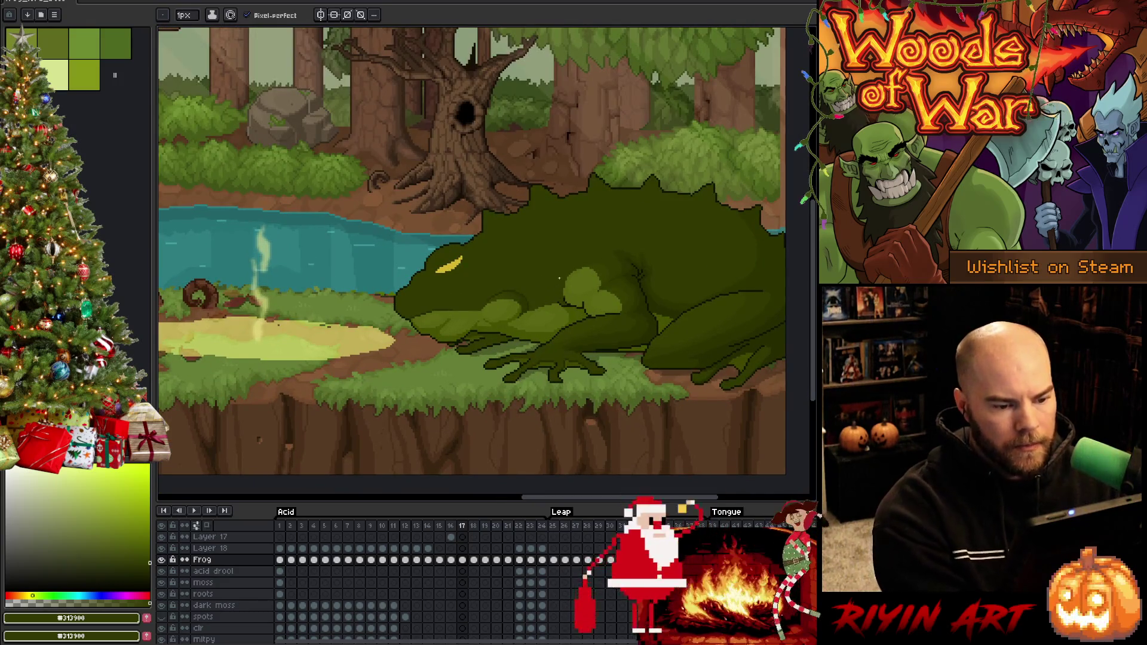
key("ctrl+s")
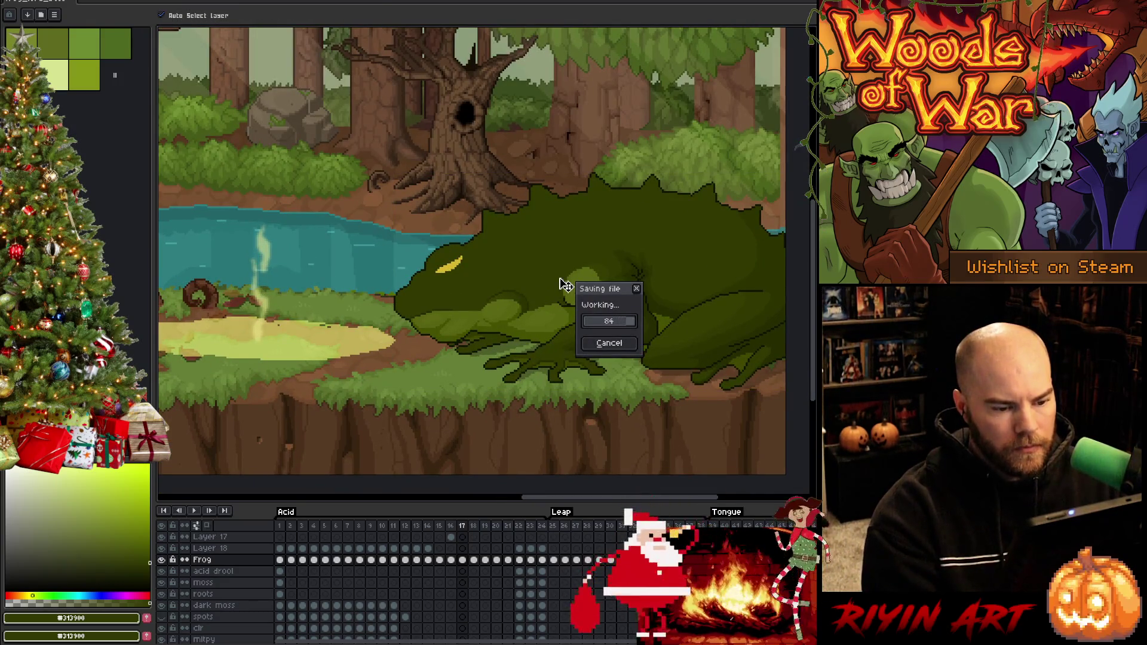
key("space")
scroll(560, 332, "up", 1)
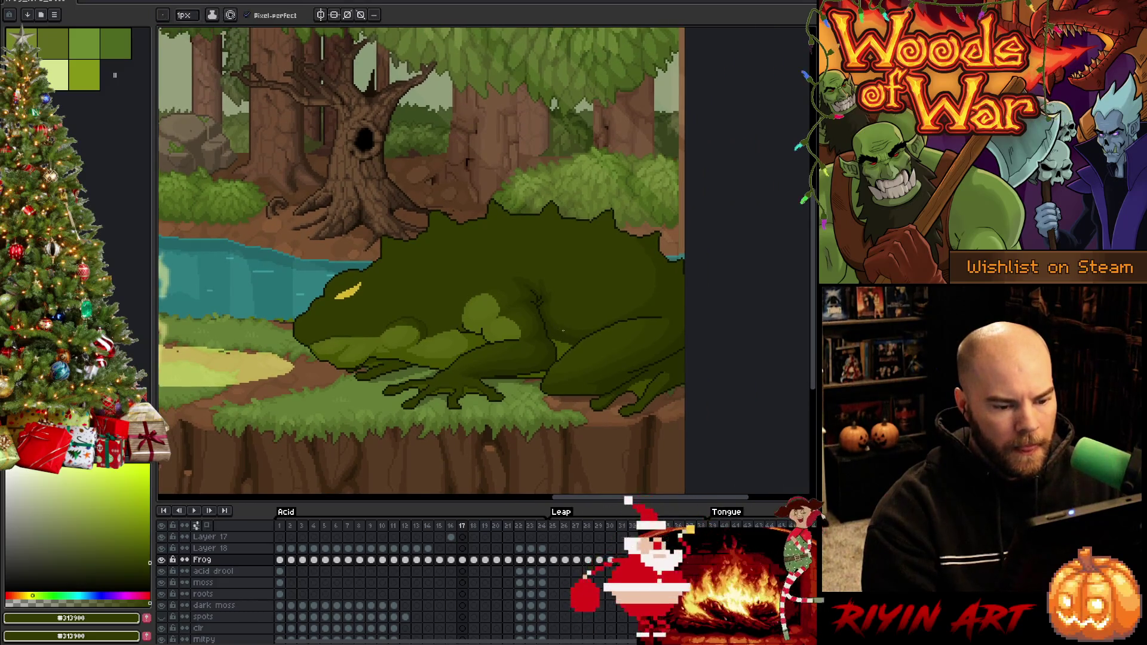
scroll(563, 331, "up", 1)
key("space")
left_click_drag(735, 435, 588, 429)
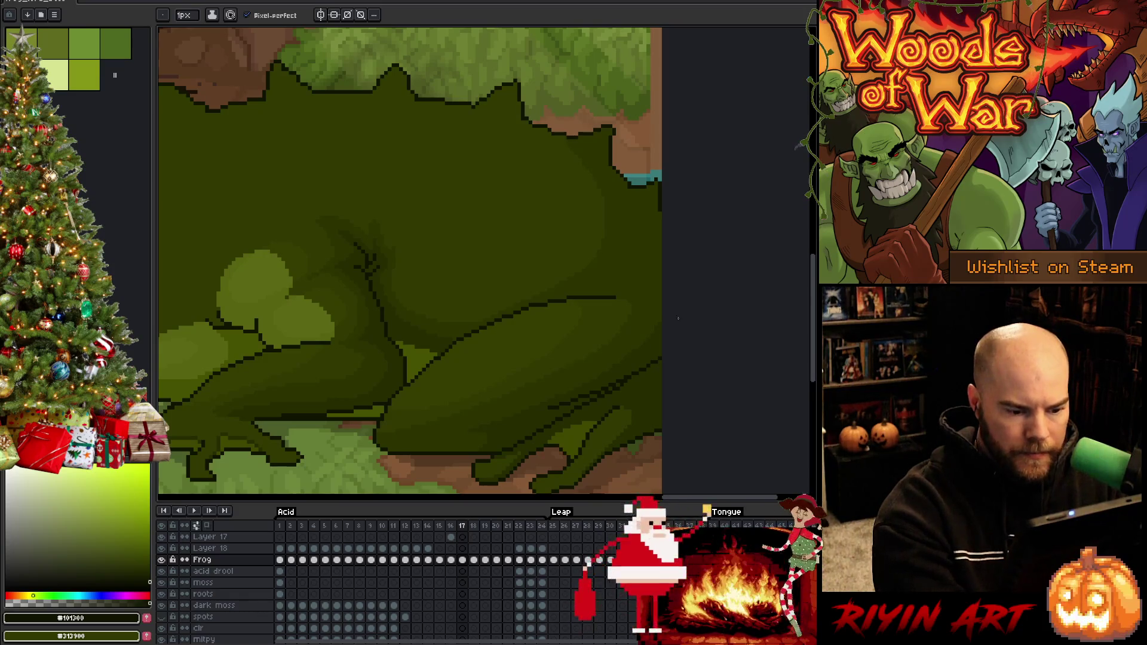
scroll(655, 375, "down", 2)
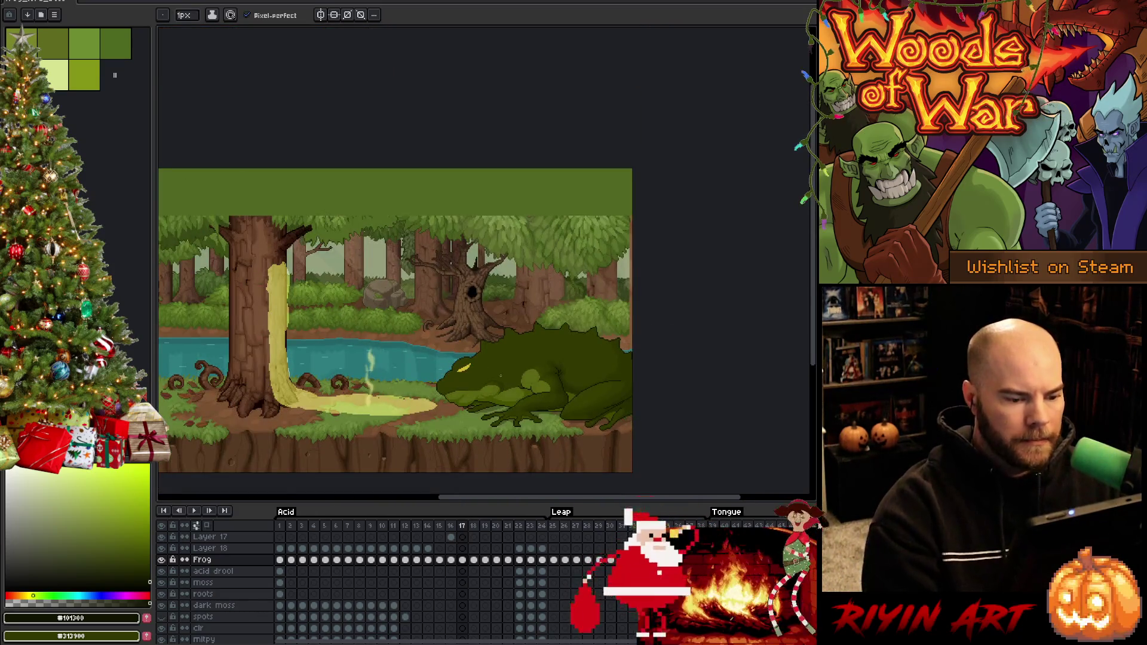
scroll(501, 375, "up", 1)
left_click_drag(500, 375, 458, 352)
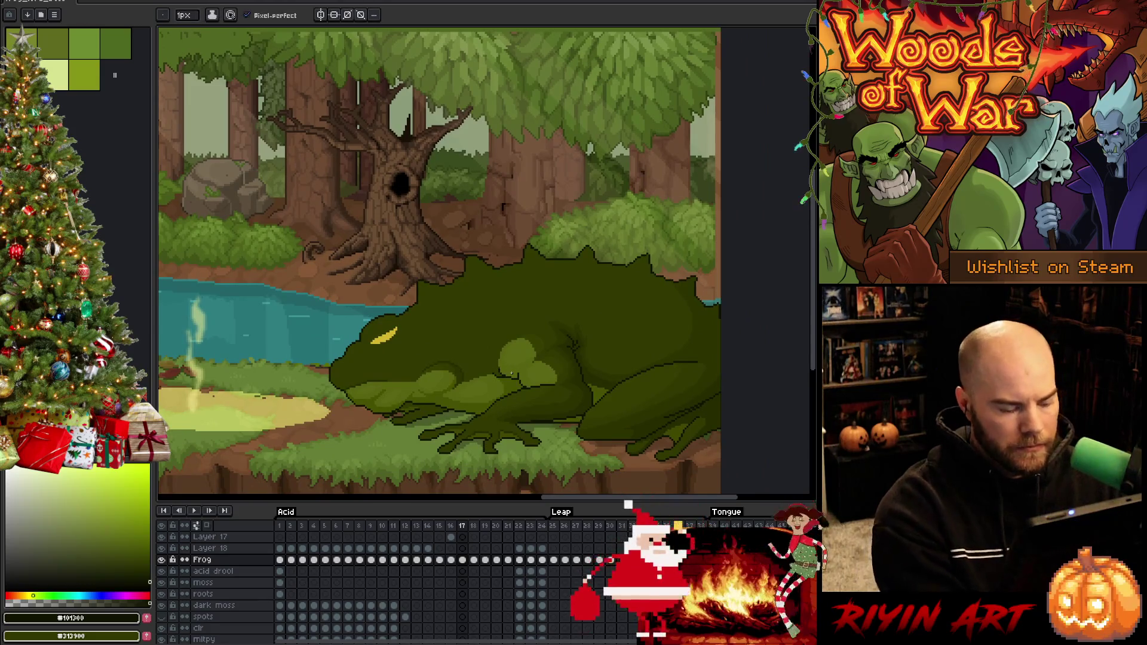
key("v")
key("ctrl+s")
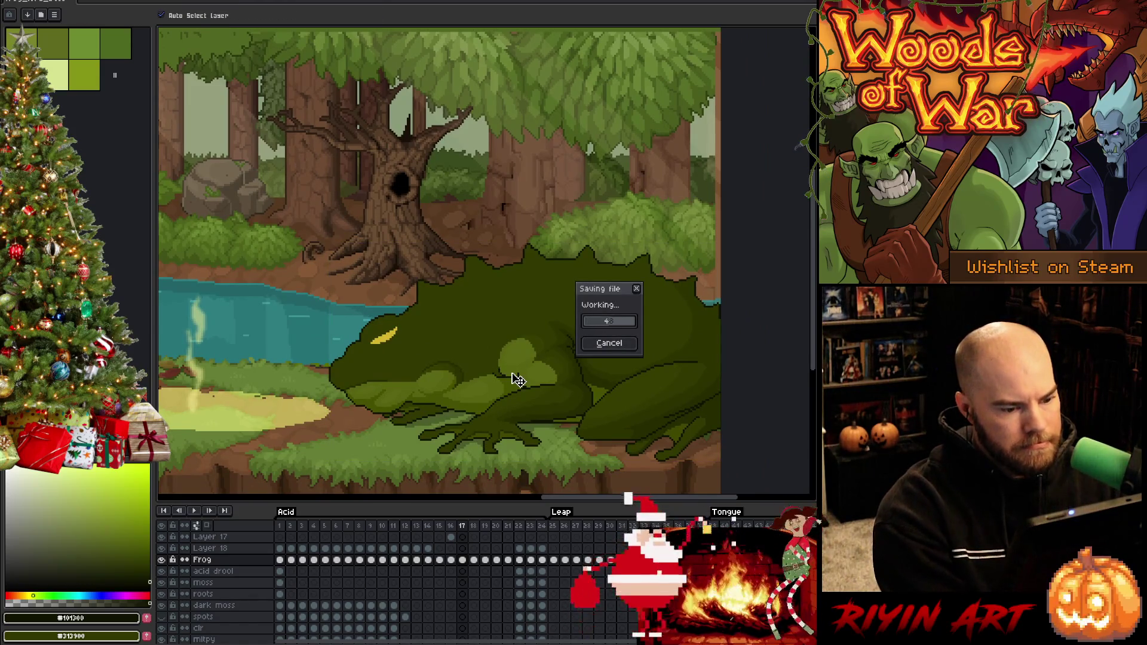
key("b")
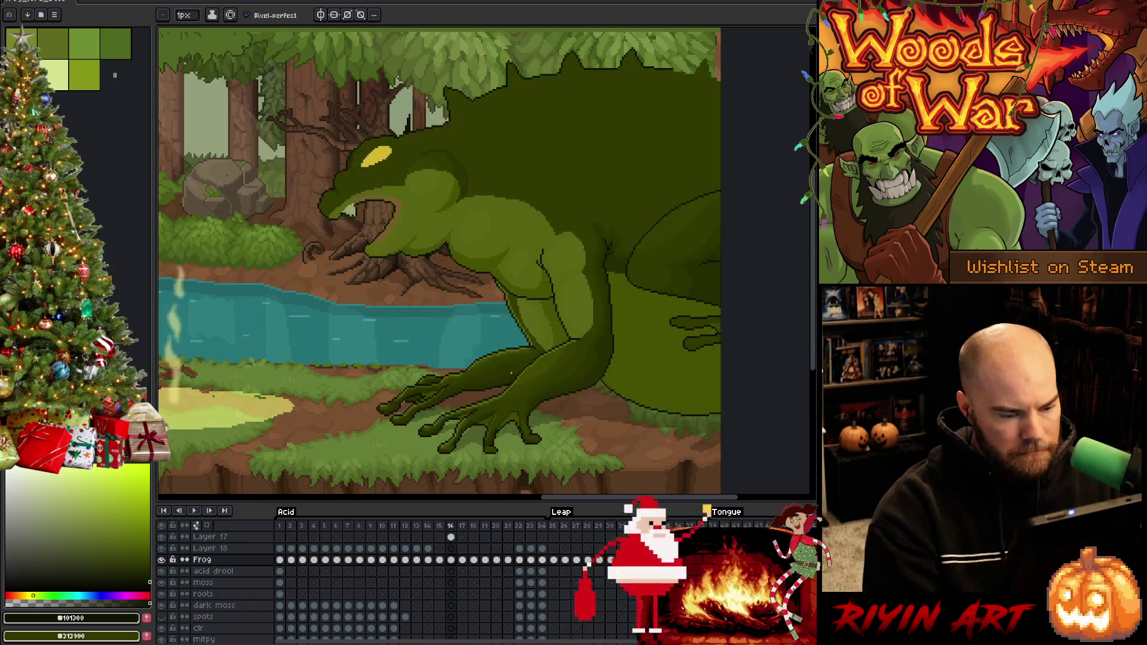
key("comma")
left_click(512, 373, "alt")
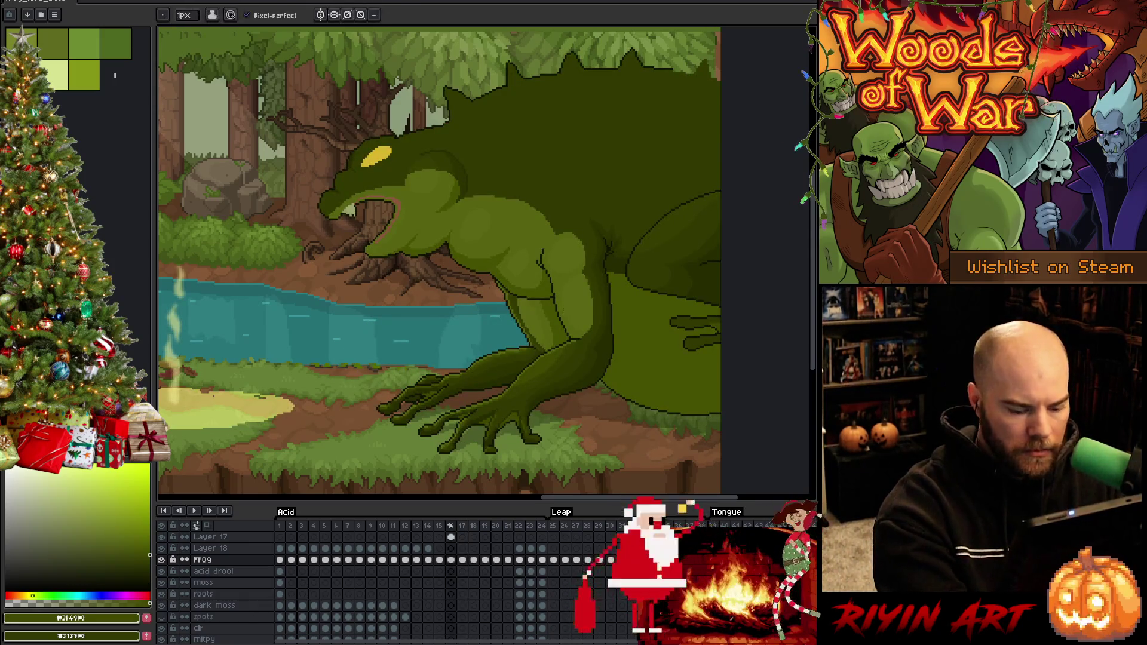
key("period")
key("b")
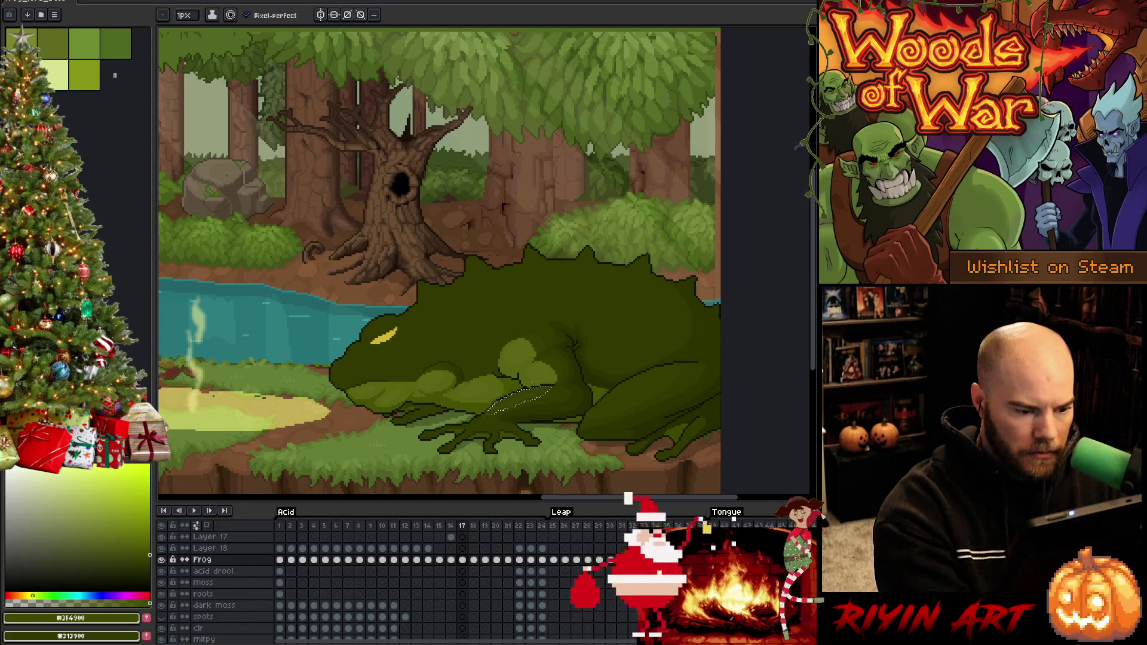
key("w")
key("comma")
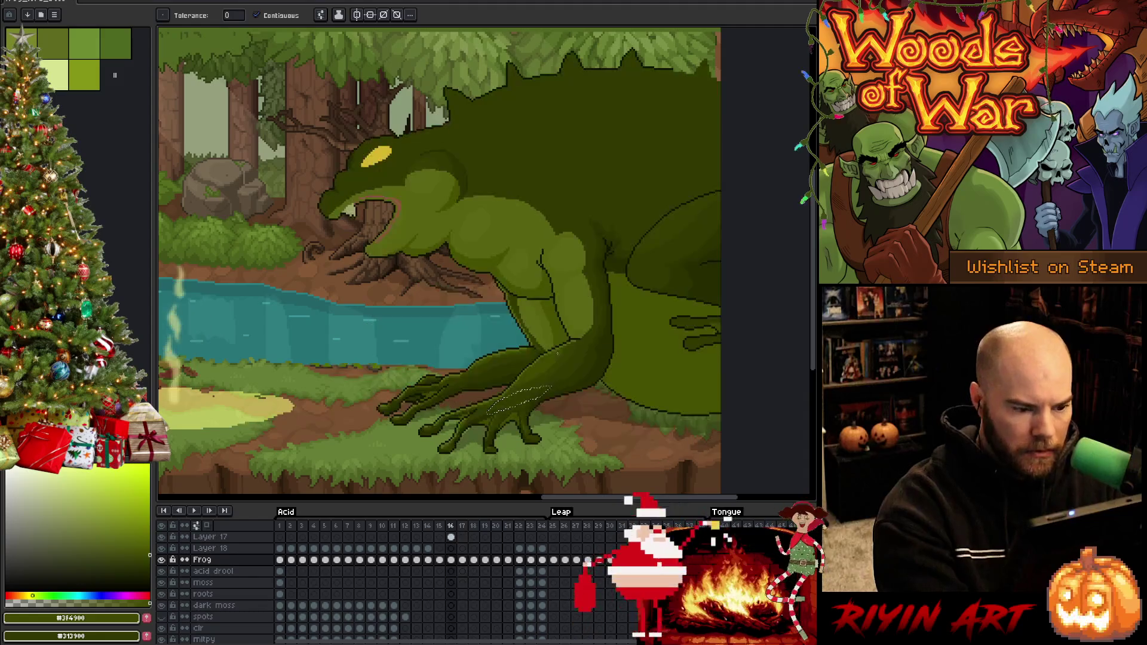
key("i")
left_click(575, 340)
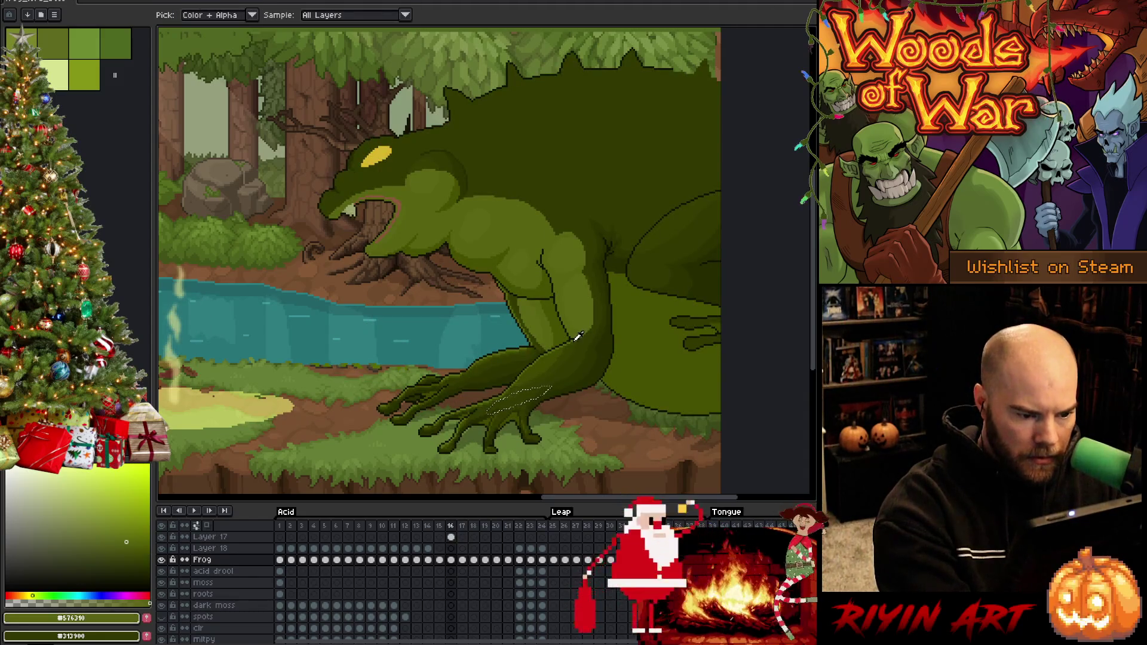
key("b")
key("period")
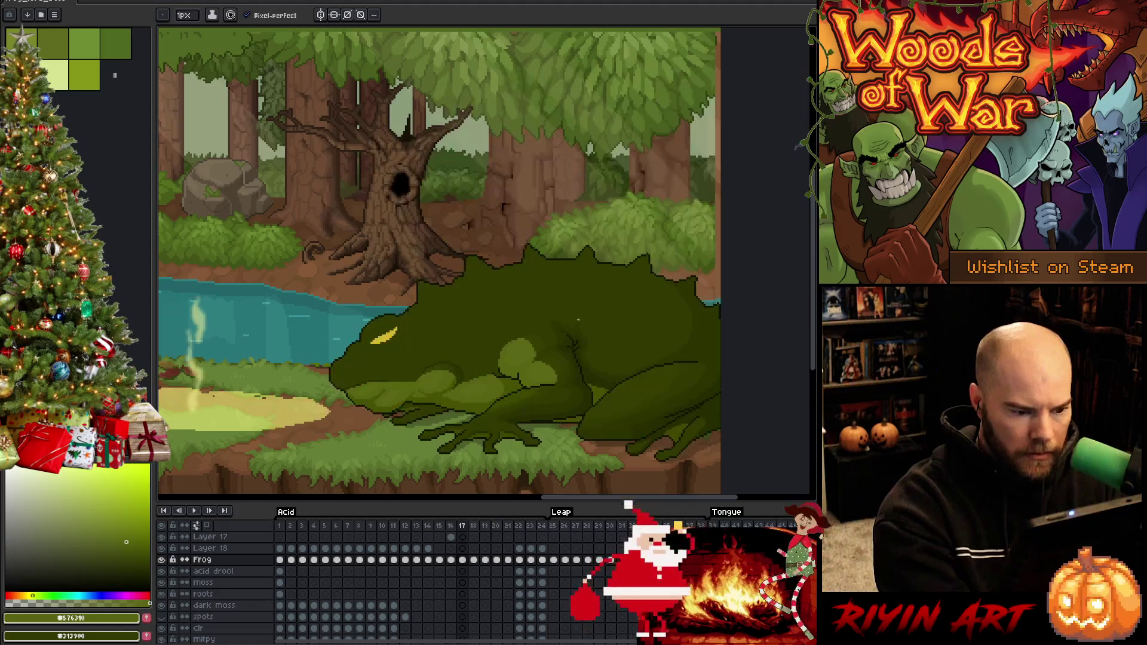
Step: Zoom to show the whole crouched frog and feet, sampling the dark outline and shoulder green
scroll(447, 441, "up", 2)
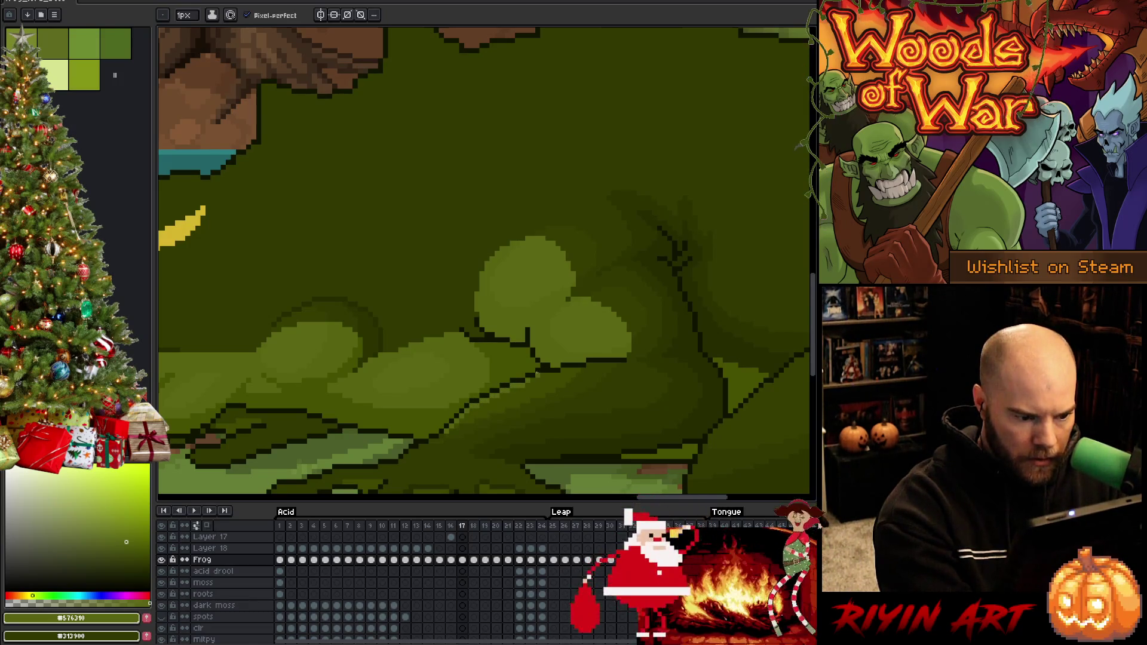
left_click(527, 377, "alt")
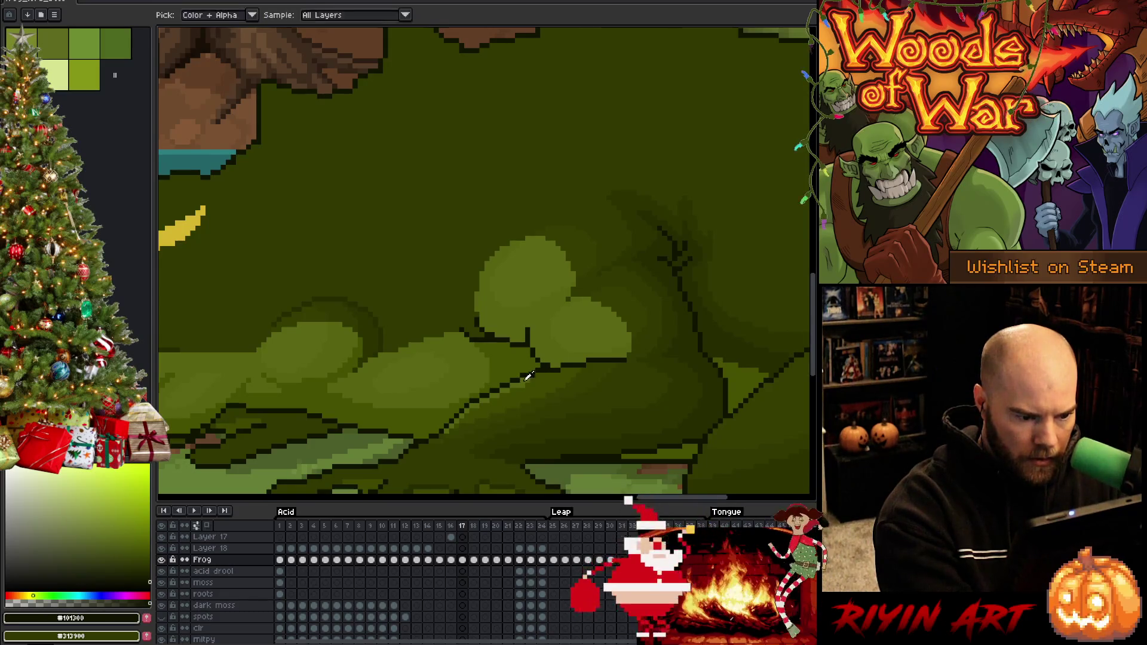
left_click(533, 375, "alt")
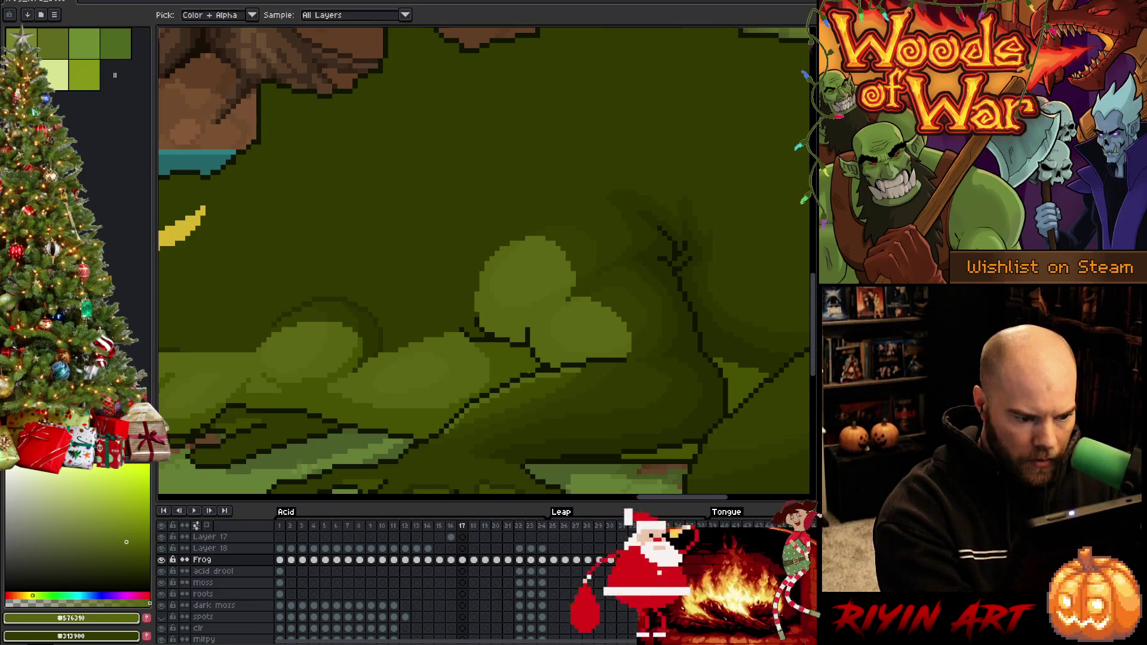
scroll(587, 312, "down", 2)
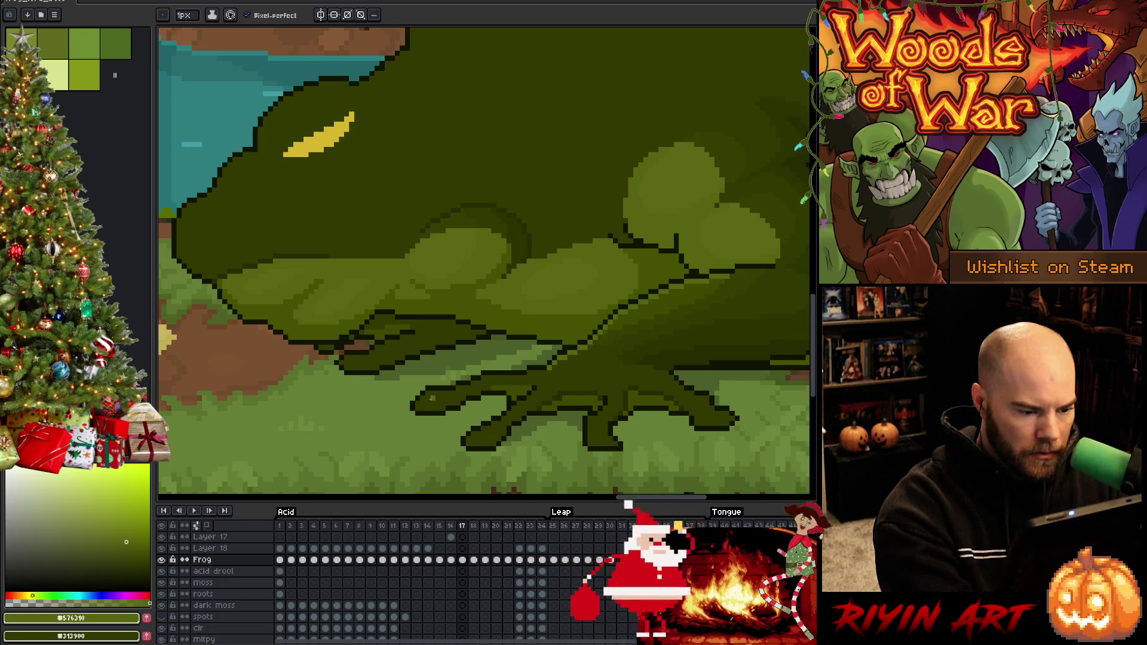
Step: Add a lighter highlight along the front toe and pick a darker frog green
mouse_move(430, 393)
left_mouse_down()
mouse_move(449, 393)
mouse_move(436, 393)
left_mouse_up()
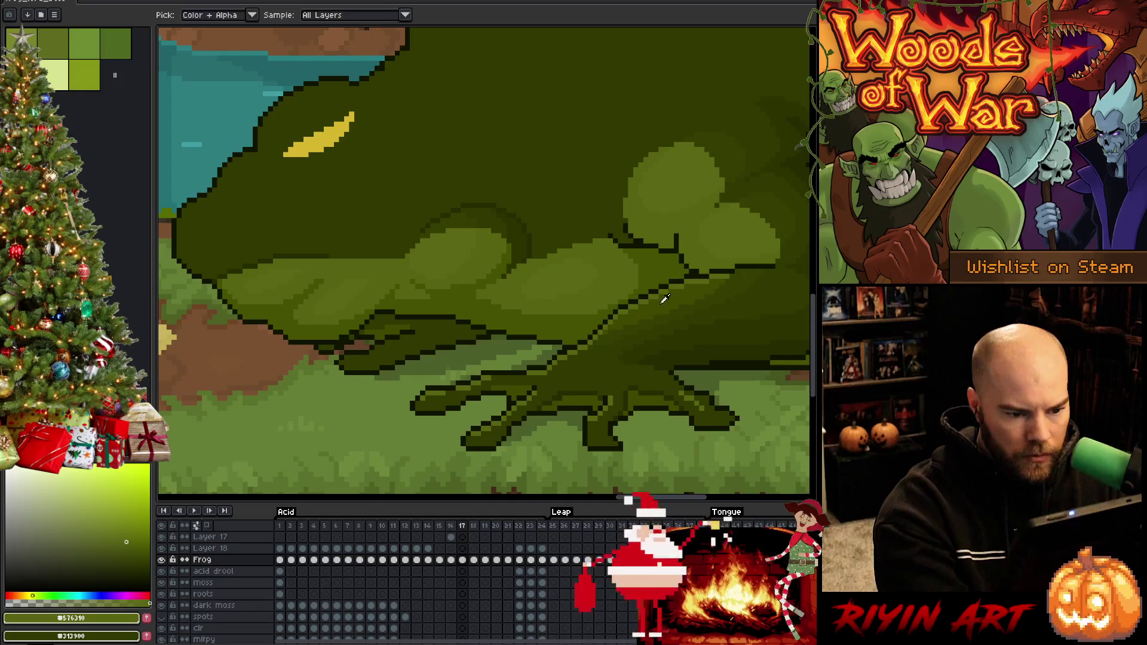
left_click(595, 420, "alt")
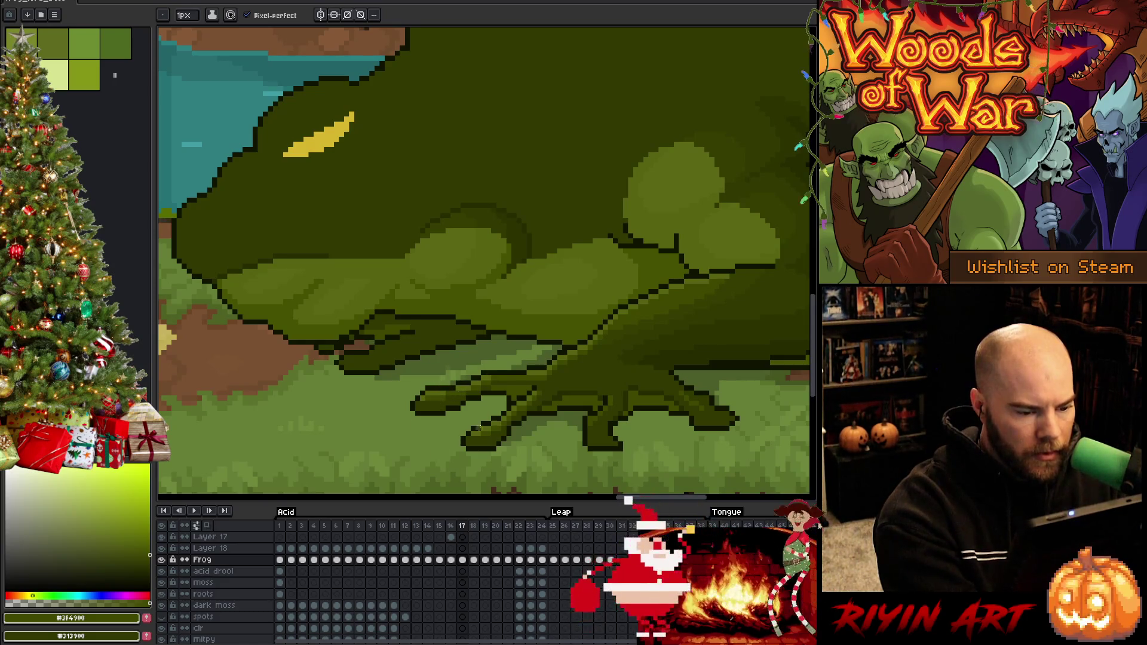
key("i")
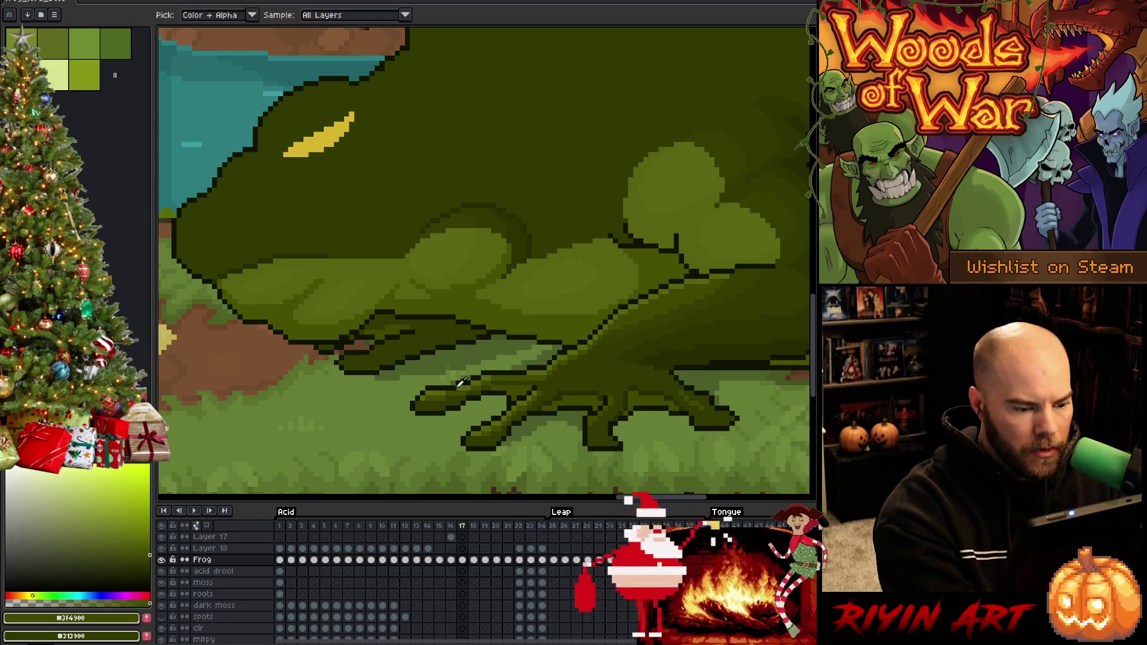
key("b")
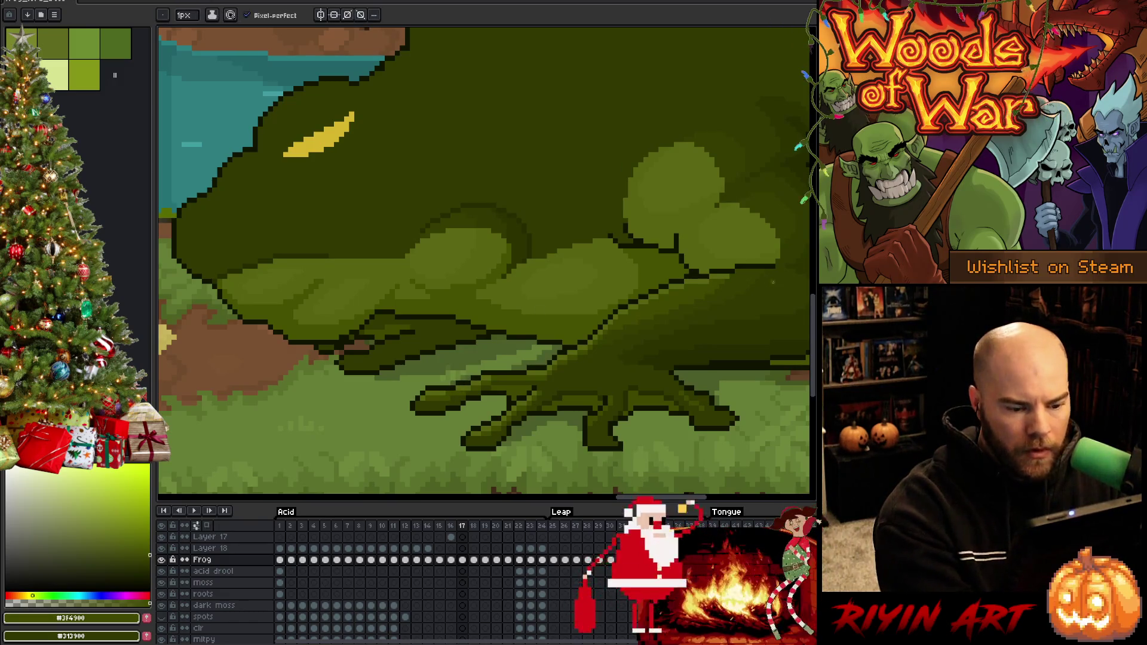
Step: Eyedrop the dark outline, mid green and near-black colours to repaint the toes
key("i")
left_click(653, 391)
key("b")
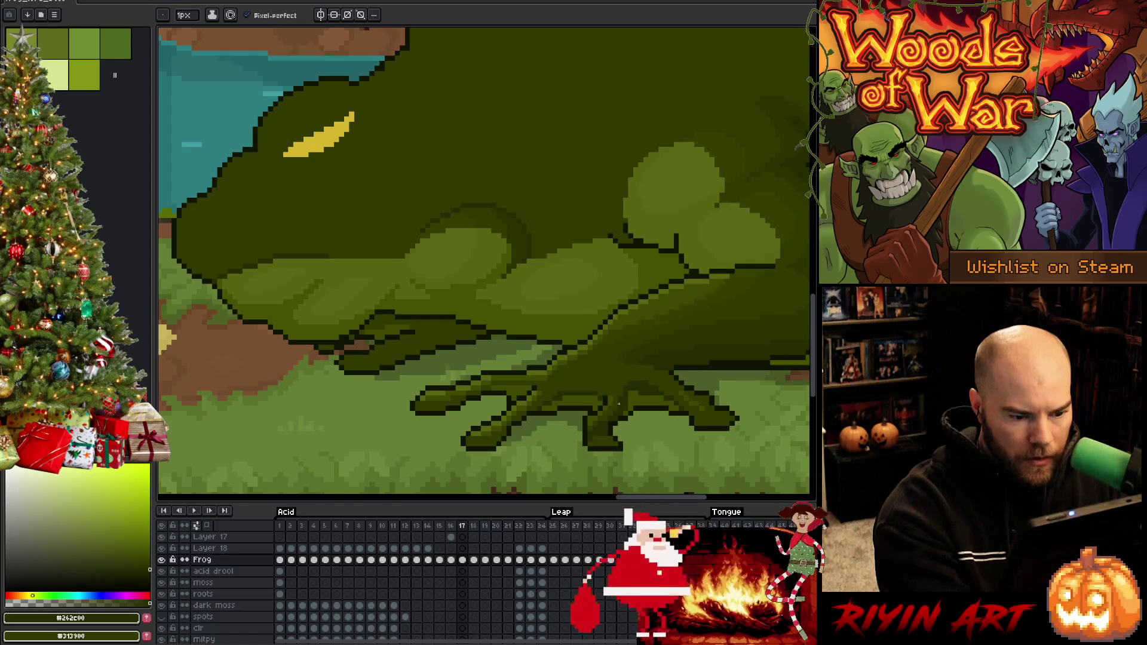
left_click(607, 409, "alt")
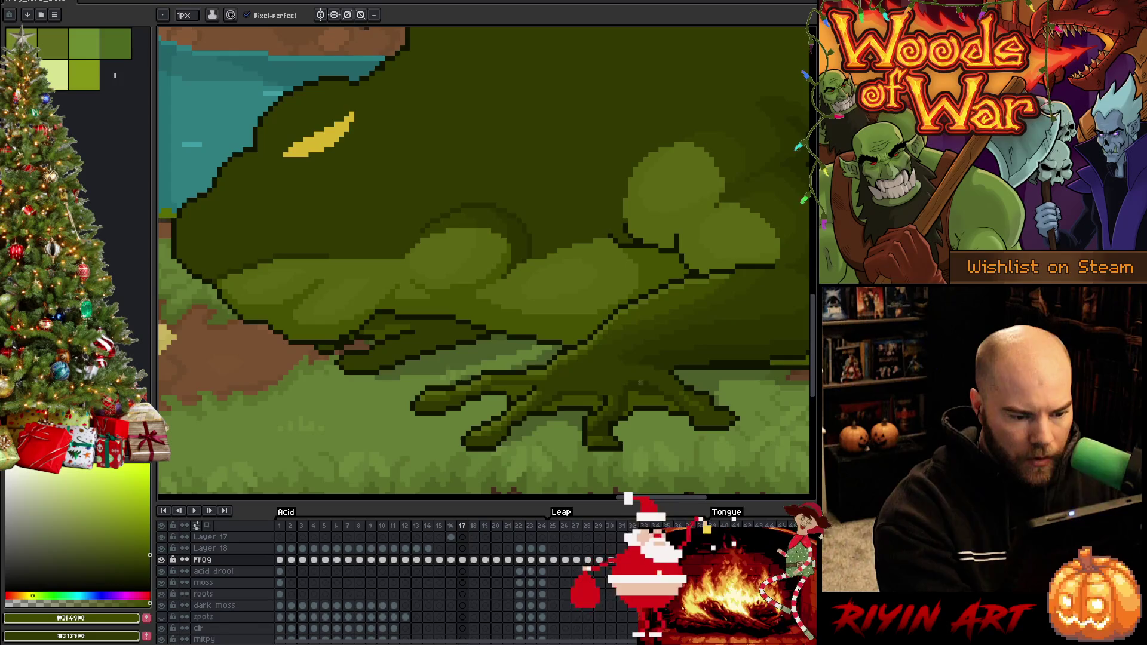
left_click(615, 417, "alt")
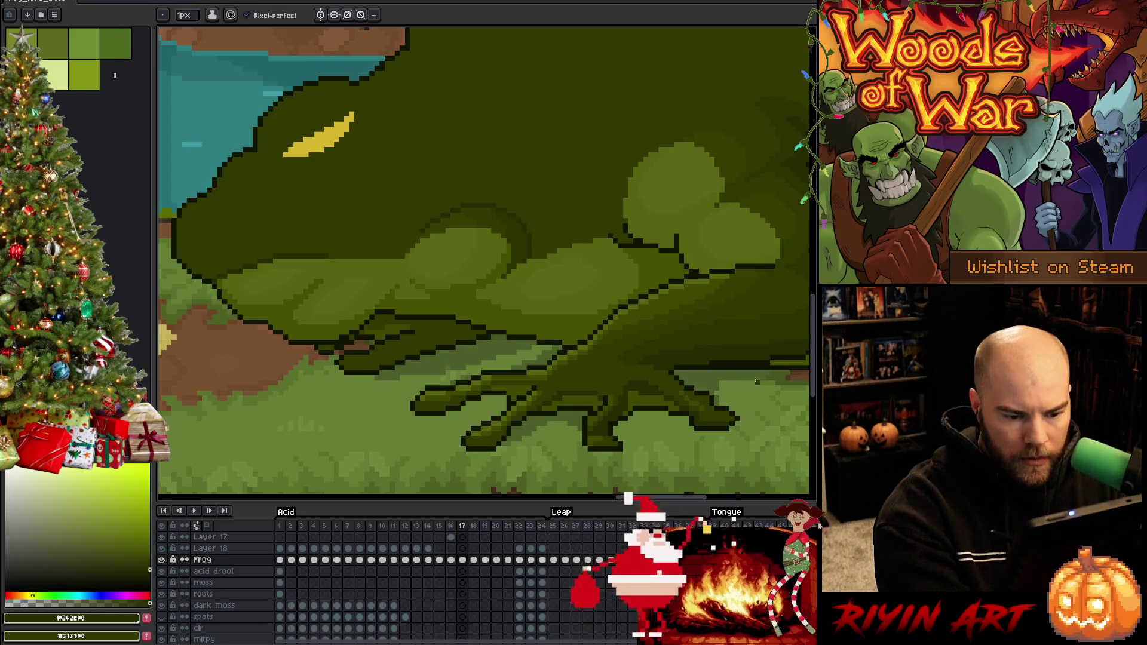
left_click(741, 398, "alt")
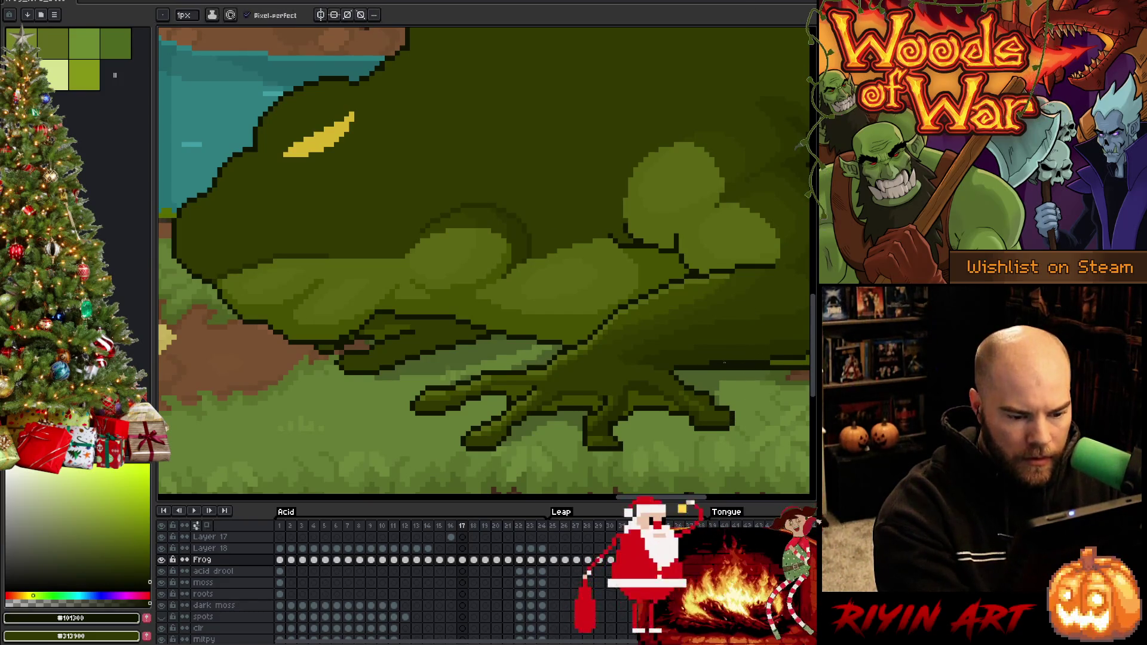
left_click(715, 388, "alt")
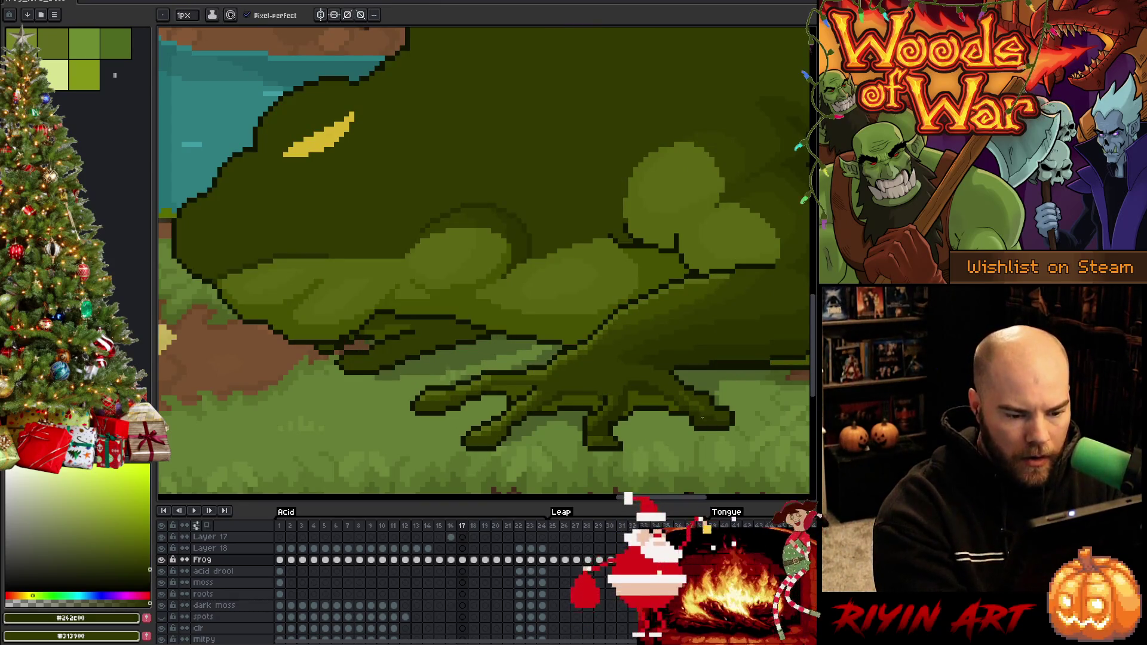
Step: Flip between frames 16 and 17 to compare, sampling leg greens, and settle on frame 17
key("comma")
key("period")
key("comma")
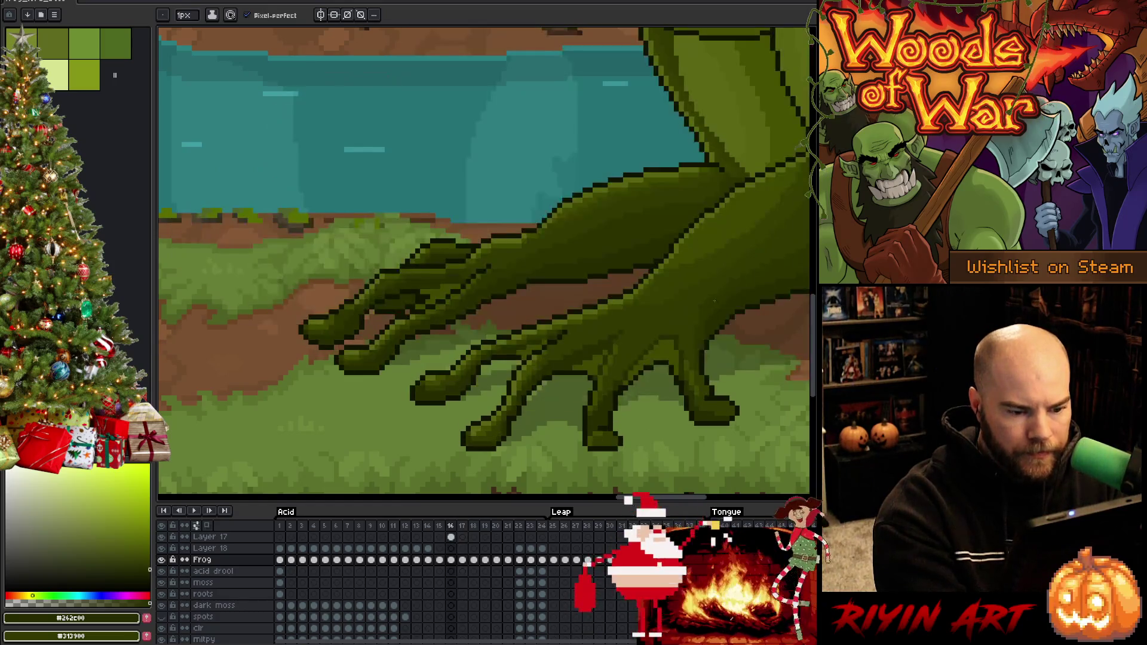
key("period")
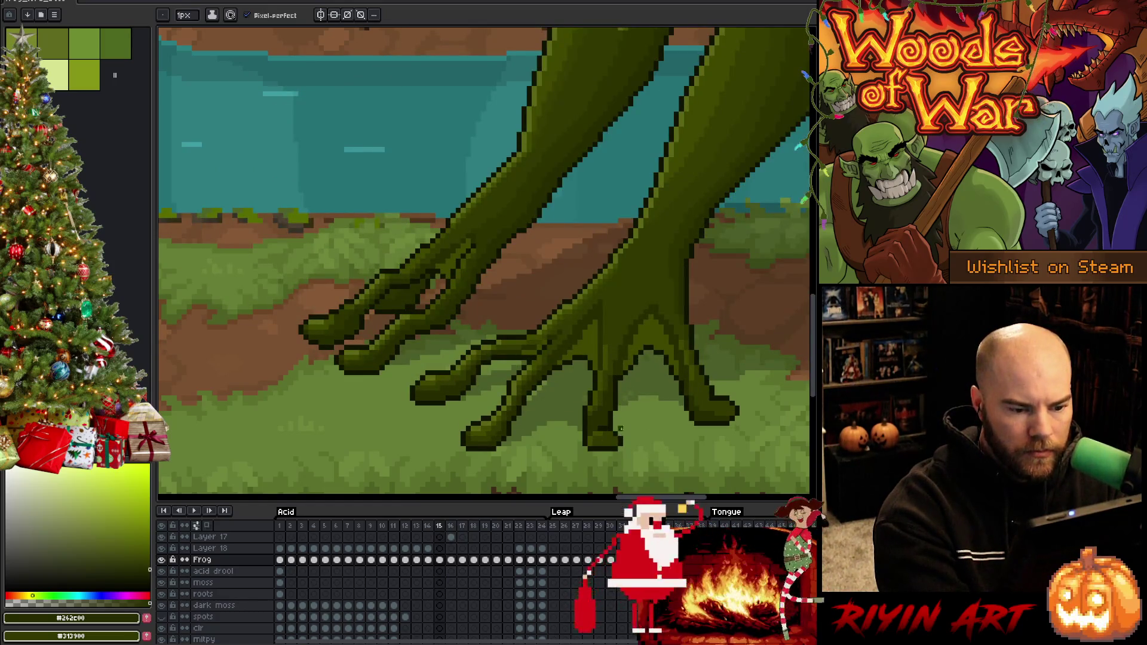
key("comma")
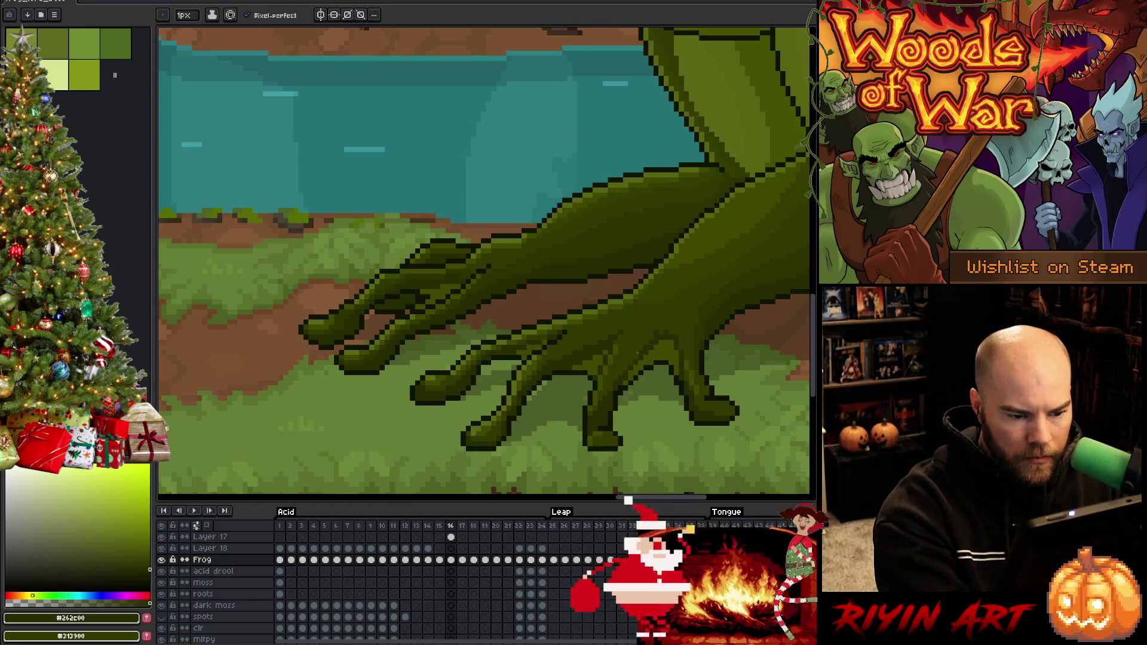
left_click(672, 326, "alt")
left_click(671, 317, "alt")
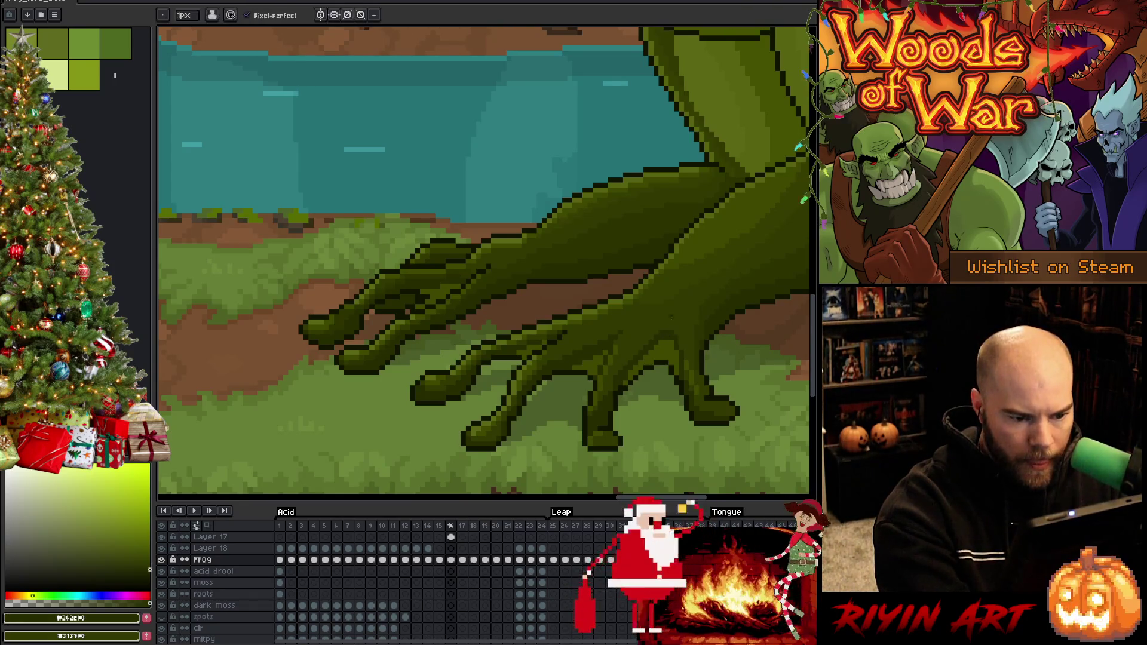
key("Left")
key("Right")
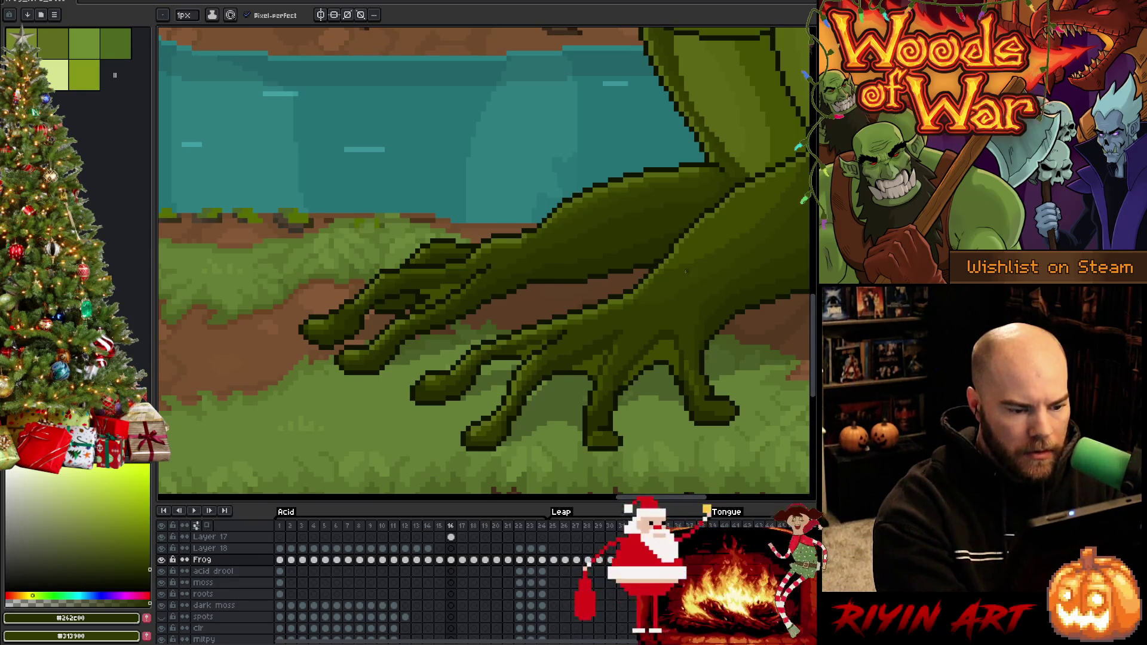
key("Right")
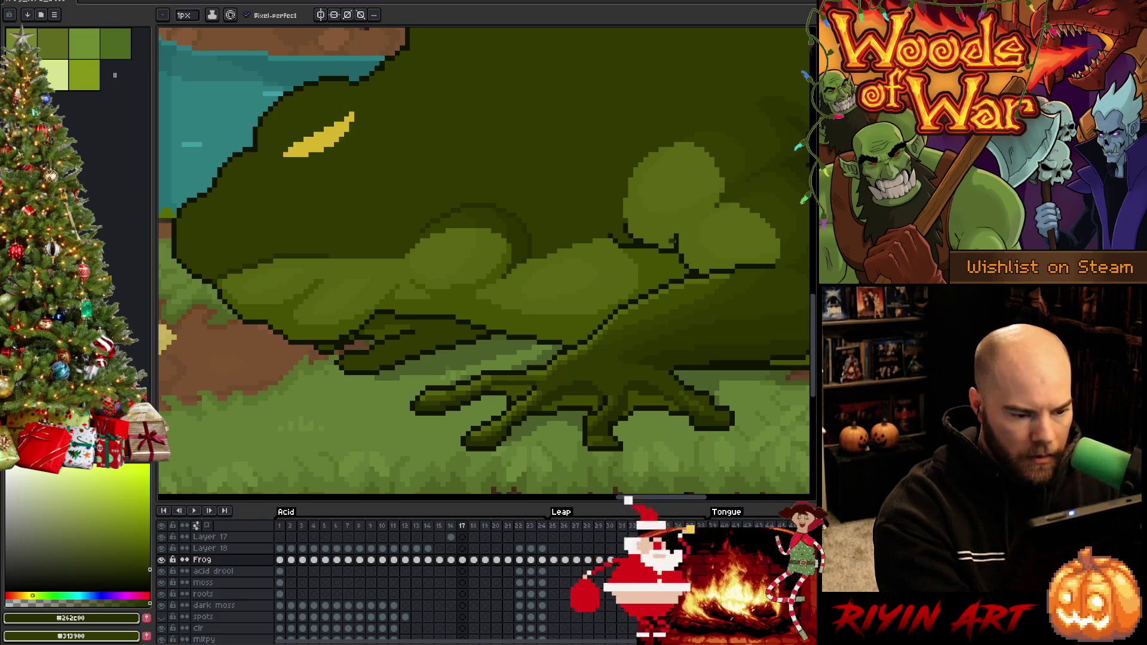
Step: Sample the lighter body green, save, and flip between frames 16 and 17
left_click(499, 379, "alt")
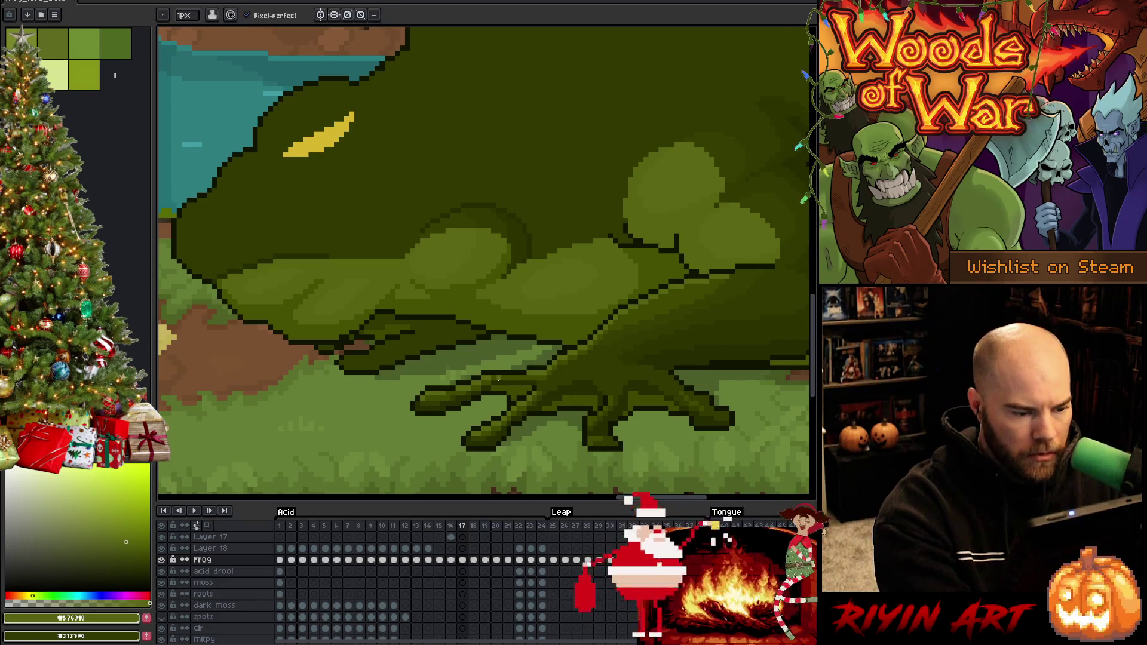
key("ctrl+s")
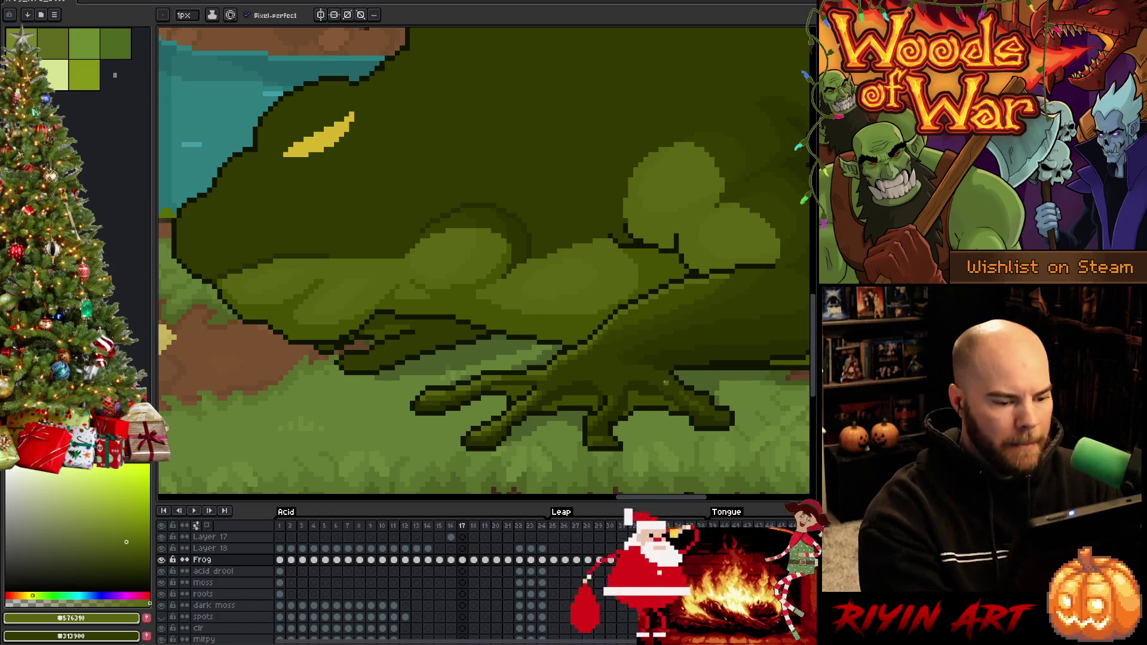
key("comma")
key("period")
key("comma")
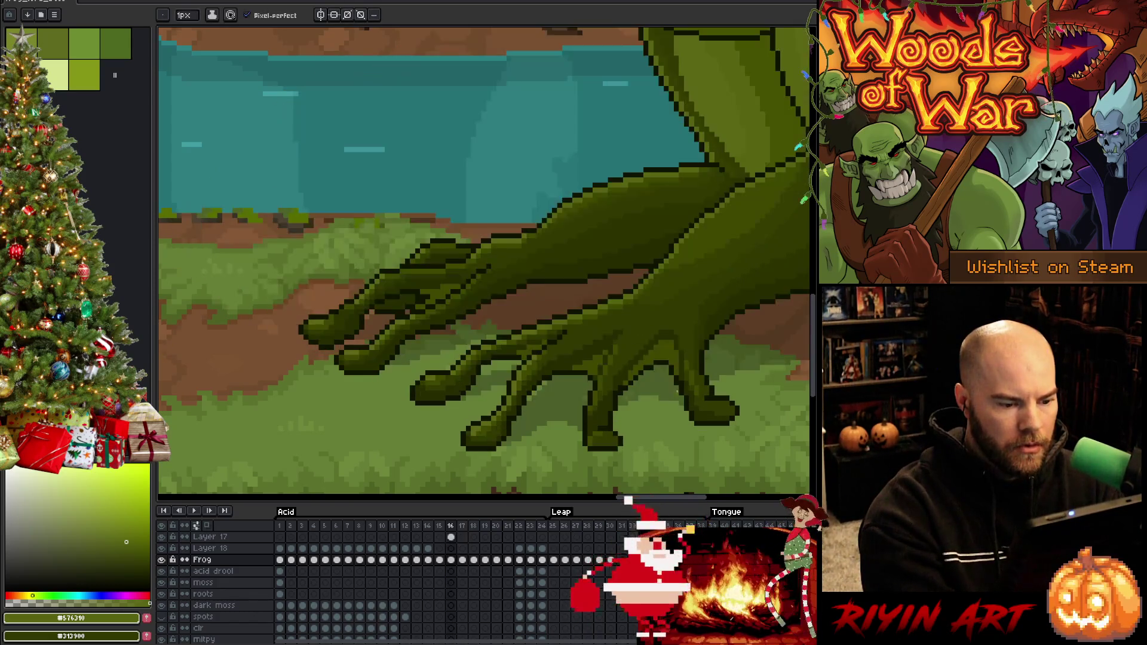
key("period")
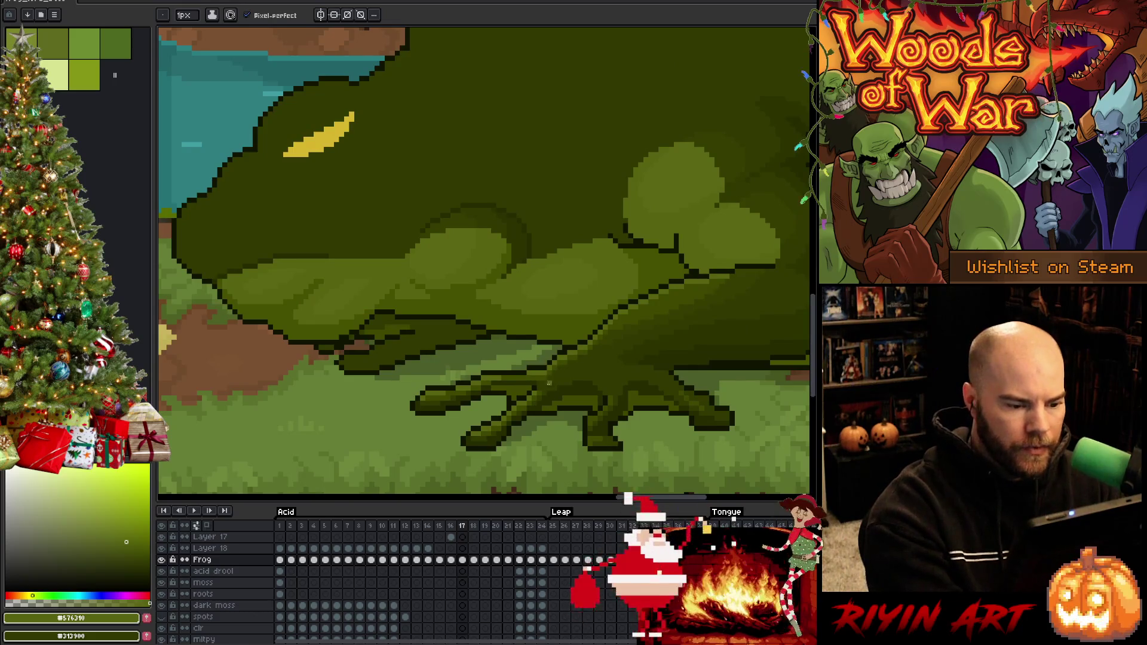
Step: Sample the mid green, near-black outline and body shade, checking foot colours in frame 16
left_click(556, 377, "alt")
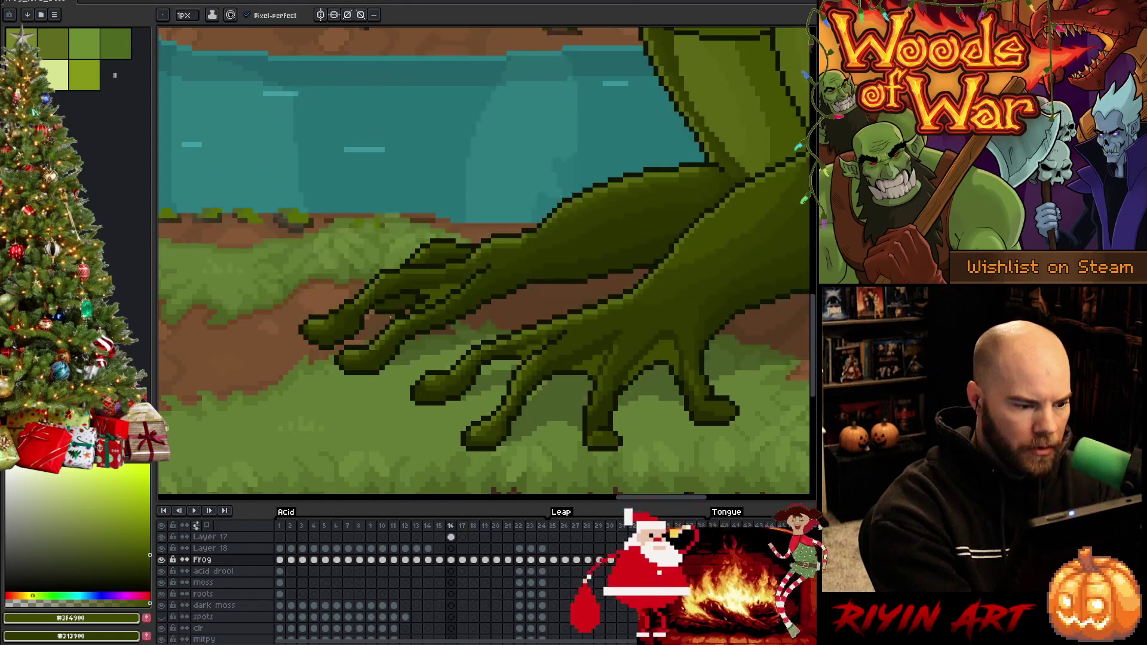
left_click(344, 363, "alt")
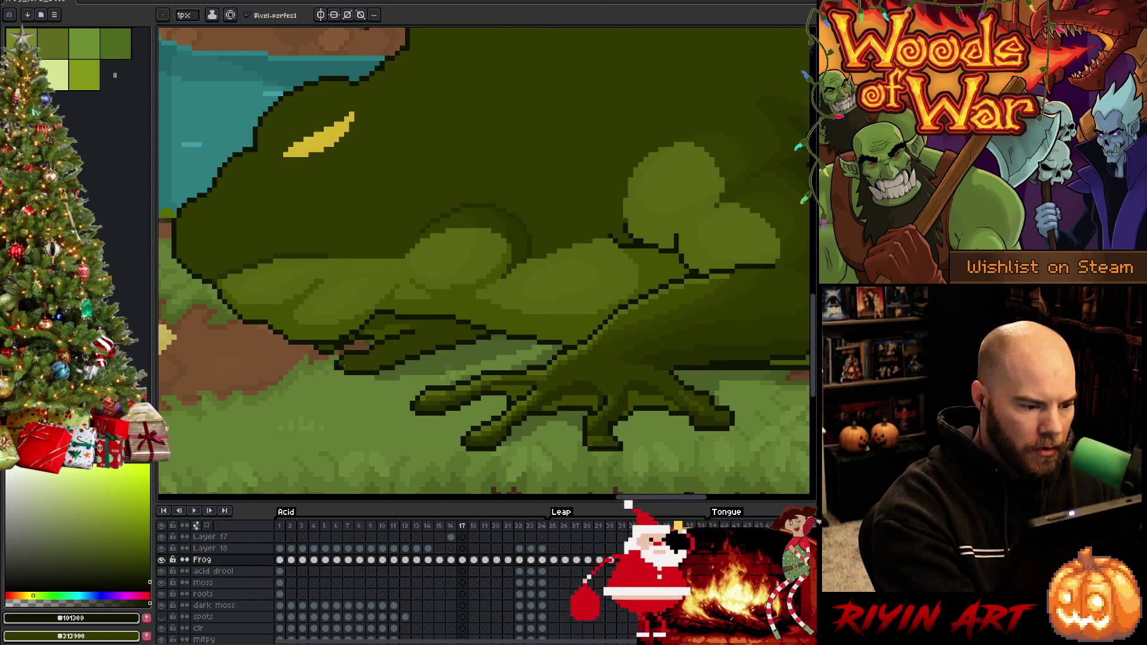
left_click(526, 316, "alt")
key("Left")
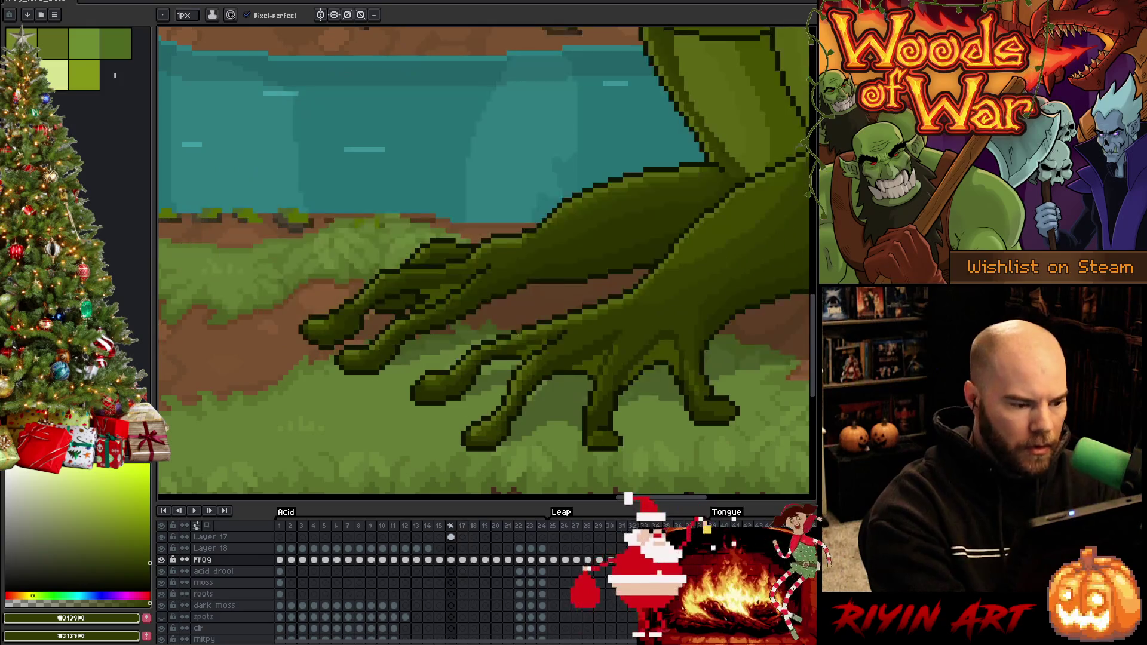
left_click(375, 328, "alt")
key("Right")
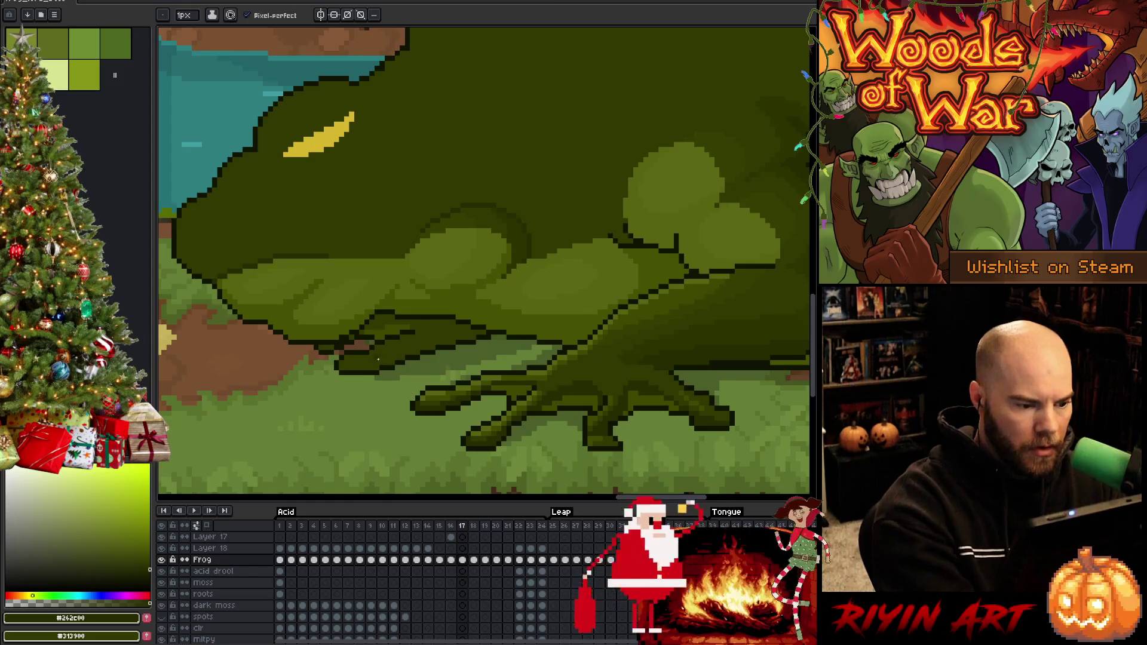
Step: Select the front foot area, repaint it with sampled greens referencing frame 16, then deselect
key("w")
left_click(378, 359)
key("b")
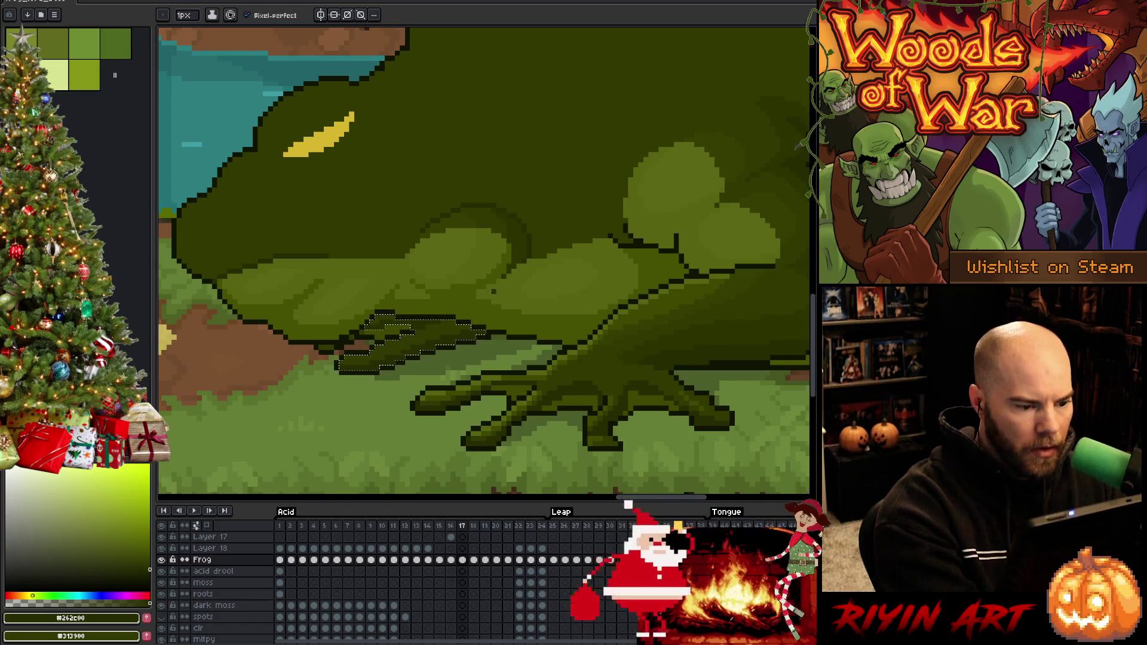
key("Left")
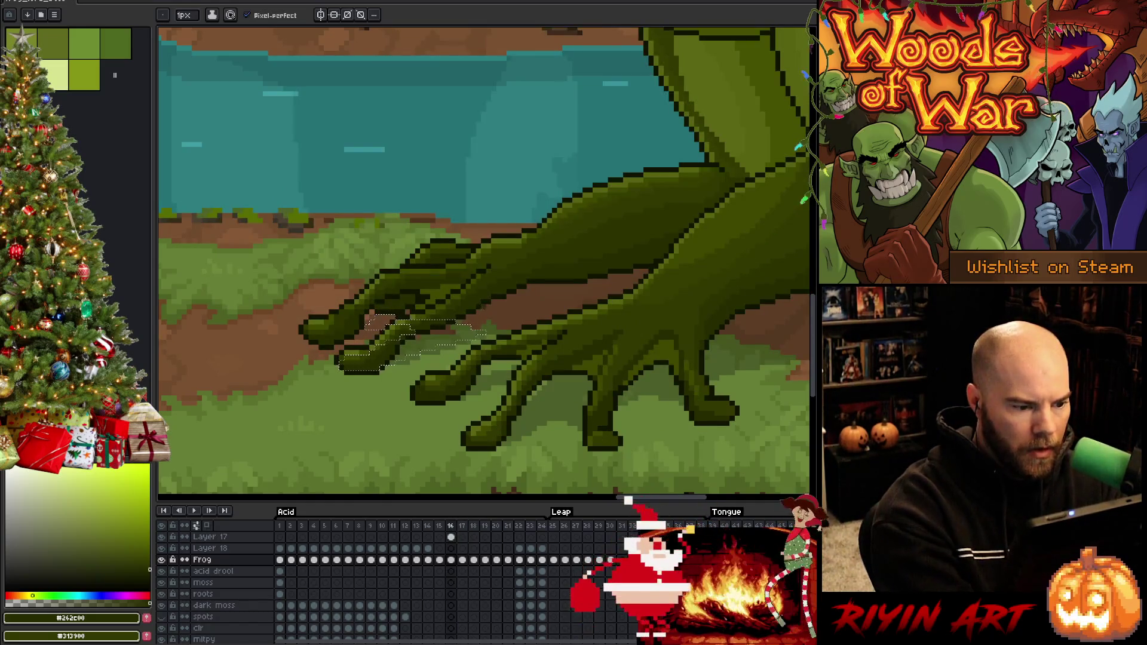
left_click(423, 316, "alt")
key("Right")
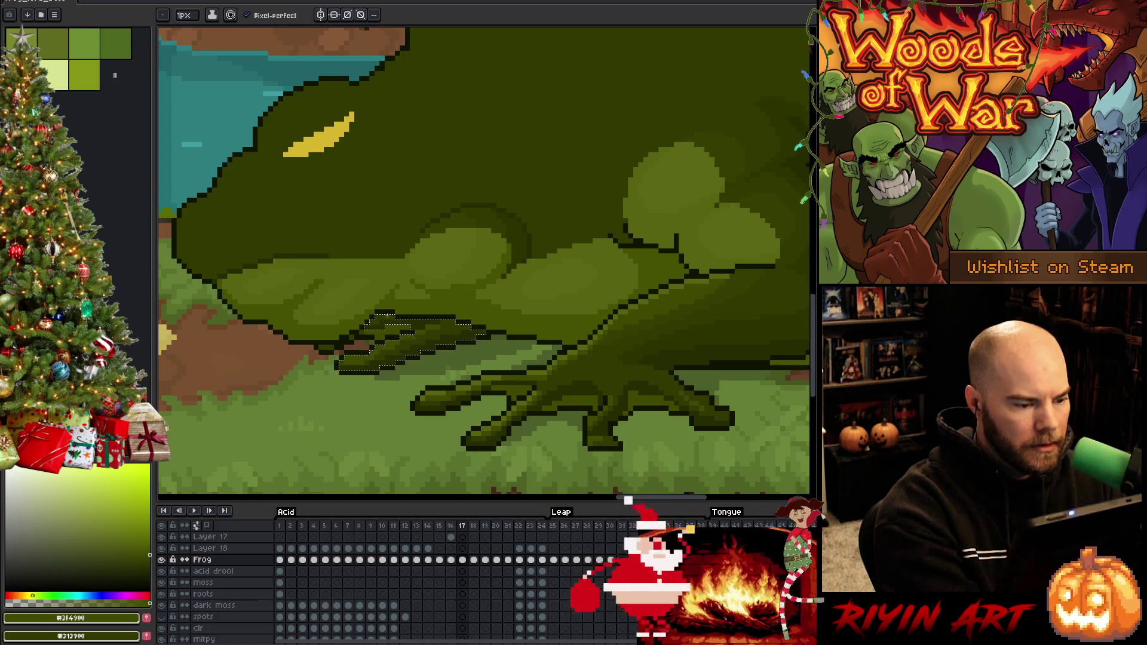
left_click(390, 357, "alt")
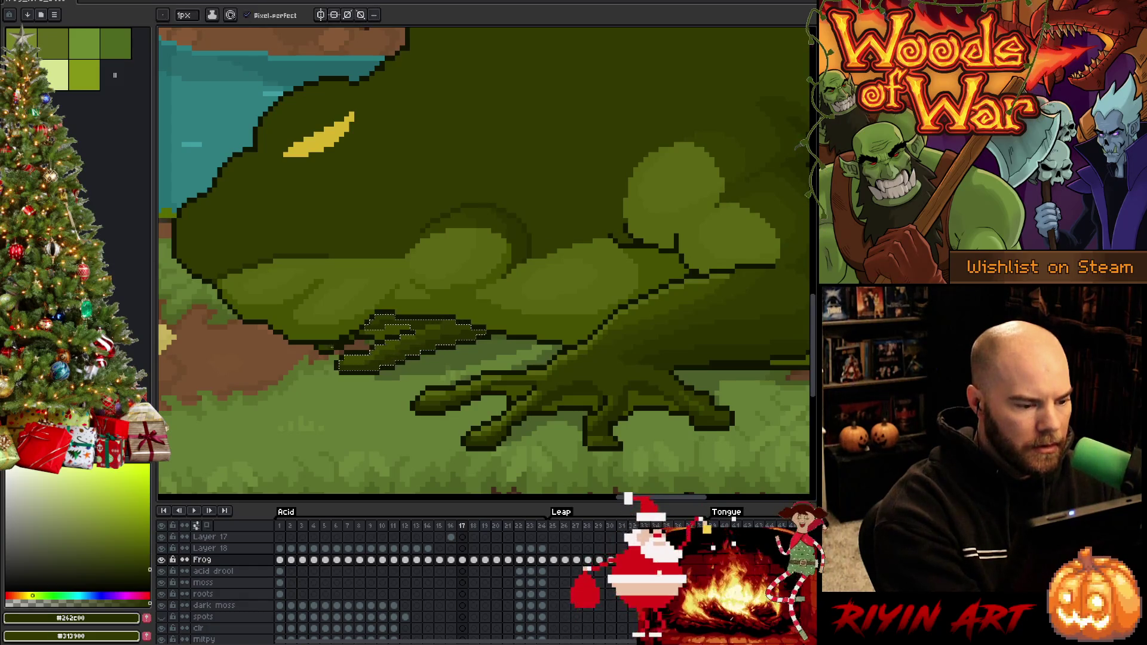
key("ctrl+d")
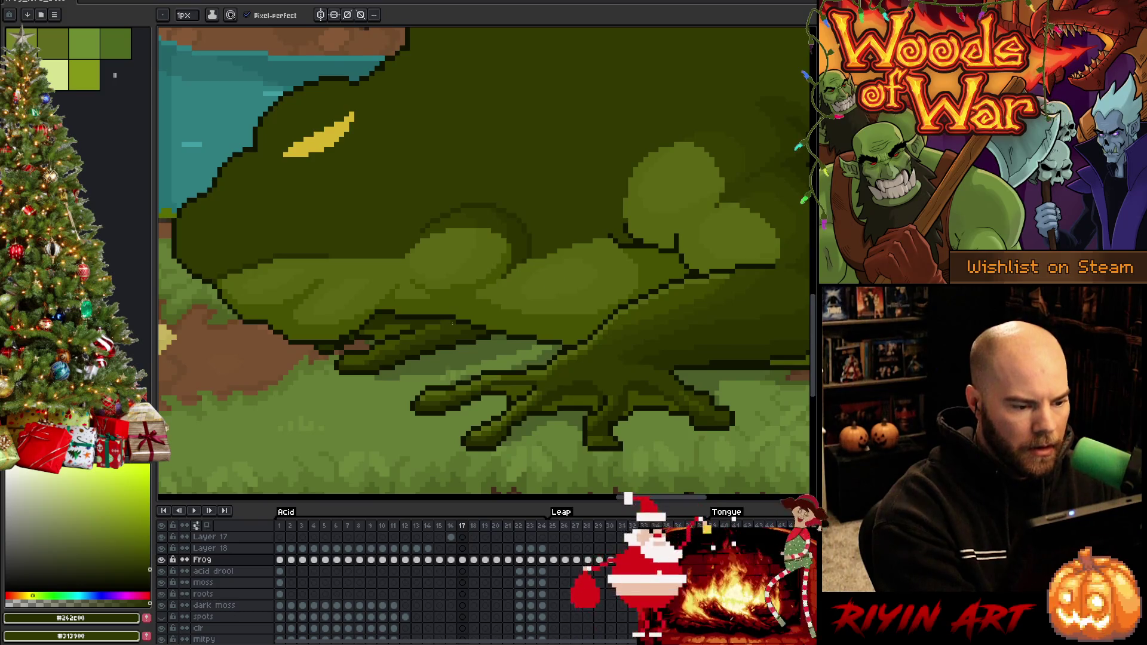
Step: Sample the frog's olive green #5b6714 and flip repeatedly between leap frame 16 and crouch frame 17
key("comma")
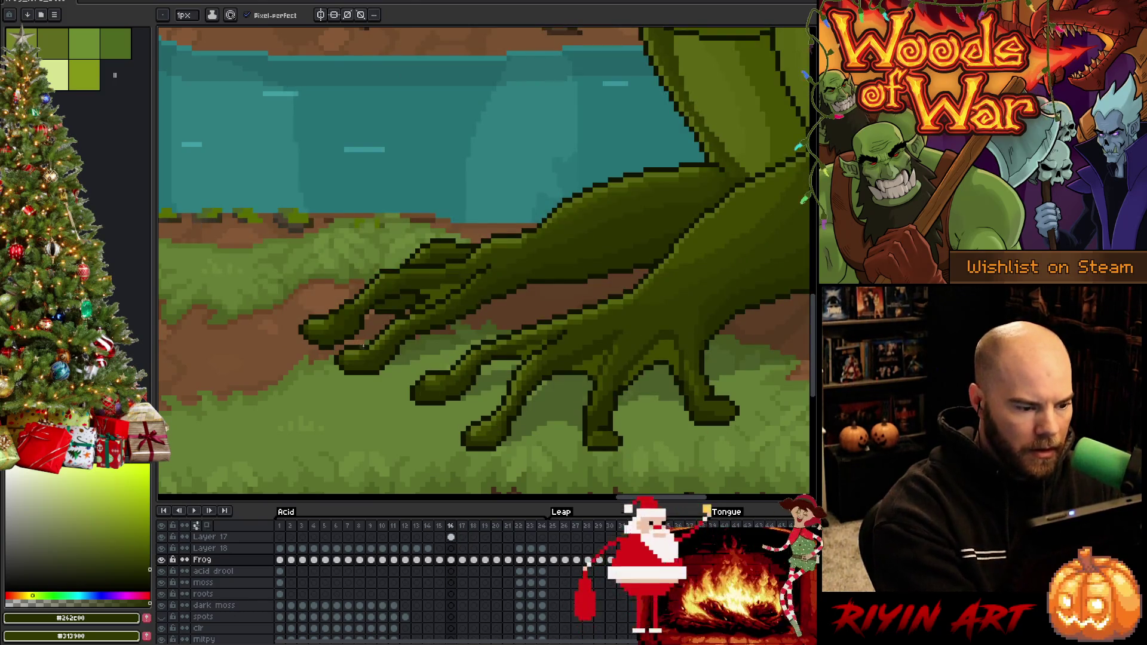
left_click(404, 305, "alt")
key("period")
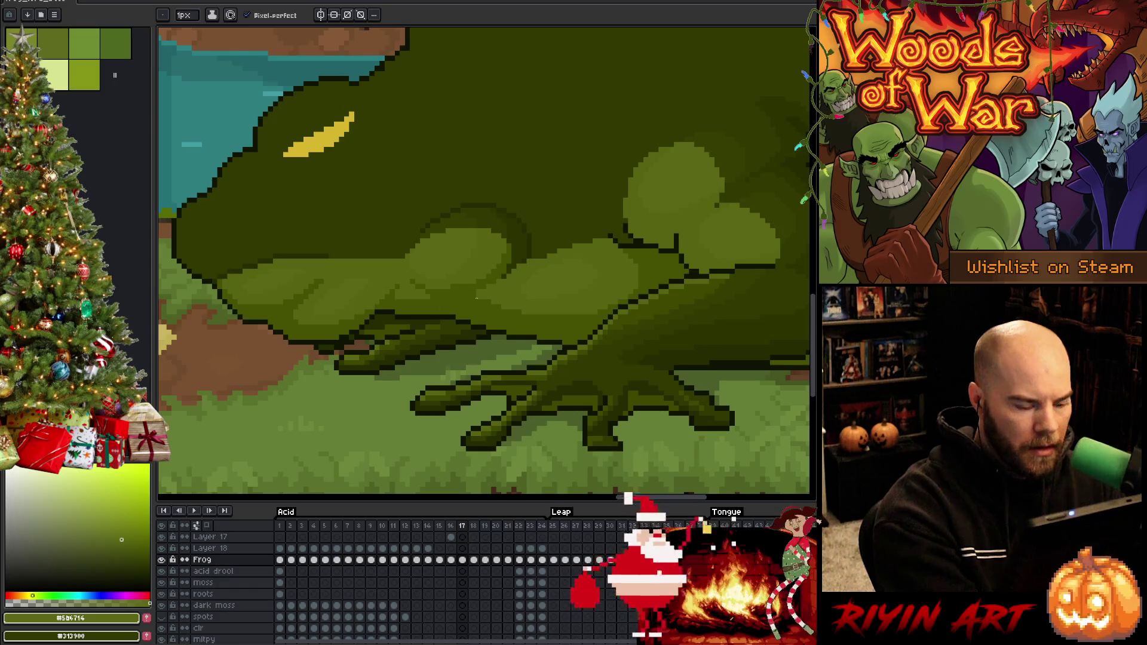
key("comma")
key("period")
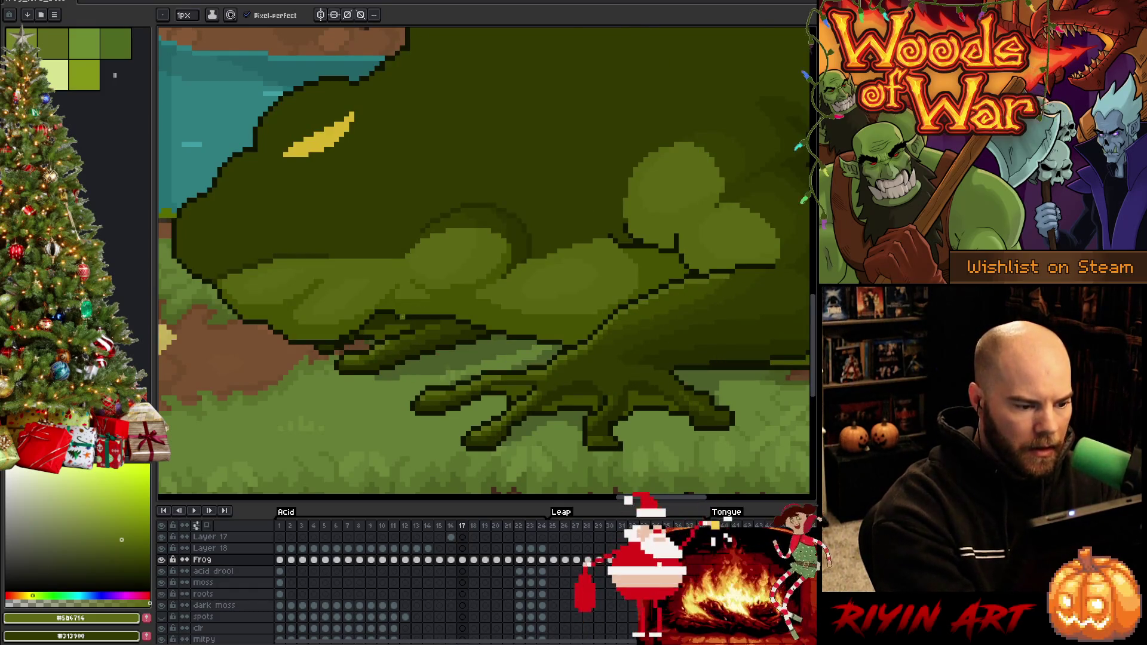
key("comma")
key("period")
key("comma")
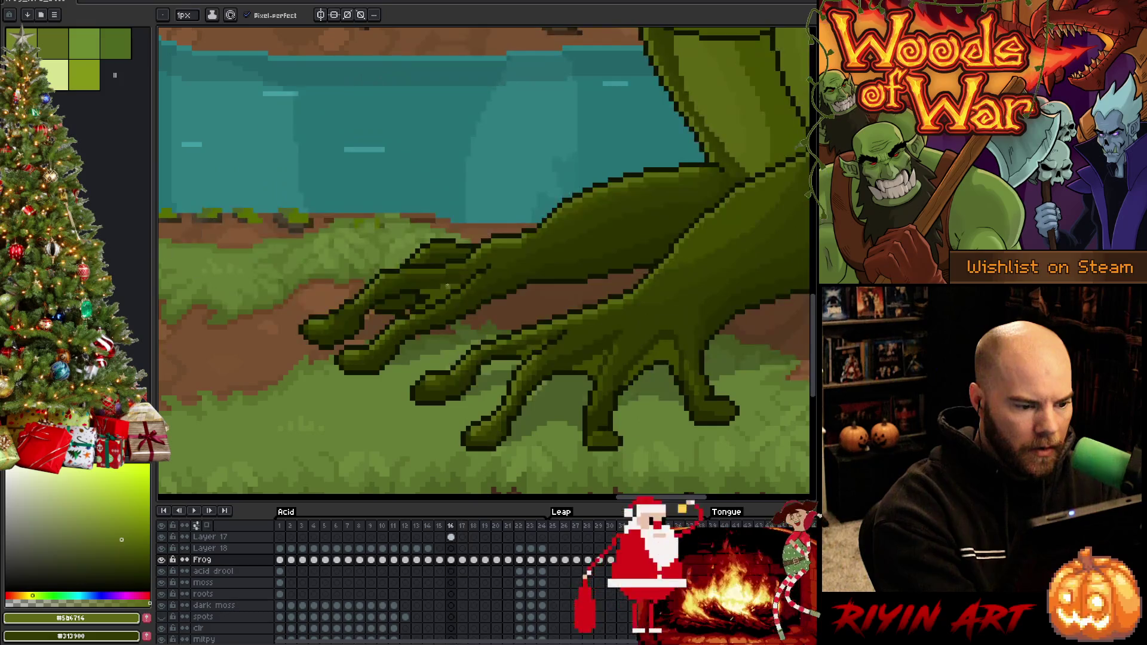
key("period")
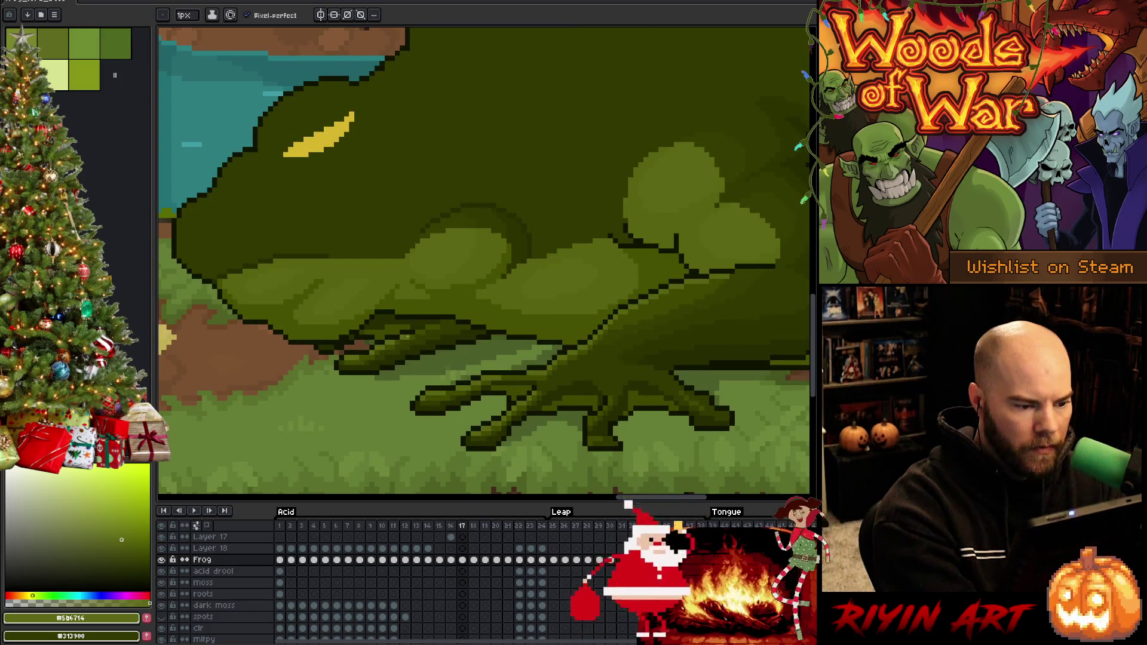
key("comma")
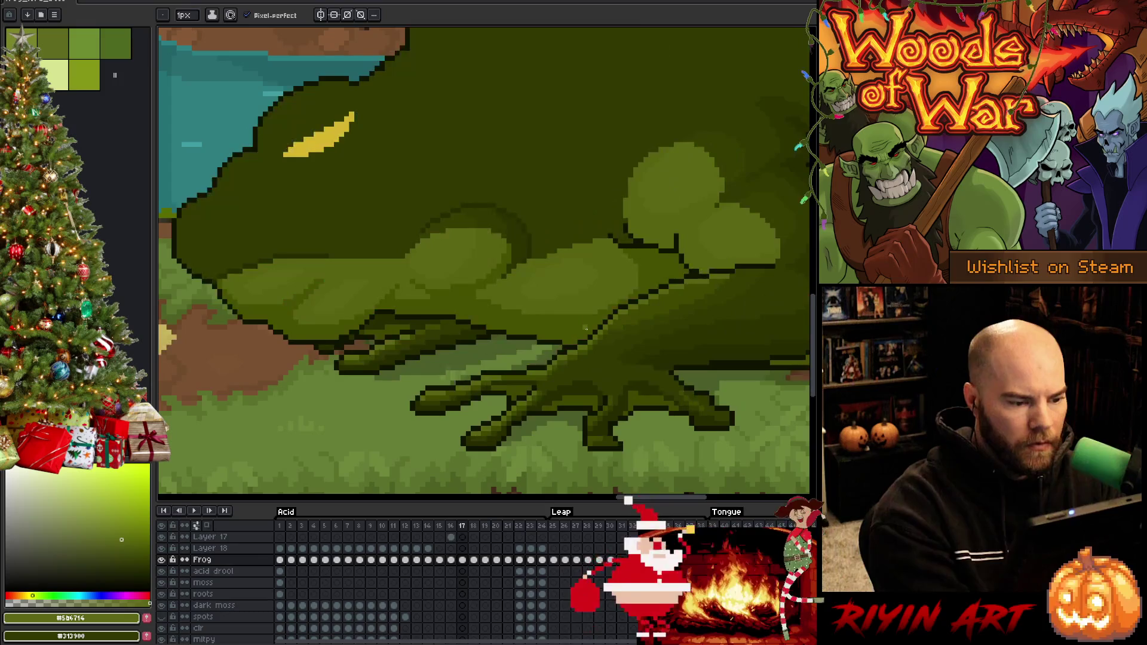
key("period")
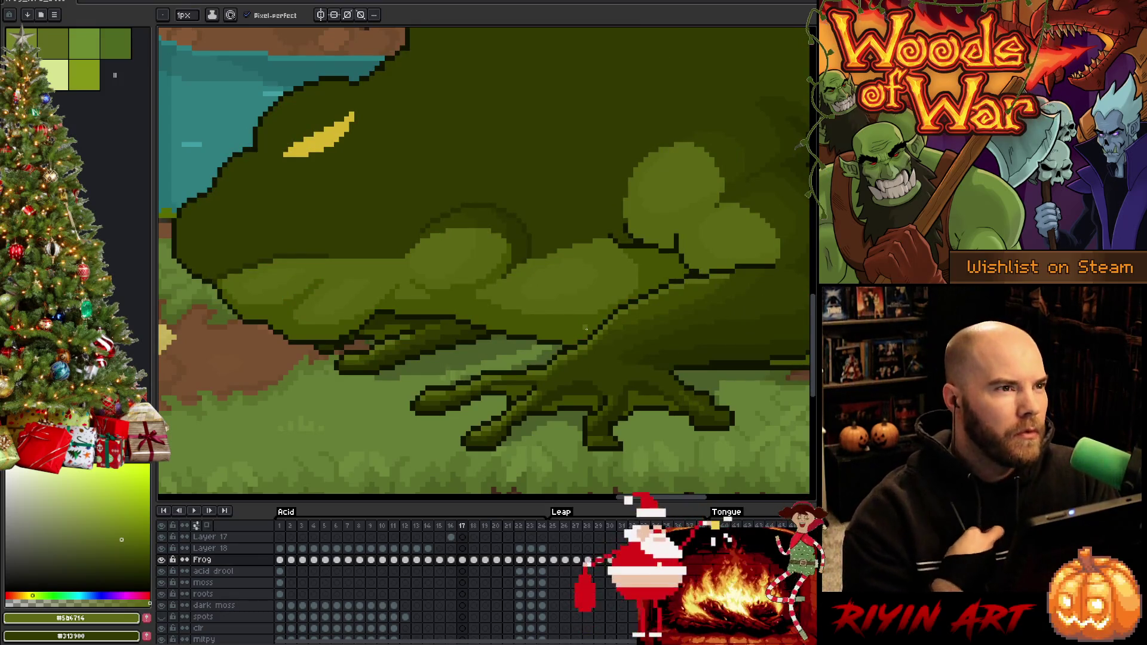
key("comma")
key("period")
key("comma")
key("period")
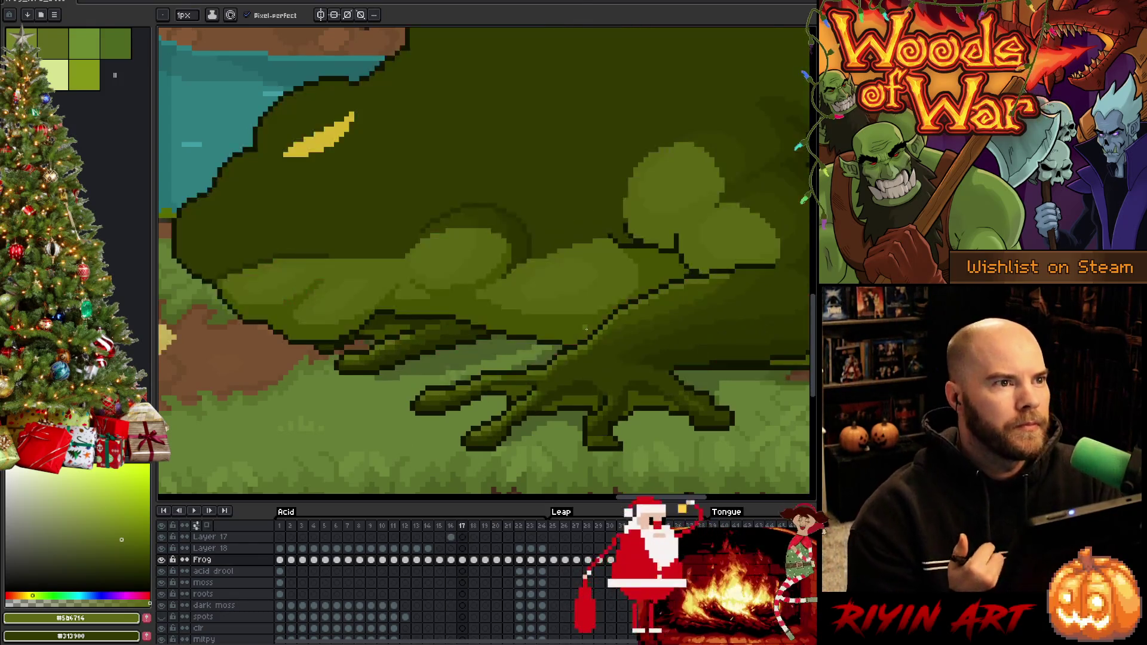
key("comma")
key("period")
key("comma")
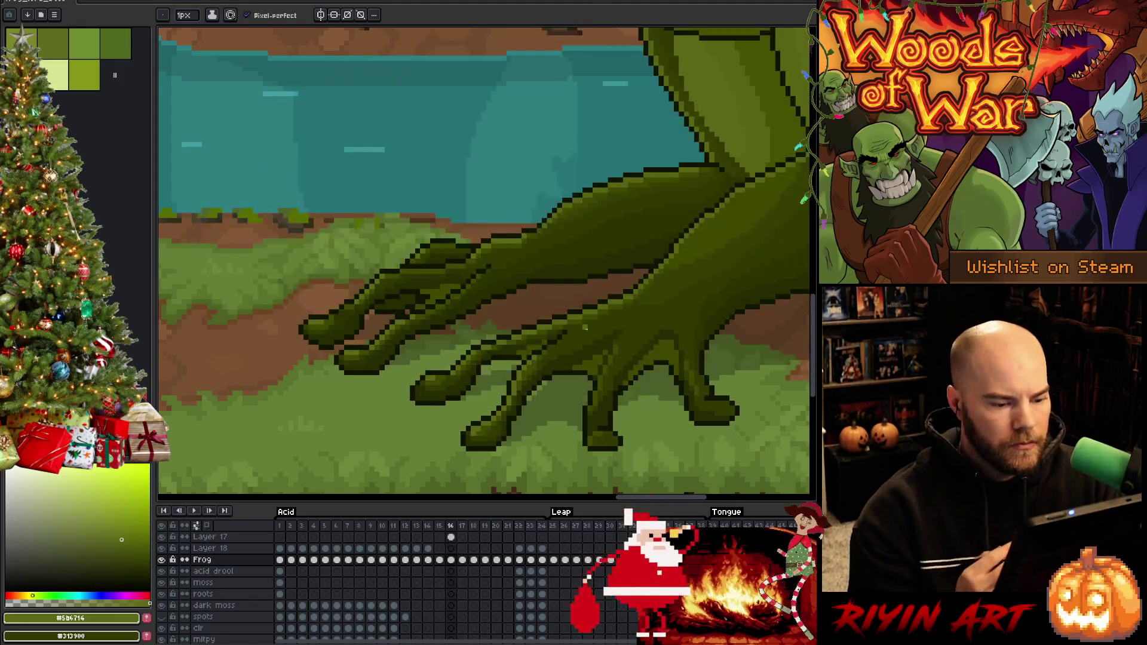
key("period")
key("comma")
key("period")
key("comma")
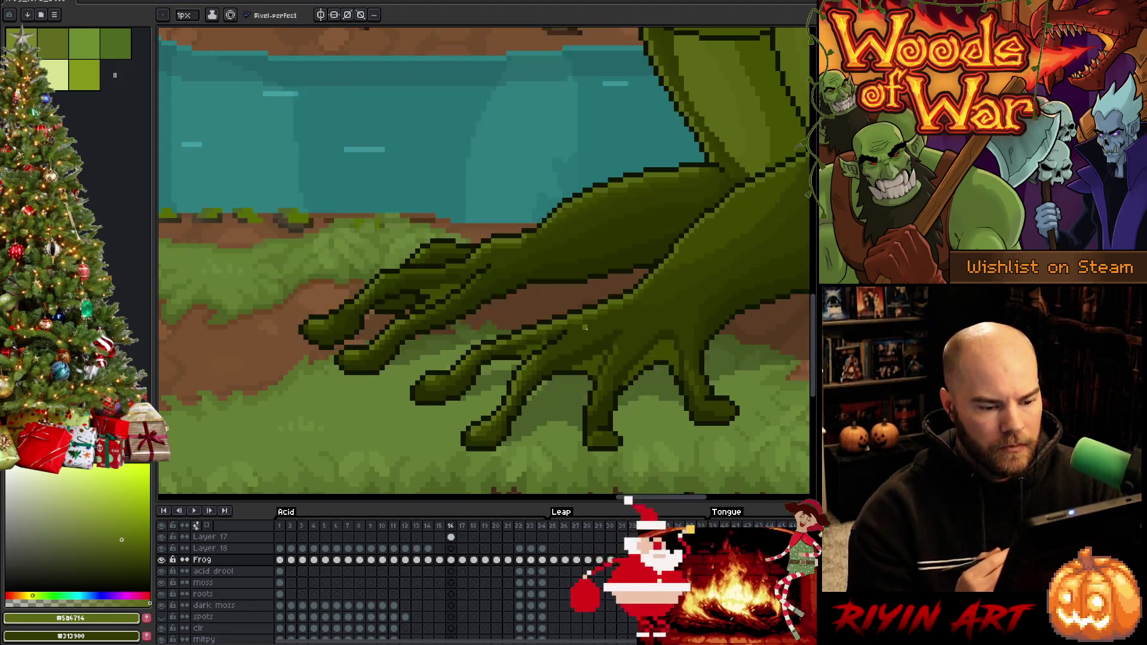
key("period")
key("comma")
key("period")
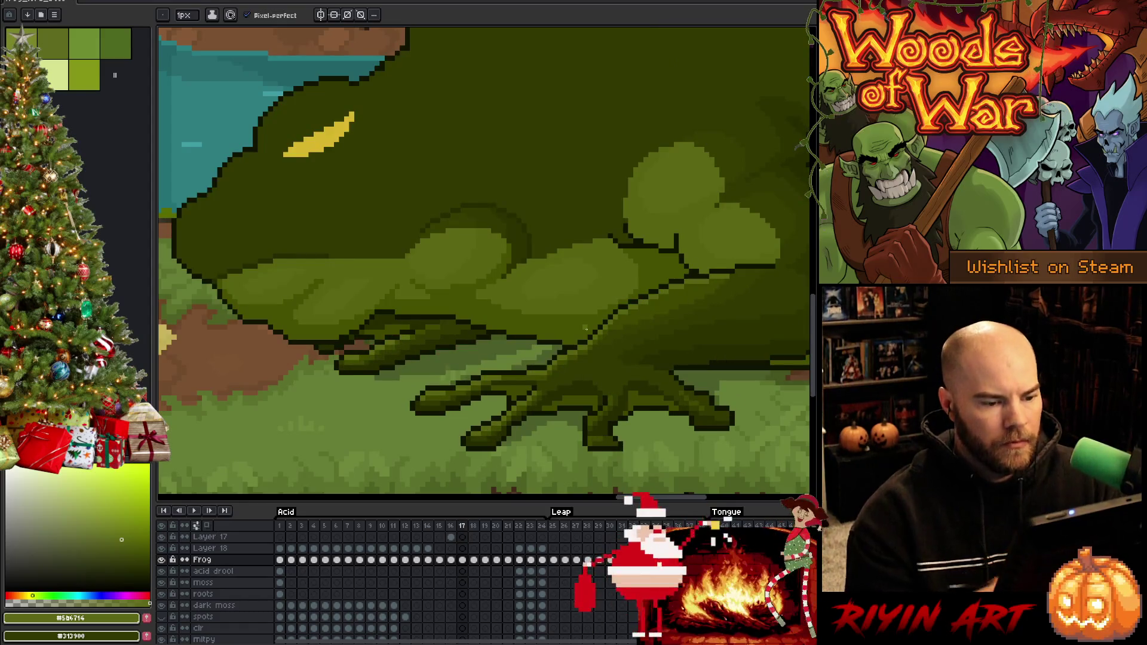
Step: Flip between leap frame 16 and crouching frame 17 to compare the poses
scroll(564, 330, "down", 3)
scroll(662, 267, "up", 2)
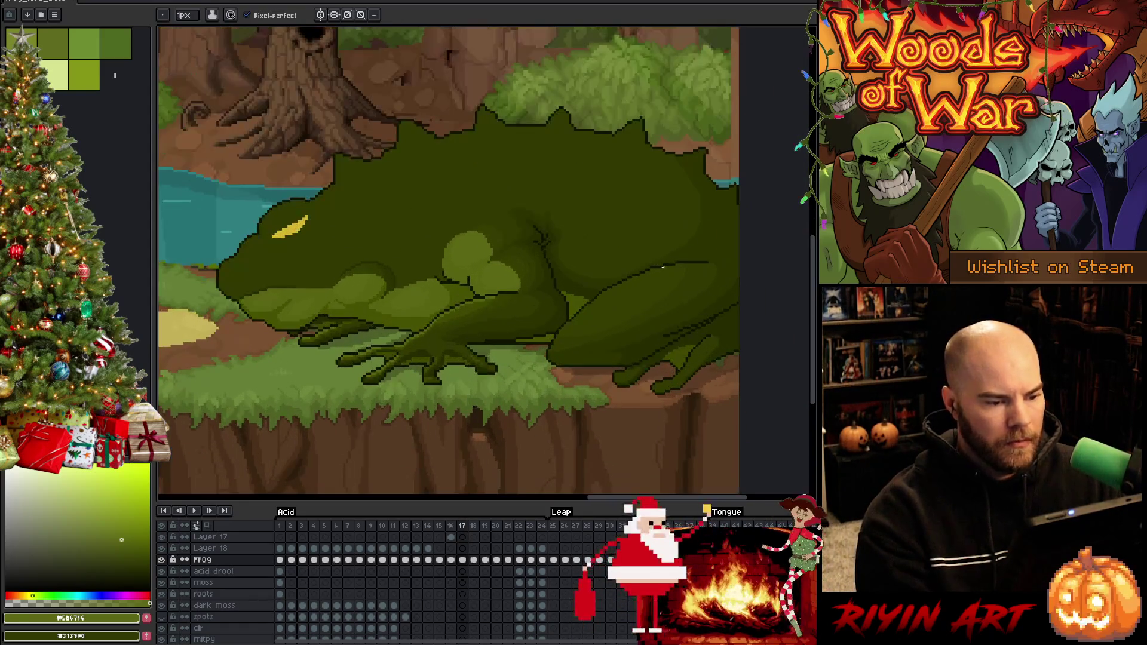
key("comma")
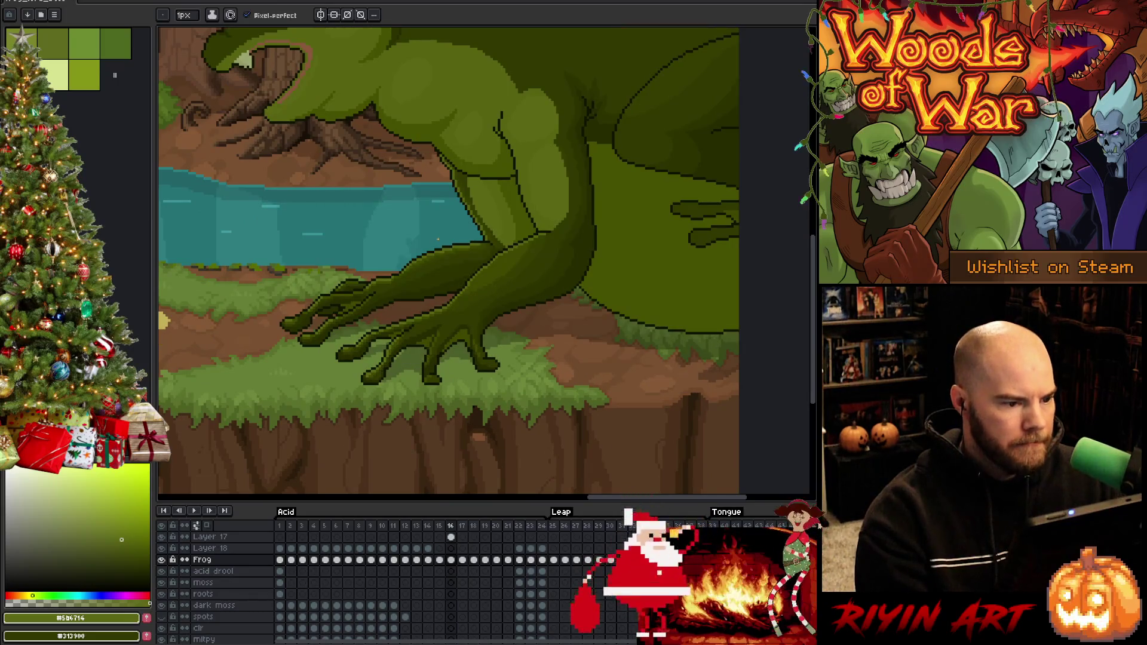
key("period")
key("comma")
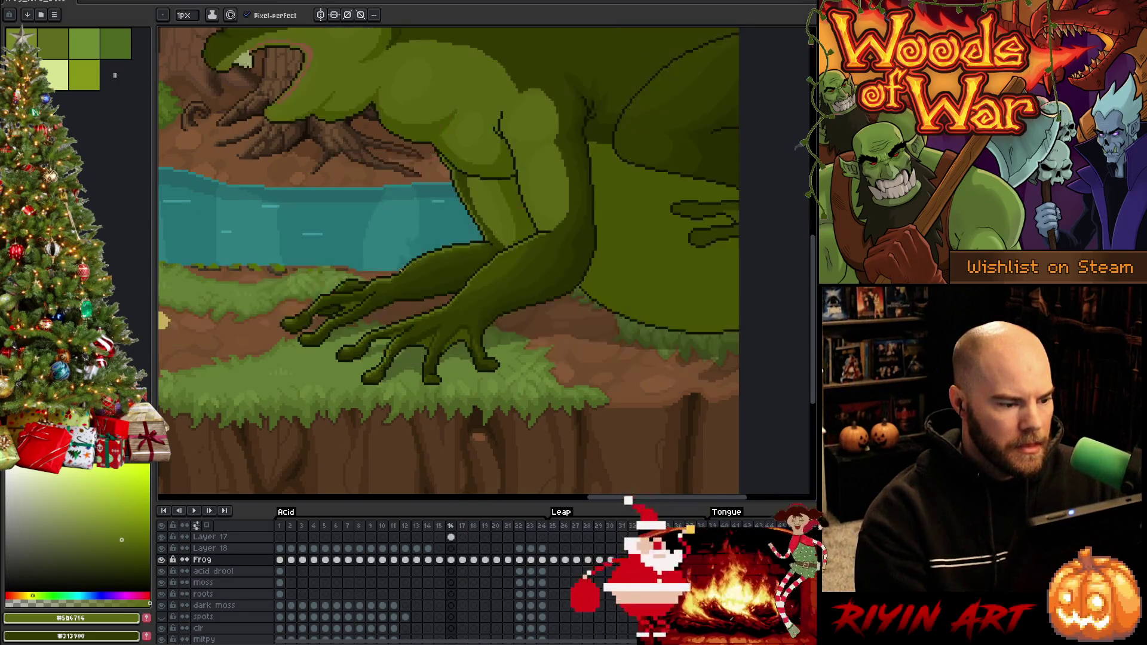
key("period")
key("comma")
key("period")
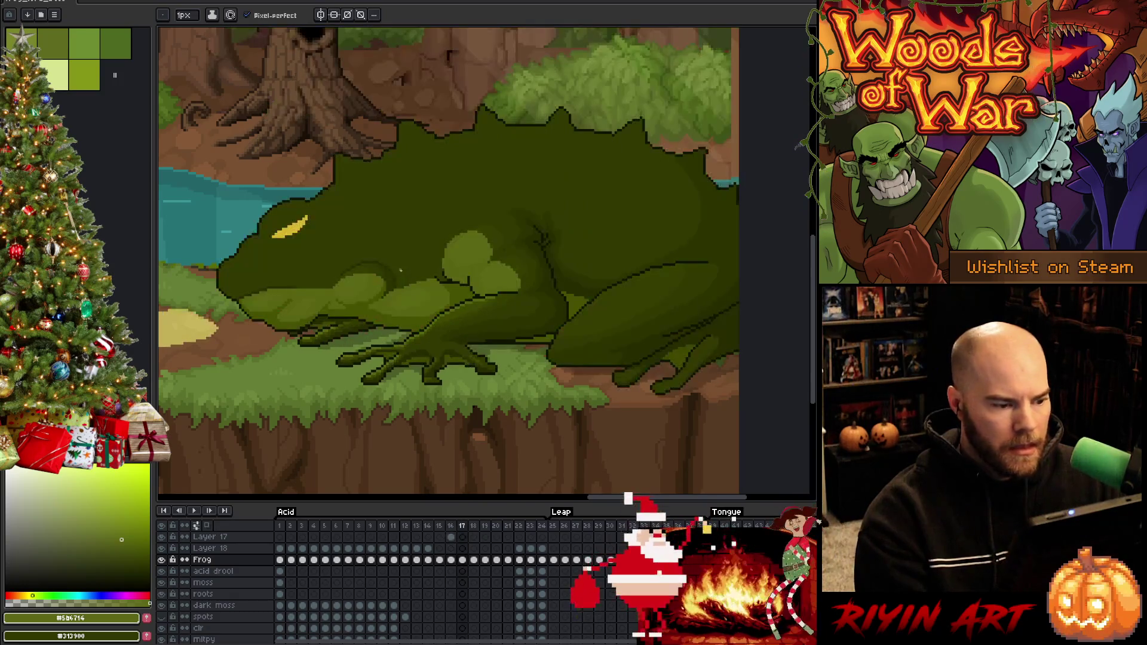
key("comma")
key("period")
key("comma")
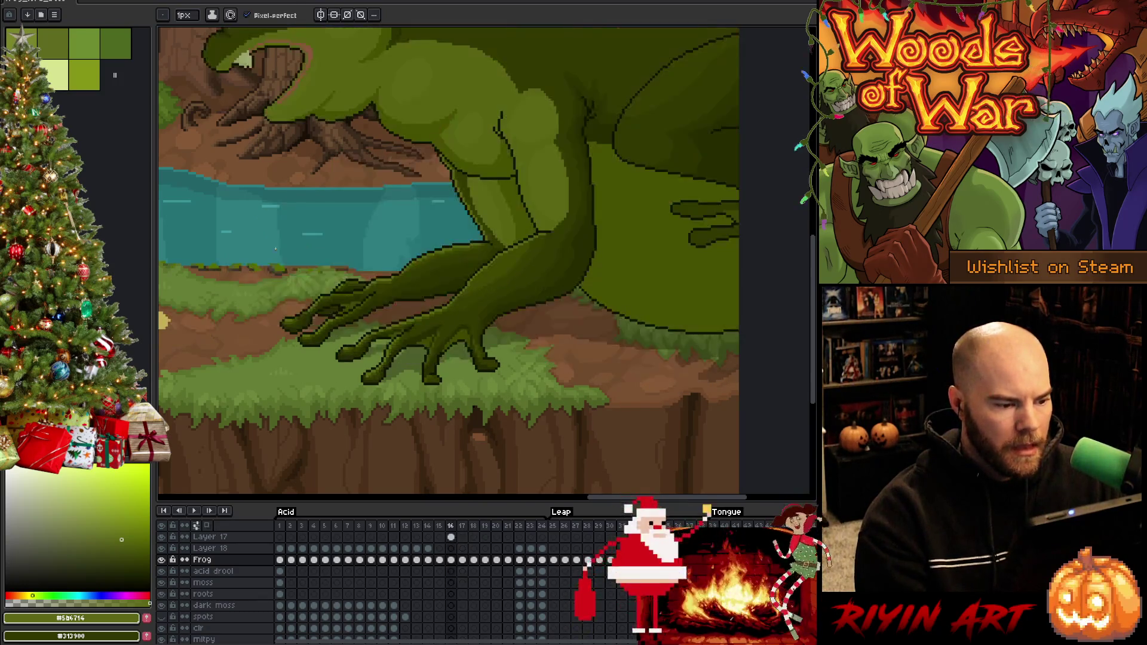
key("period")
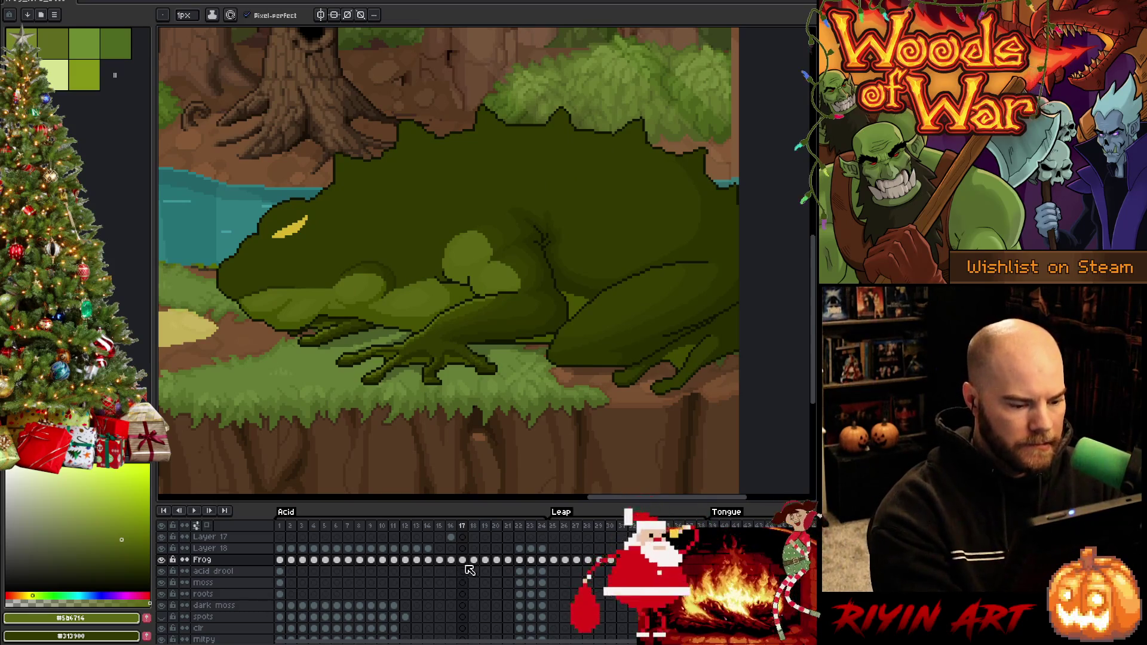
Step: On the Frog cel of frame 17, darken pixels along the arm, then target the SH layer
left_click(463, 560)
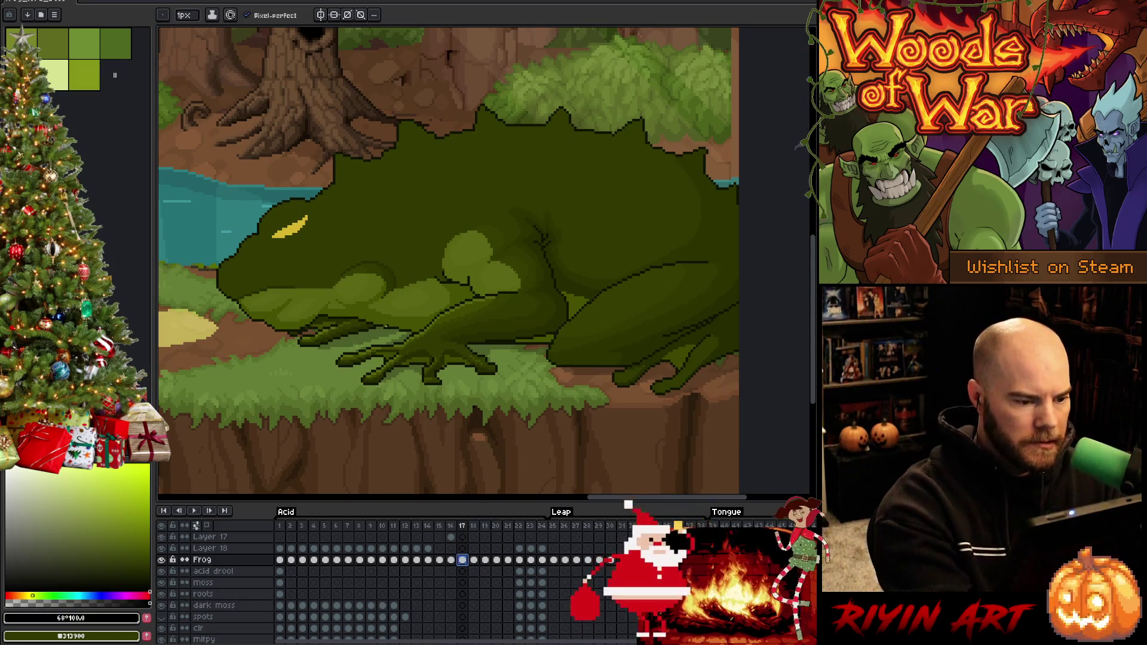
left_click_drag(369, 338, 400, 338)
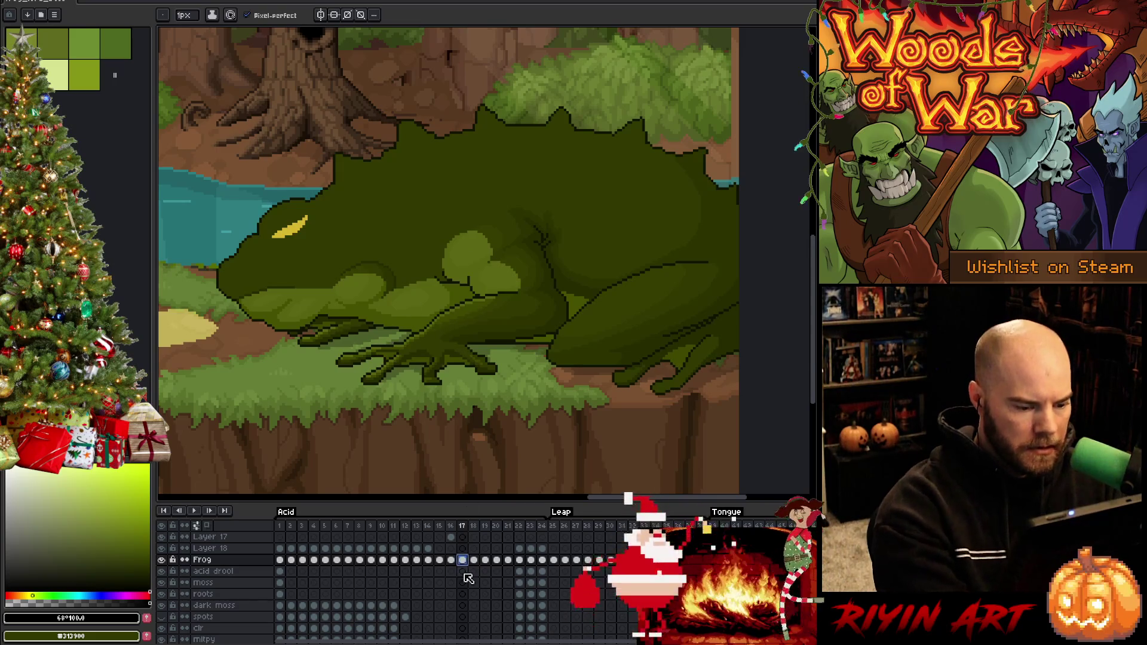
key("Down")
key("Down")
key("Down")
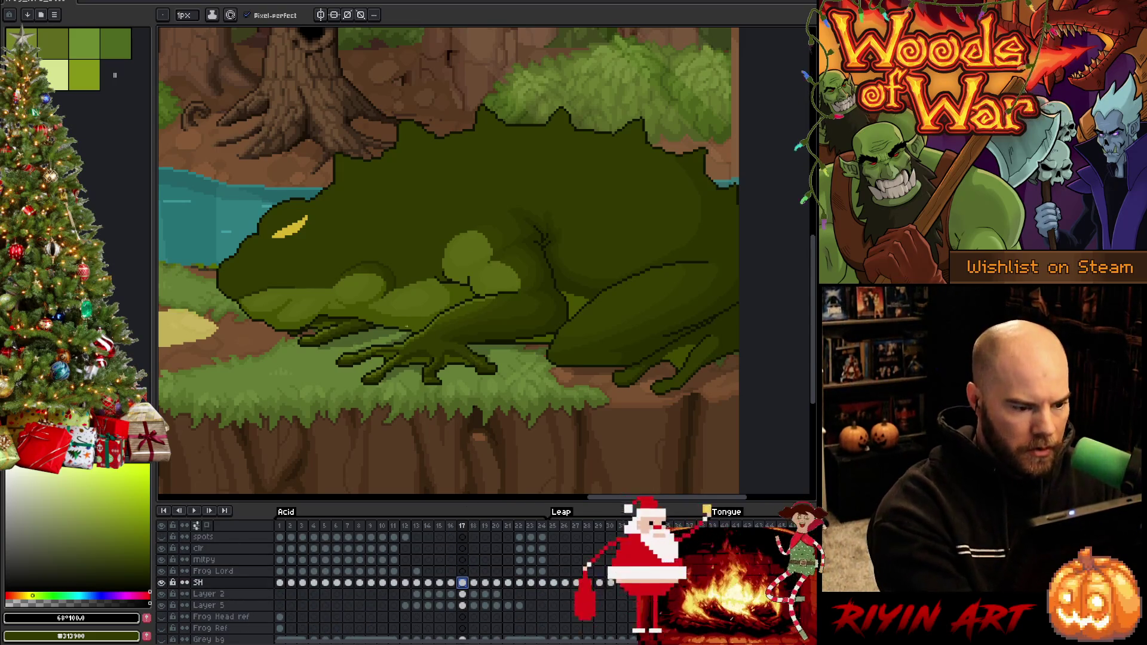
left_click(366, 343)
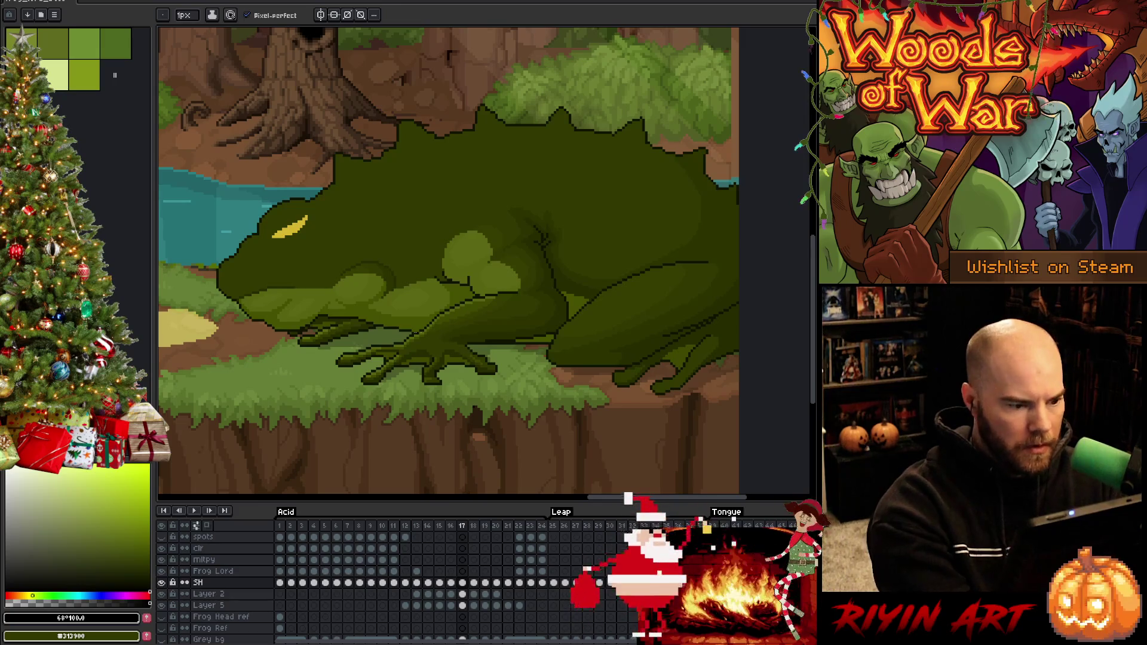
Step: Step forward through leap frames 18–20, then back to frame 18
key("Right")
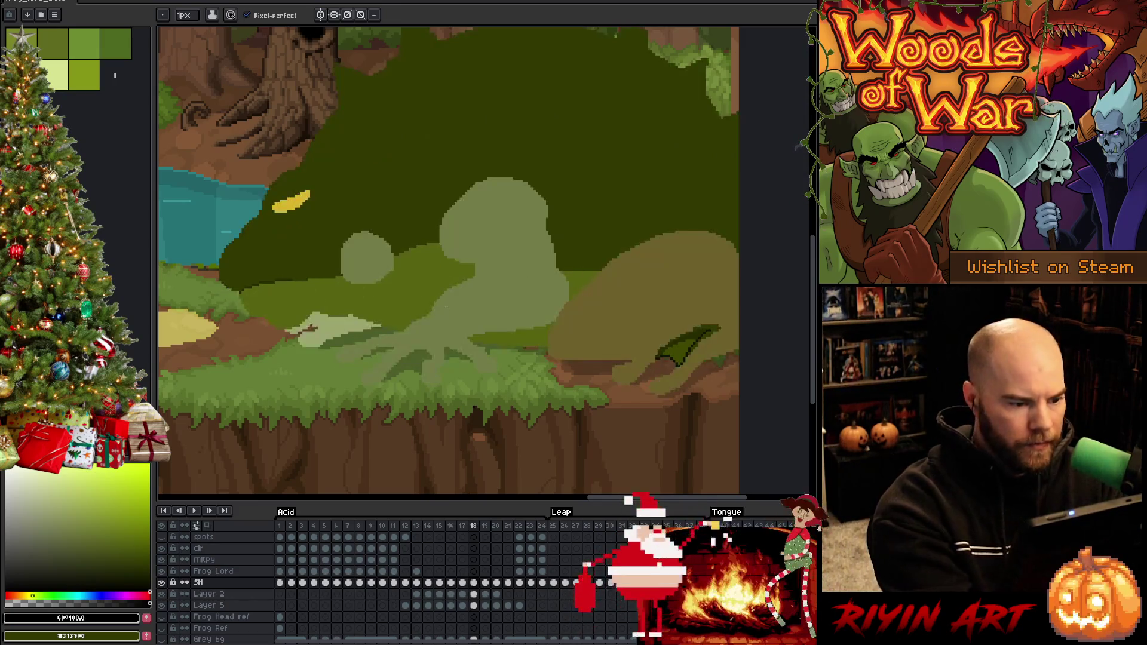
key("Right")
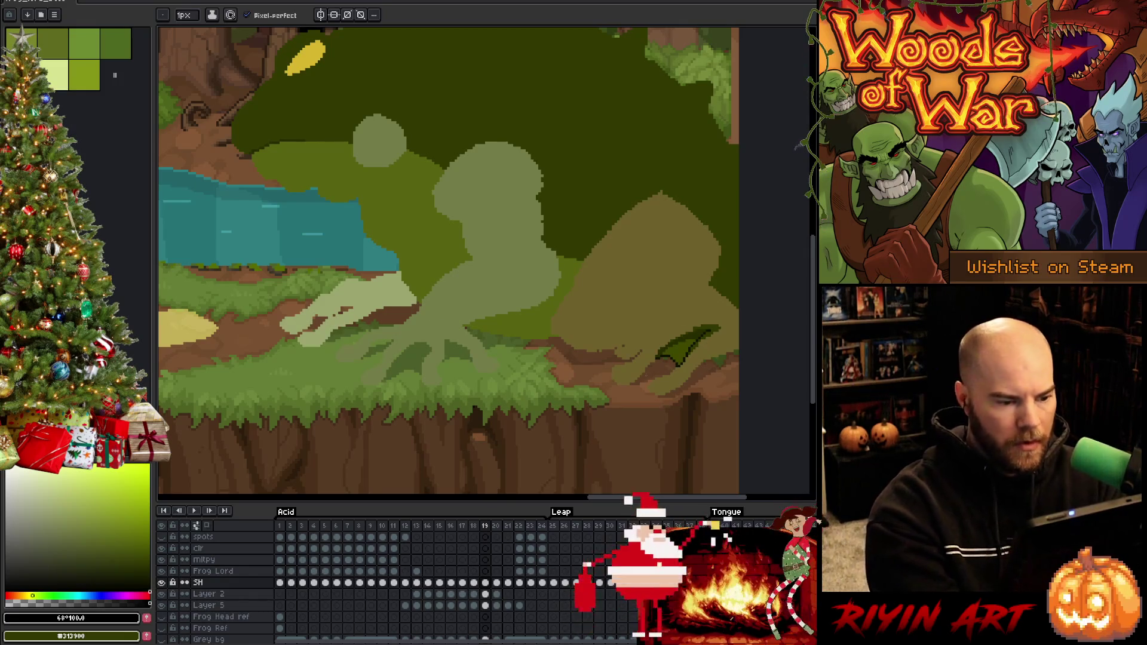
key("Right")
key("Left")
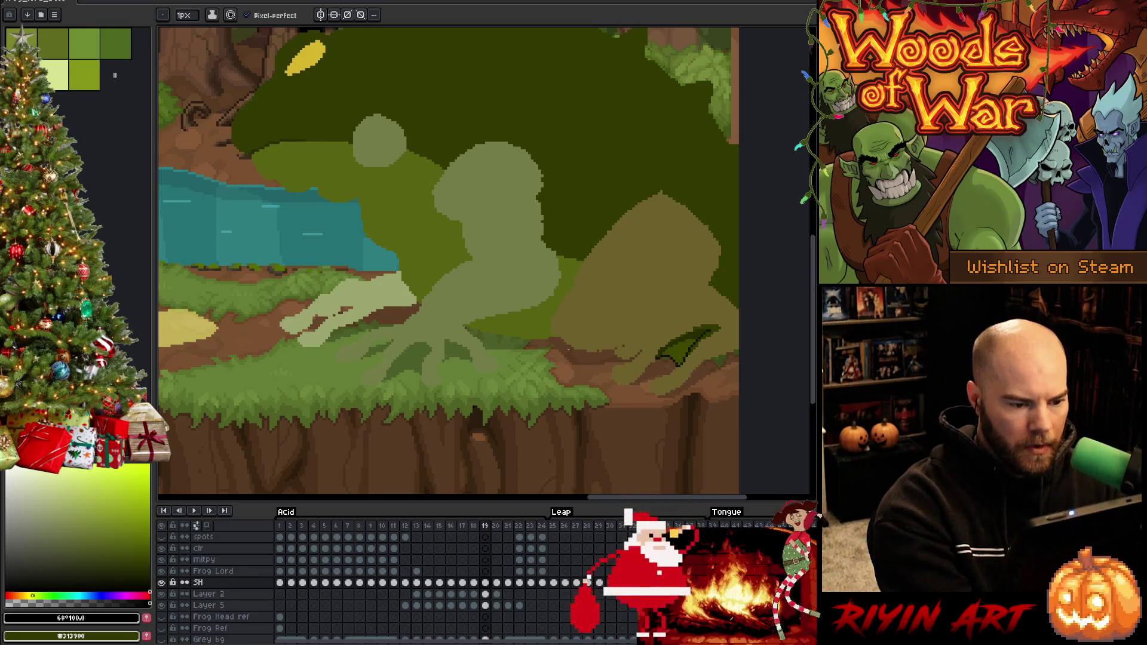
key("Right")
key("Left")
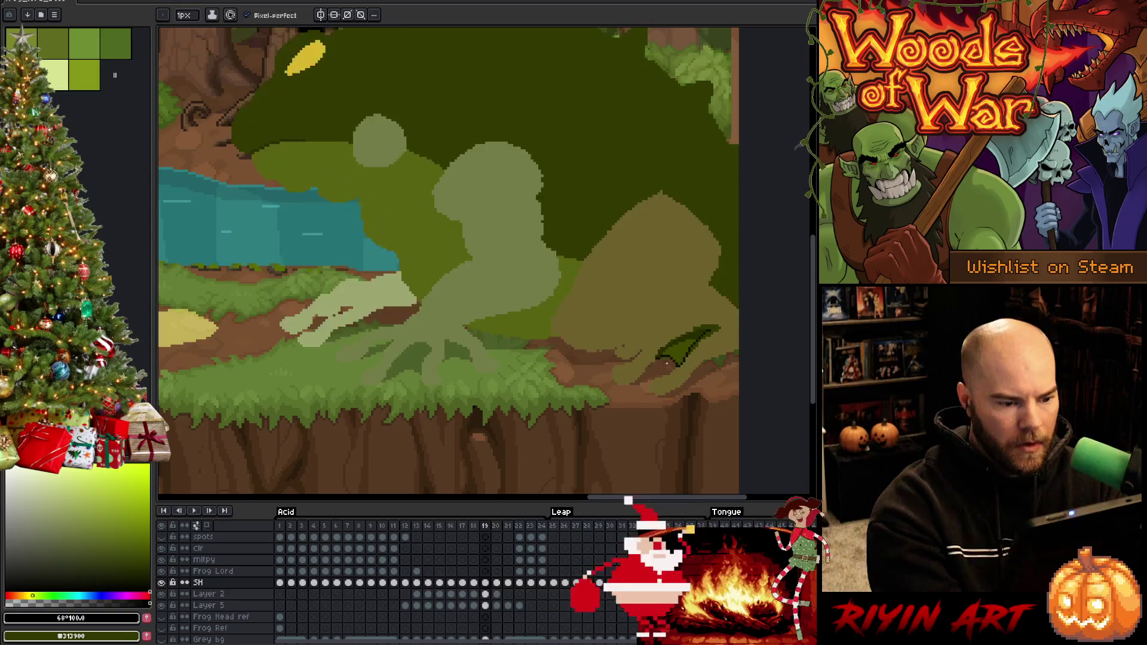
key("Left")
Step: Draw dark strokes along the frog's base on frames 18 and 17, then flip through the leap frames
mouse_move(490, 352)
left_mouse_down()
mouse_move(554, 359)
mouse_move(535, 357)
left_mouse_up()
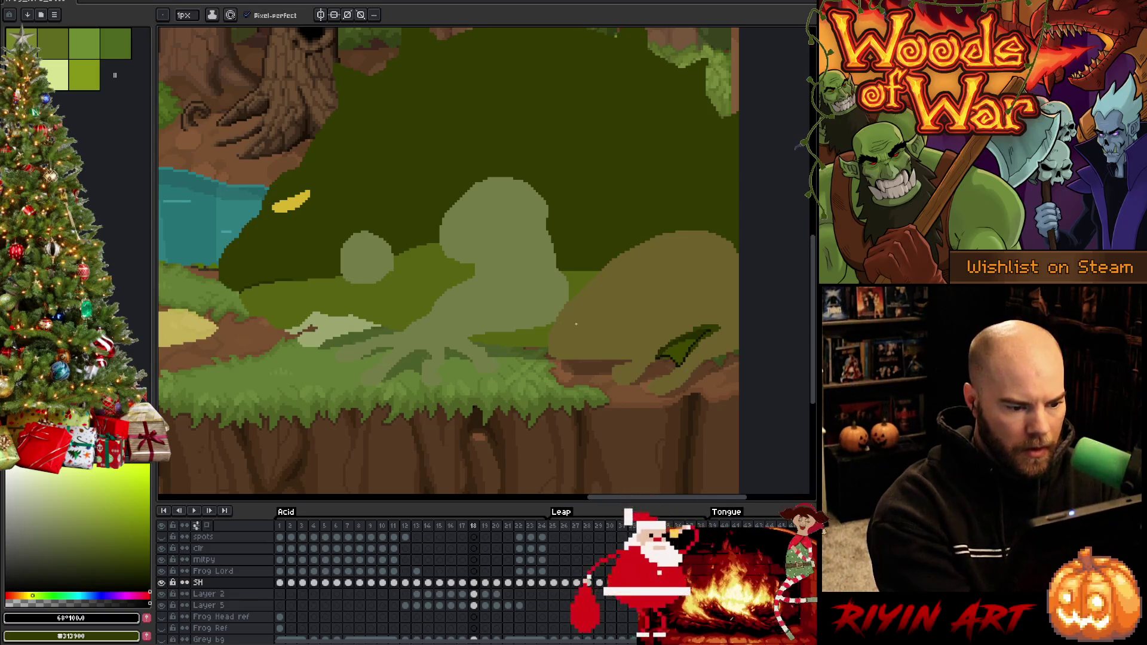
key("comma")
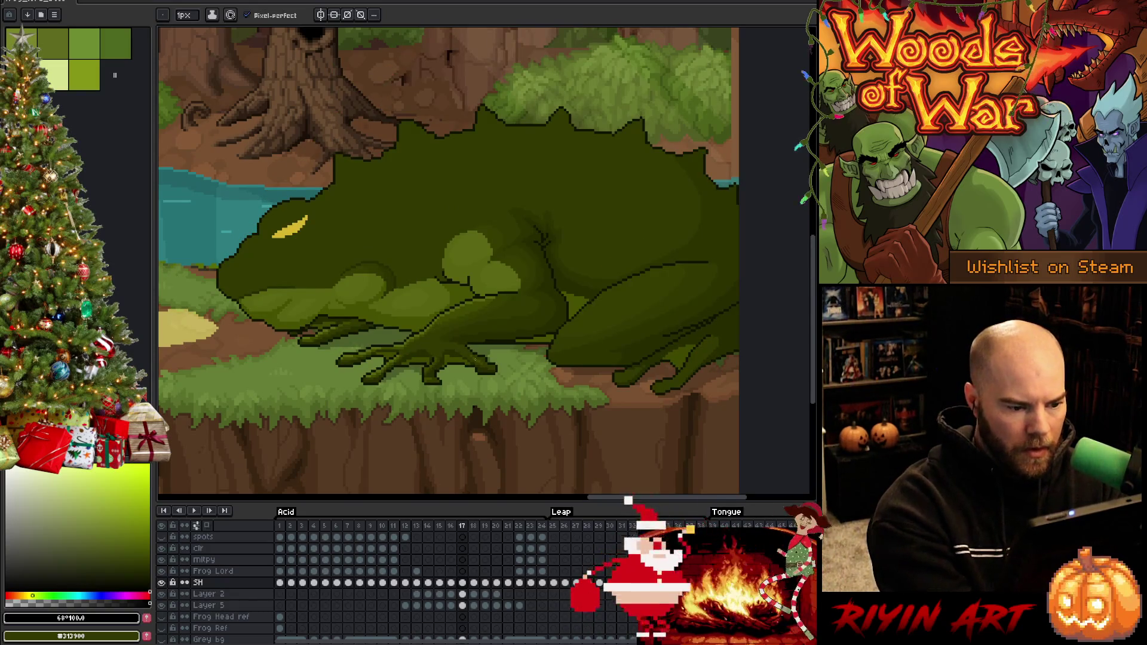
left_click_drag(489, 360, 544, 359)
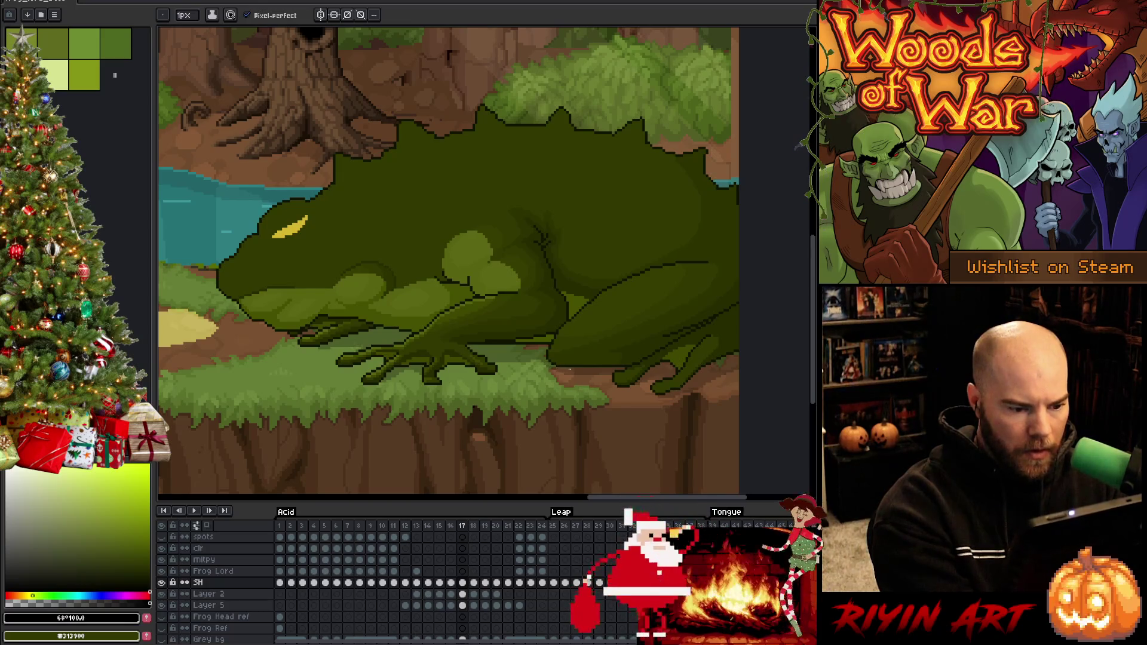
key("comma")
key("period")
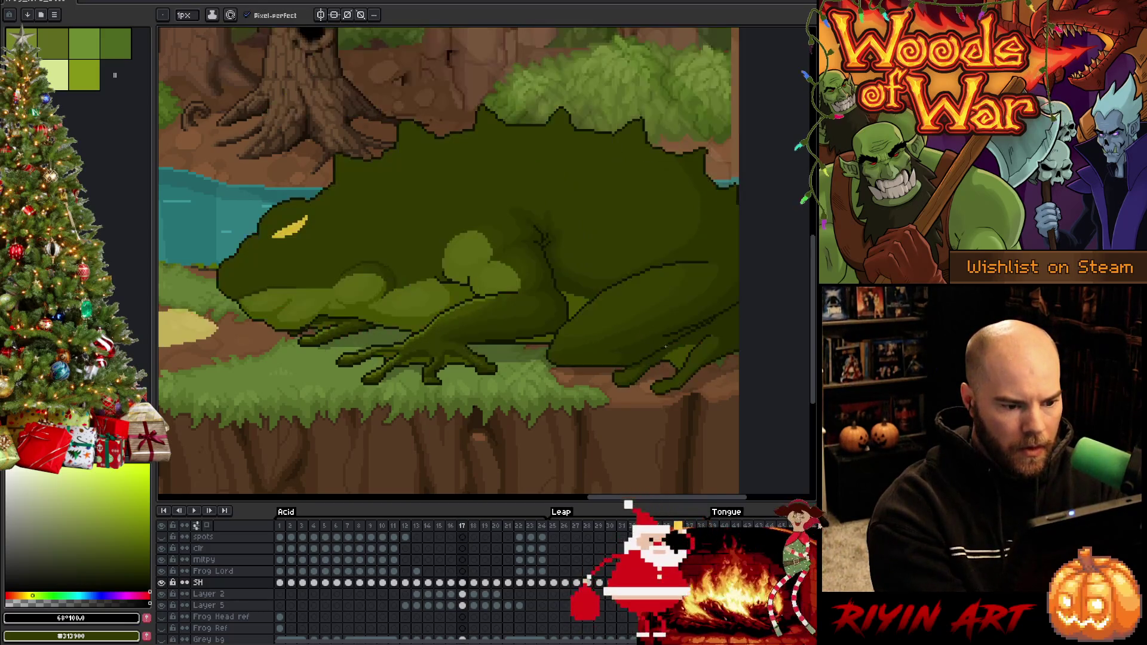
key("period")
key("period")
key("comma")
key("comma")
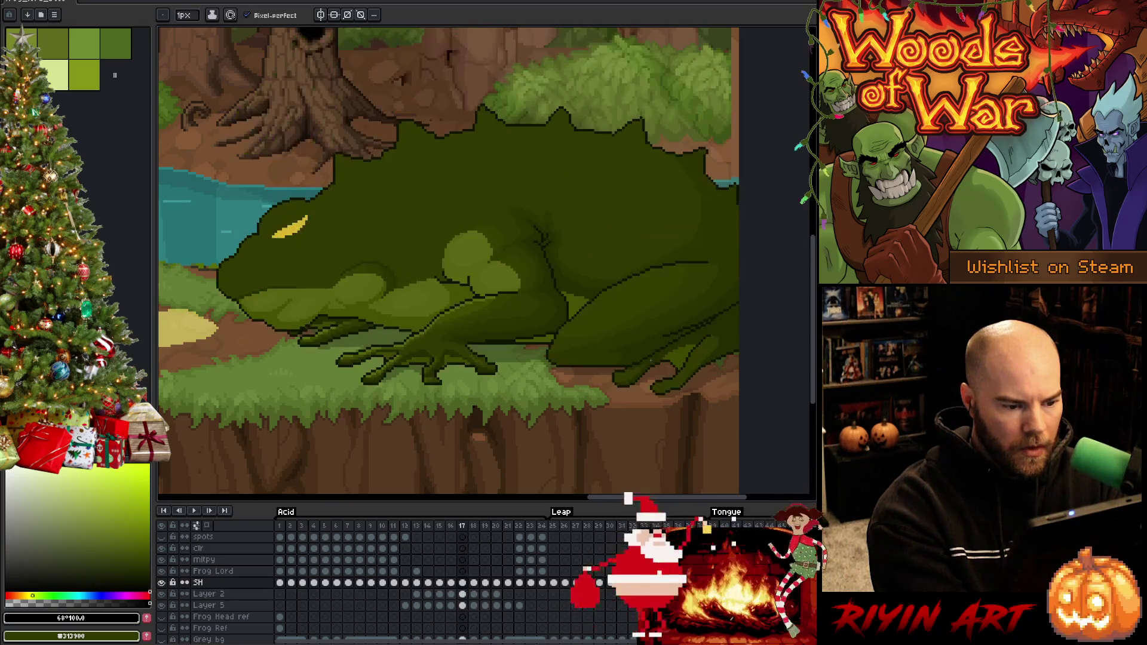
key("period")
key("period")
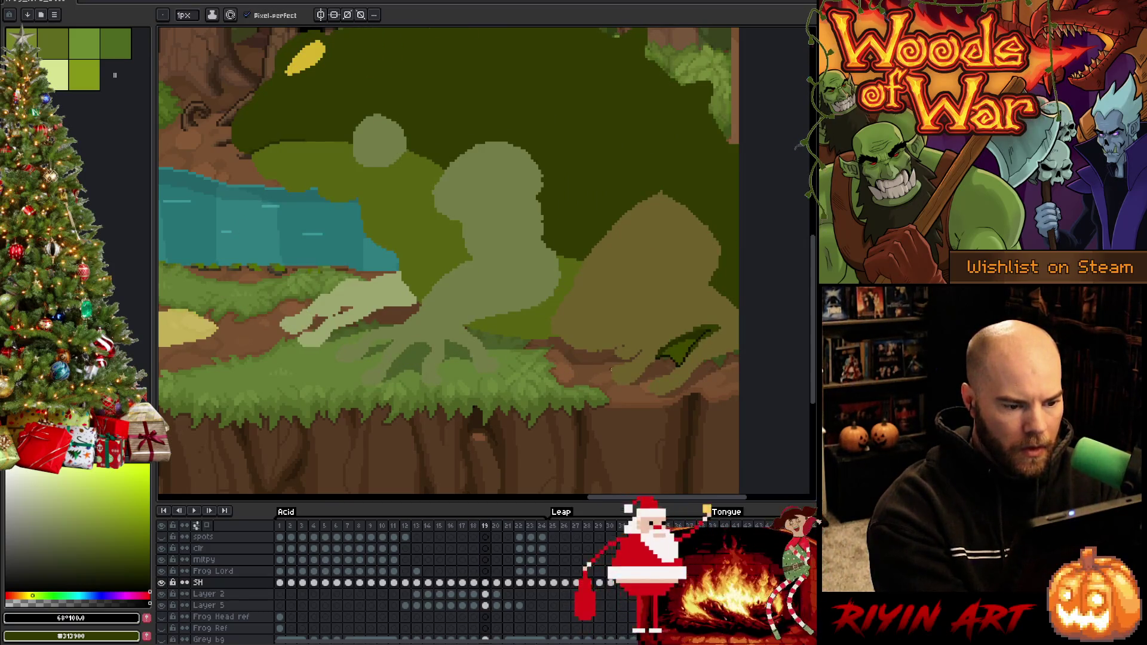
Step: Remove the stray dark line across the frog's feet on leap frame 19 with the eraser
mouse_move(486, 353)
left_mouse_down()
mouse_move(555, 353)
mouse_move(500, 351)
left_mouse_up()
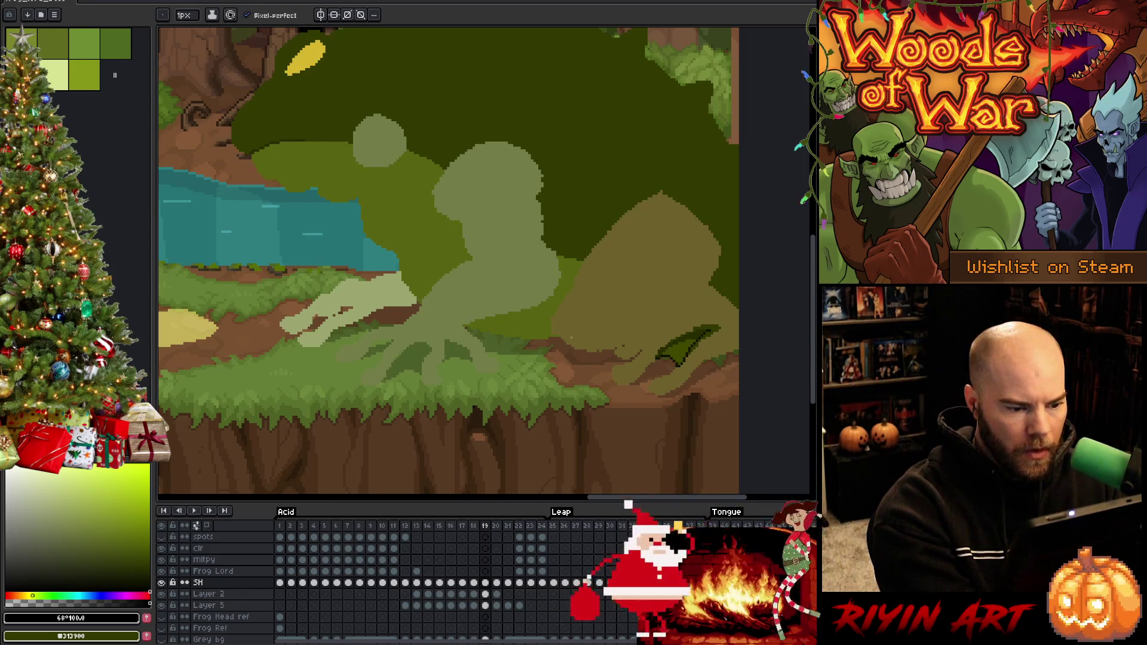
key("period")
key("comma")
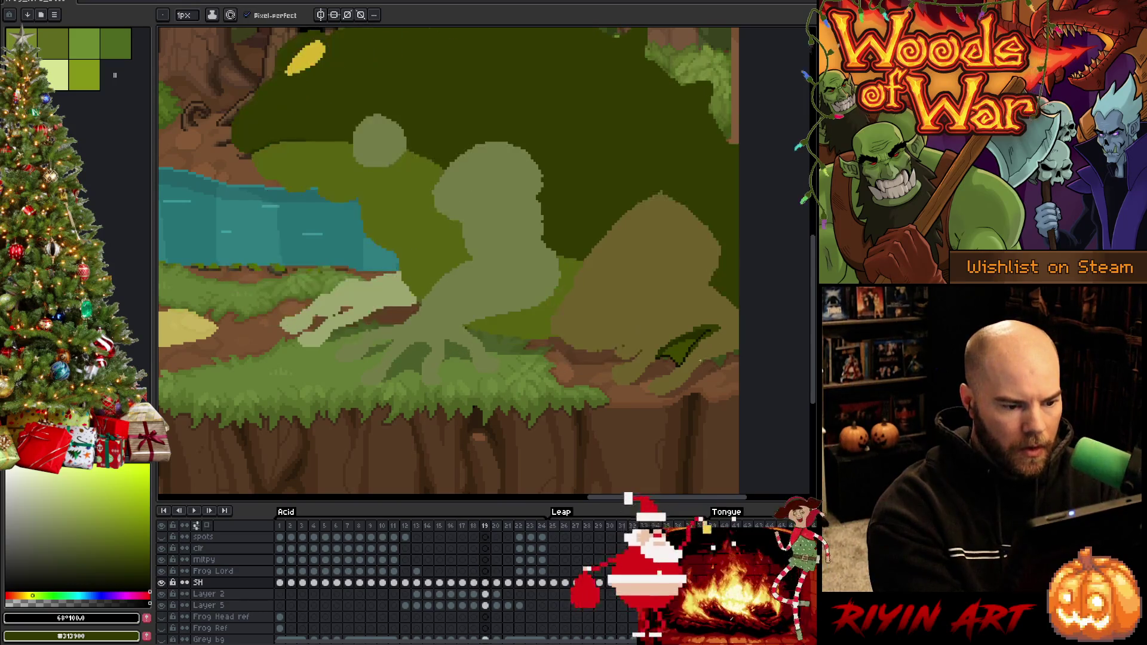
key("period")
key("comma")
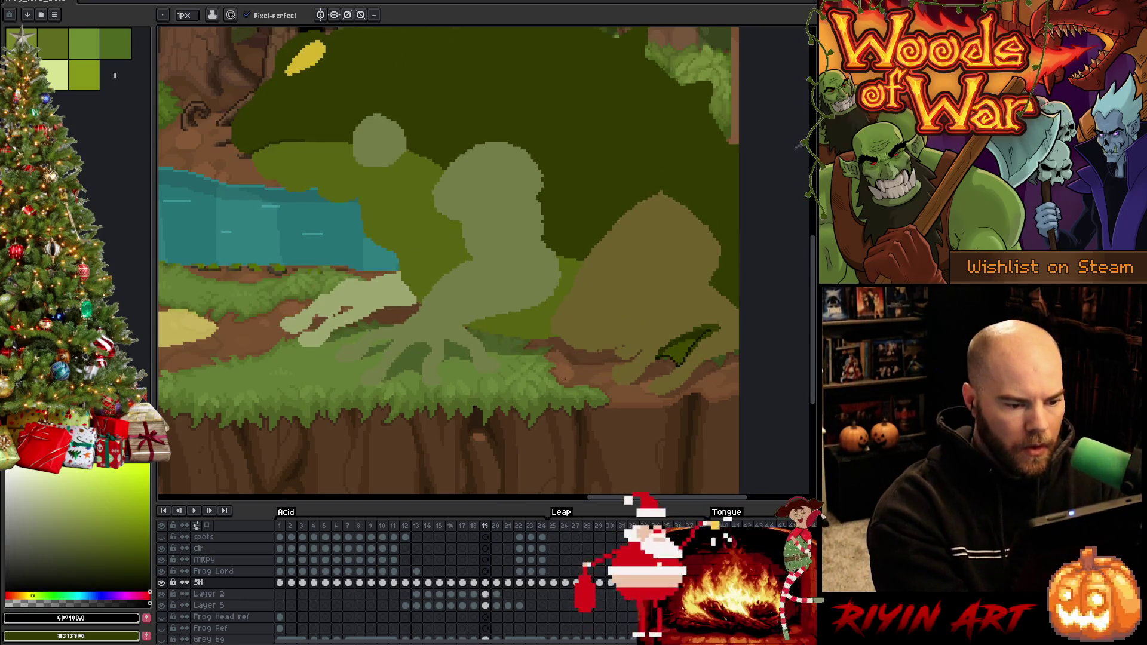
key("comma")
key("period")
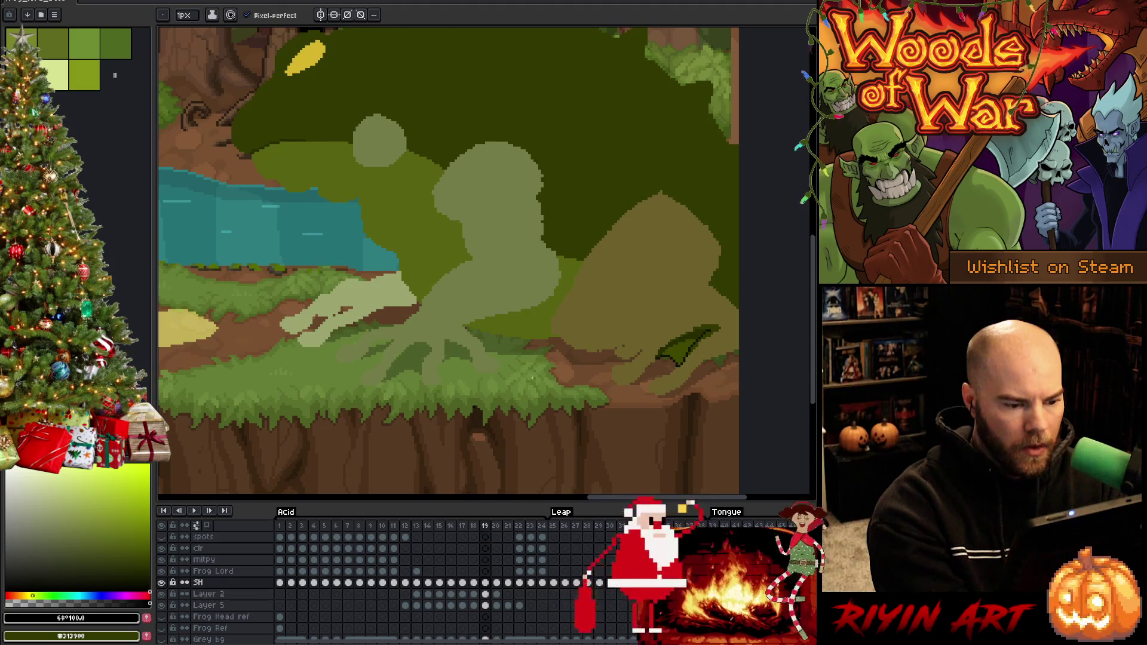
key("e")
left_click_drag(495, 352, 542, 353)
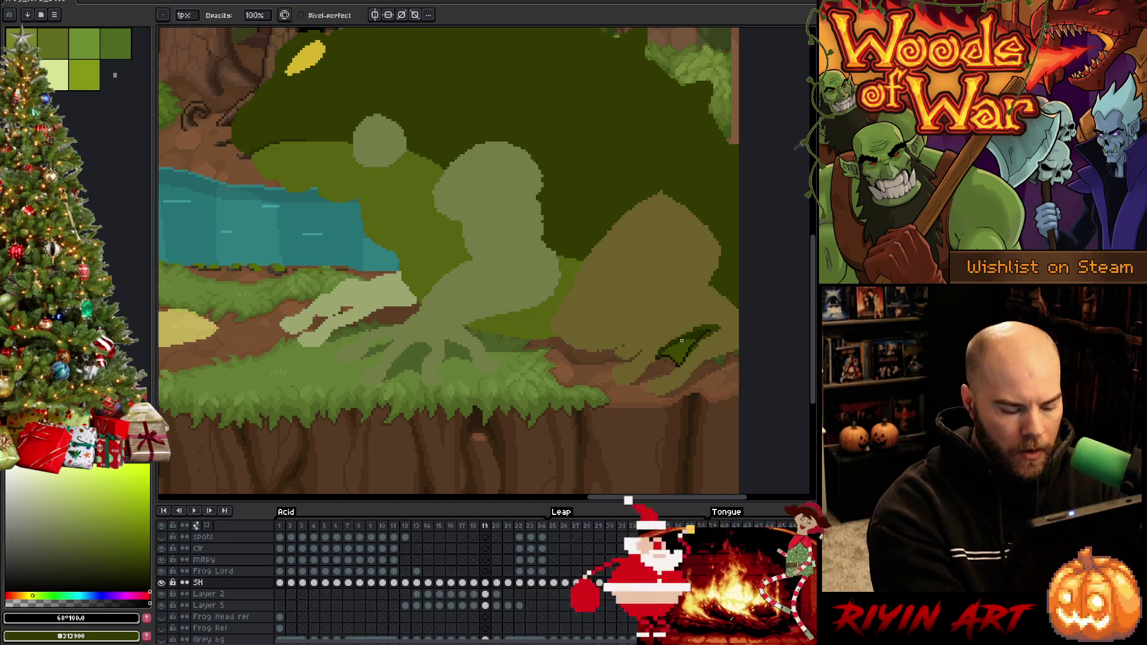
Step: Move to leap frame 21 and sample the frog's pale green #737c47
key("comma")
key("period")
key("period")
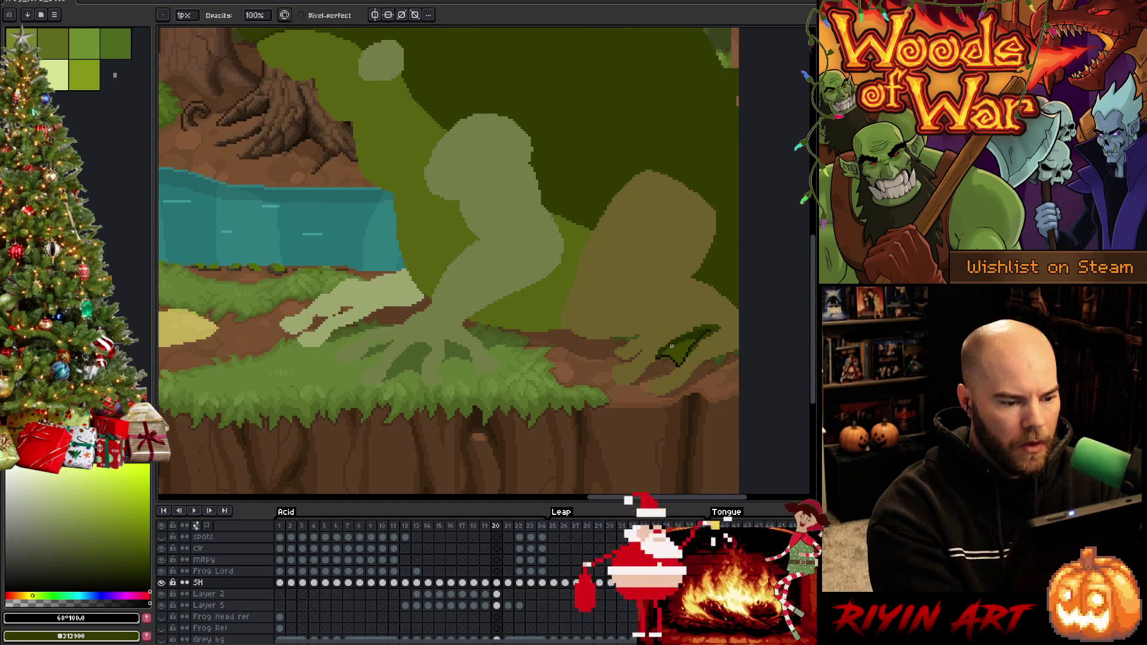
key("period")
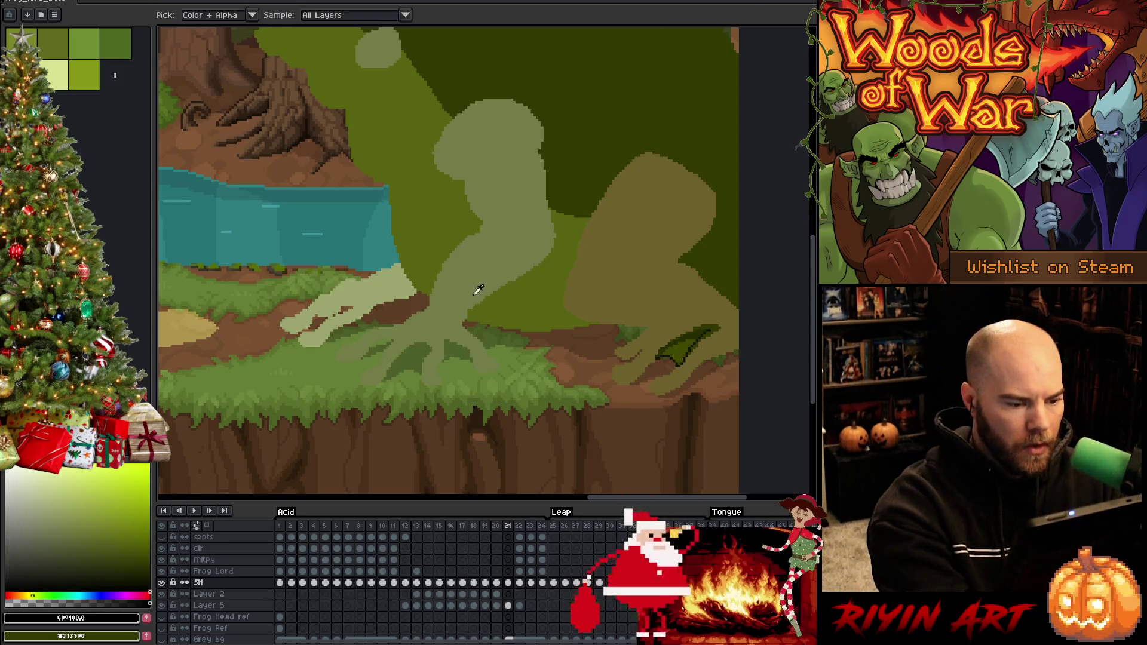
left_click(444, 270, "alt")
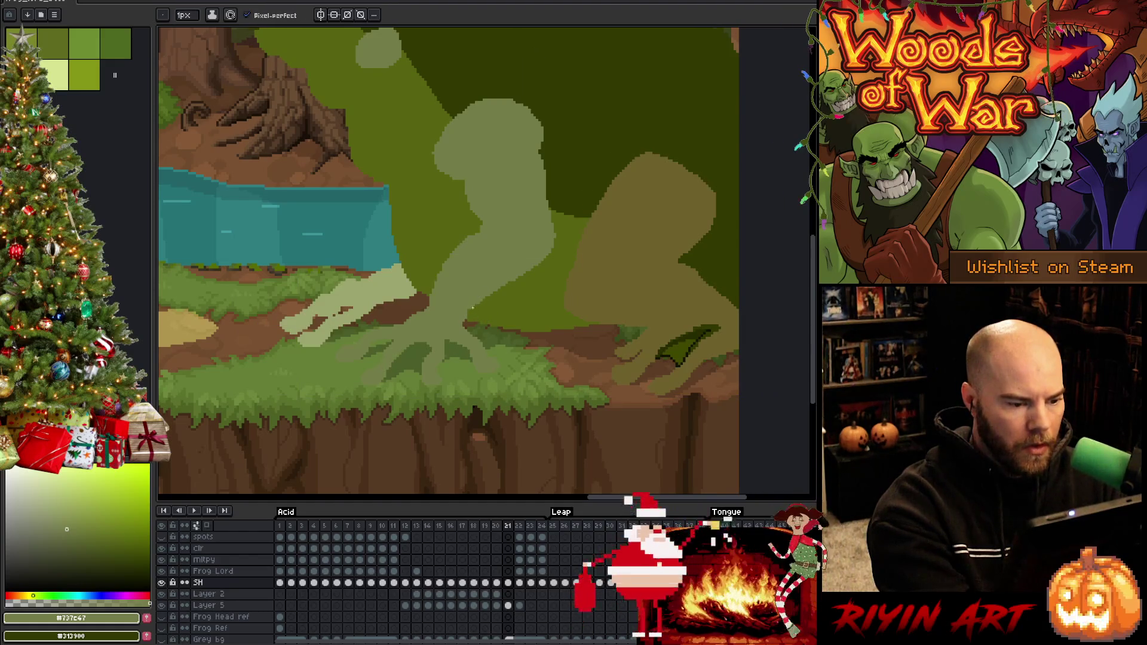
Step: Select the Frog layer's frame 21 cel in the timeline
scroll(511, 584, "up", 5)
left_click(508, 582)
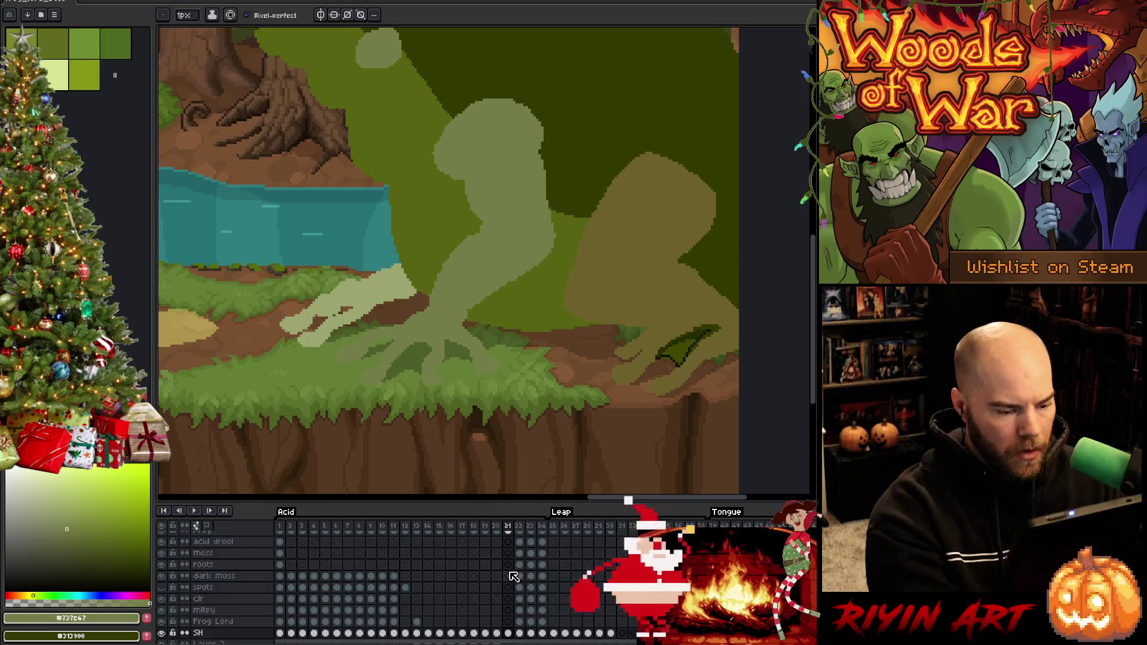
scroll(513, 574, "down", 1)
left_click(509, 575)
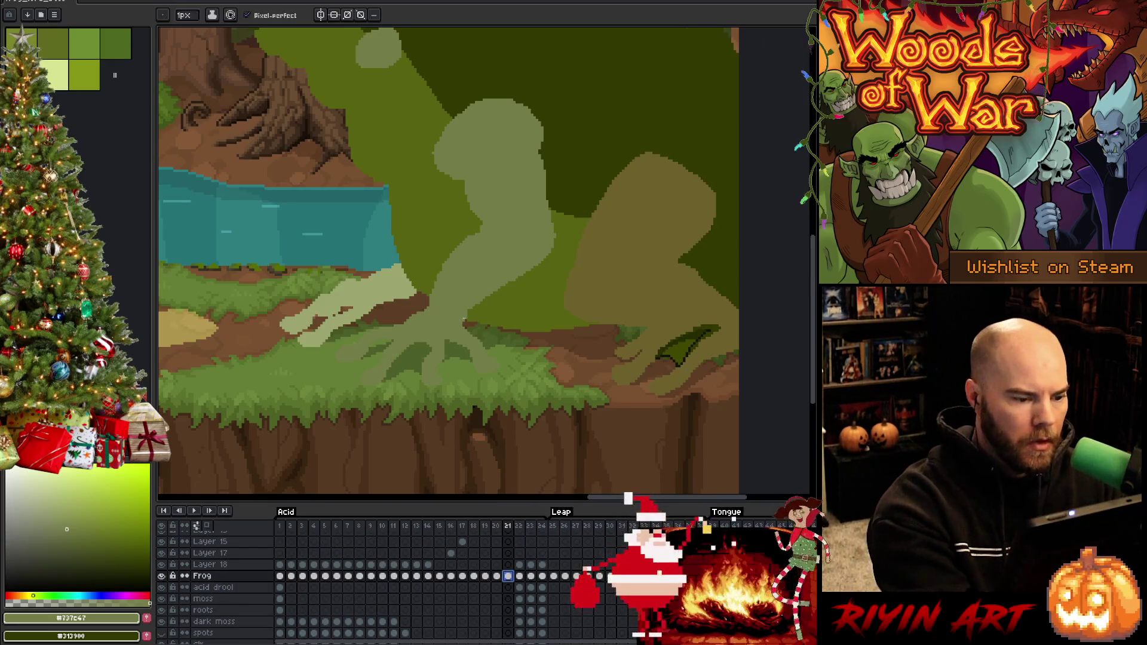
left_click(508, 576)
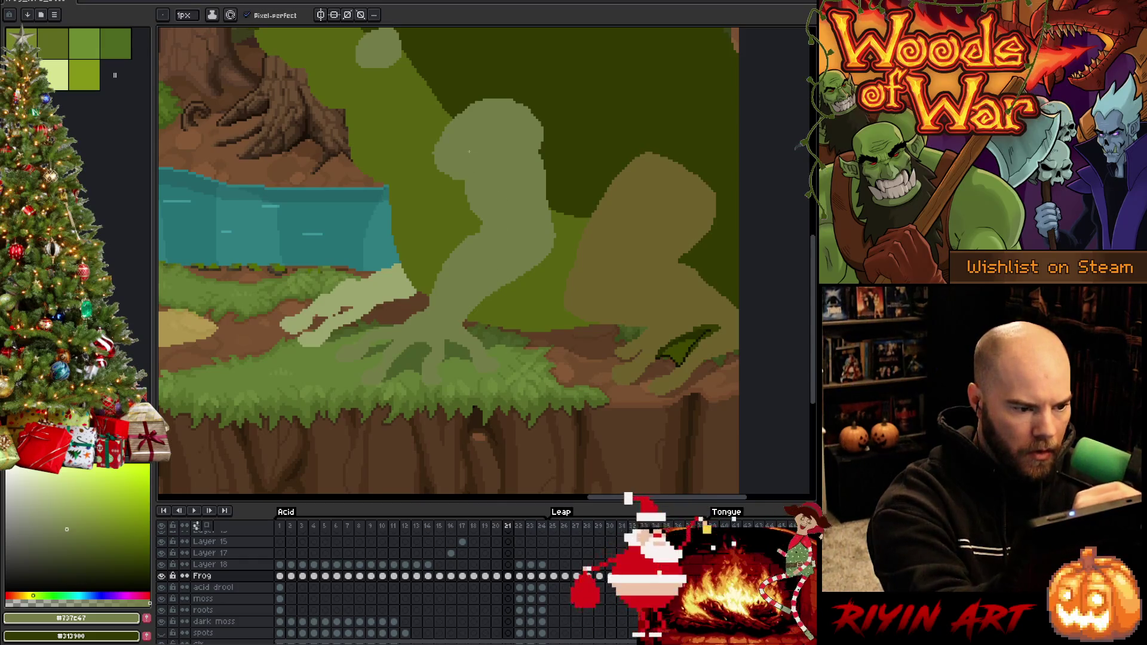
Step: Try the darker olive green, then return to the frog's pale green
left_click(433, 170, "alt")
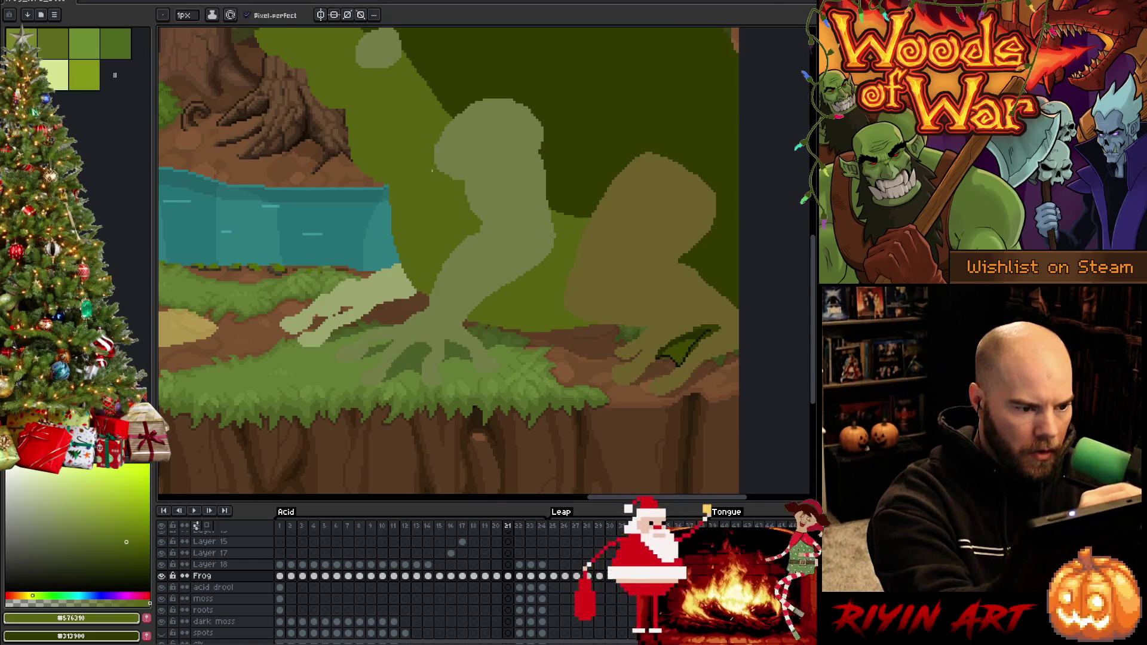
left_click(555, 242, "alt")
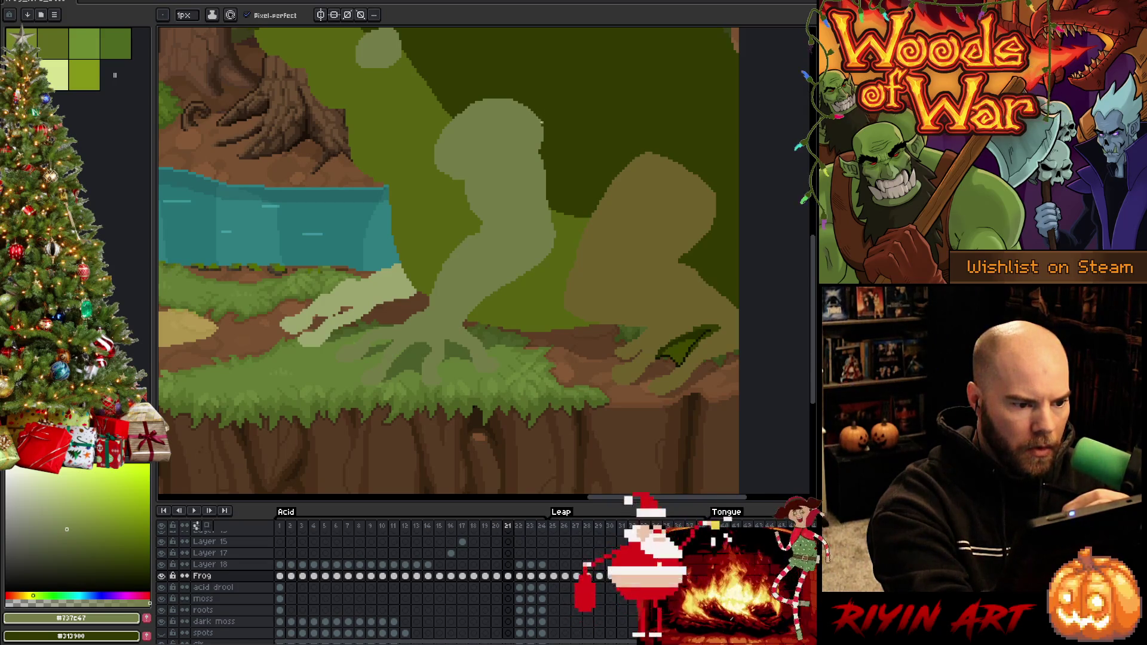
left_click(454, 178, "alt")
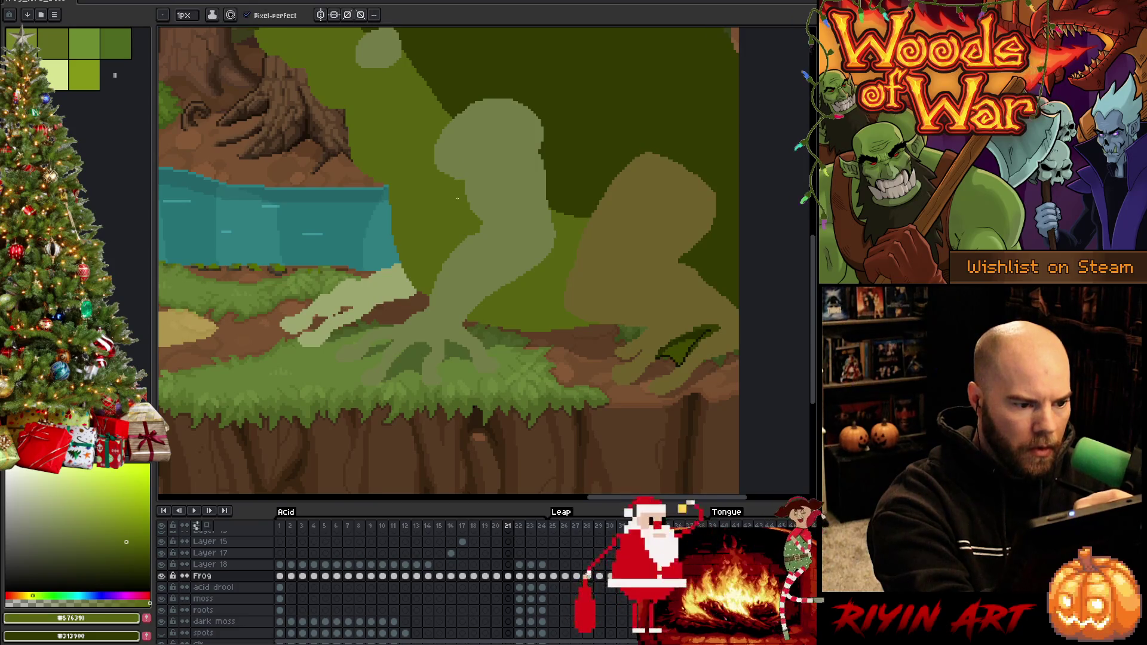
left_click(463, 150, "alt")
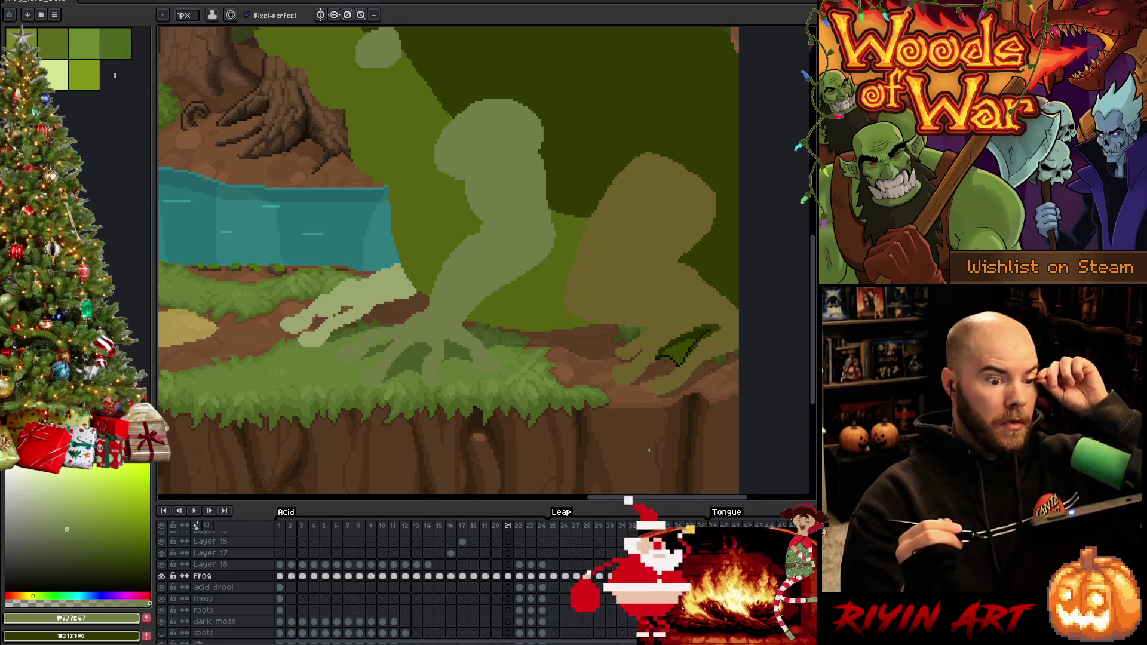
Step: Compare against the finished painted frog and step through leap frames 20 to 22
scroll(500, 287, "down", 2)
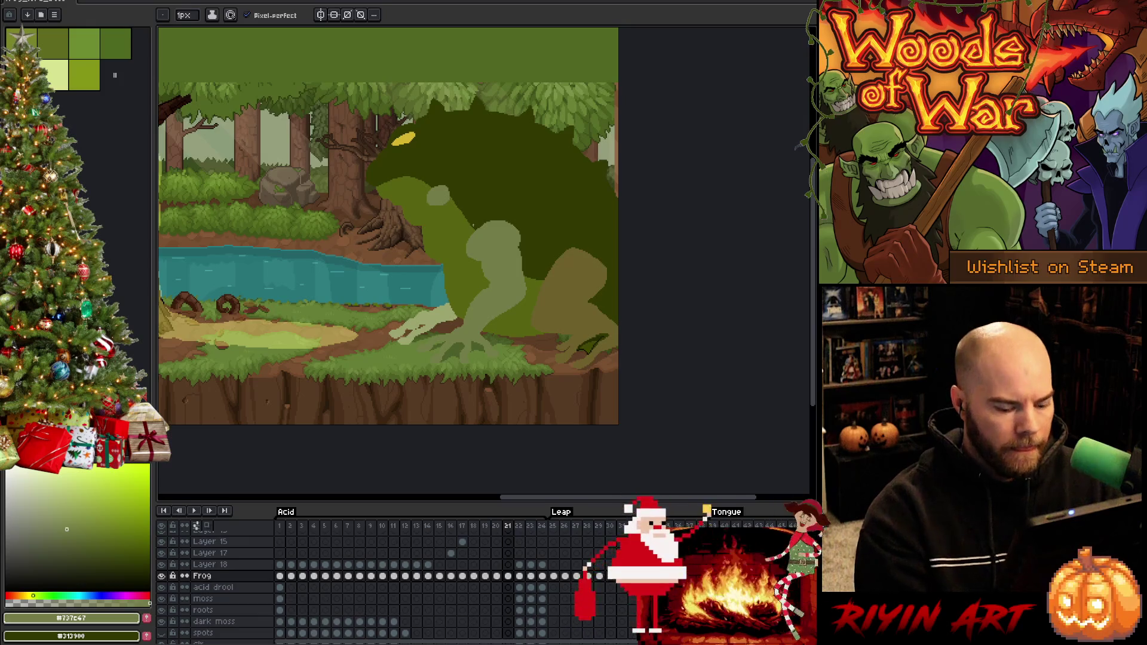
key("ctrl+z")
key("ctrl+y")
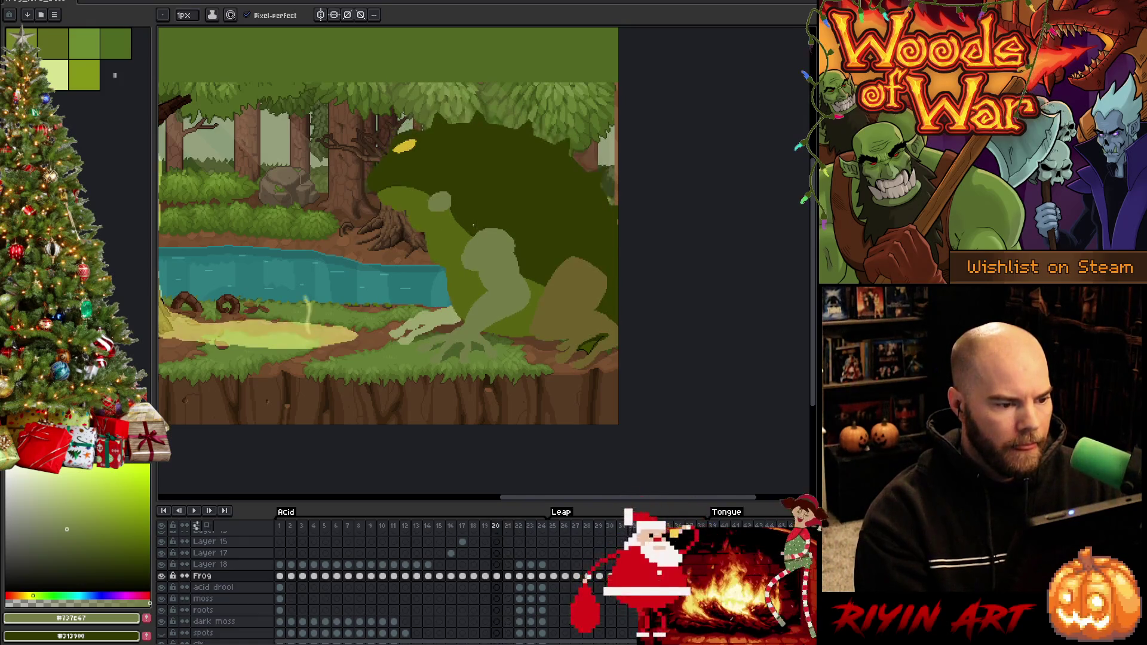
key("Left")
key("Left")
key("Left")
key("Left")
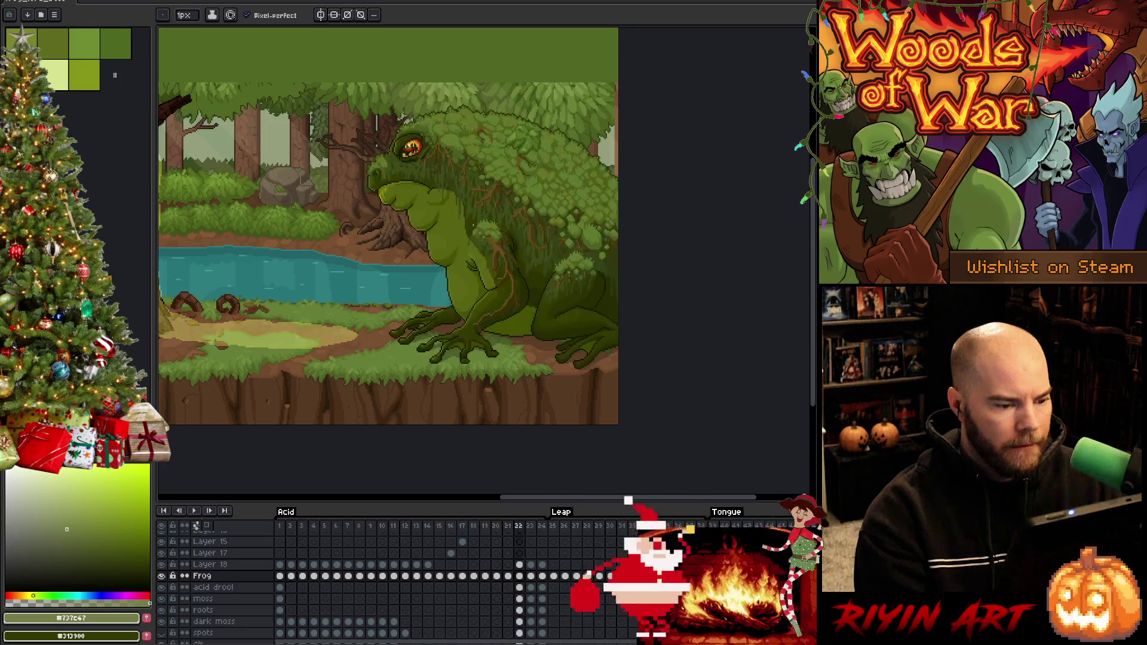
key("Right")
key("Right")
key("Right")
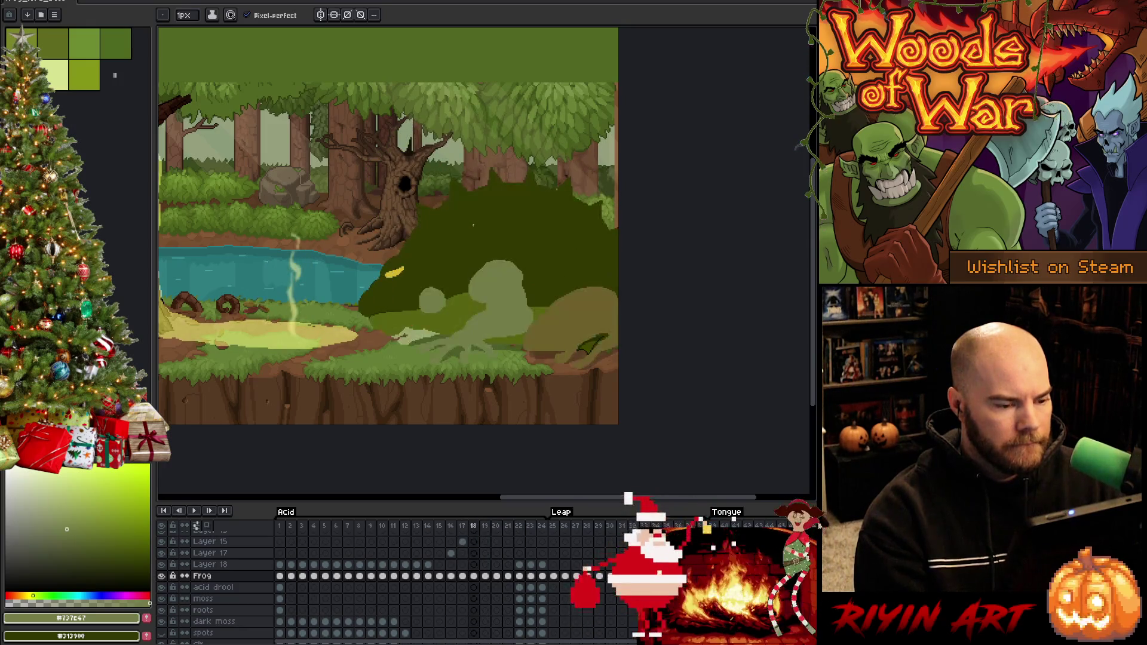
key("Right")
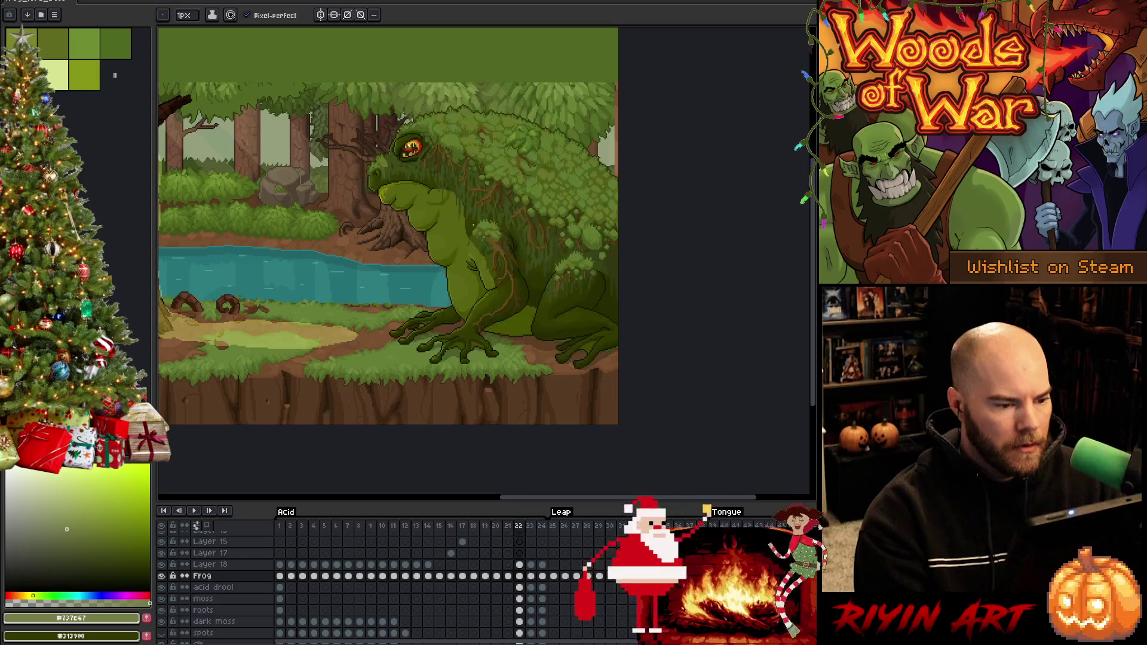
Step: Flip back and forth between frames 18–21 to preview the leap motion
key("Left")
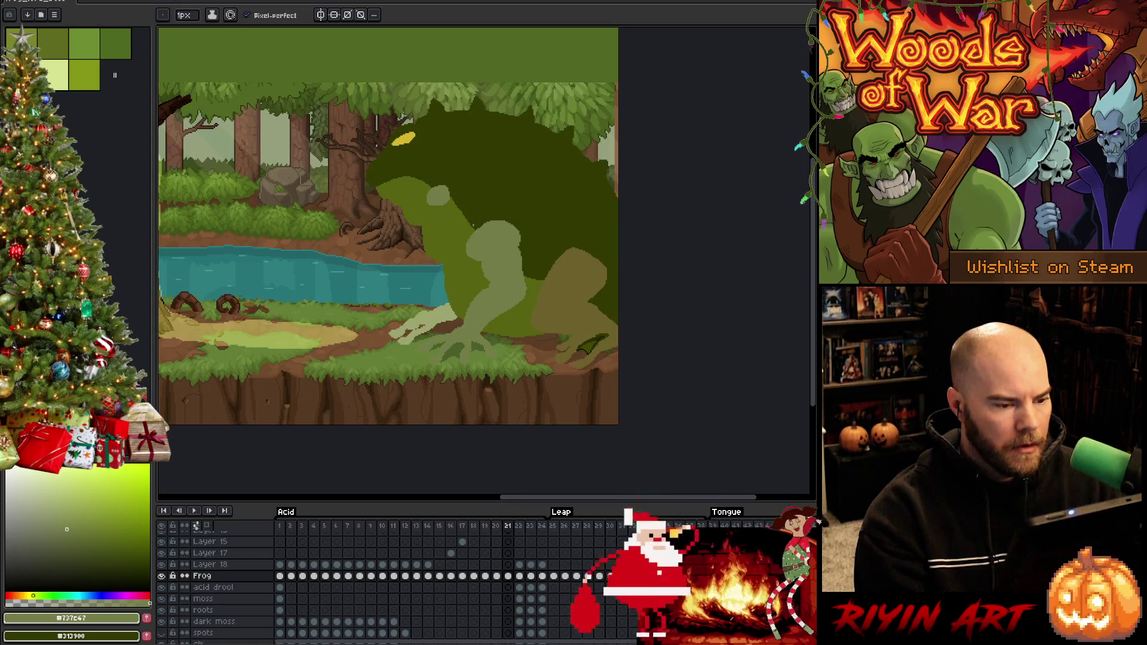
key("Left")
key("Left")
key("Left")
key("Right")
key("Right")
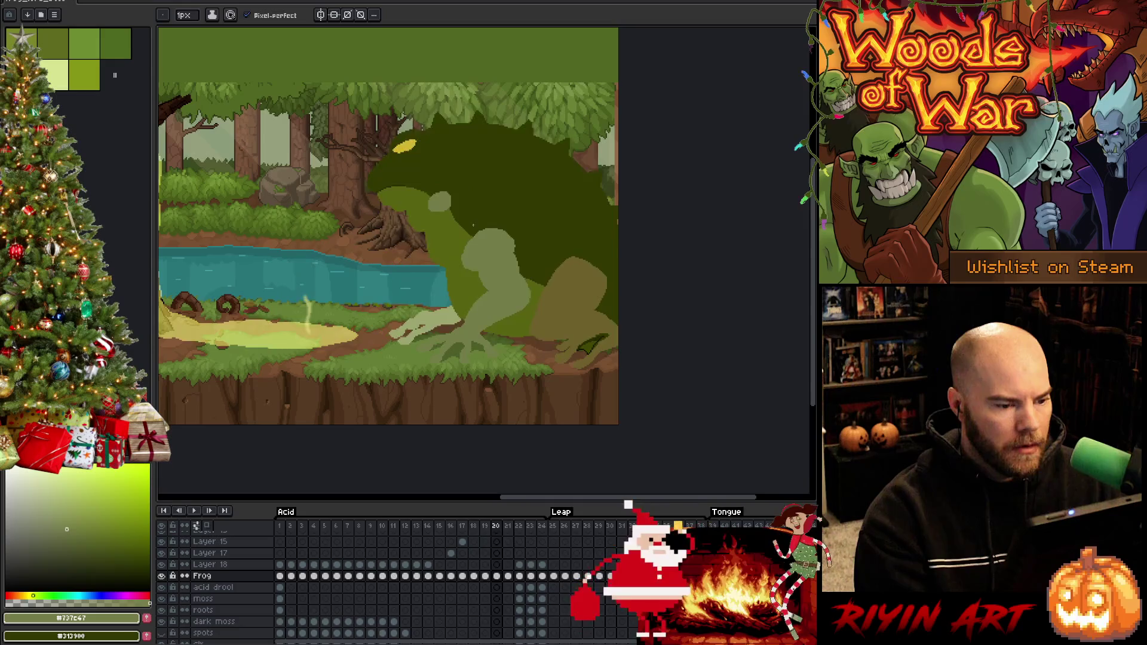
key("Left")
key("Right")
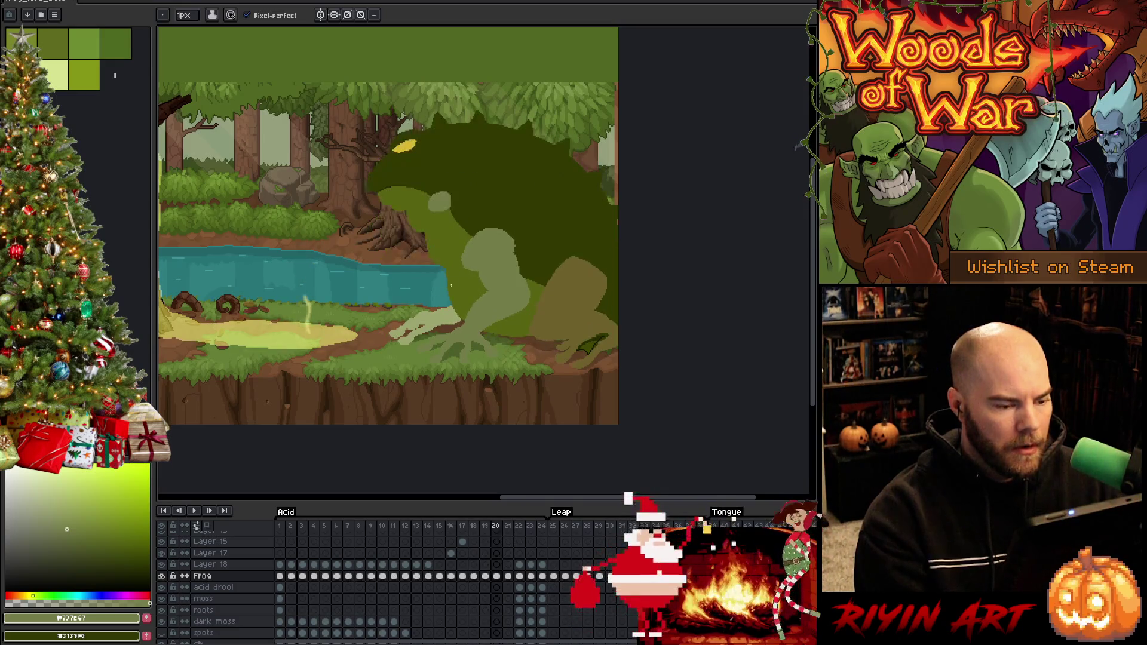
key("Left")
key("Right")
key("Right")
key("Left")
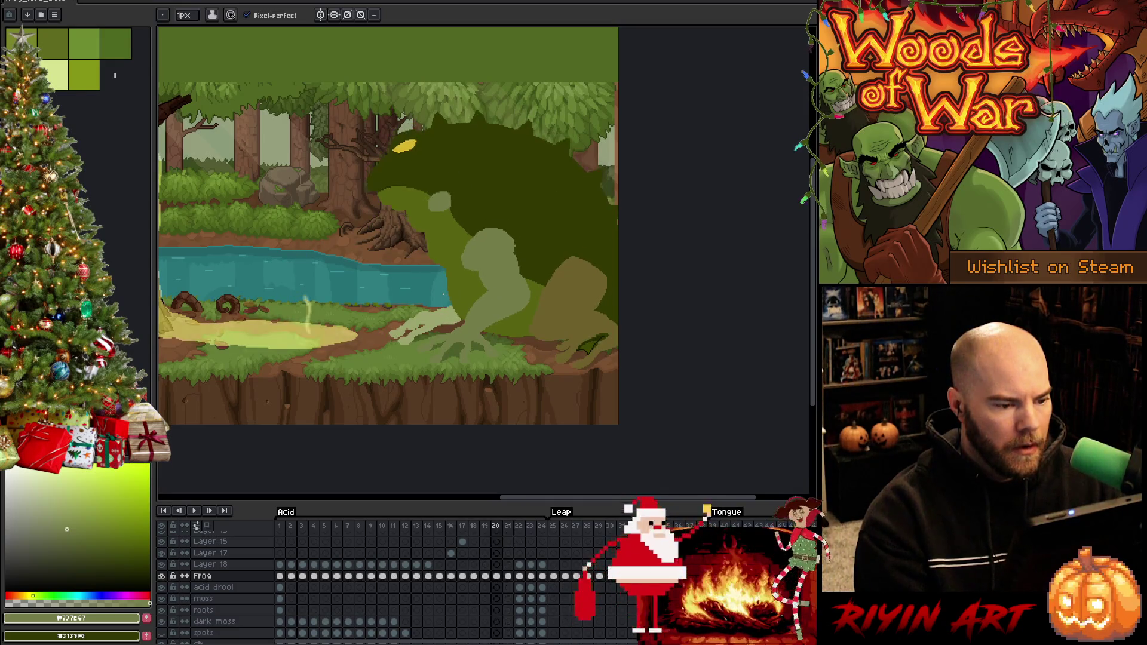
key("Left")
key("Right")
key("Right")
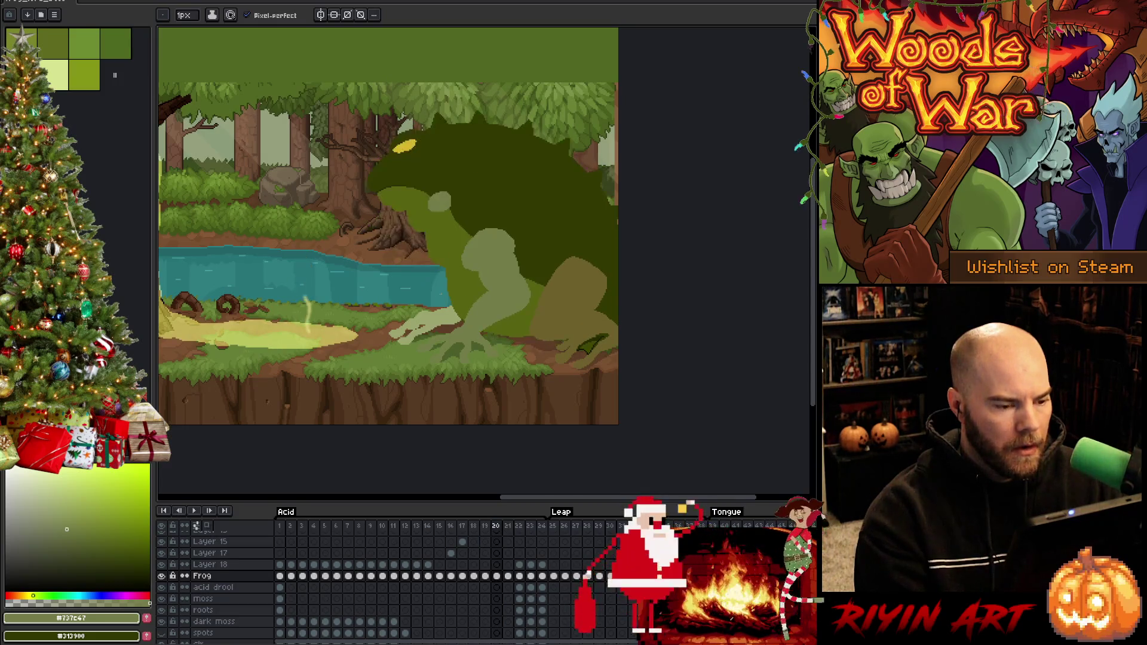
scroll(507, 226, "up", 2)
Step: Lasso the frog's front arm on frame 20 and move the selection over frame 19's arm
key("Left")
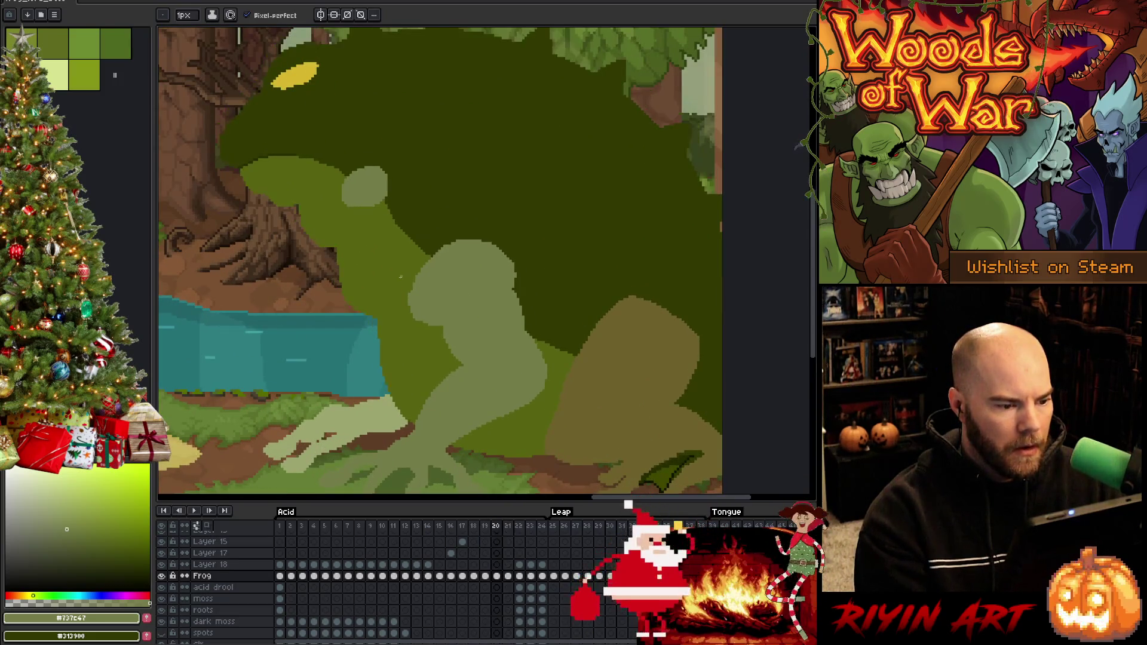
key("m")
mouse_move(511, 233)
left_mouse_down()
mouse_move(530, 333)
mouse_move(517, 349)
mouse_move(451, 367)
mouse_move(454, 245)
mouse_move(512, 225)
left_mouse_up()
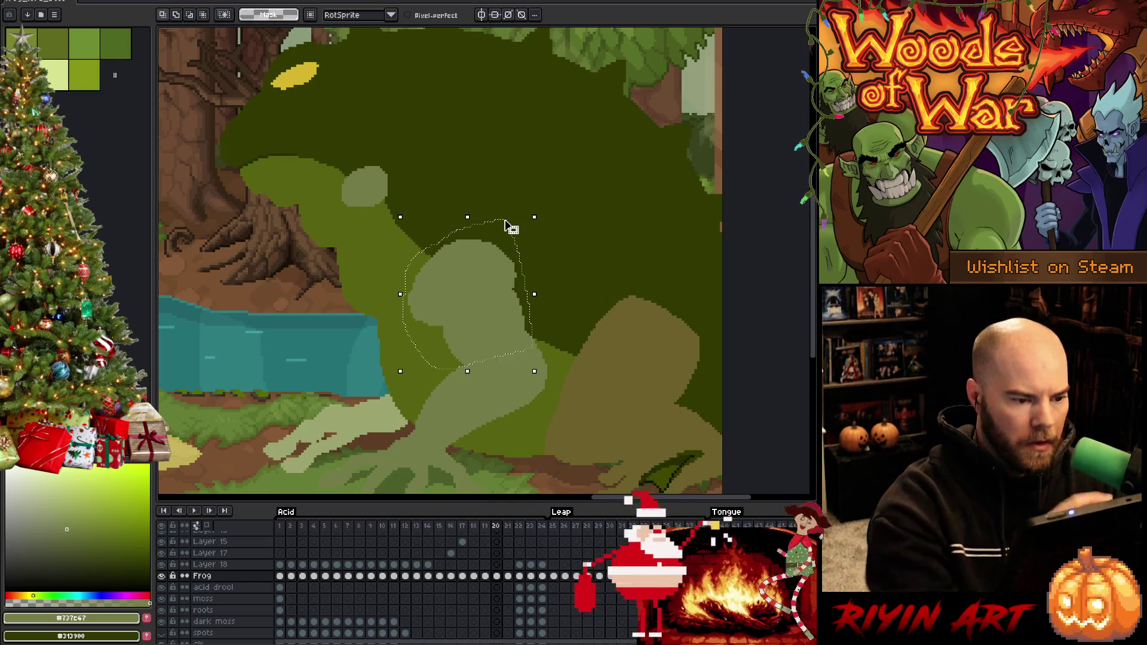
left_click(511, 227)
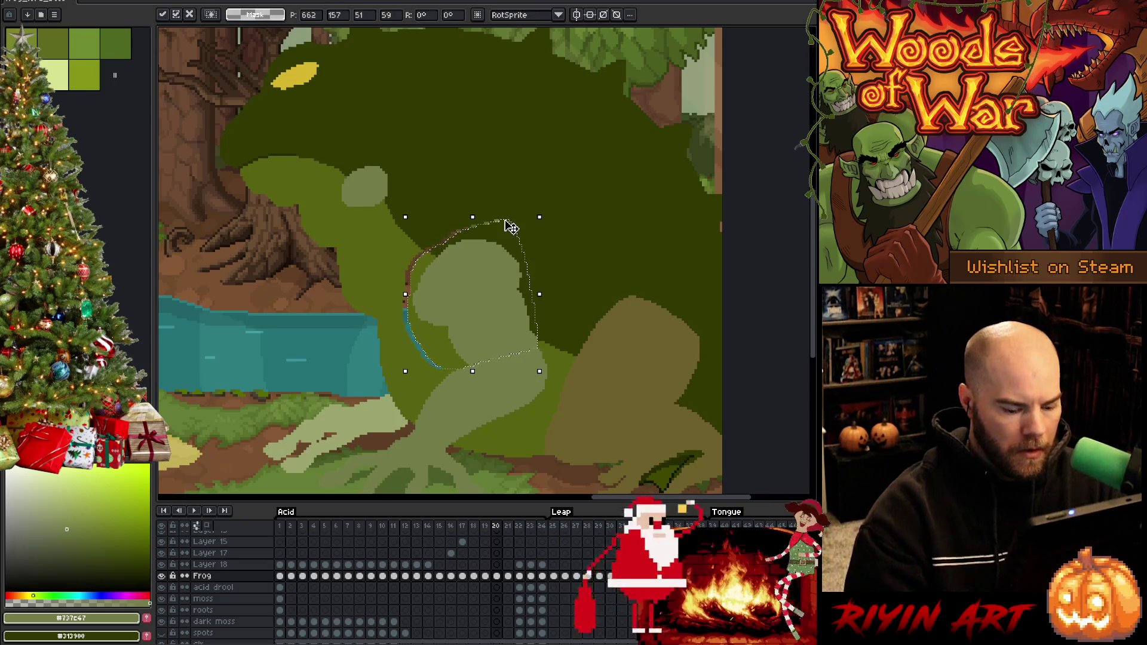
key("Left")
key("Right")
key("Right")
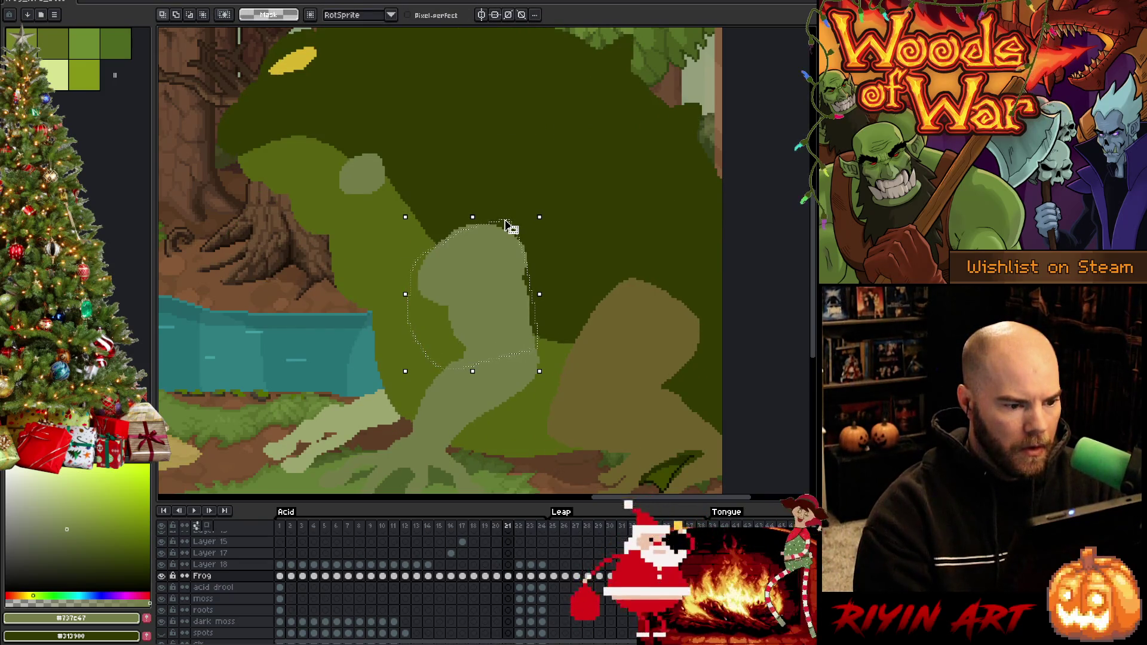
key("comma")
key("Right")
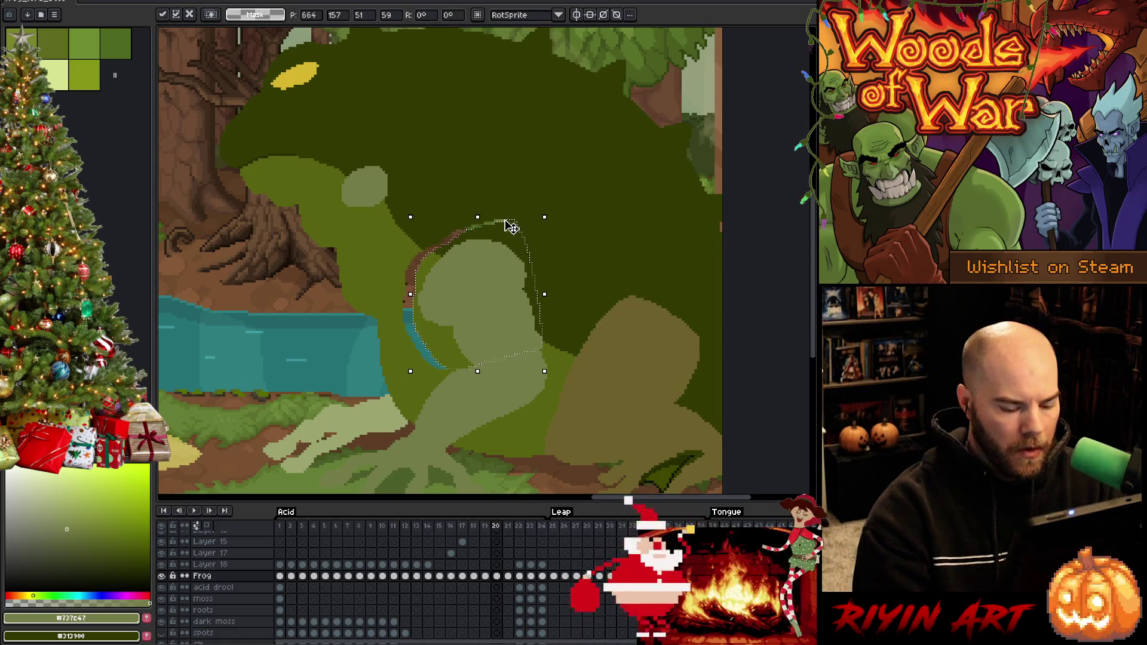
key("comma")
key("comma")
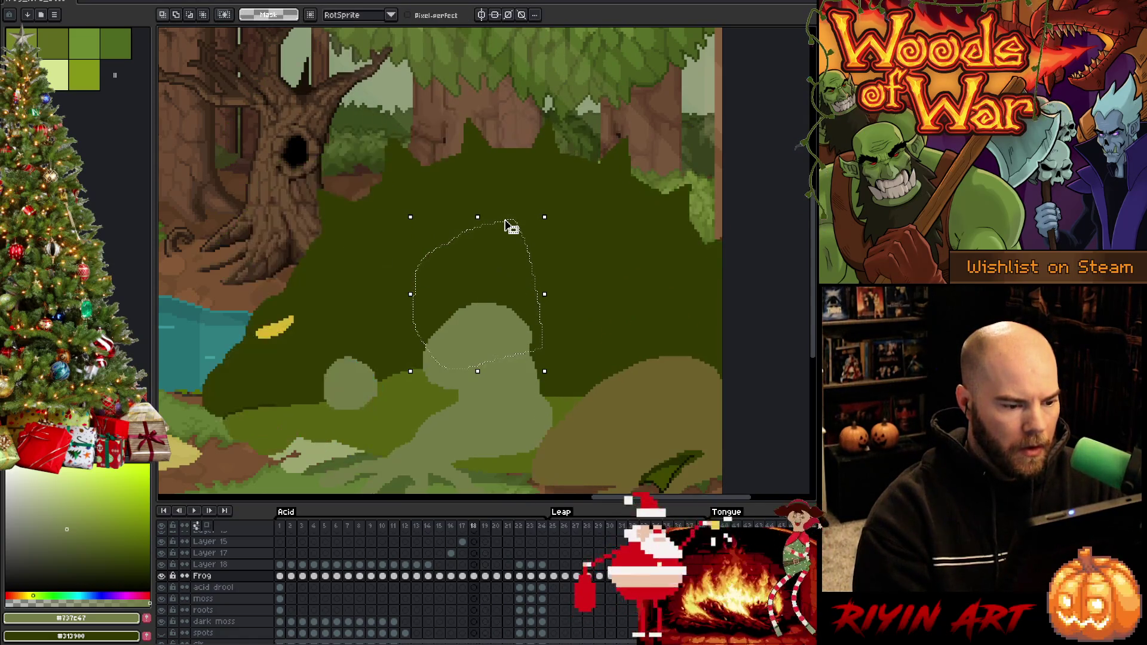
key("period")
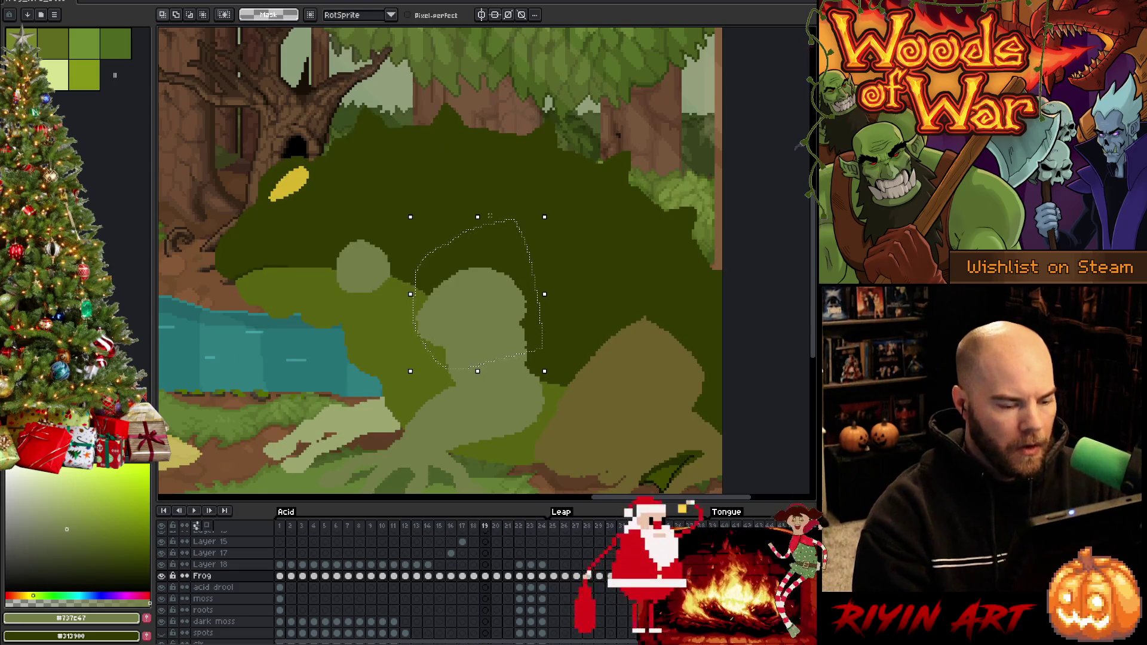
left_click_drag(540, 323, 537, 335)
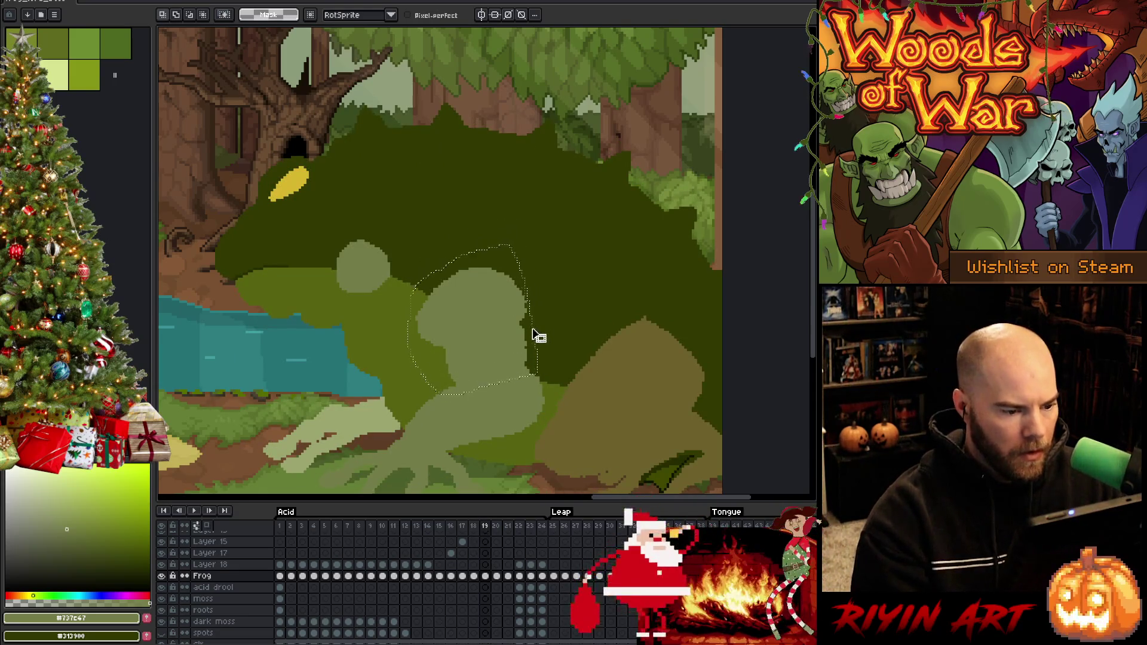
left_click(537, 327)
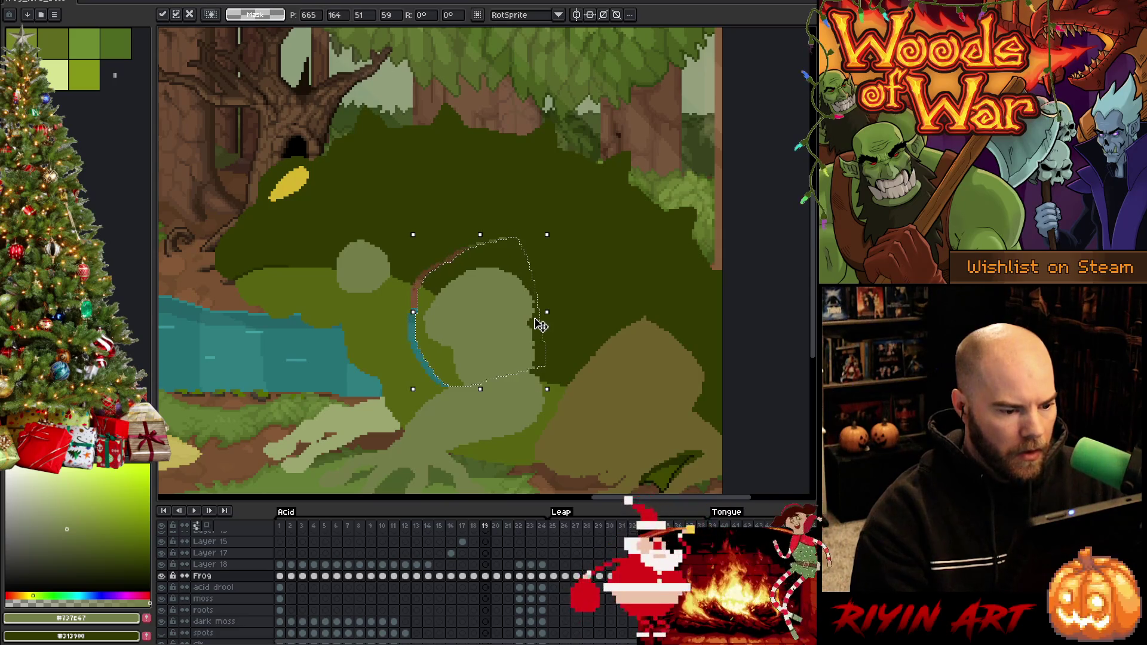
Step: Trace a new arm selection on frame 20, comparing arm motion across frames 19–21
key("period")
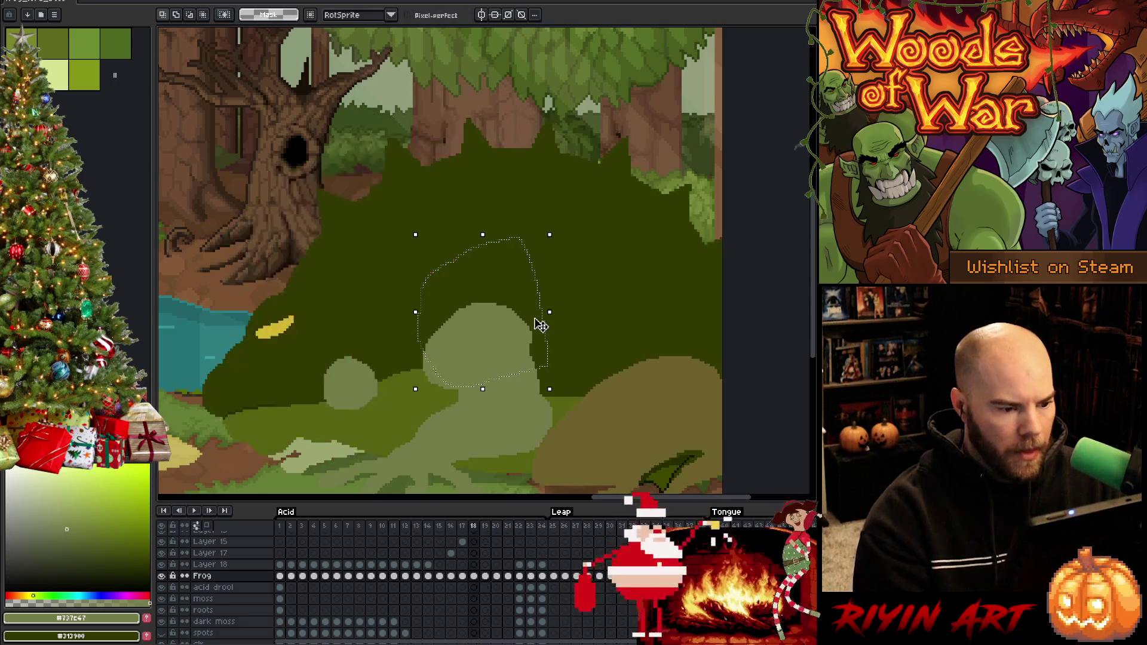
key("comma")
key("period")
key("comma")
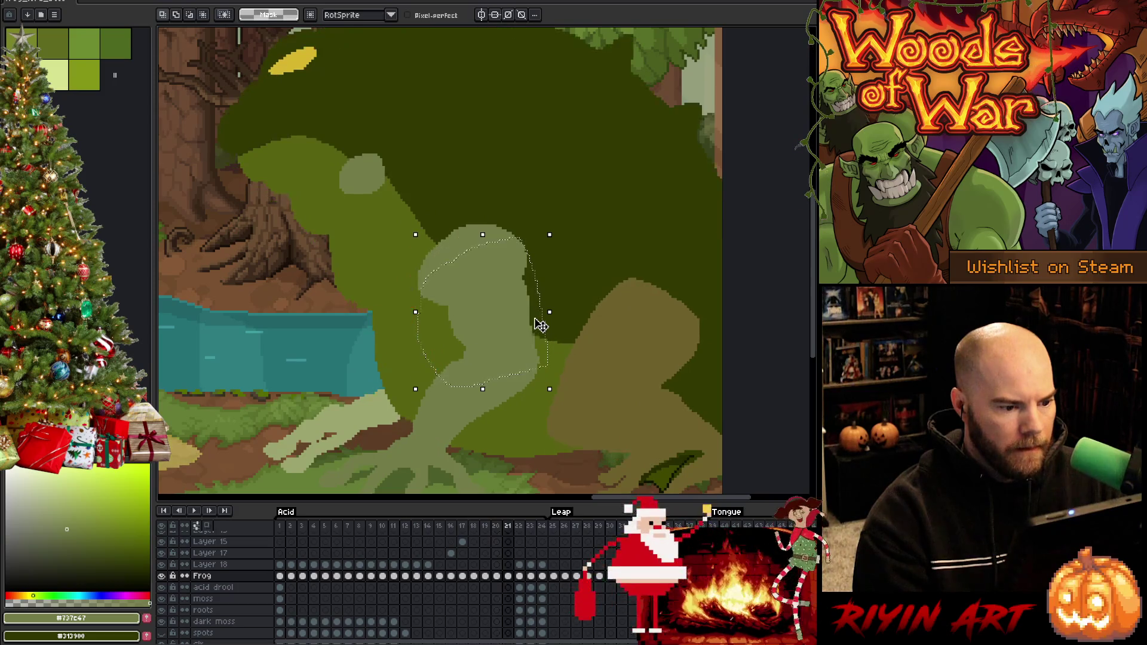
key("period")
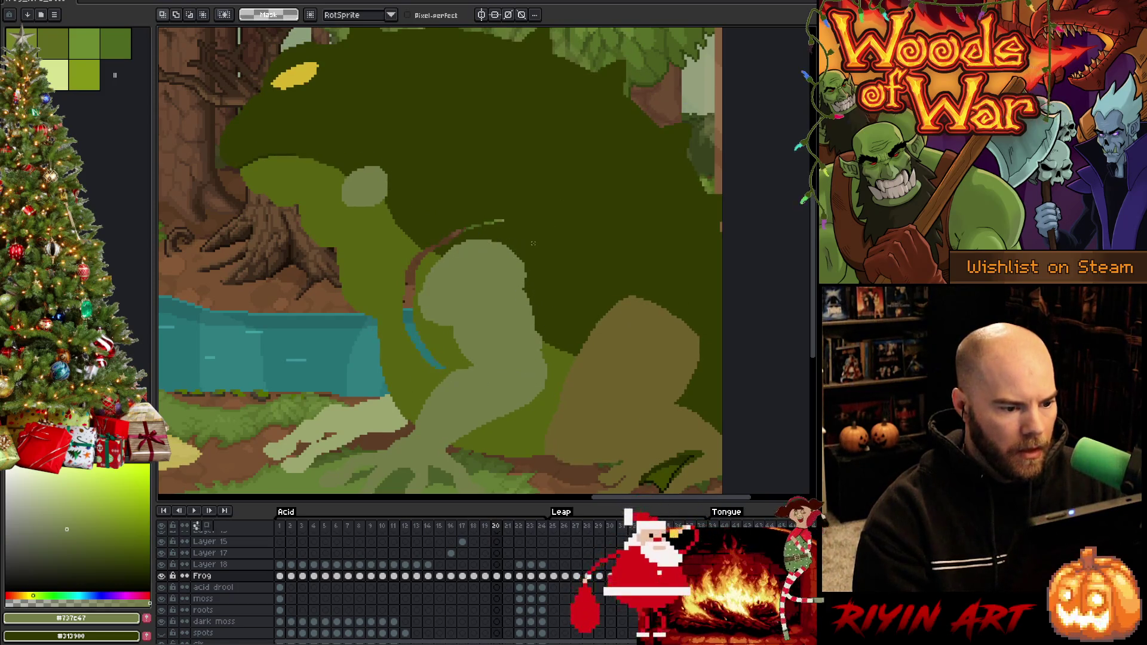
mouse_move(541, 264)
left_mouse_down()
mouse_move(474, 316)
mouse_move(542, 263)
left_mouse_up()
left_click(486, 287, "ctrl")
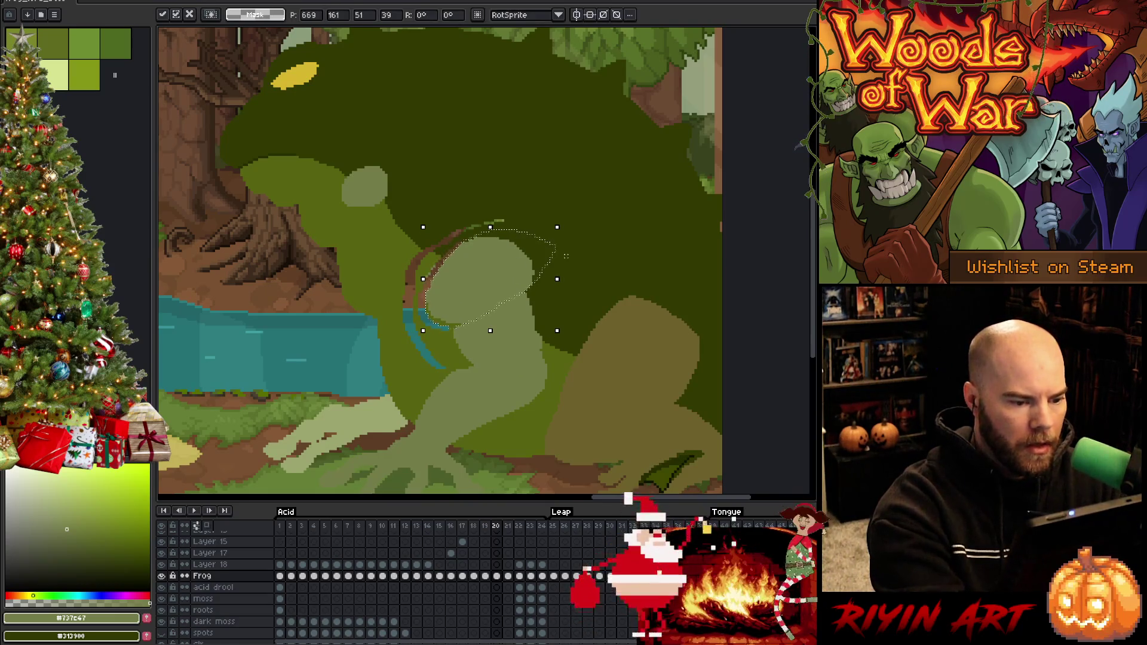
key("comma")
key("period")
key("period")
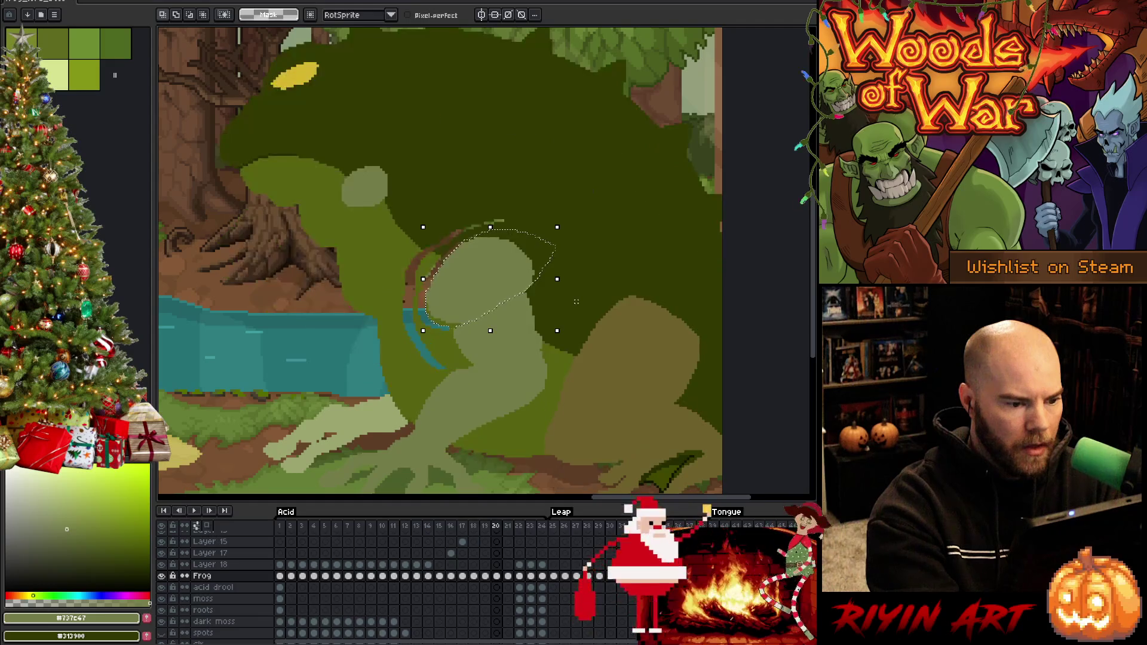
key("comma")
key("comma")
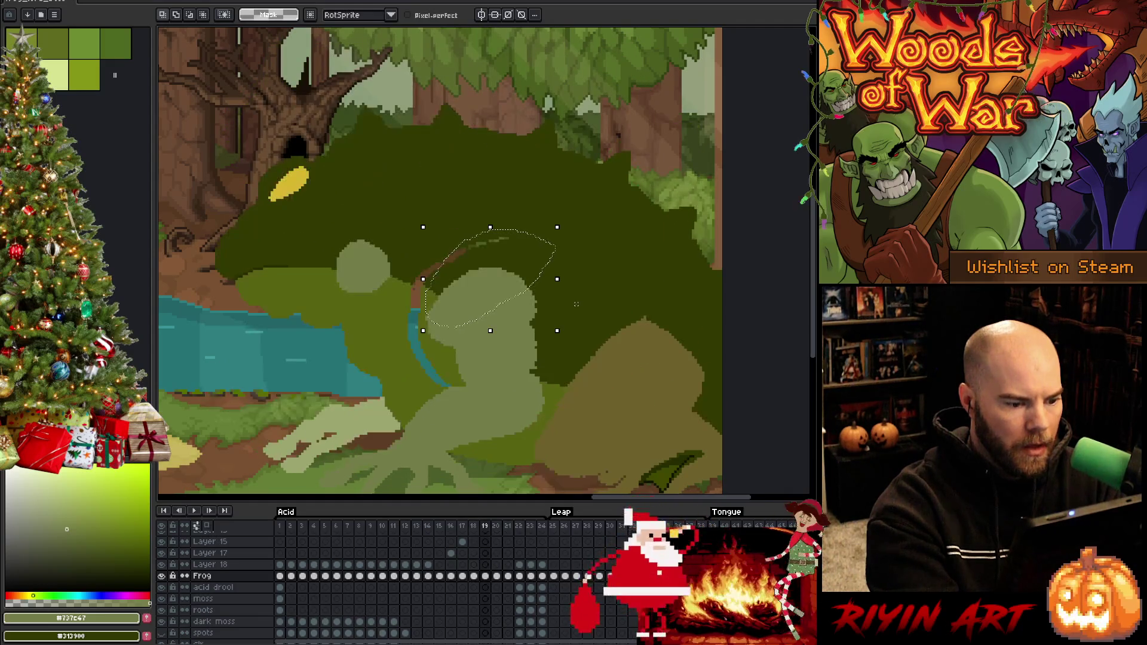
key("Return")
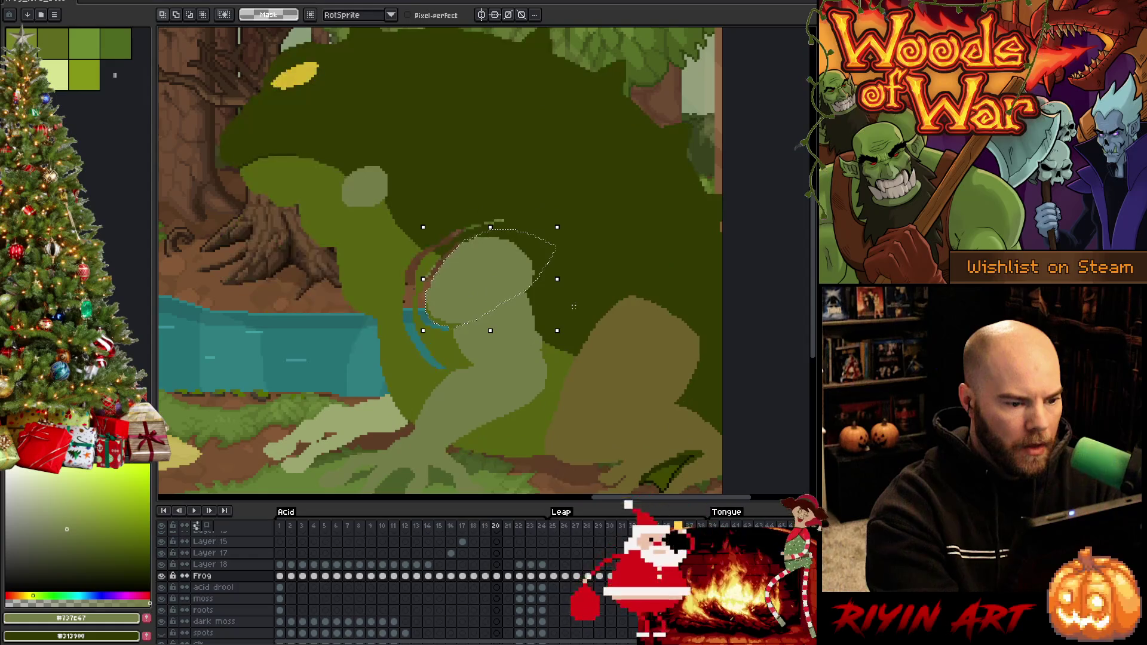
key("Return")
Step: Reselect the arm on frame 19, transform it and check placement against frames 17–20
key("ctrl+d")
mouse_move(527, 257)
left_mouse_down()
mouse_move(540, 281)
mouse_move(539, 374)
mouse_move(448, 382)
mouse_move(417, 346)
mouse_move(461, 250)
mouse_move(528, 242)
left_mouse_up()
key("ctrl+t")
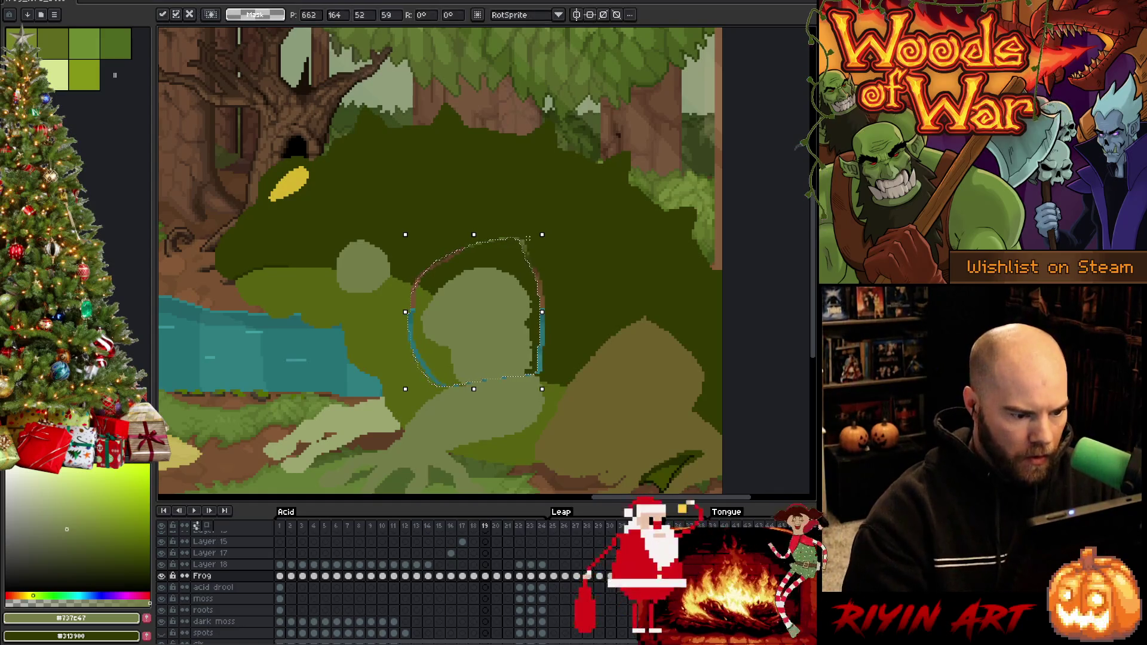
key("Left")
key("Right")
key("Right")
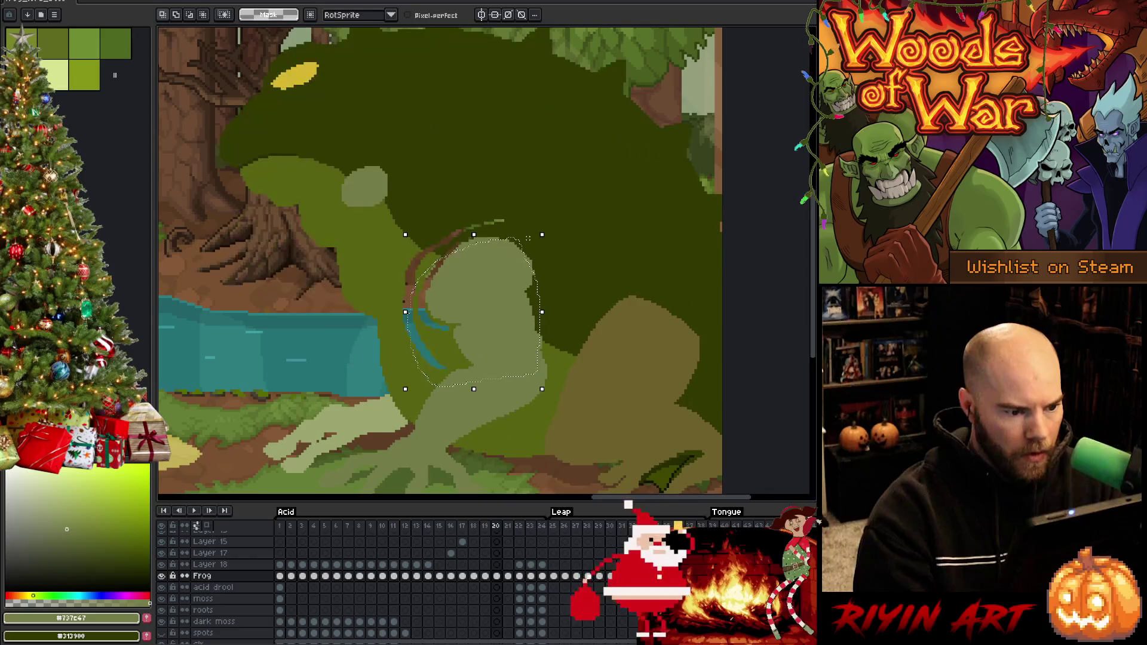
key("Left")
key("Left")
key("Left")
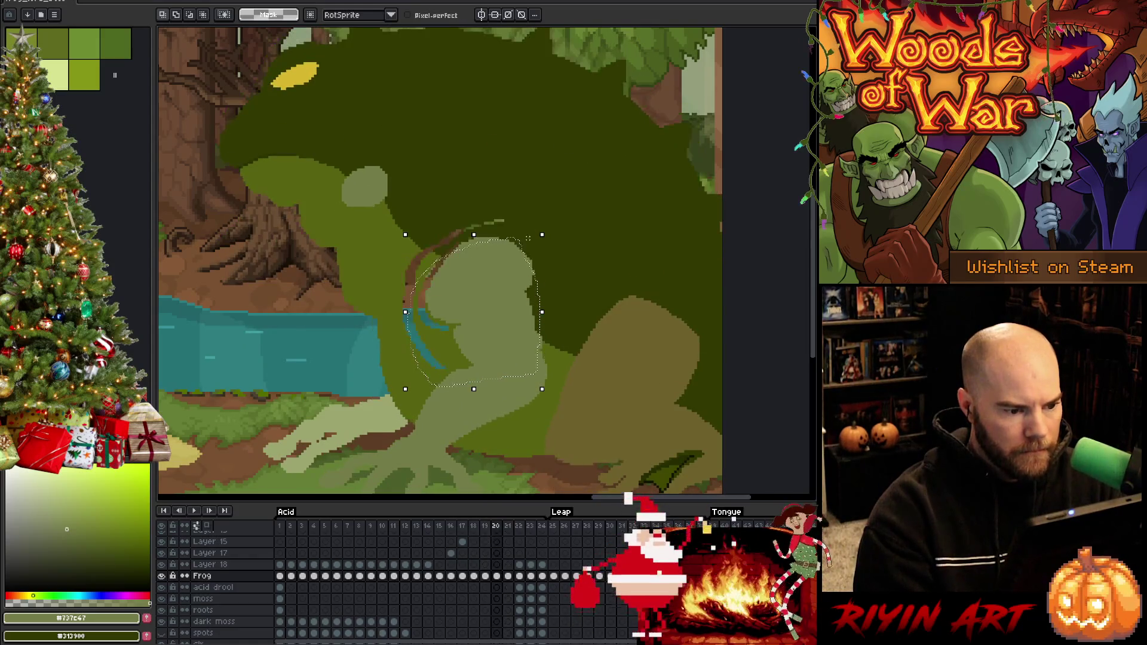
key("Right")
key("Right")
key("Right")
key("Left")
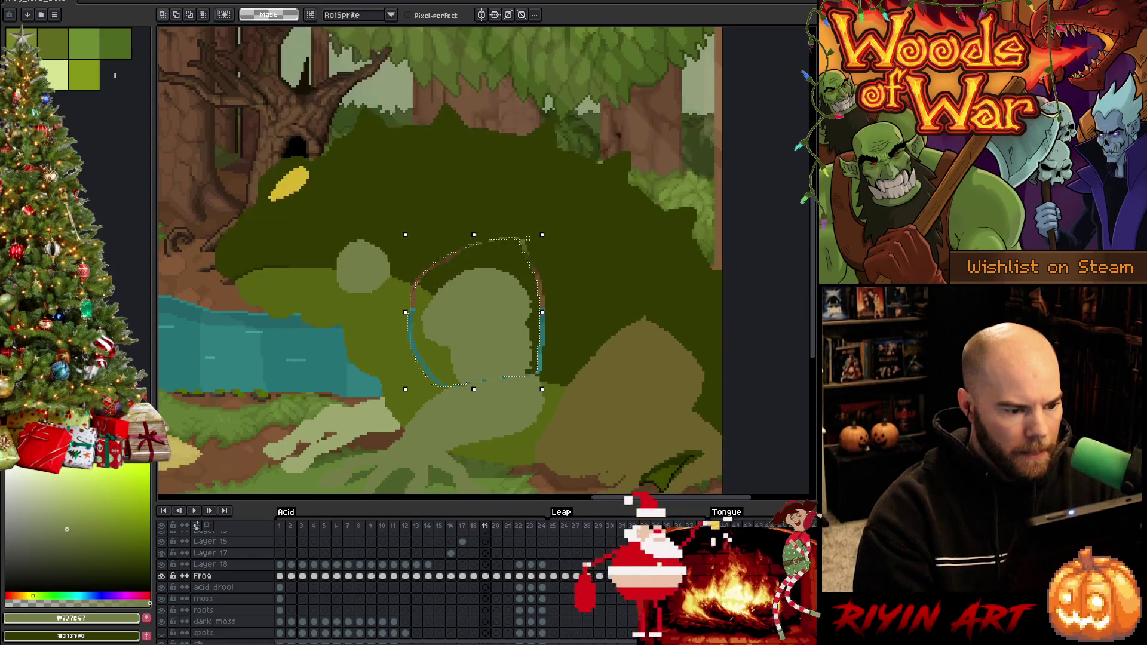
key("Right")
Step: Try a thin mid-green line below the frog's eye, then undo it
key("ctrl+d")
key("b")
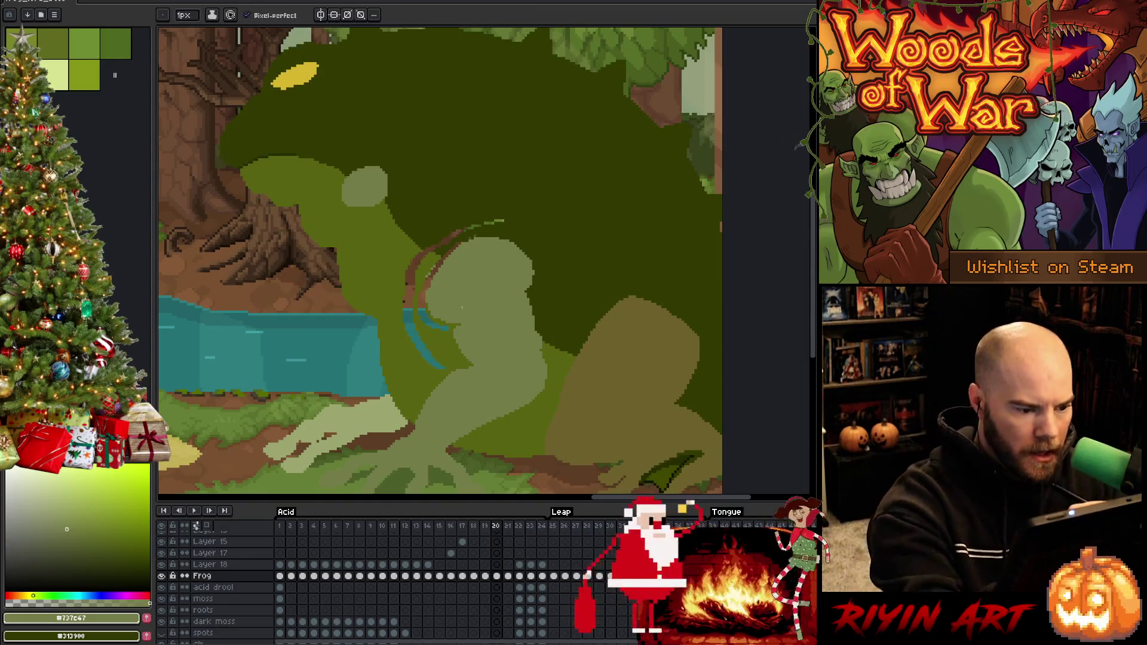
left_click(422, 251, "alt")
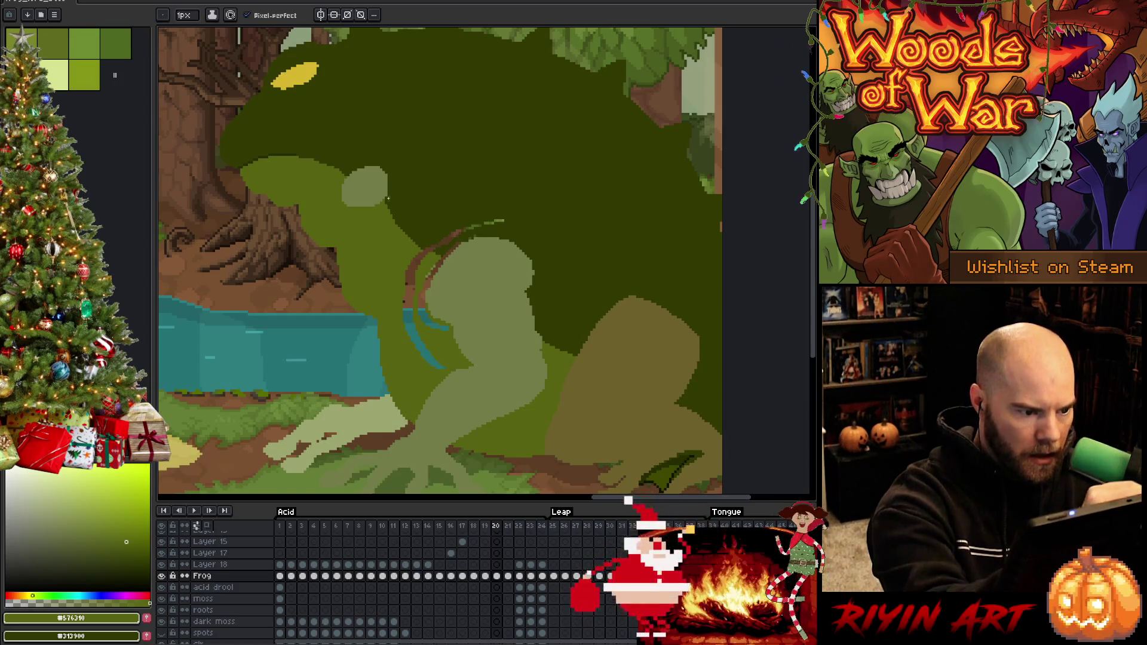
left_click_drag(385, 200, 440, 253)
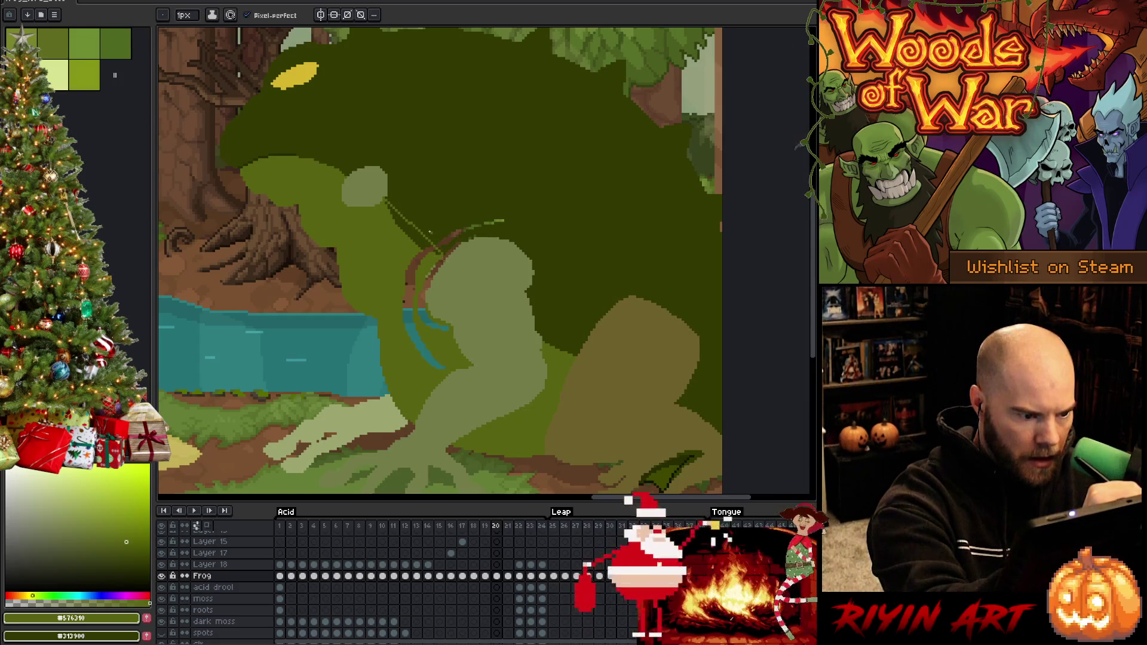
key("ctrl+z")
left_click_drag(385, 200, 438, 251)
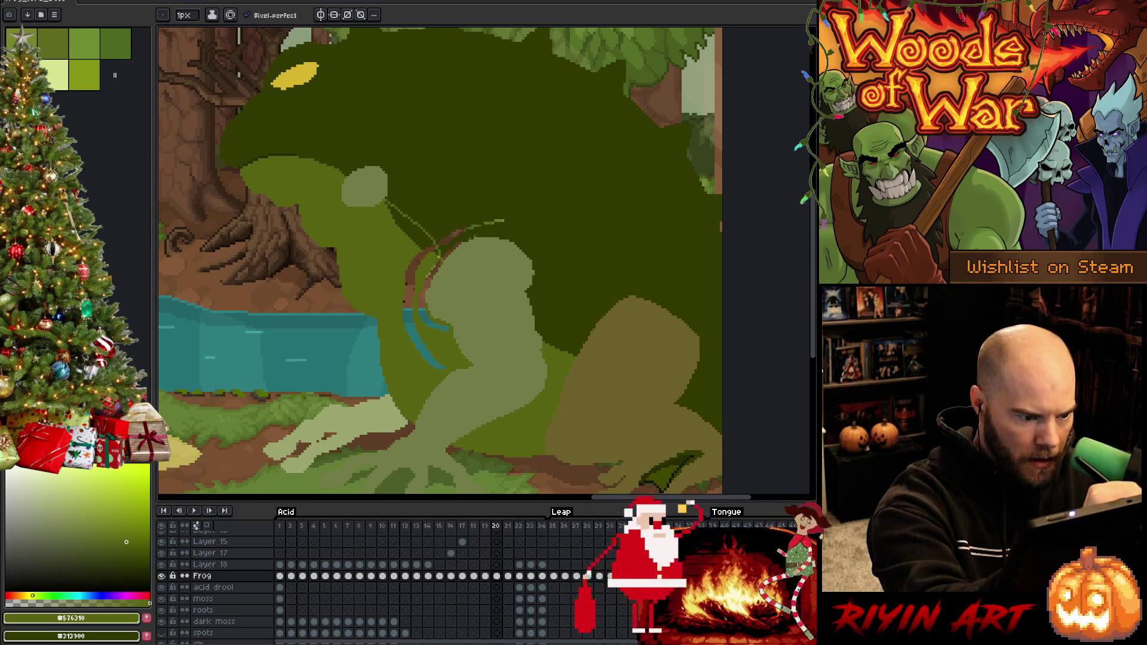
key("ctrl+z")
Step: Fill leftover brown arm outline and mouth-edge pixels with the frog's greens
key("g")
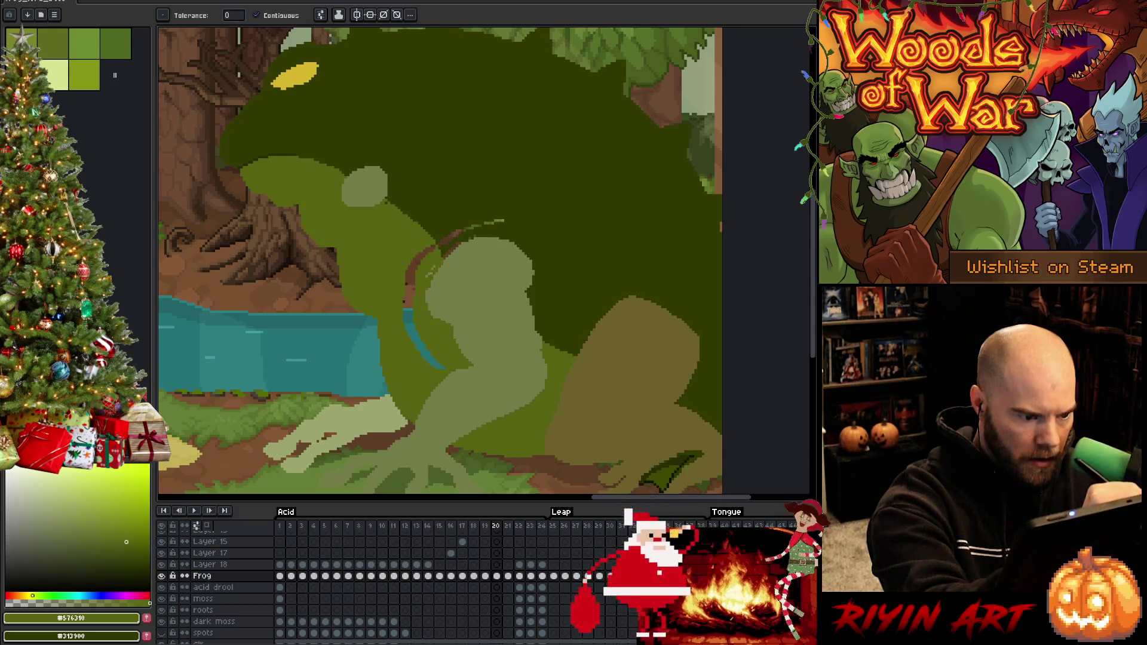
left_click(413, 265)
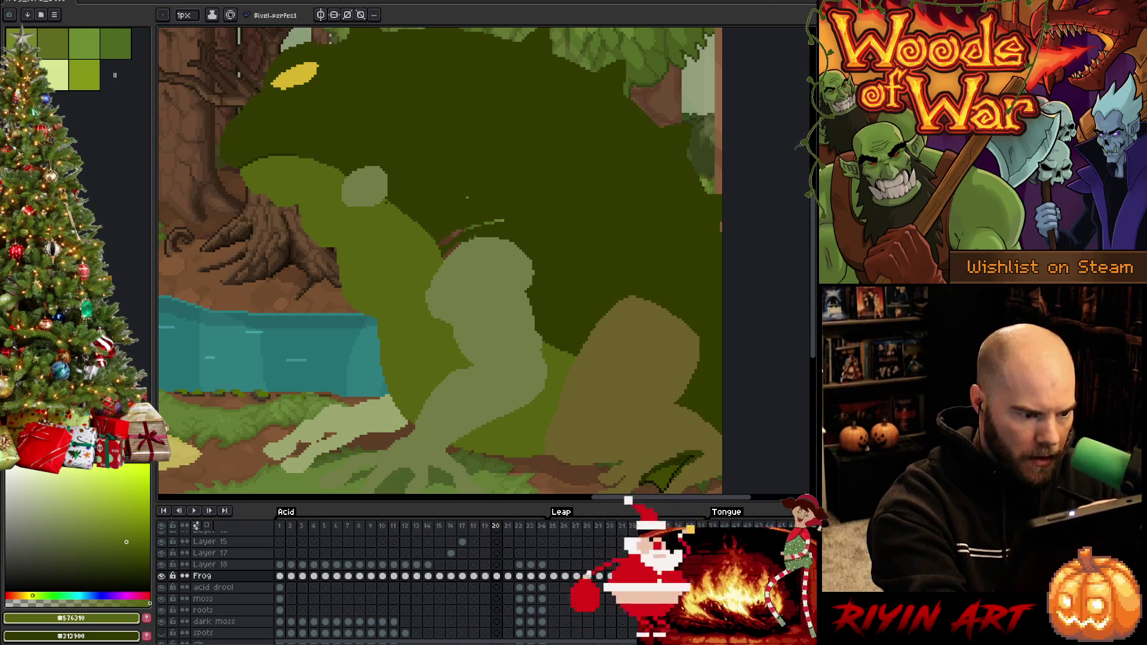
left_click(448, 240, "alt")
left_click(448, 240)
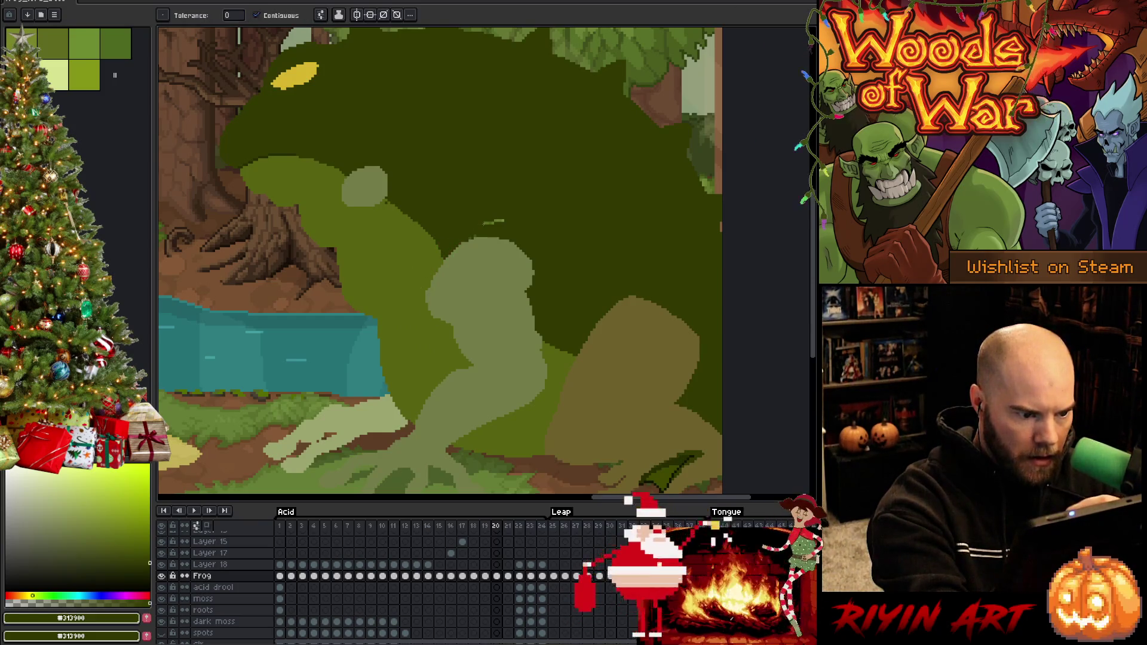
key("b")
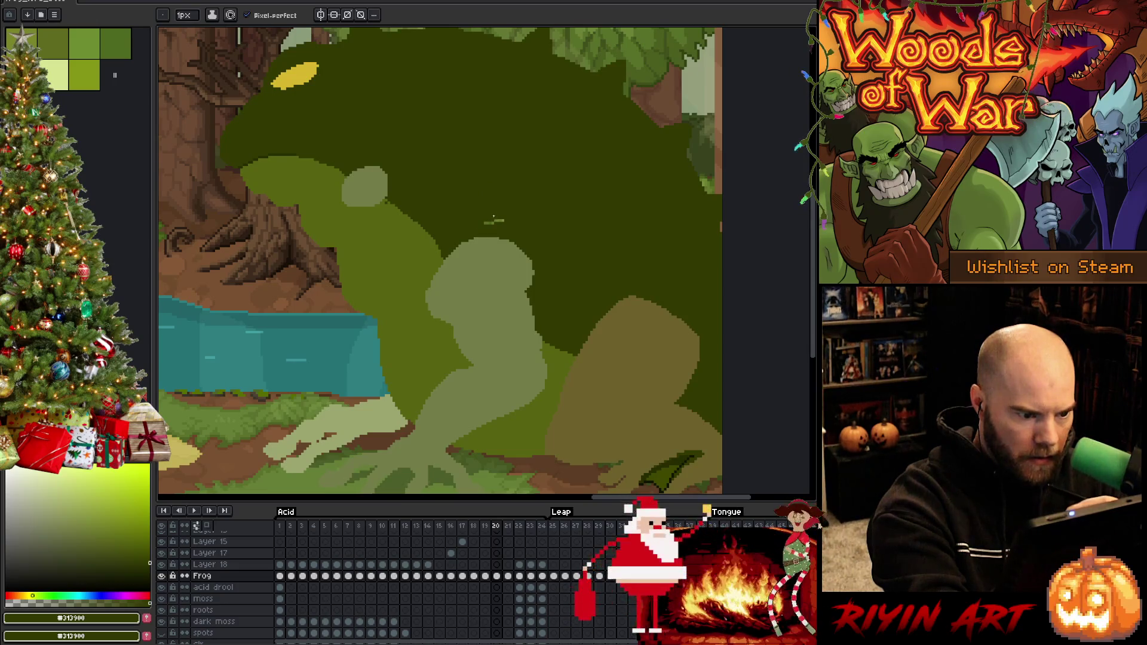
key("g")
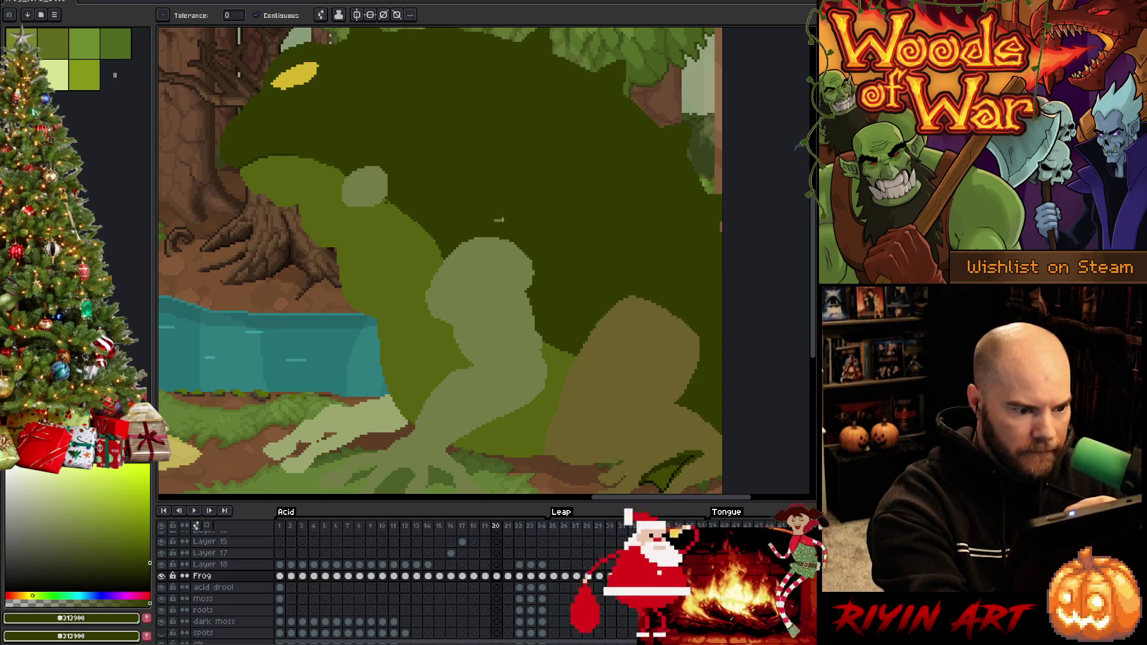
key("b")
left_click(546, 88, "alt")
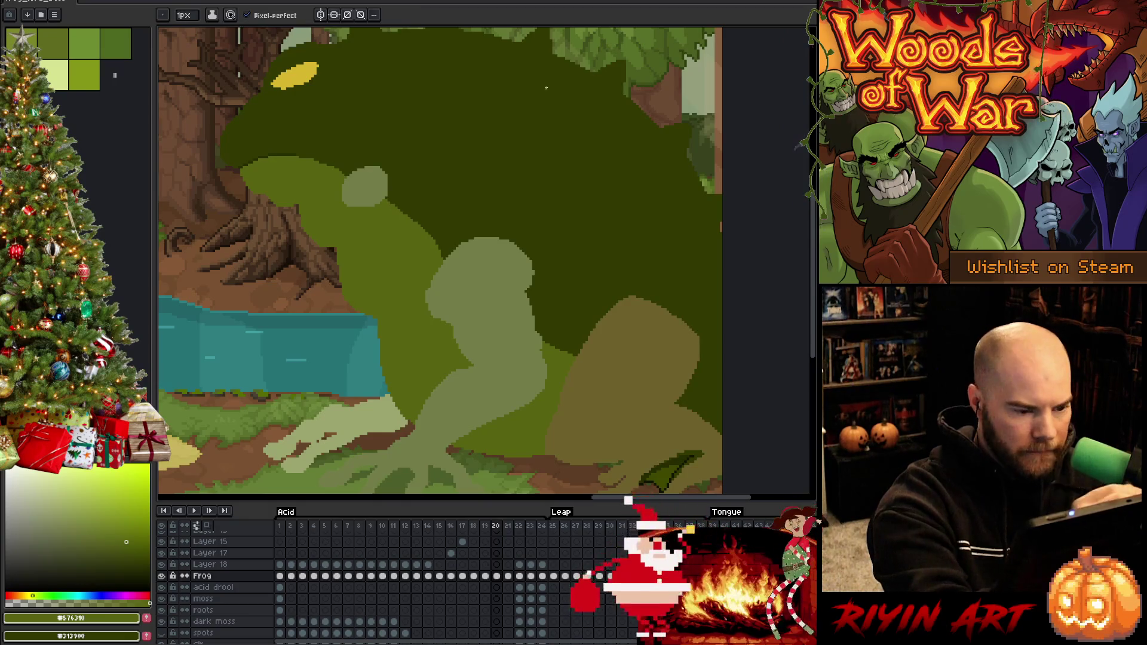
Step: On frame 21, draw a diagonal mid-green line across the arm, redrawing it slightly lower
key("period")
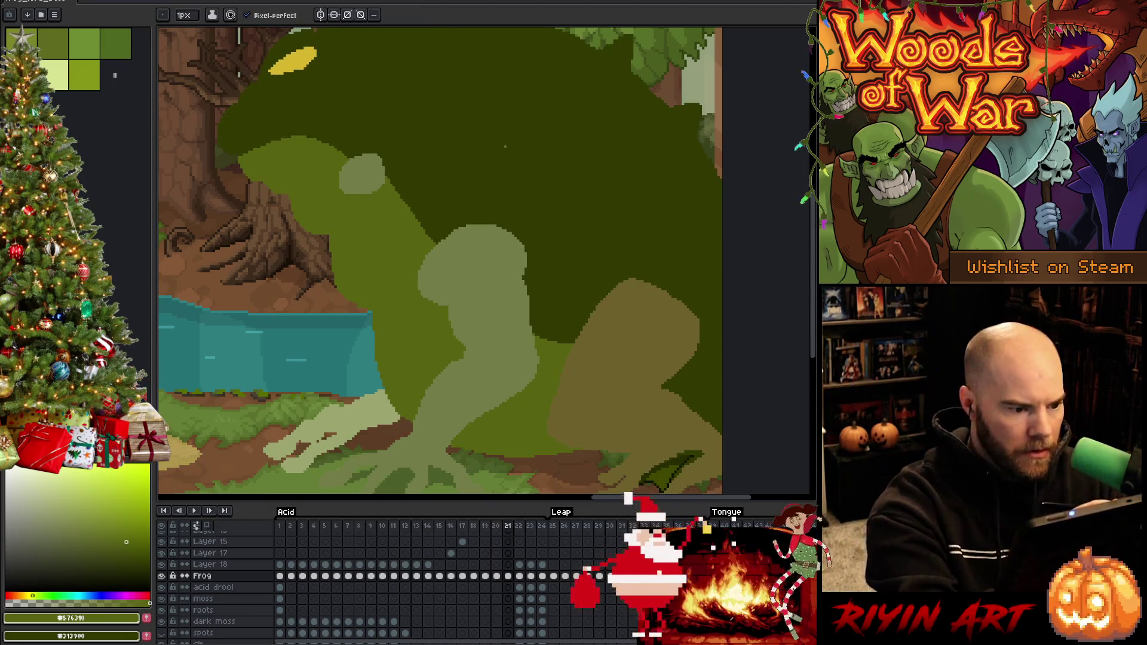
key("alt")
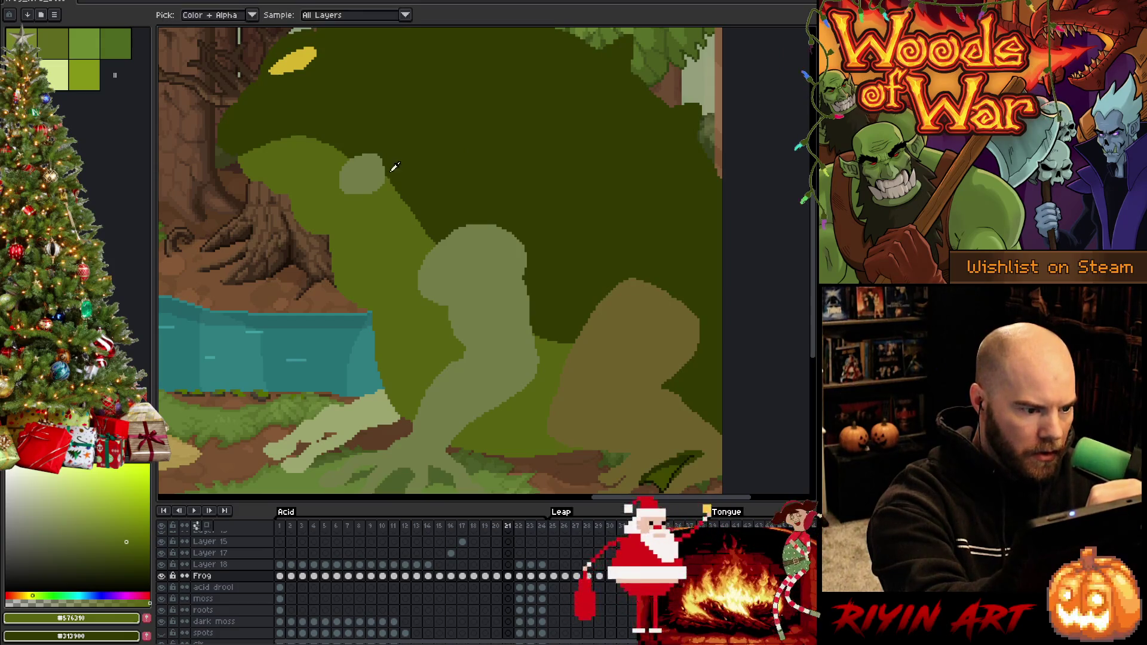
left_click(391, 172, "alt")
key("alt")
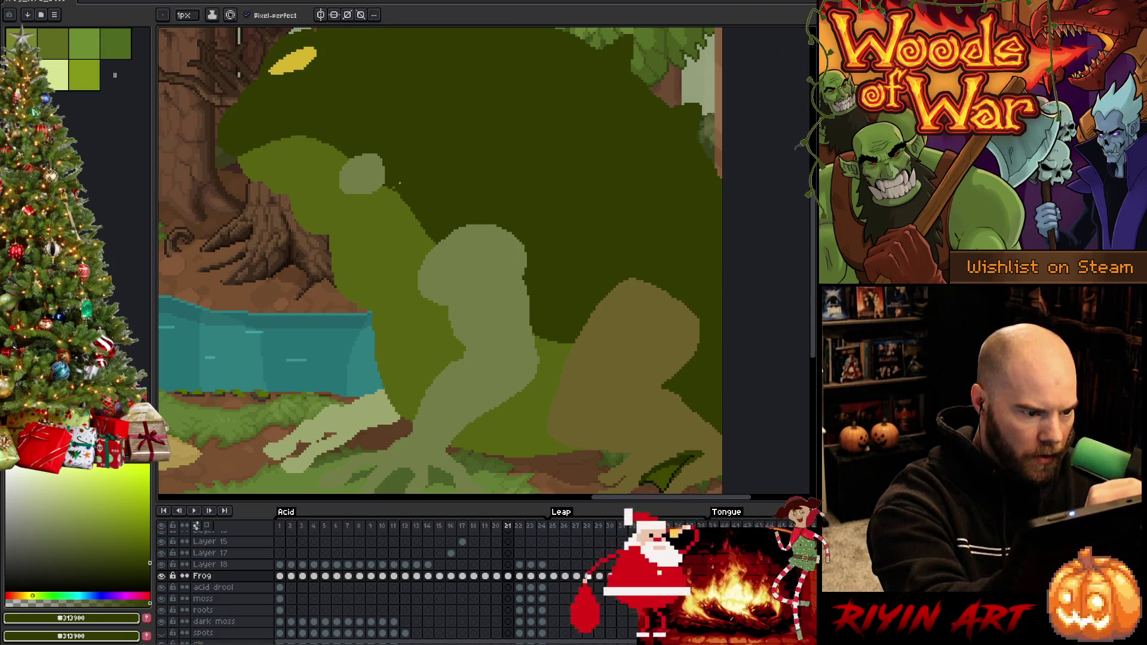
left_click(395, 188, "alt")
left_click_drag(395, 187, 431, 232)
key("ctrl+z")
left_click_drag(399, 195, 428, 236)
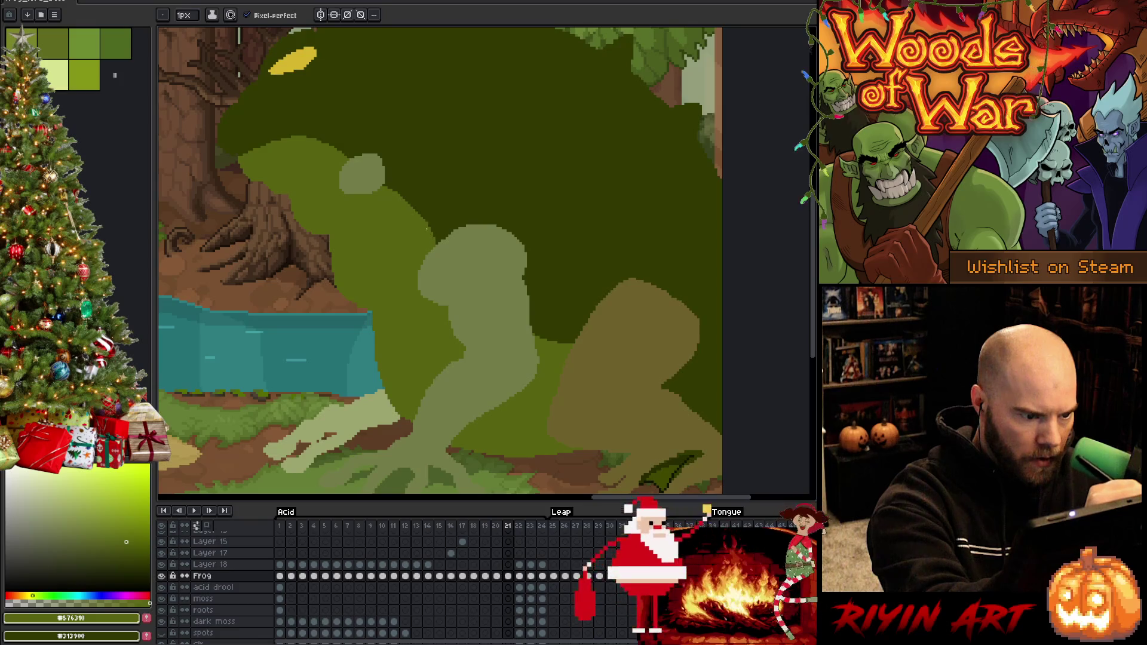
key("Left")
key("Left")
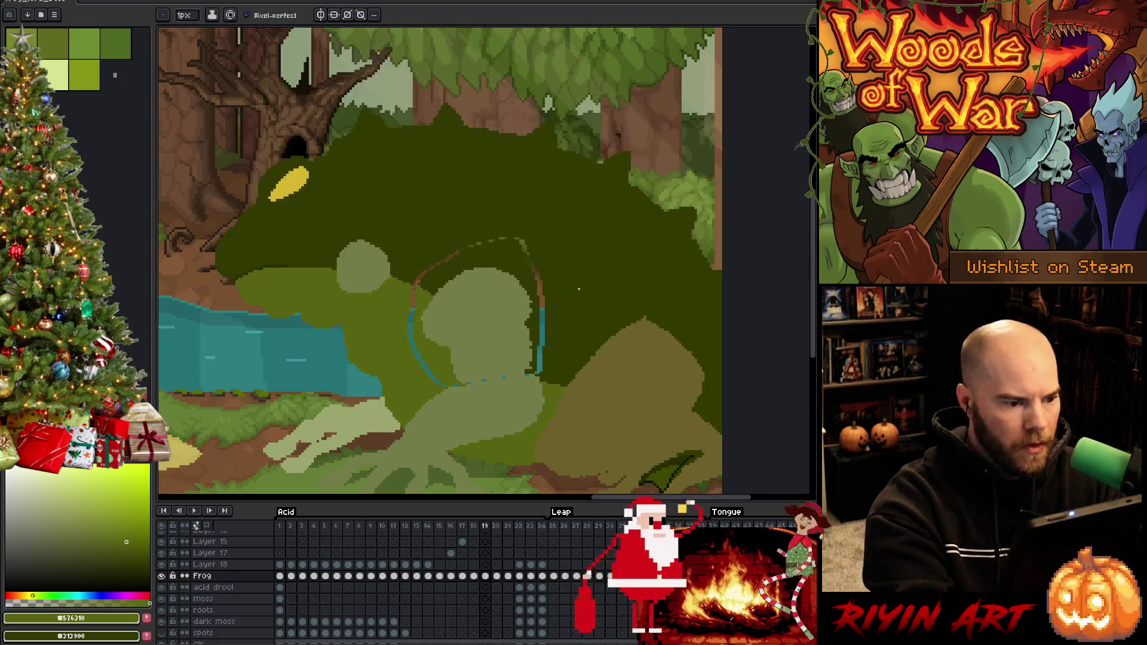
Step: Fill the gap right of the circle and paint out reddish and blue stray lines in dark green
left_click(413, 281, "alt")
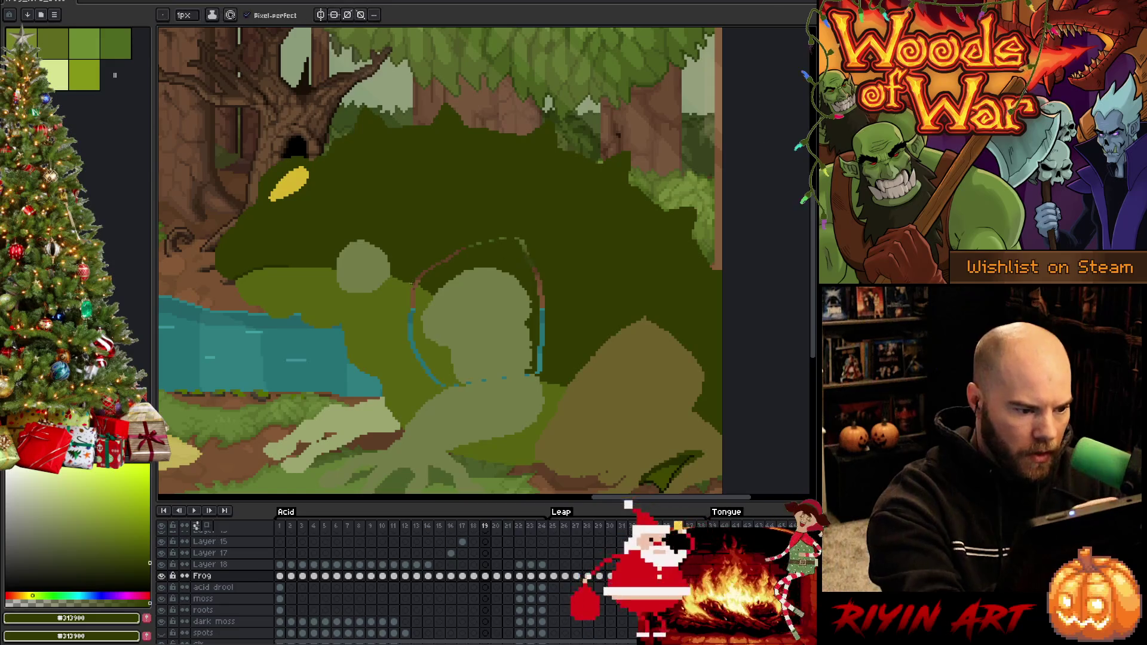
key("g")
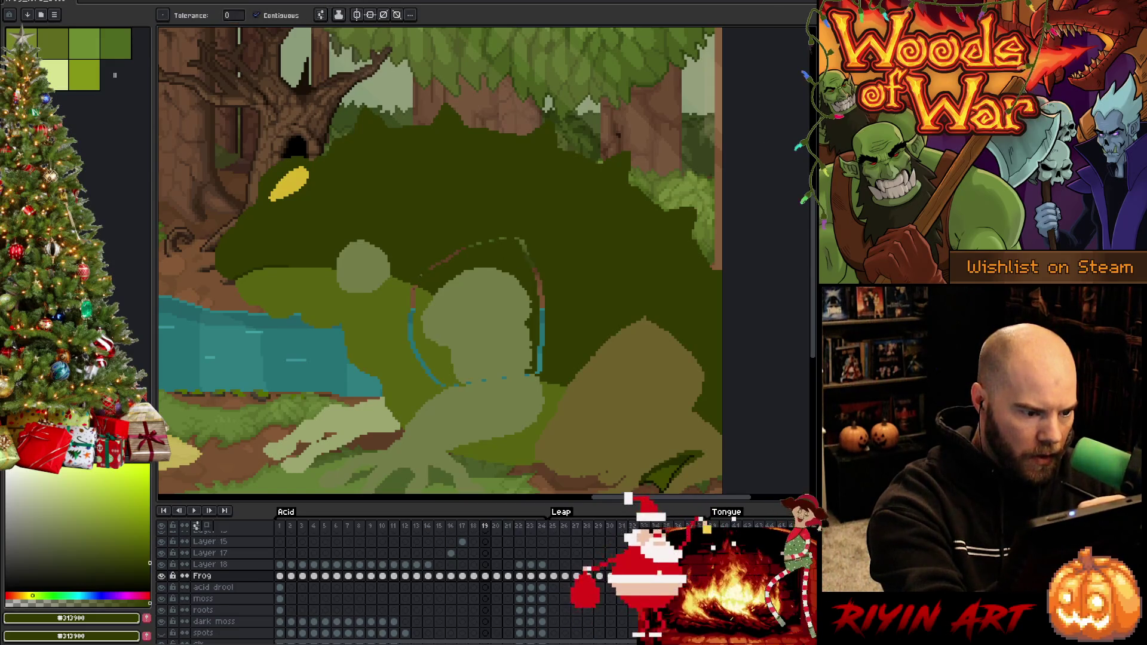
left_click(535, 261)
key("b")
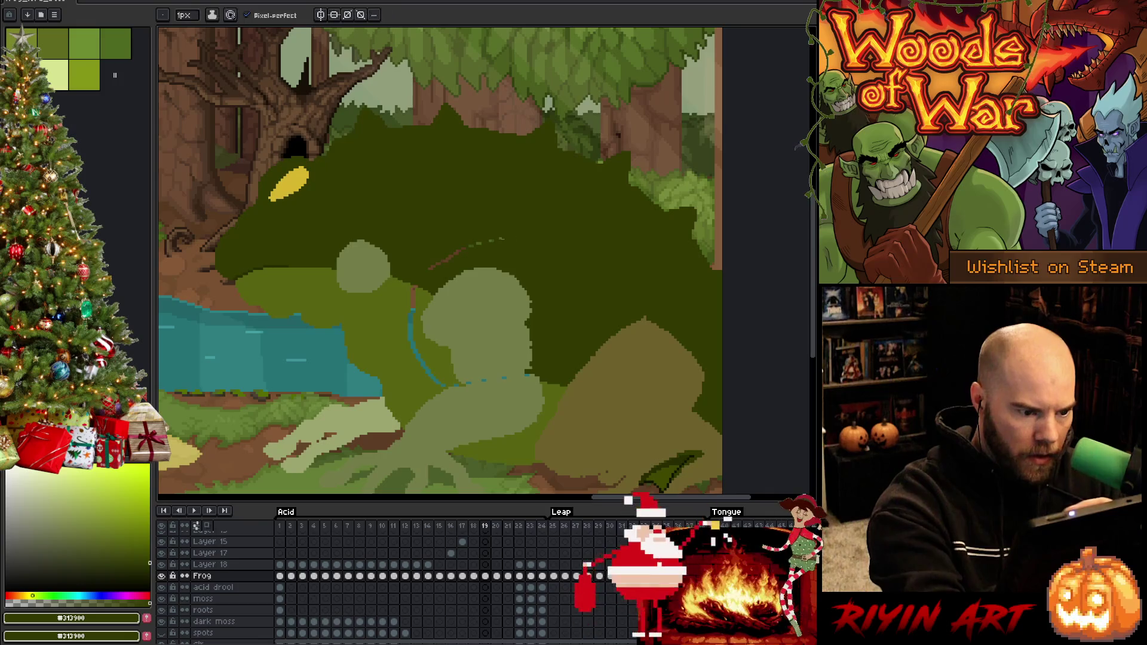
left_click_drag(505, 238, 435, 265)
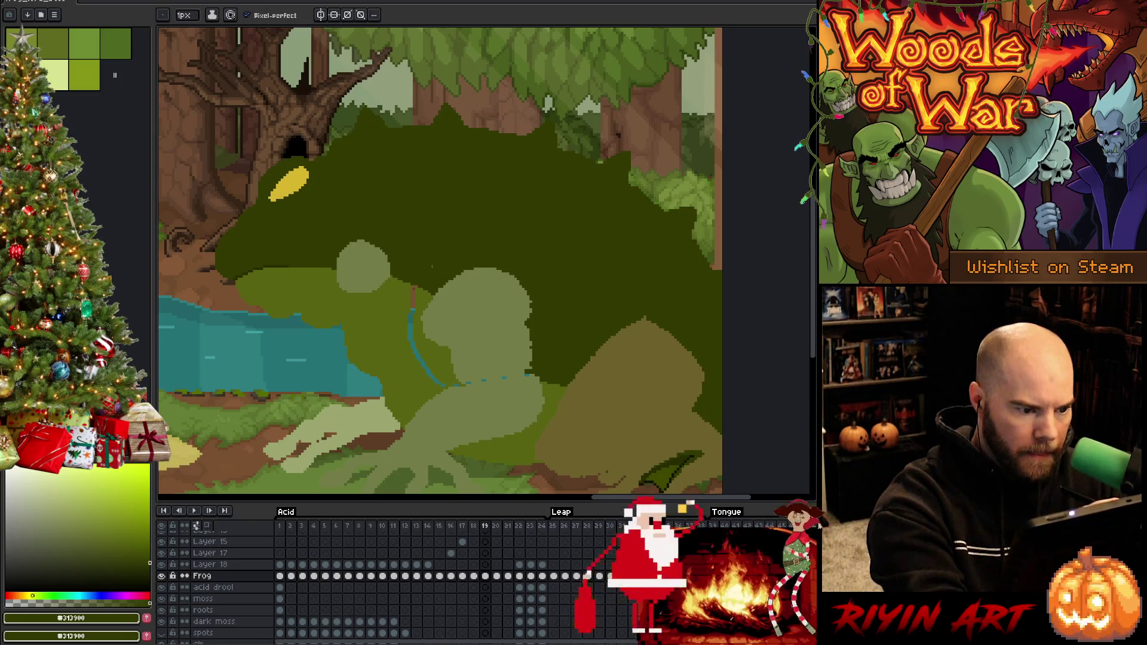
left_click(418, 323, "alt")
left_click_drag(410, 314, 445, 382)
left_click(417, 283, "alt")
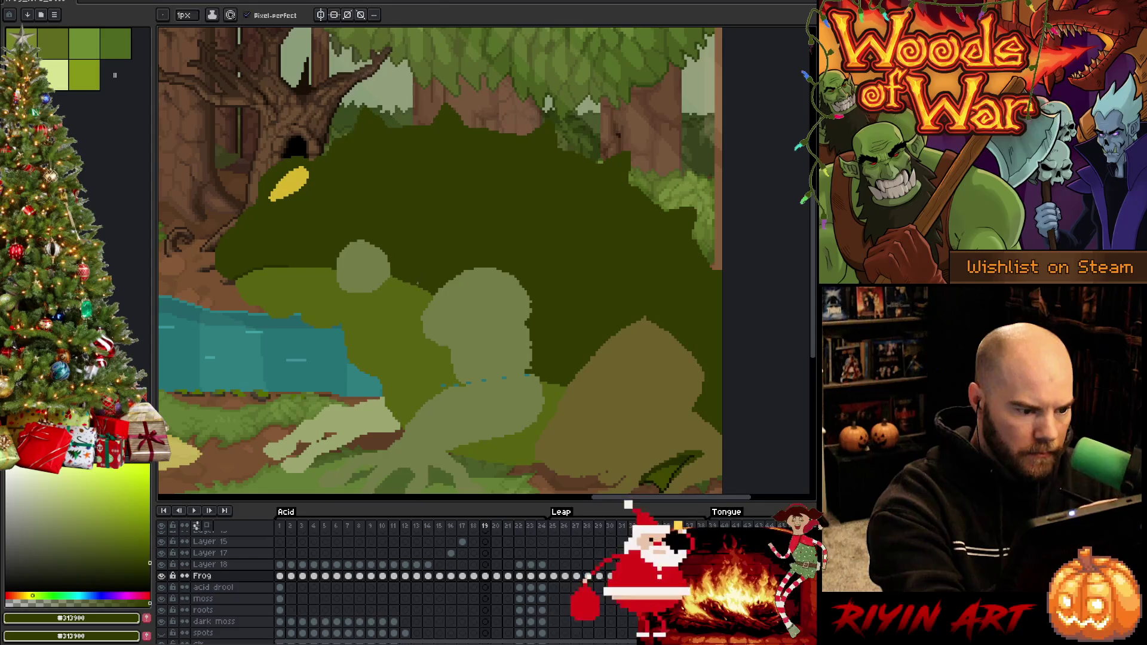
Step: Pick the mid green and the arm's light green for further touch-ups
left_click(126, 541)
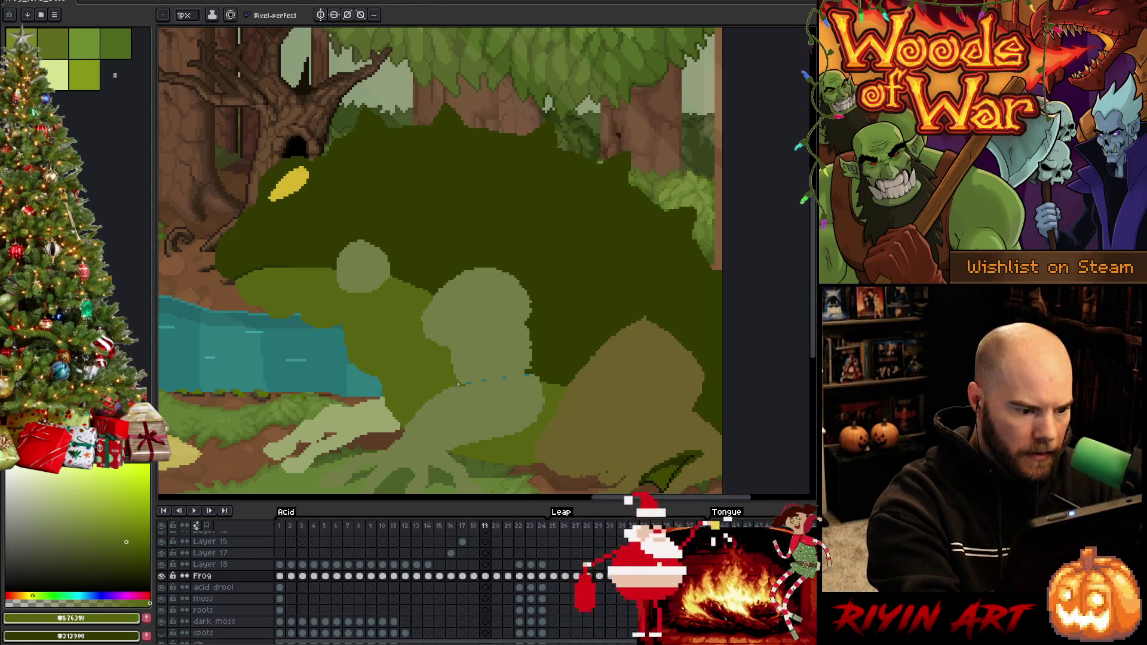
left_click(474, 328, "alt")
key("g")
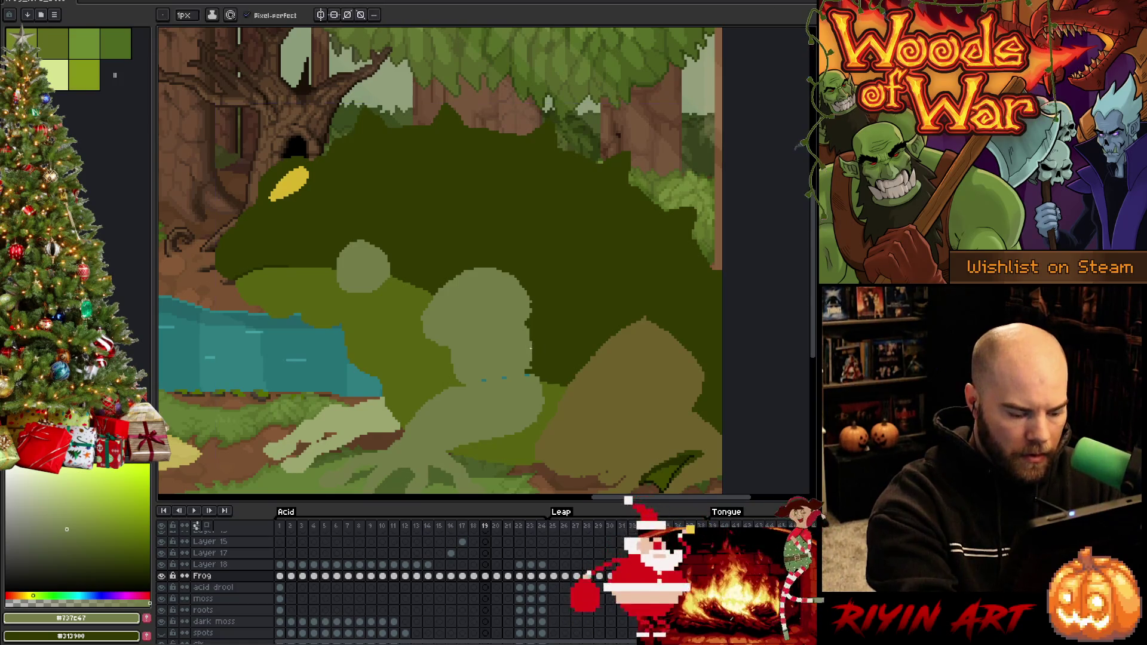
key("b")
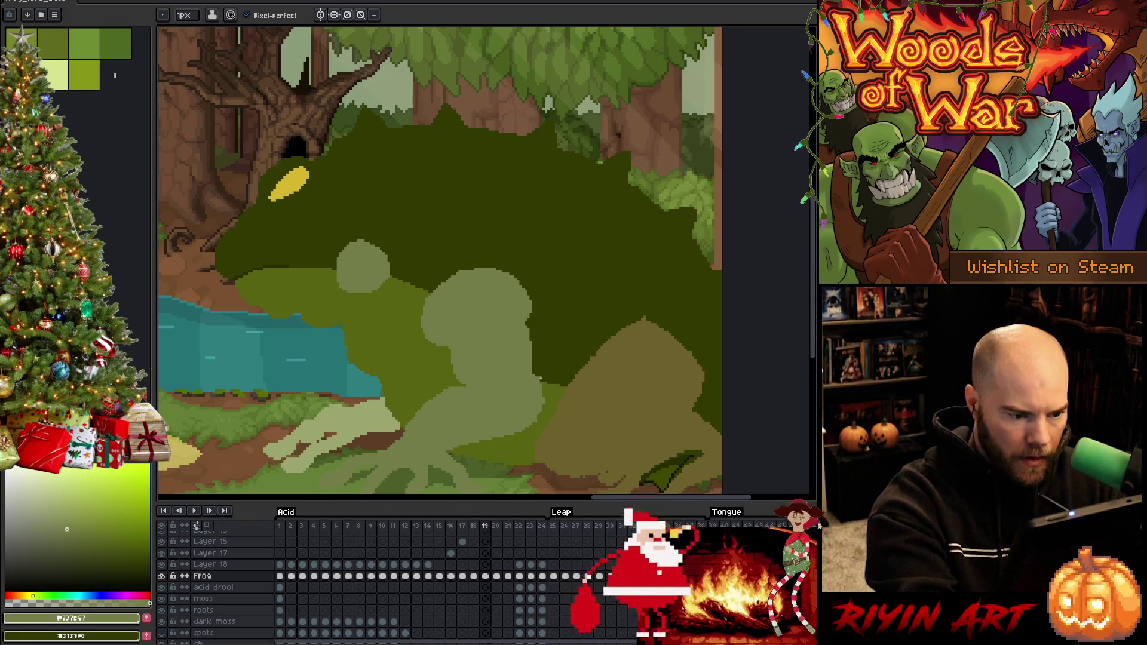
Step: Correct the arm's edge pixels, alternating dark, mid and light greens and belly tan
left_click(542, 370, "alt")
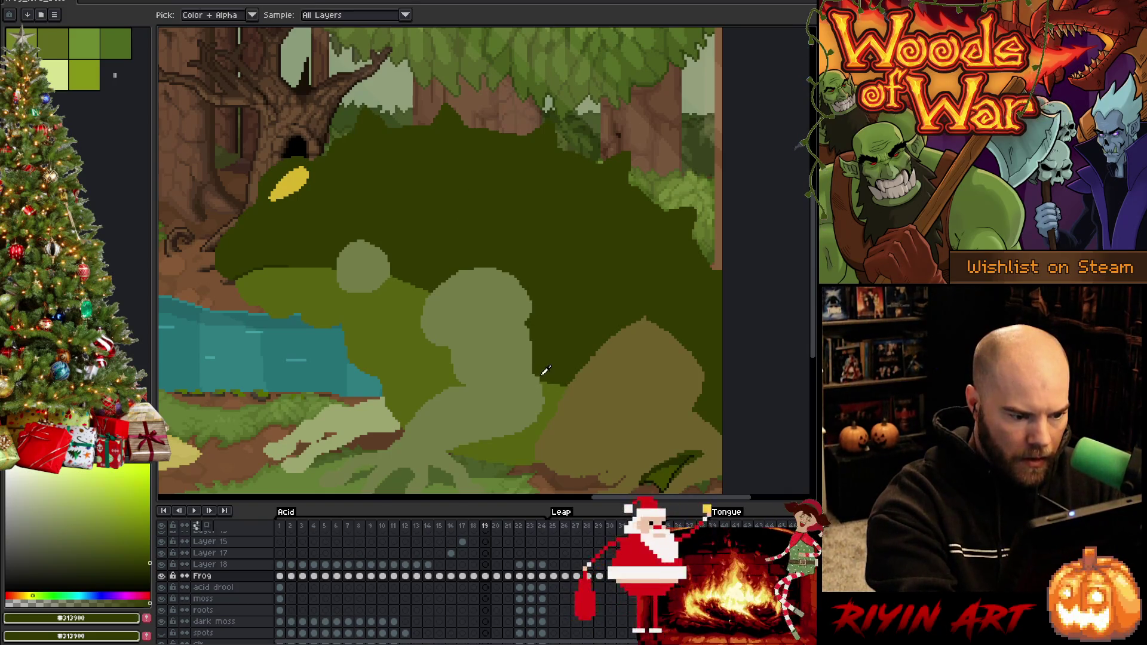
left_click(541, 410, "alt")
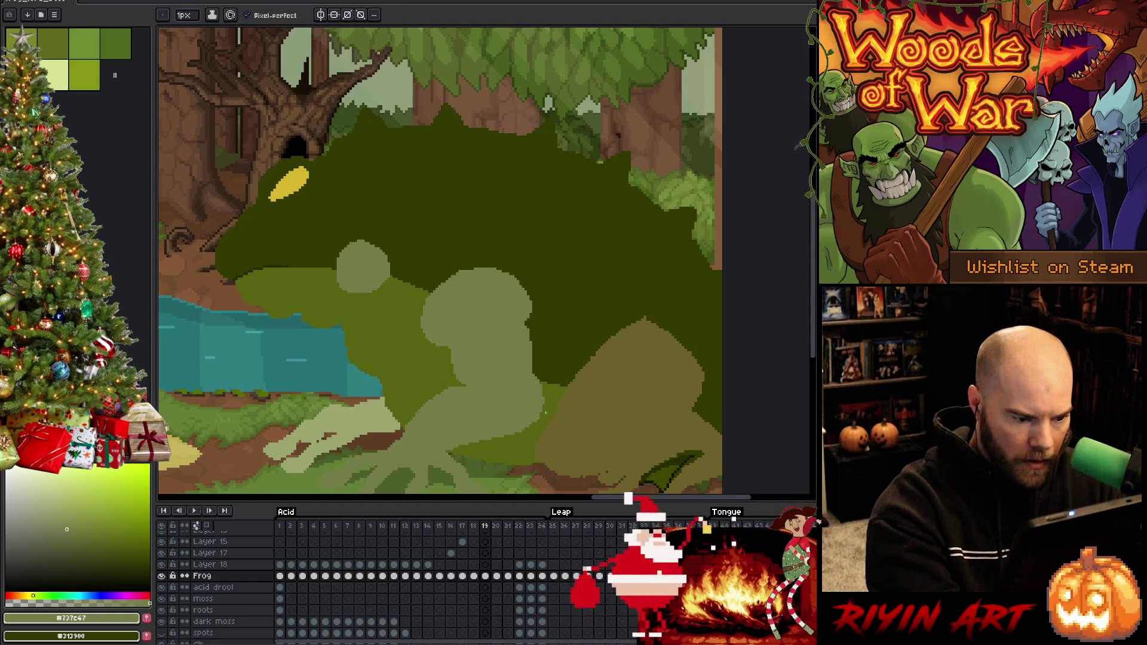
left_click(546, 413, "alt")
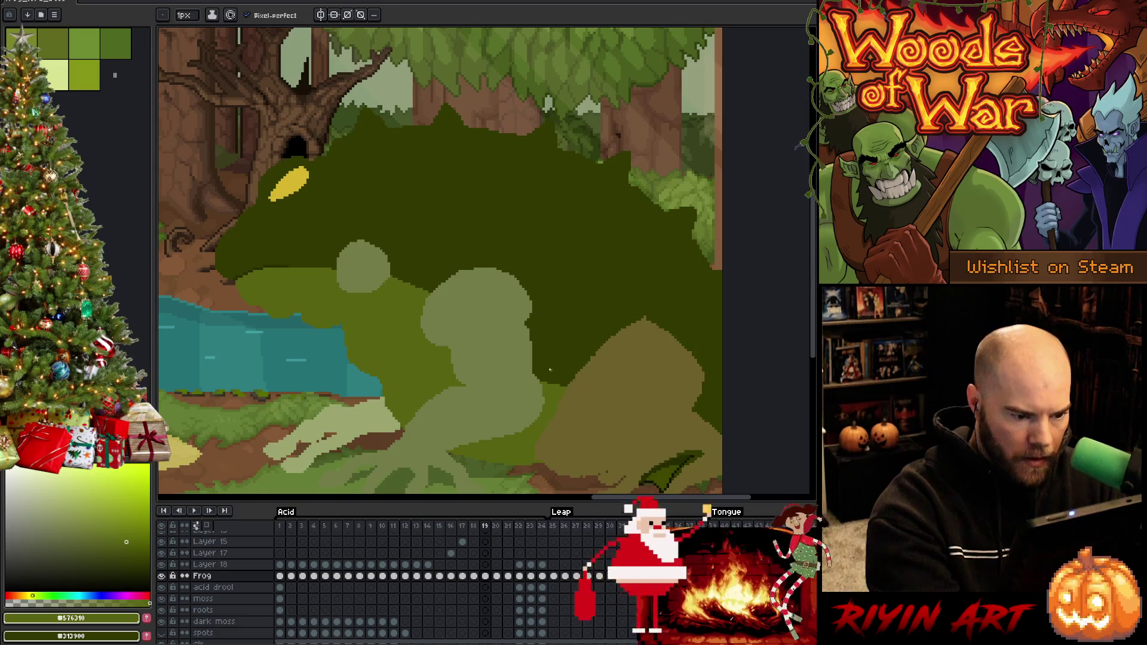
left_click(465, 384, "alt")
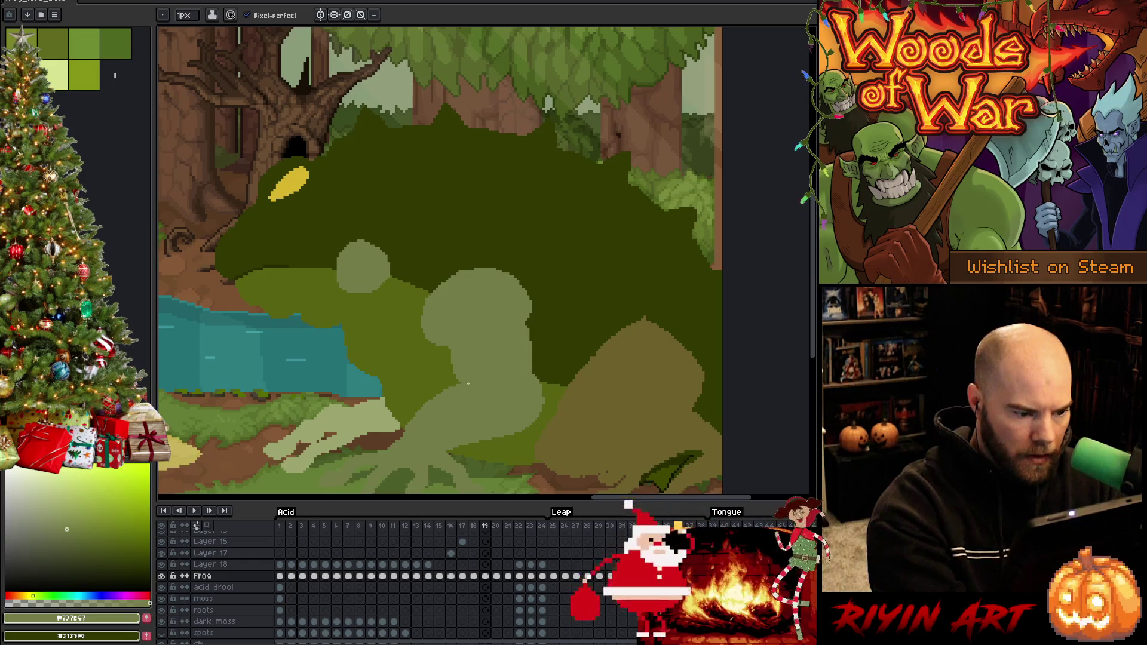
left_click(529, 330, "alt")
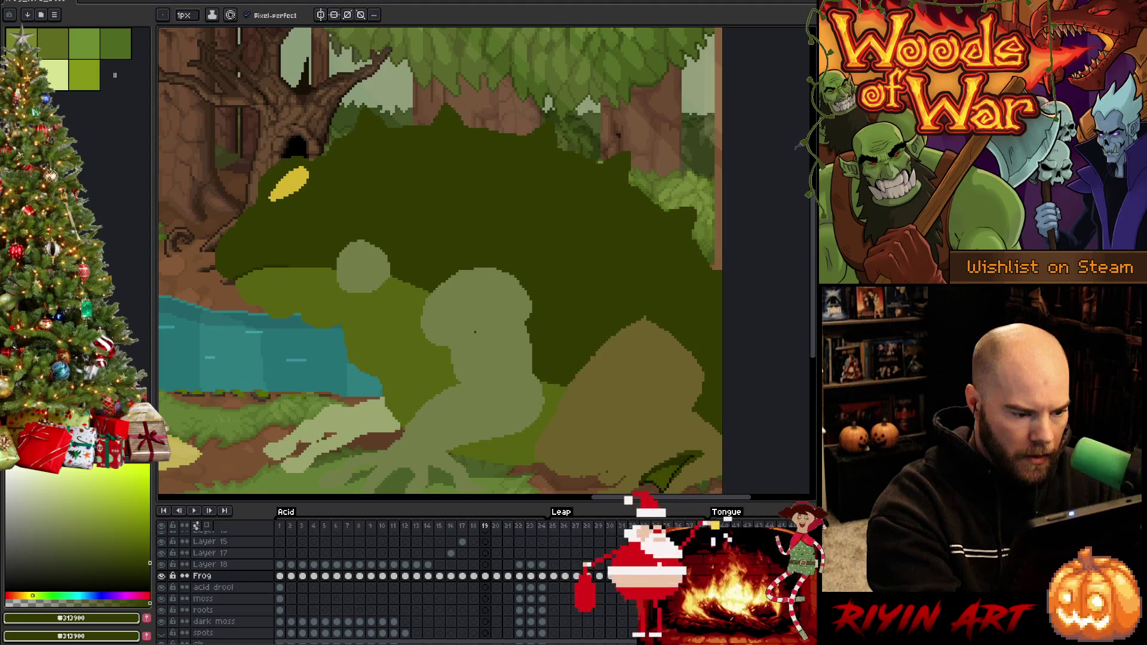
left_click(407, 400, "alt")
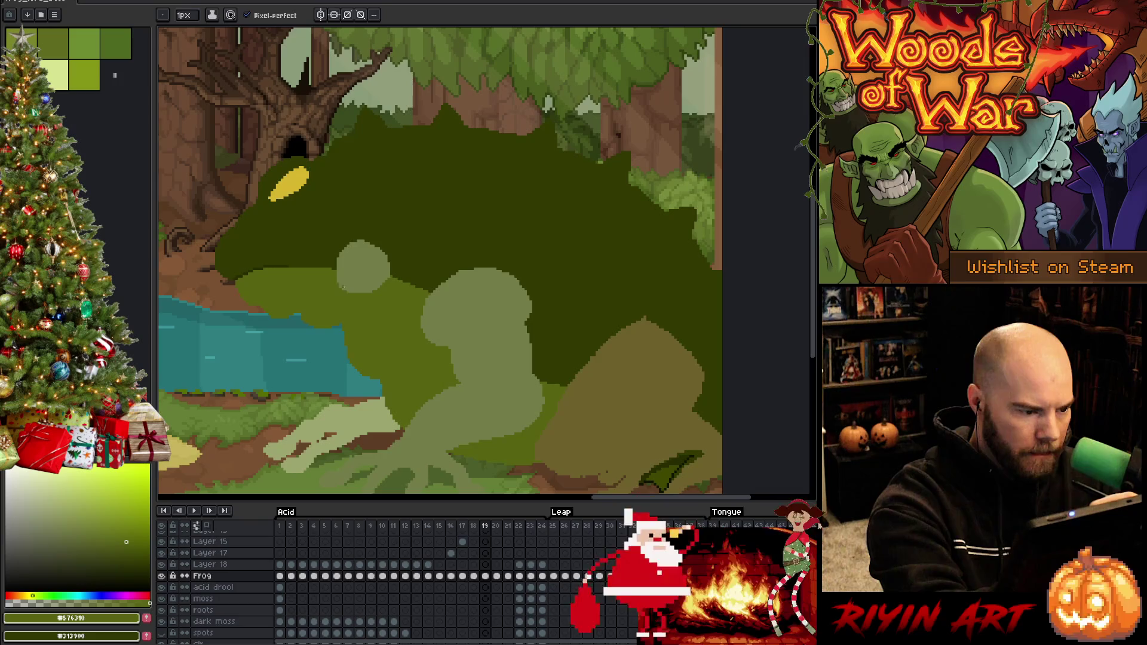
left_click(321, 170, "alt")
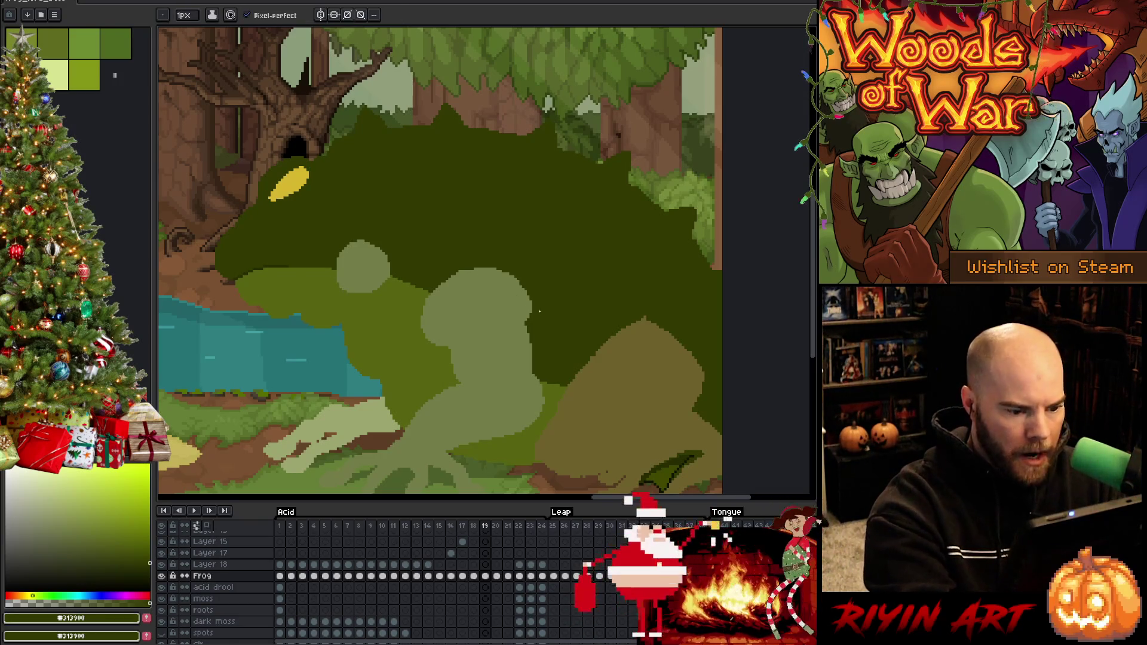
left_click(598, 351, "alt")
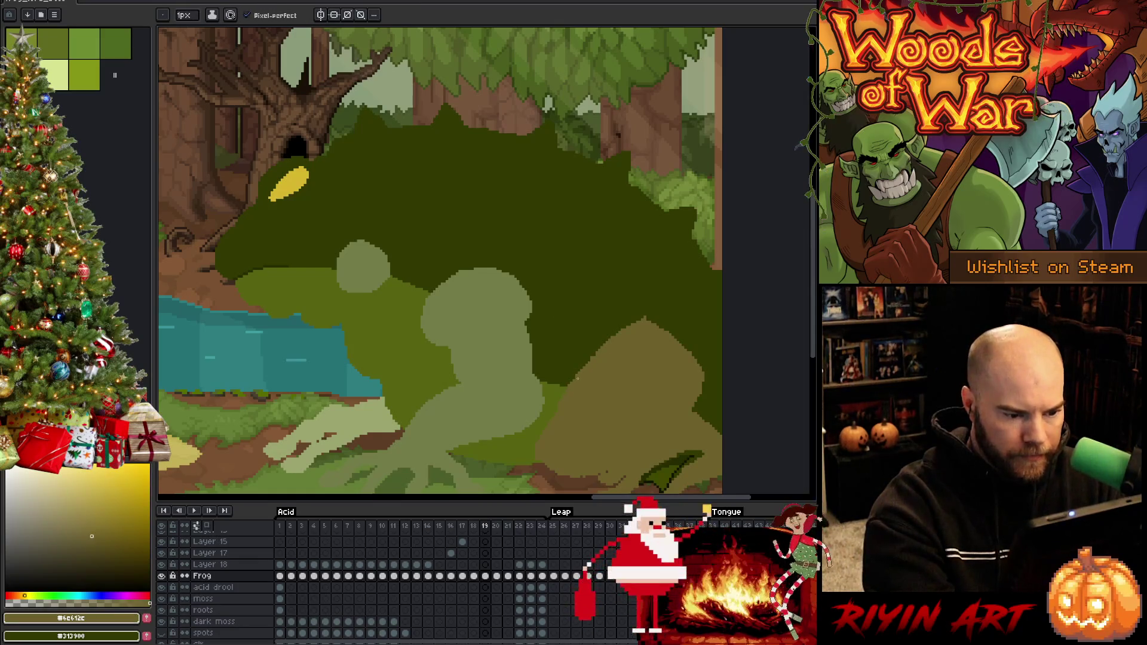
left_click(648, 314, "alt")
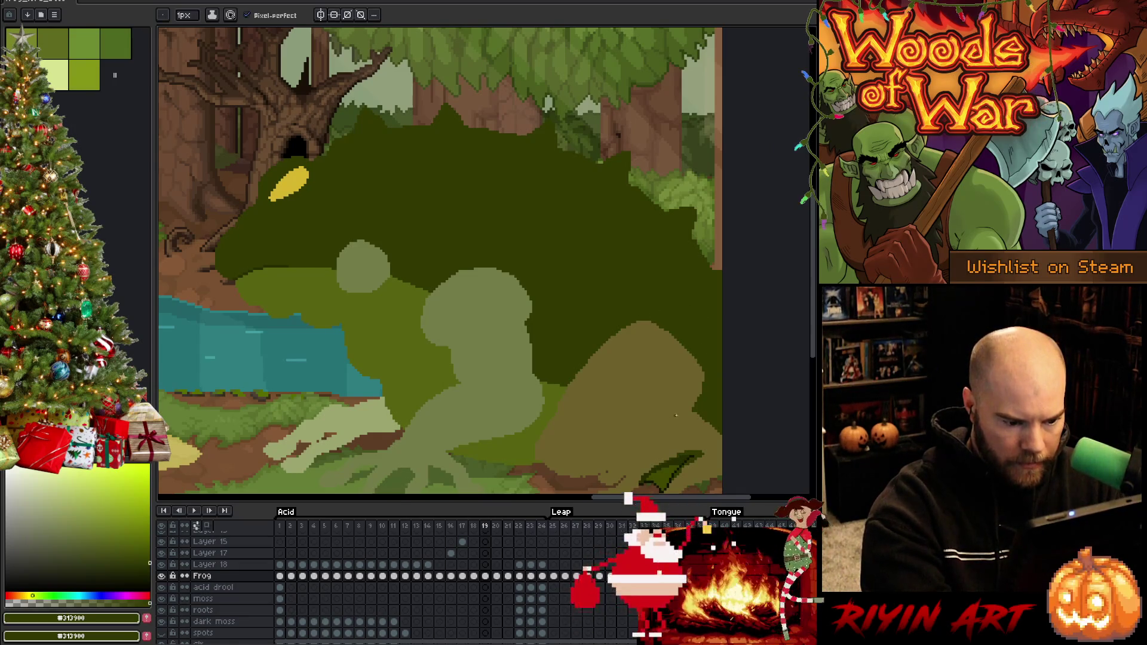
scroll(676, 415, "down", 2)
Step: Pick tan and mid green, dismiss the sprite-busy error, and switch to the Move tool
left_click(609, 424, "alt")
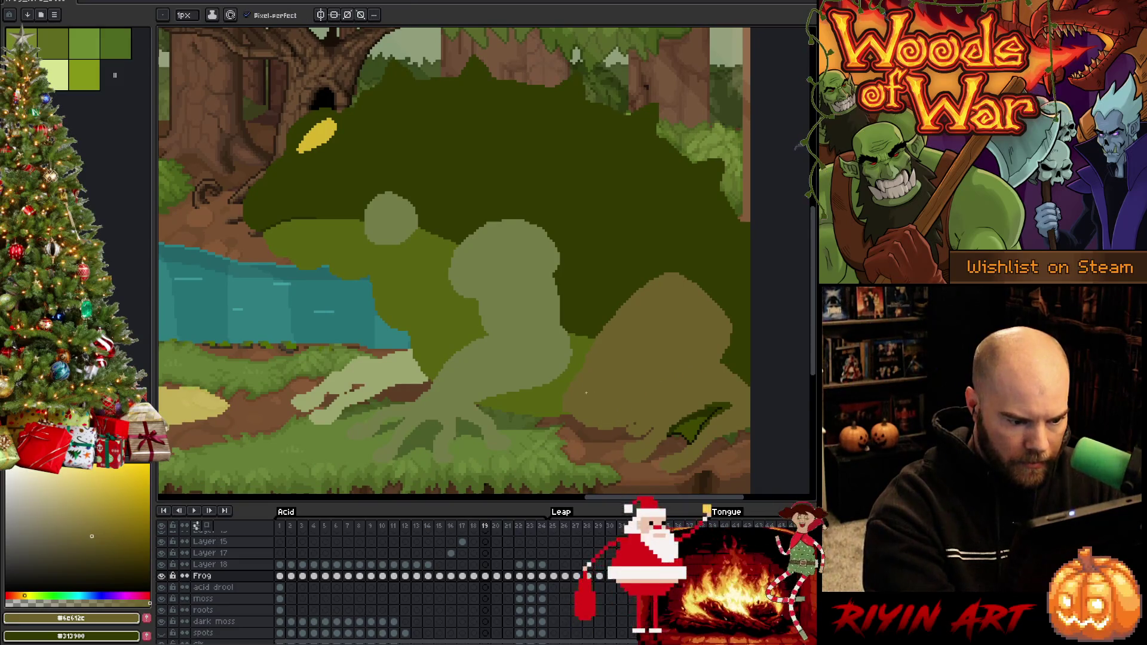
left_click(567, 410, "alt")
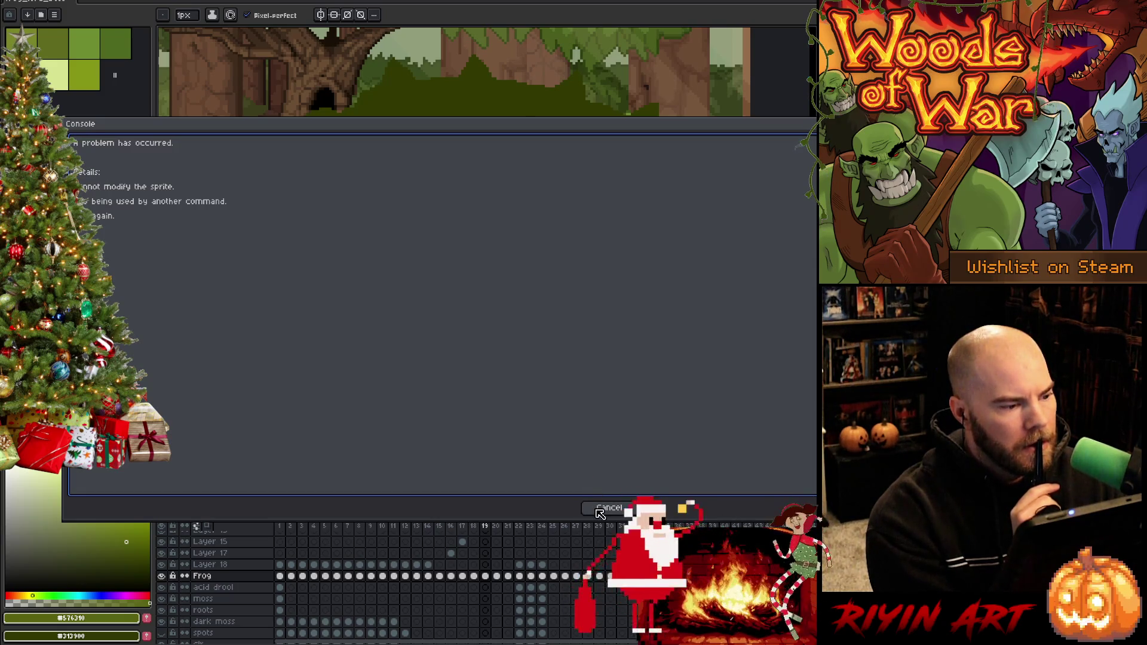
left_click(598, 512)
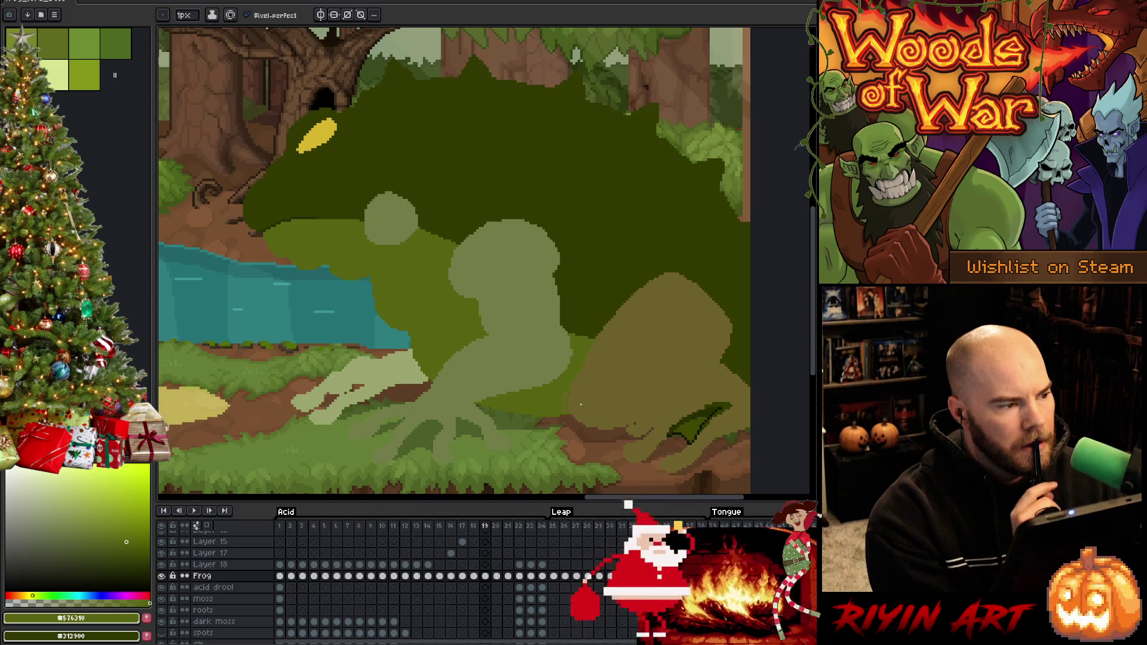
key("v")
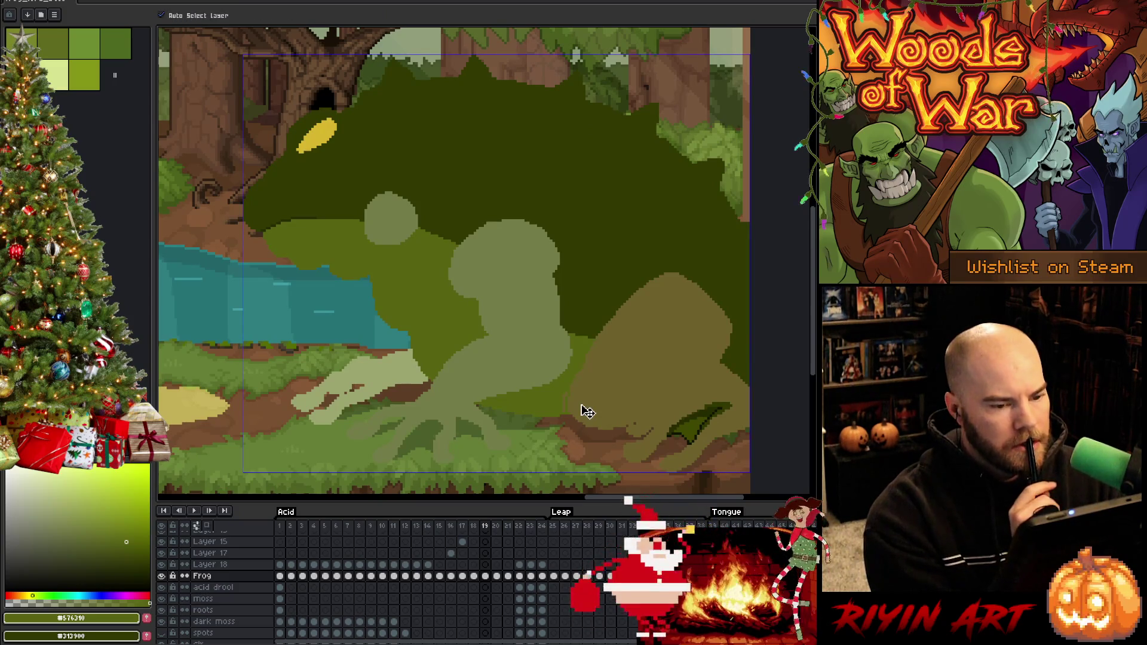
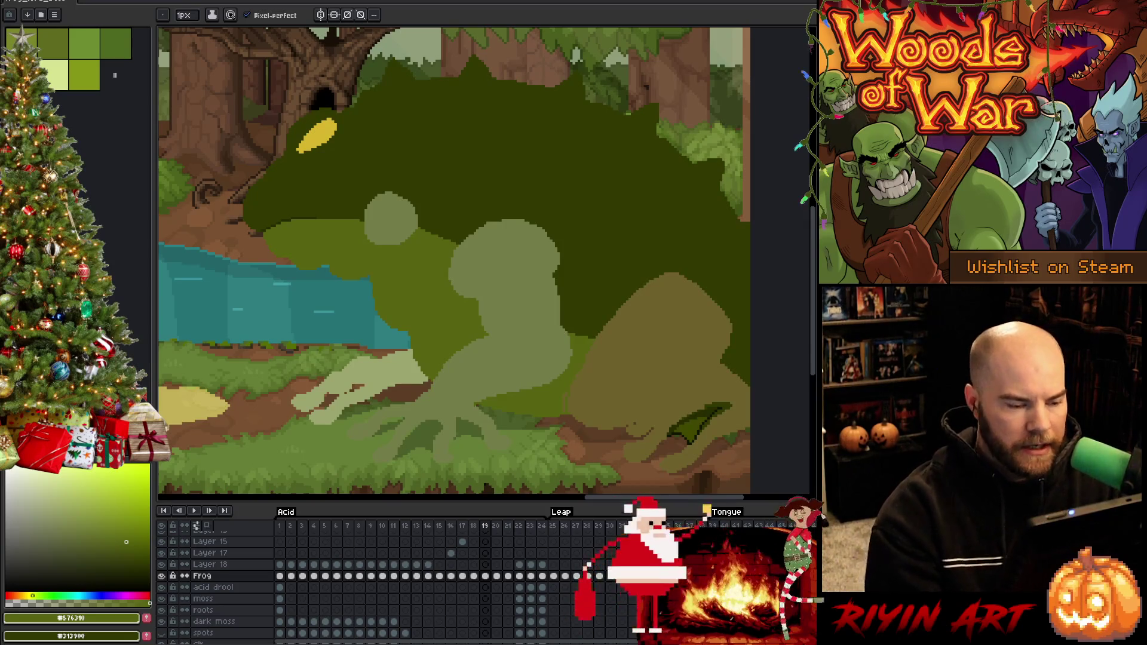
Step: Step through leap frames 16–22 and settle on the shaded crouching frog in frame 17
key("Left")
key("Left")
key("Right")
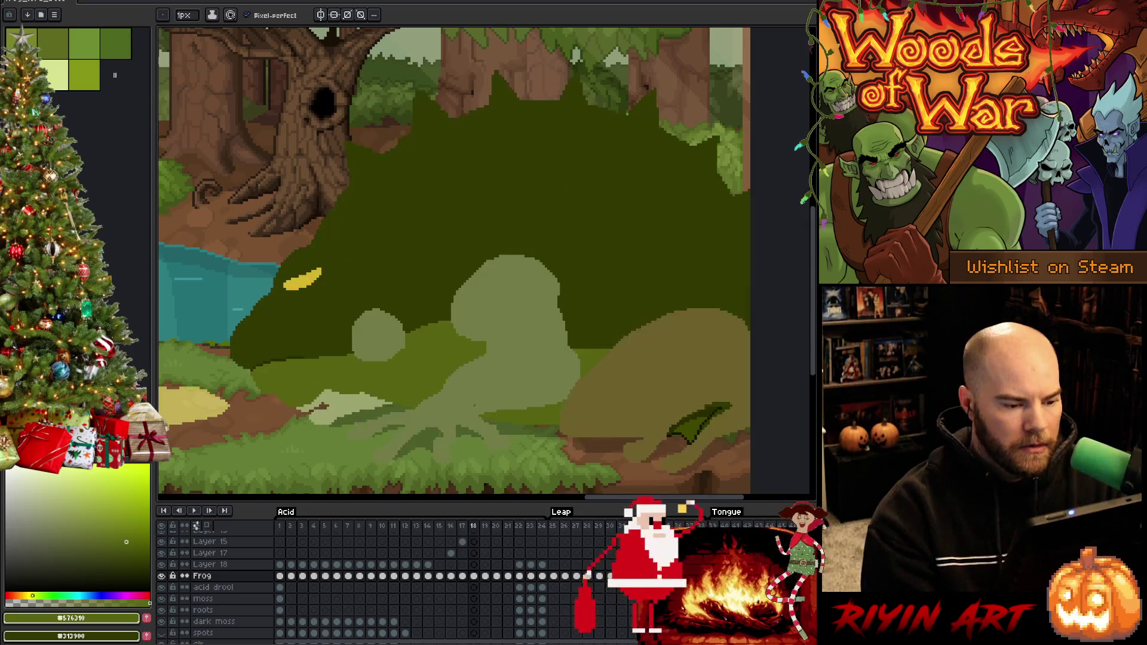
key("Right")
key("Right")
key("Right")
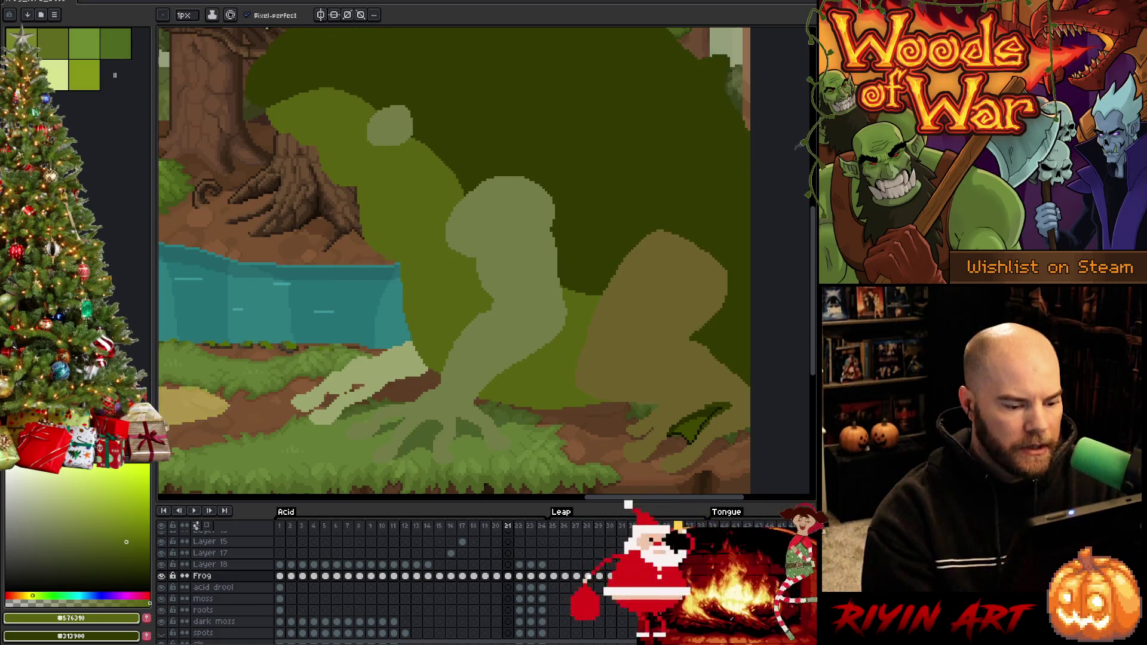
key("Right")
key("Left")
key("Left")
key("Left")
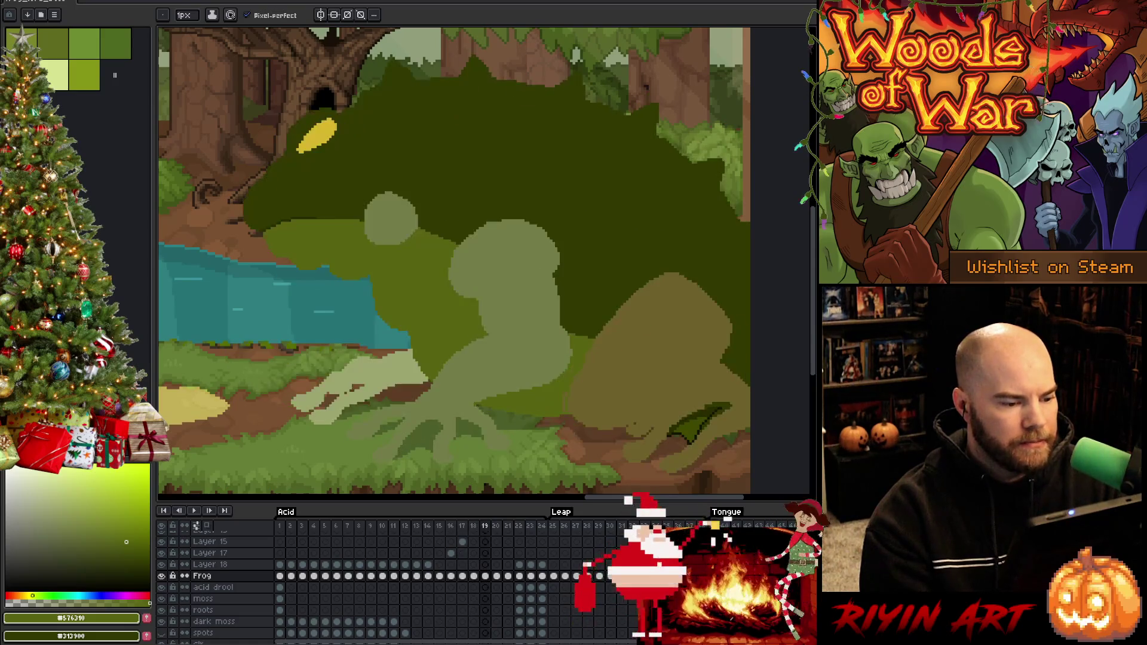
key("Left")
key("Left")
key("Right")
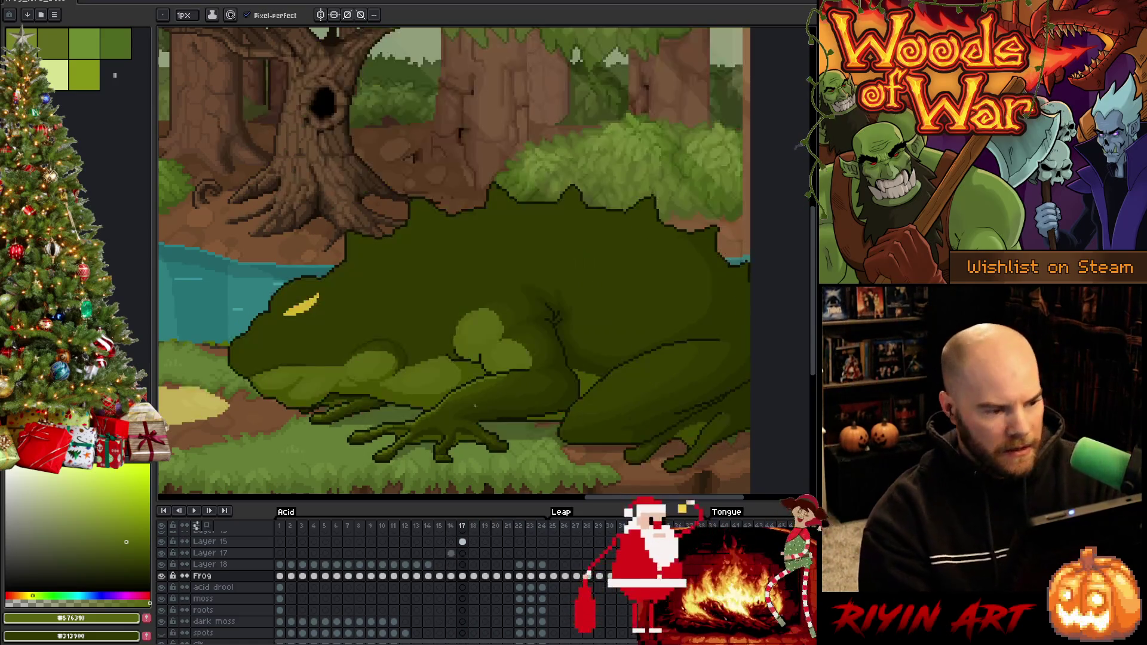
key("Left")
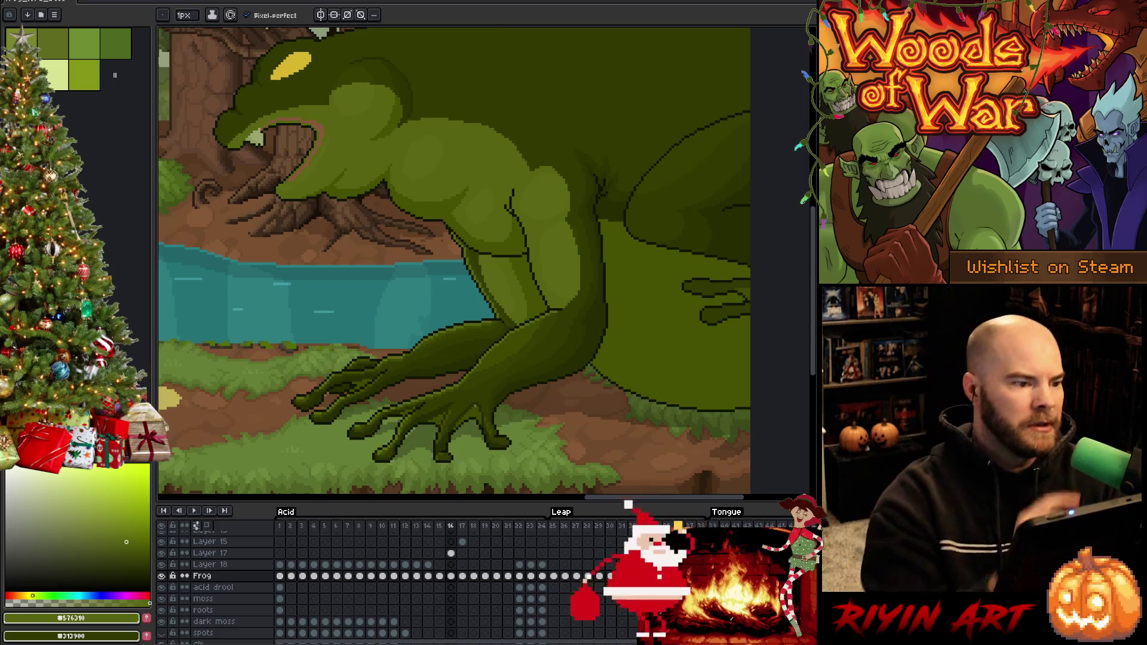
key("Right")
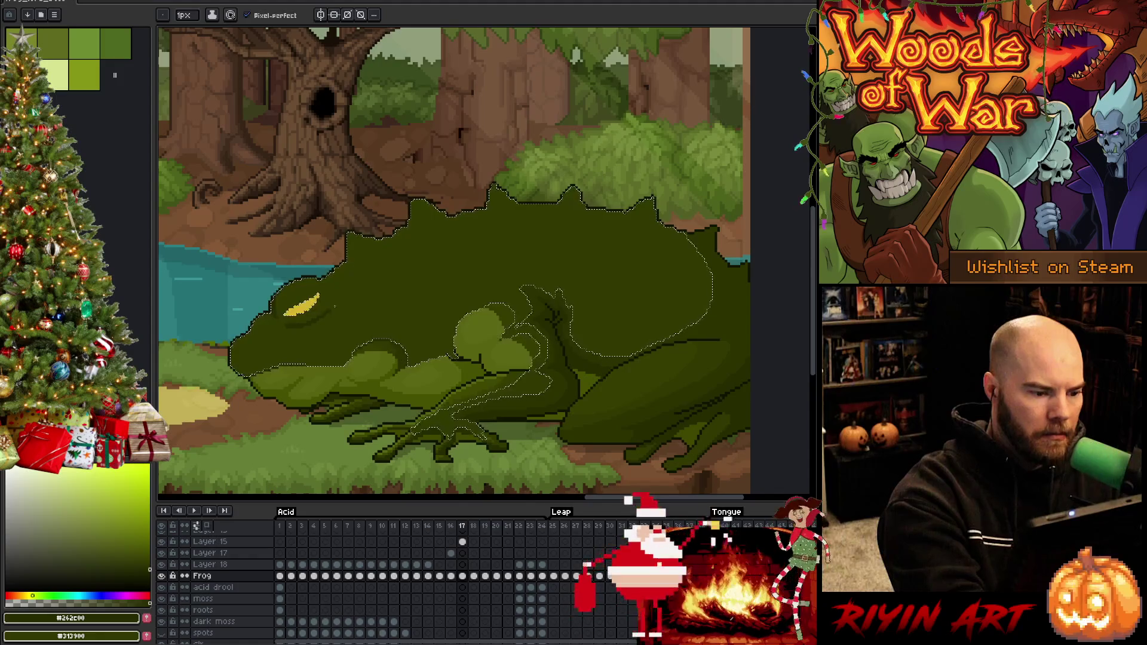
Step: Sample the frog's two dark greens and select its upper body and tail outline on frame 16
left_click(333, 310, "alt")
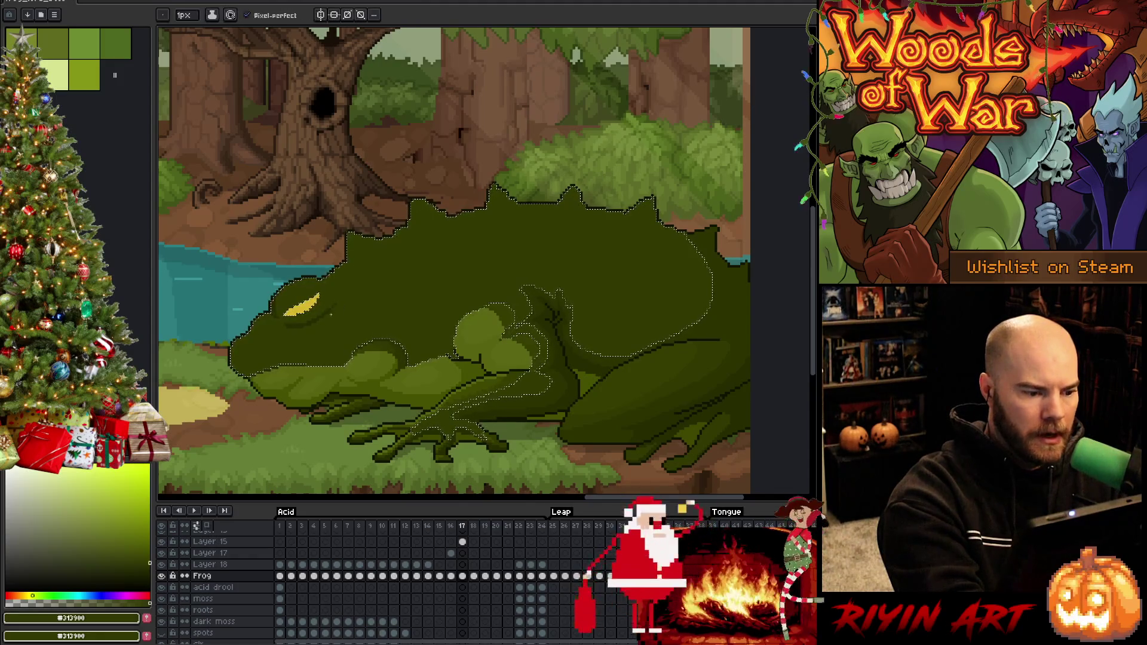
left_click(333, 311, "alt")
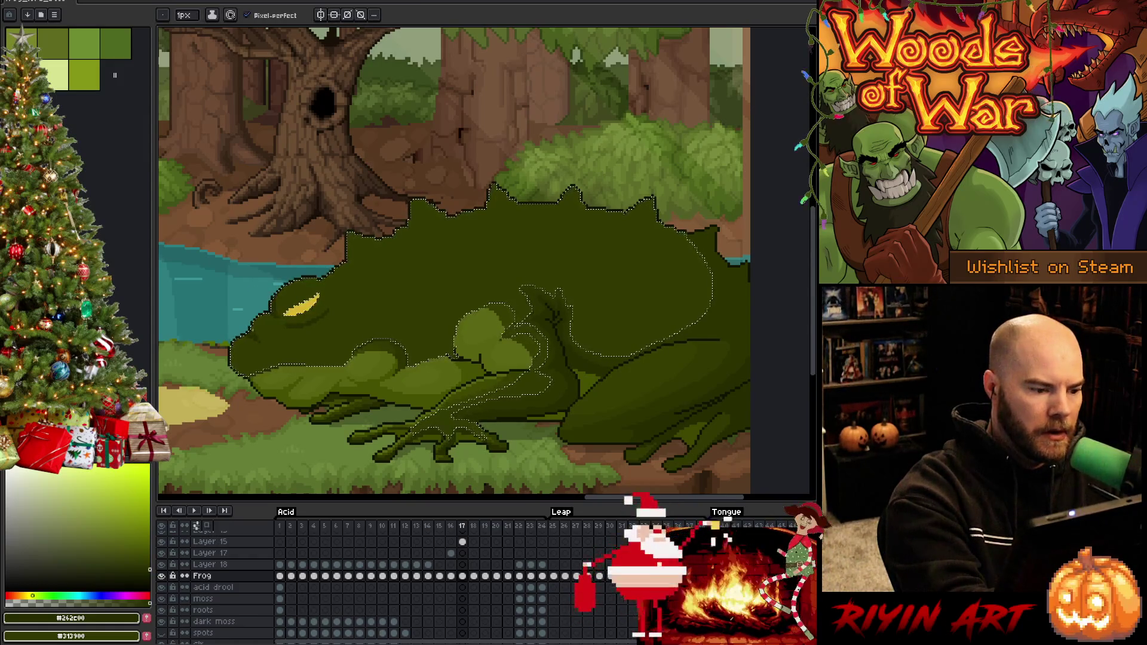
key("comma")
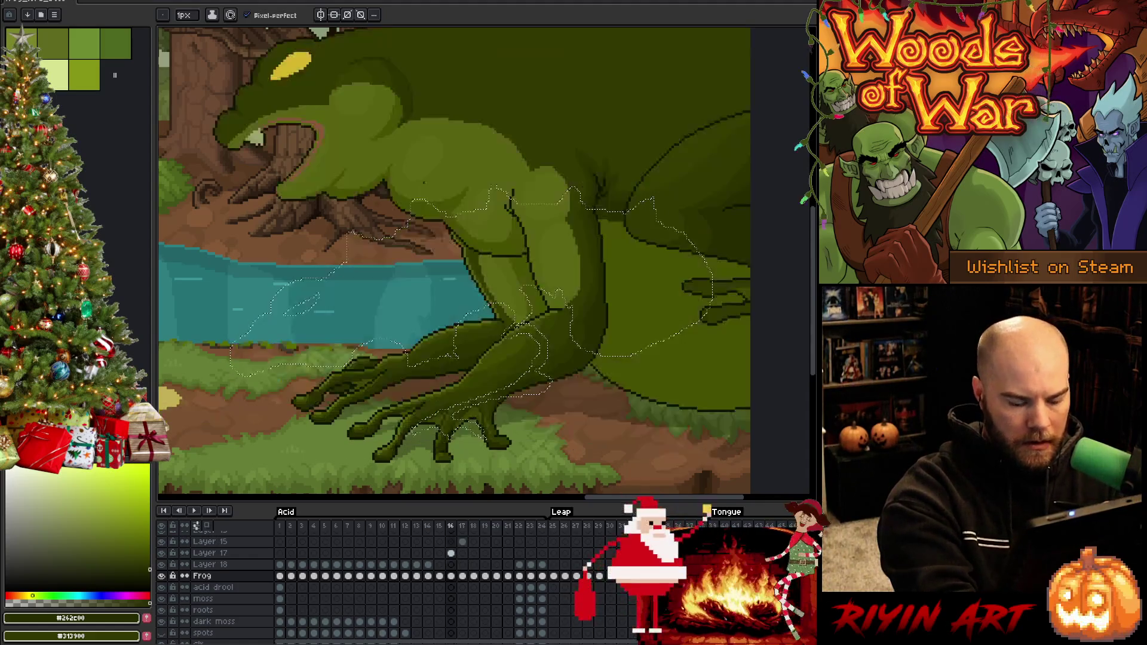
left_click(424, 186)
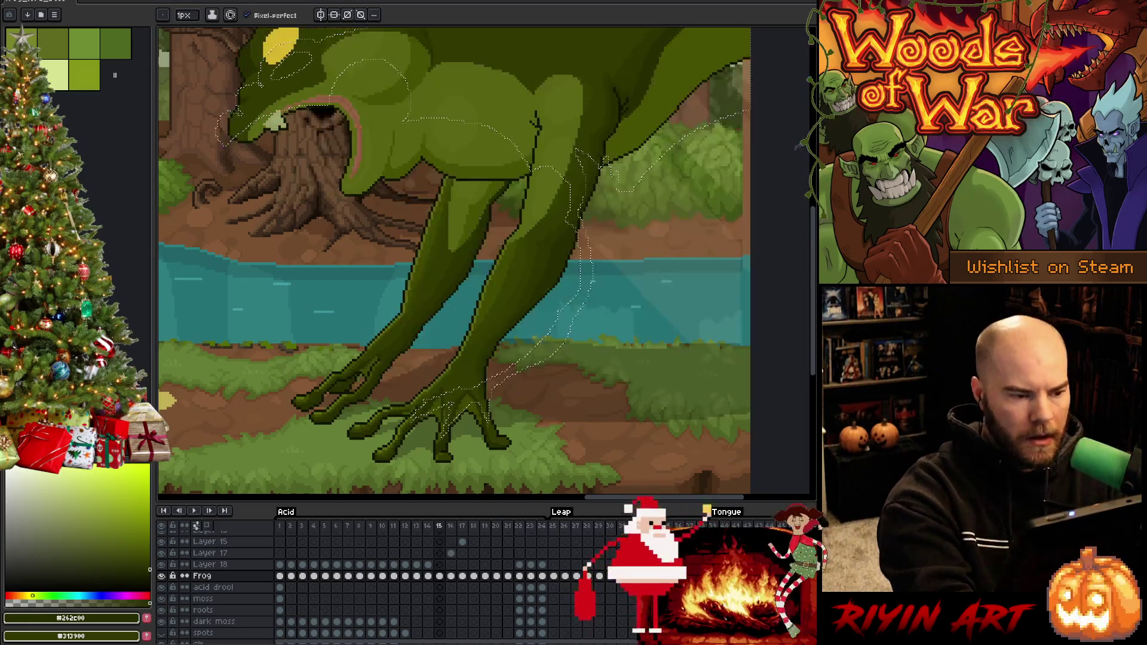
Step: On frame 15, clear the selection and pan the view onto the frog's head and arms
key("comma")
key("ctrl+d")
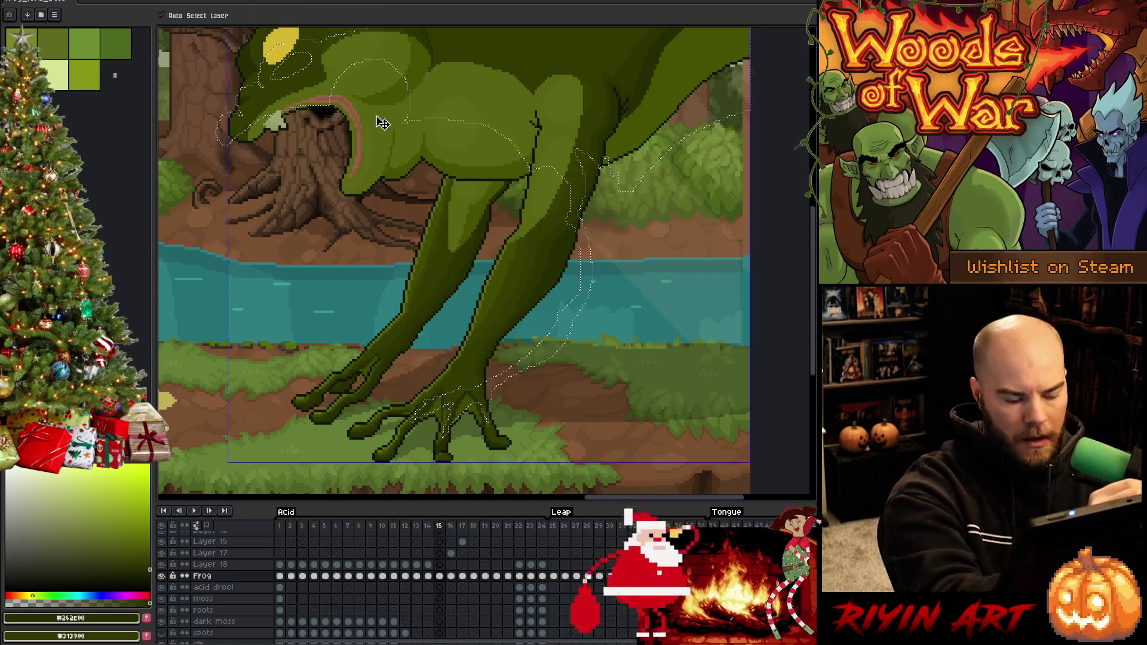
key("h")
left_click_drag(382, 123, 442, 252)
key("b")
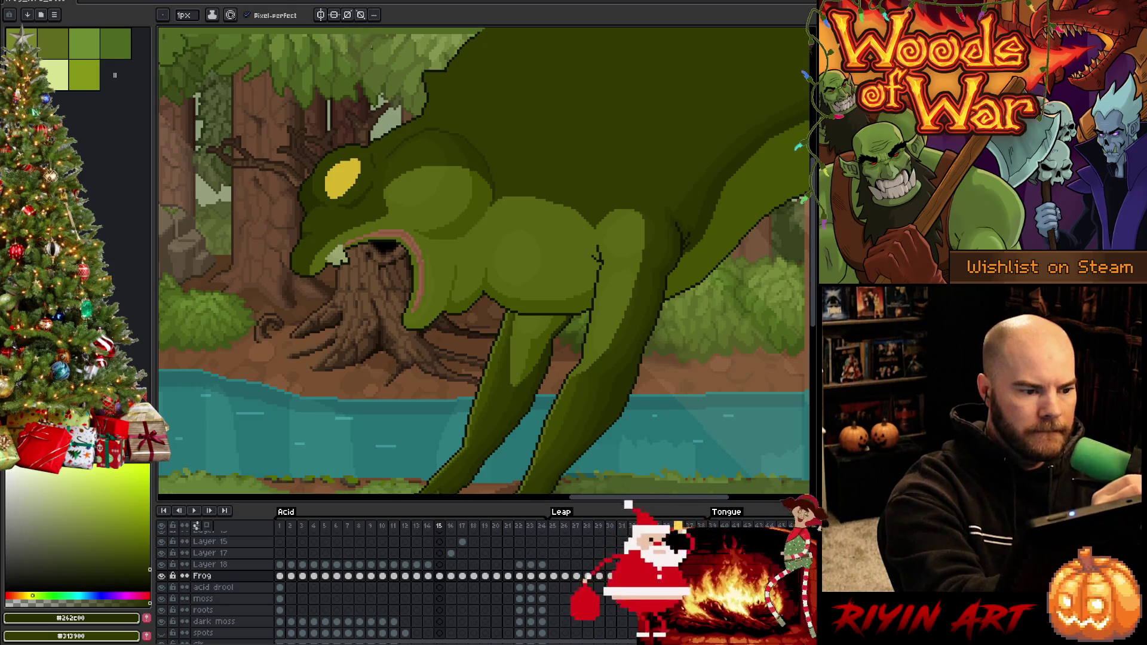
Step: Redraw the frog's outlines on frame 15, alternating between the mid-dark and darker greens
left_click(357, 209, "alt")
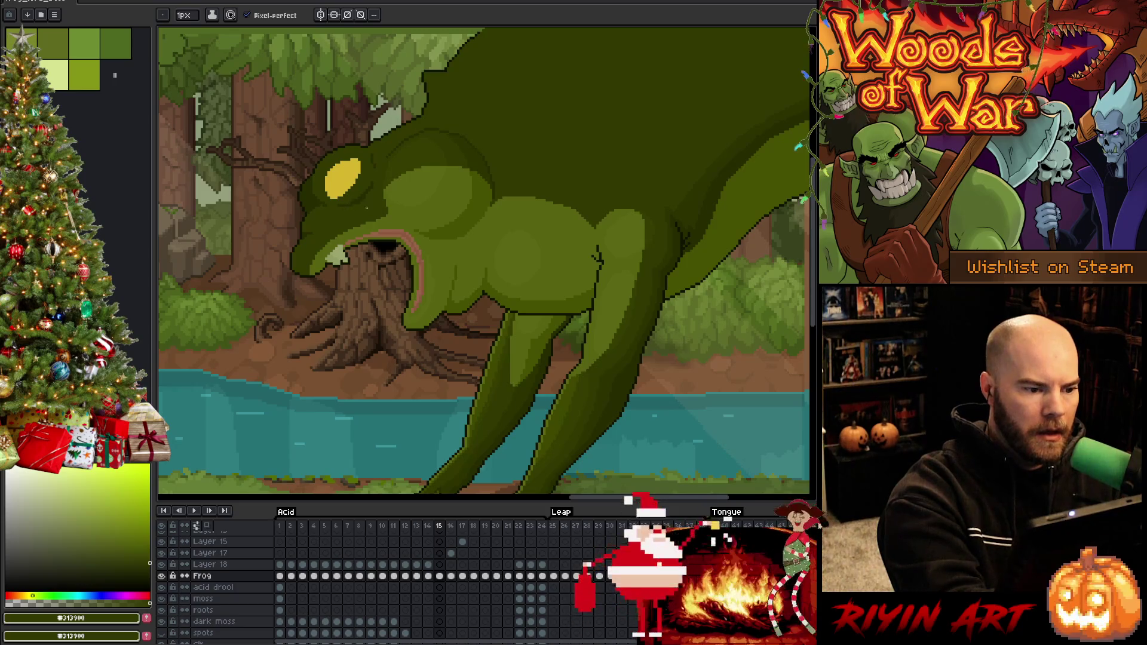
left_click(354, 204, "alt")
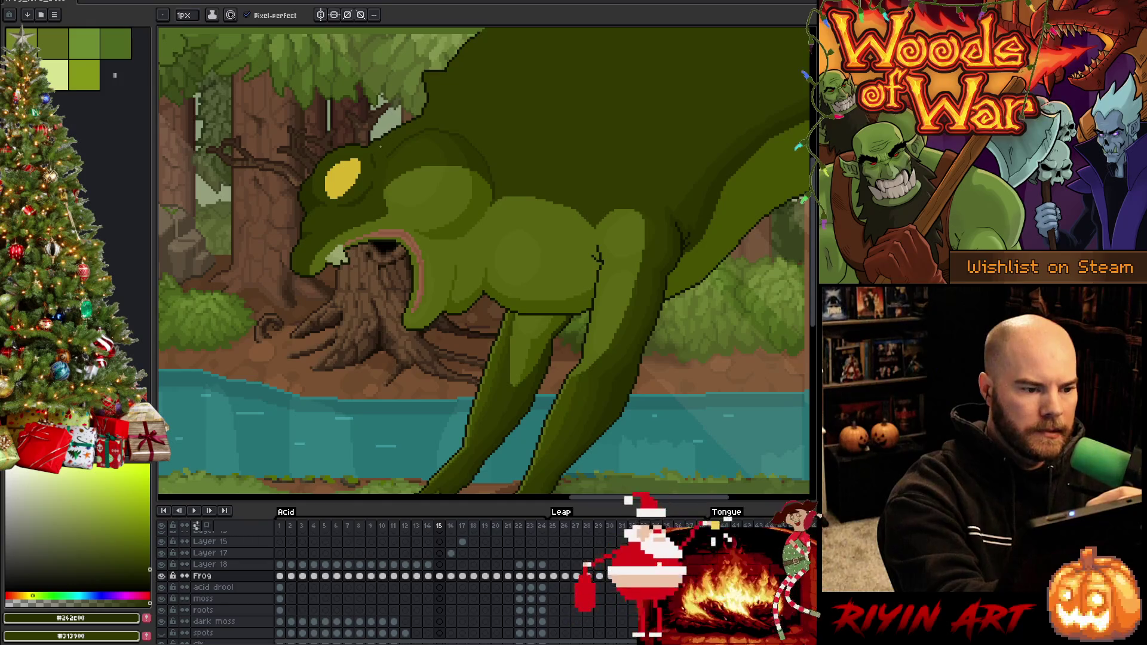
left_click(380, 163, "alt")
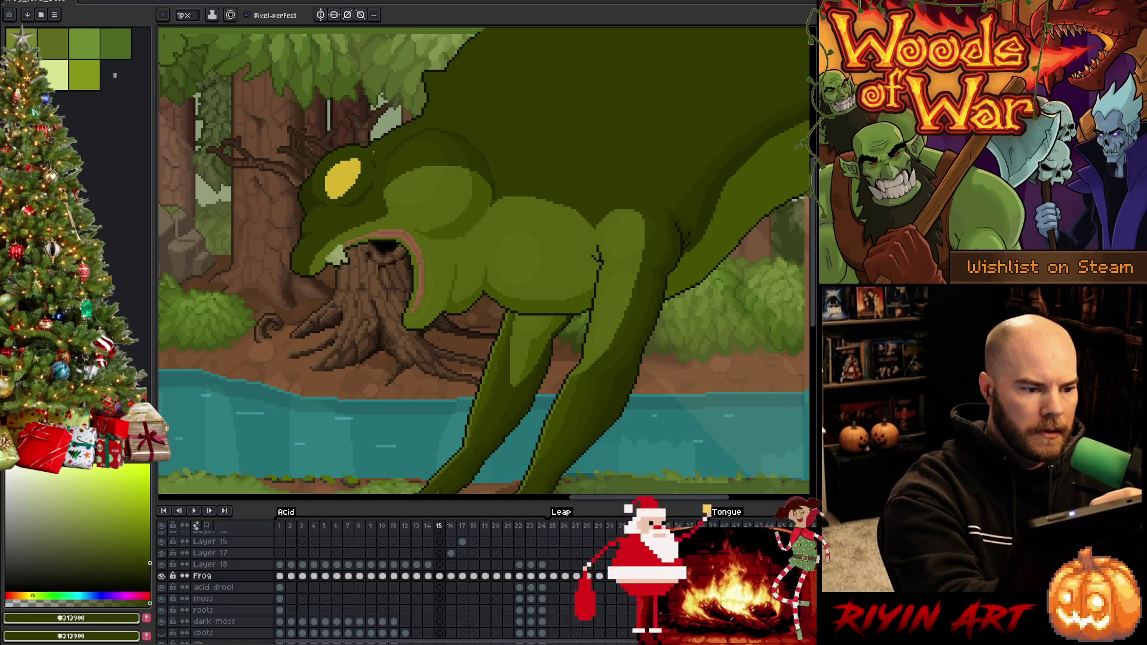
left_click(376, 159, "alt")
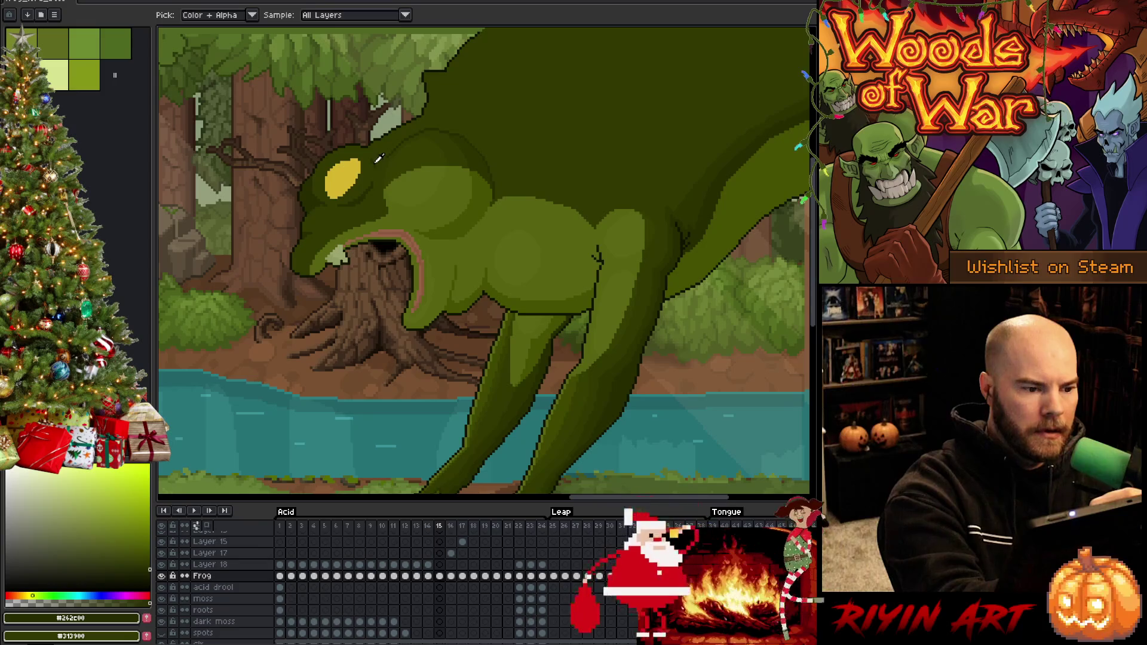
Step: Touch up the frog's dark outlines on frame 14 with the same two greens
key("comma")
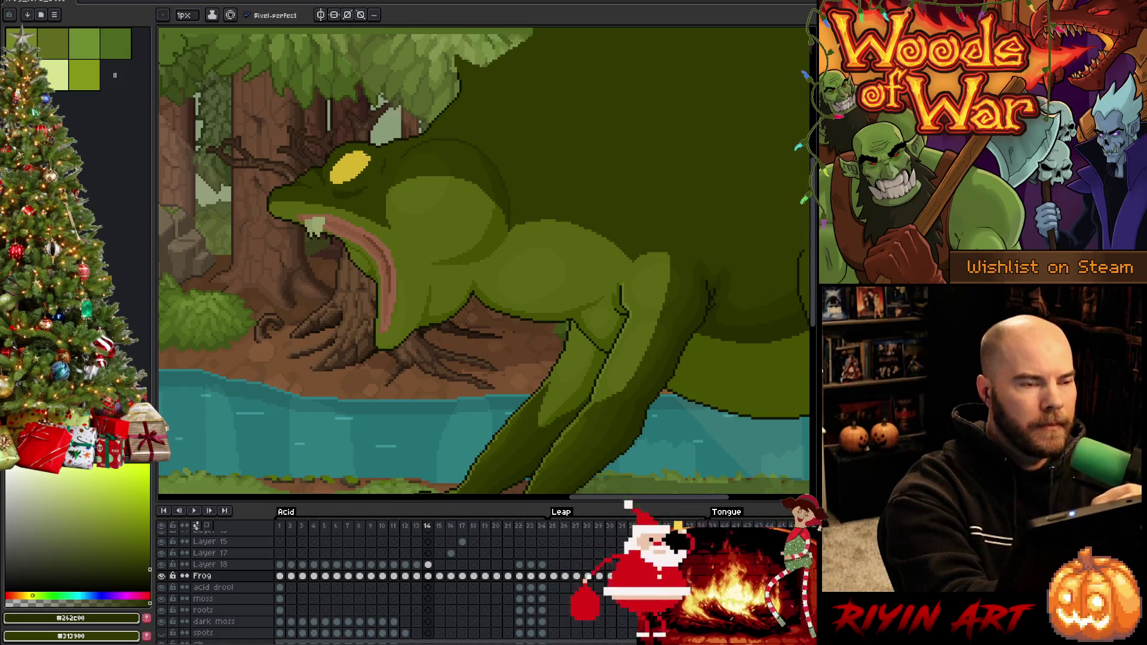
key("i")
left_click(366, 177)
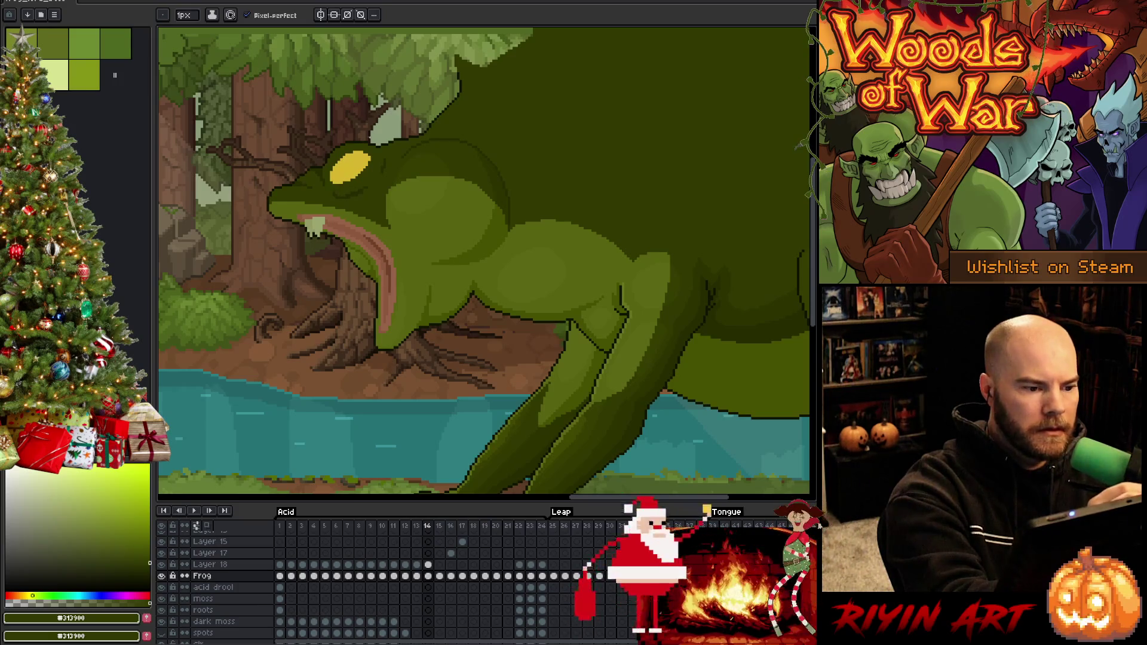
left_click(350, 191, "alt")
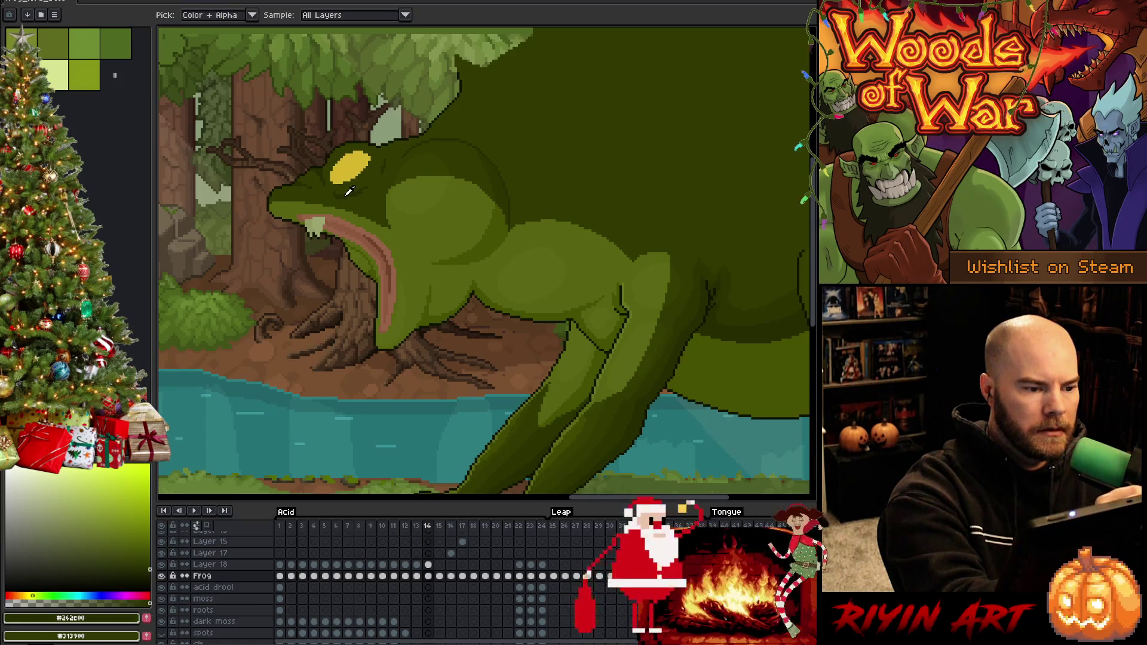
Step: Redraw the frog's outlines on frame 13 with alternating dark greens, then go to frame 12
key("comma")
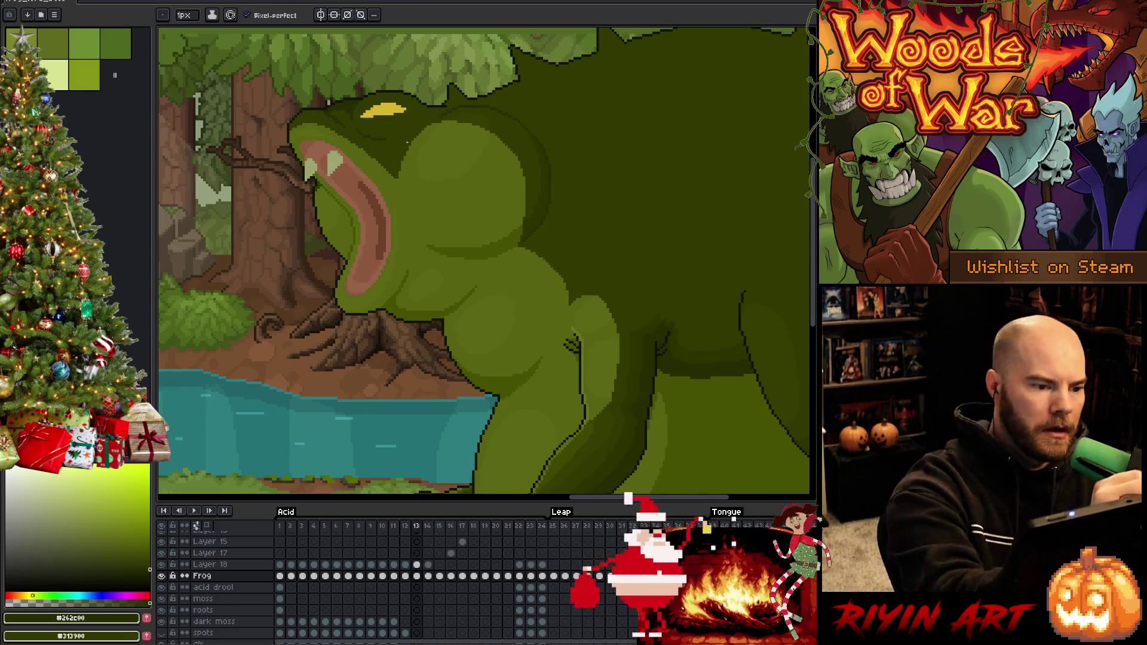
key("w")
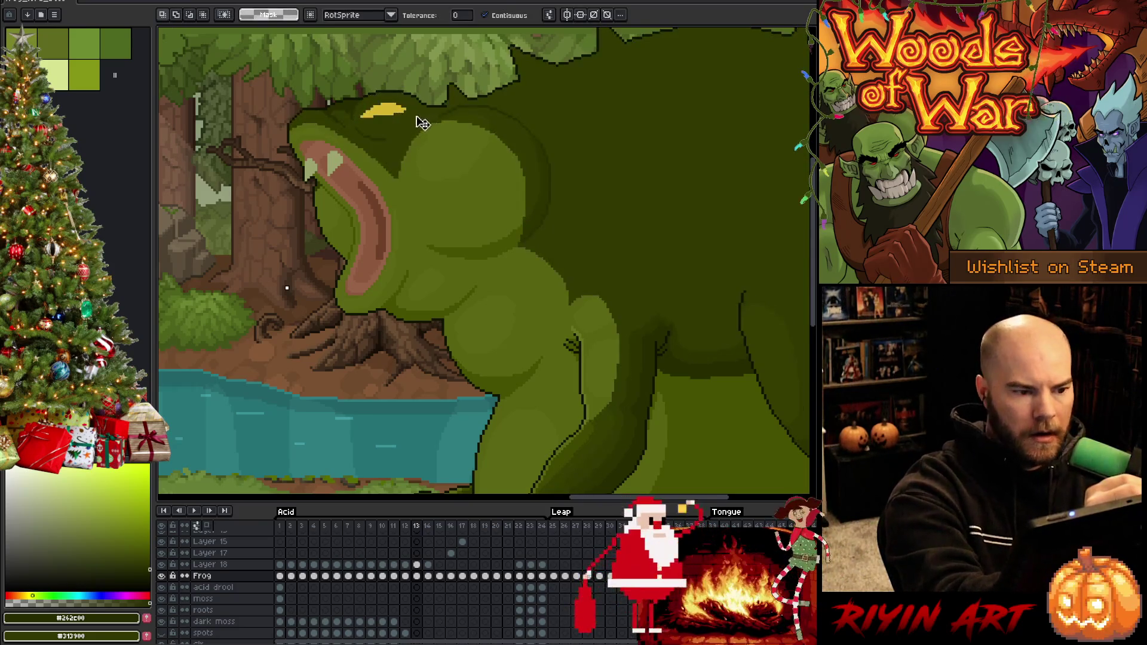
key("b")
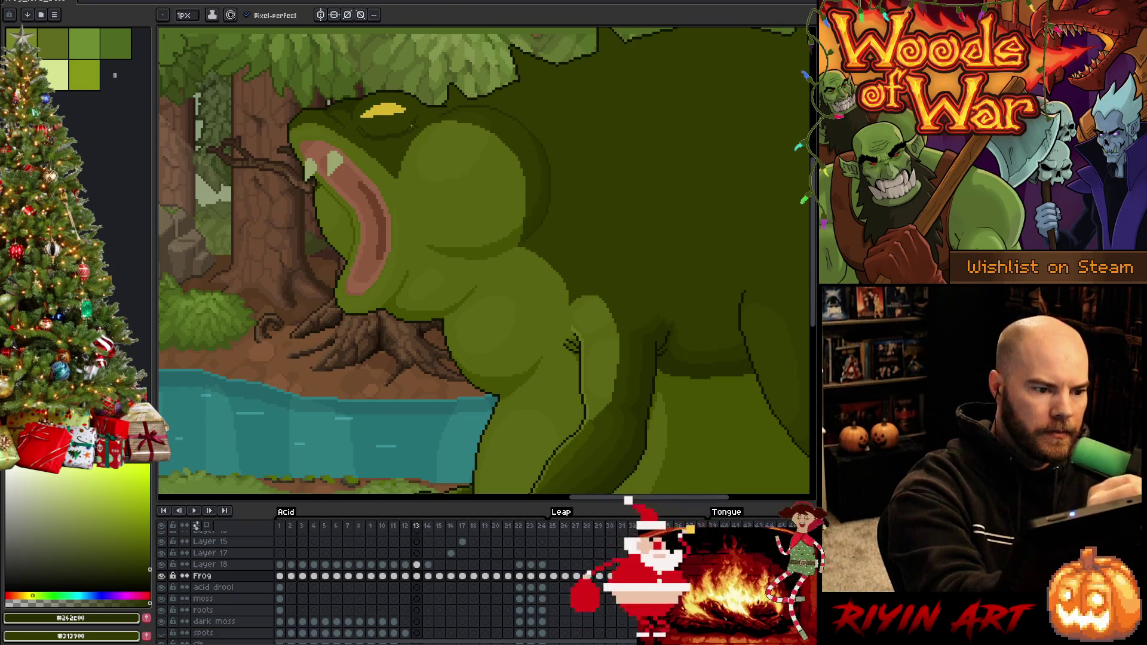
left_click(414, 122, "alt")
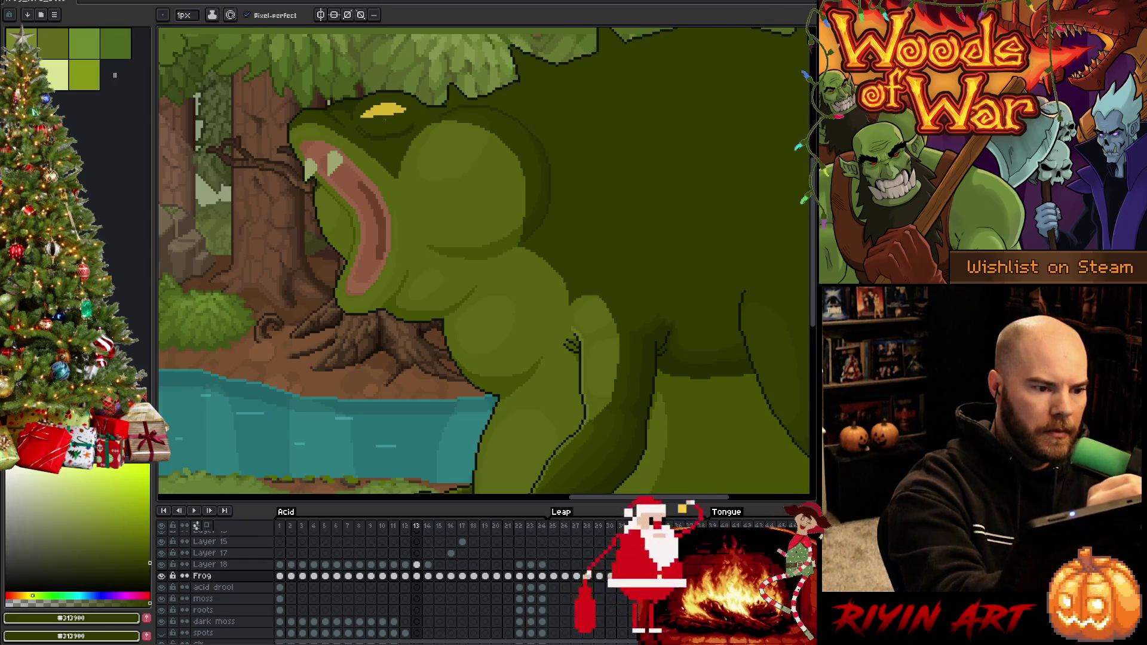
left_click(366, 136, "alt")
left_click(362, 127, "alt")
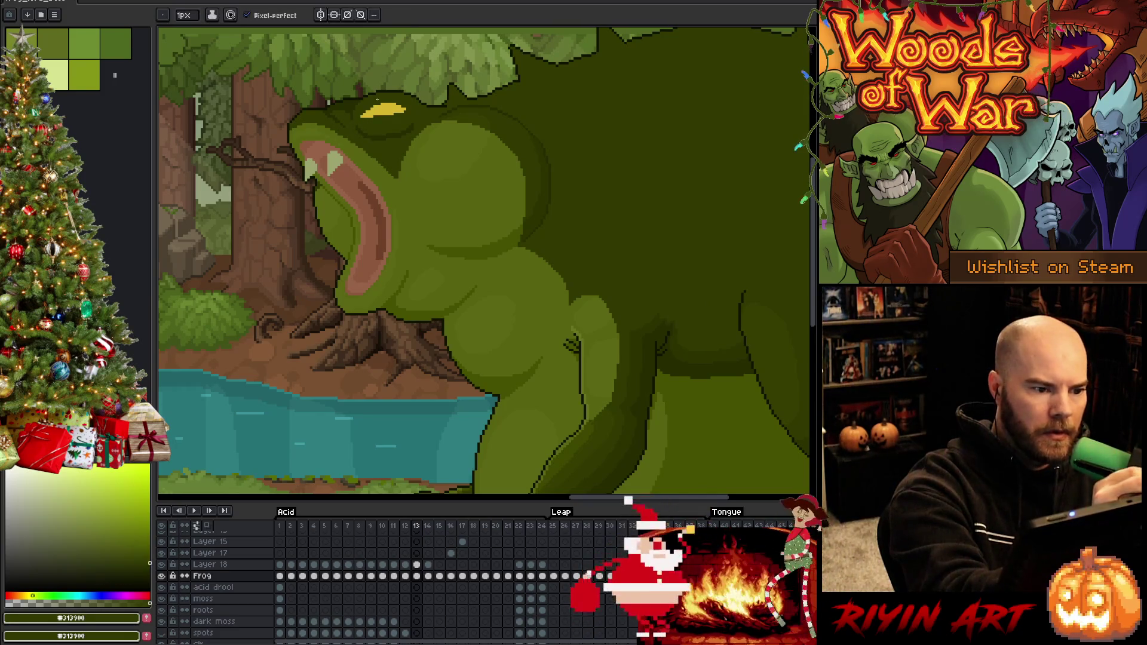
left_click(389, 136, "alt")
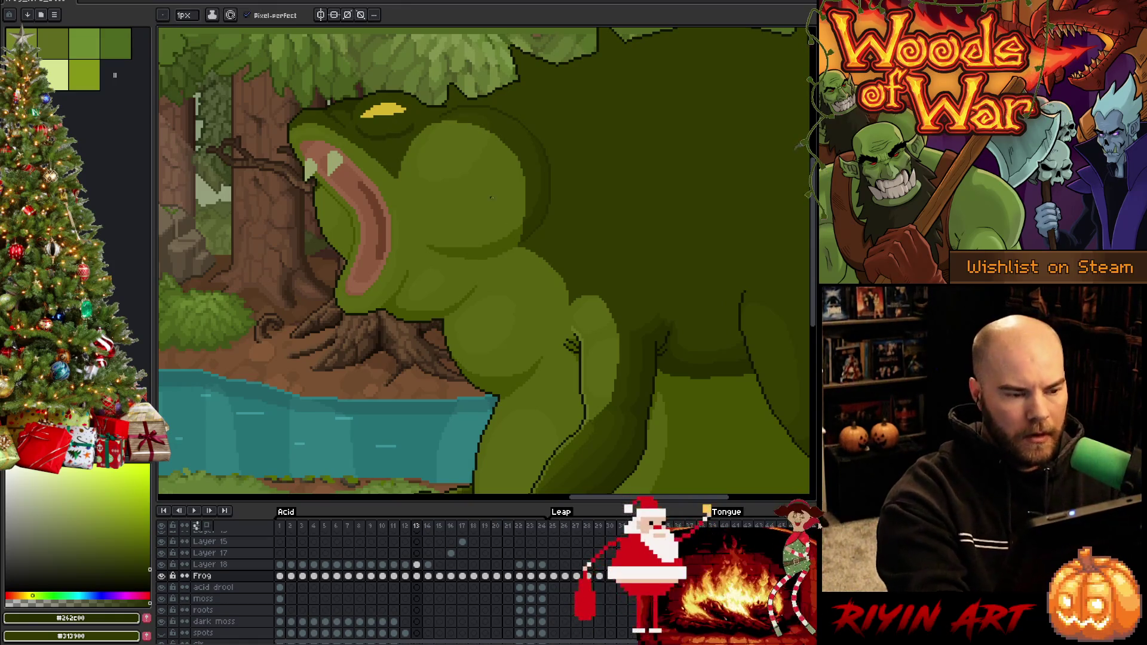
left_click(384, 135, "alt")
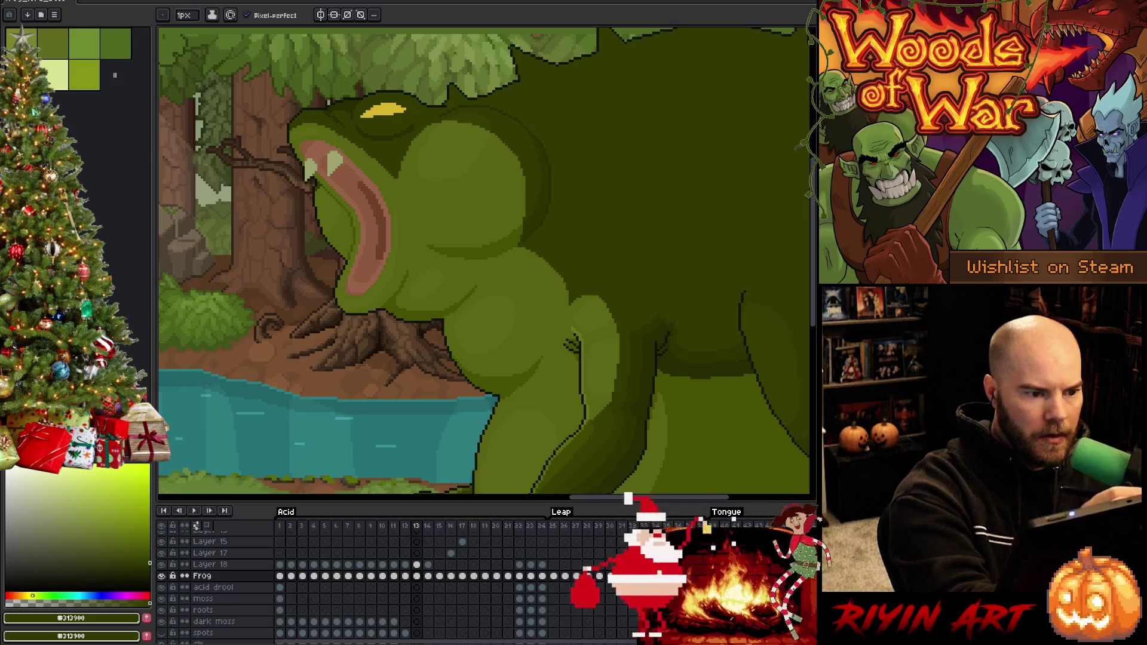
left_click(397, 128, "alt")
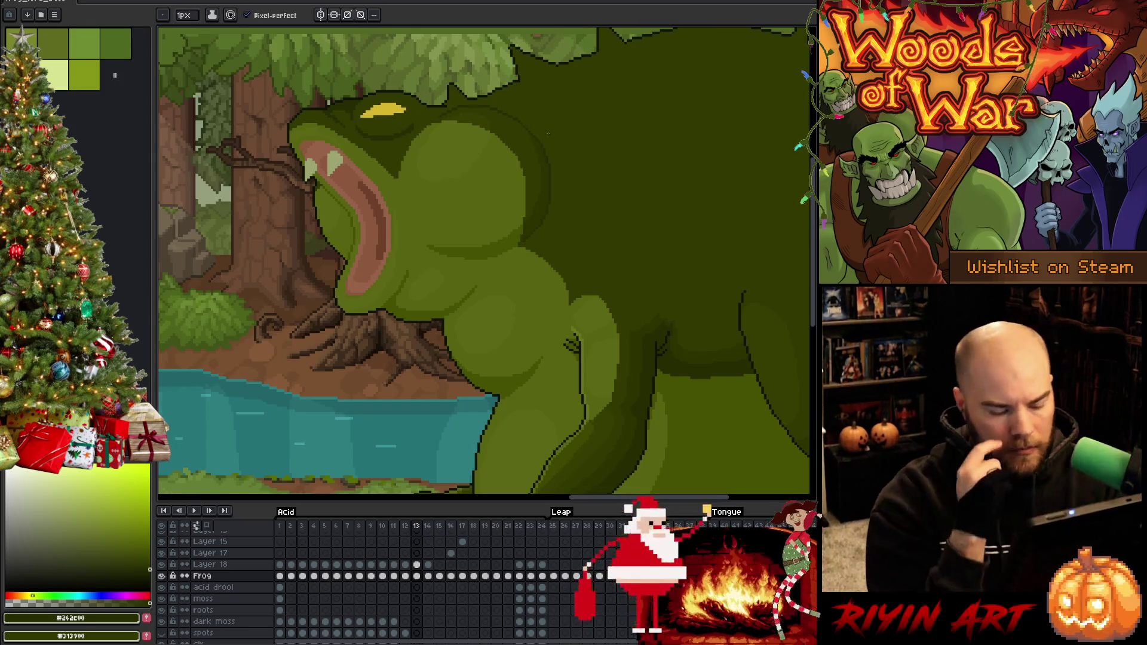
key("comma")
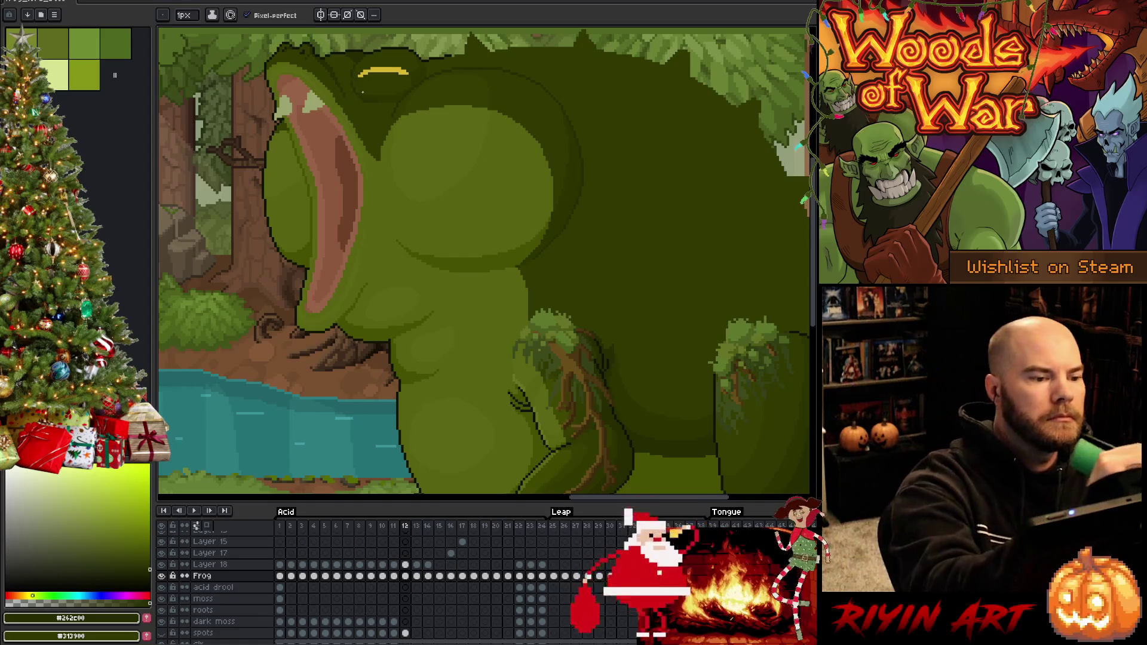
Step: Sample a lighter dark green and step from frame 11 to 13 with the frog's eye in view
left_click(379, 99, "alt")
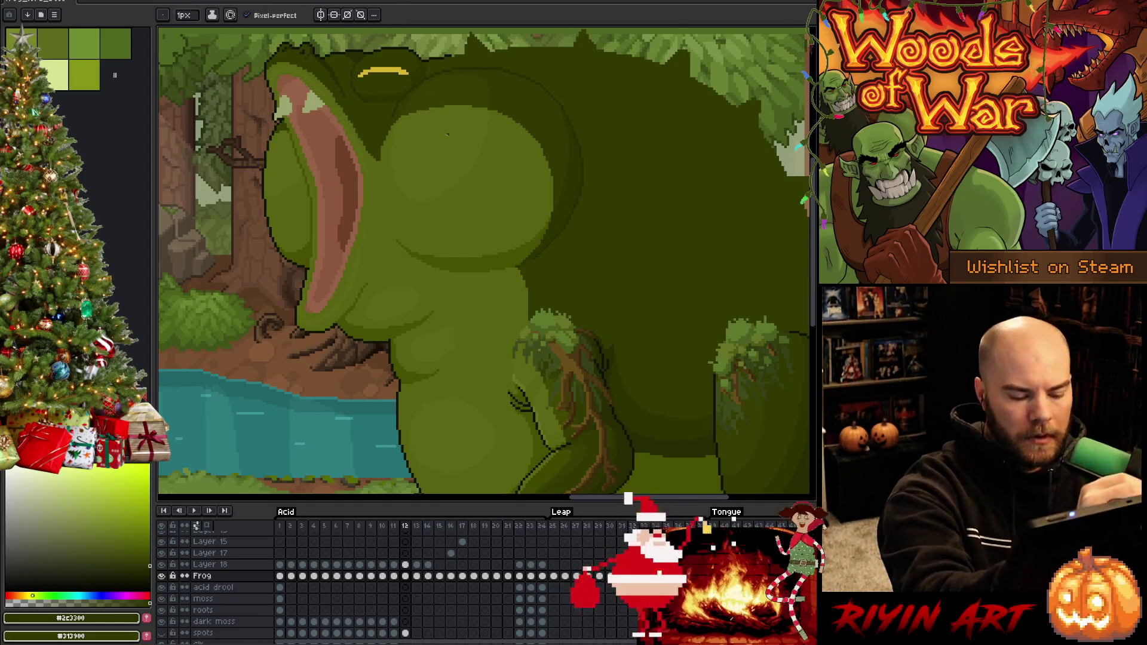
key("comma")
scroll(499, 313, "down", 2)
left_click_drag(499, 312, 498, 330)
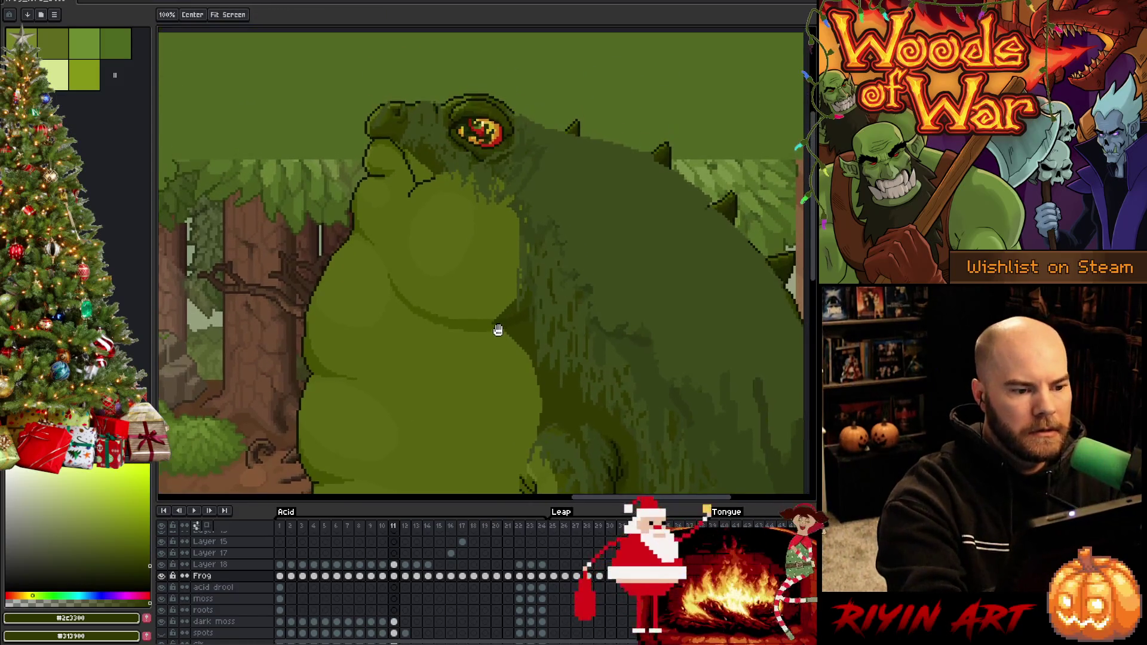
key("period")
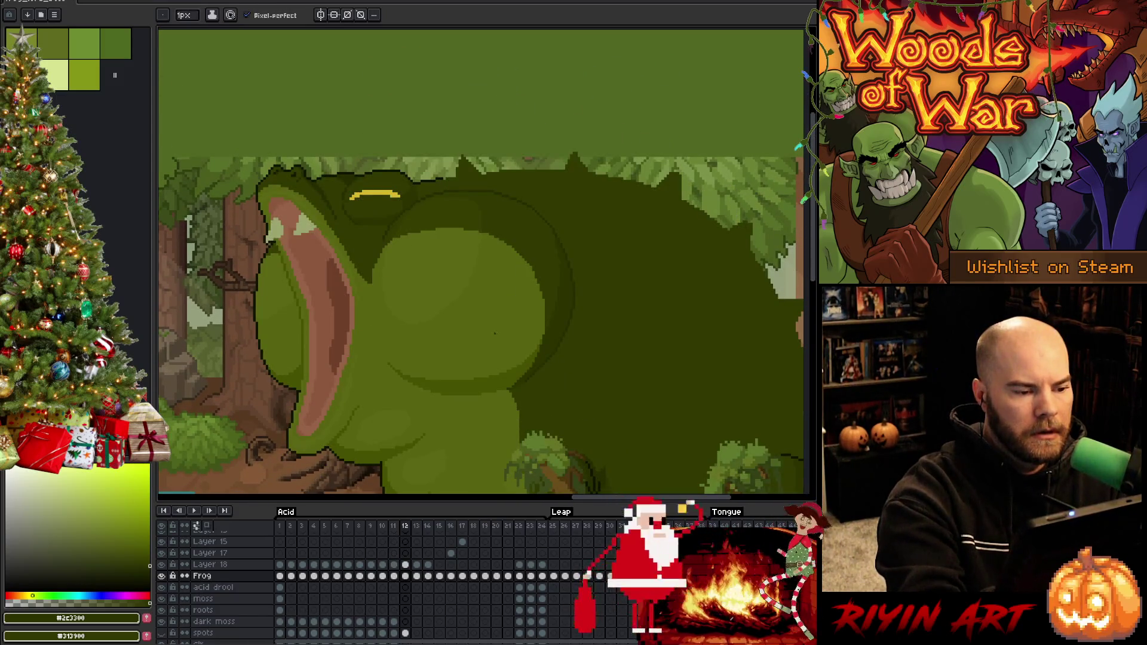
key("period")
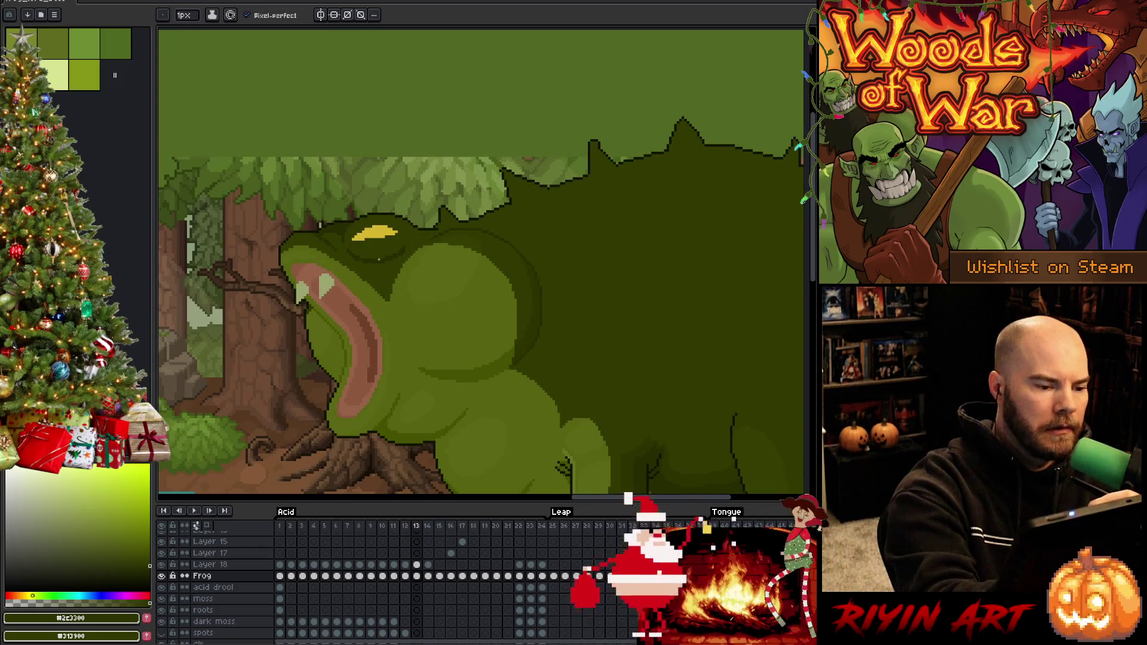
Step: Compare the lunge poses on frames 13 and 14, briefly selecting the Frog layer's frame-14 cel
key("g")
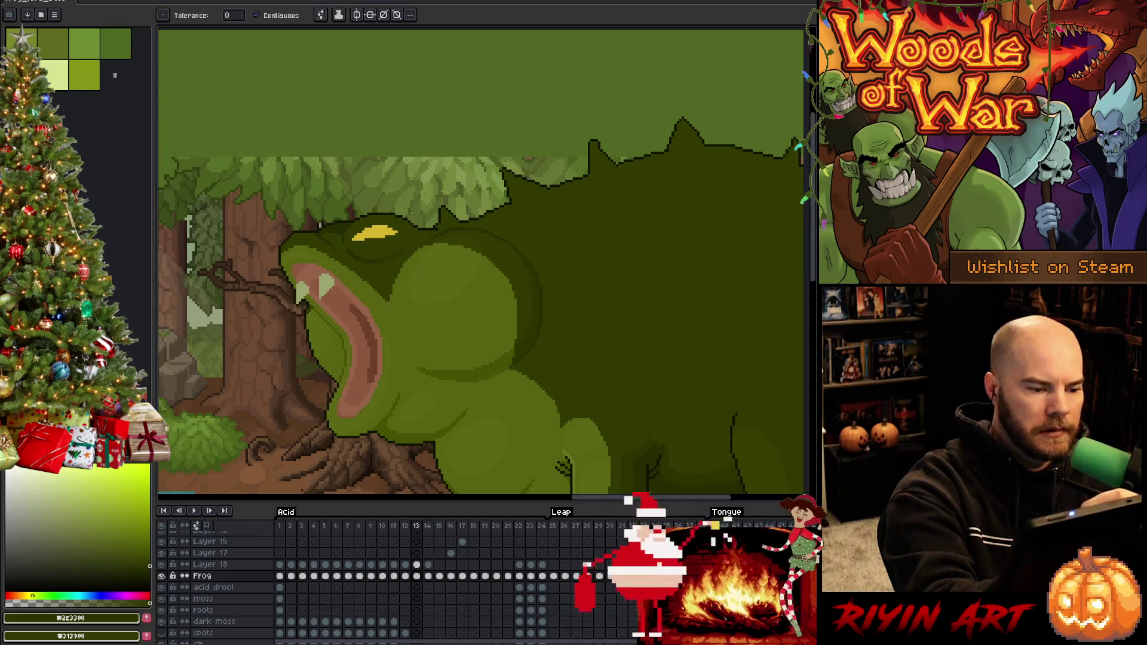
key("period")
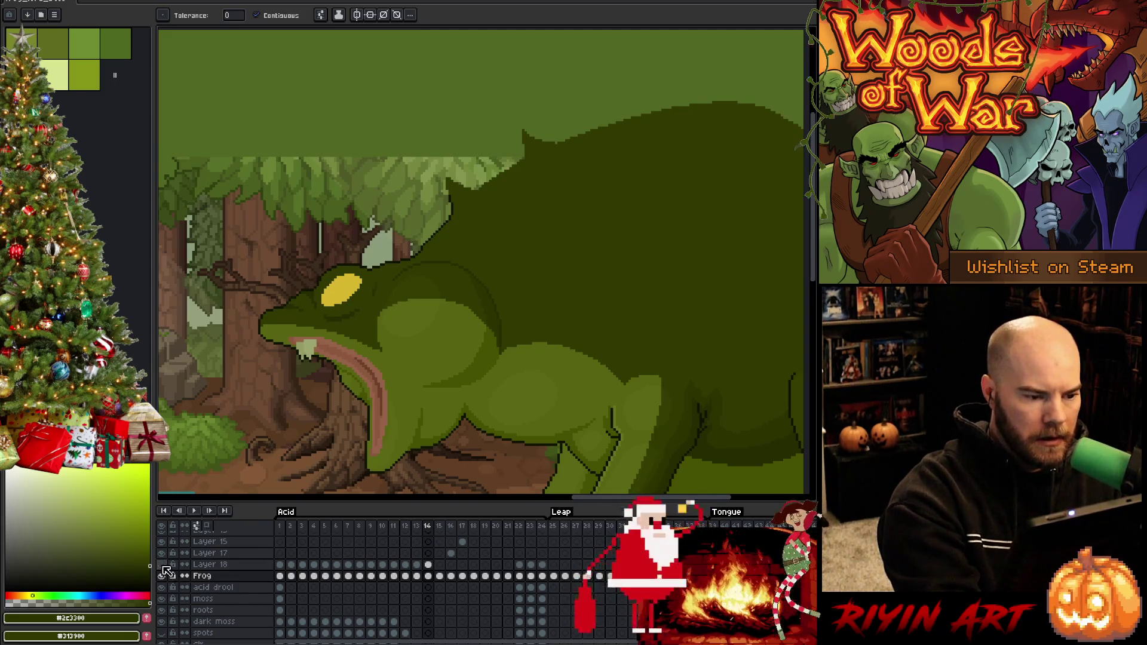
left_click(428, 576)
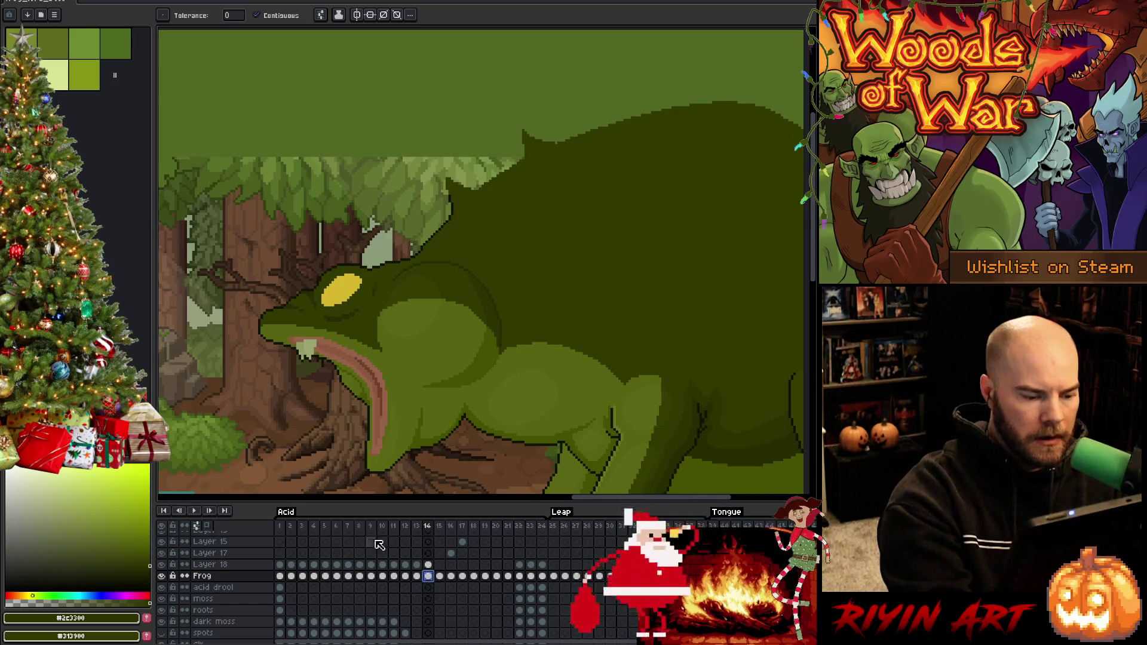
key("Escape")
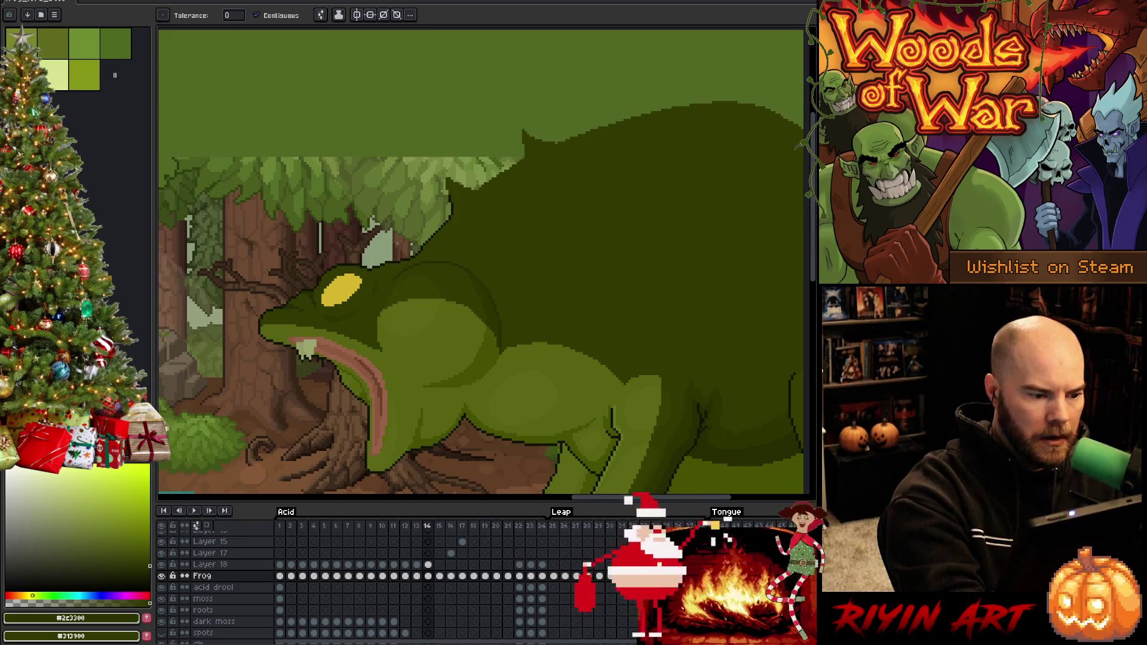
key("b")
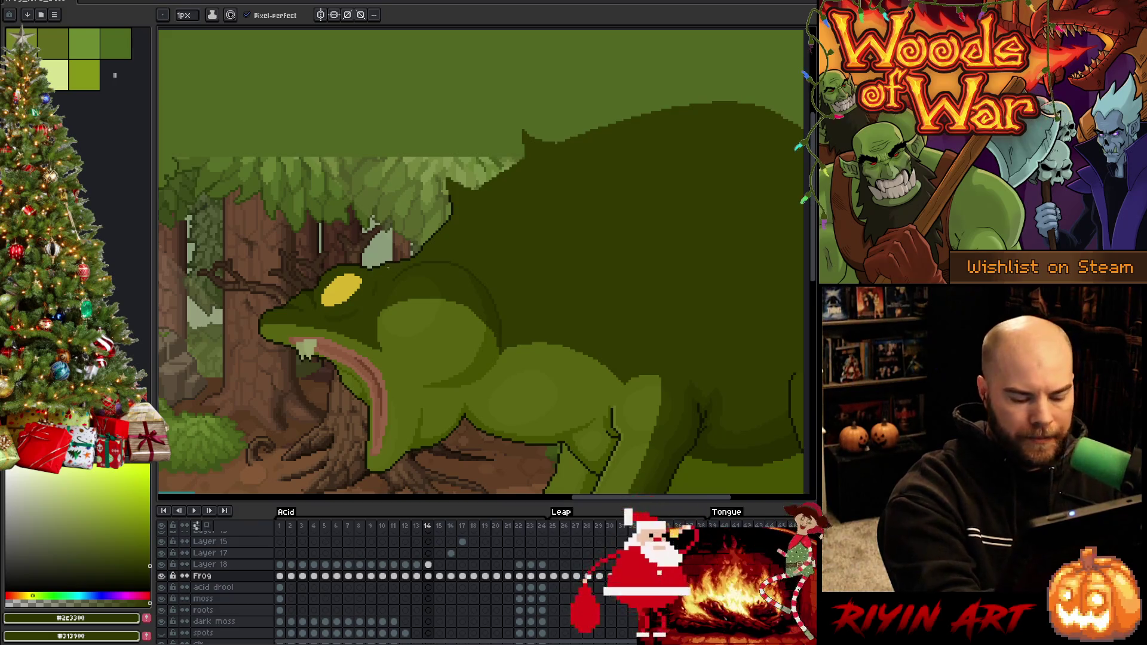
key("Left")
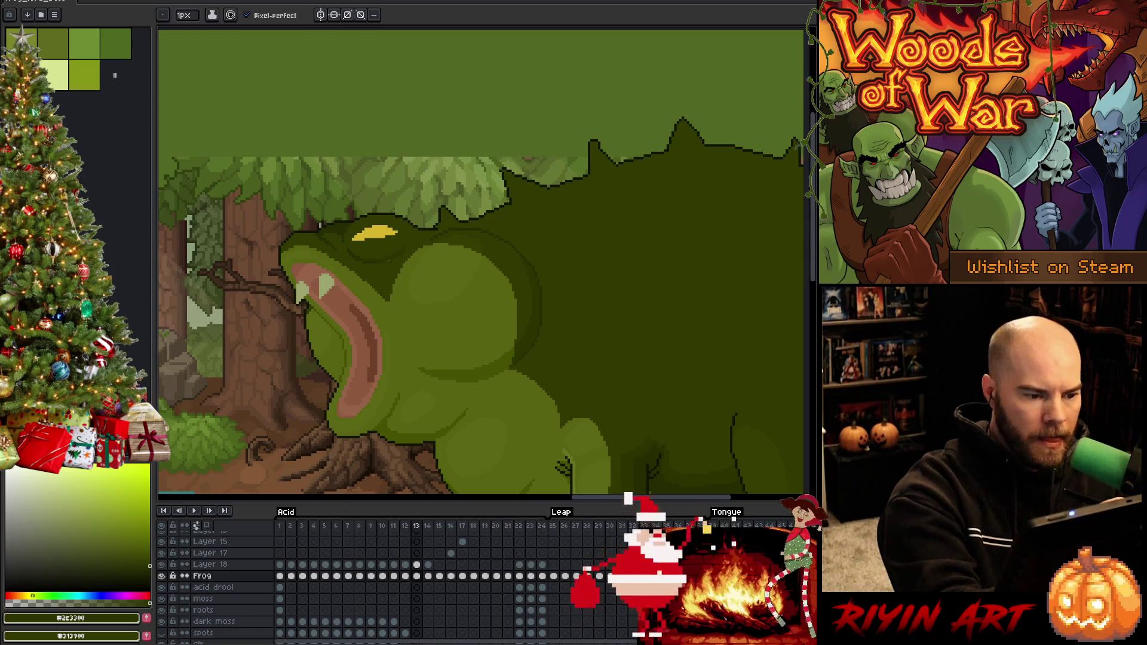
key("ctrl")
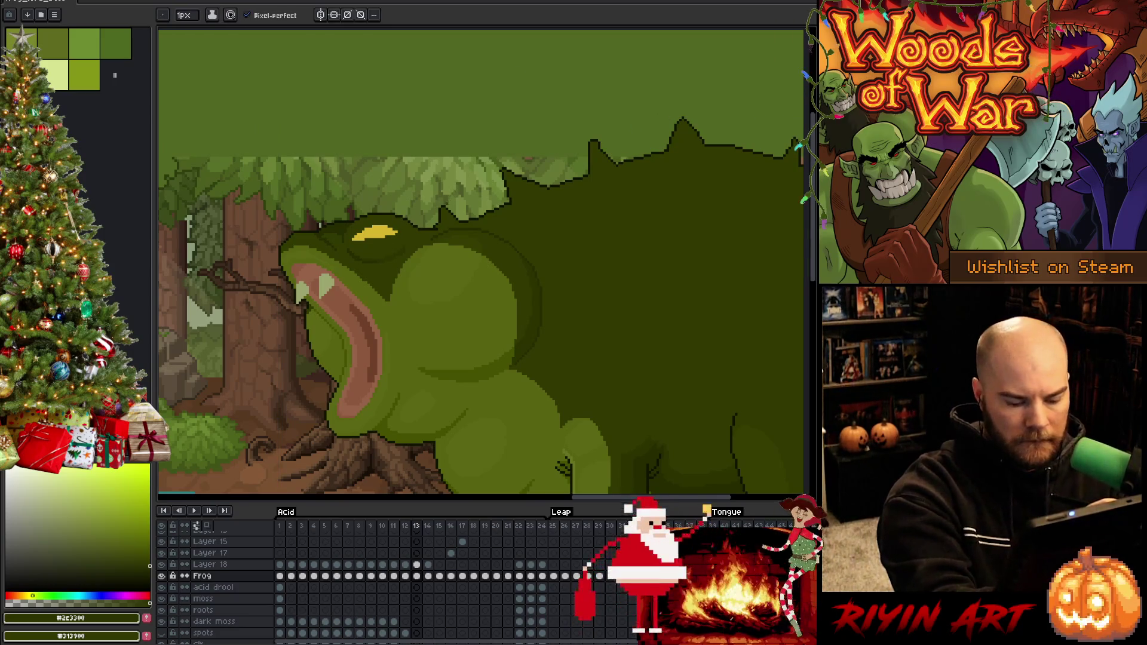
key("Right")
key("Right")
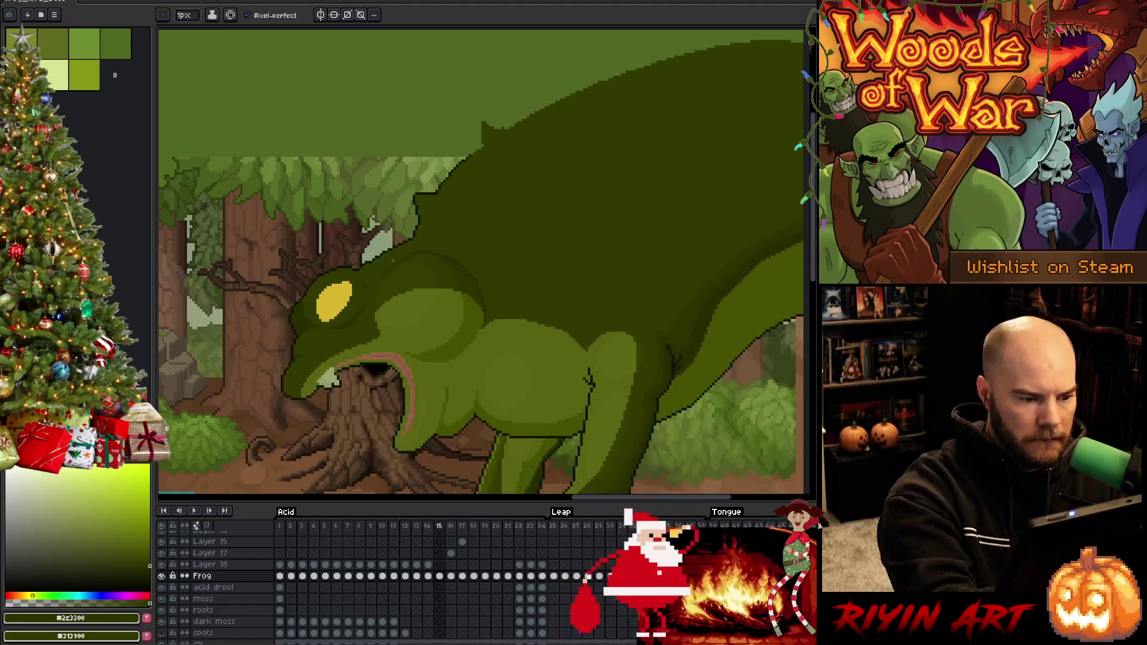
Step: Sample the frog's body and dark greens on frame 16, then save the animation
key("space")
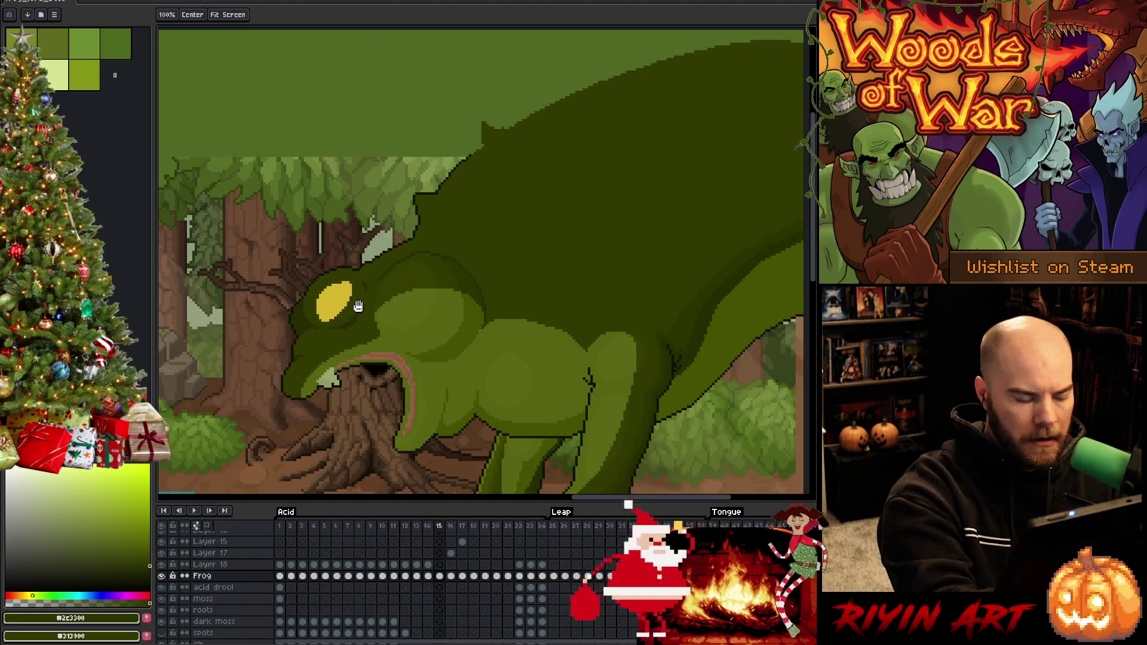
key("w")
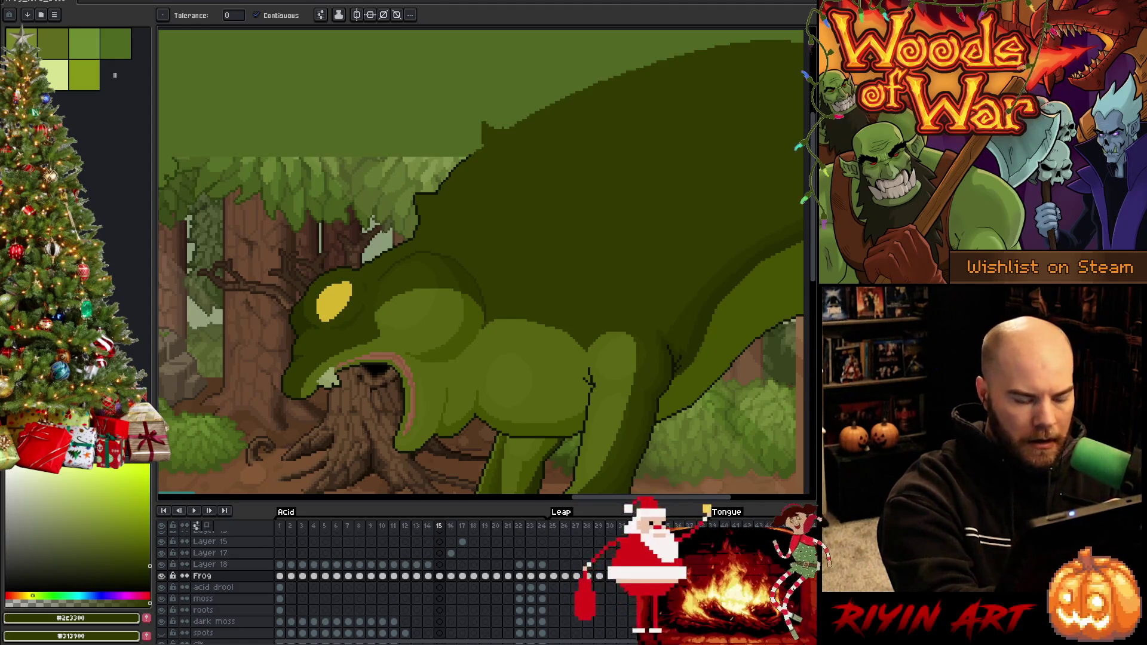
key("Left")
key("Right")
key("Right")
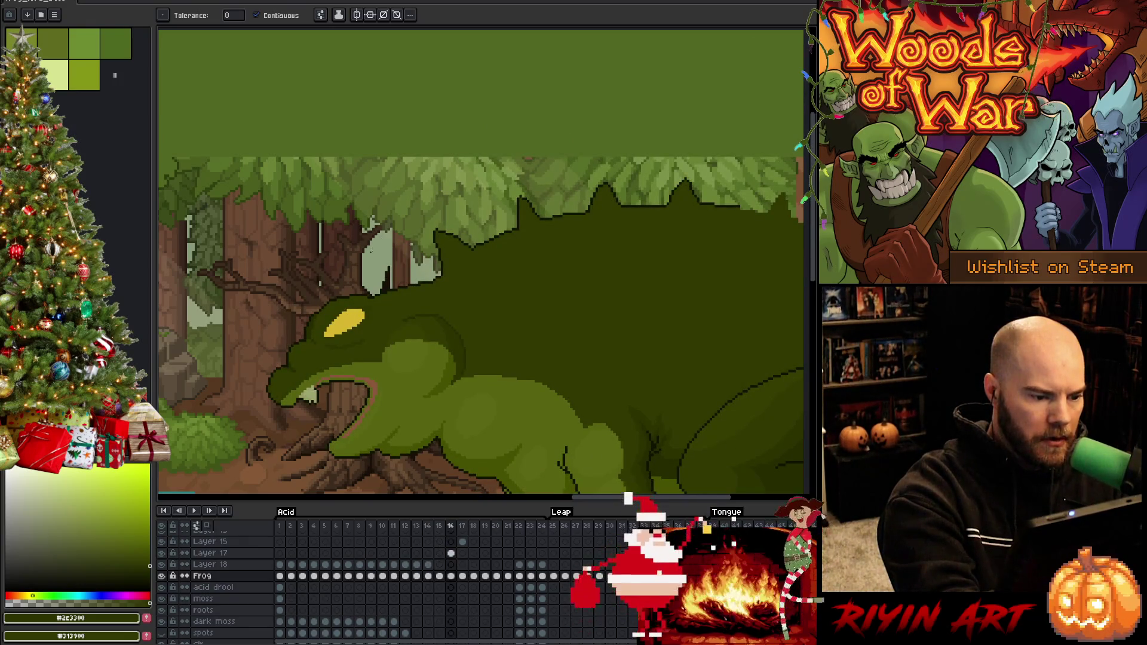
left_click(317, 322, "alt")
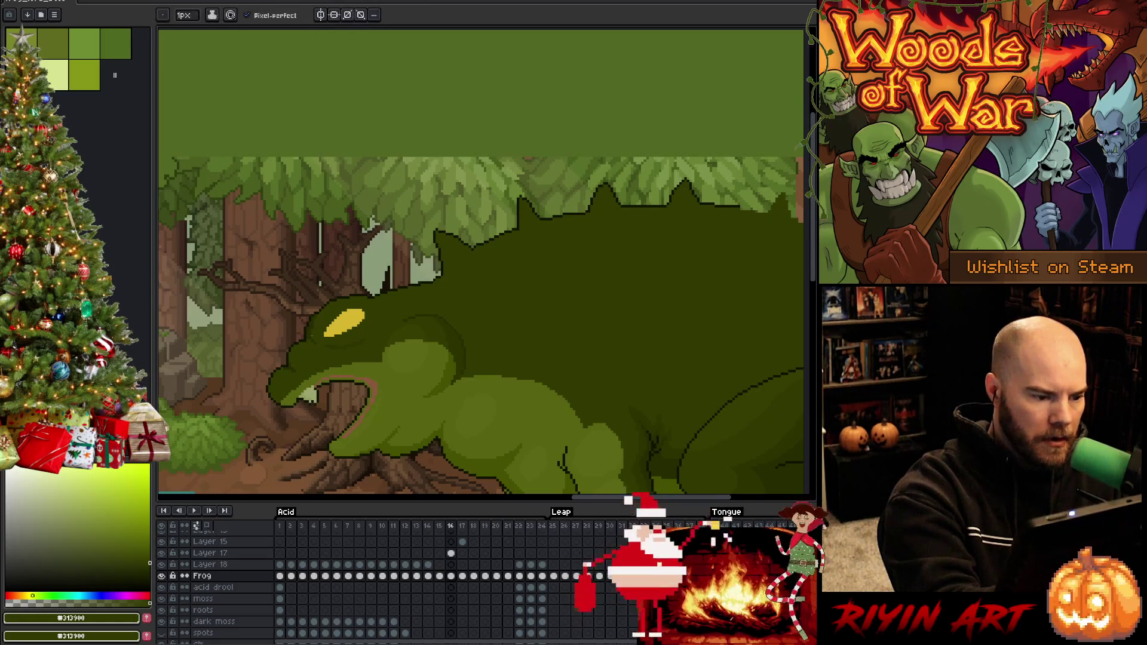
left_click(312, 331, "alt")
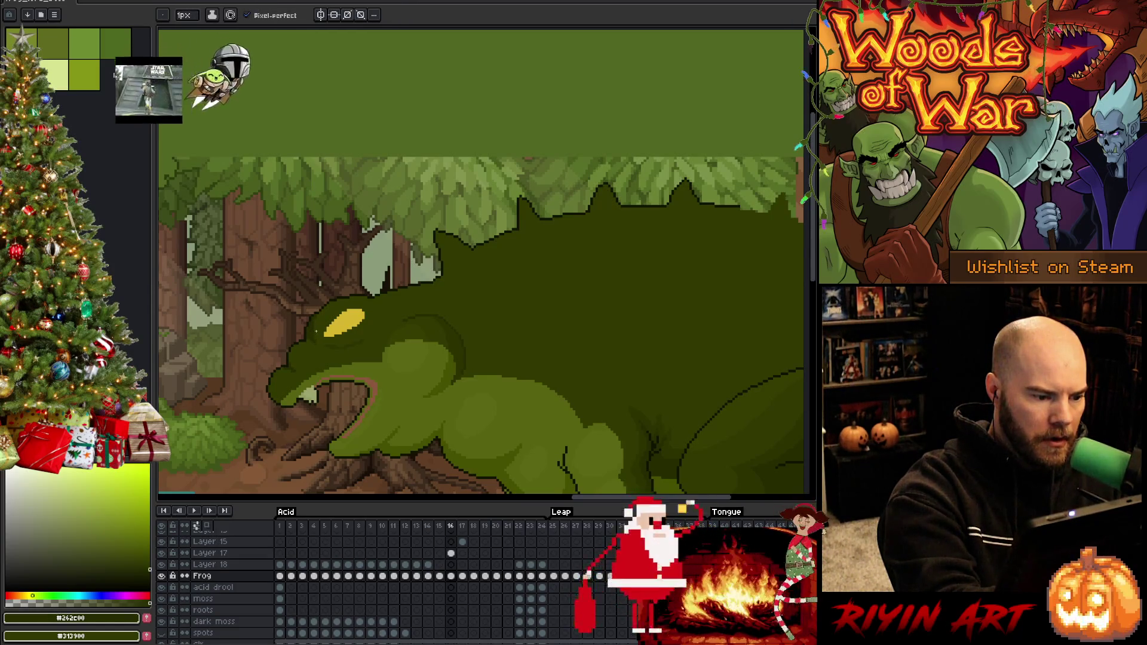
left_click(315, 325, "alt")
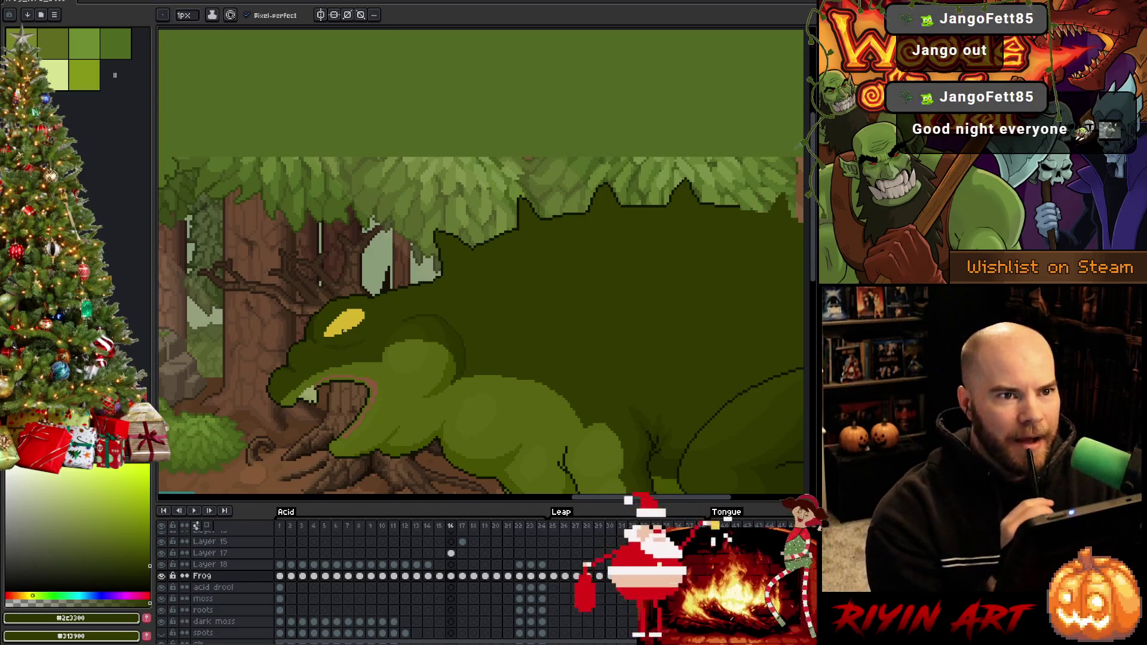
key("v")
key("ctrl+s")
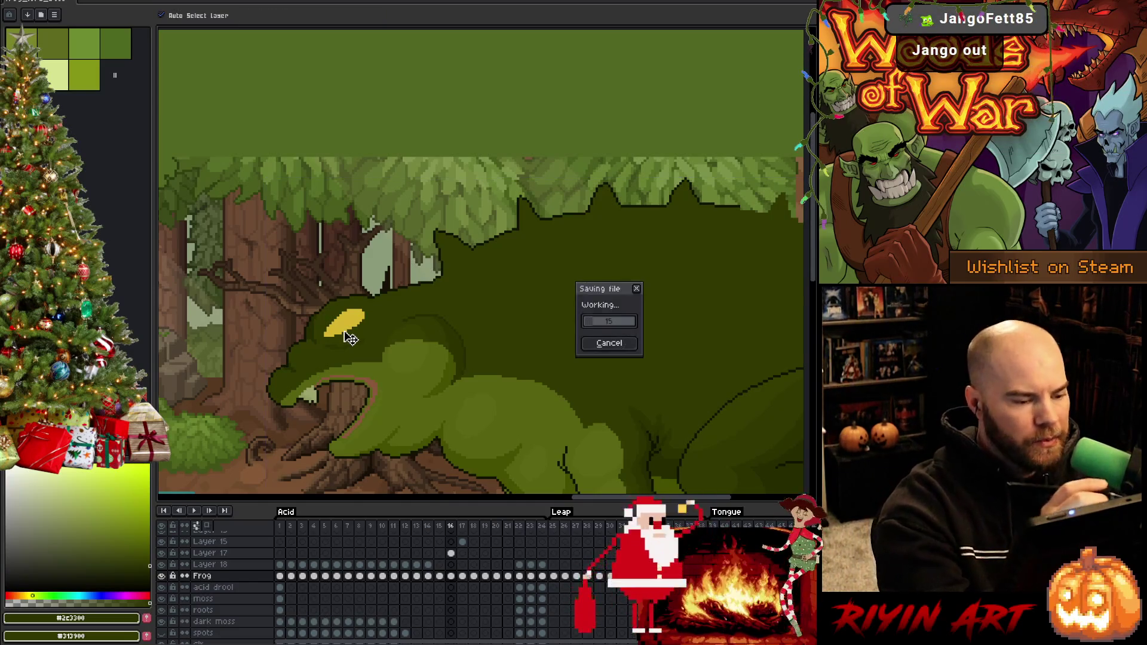
Step: Sample the frog's mid and dark greens, then step through frames 17–19 with the riverside frog in view
key("b")
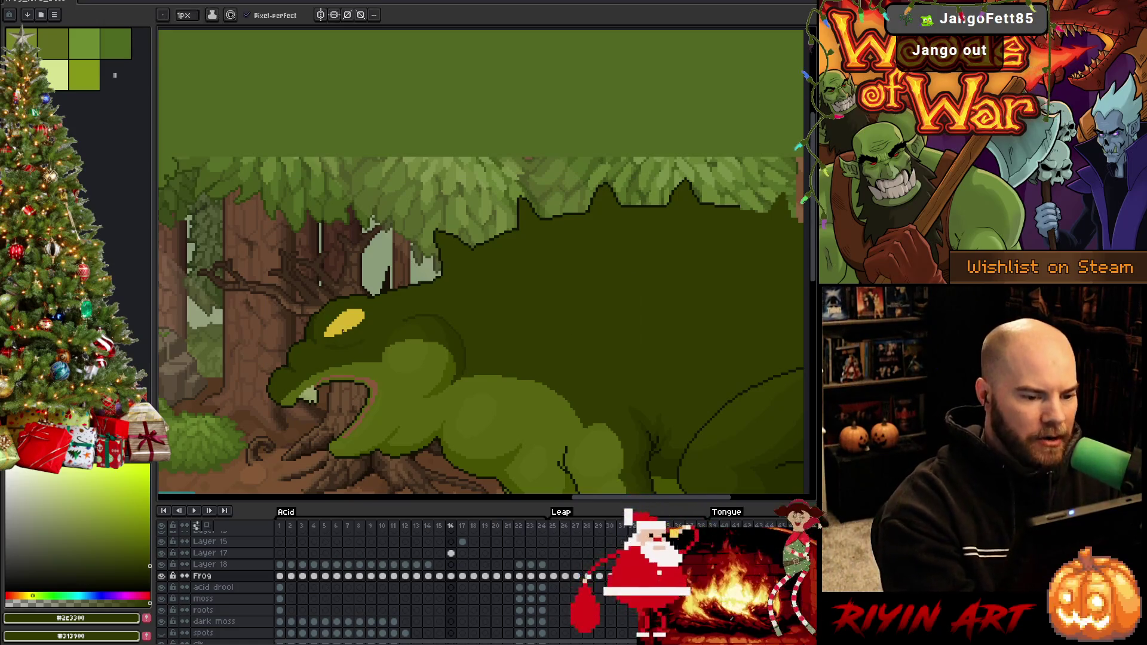
left_click(335, 346, "alt")
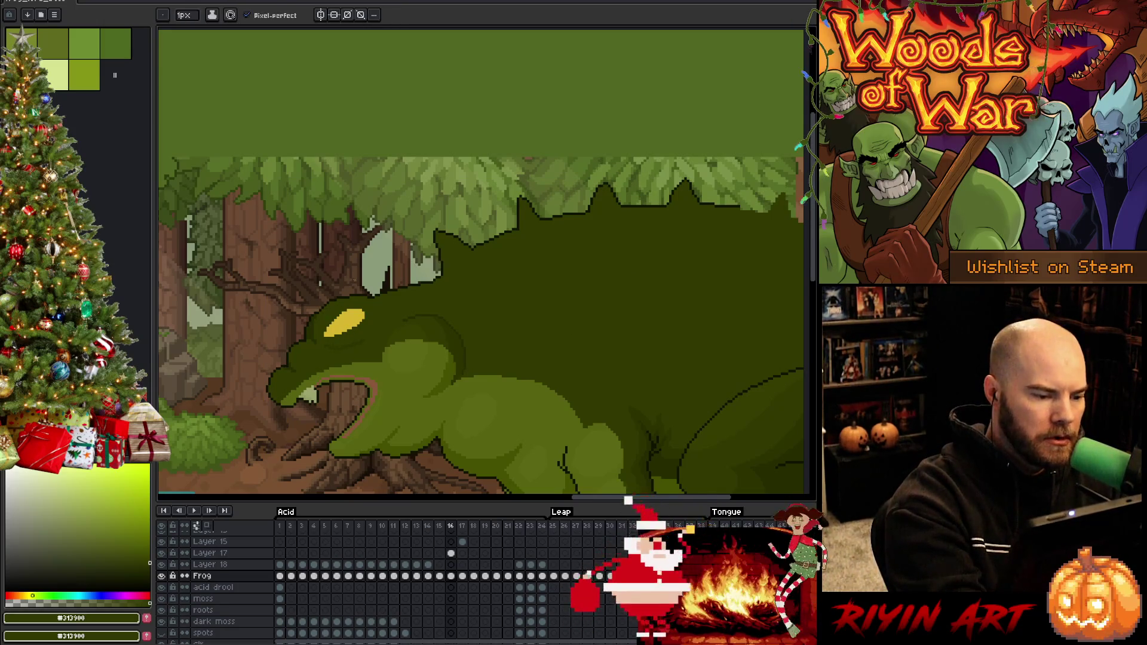
left_click(351, 342, "alt")
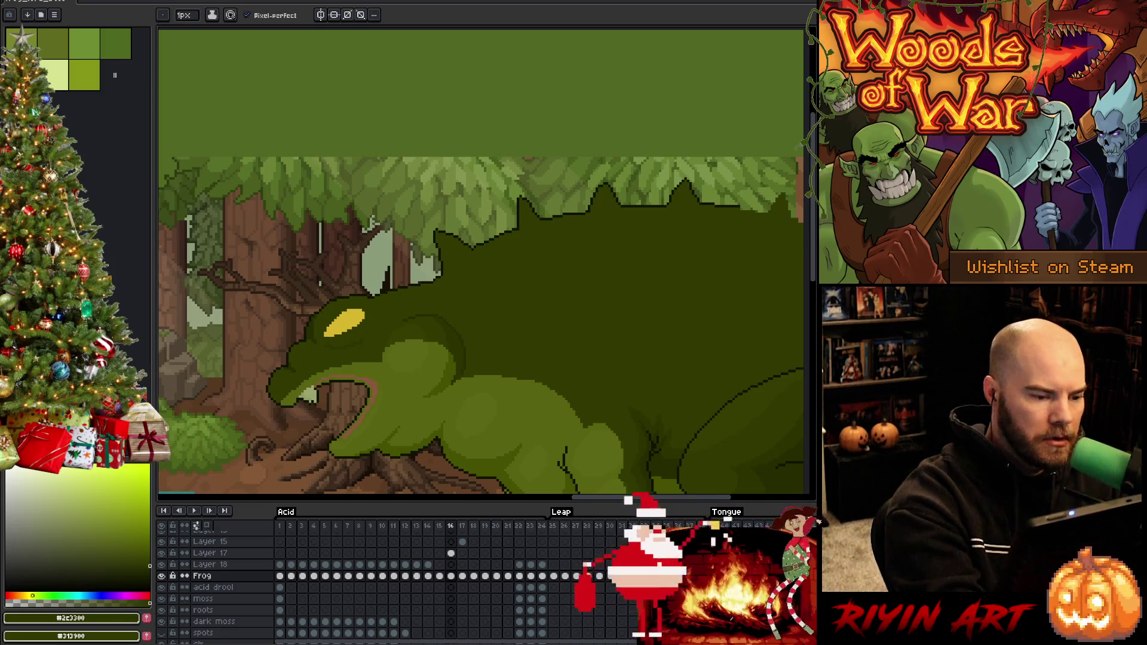
key("period")
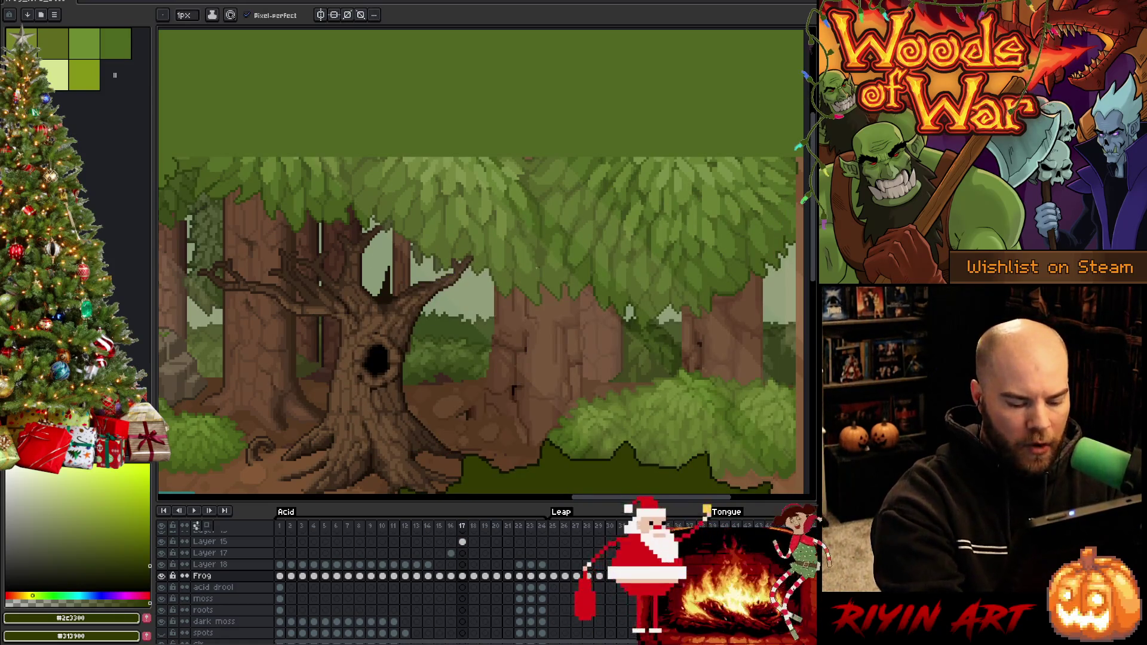
left_click_drag(525, 475, 557, 233)
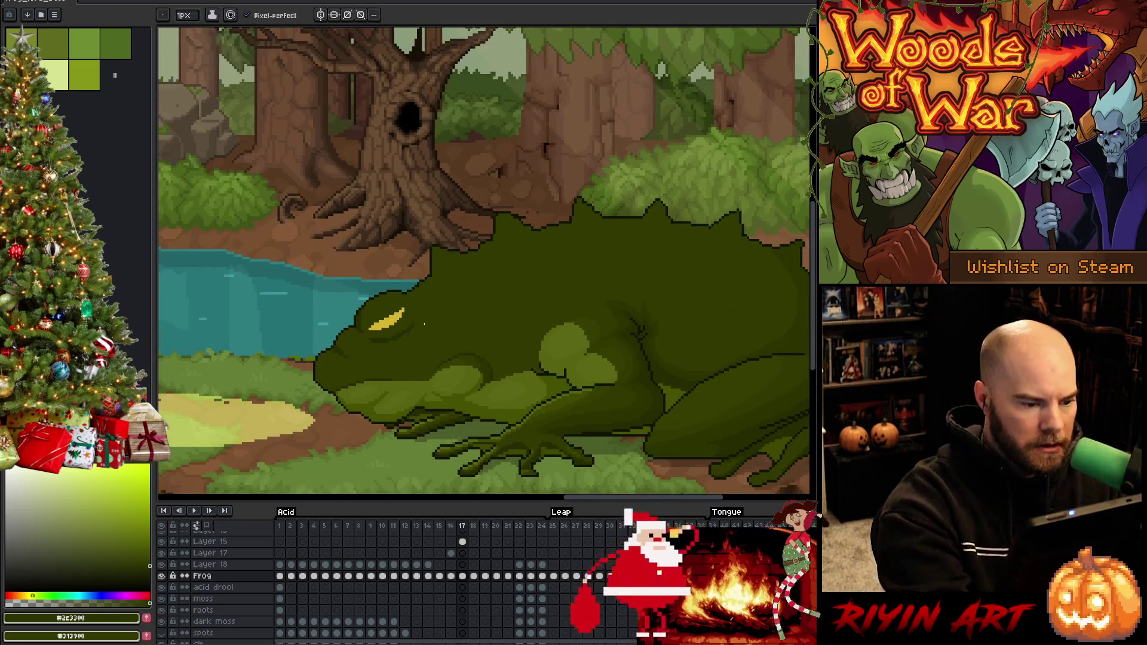
key("b")
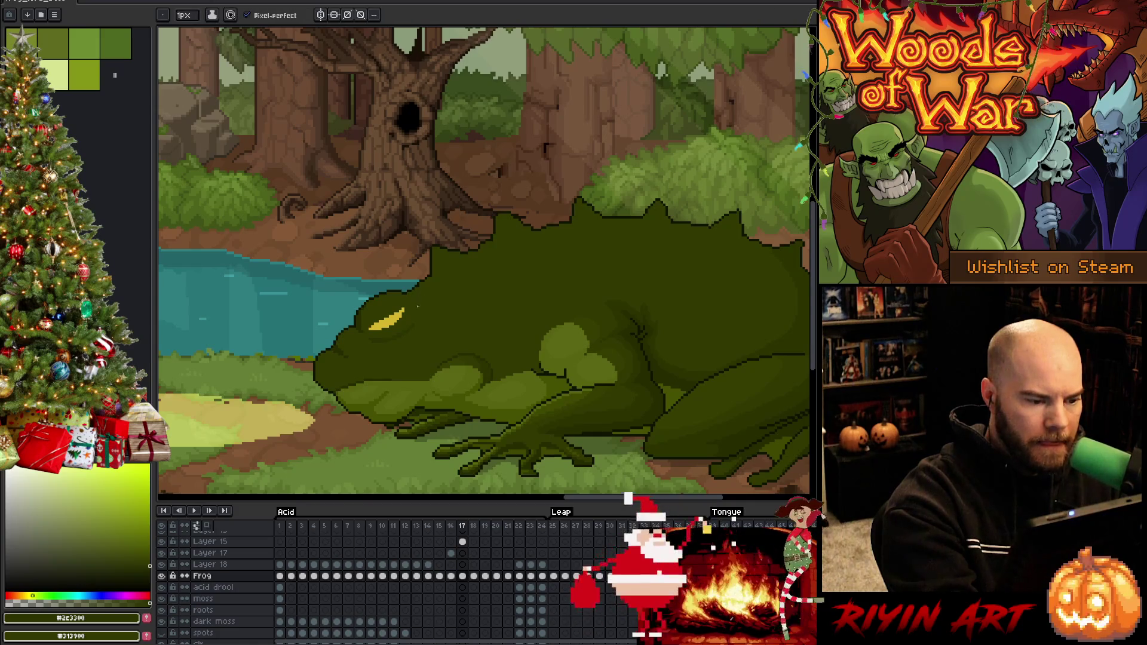
key("Right")
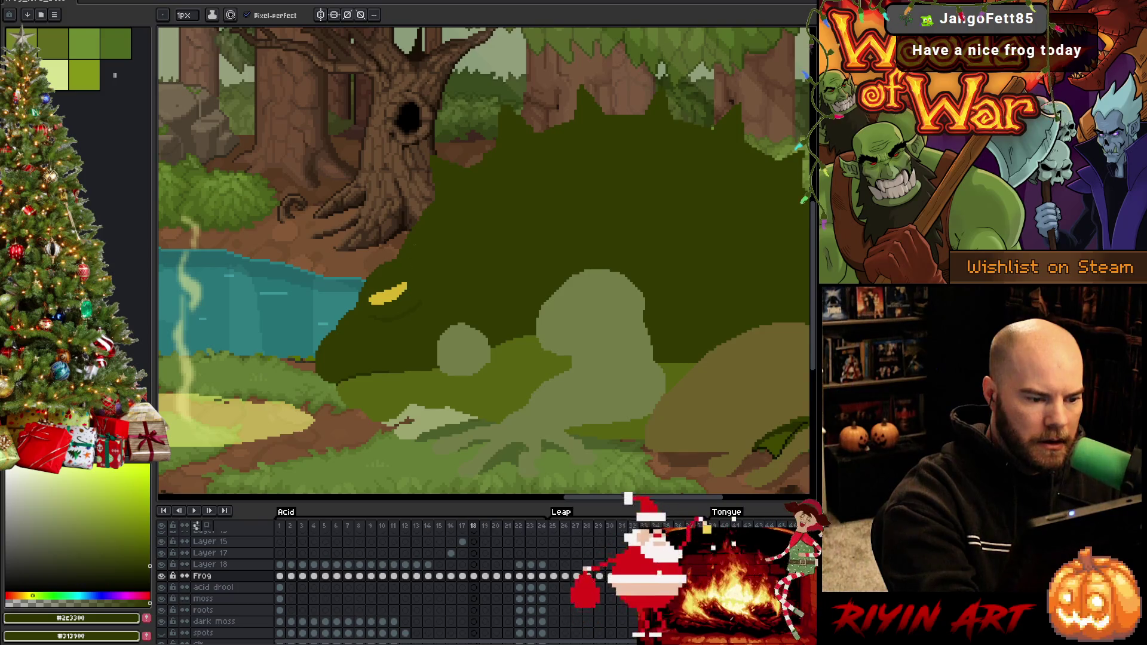
key("Right")
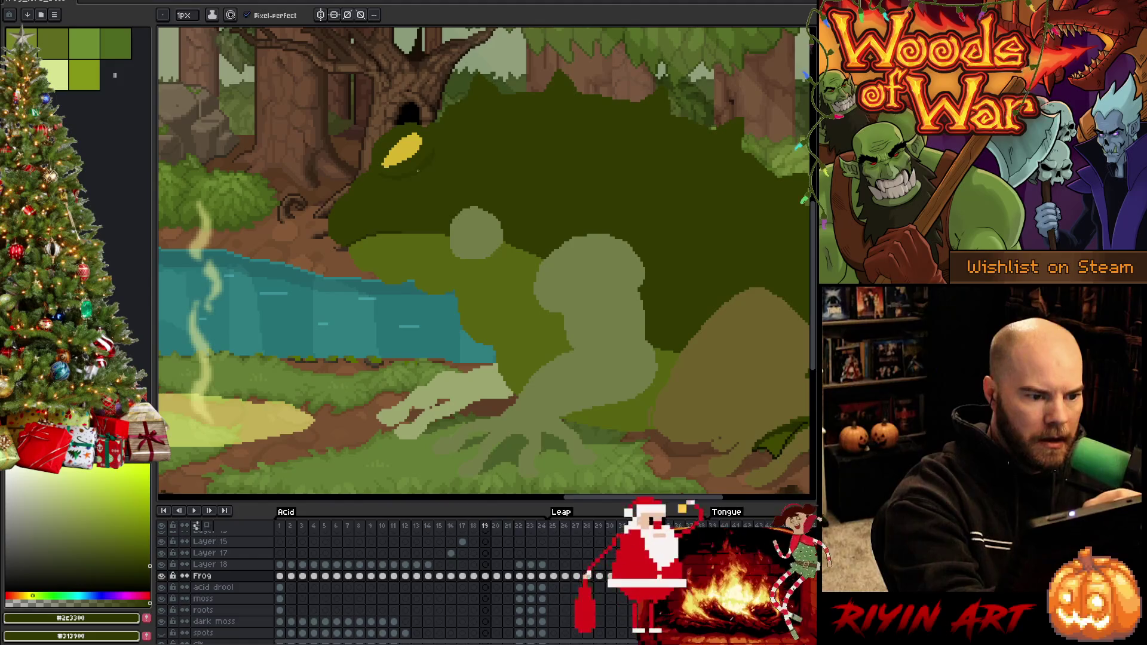
Step: Sample the frog's body greens and eye yellow on frames 19 and 20, with the canopy in view
key("period")
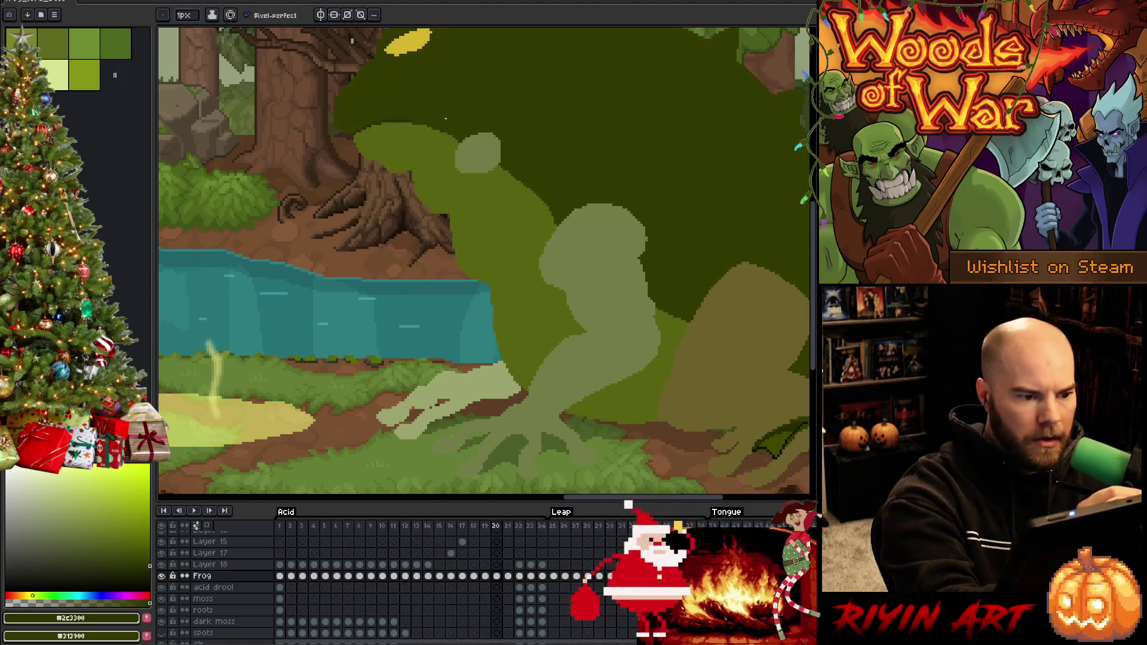
left_click_drag(435, 179, 416, 310)
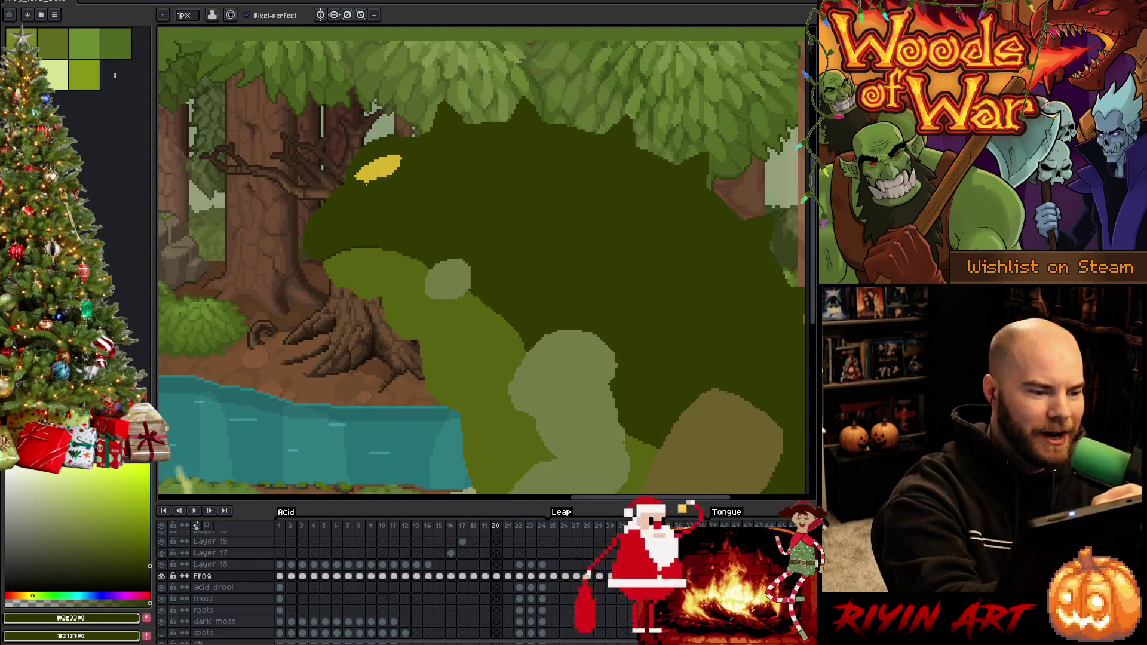
left_click(367, 183, "alt")
key("Left")
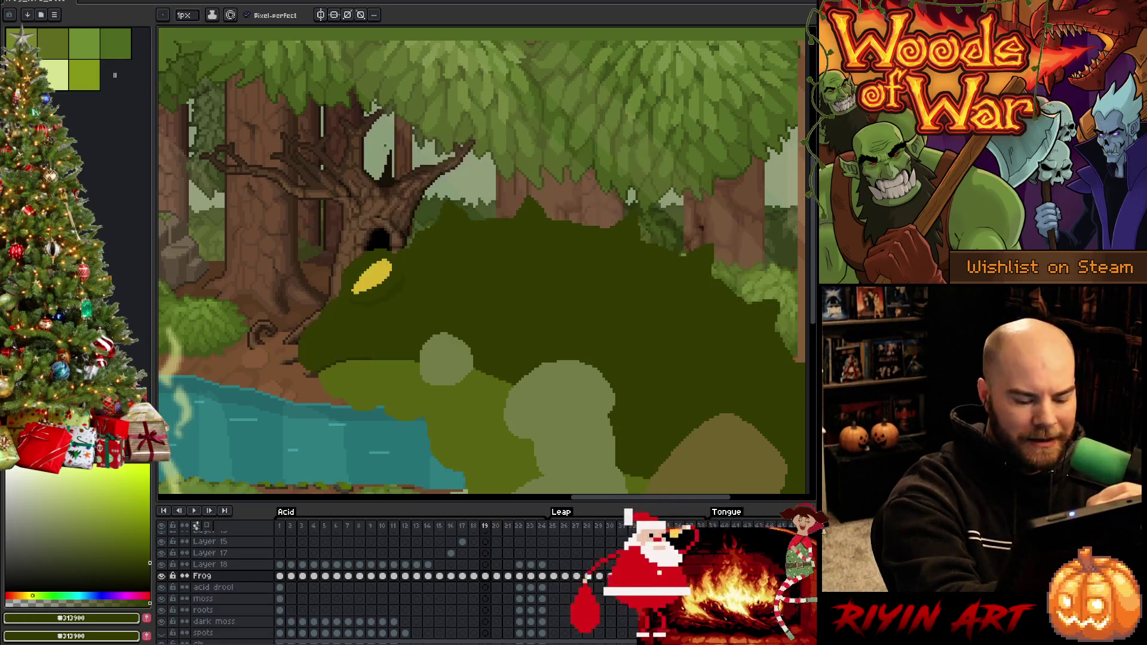
left_click(392, 288, "alt")
key("Right")
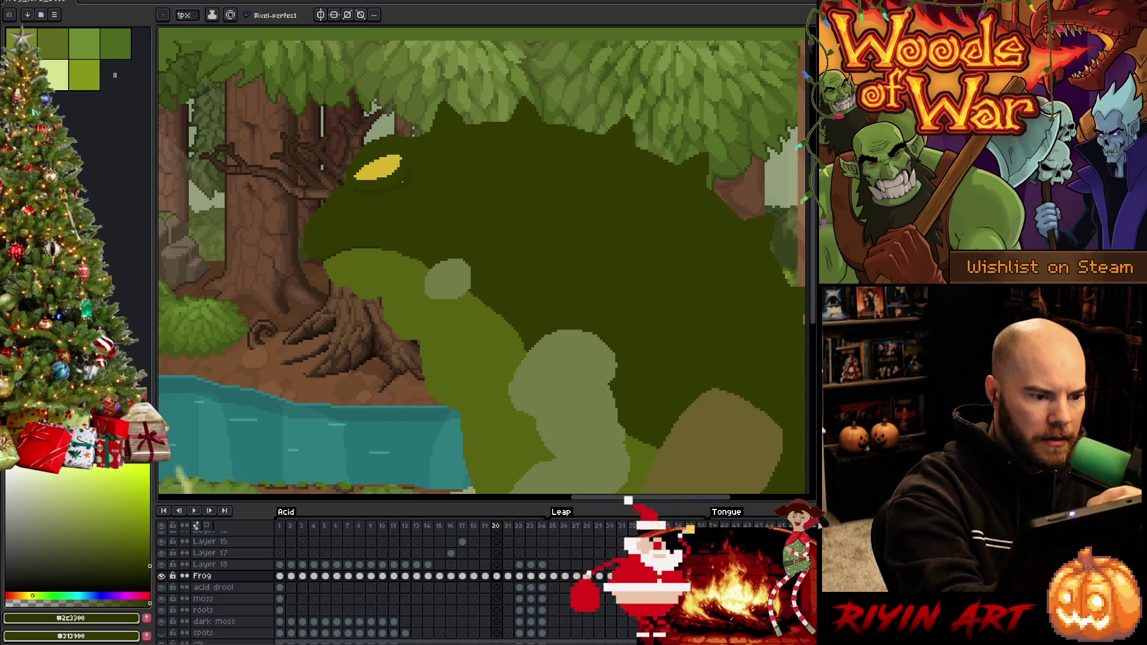
left_click(408, 173, "alt")
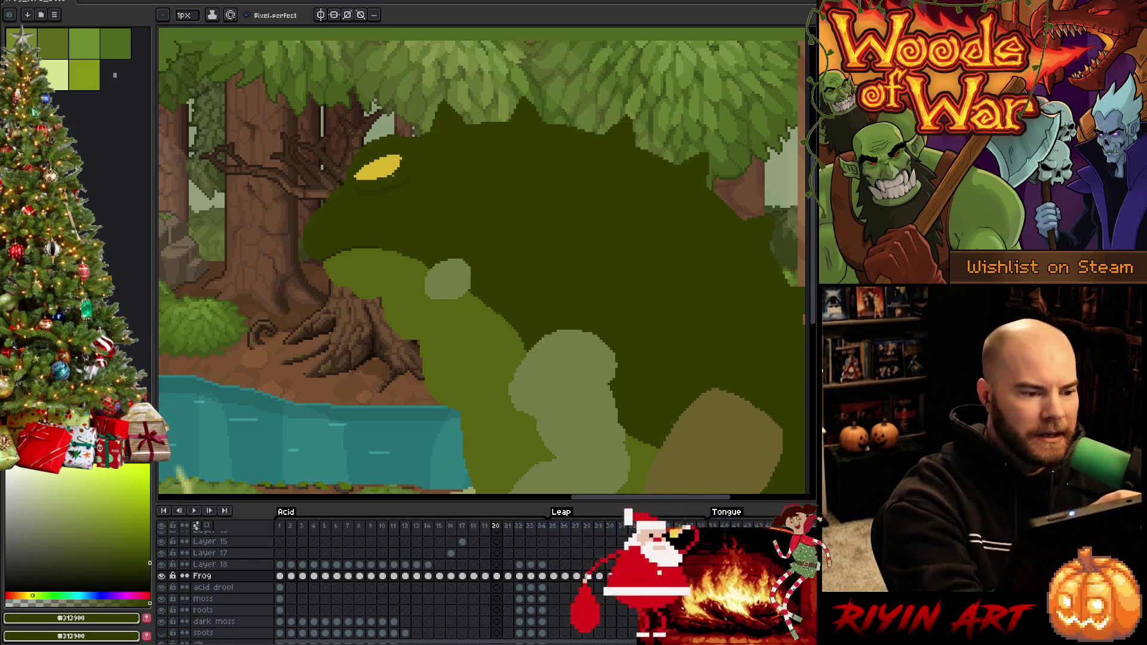
left_click(391, 185, "alt")
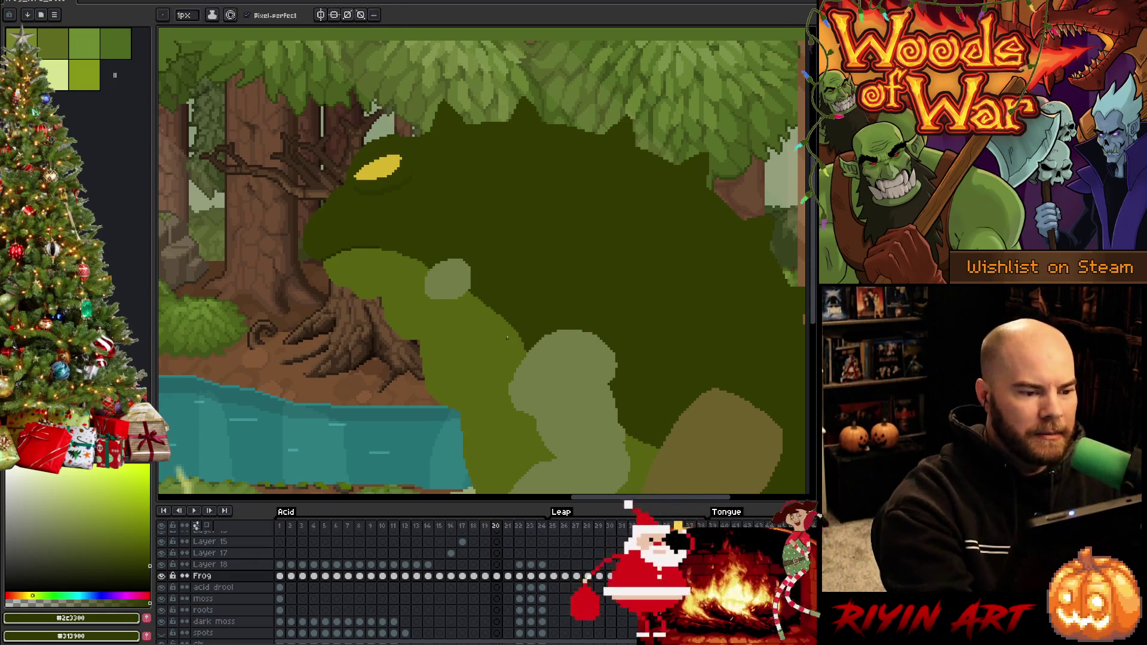
left_click(393, 172, "alt")
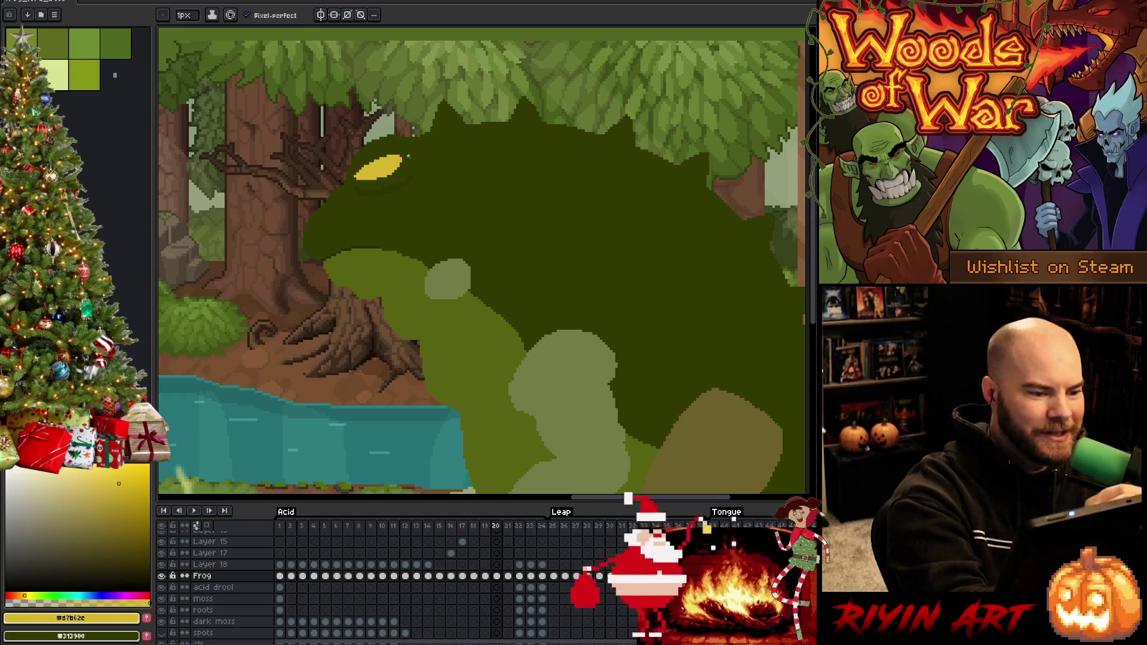
left_click(411, 175, "alt")
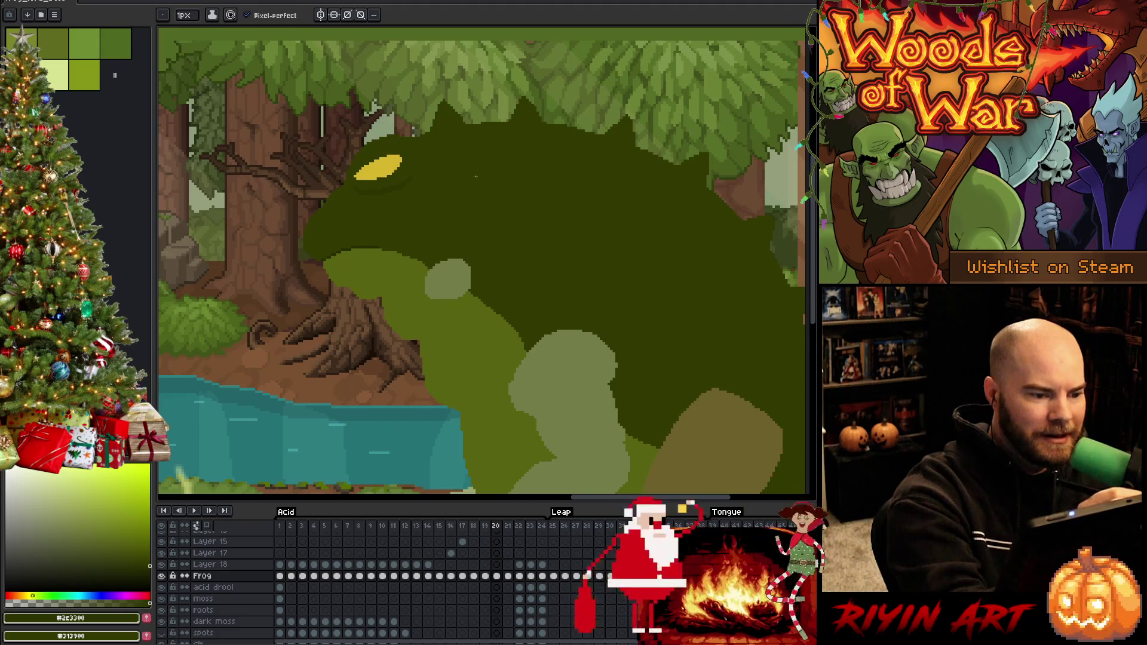
Step: Compare frame 21 against detailed frame 22, then paint dark green over the eye's lower-left part
key("Right")
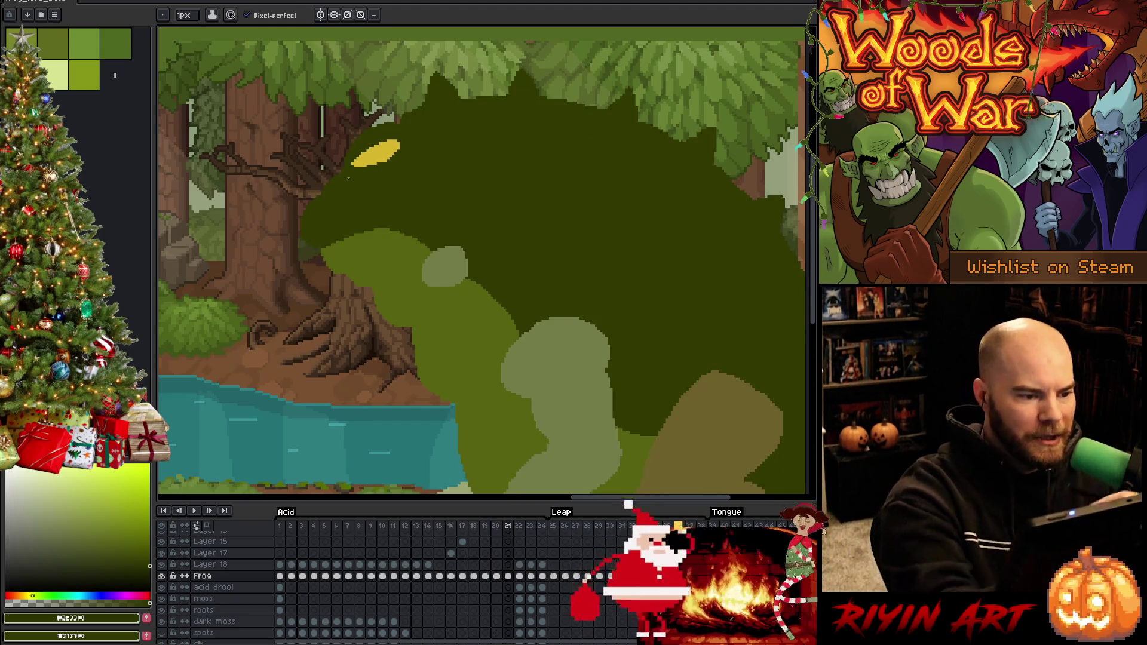
key("Right")
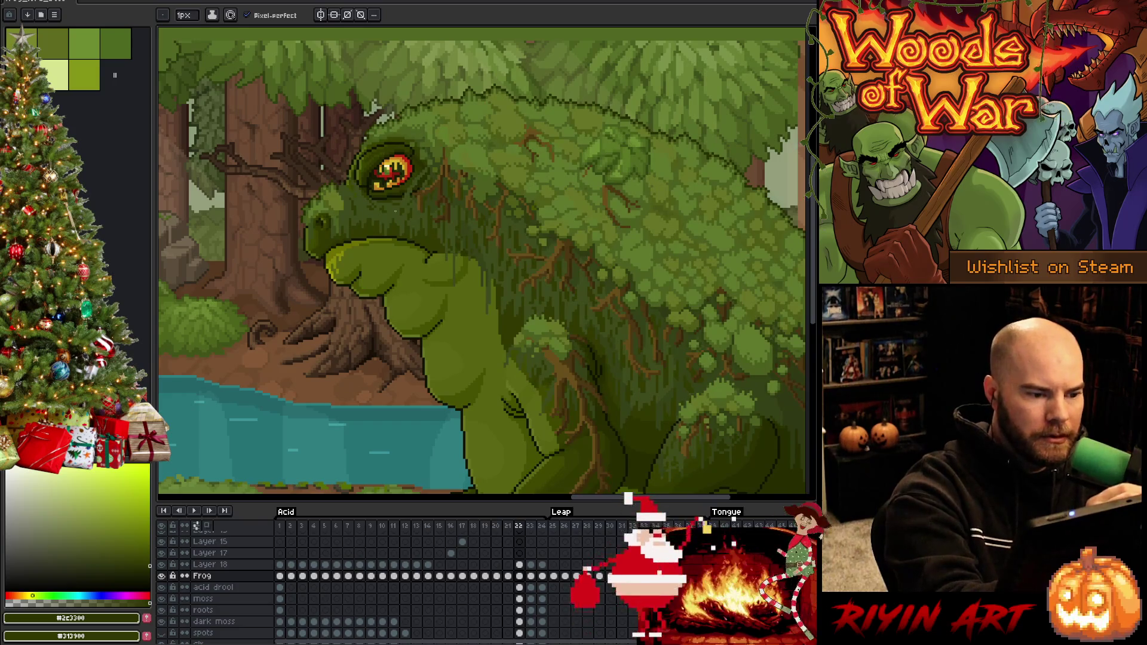
key("Left")
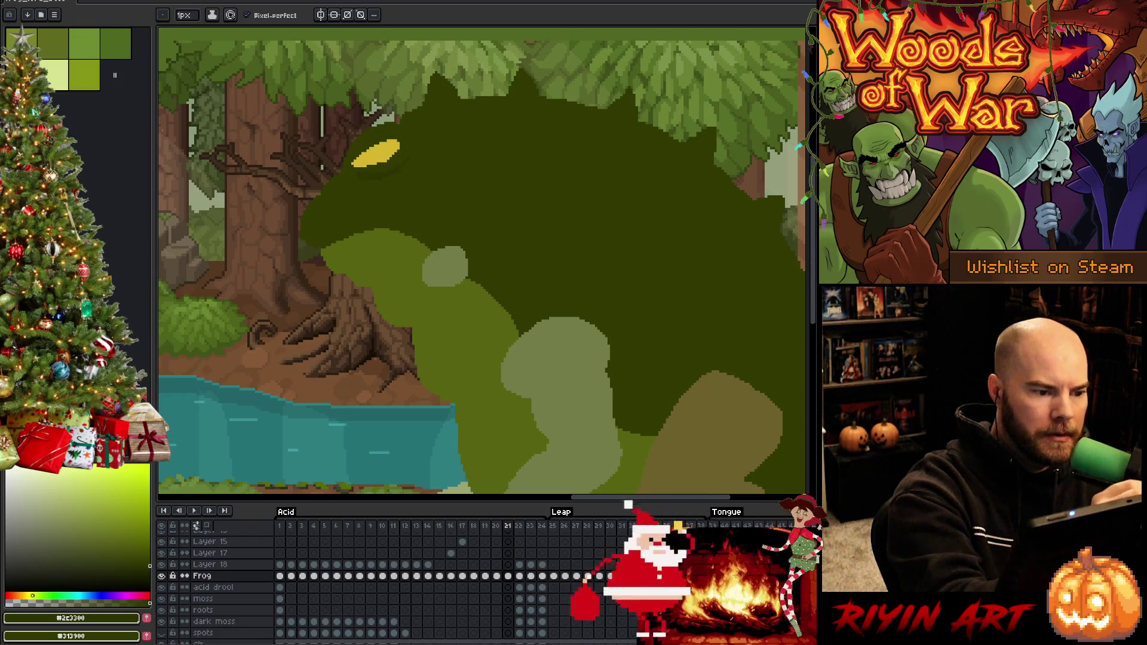
key("Right")
key("Left")
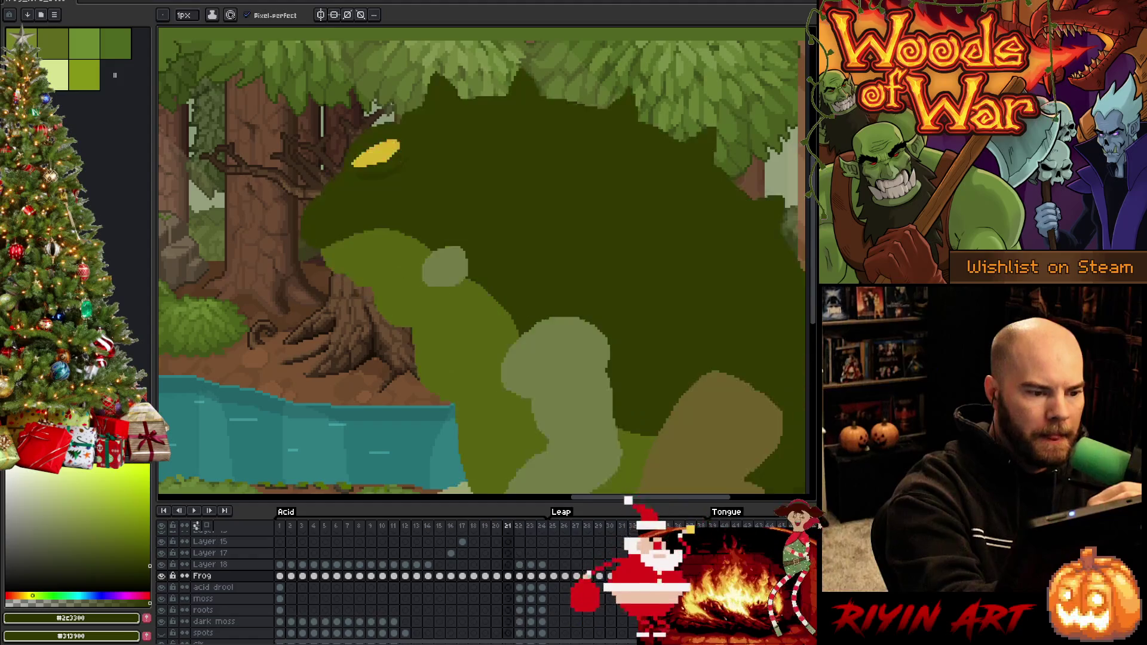
left_click(366, 159)
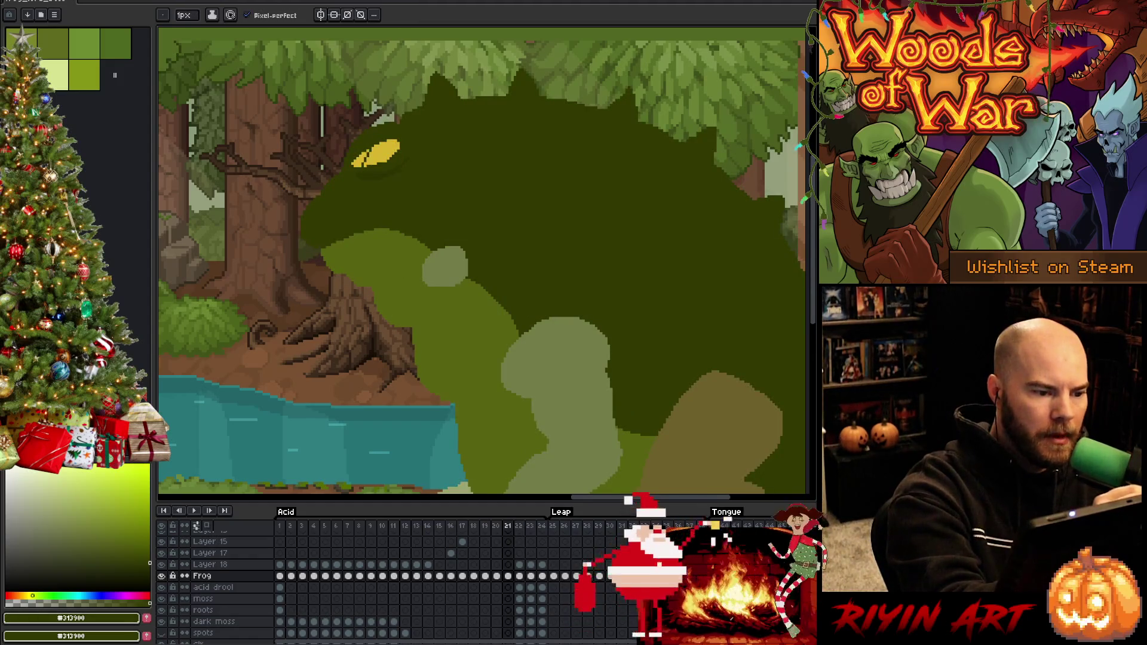
left_click_drag(356, 160, 366, 150)
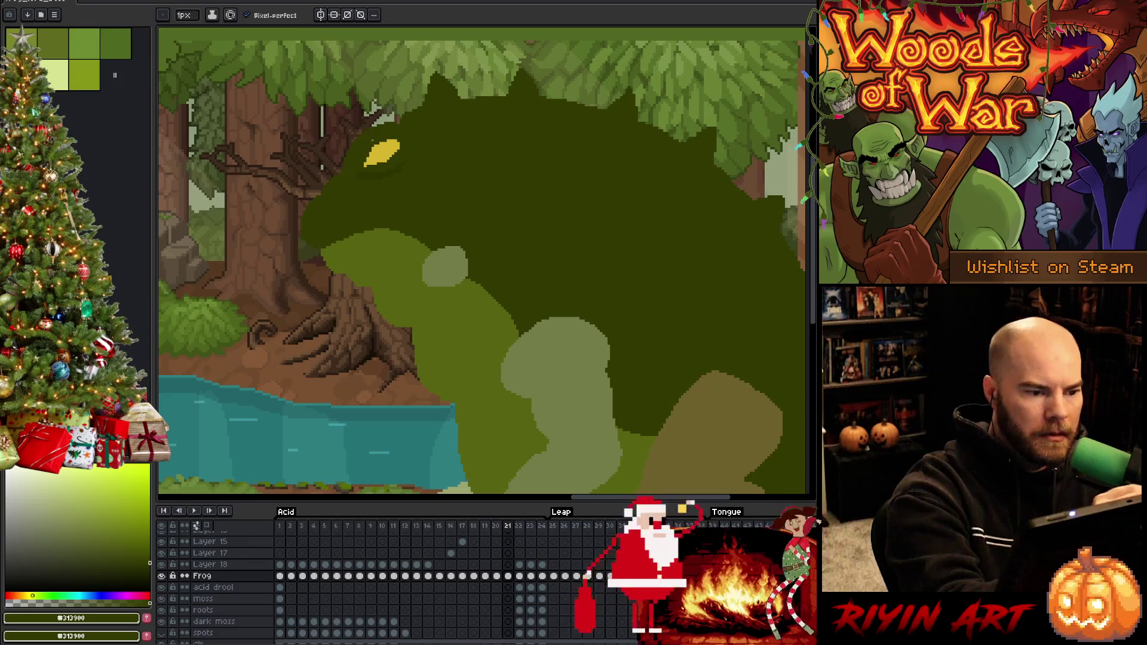
key("Right")
key("Left")
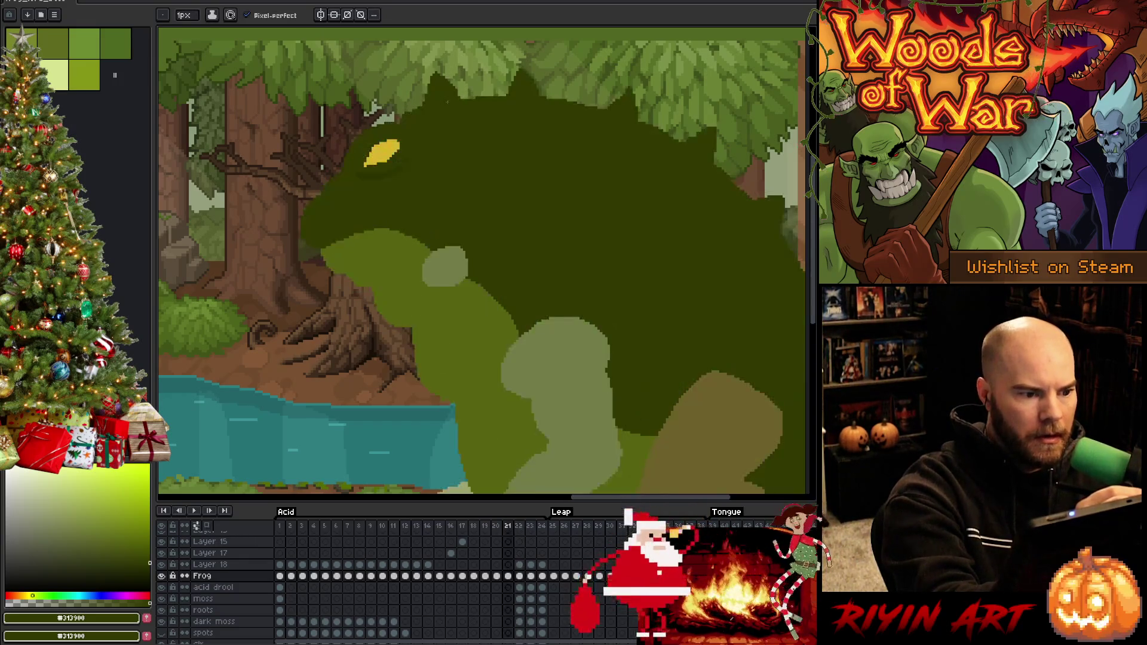
key("Left")
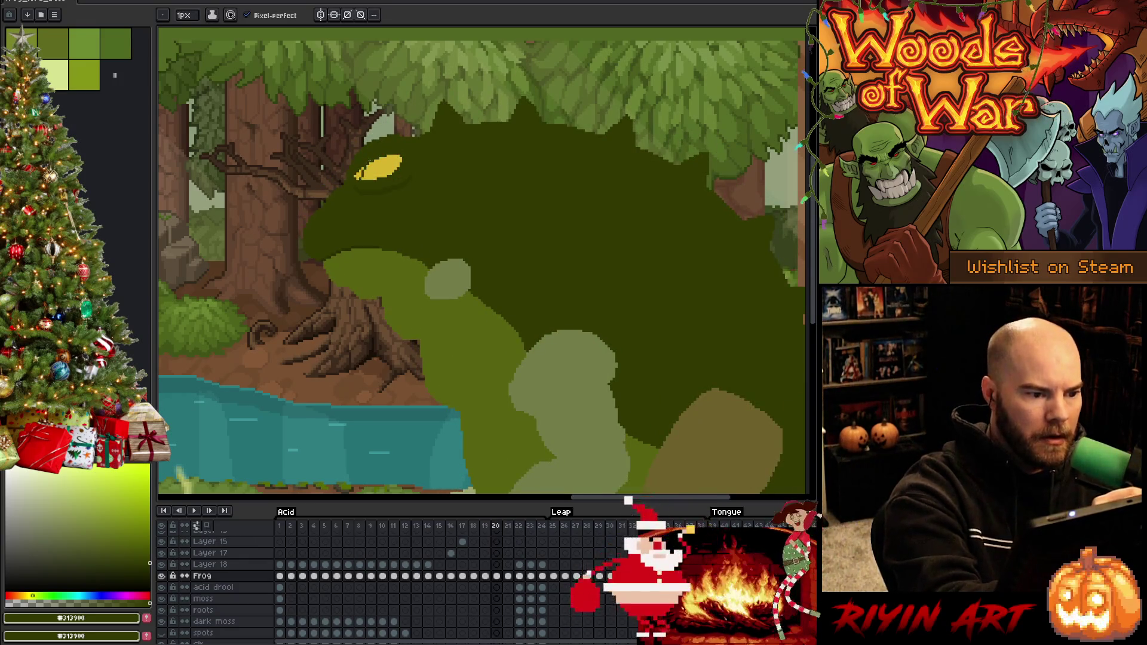
Step: Darken the left tip of the frog's yellow eye on frames 19, 18 and 16
key("g")
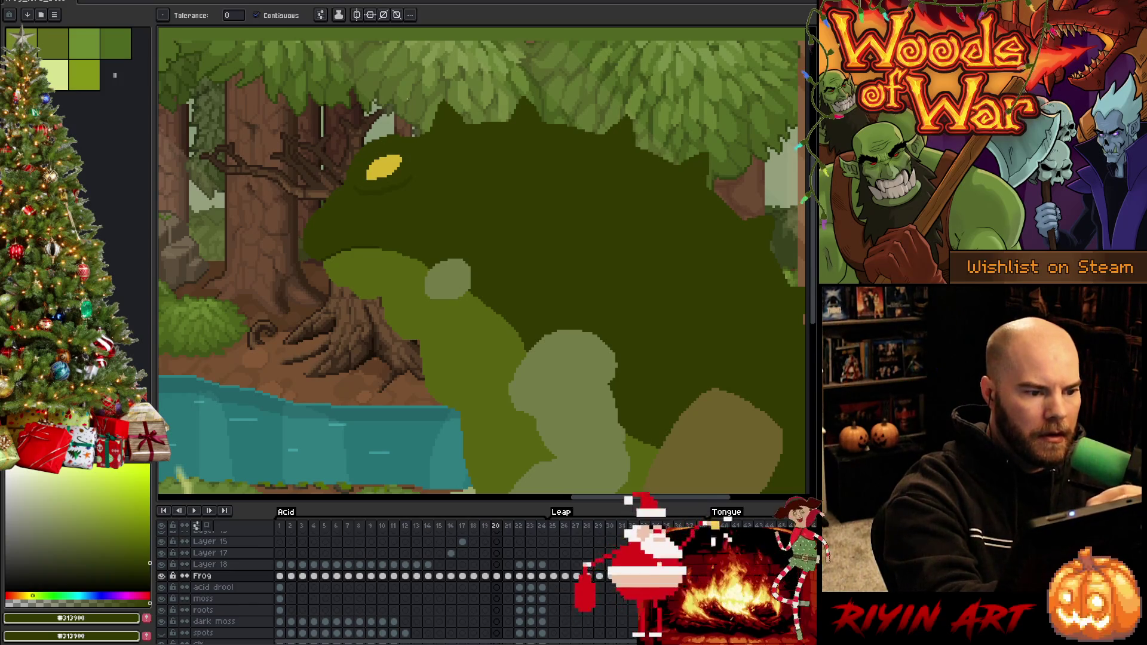
key("Left")
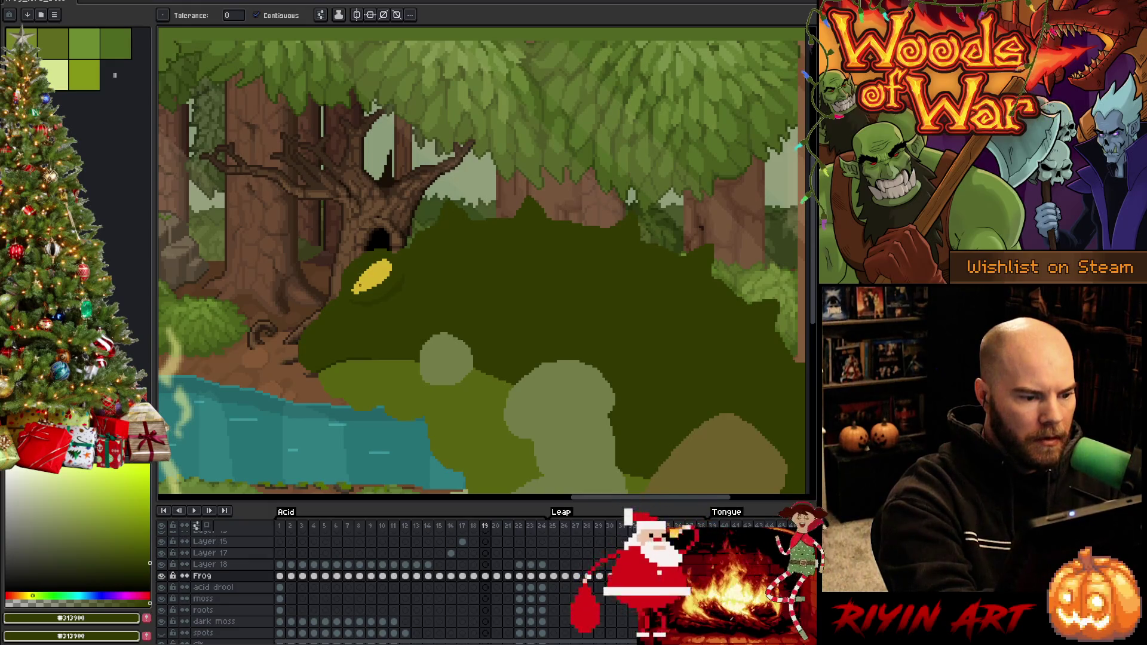
key("b")
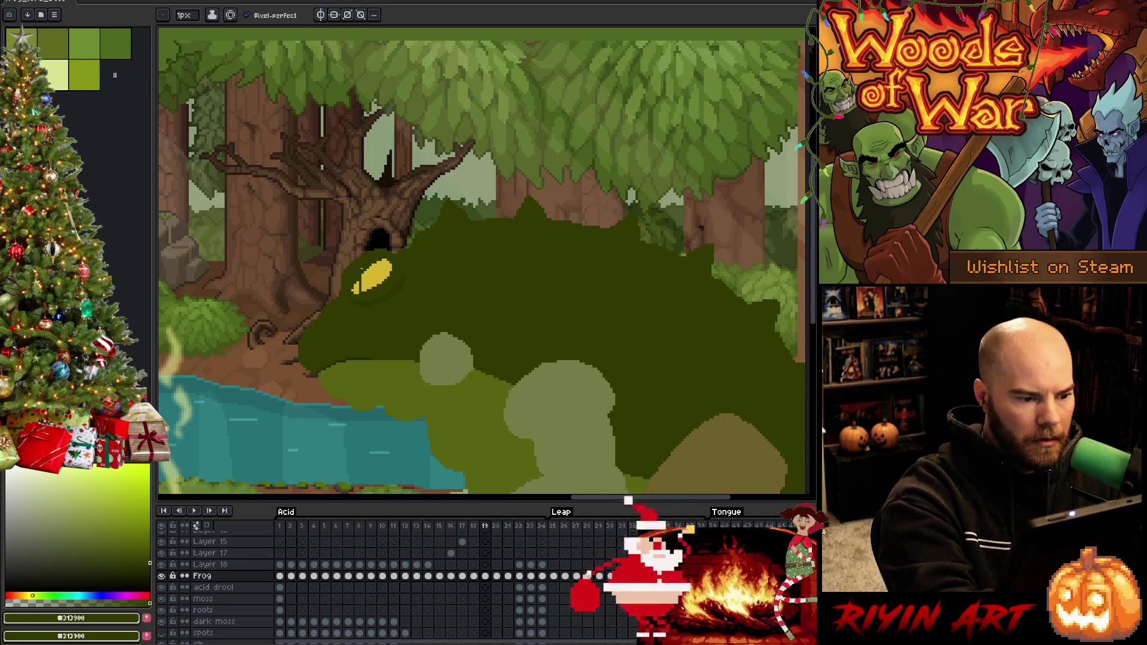
left_click(356, 288)
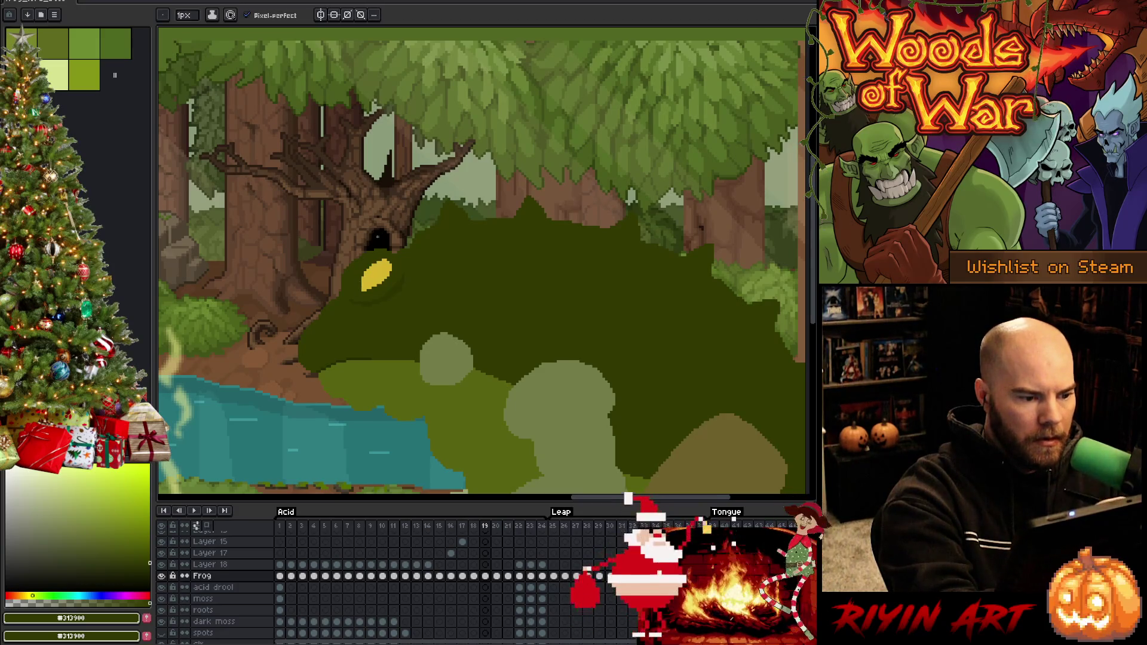
key("comma")
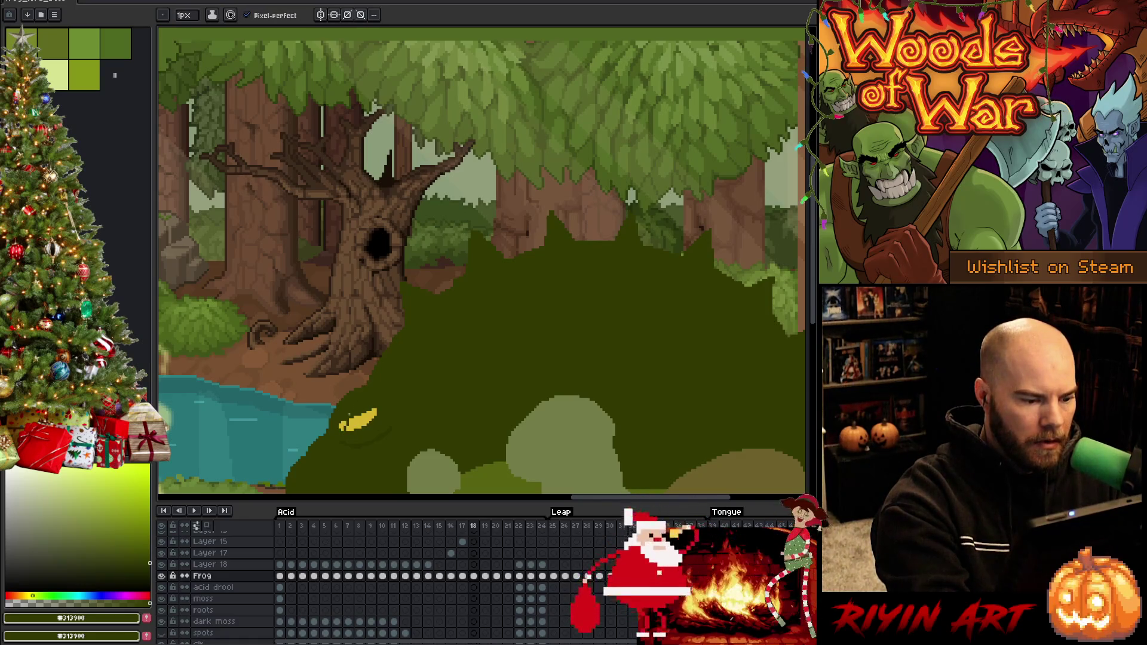
left_click(344, 426)
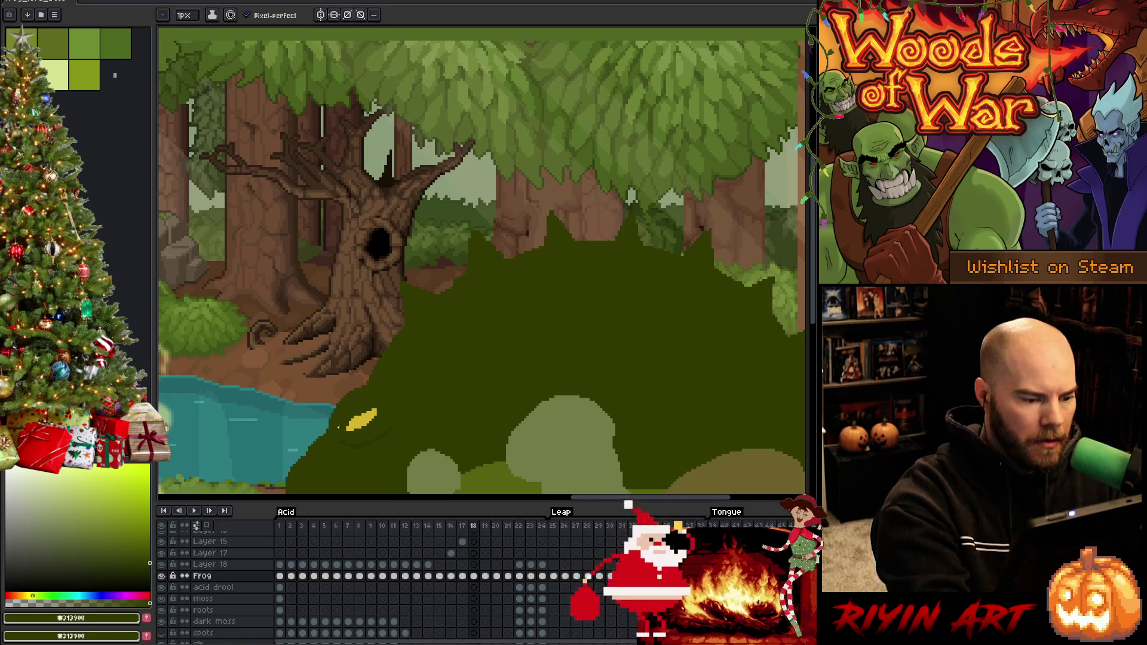
key("comma")
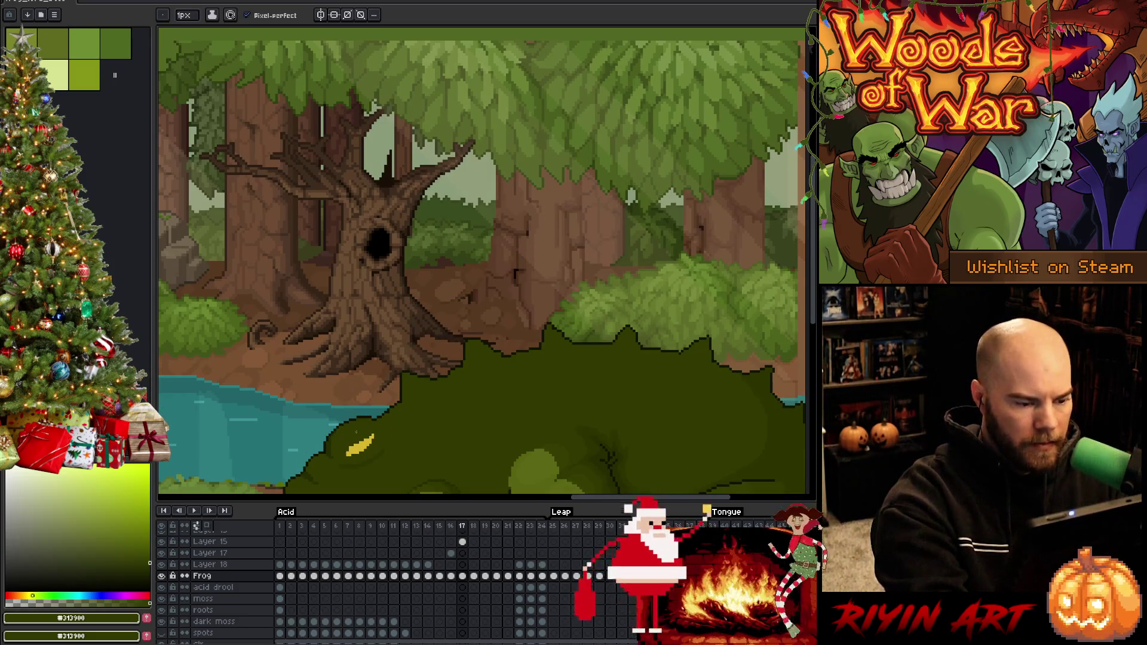
key("comma")
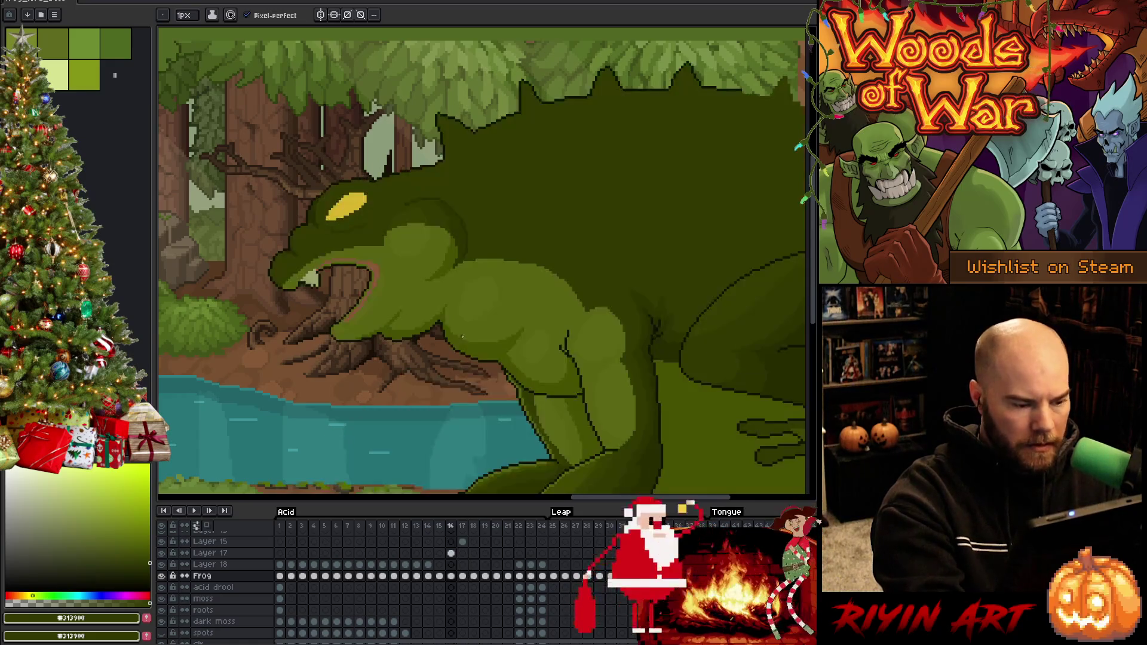
left_click(328, 218)
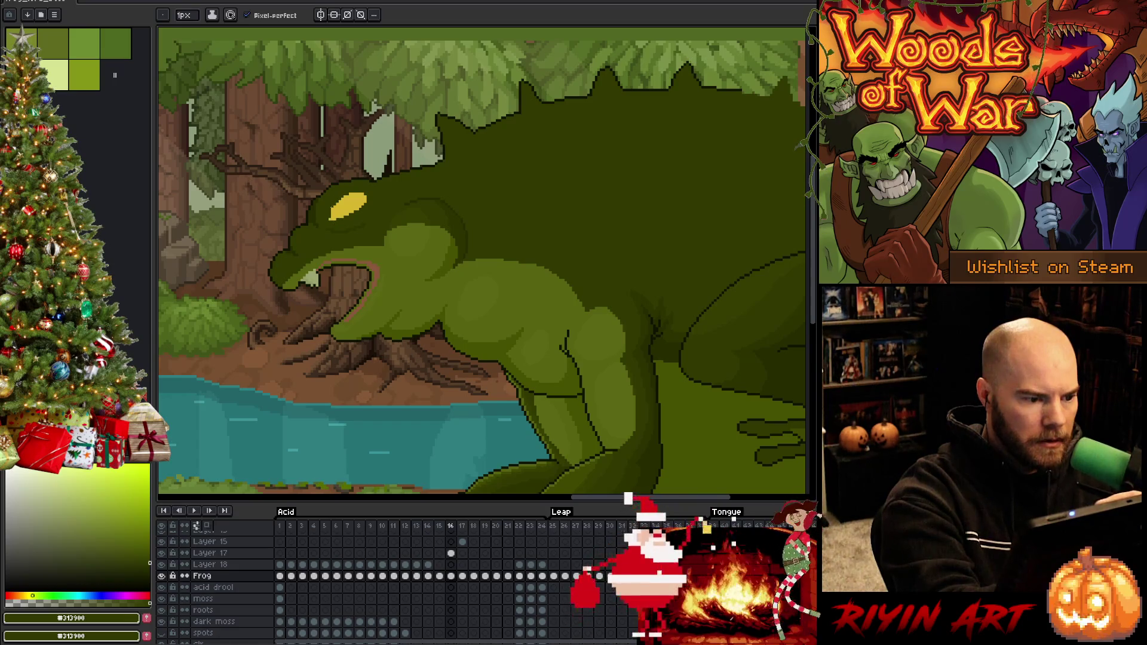
Step: Paint the eye's left edge dark green on frame 14, then return to frame 21 and save
key("comma")
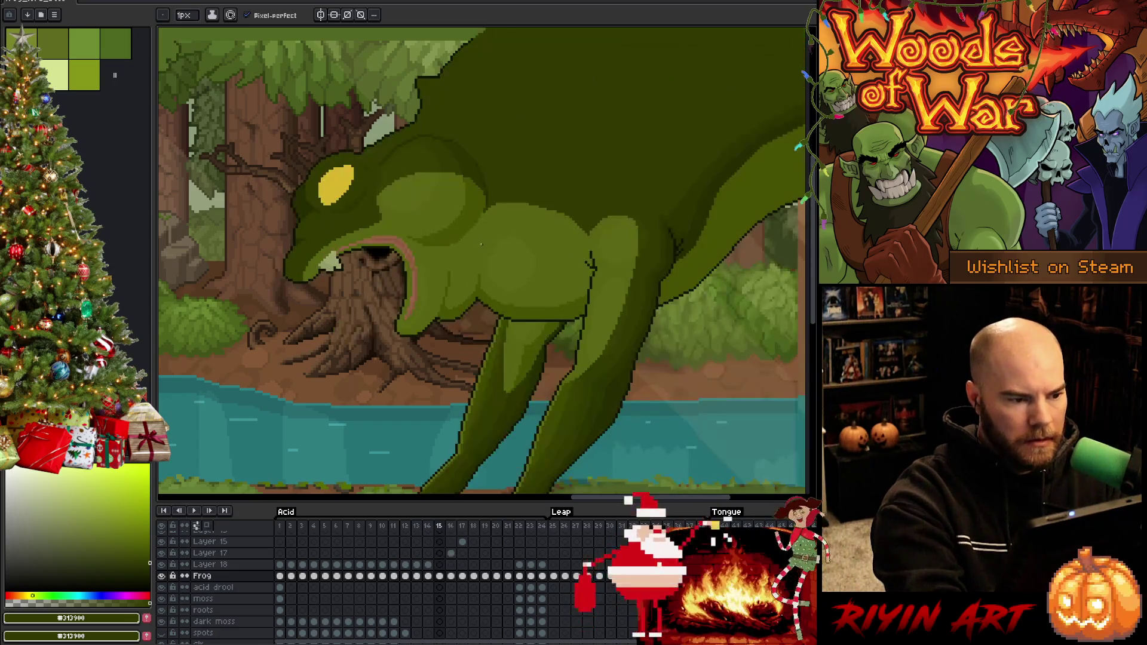
key("comma")
key("comma")
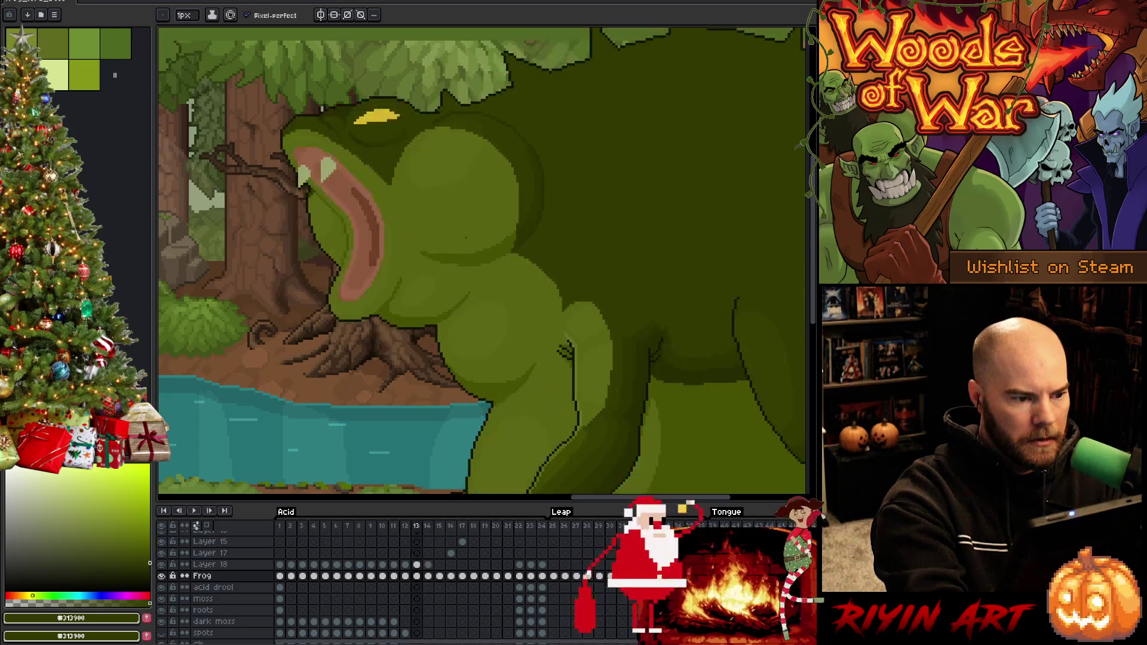
key("period")
mouse_move(324, 188)
left_mouse_down()
mouse_move(325, 174)
mouse_move(329, 190)
left_mouse_up()
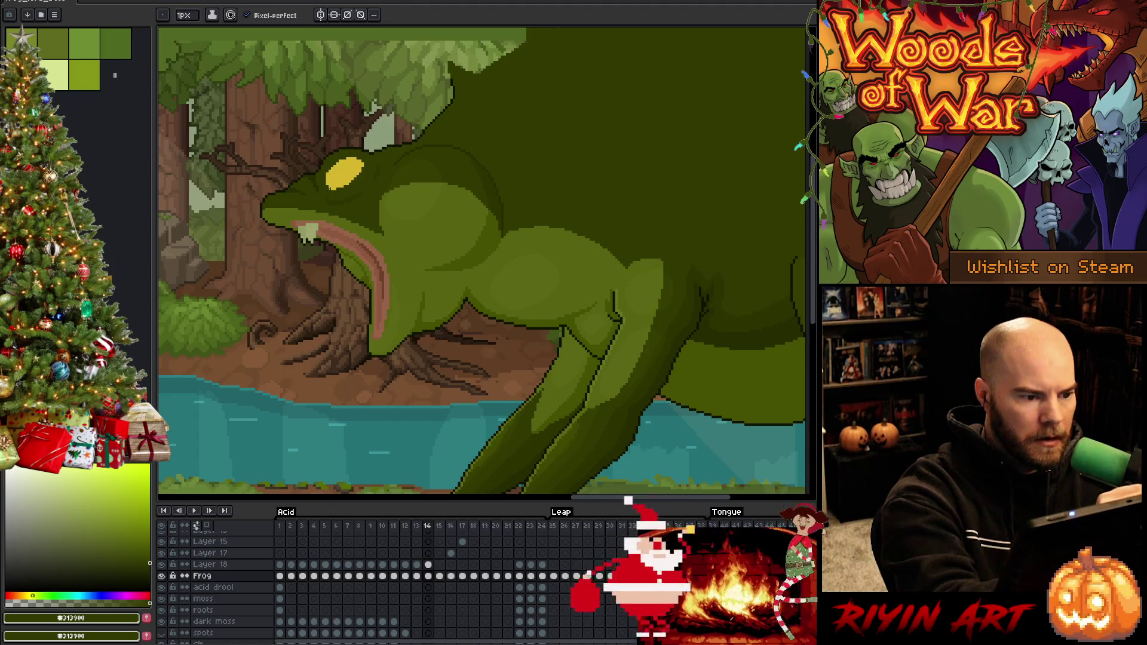
key("comma")
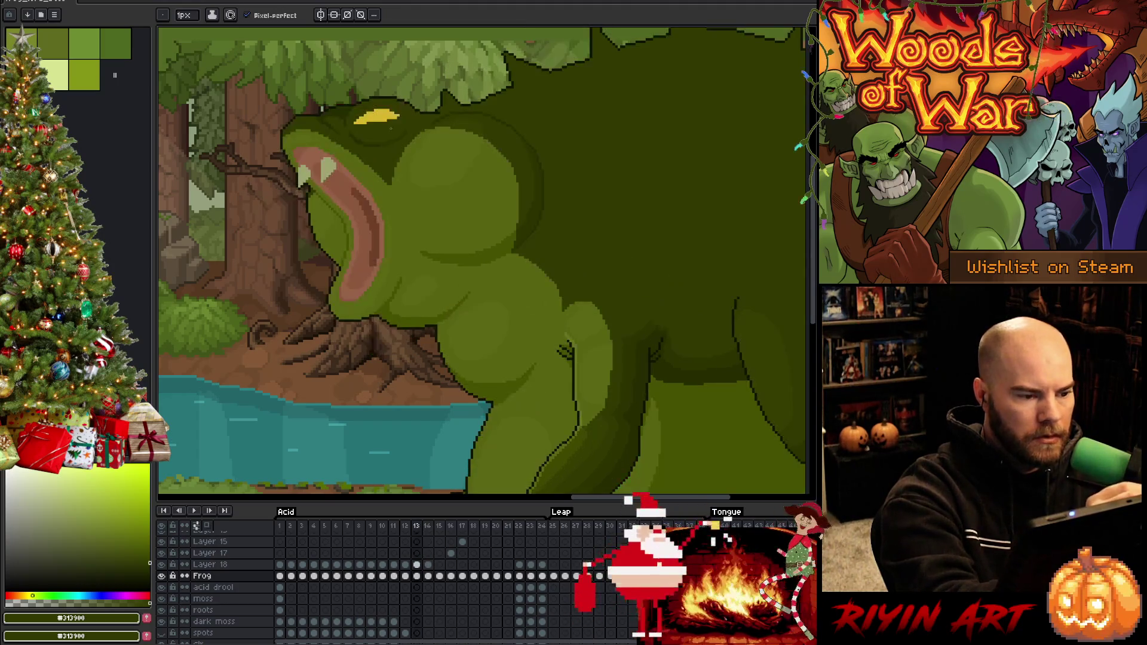
key("period")
key("period")
key("period")
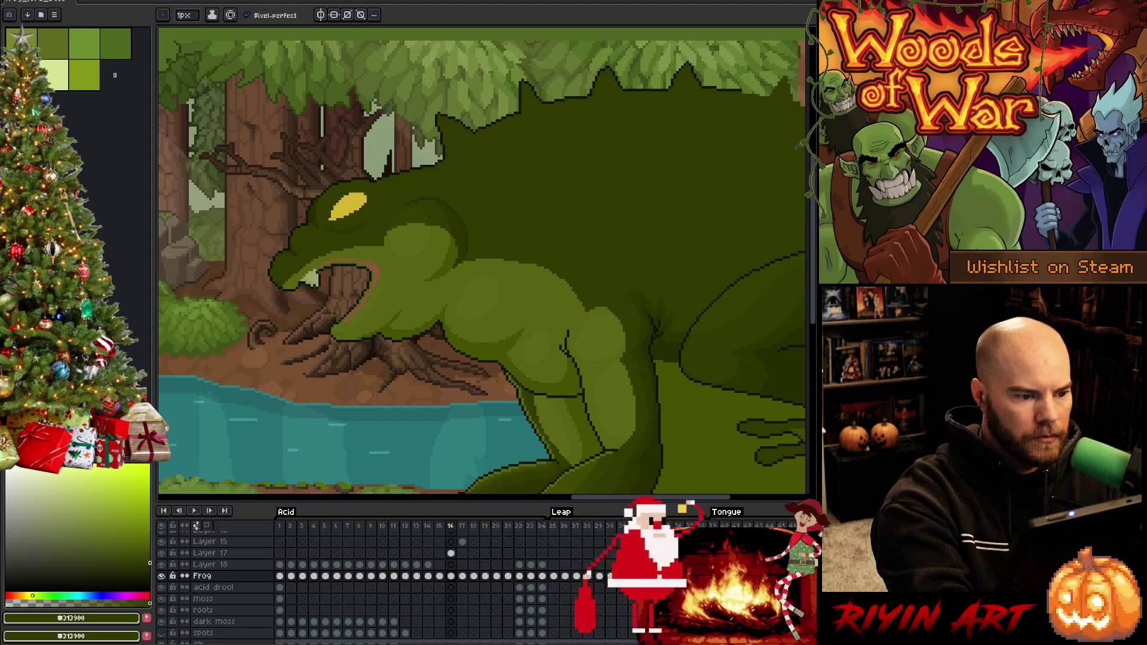
key("period")
key("period")
key("period")
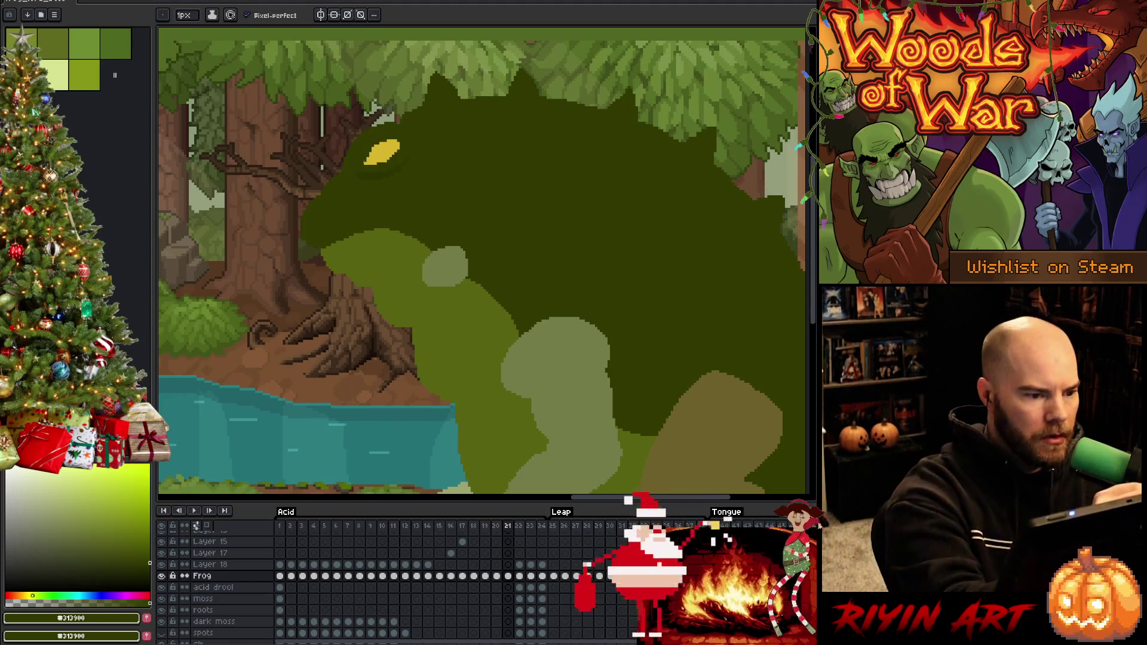
key("ctrl+s")
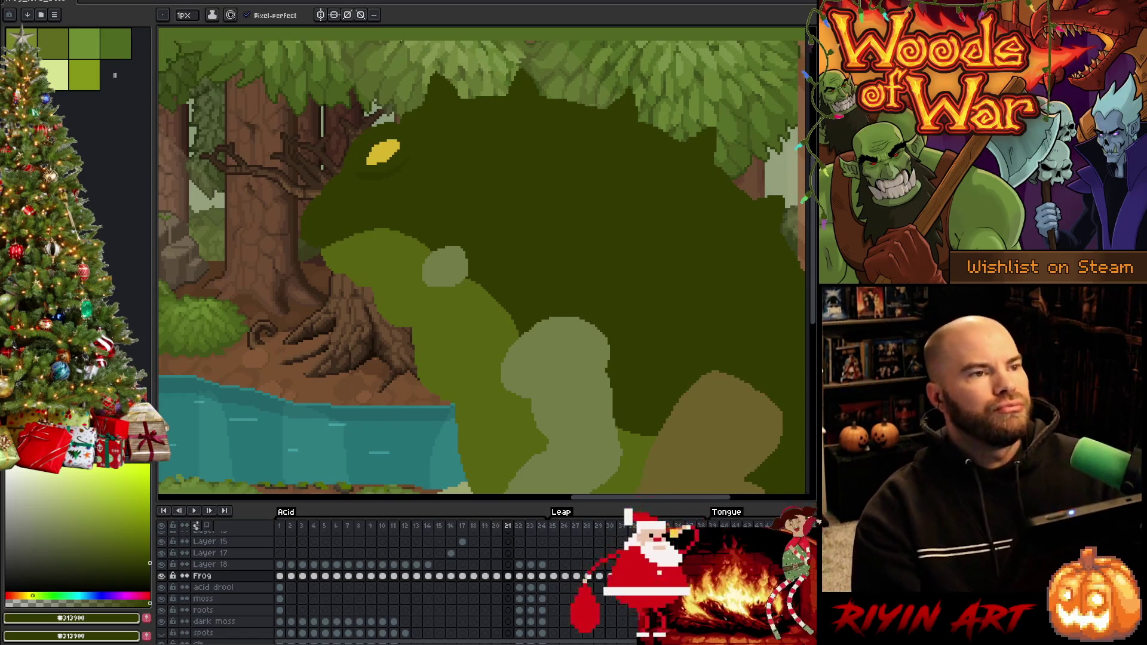
key("ctrl+s")
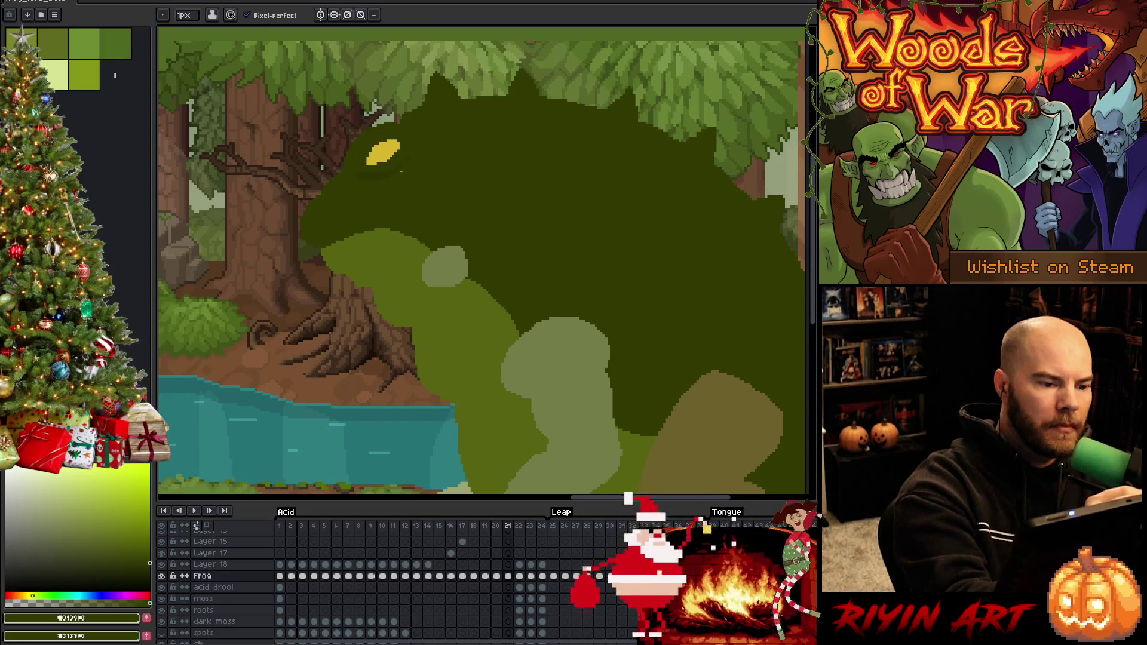
Step: Sample the darker green #2c3300 from the frog on frame 21 as the foreground colour
left_click(410, 154, "alt")
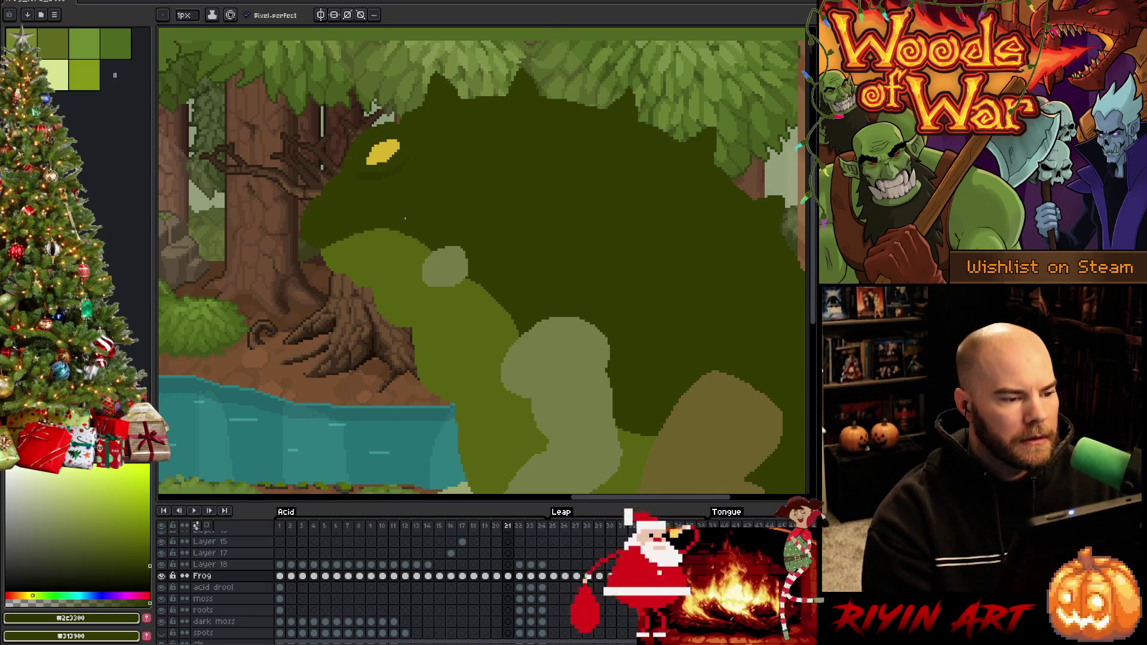
Step: Trim the yellow eye's upper-left edge and top tip with dark green on frame 19
scroll(405, 219, "down", 2)
scroll(448, 255, "up", 2)
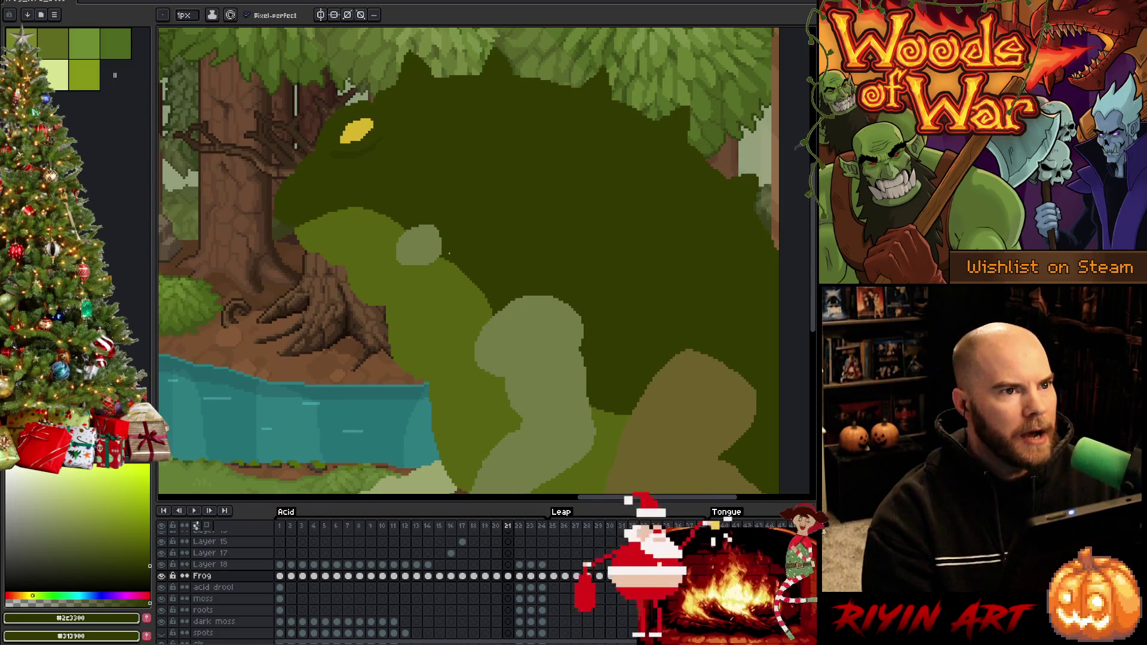
scroll(453, 260, "down", 1)
scroll(508, 299, "up", 1)
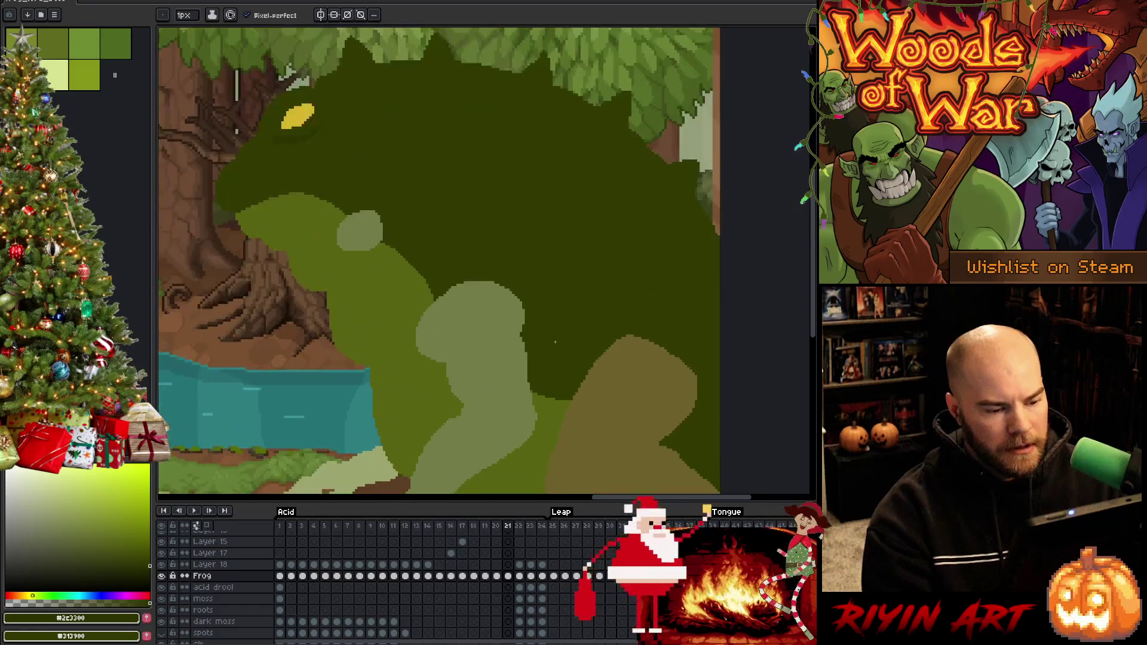
scroll(555, 342, "down", 1)
scroll(555, 342, "up", 3)
scroll(422, 400, "down", 2)
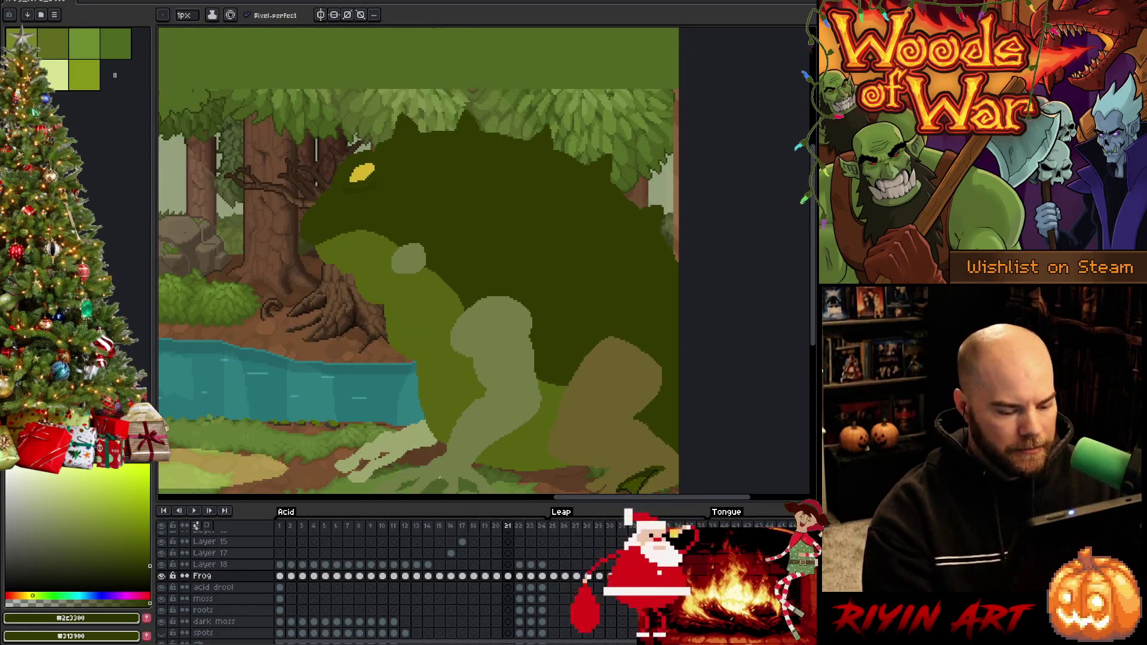
key("Left")
key("Left")
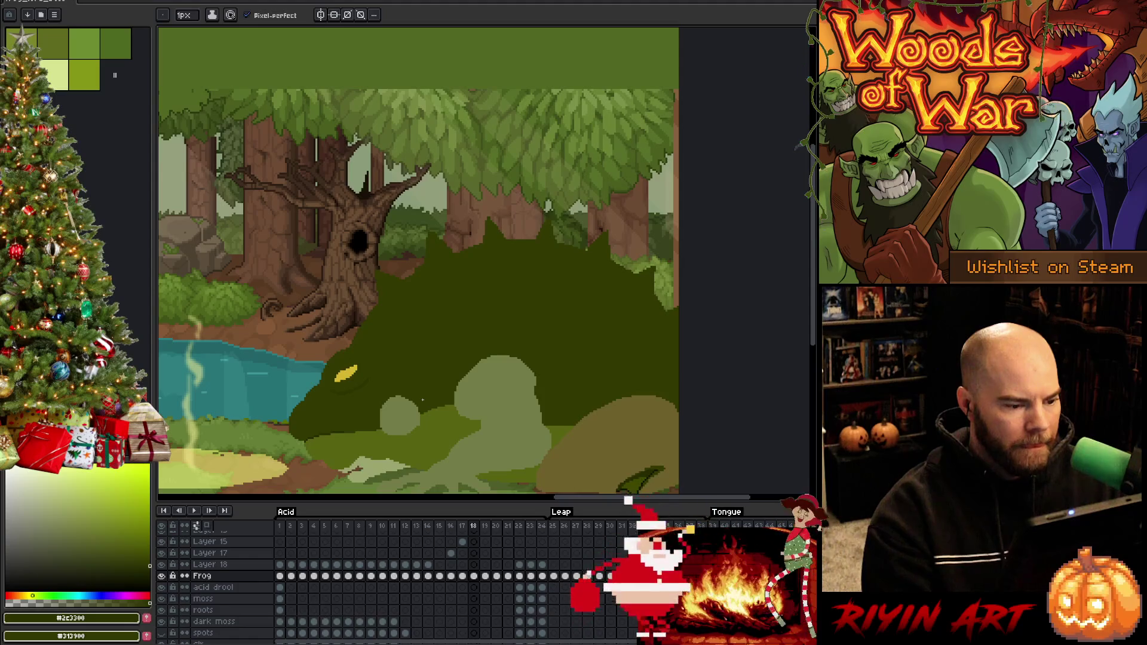
key("Right")
scroll(417, 358, "up", 3)
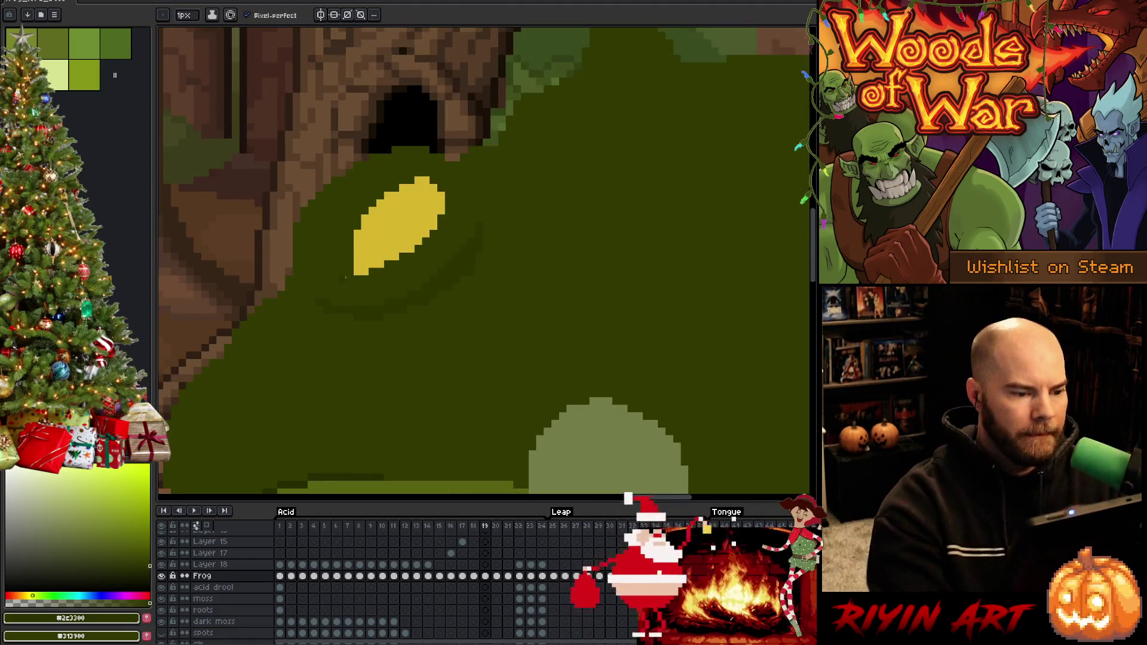
mouse_move(426, 178)
left_mouse_down()
mouse_move(368, 231)
mouse_move(359, 276)
left_mouse_up()
left_click_drag(360, 232, 426, 177)
left_click(433, 187)
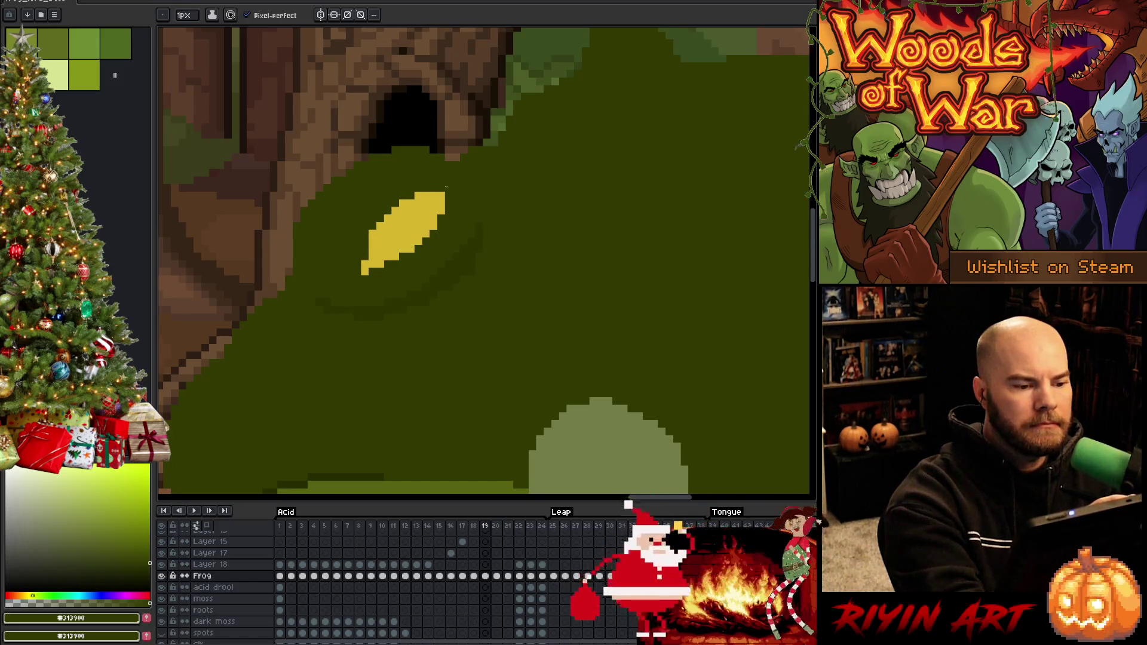
left_click(373, 248, "alt")
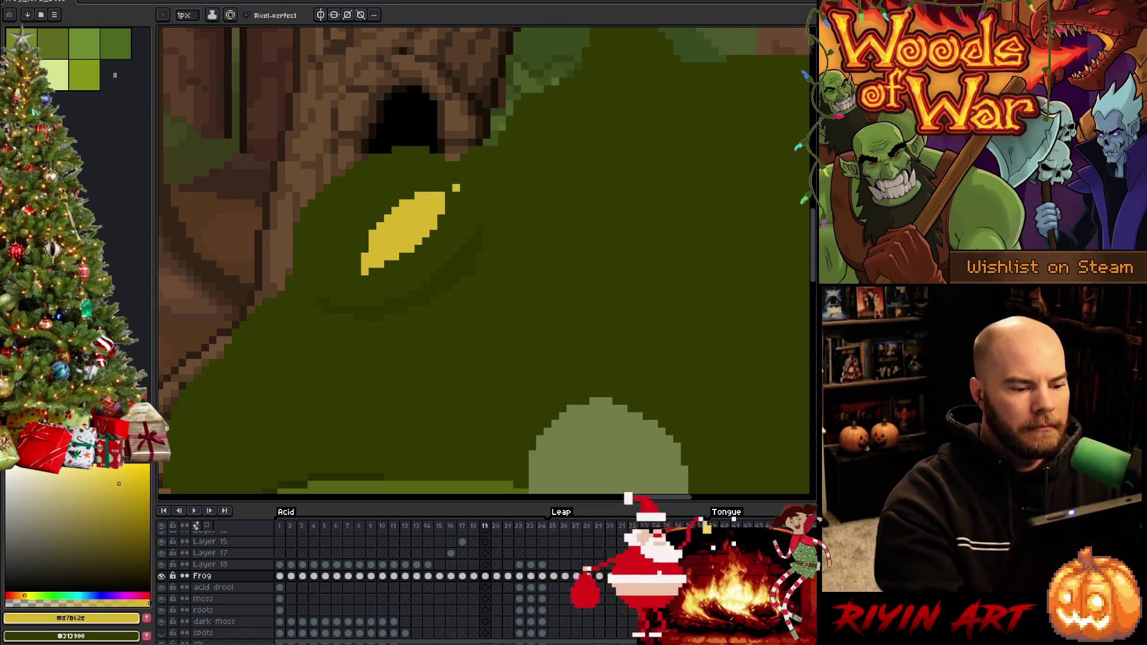
Step: Compare with the finished frog, sample the dark olive #445900 on frame 17, then go to frame 18
scroll(456, 188, "down", 5)
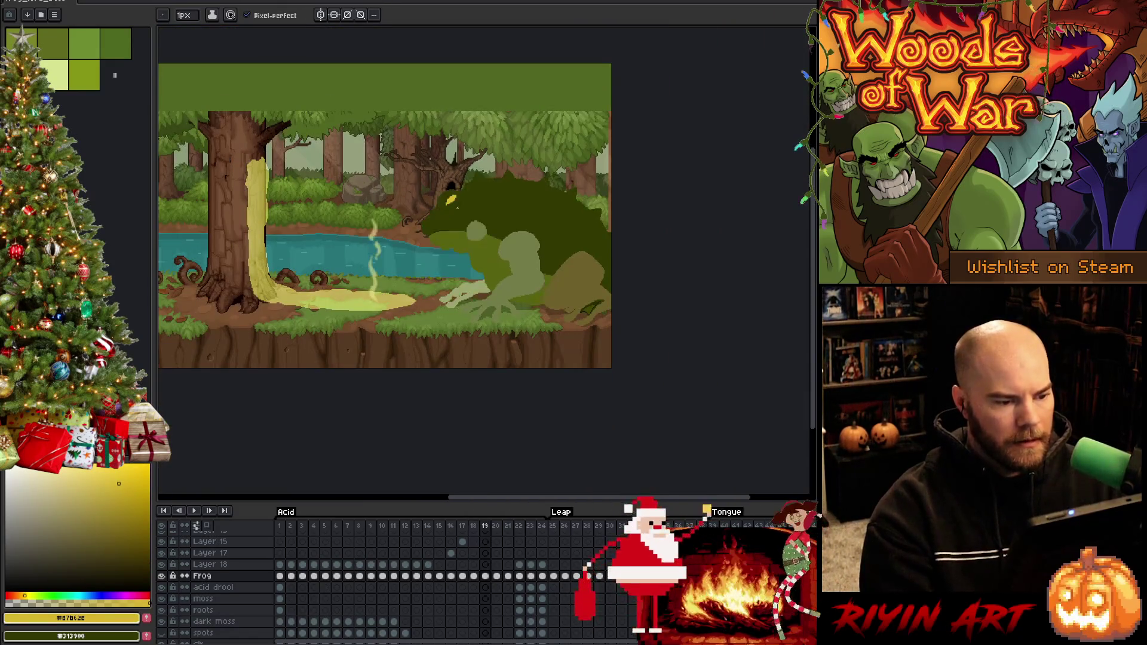
key("Return")
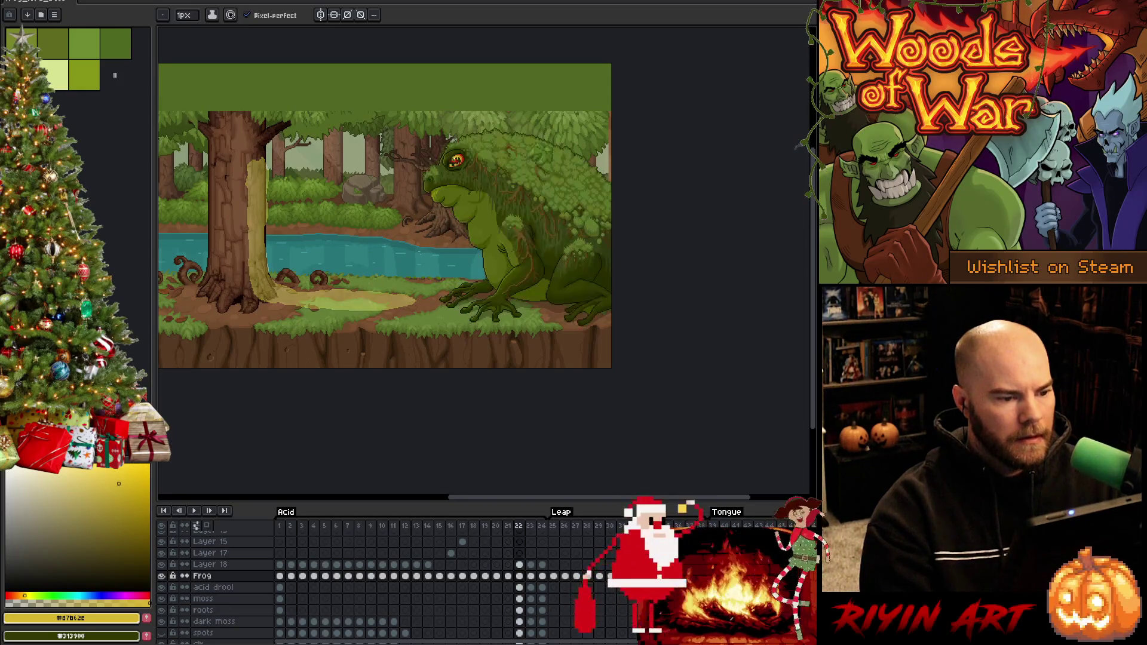
key("Return")
scroll(508, 228, "up", 1)
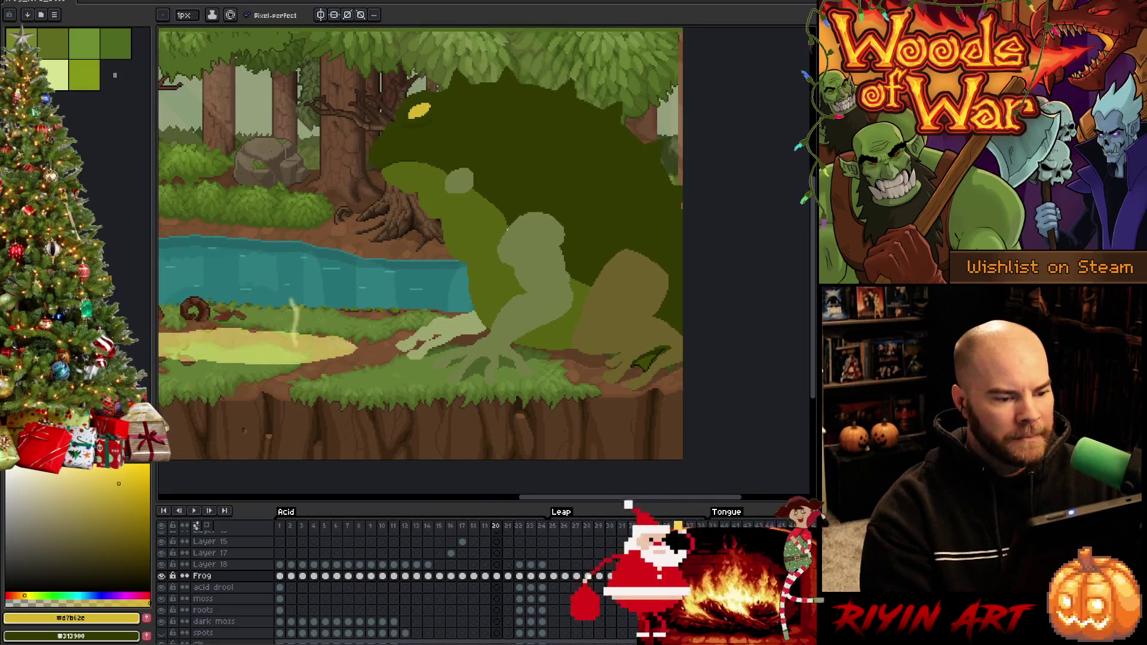
scroll(508, 229, "down", 1)
key("Left")
key("Left")
scroll(507, 239, "up", 2)
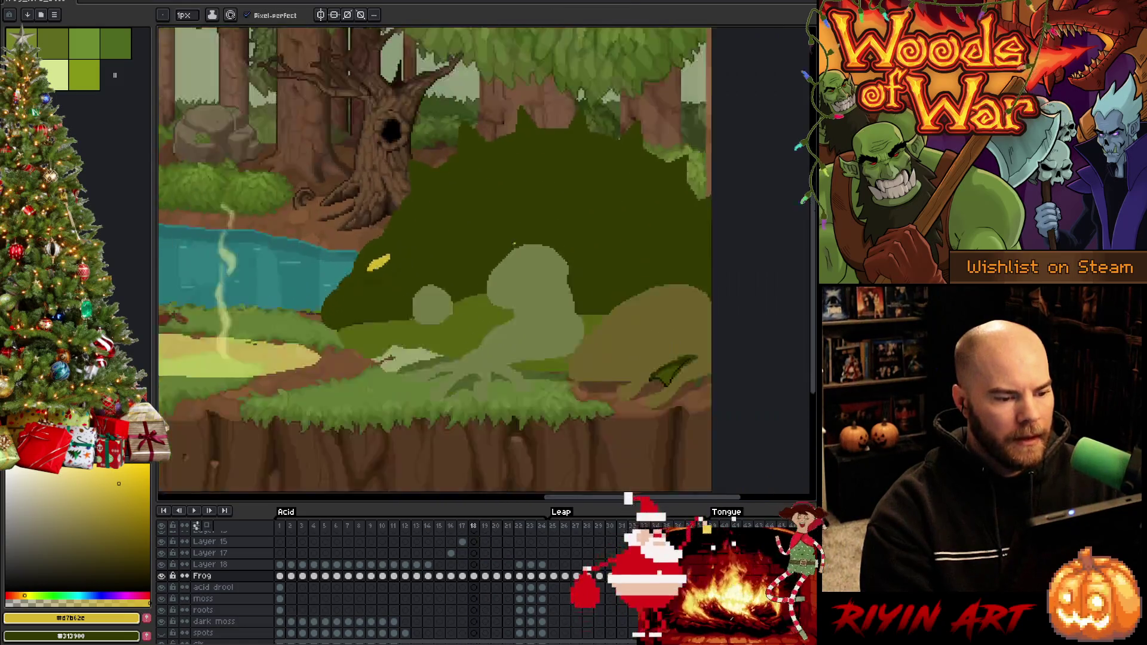
scroll(506, 247, "up", 1)
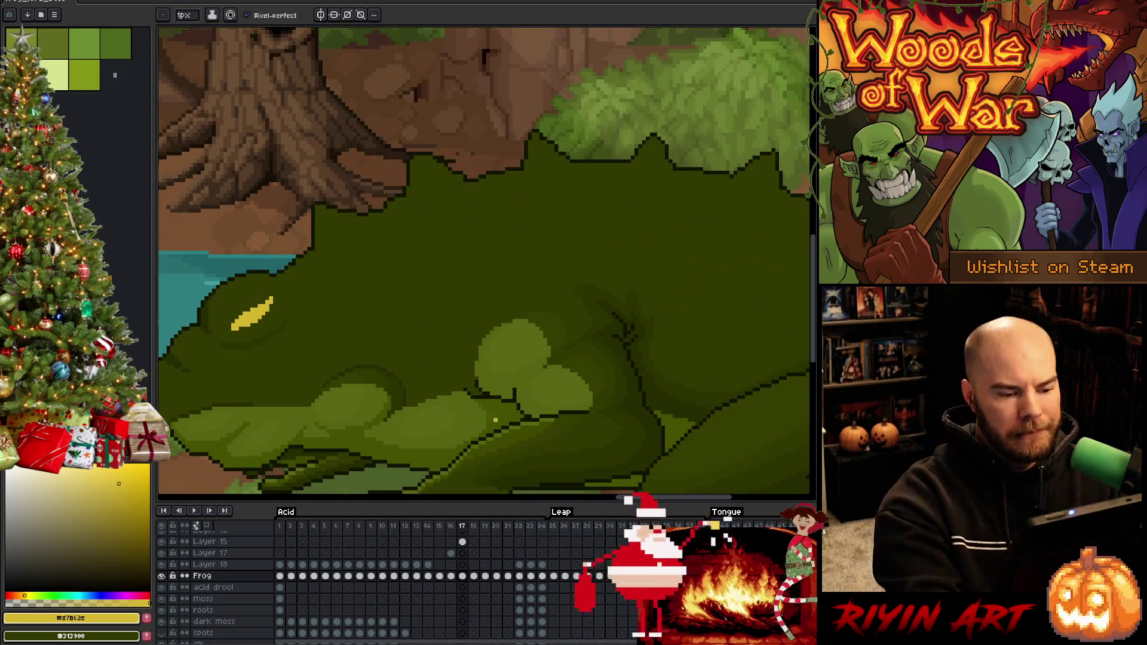
left_click(500, 400, "alt")
key("Right")
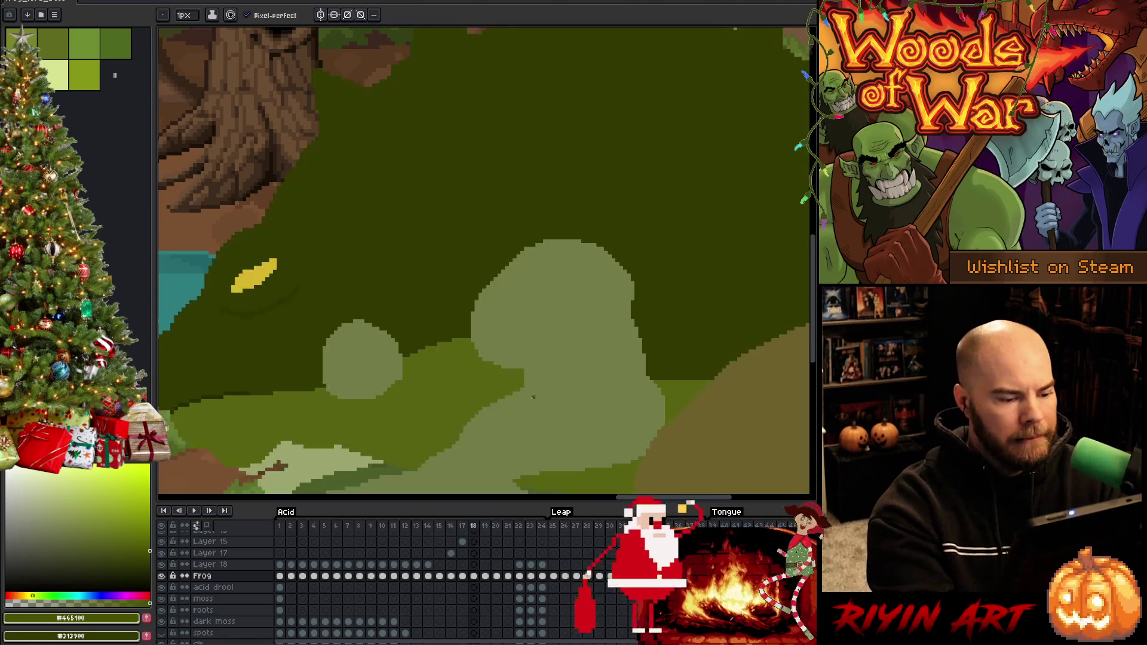
Step: Magic-wand select the frog's mid-green body, then save the animation file
left_click_drag(522, 421, 568, 393)
key("w")
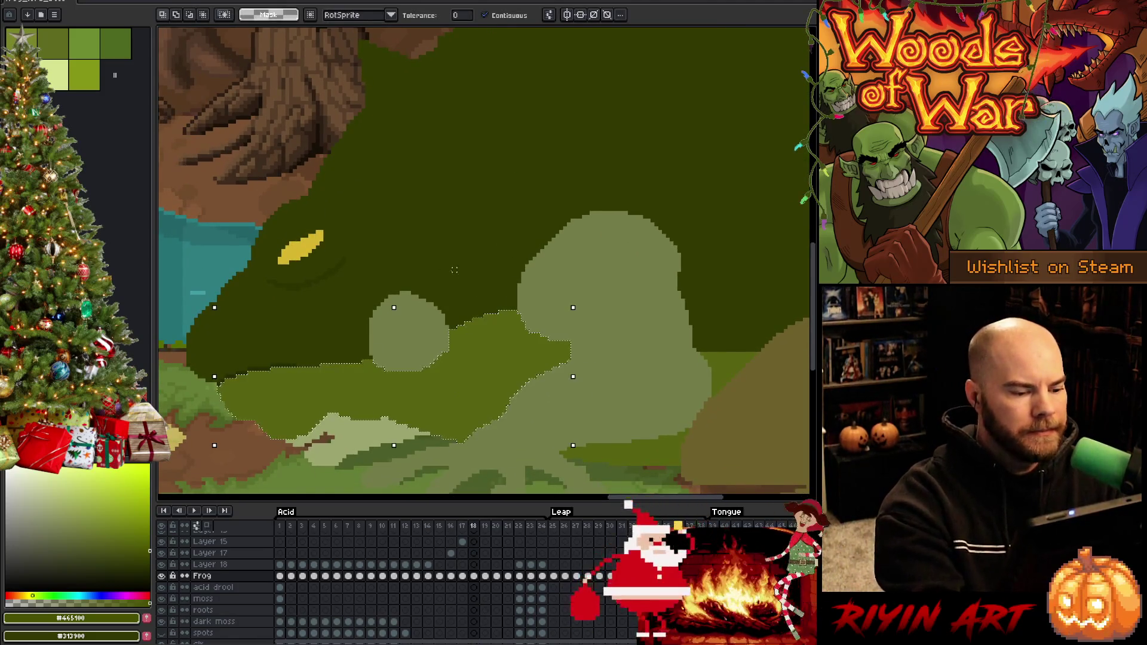
left_click(496, 343)
scroll(496, 343, "down", 2)
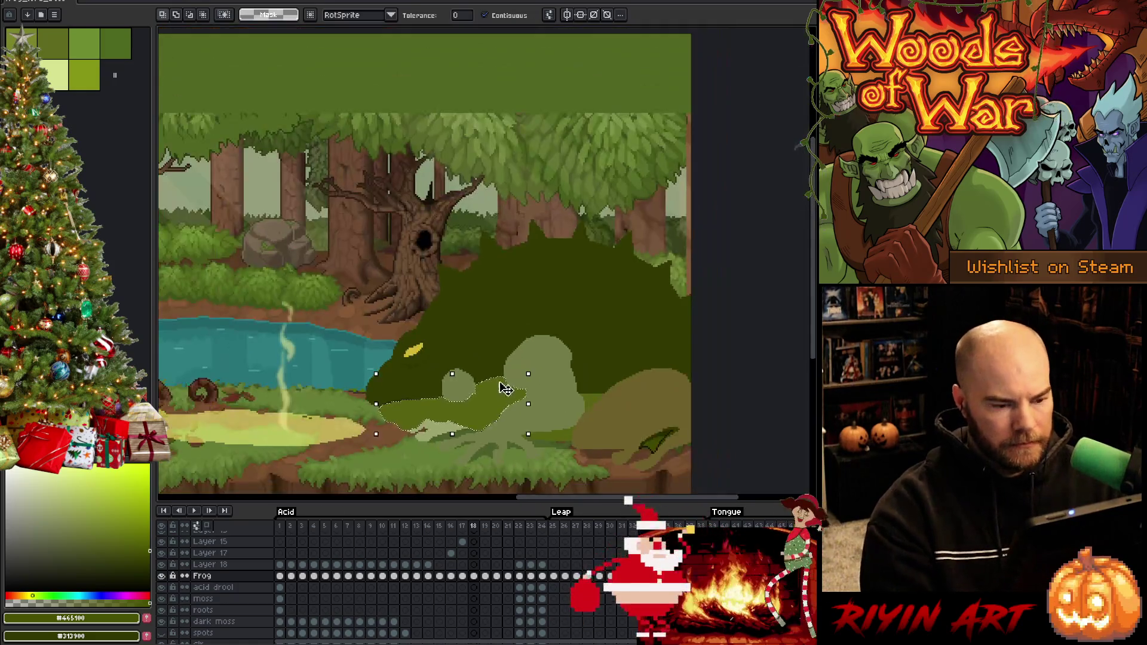
left_click_drag(526, 338, 436, 353)
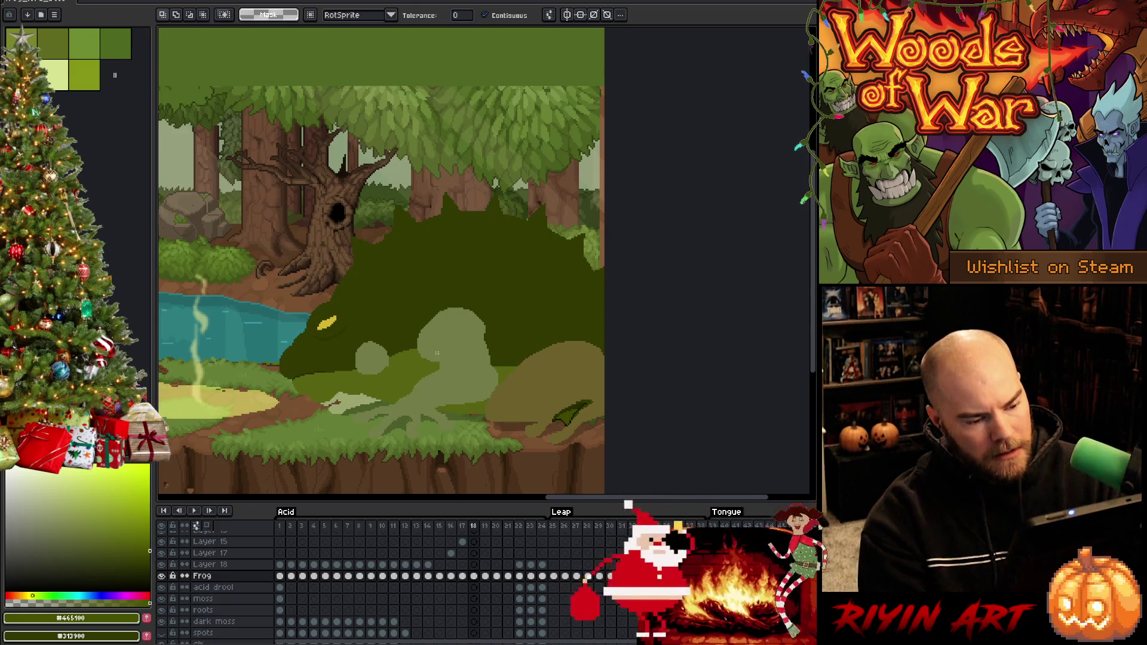
key("ctrl+s")
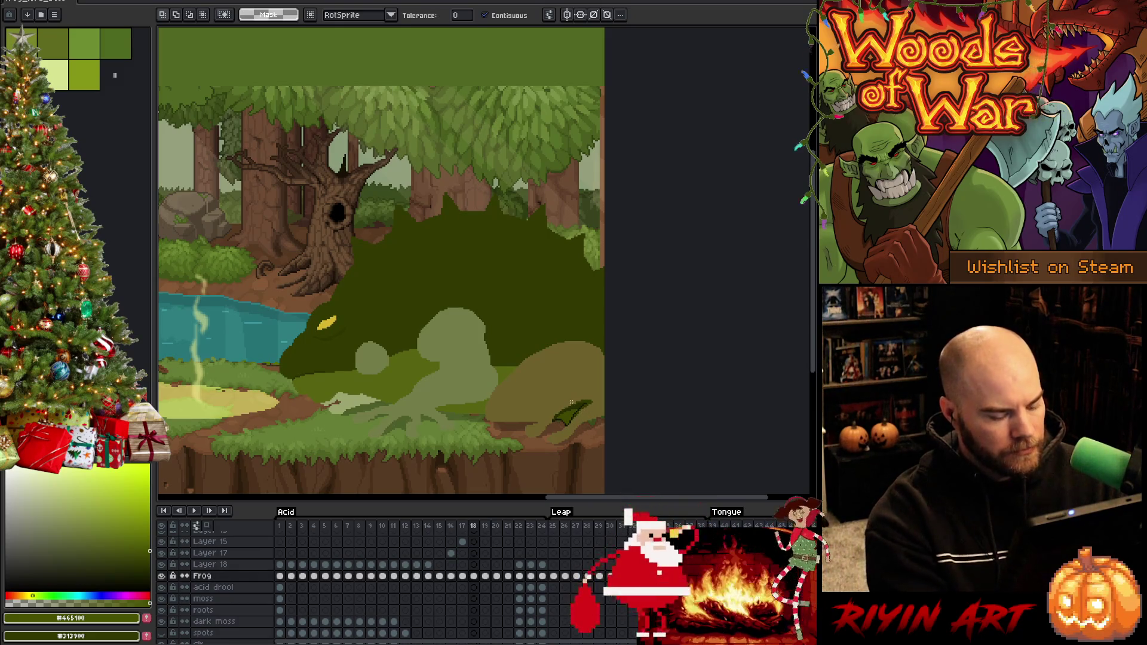
Step: Compare frames 17 and 18, then add empty Layer 19 above the Frog layer
scroll(573, 404, "up", 2)
scroll(568, 402, "down", 1)
key("b")
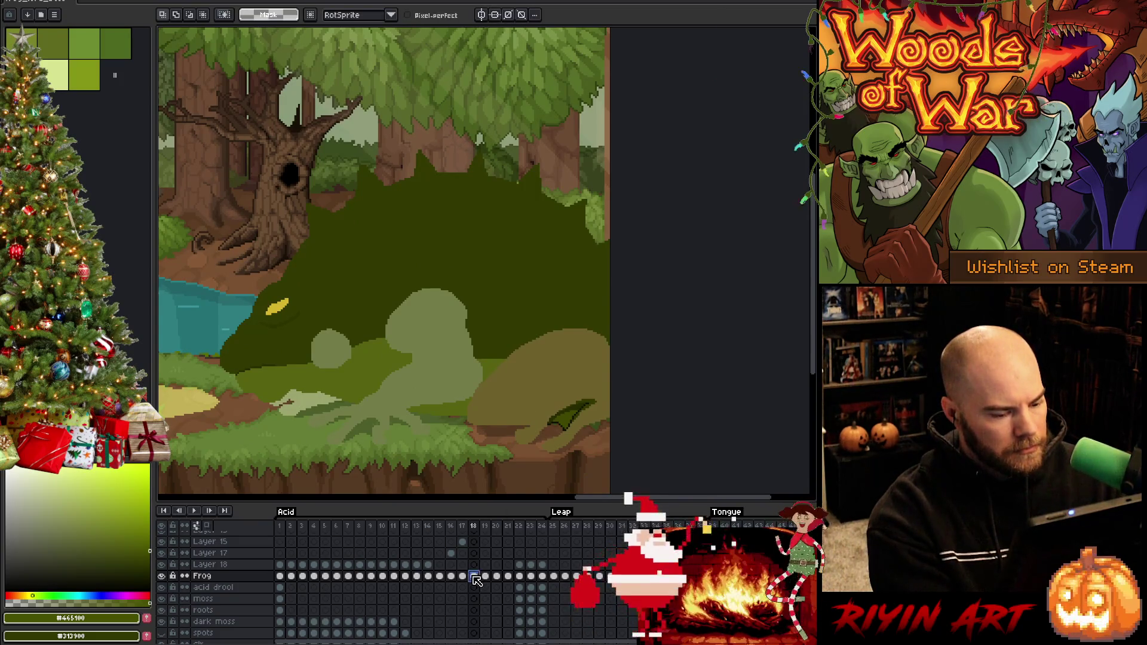
key("Left")
key("Right")
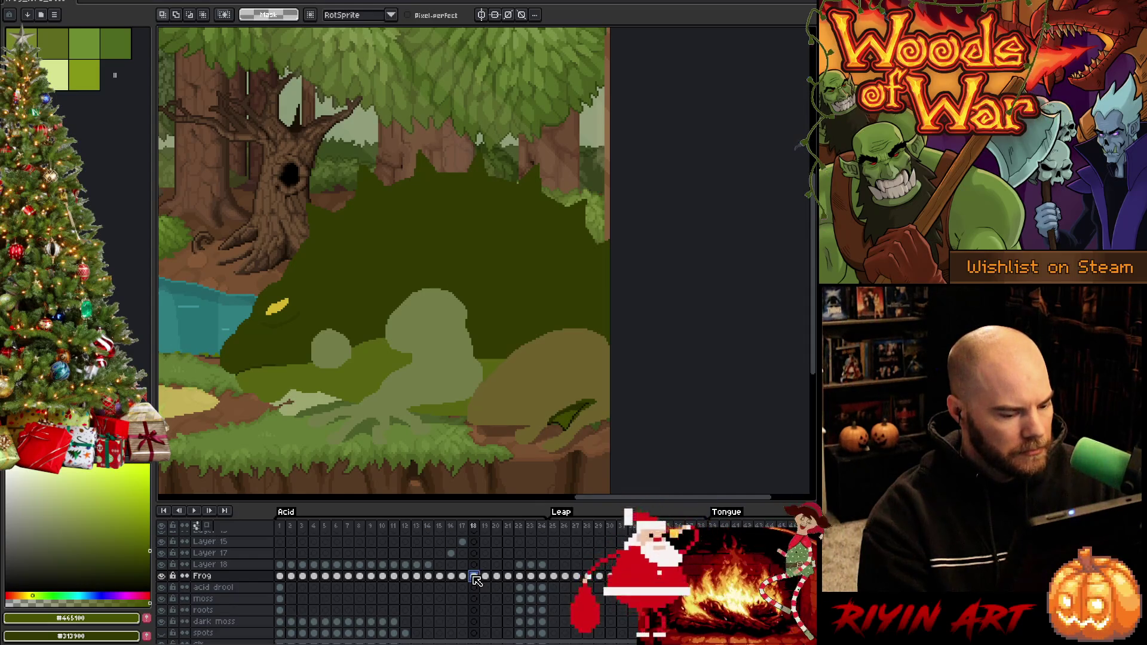
key("shift+n")
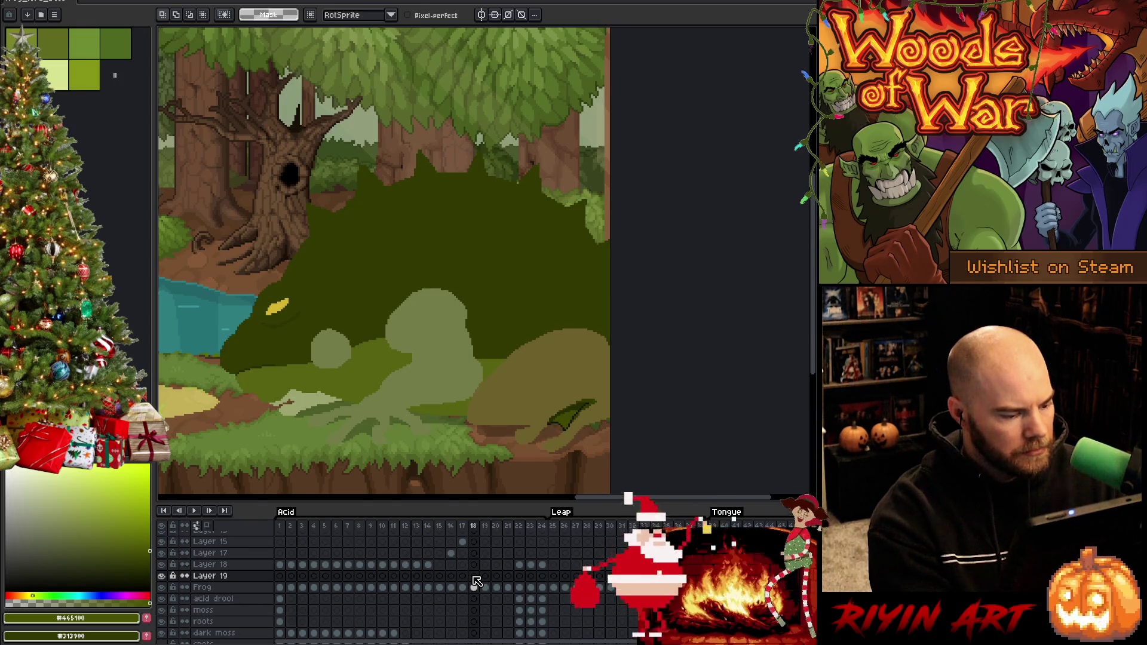
Step: Magic-wand the olive back-leg shape on the Frog layer in frame 18 and cut it out
key("w")
left_click(536, 381)
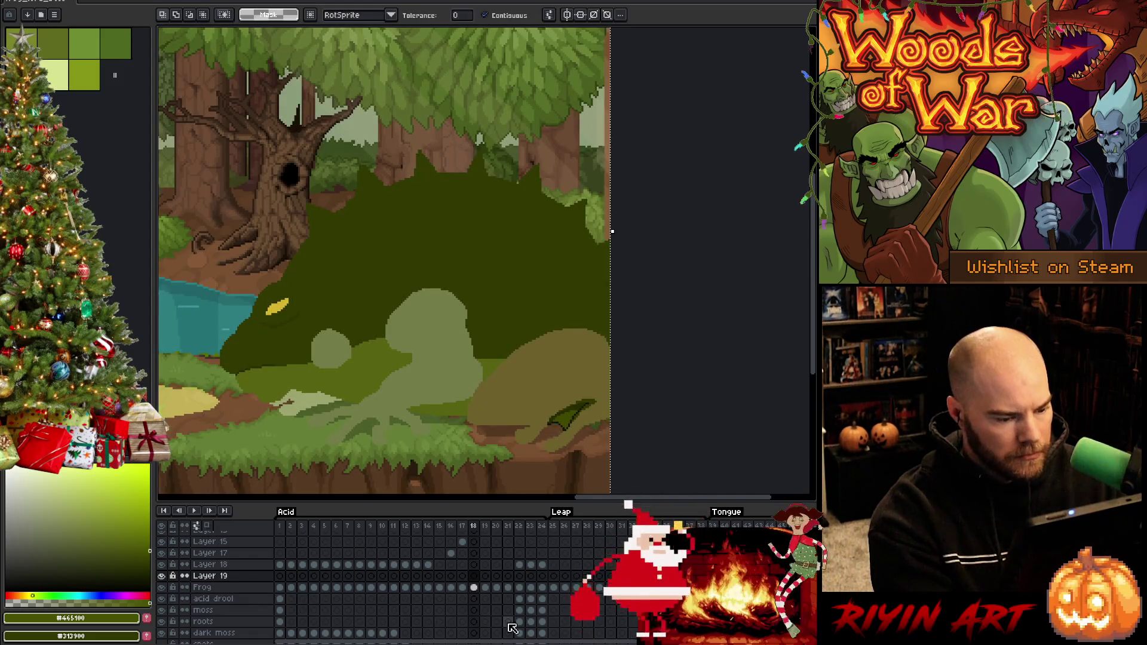
left_click(164, 589)
left_click(164, 588)
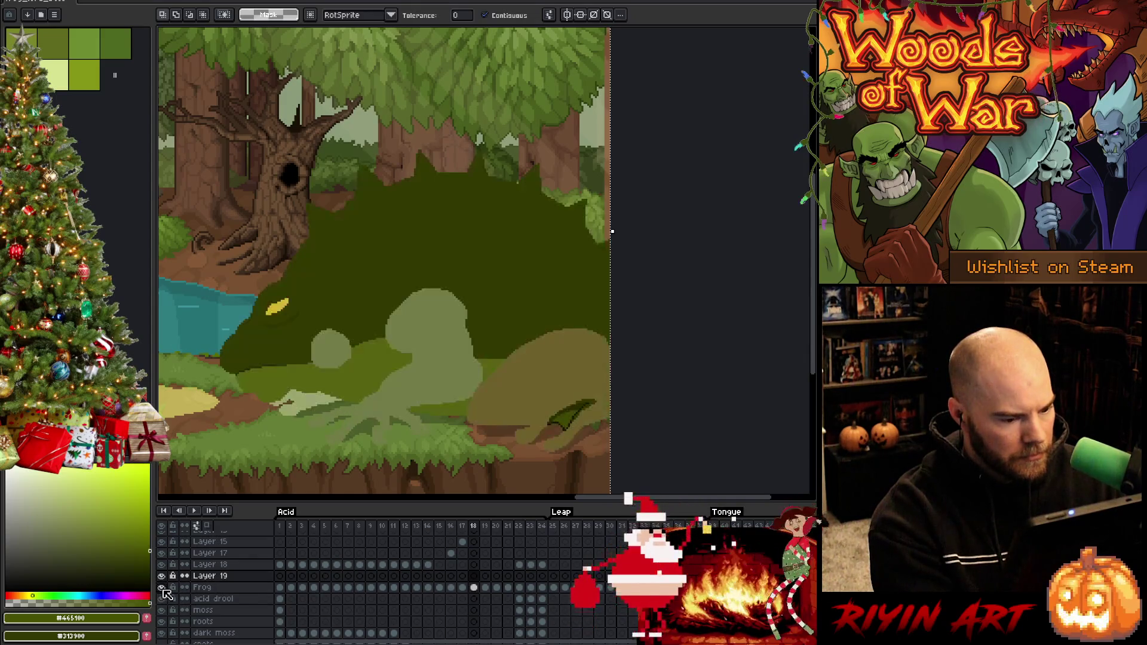
left_click(473, 587)
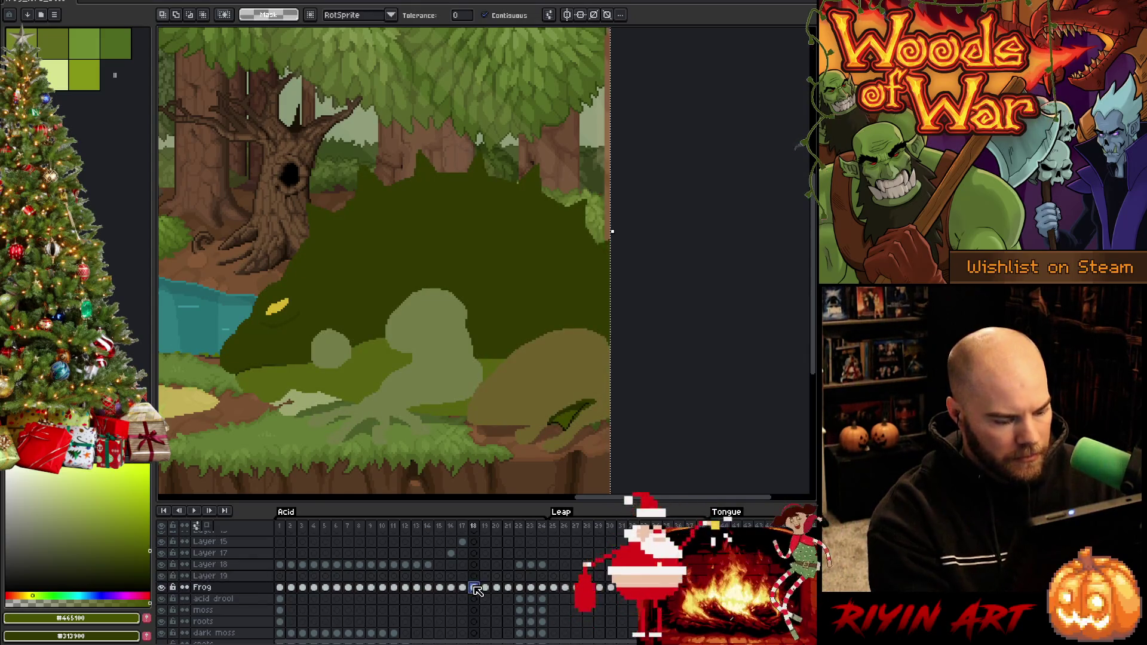
left_click(546, 412)
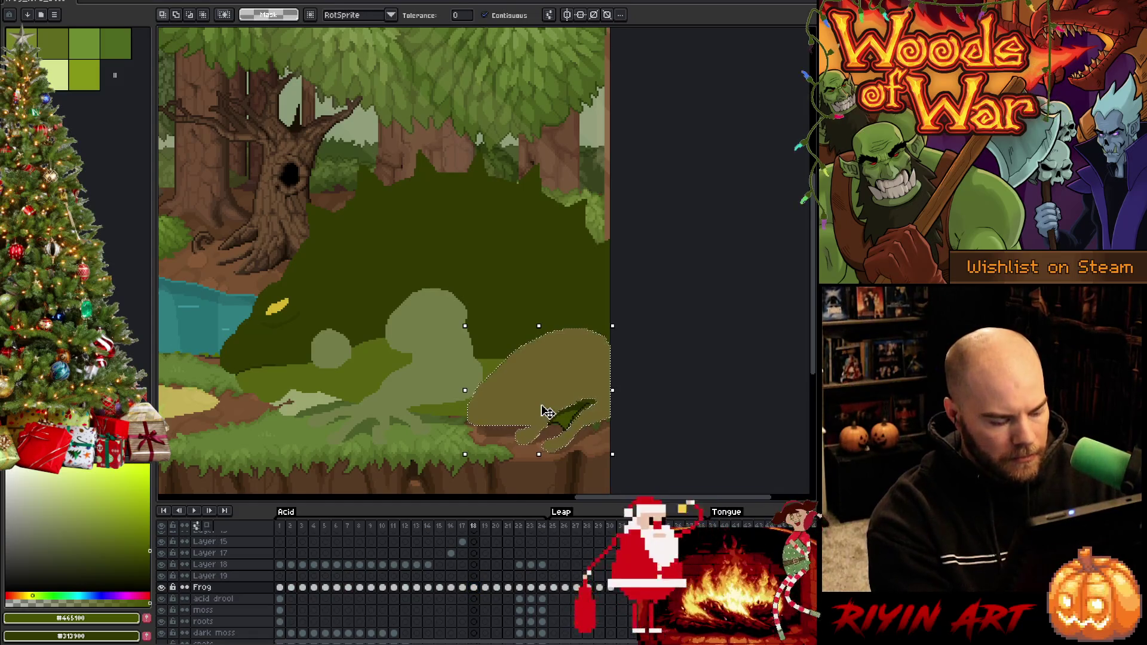
key("Delete")
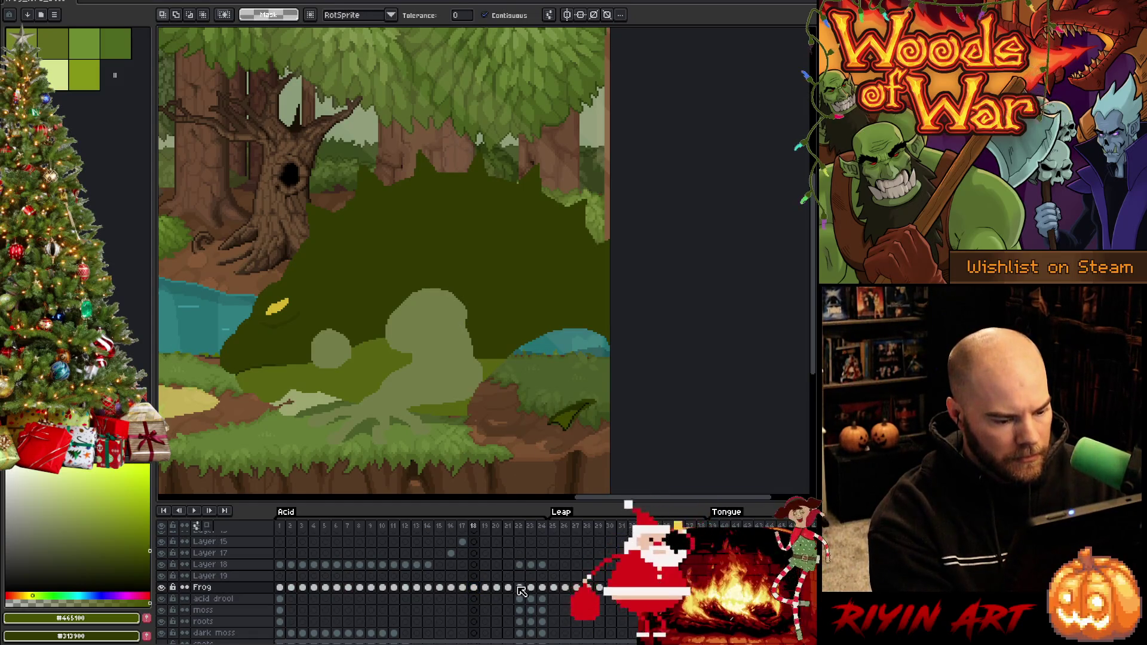
Step: Paste the olive leg onto Layer 19's frame 18 cel and confirm its placement
left_click(474, 577)
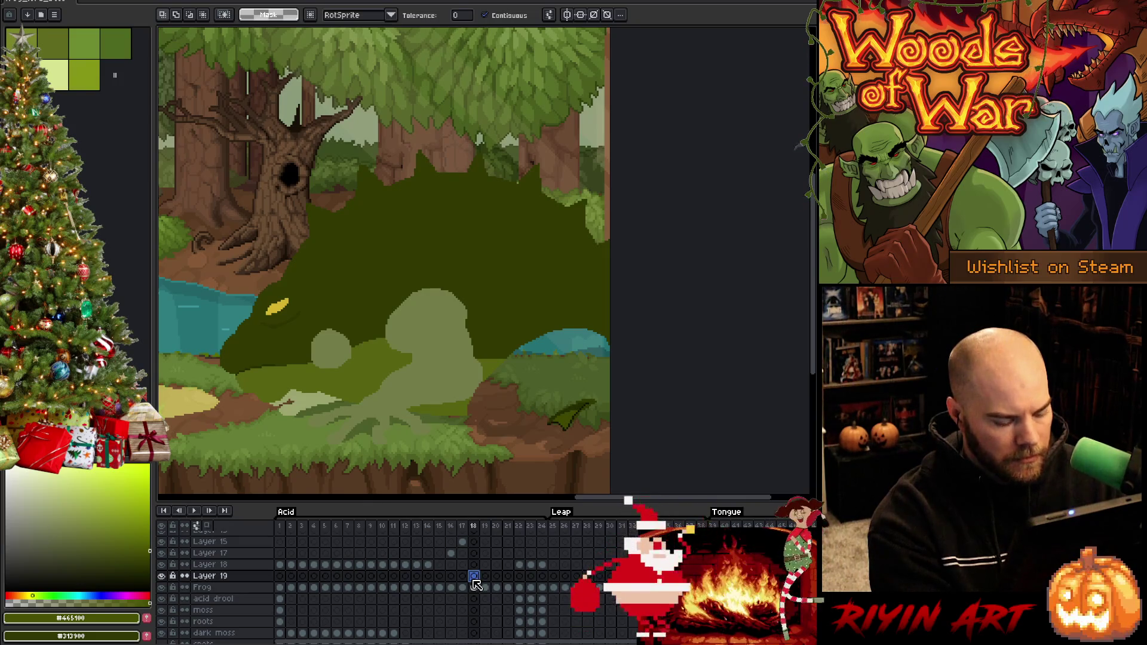
key("ctrl+v")
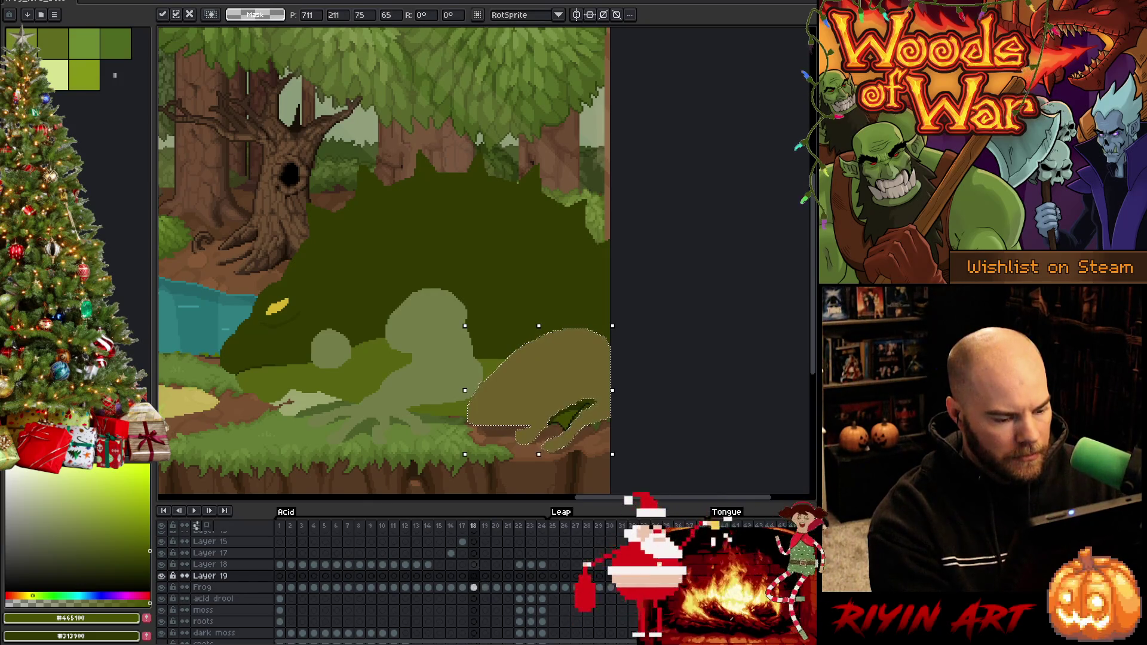
key("Return")
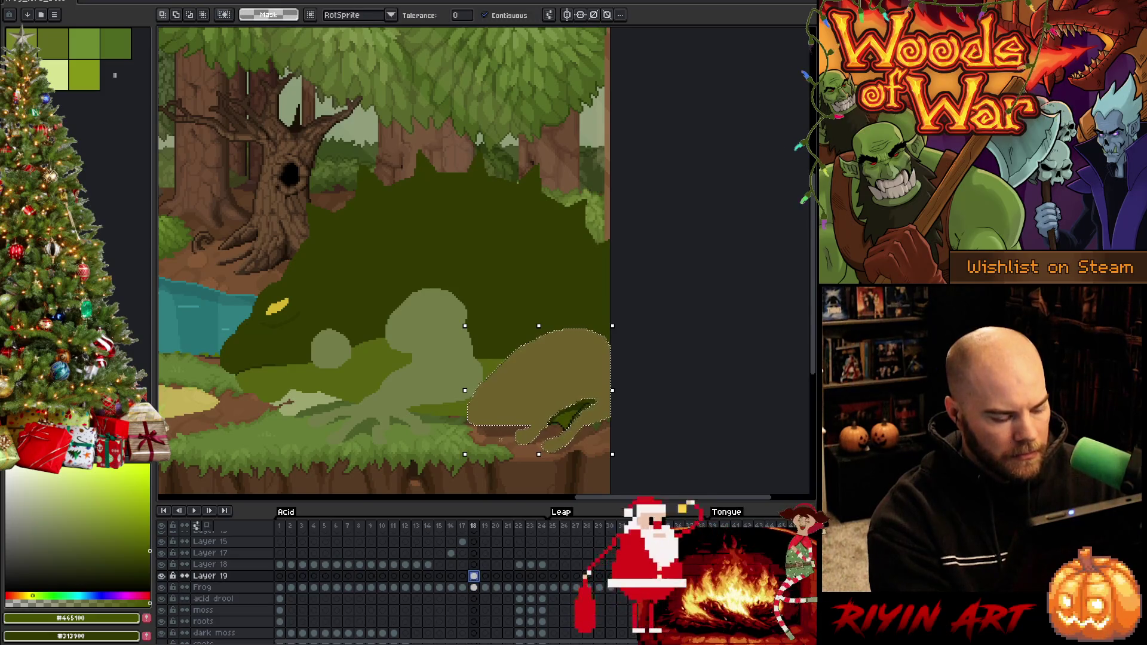
left_click(315, 412)
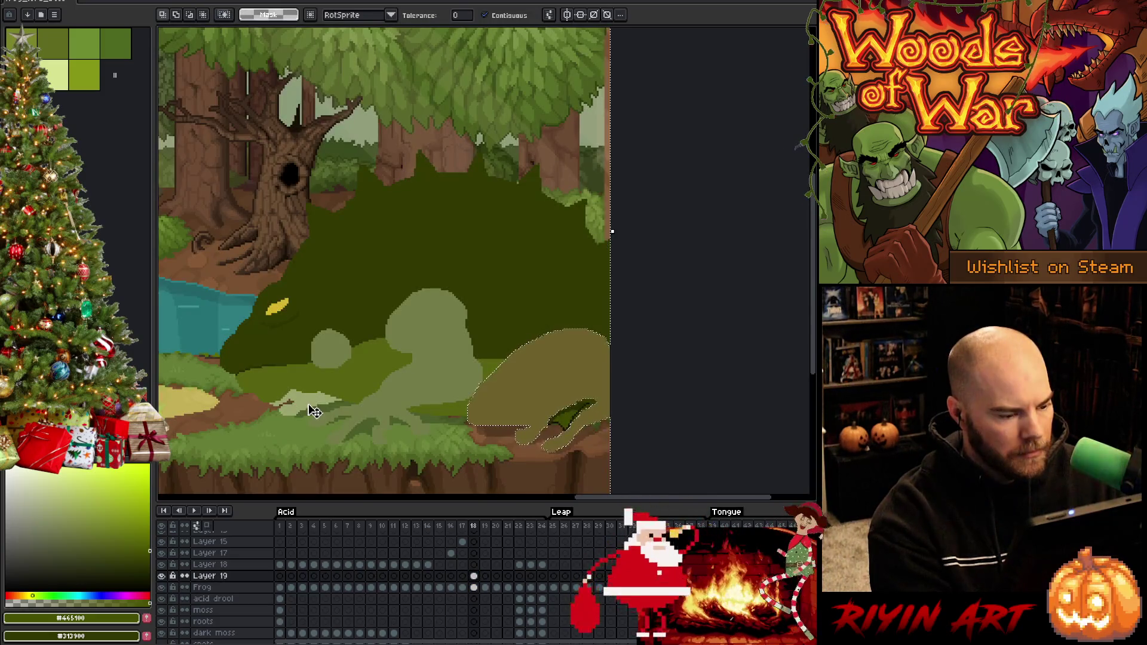
key("ctrl+d")
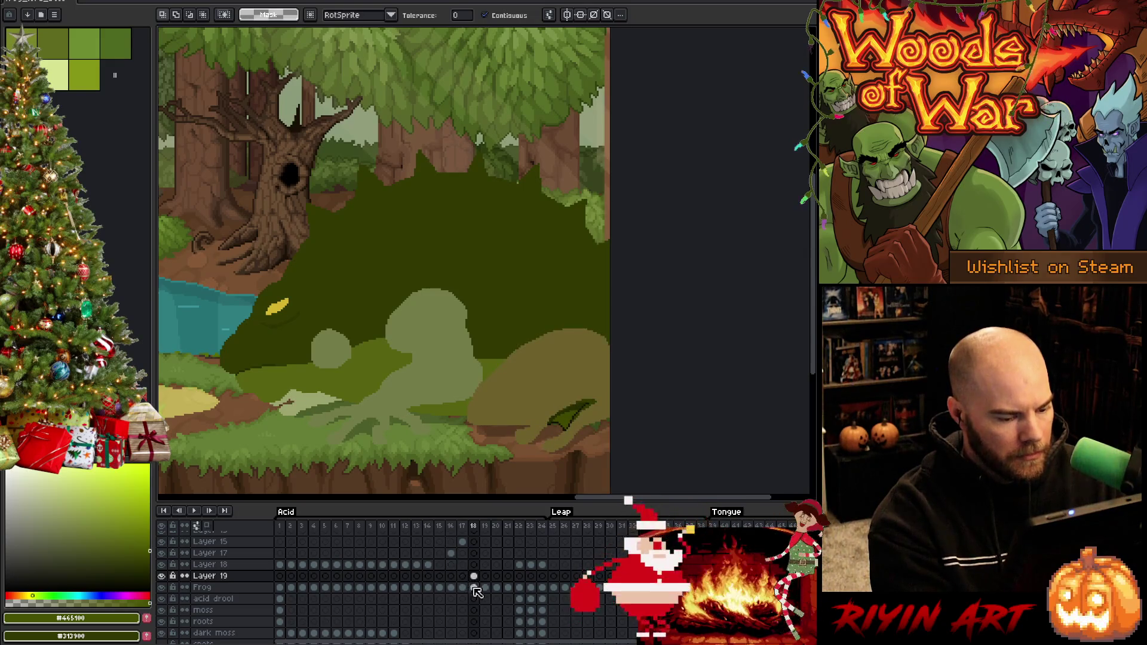
left_click(474, 587)
key("ctrl+z")
key("ctrl+z")
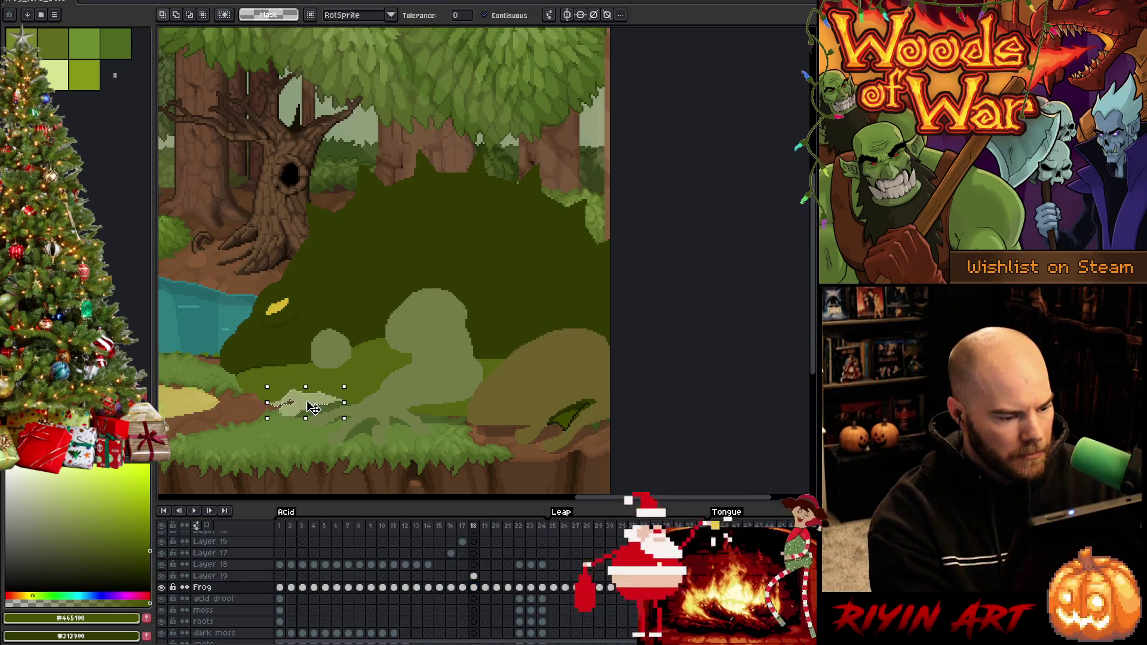
left_click(474, 576)
key("ctrl+v")
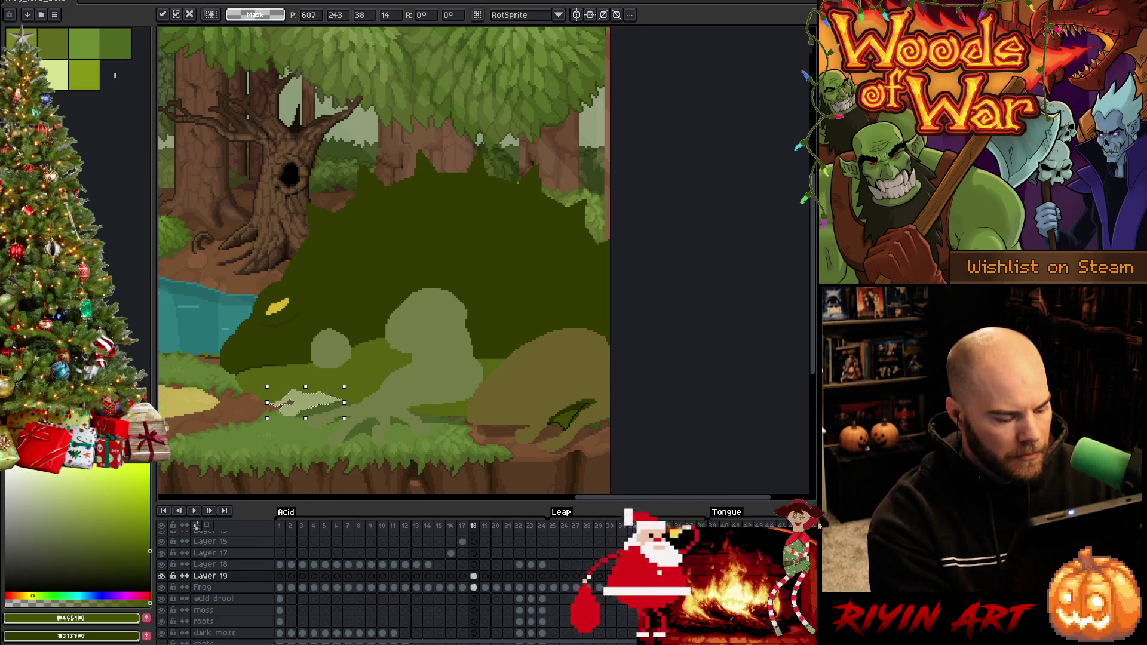
Step: Zoom in on the back leg and sample the leaf's near-black outline colour
key("w")
scroll(564, 408, "up", 2)
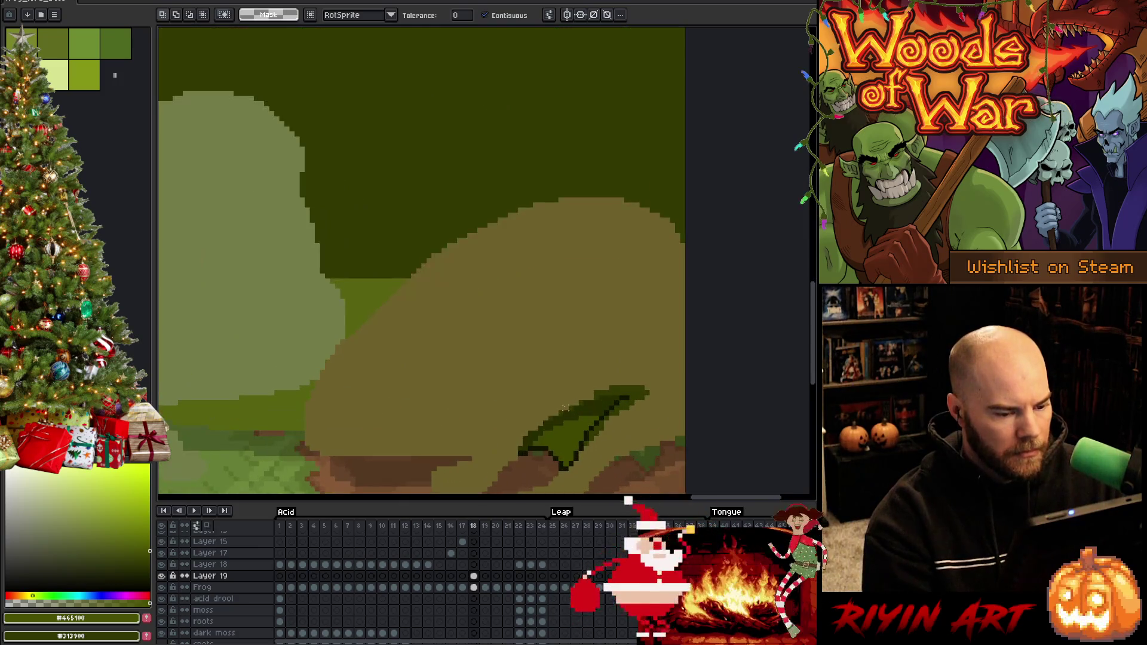
scroll(456, 322, "down", 3)
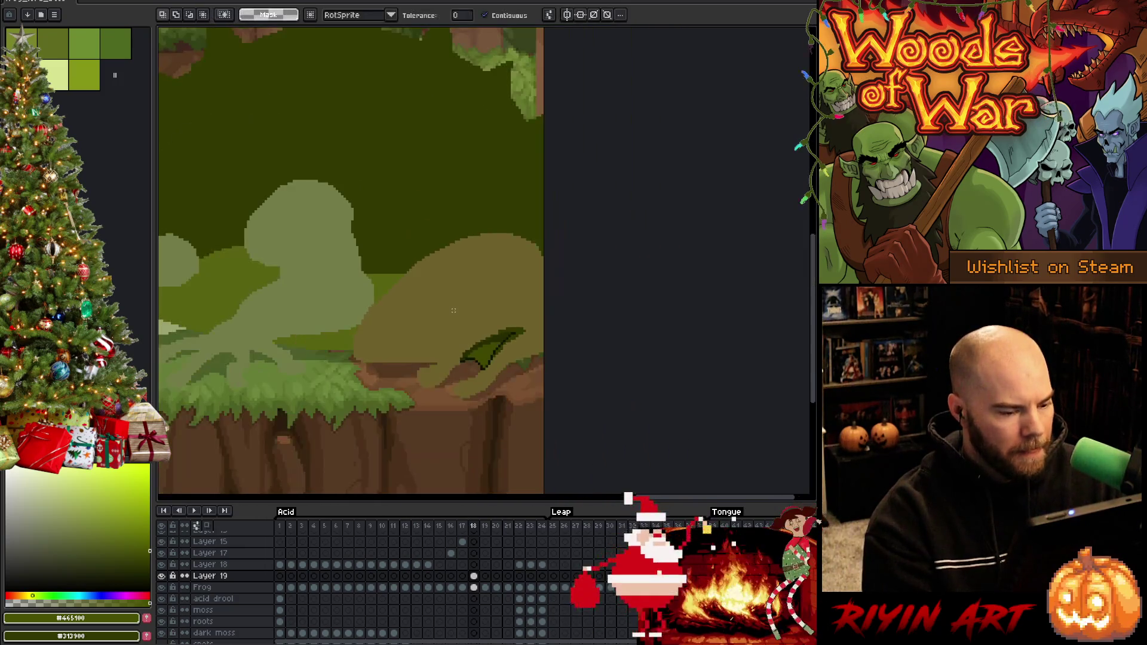
scroll(453, 310, "up", 1)
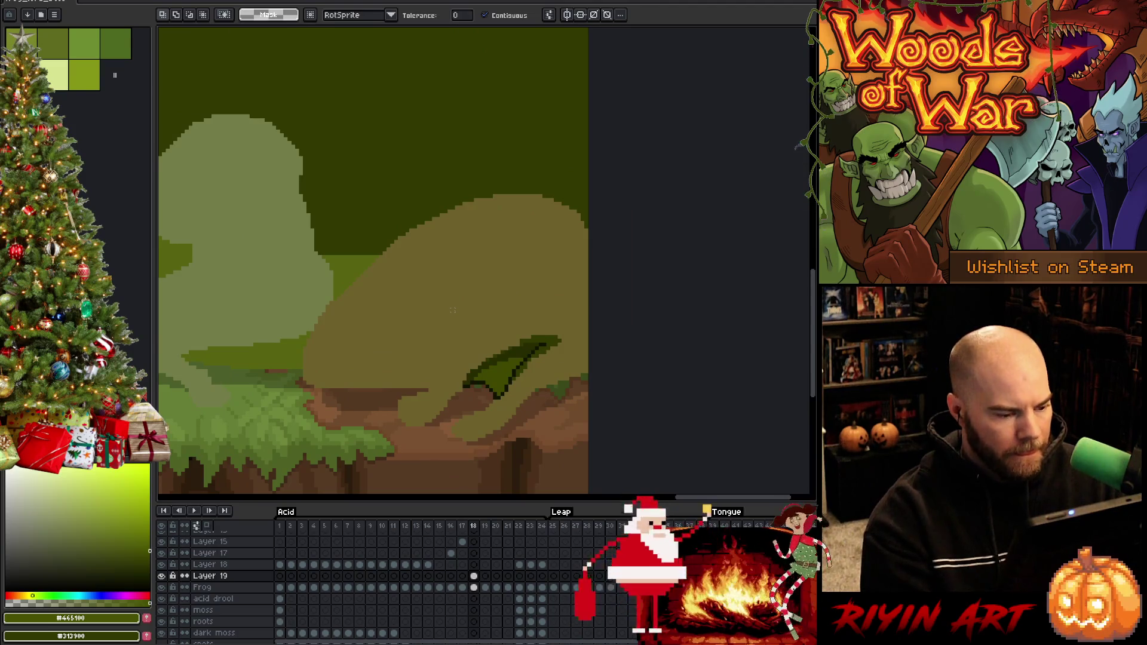
scroll(452, 310, "down", 1)
scroll(470, 335, "up", 3)
key("i")
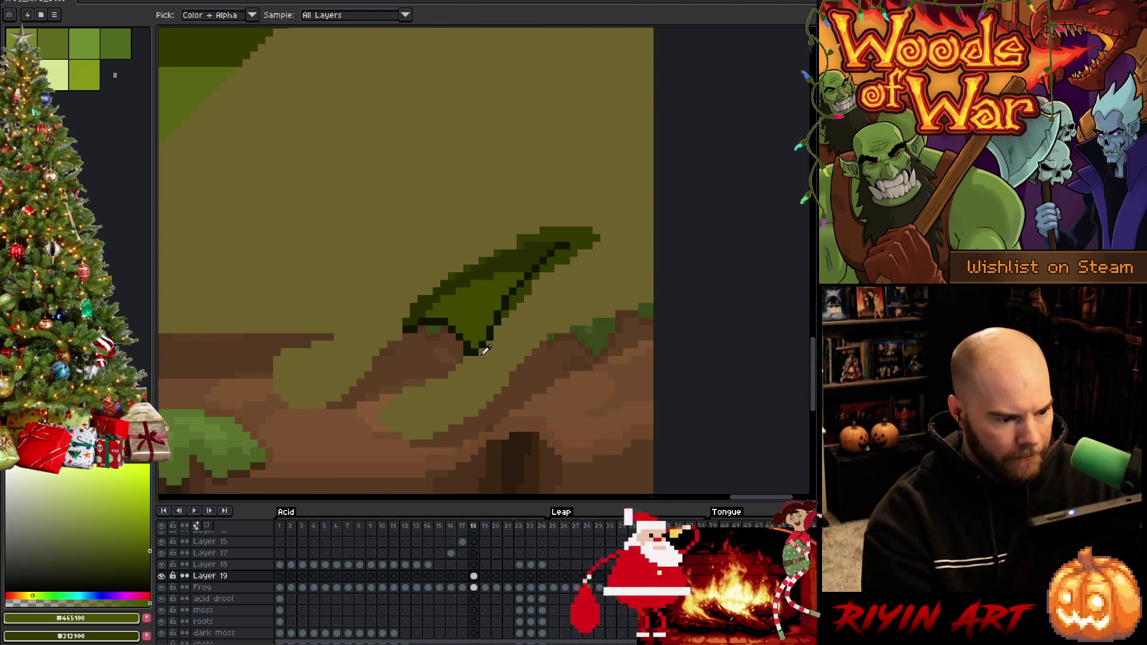
left_click(473, 344)
scroll(472, 345, "down", 4)
left_click_drag(381, 336, 435, 358)
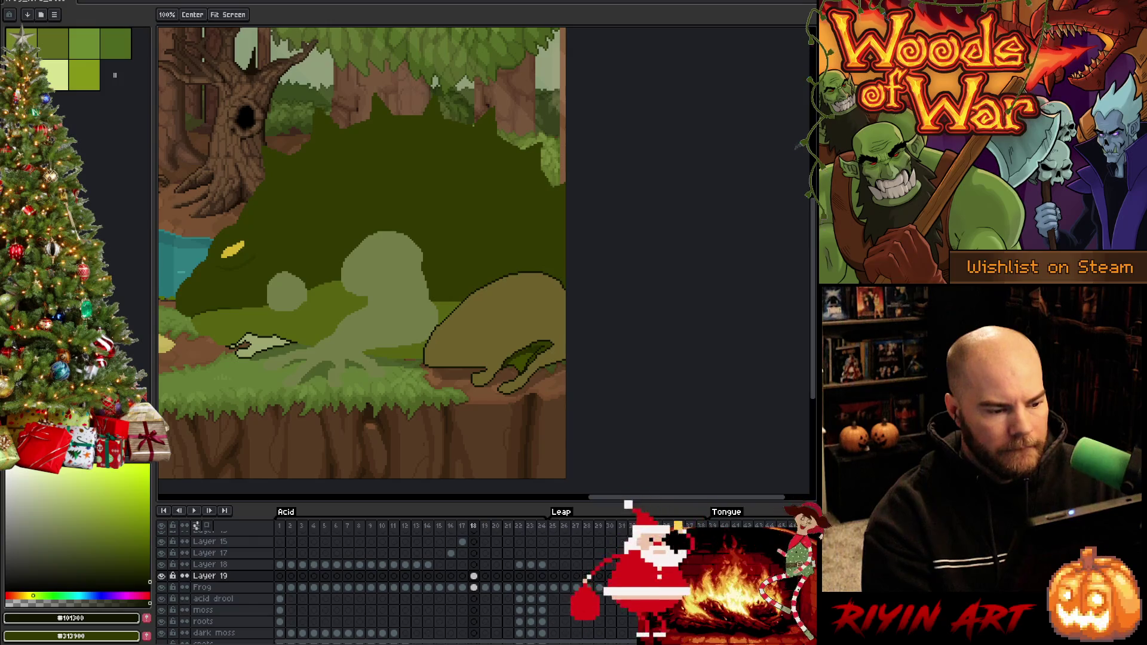
scroll(538, 334, "up", 2)
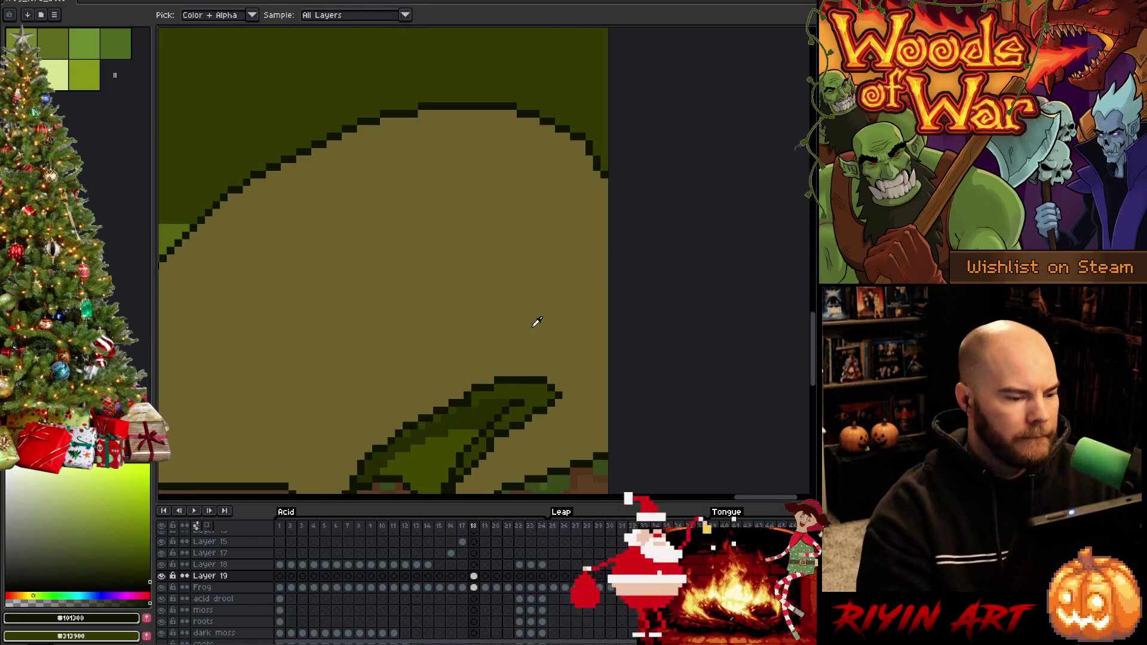
Step: Touch up the hand outline and redraw the outline end one pixel lower, comparing frames 17 and 18
left_click_drag(378, 344, 479, 174)
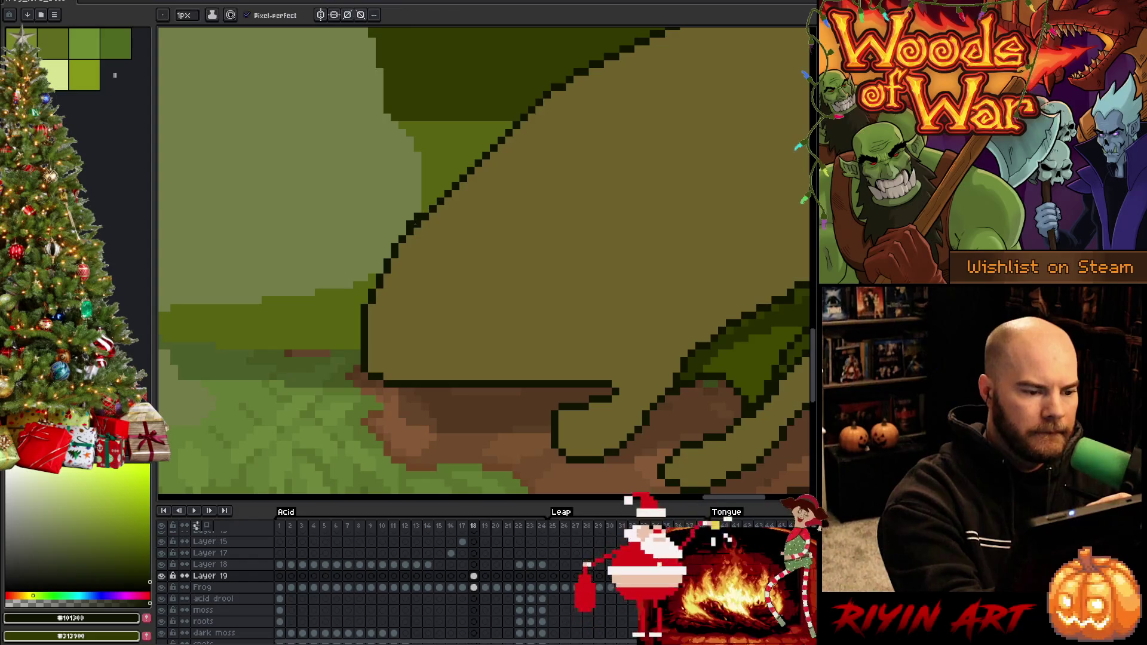
left_click(412, 222)
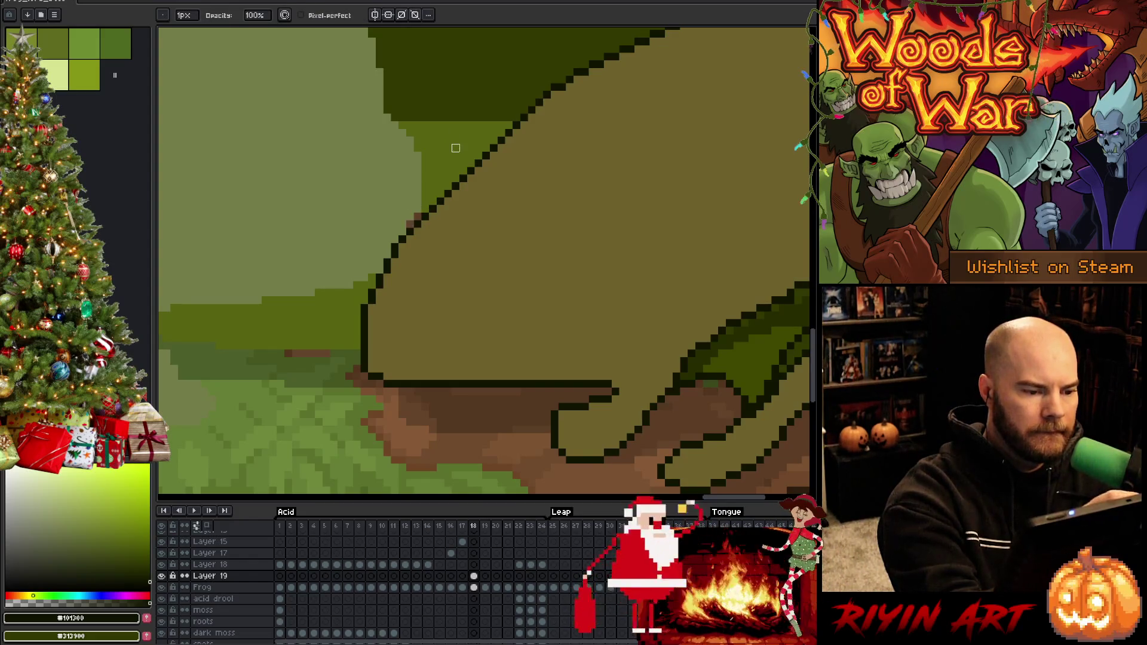
left_click(127, 542)
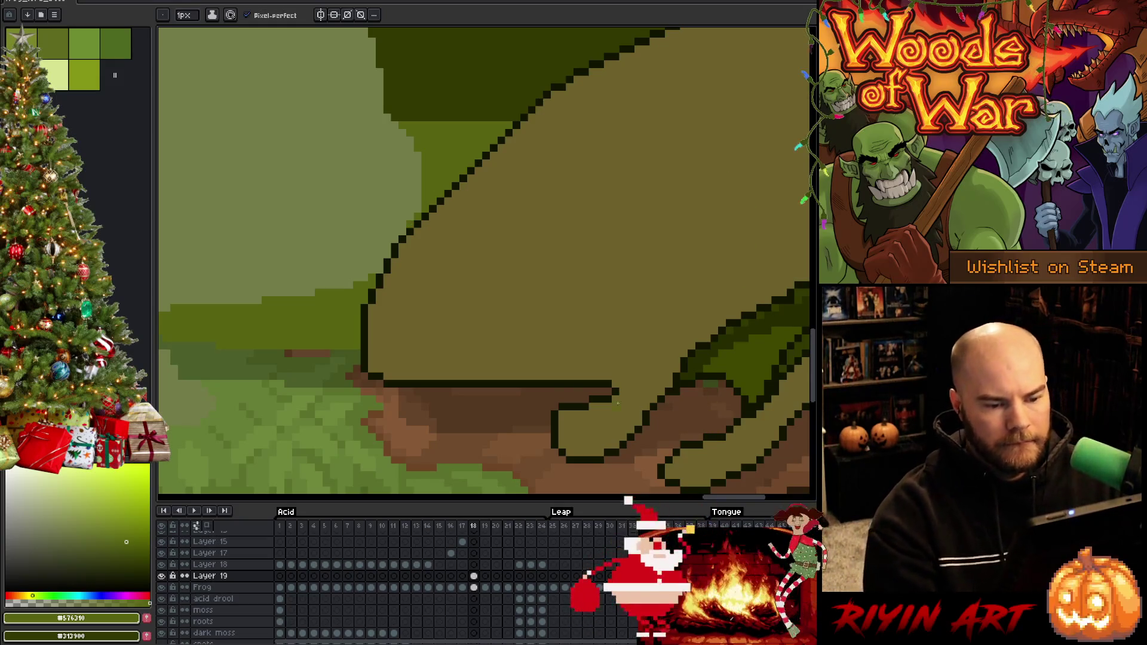
left_click_drag(627, 392, 401, 383)
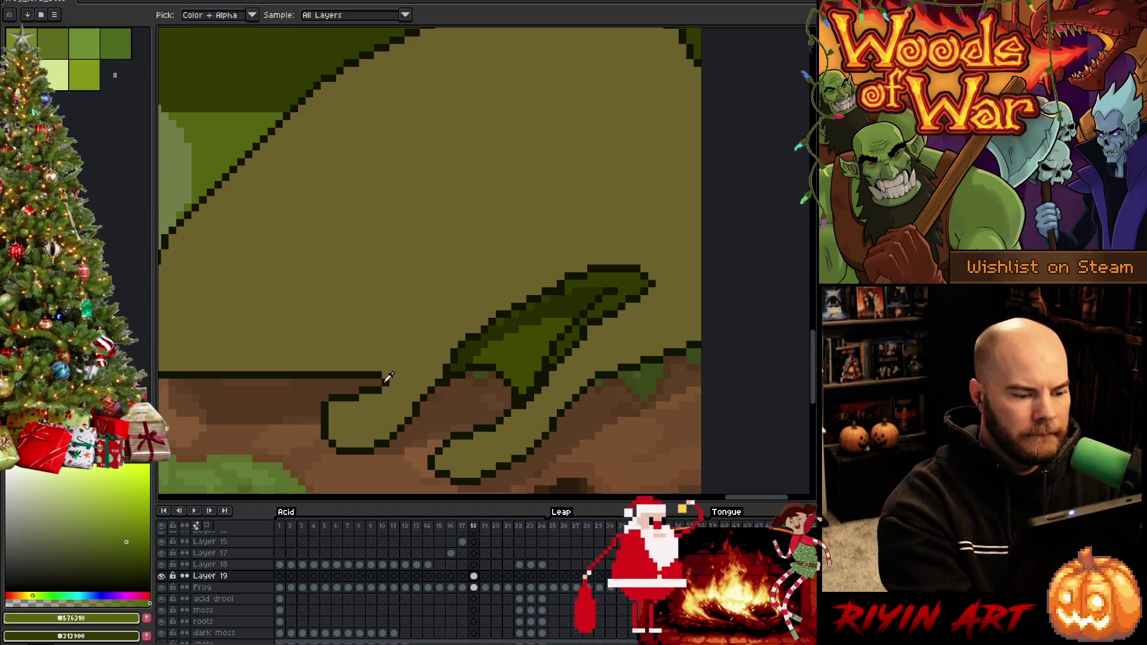
left_click(386, 376, "alt")
key("comma")
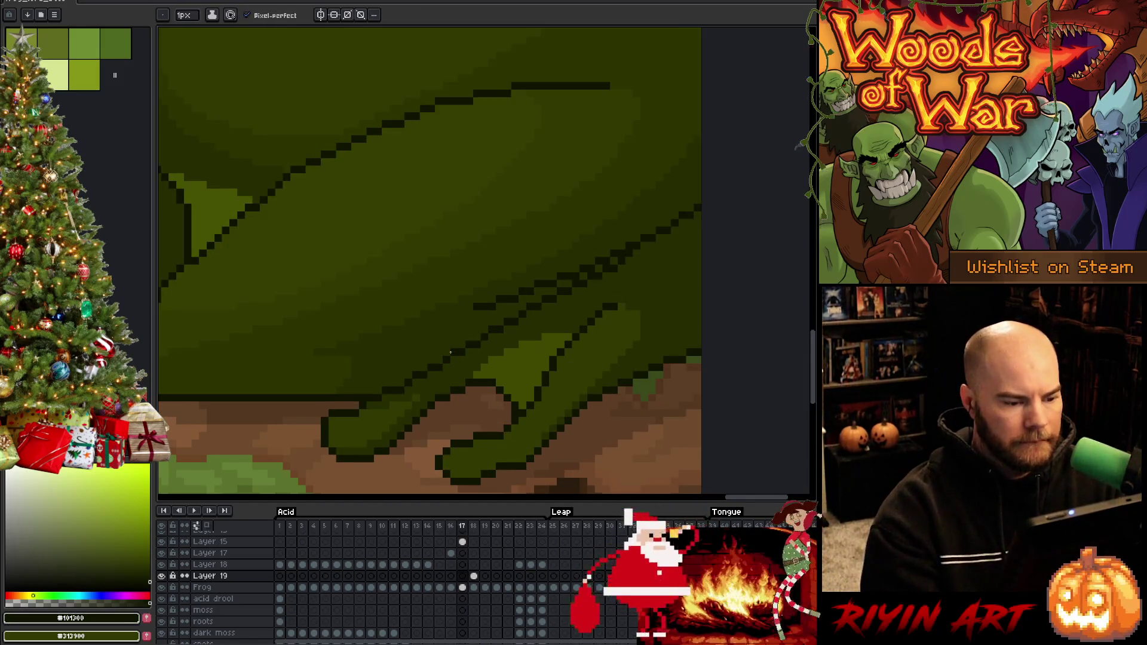
key("period")
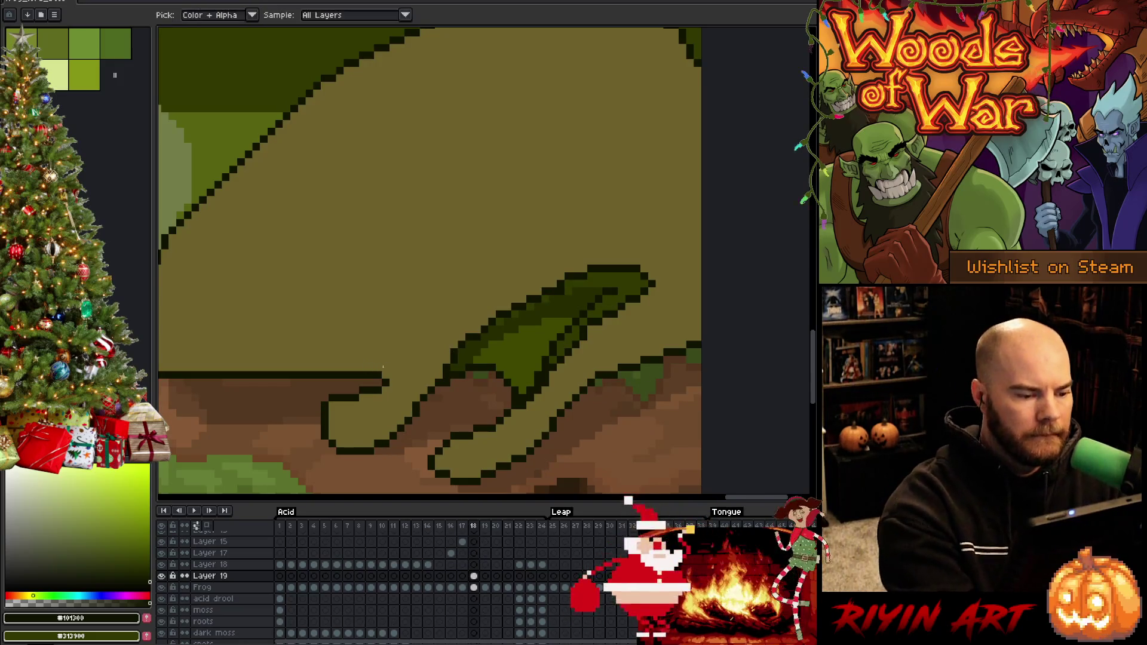
left_click_drag(383, 375, 386, 382)
key("comma")
key("period")
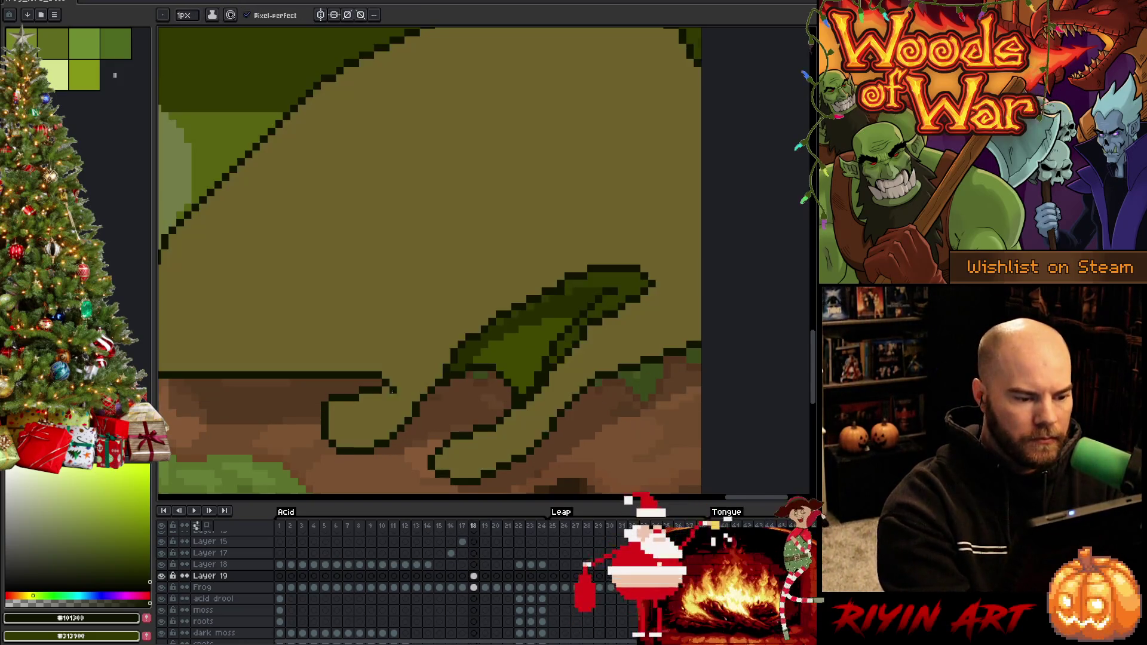
key("comma")
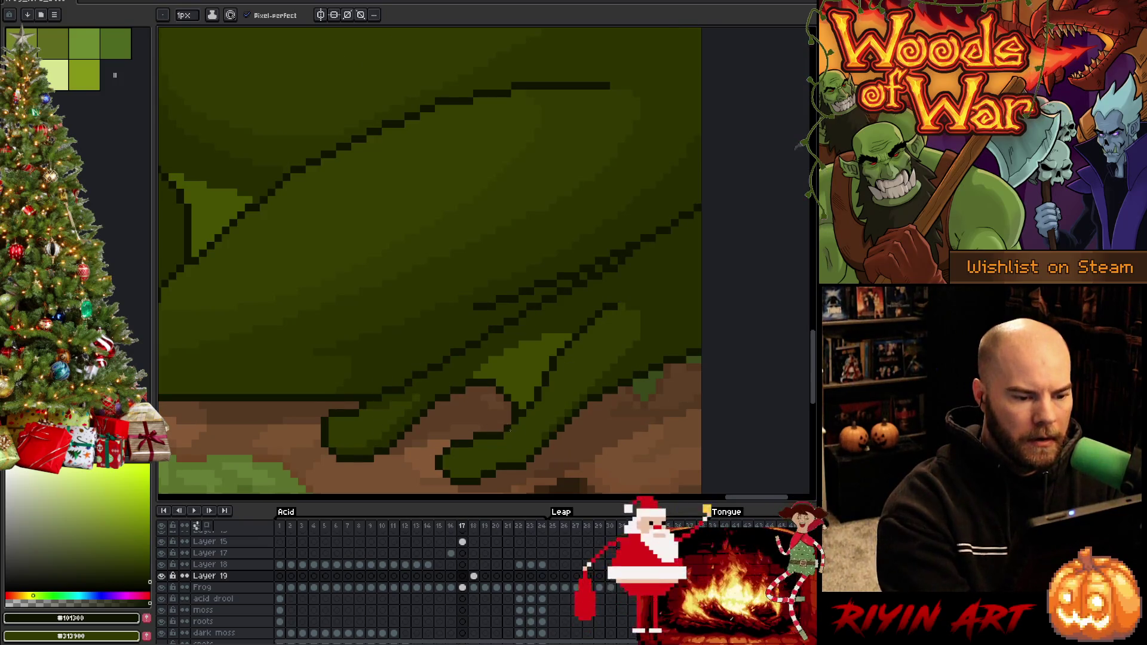
key("period")
key("comma")
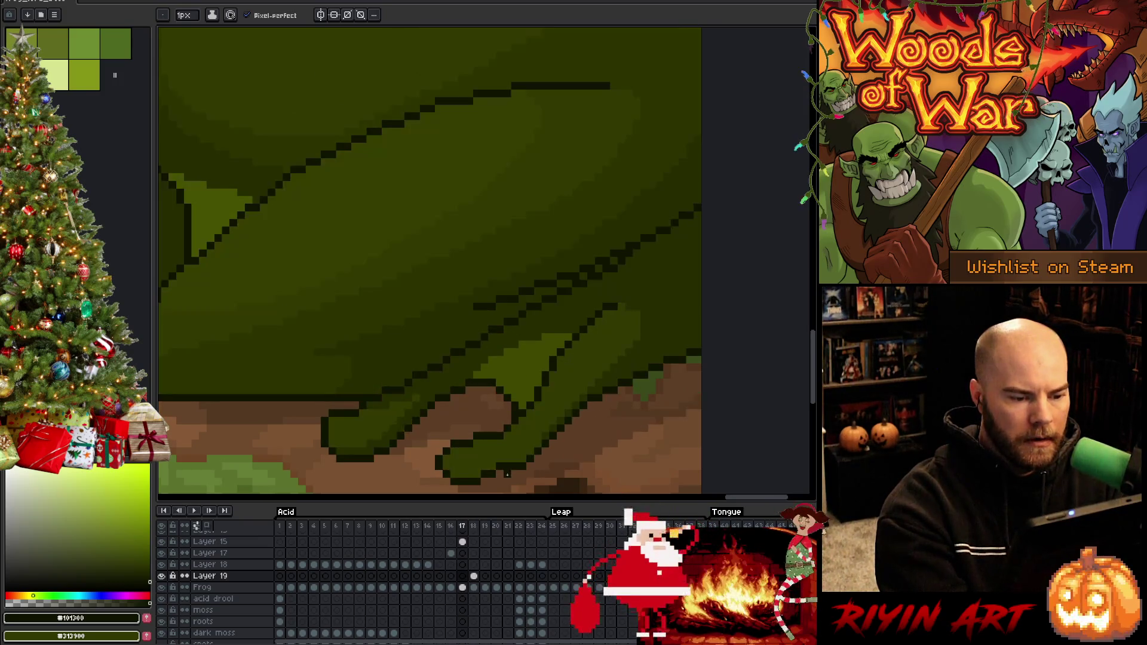
key("period")
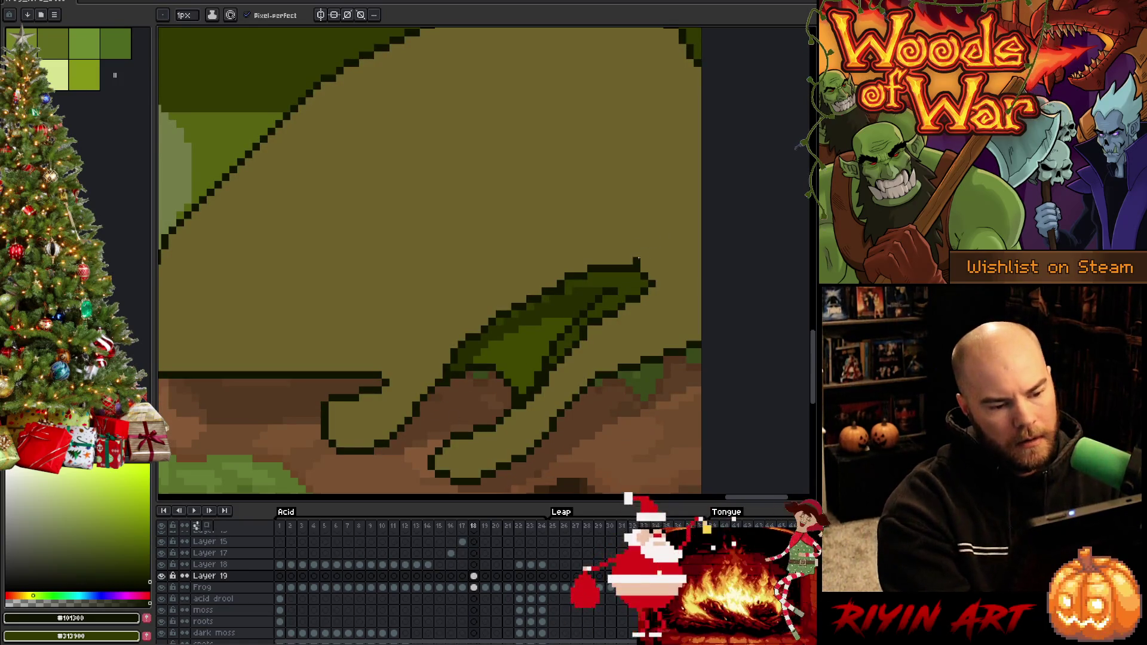
Step: Paint olive over the old dark edge above the tongue and draw a new dark forearm outline
left_click(446, 361, "alt")
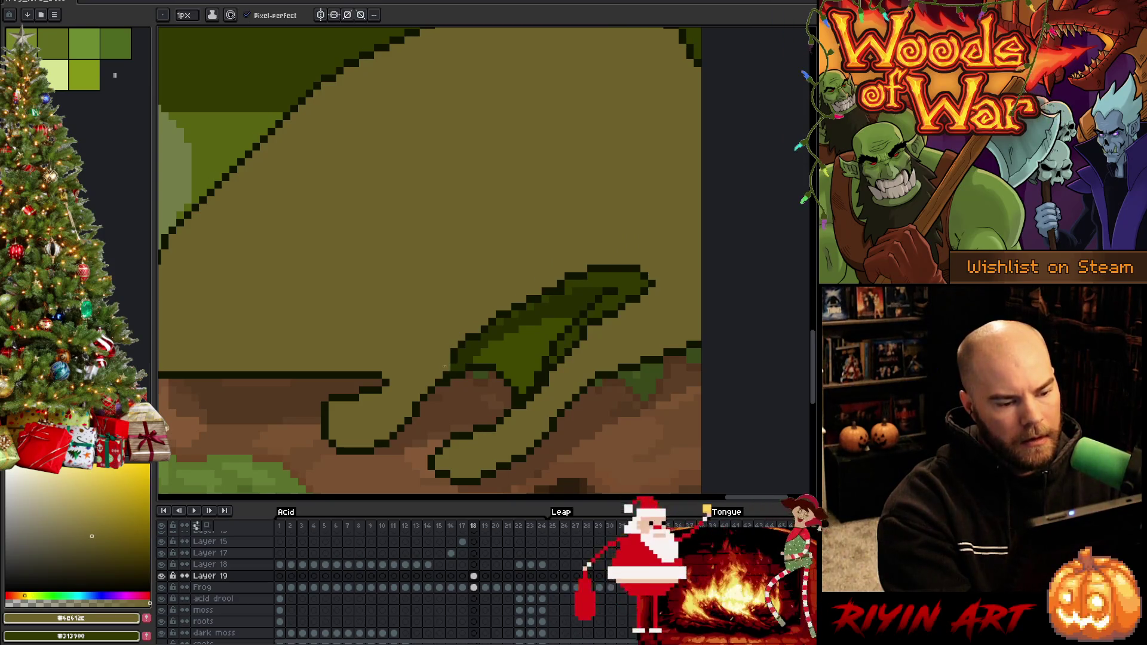
mouse_move(445, 365)
left_mouse_down()
mouse_move(499, 315)
mouse_move(578, 276)
left_mouse_up()
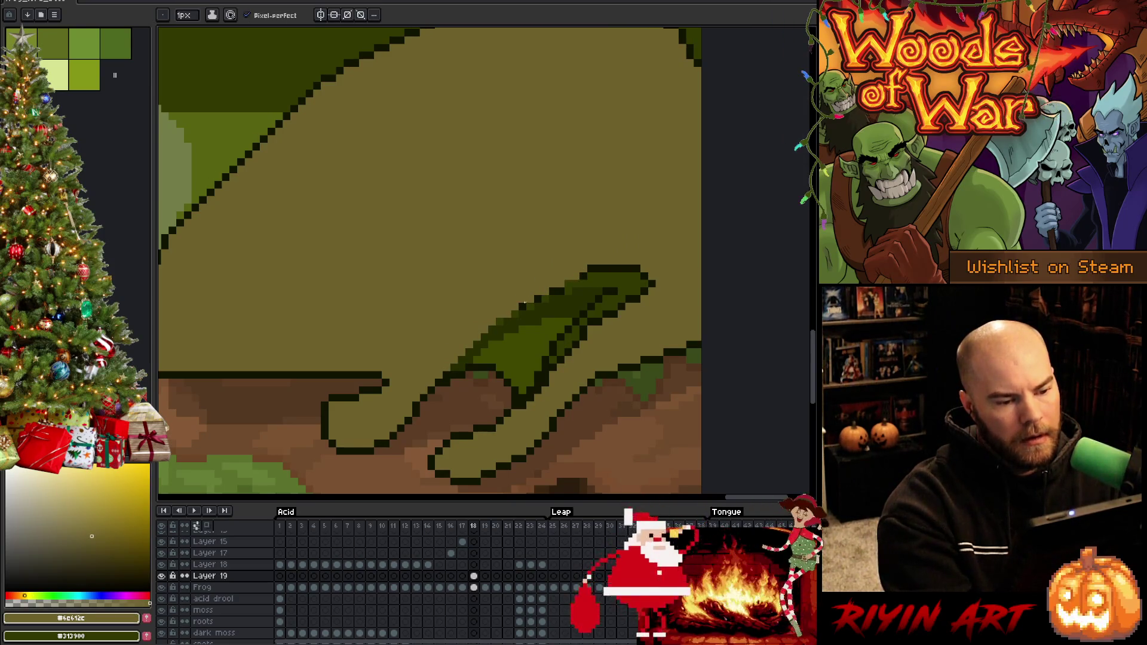
mouse_move(523, 305)
left_mouse_down()
mouse_move(574, 280)
mouse_move(660, 266)
left_mouse_up()
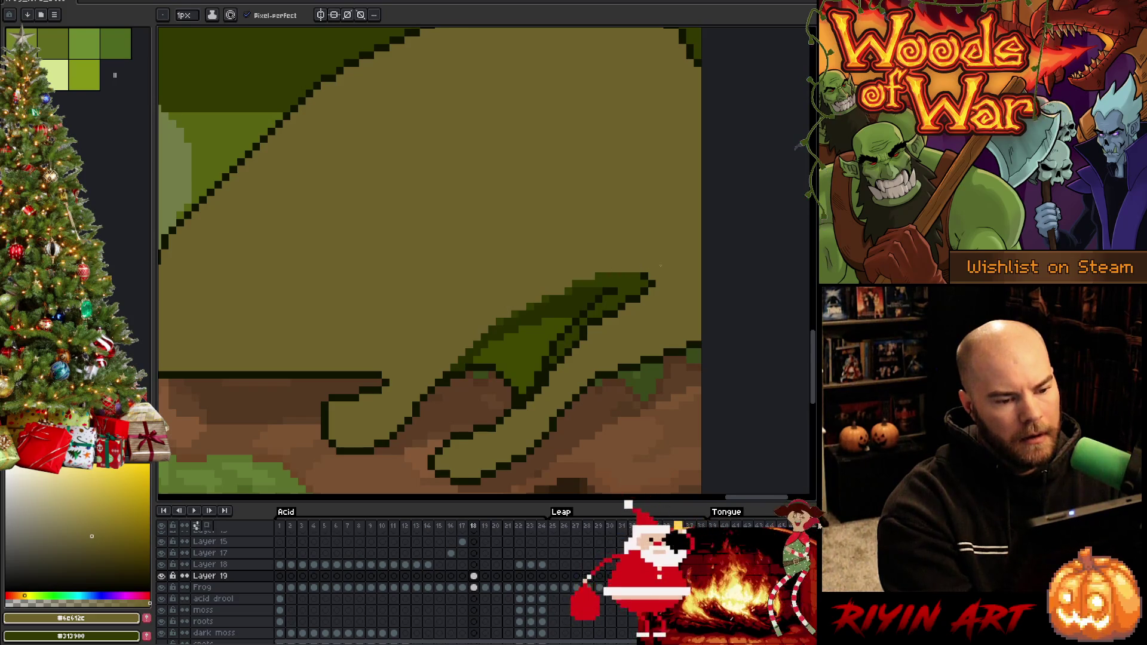
left_click(381, 374, "alt")
left_click_drag(390, 372, 512, 306)
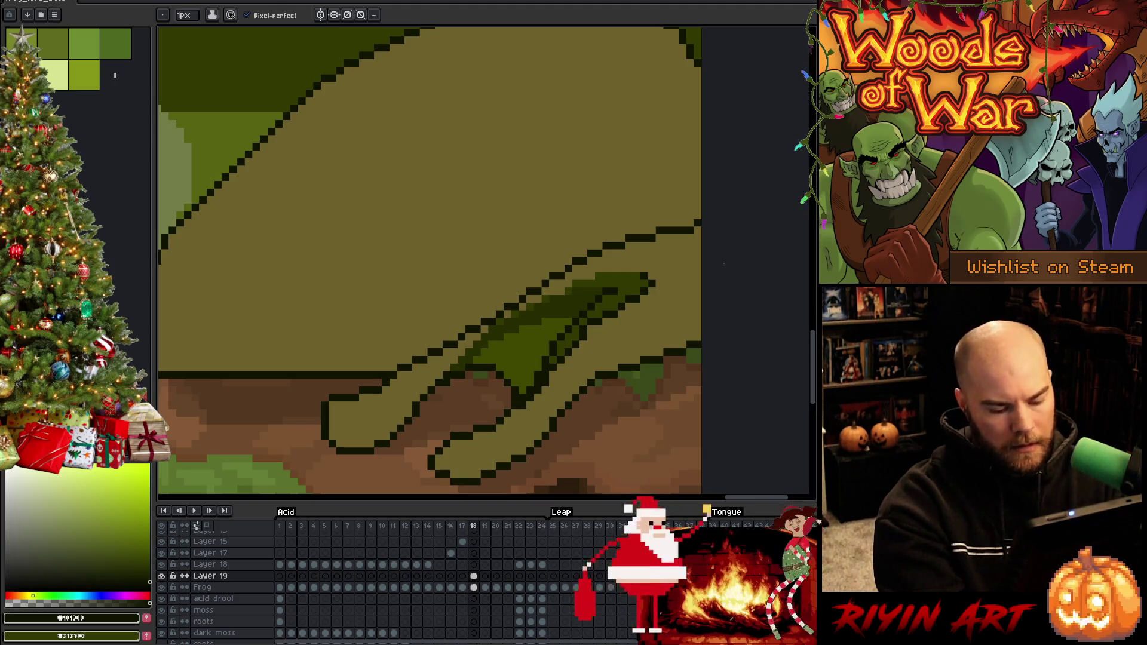
key("period")
key("comma")
key("comma")
key("period")
key("comma")
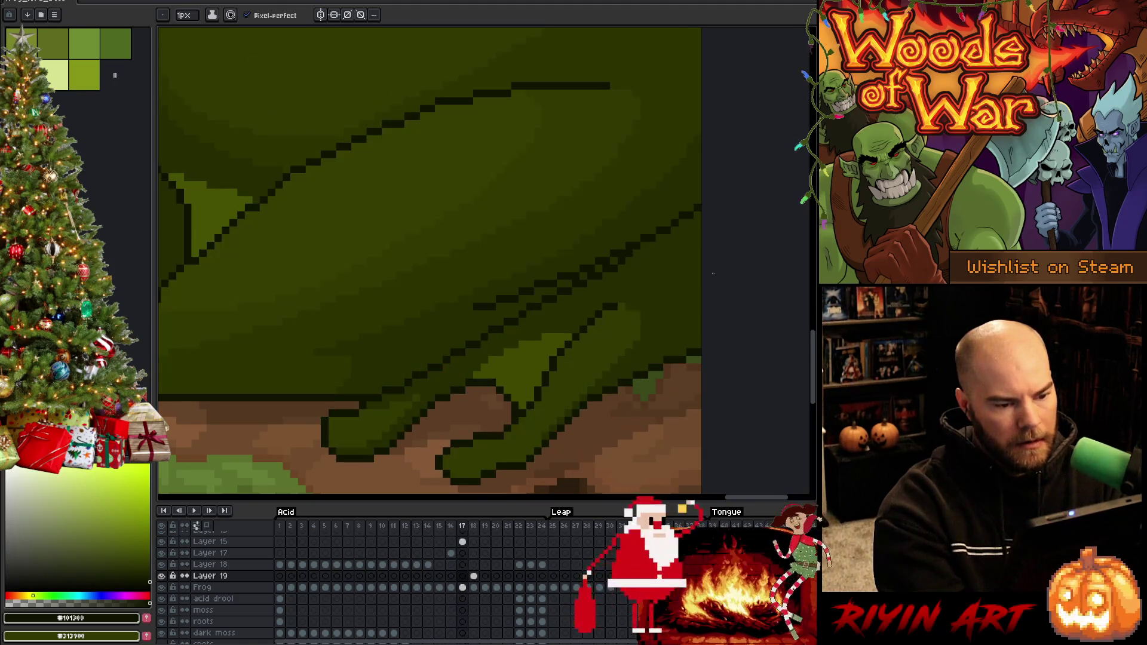
key("period")
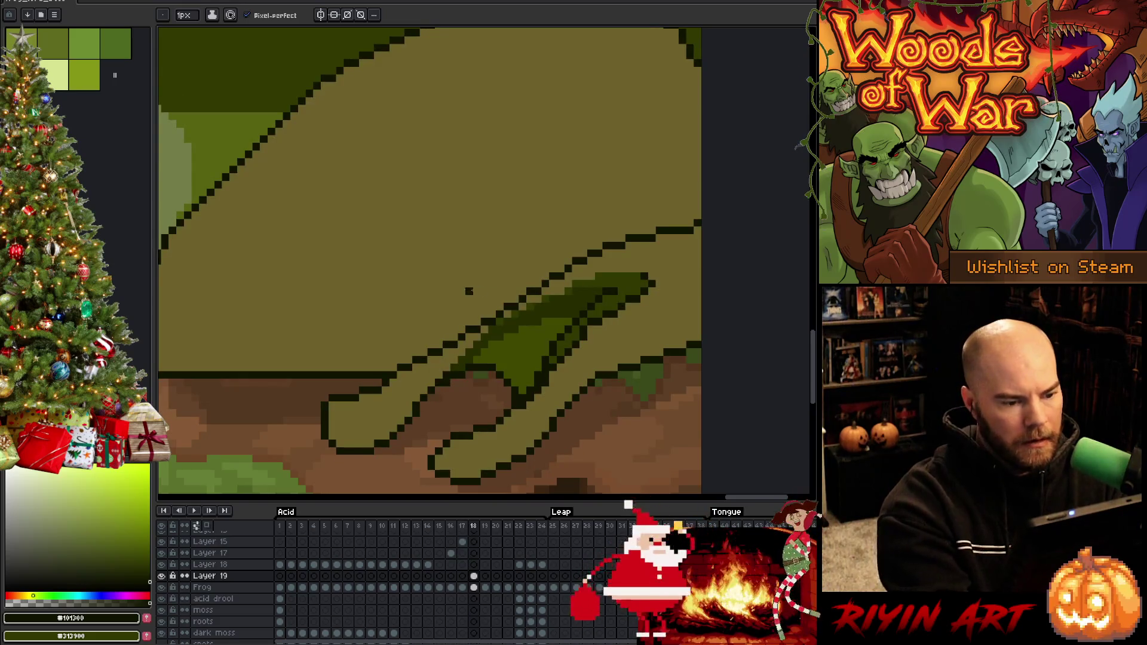
left_click_drag(475, 290, 611, 245)
key("period")
Step: Flip between frames 17 and 18 to check the new arm outline
key("comma")
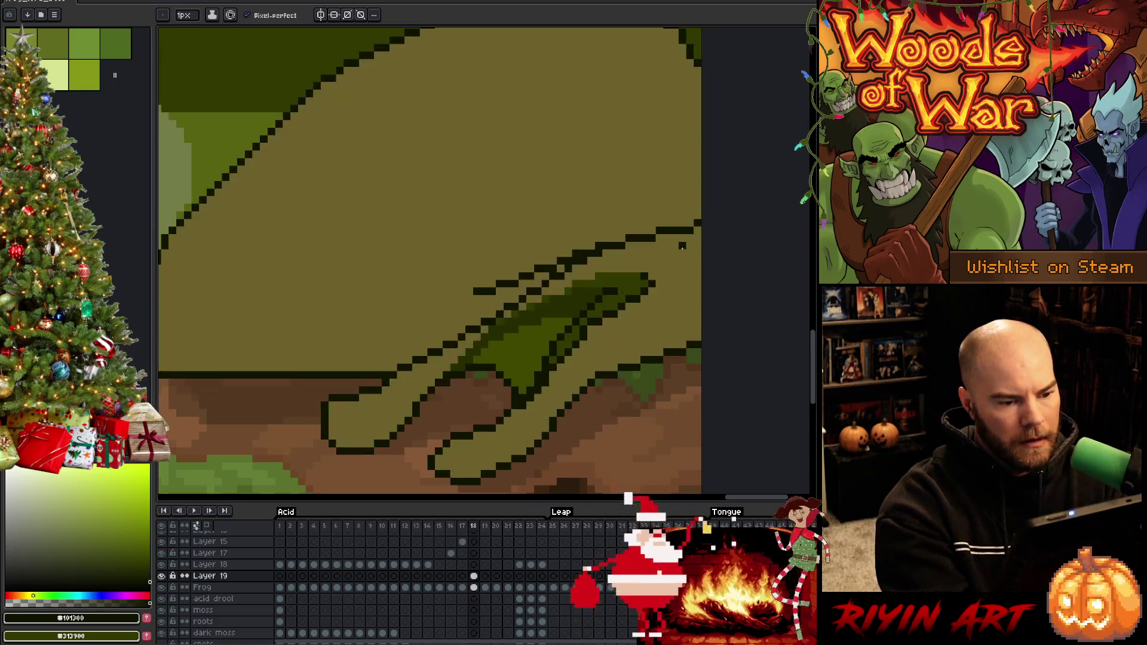
key("period")
key("comma")
key("period")
key("comma")
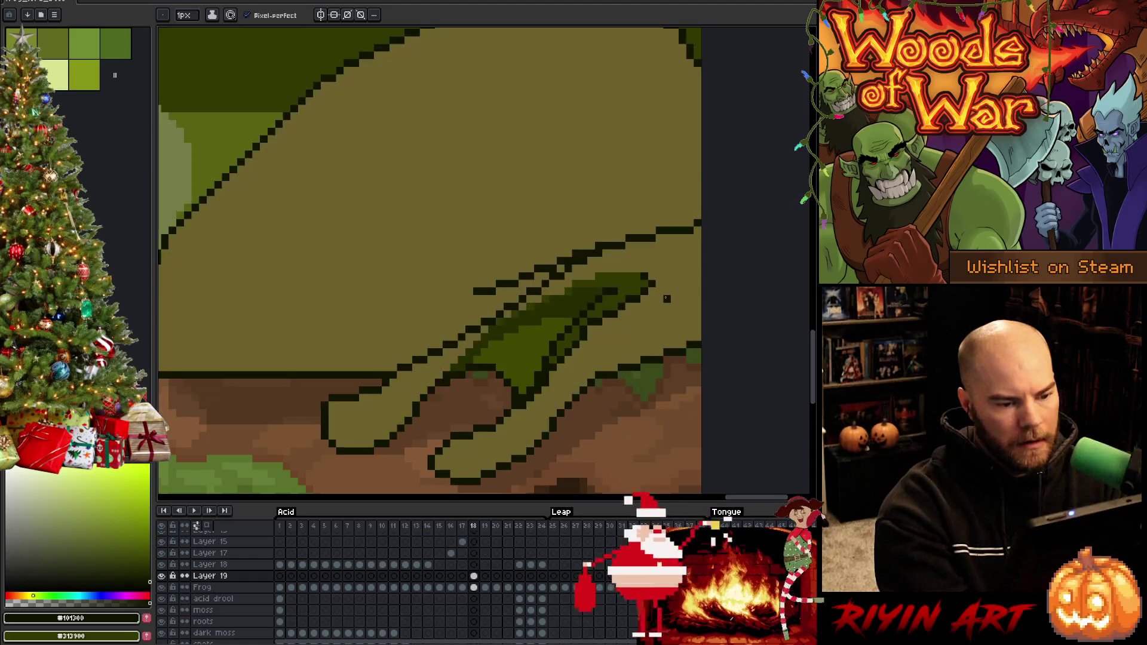
key("period")
key("comma")
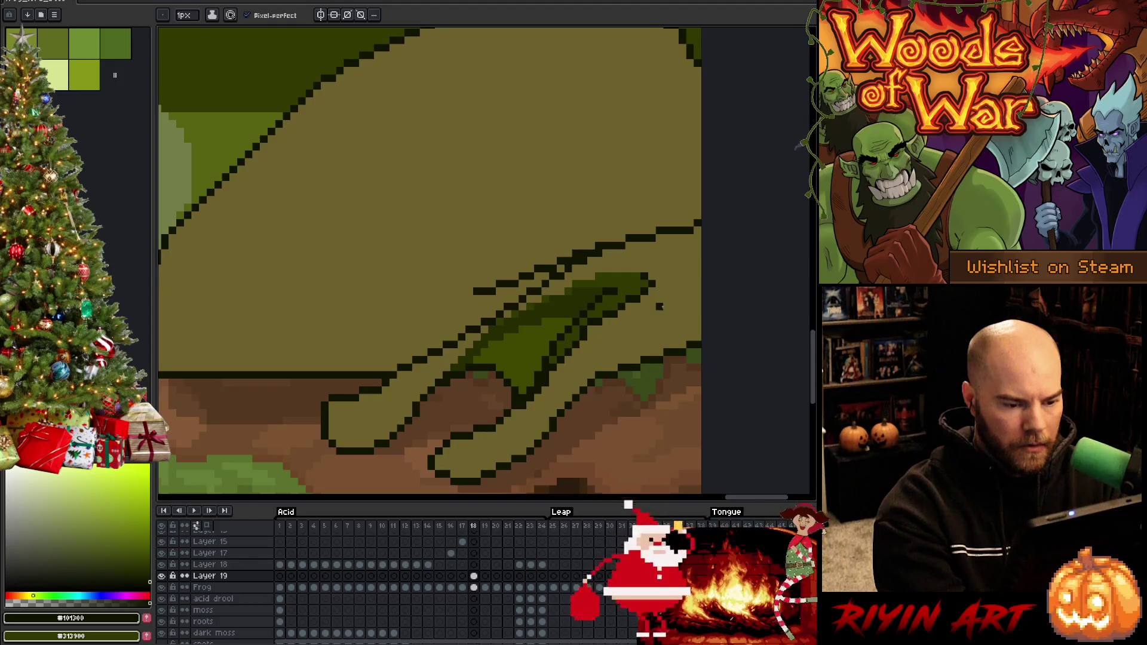
key("comma")
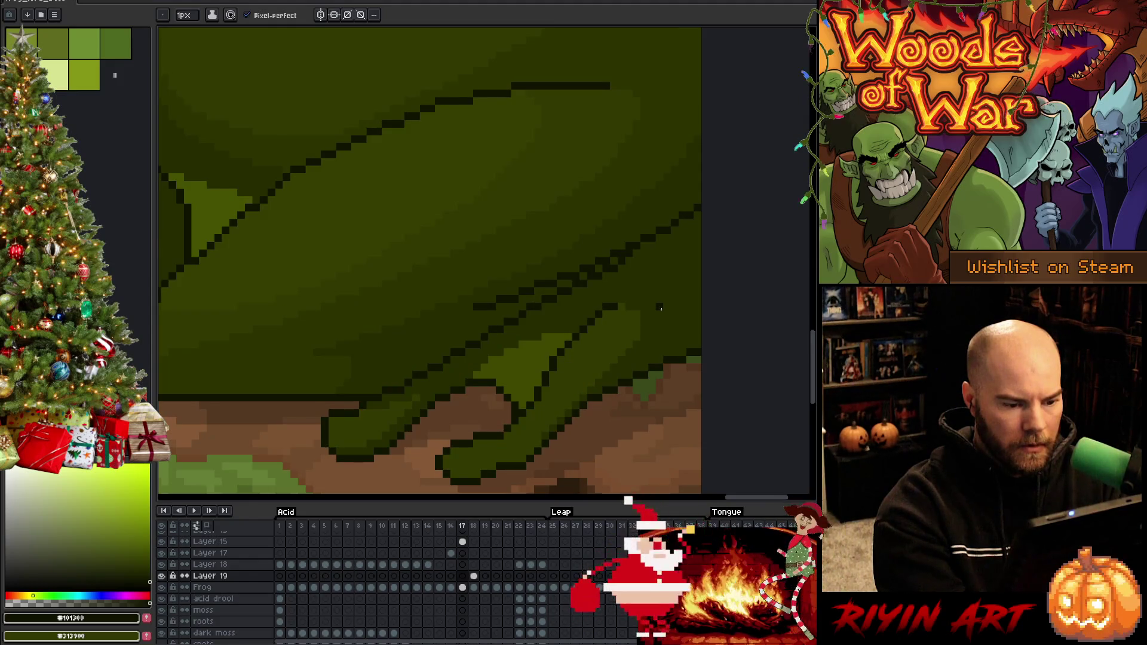
key("period")
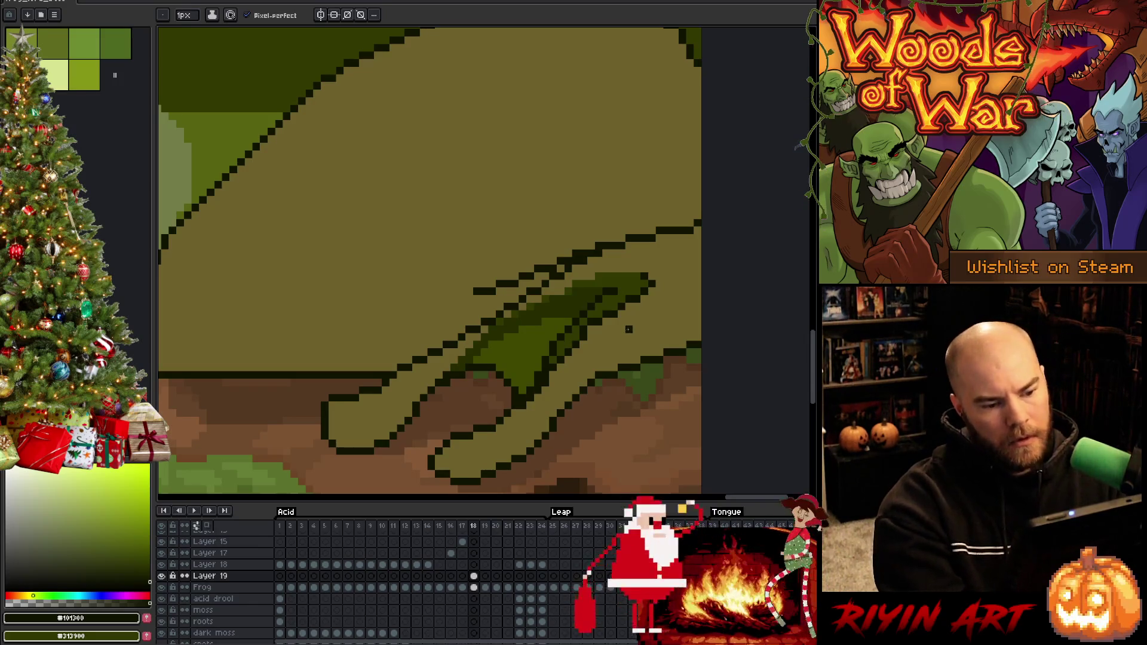
Step: Marquee-copy the tongue-edge pixels in frame 18 and paste them into frame 17
key("m")
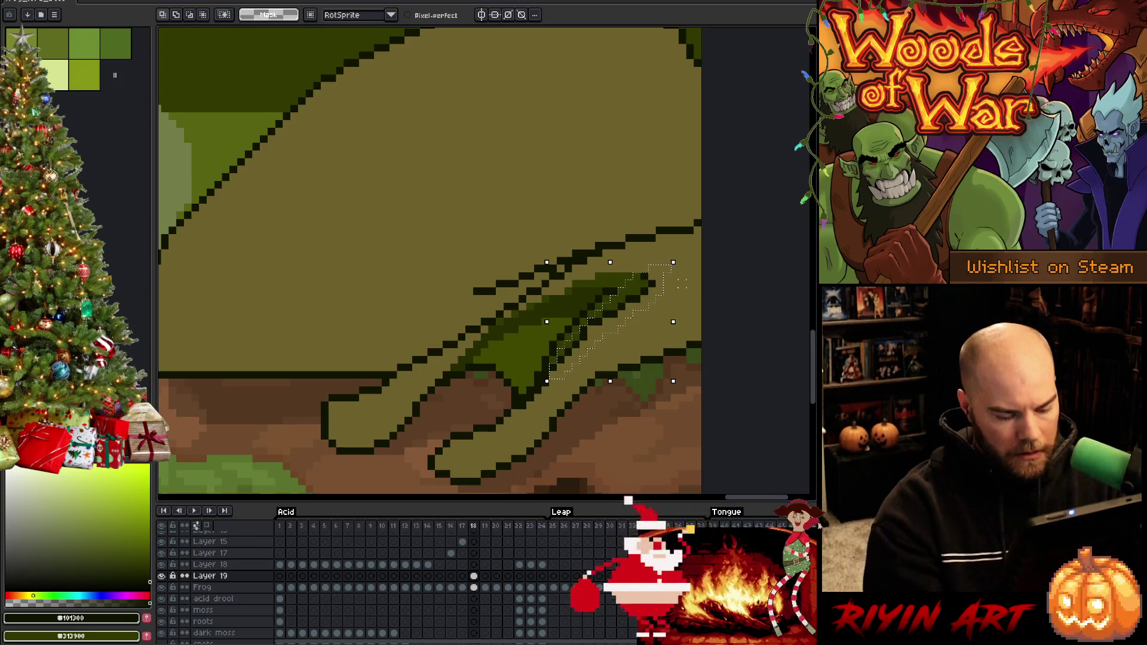
key("period")
key("comma")
key("comma")
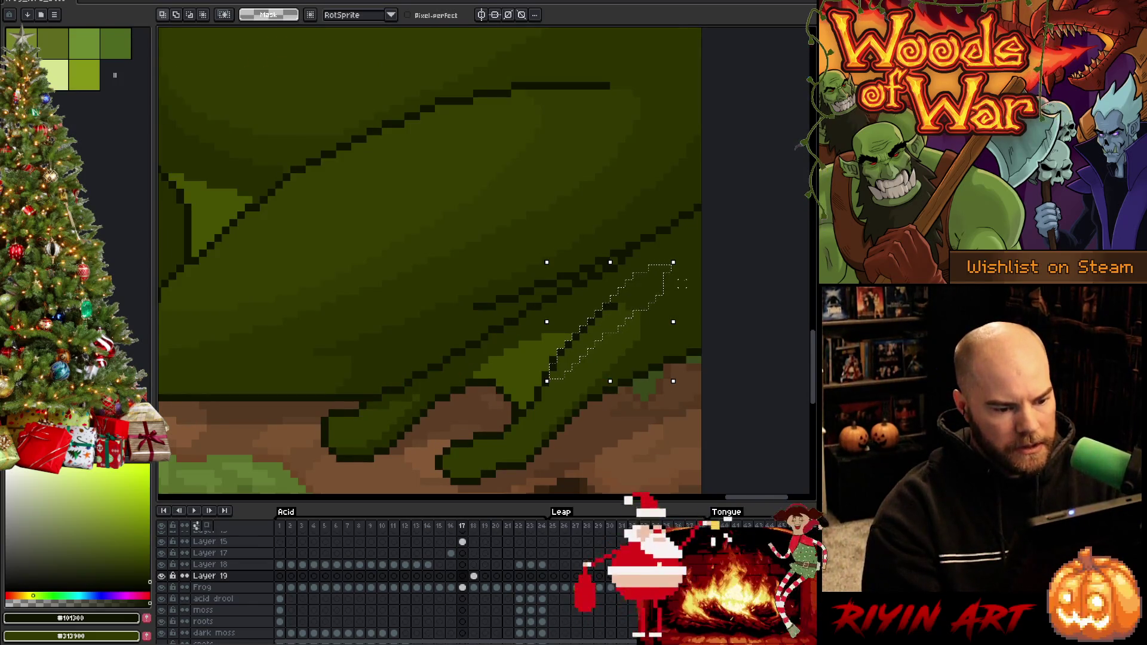
key("ctrl+v")
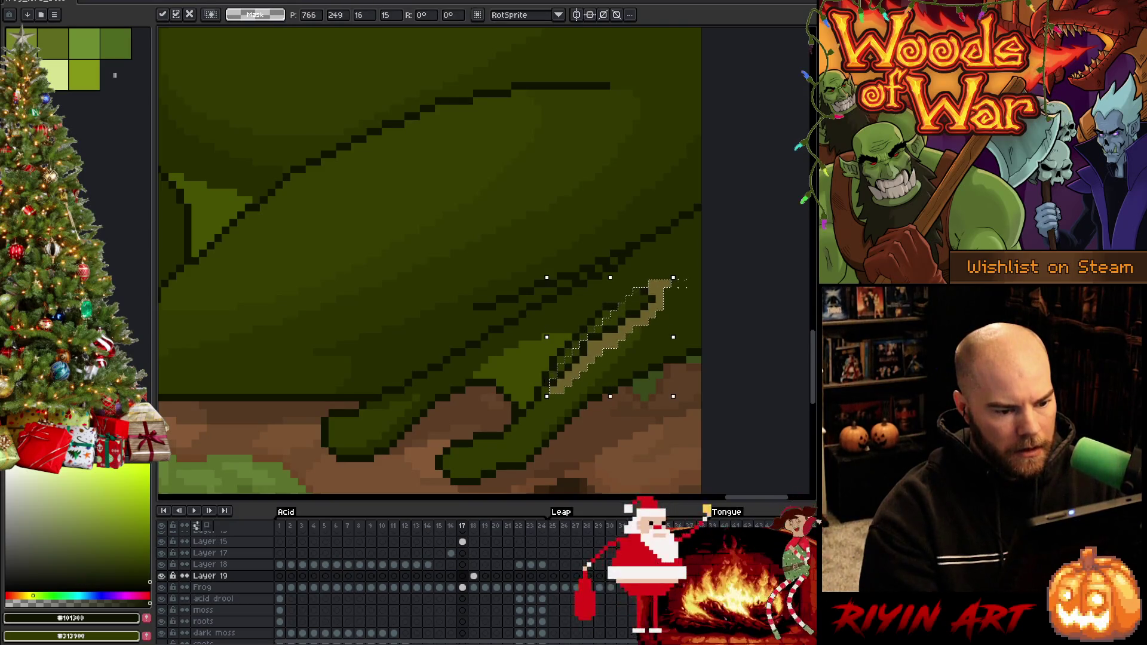
key("period")
key("comma")
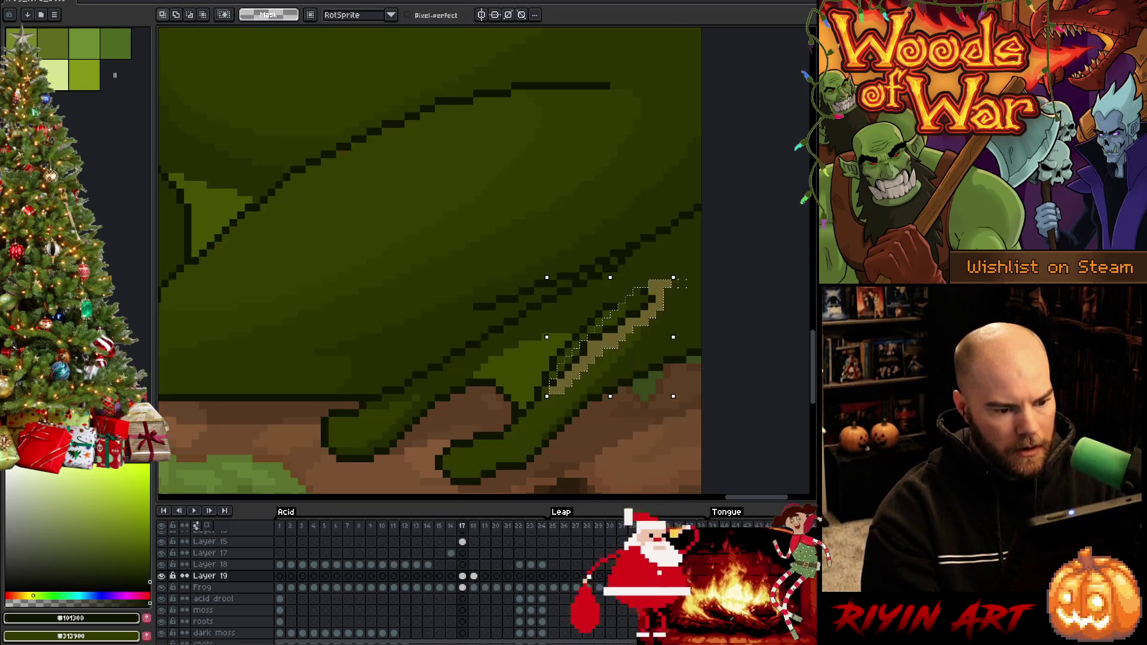
Step: Compare frames 16 to 18 with the pasted pixels, then clear the selection
key("period")
key("comma")
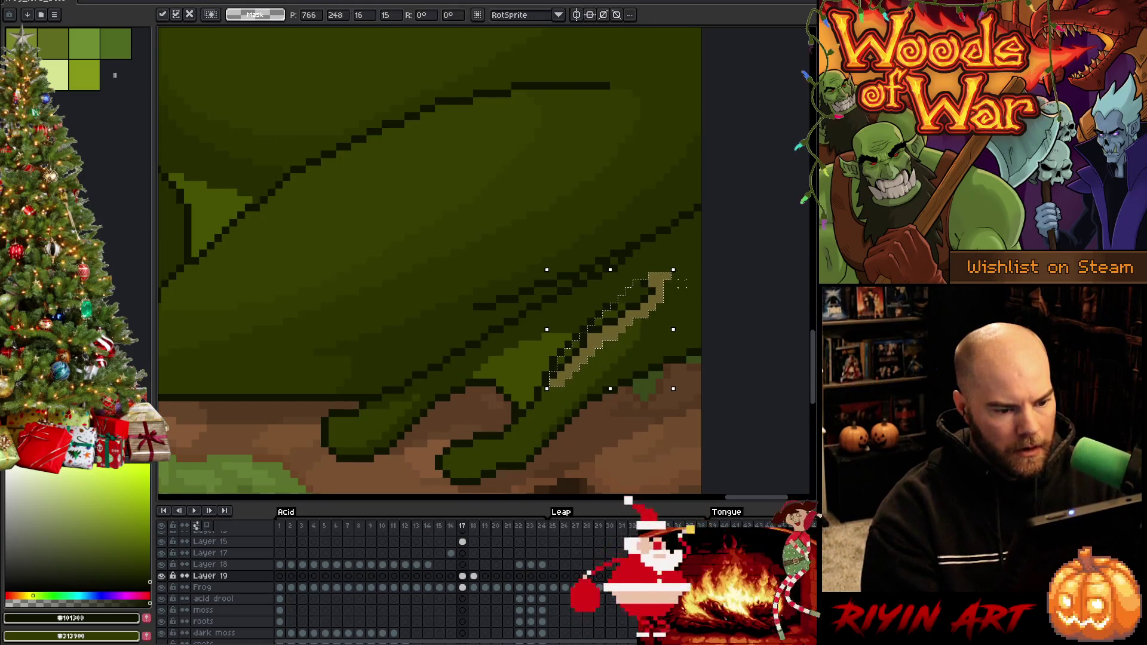
key("comma")
key("period")
key("period")
key("comma")
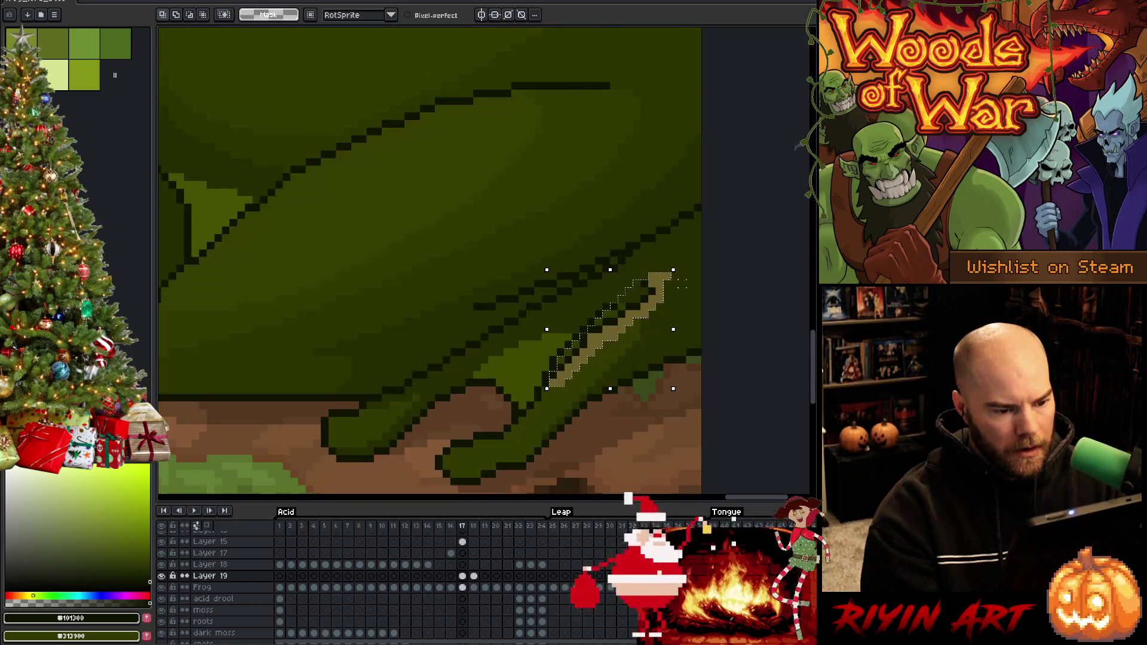
key("period")
key("comma")
key("period")
key("comma")
key("period")
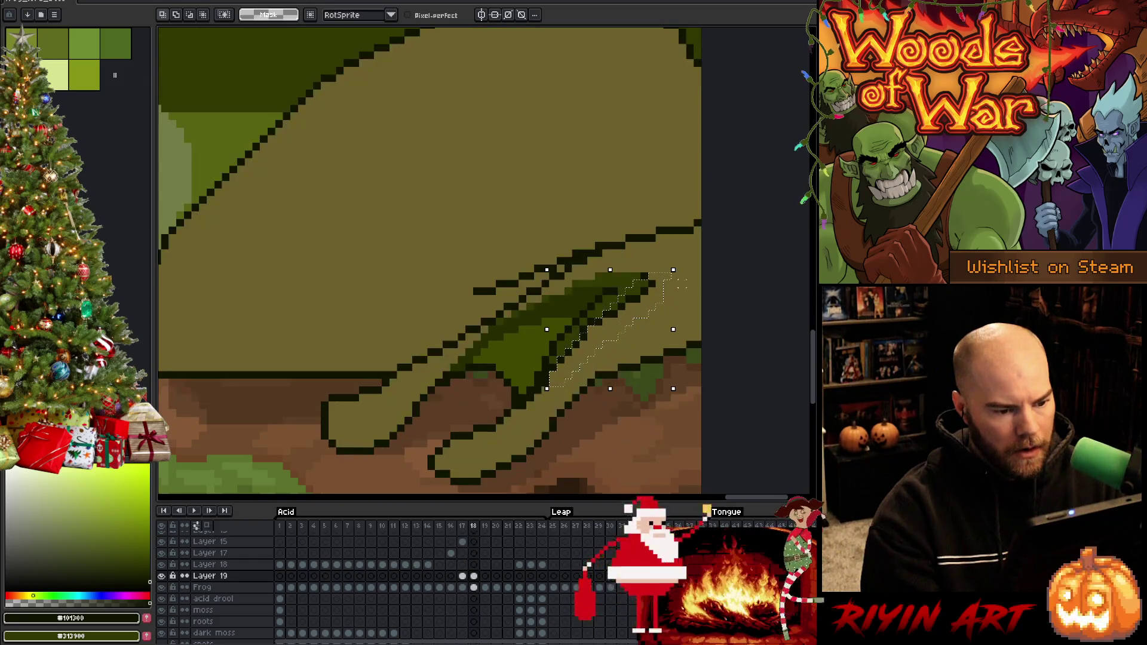
key("comma")
key("period")
key("comma")
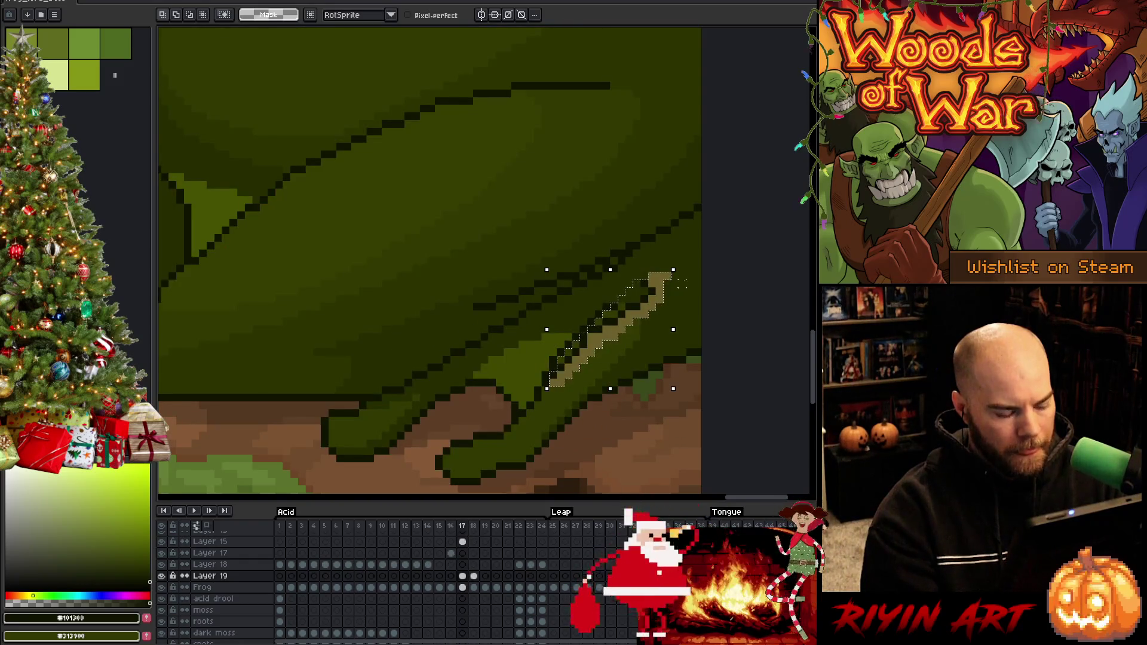
key("ctrl+d")
Step: Touch up the tongue edge in deep green and undo the stray tan diagonal line
key("b")
left_click(550, 359, "alt")
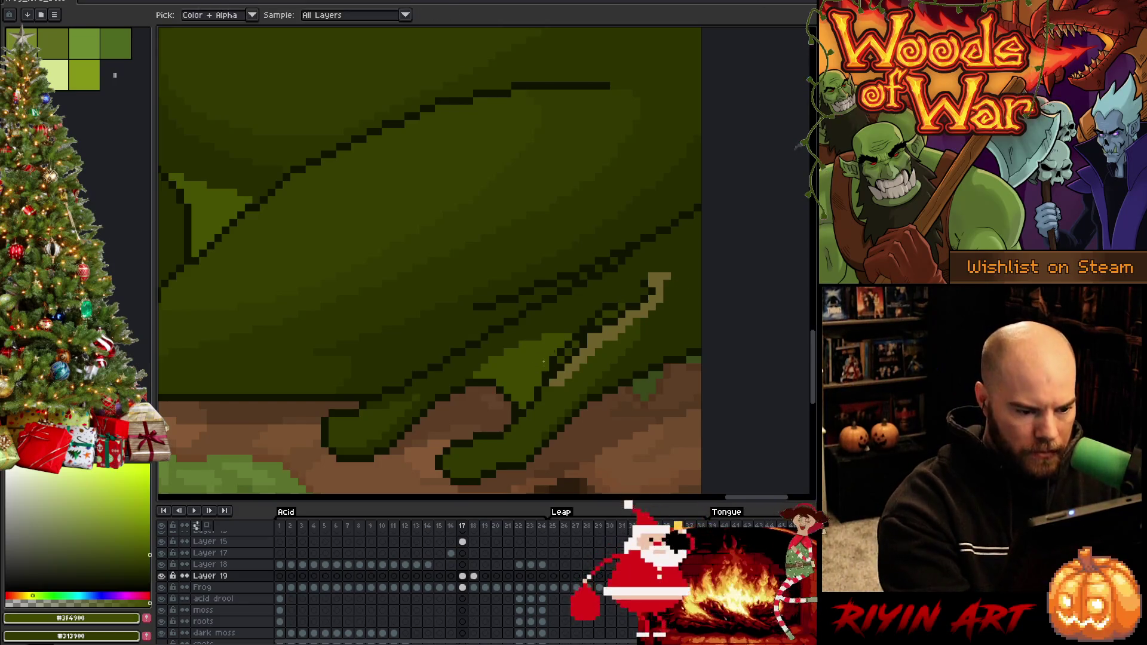
left_click_drag(560, 352, 561, 360)
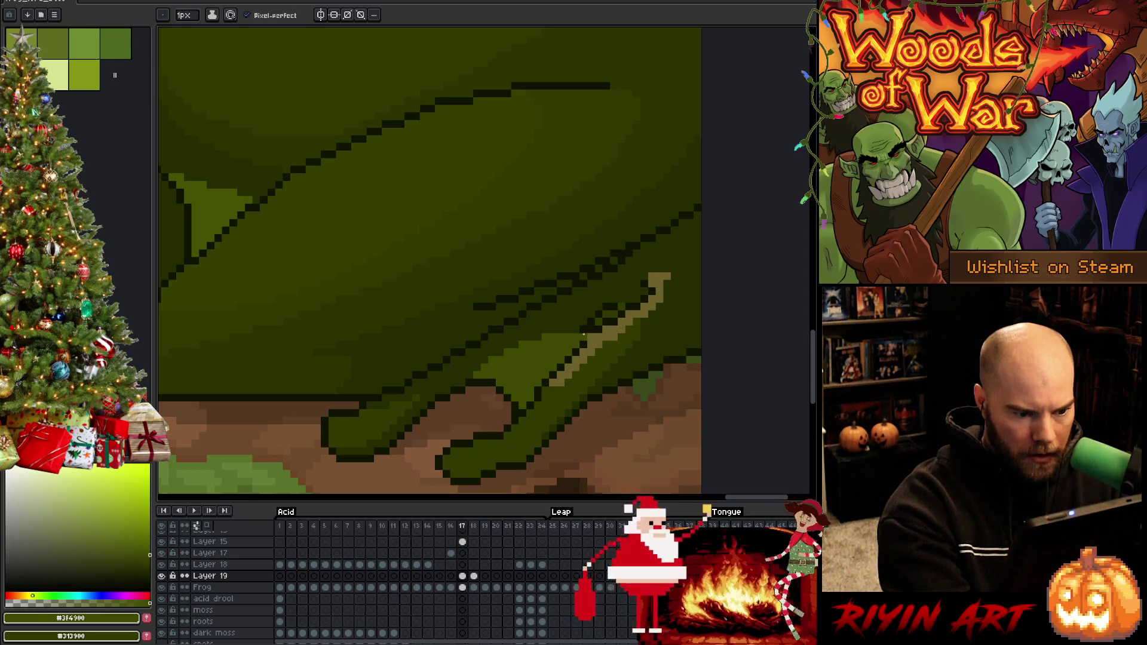
left_click(589, 313, "alt")
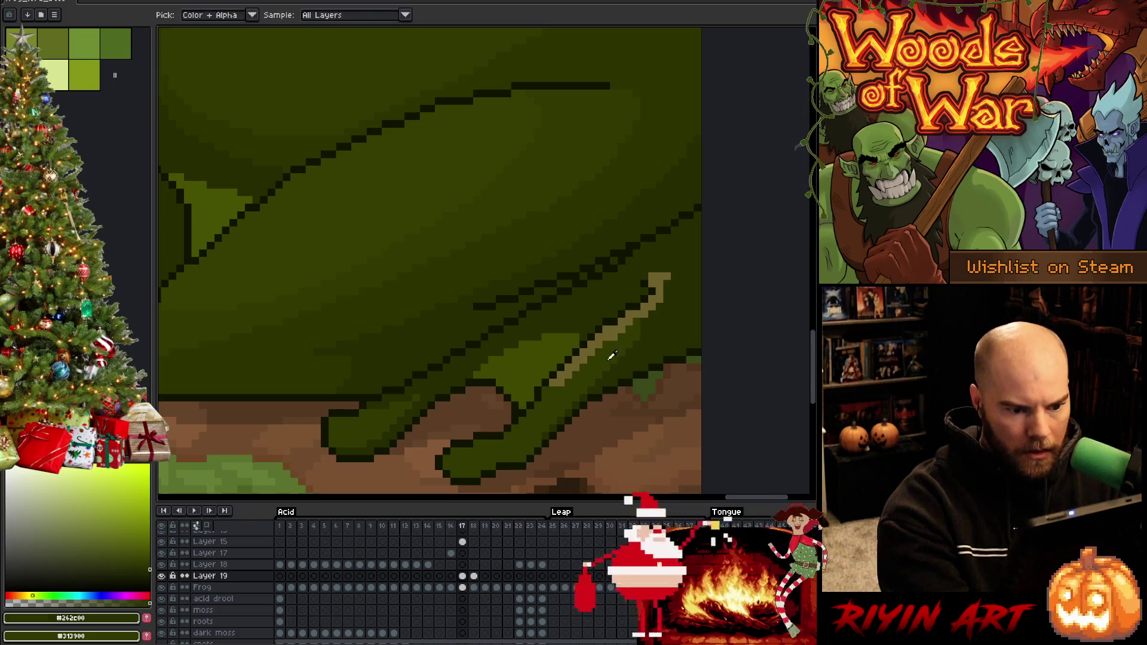
key("ctrl+z")
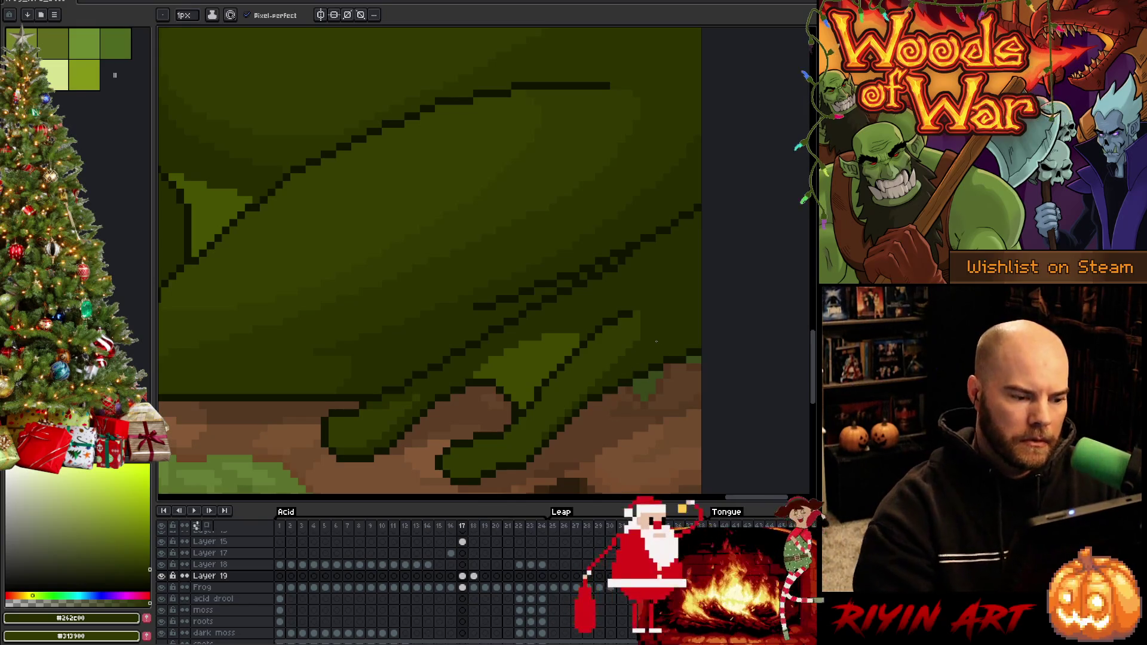
Step: Sample the dark outline colour and the arm's greens in frame 18
left_click(410, 378, "alt")
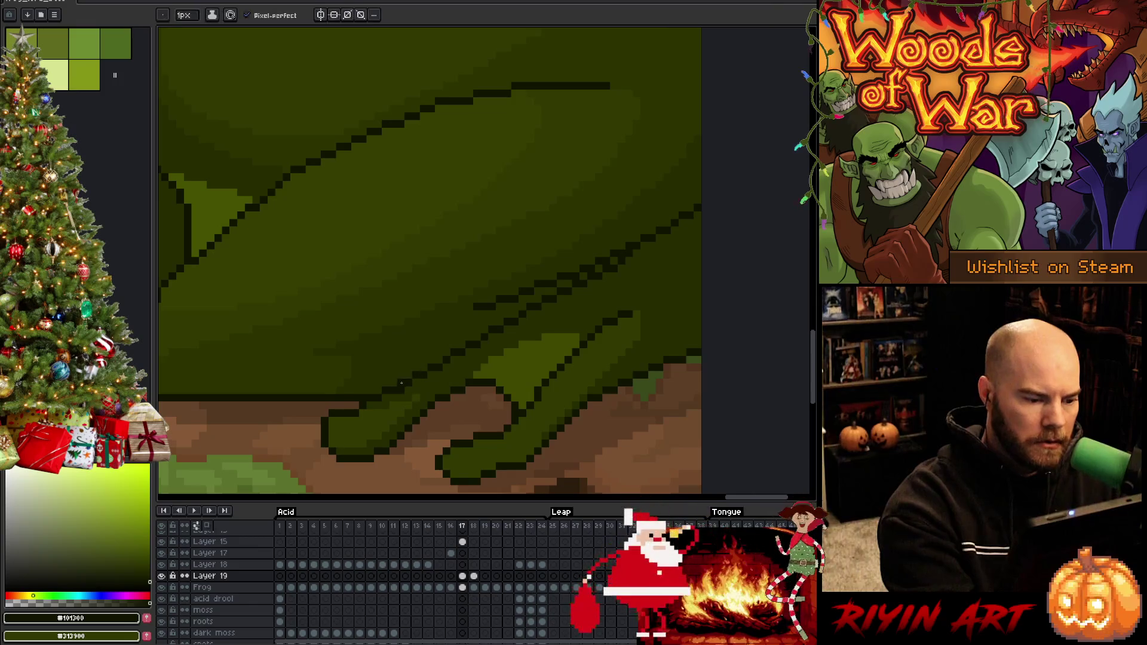
left_click(412, 380, "alt")
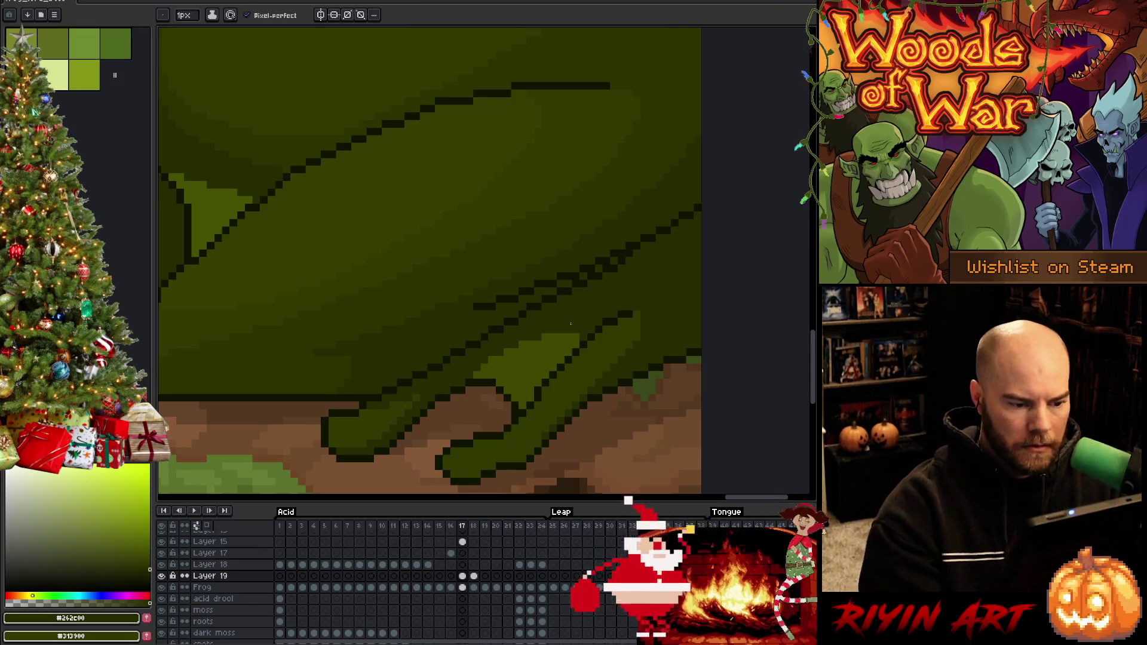
key("period")
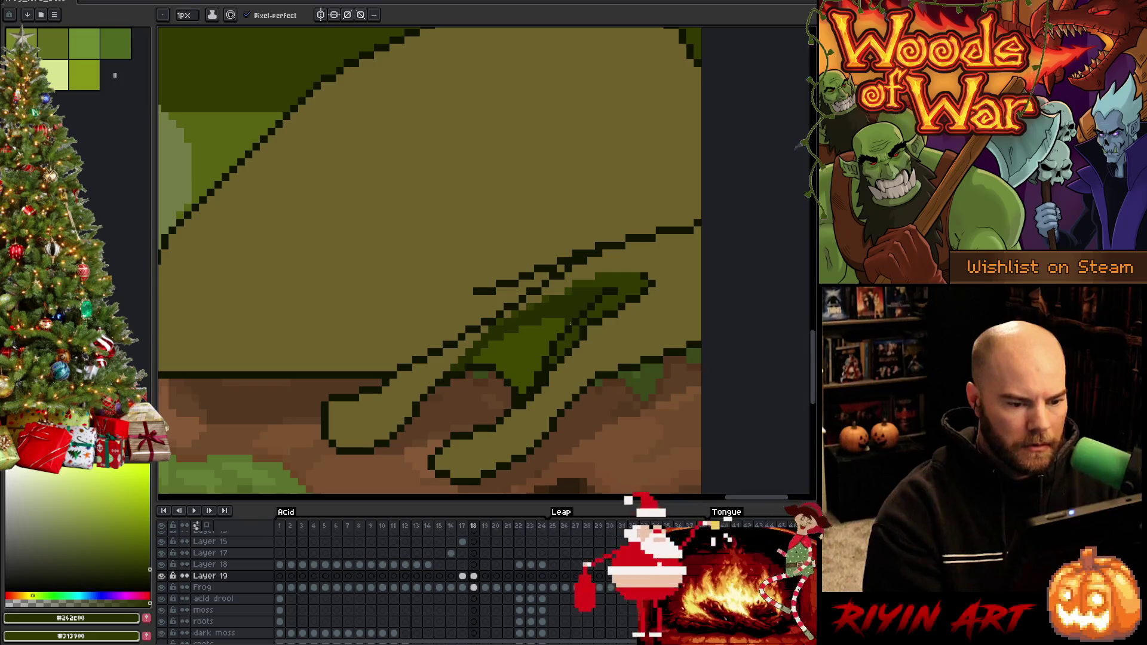
left_click(540, 363, "alt")
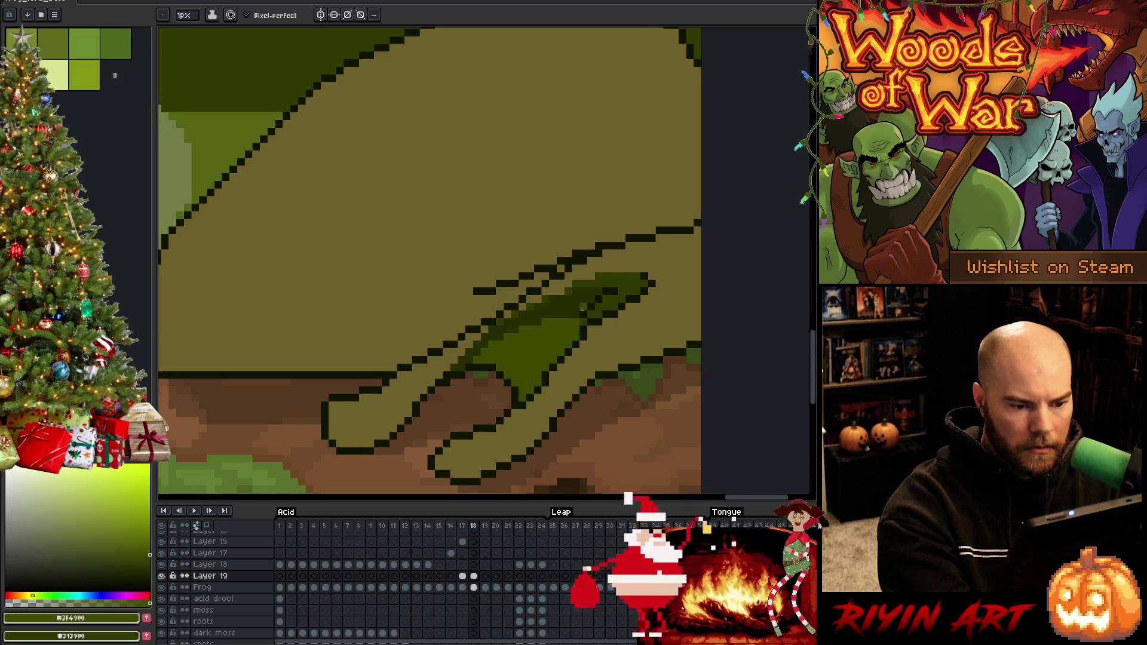
key("alt")
left_click(584, 315, "alt")
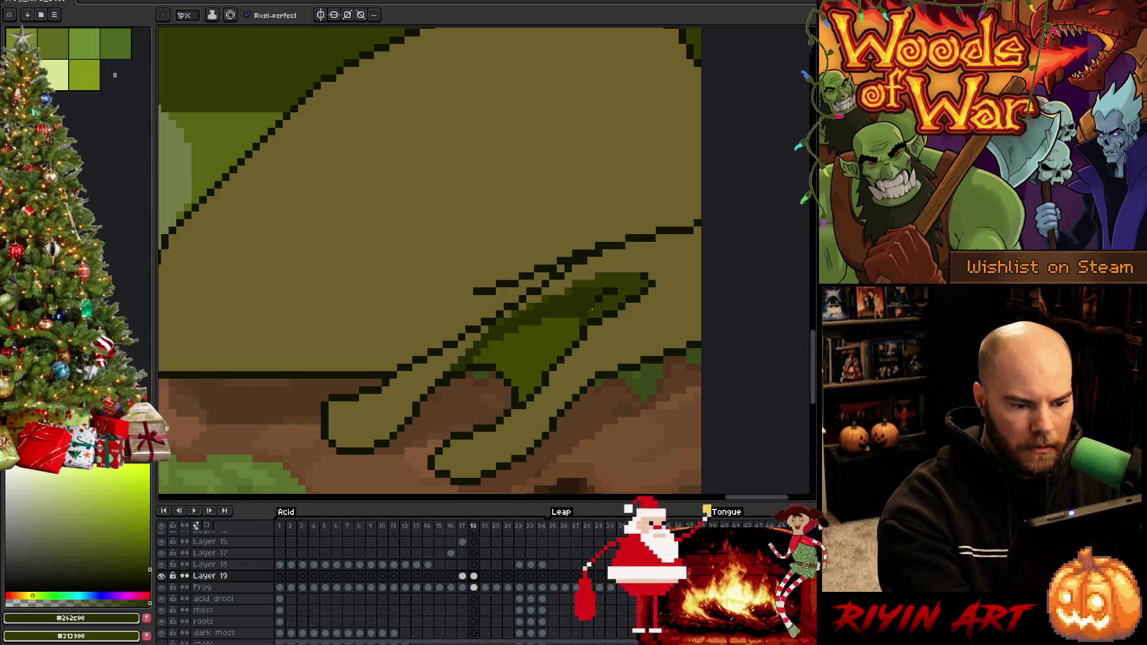
left_click(617, 289, "alt")
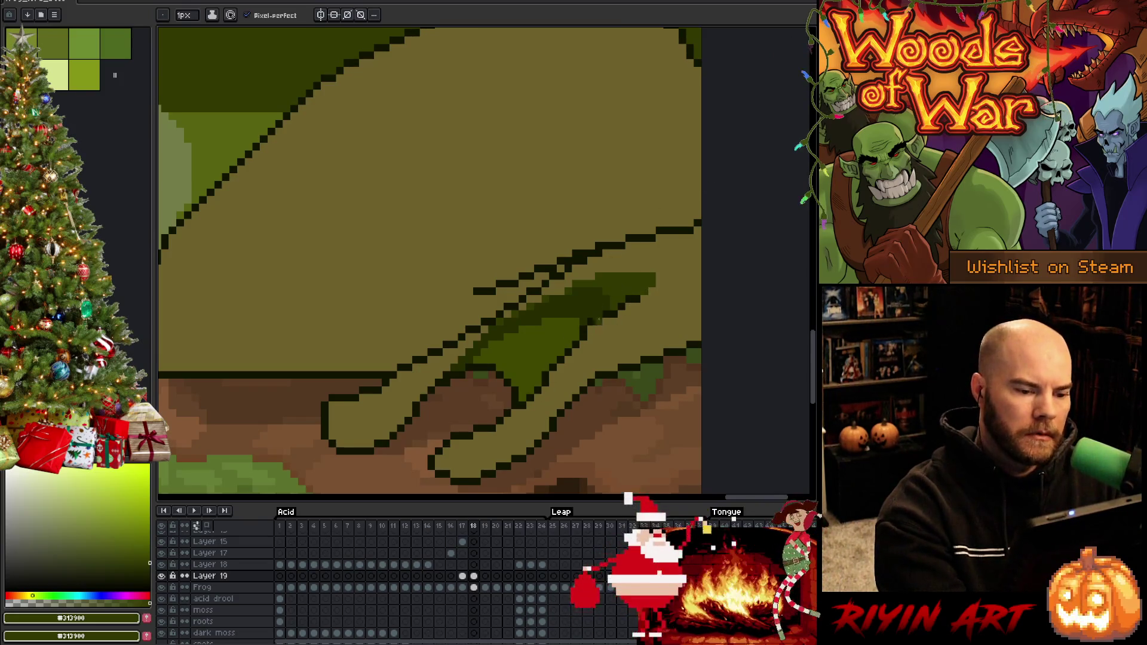
Step: Bucket-fill the arm and lower-left finger with green and draw a dark line along the finger edge
key("g")
left_click(632, 339)
left_click(364, 421)
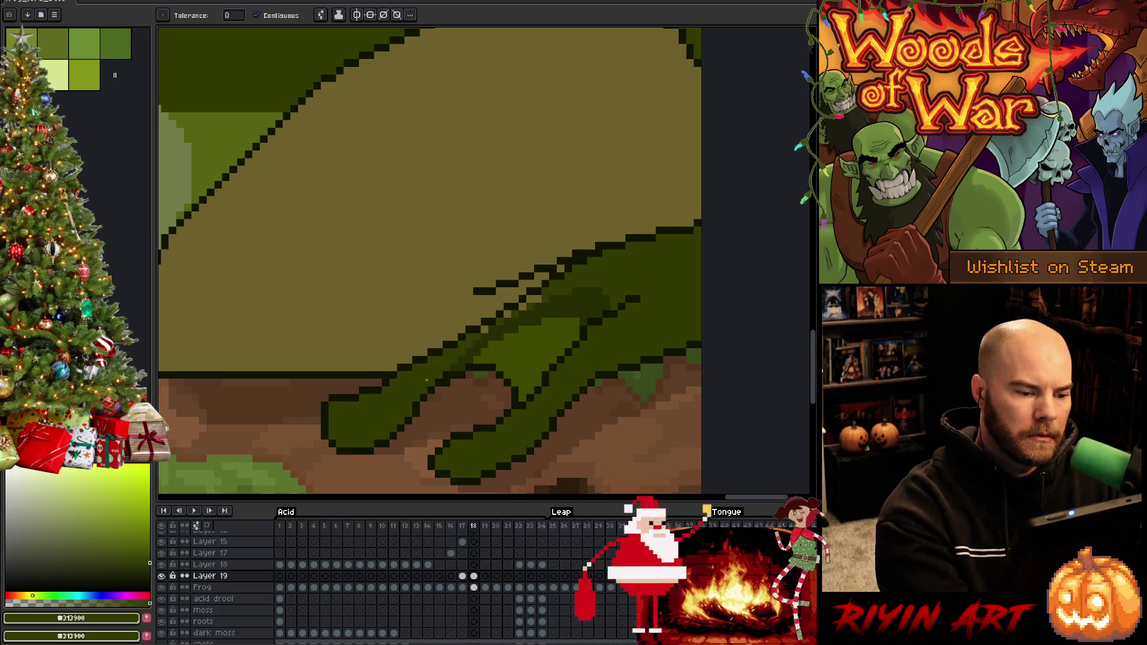
key("b")
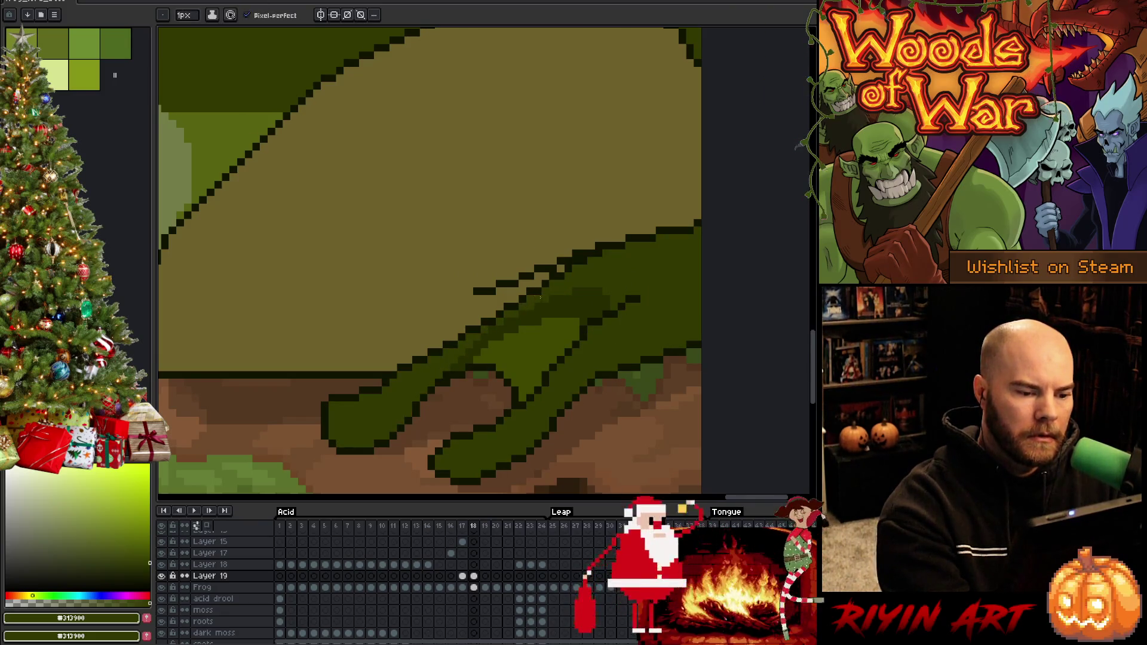
left_click(448, 370, "alt")
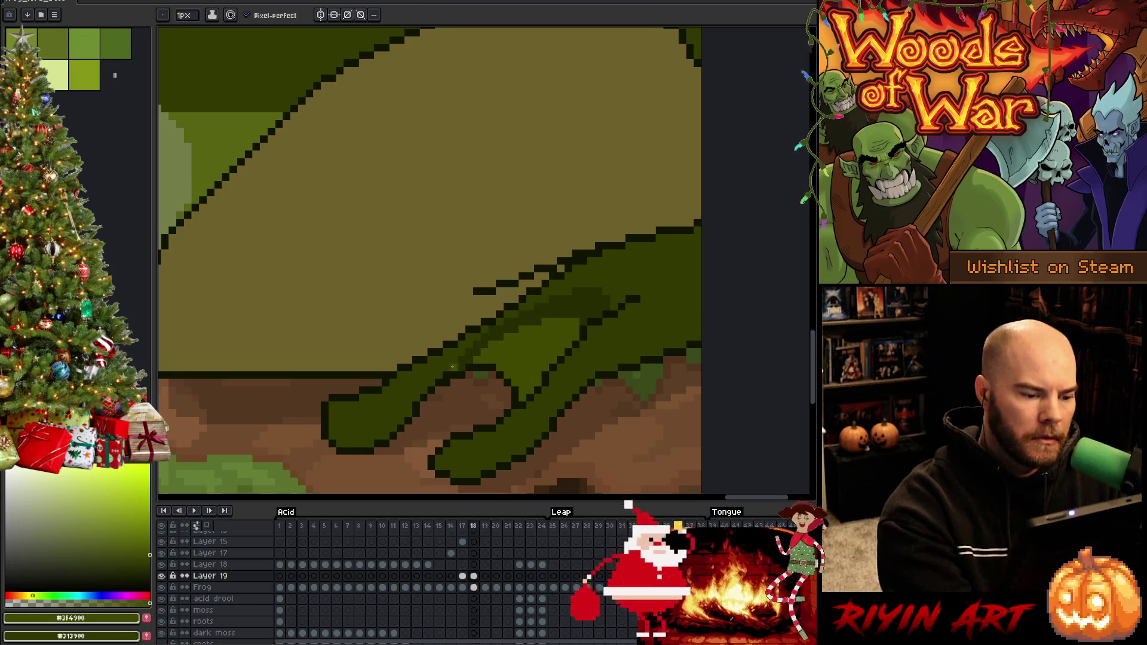
left_click(416, 371, "alt")
left_click_drag(423, 371, 457, 361)
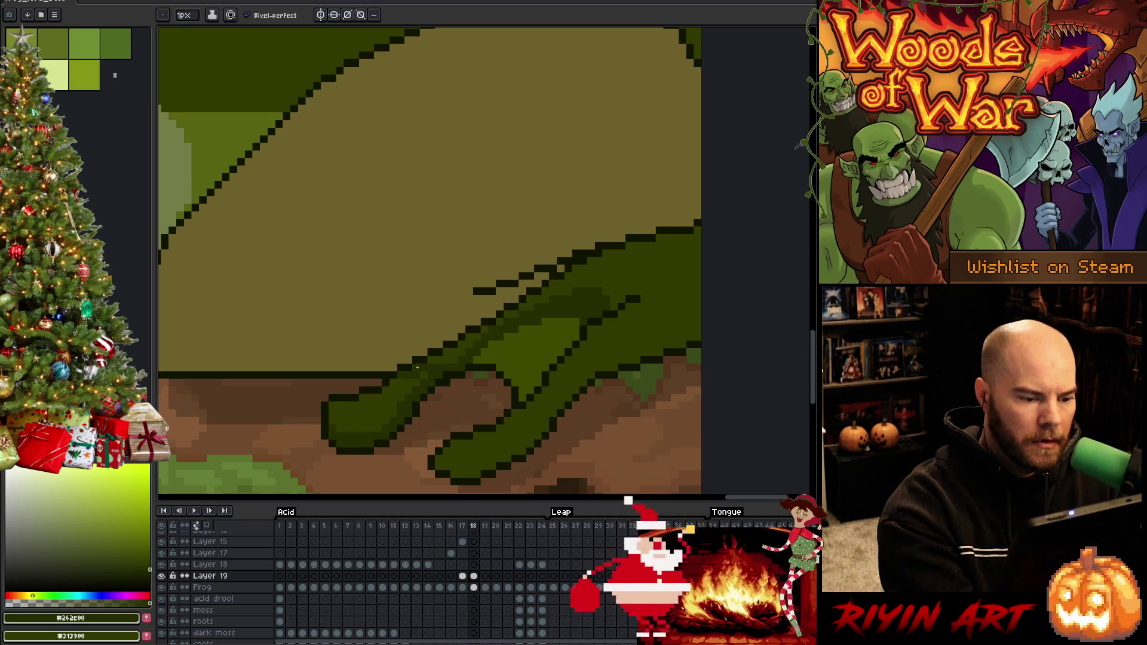
Step: Add dark pixels near the arm's upper edge, then step to frame 17 and wand-select them
key("g")
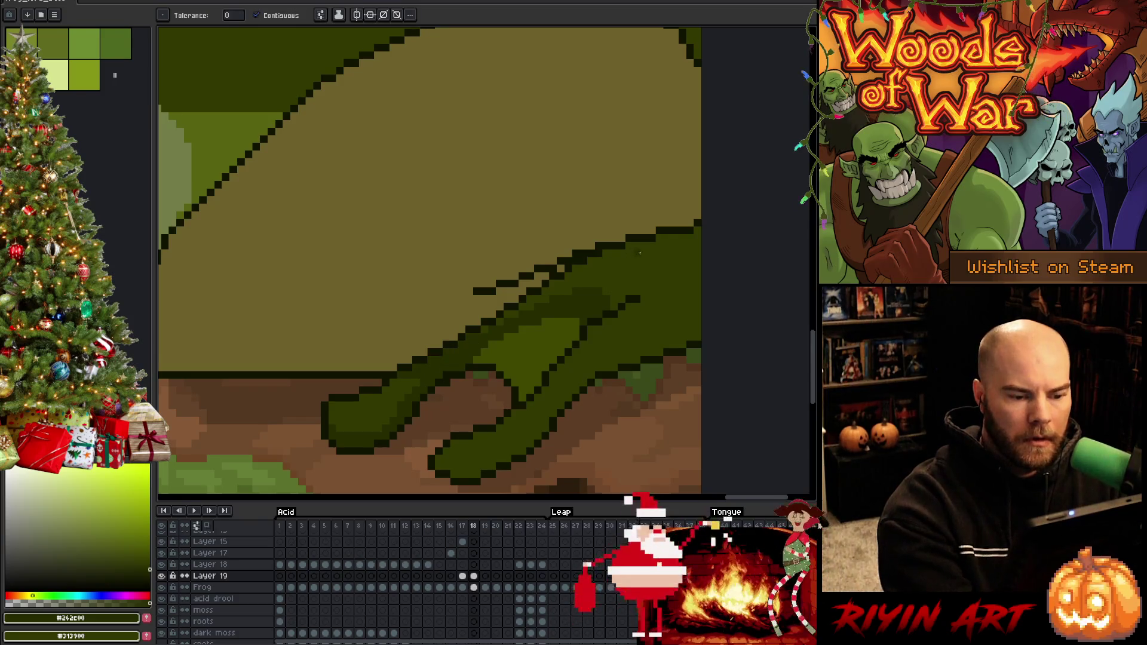
key("b")
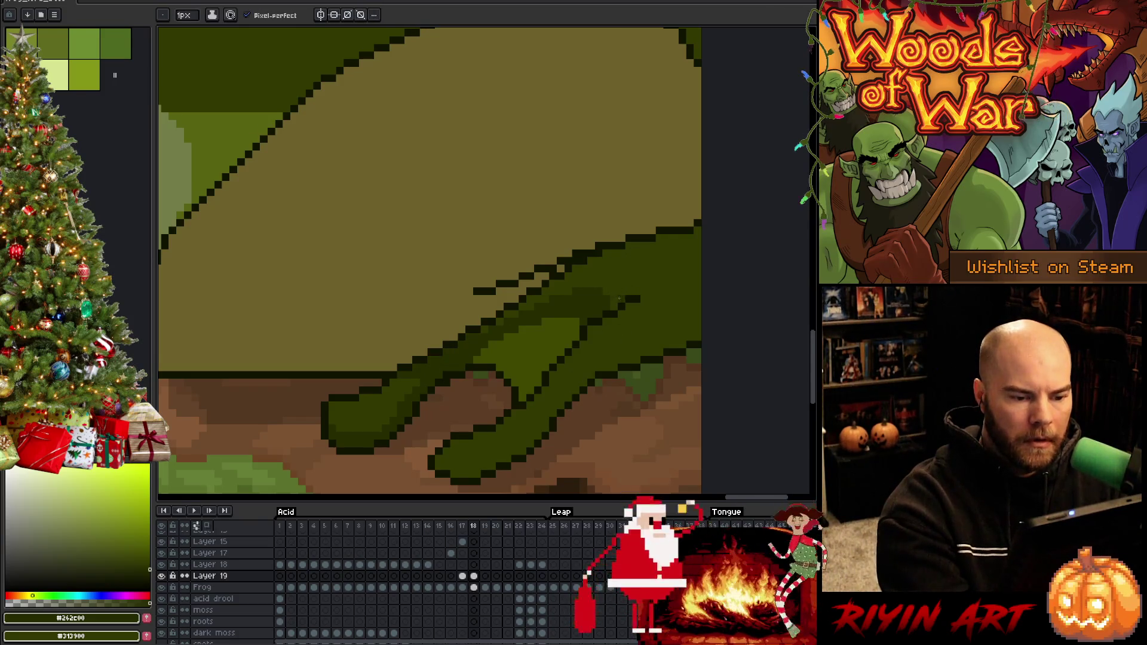
left_click_drag(629, 291, 659, 268)
key("comma")
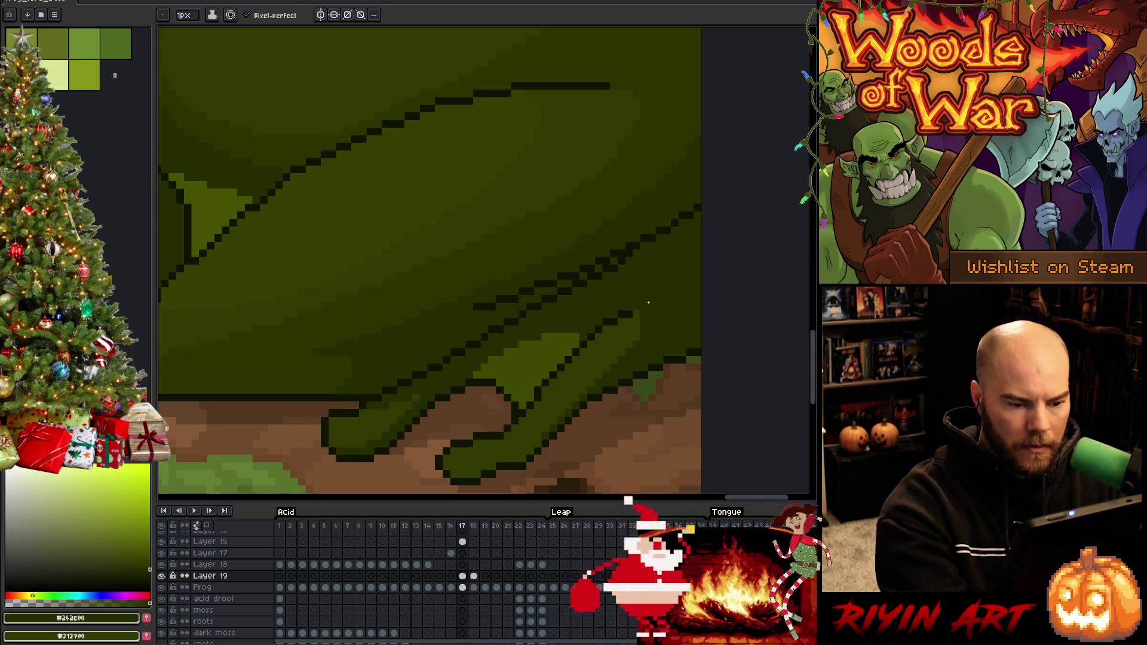
key("w")
left_click(657, 306)
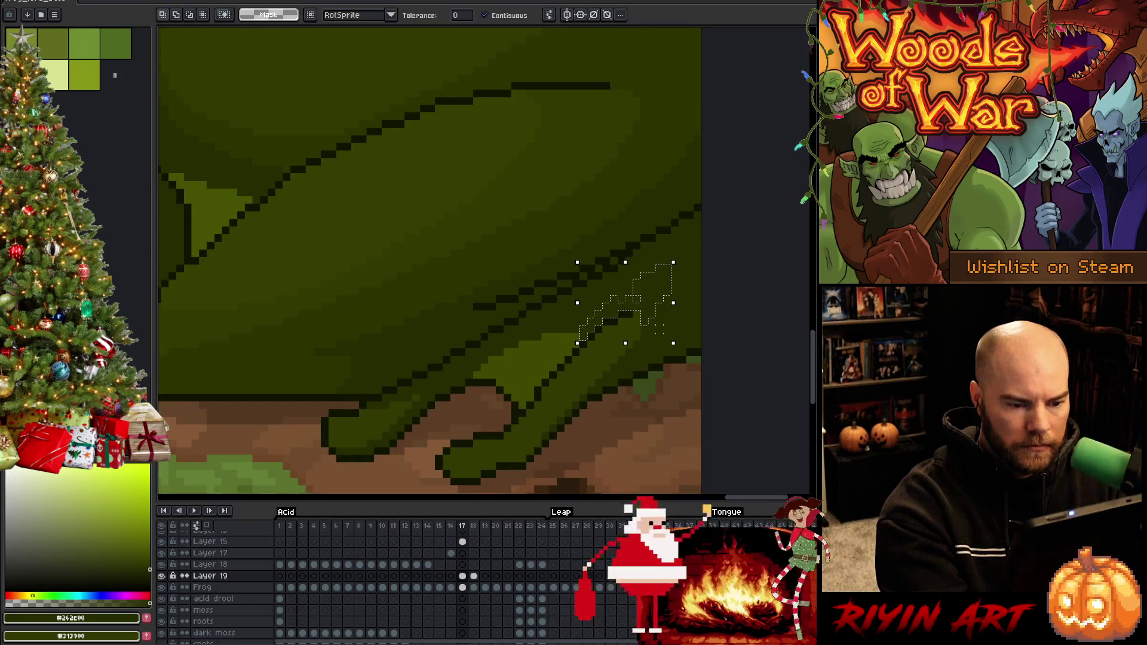
Step: Lasso the frog's arm and leg on the Frog layer in frame 18, testing and undoing a green fill
double_click(474, 576)
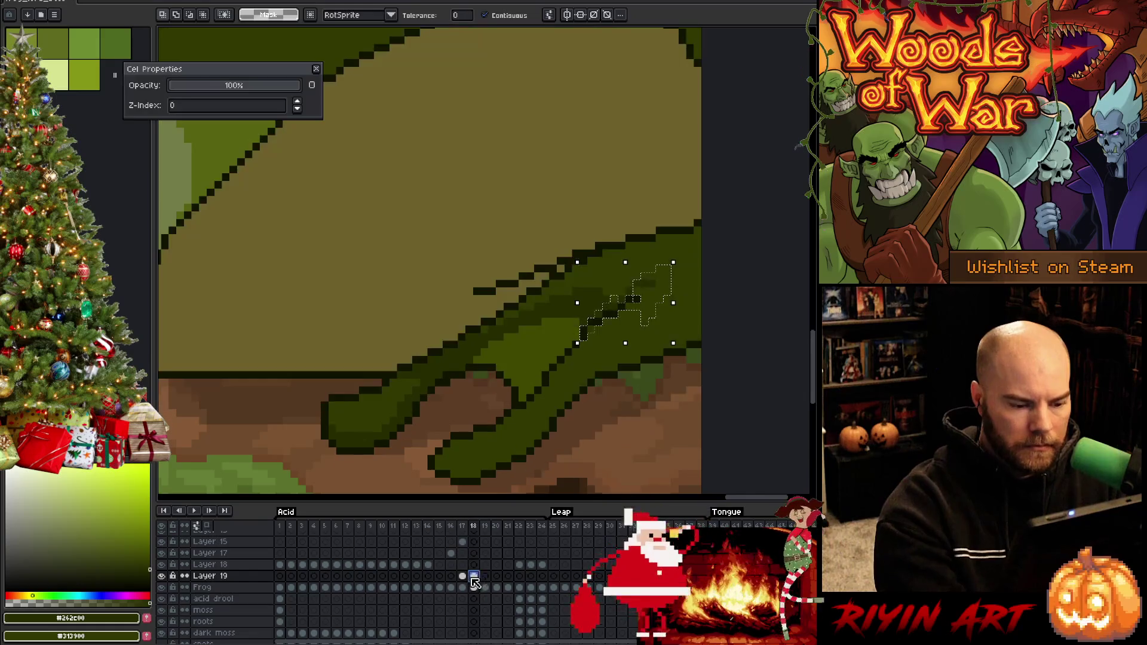
key("Down")
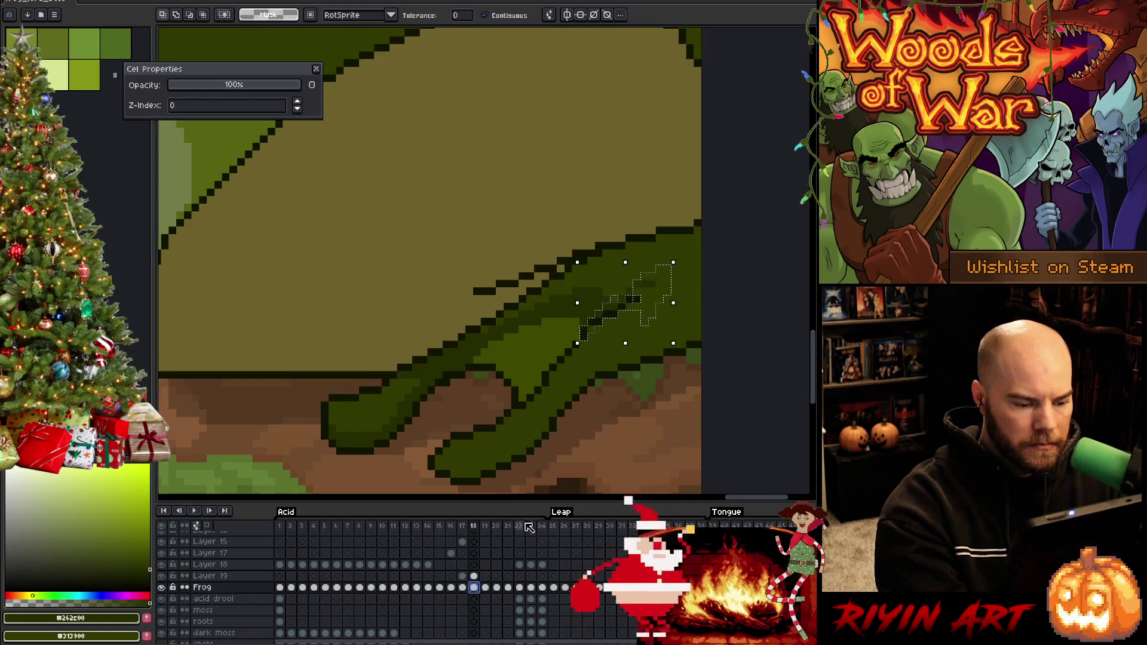
key("b")
key("ctrl+d")
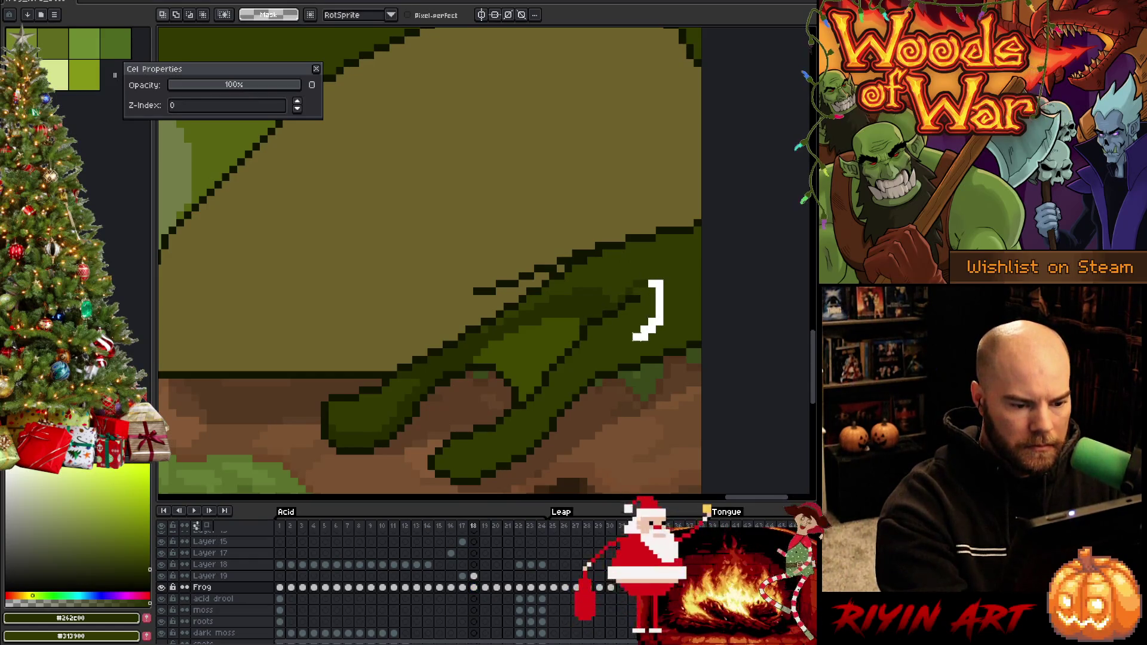
mouse_move(636, 336)
left_mouse_down()
mouse_move(511, 455)
mouse_move(442, 469)
mouse_move(575, 467)
mouse_move(708, 382)
mouse_move(699, 197)
mouse_move(473, 345)
left_mouse_up()
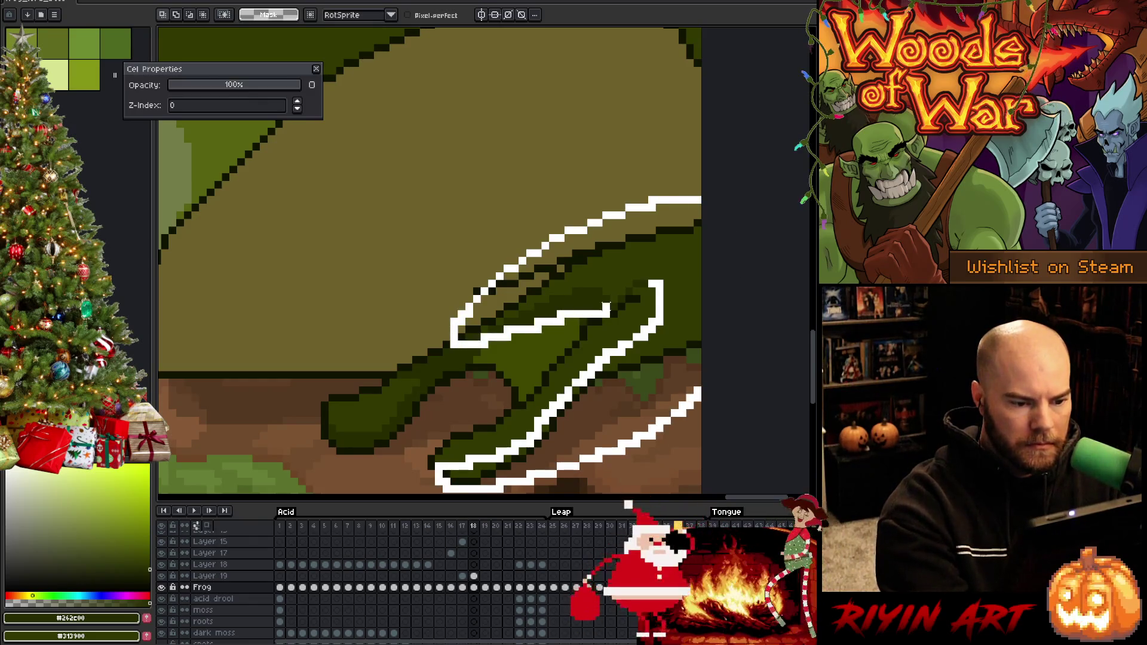
key("w")
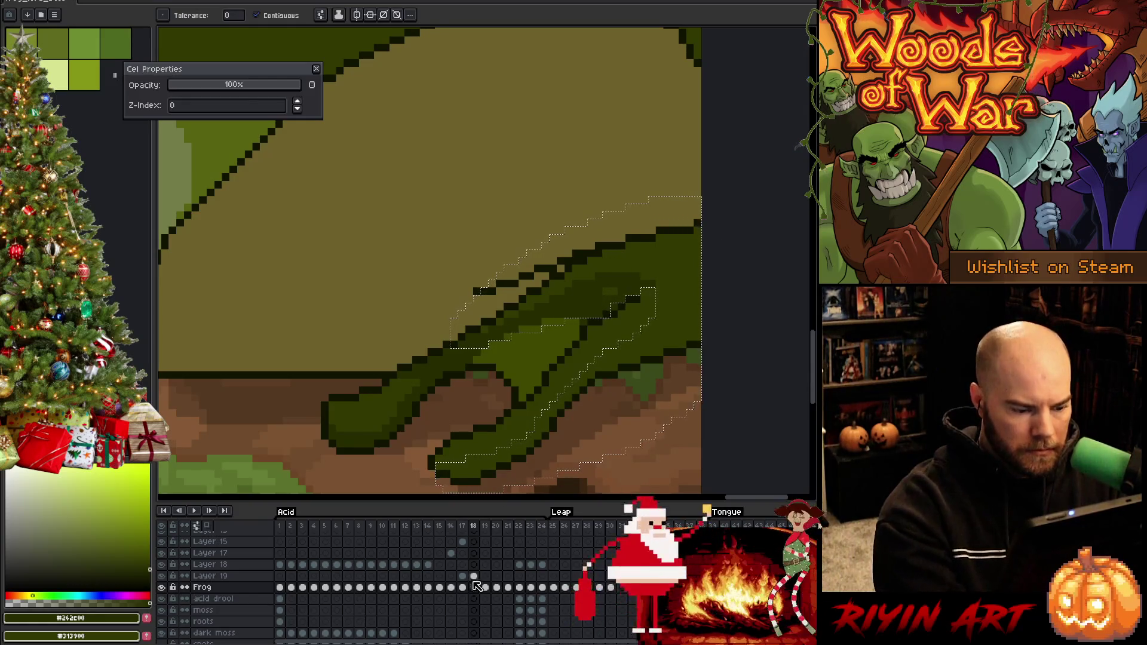
left_click(699, 224)
key("ctrl+z")
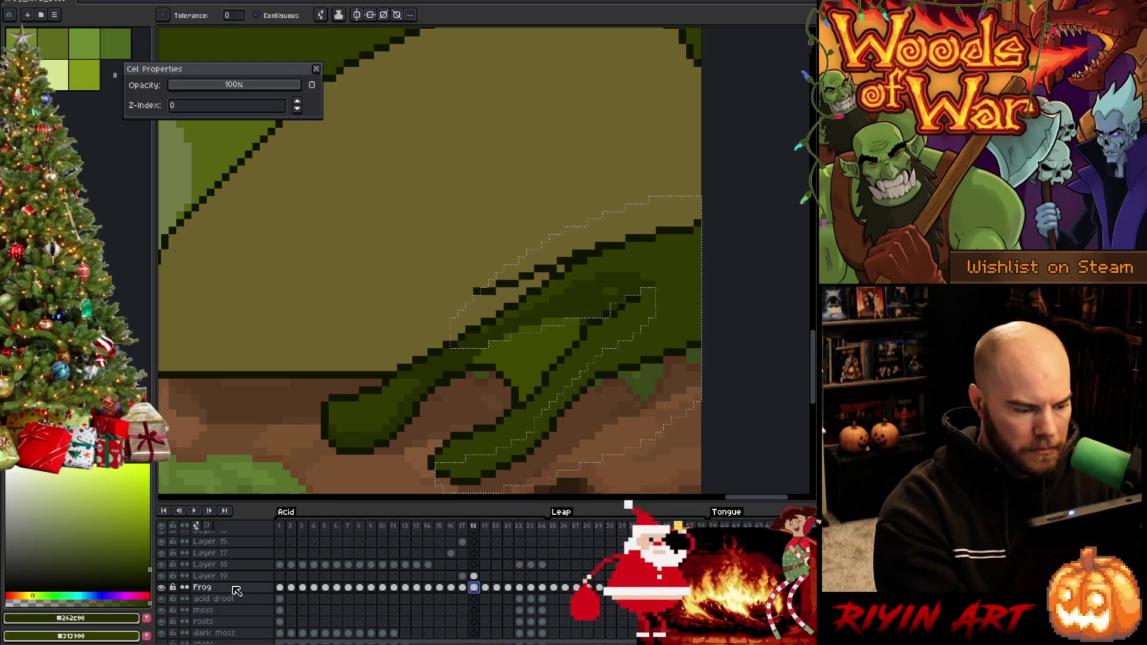
Step: Solo the Frog layer and then Layer 19 to confirm which holds the arm pixels
left_click(162, 587, "alt")
left_click(162, 587, "alt")
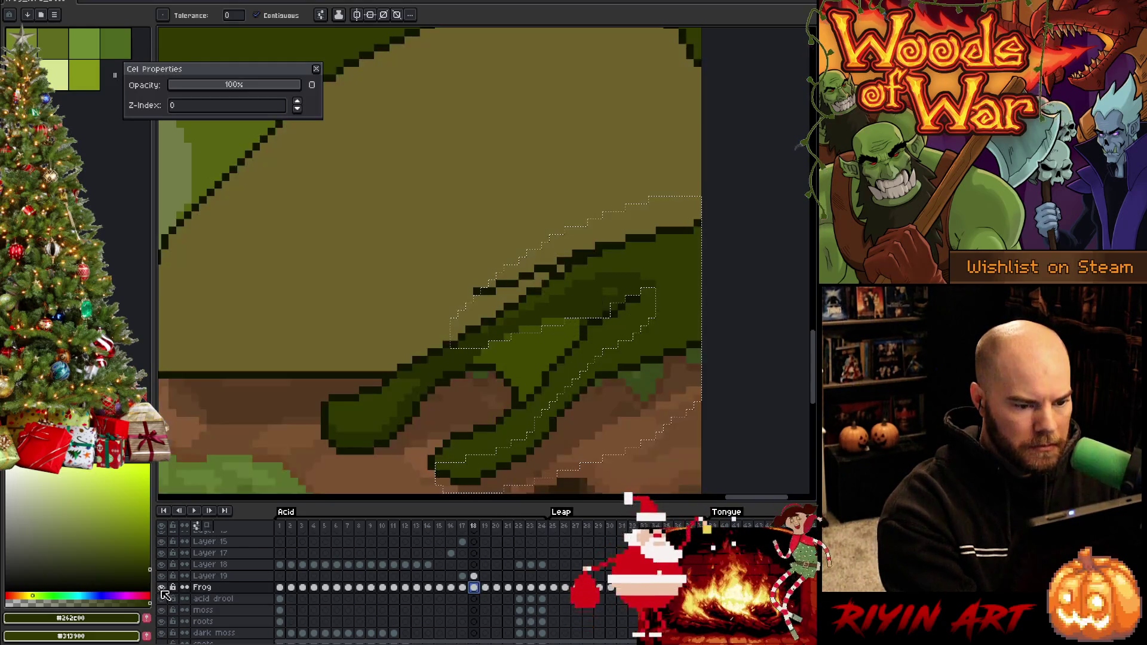
left_click(474, 576)
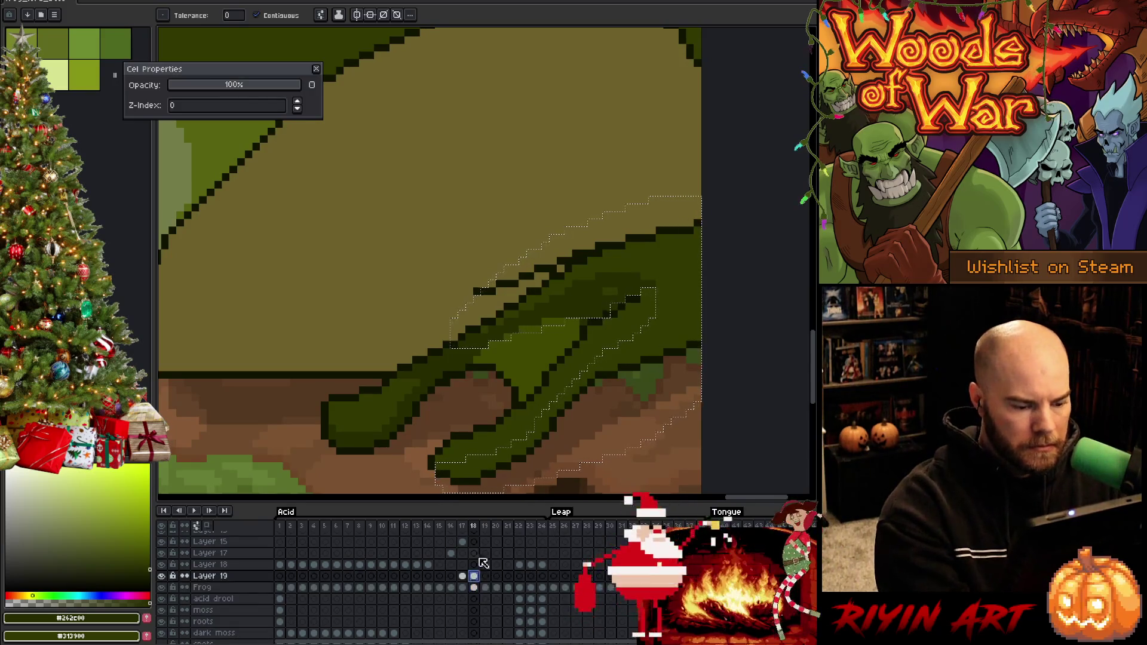
left_click(161, 576, "alt")
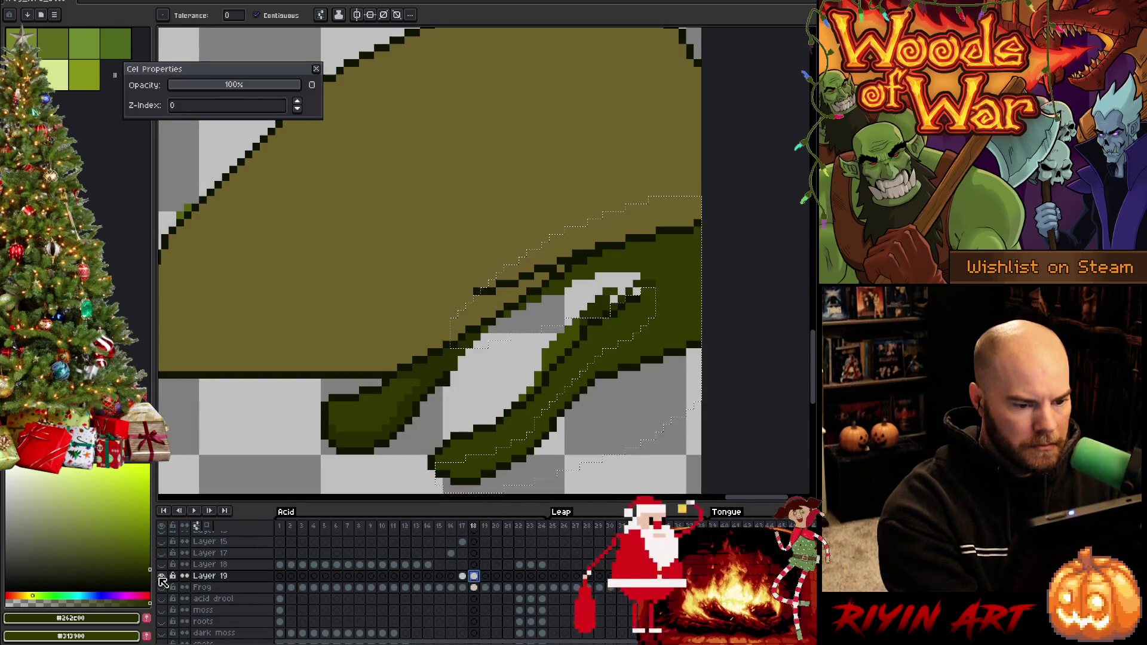
left_click(162, 576, "alt")
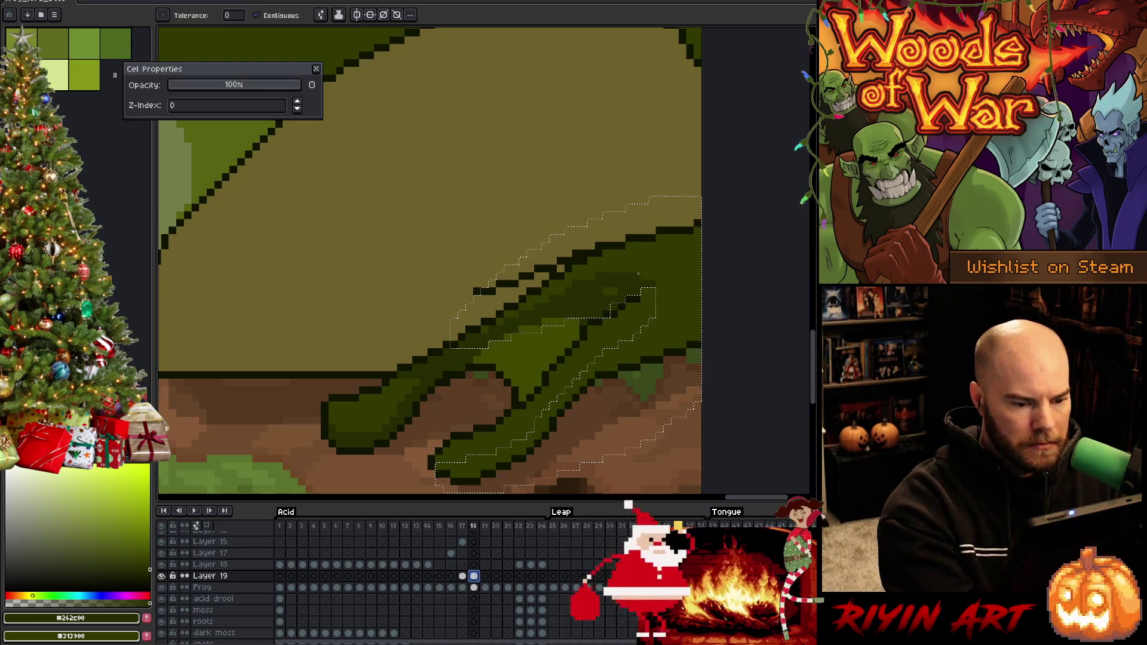
key("b")
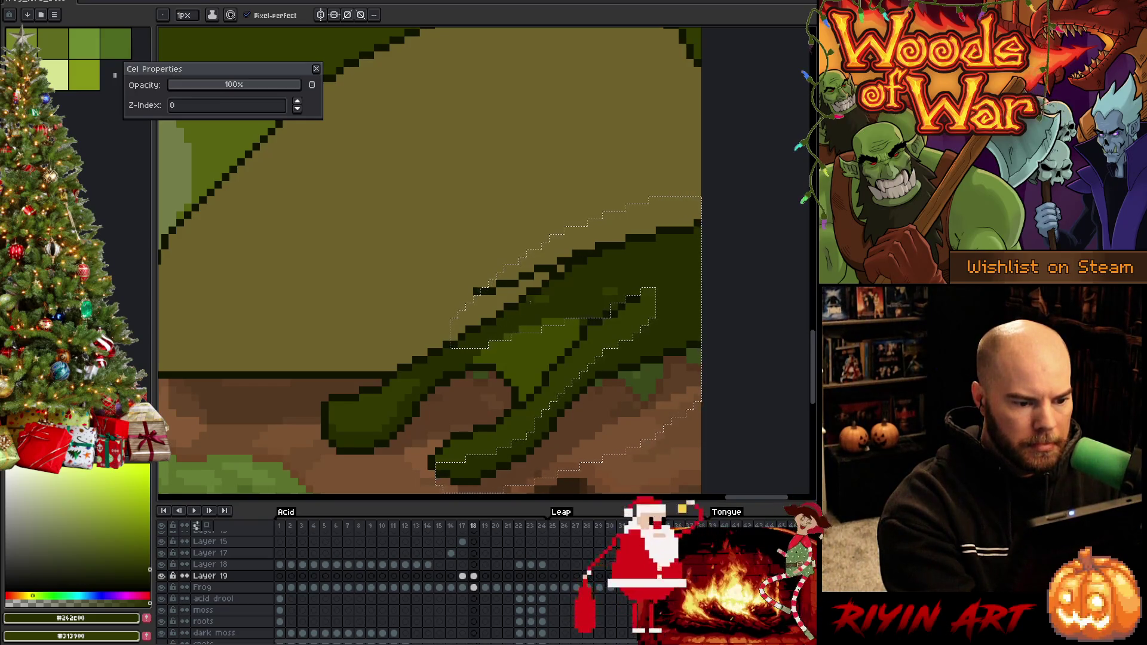
Step: Sample the knee's tan and add tan and dark green pixels along its top-right outline in frame 18
key("ctrl+d")
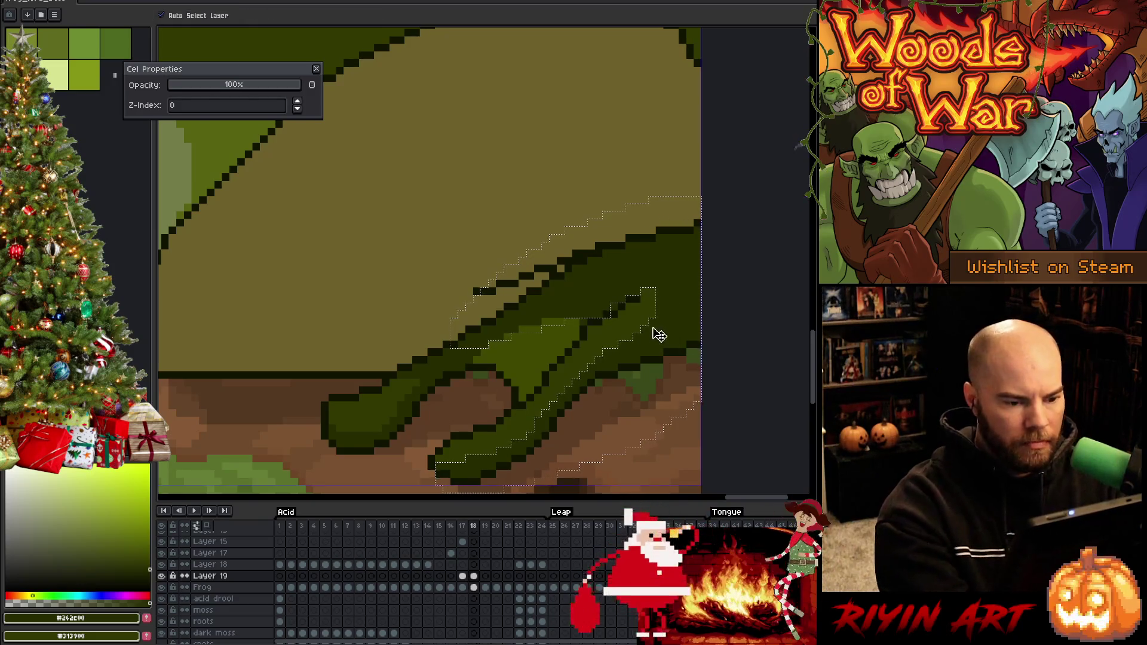
scroll(637, 344, "down", 5)
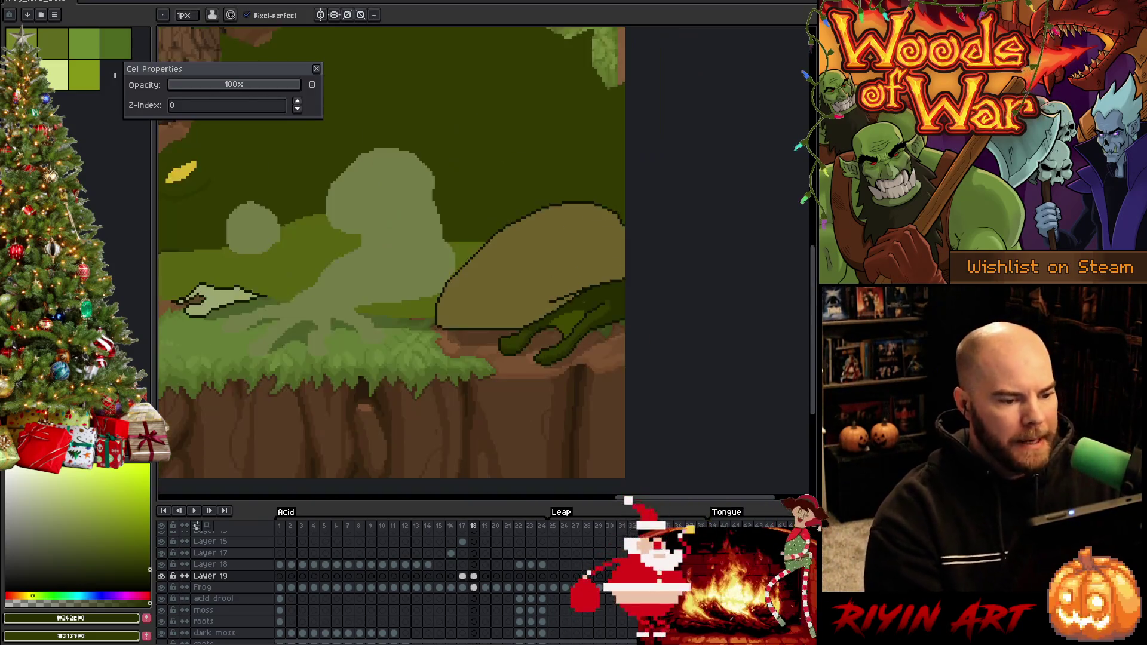
scroll(590, 354, "up", 2)
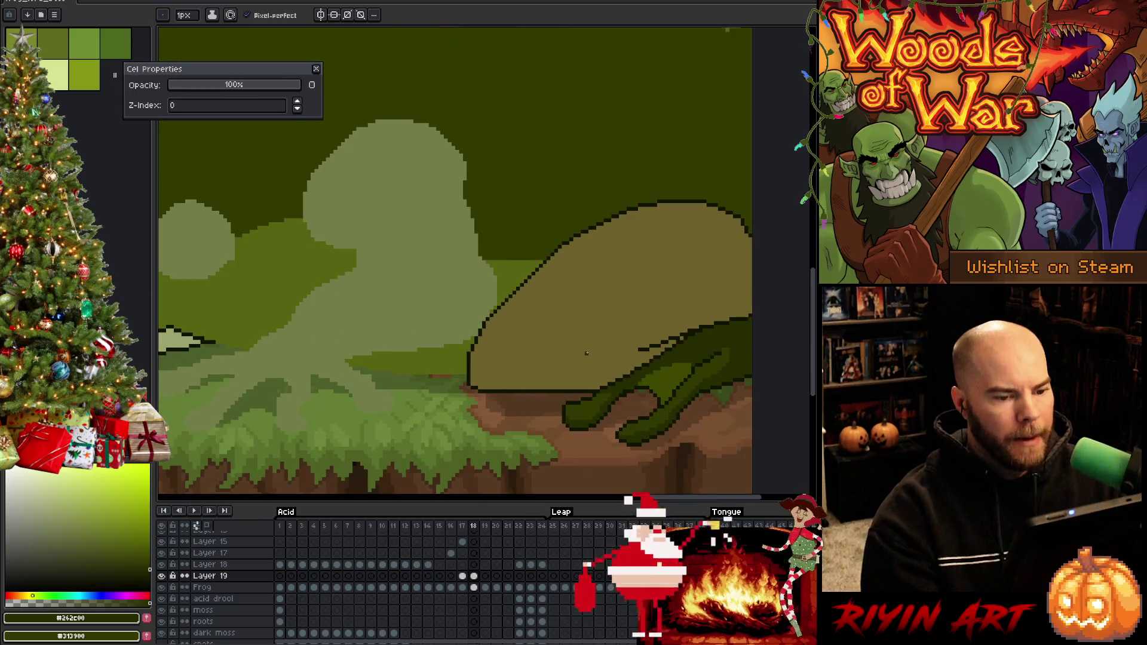
left_click(674, 243, "alt")
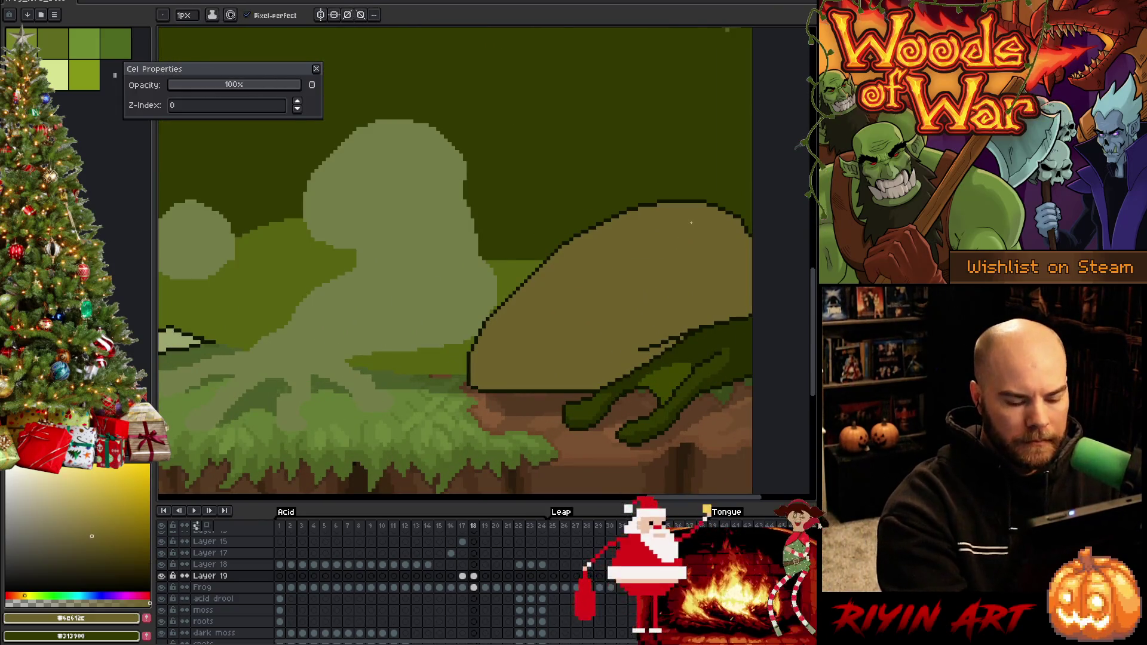
key("comma")
key("period")
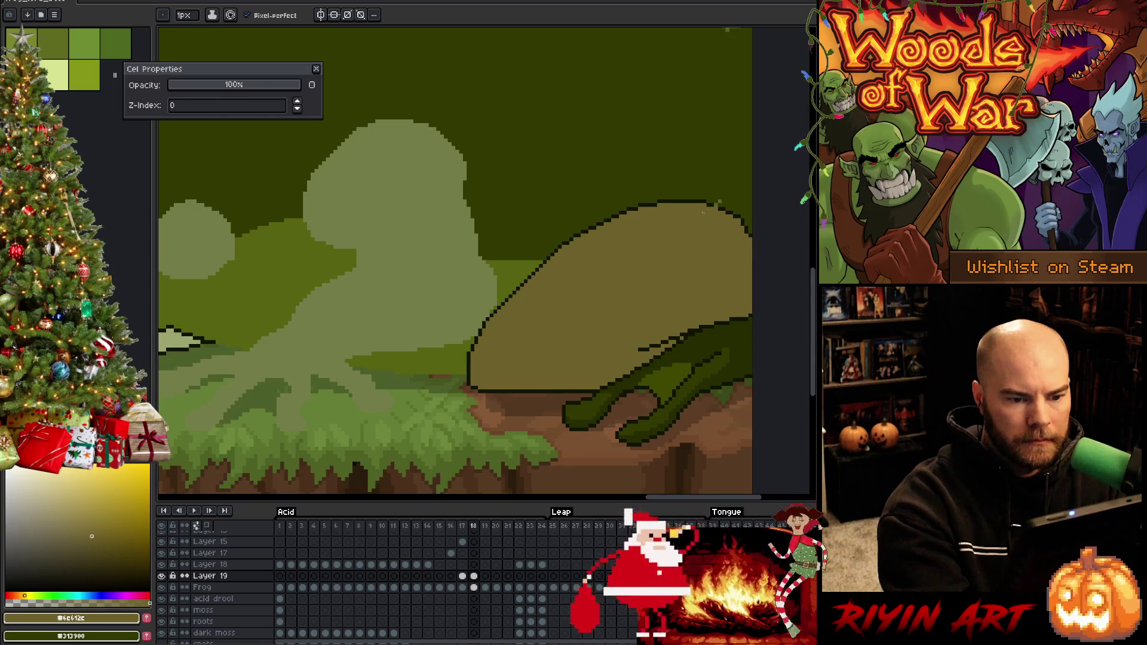
mouse_move(708, 206)
left_mouse_down()
mouse_move(732, 197)
mouse_move(716, 218)
mouse_move(724, 208)
left_mouse_up()
left_click(730, 205, "alt")
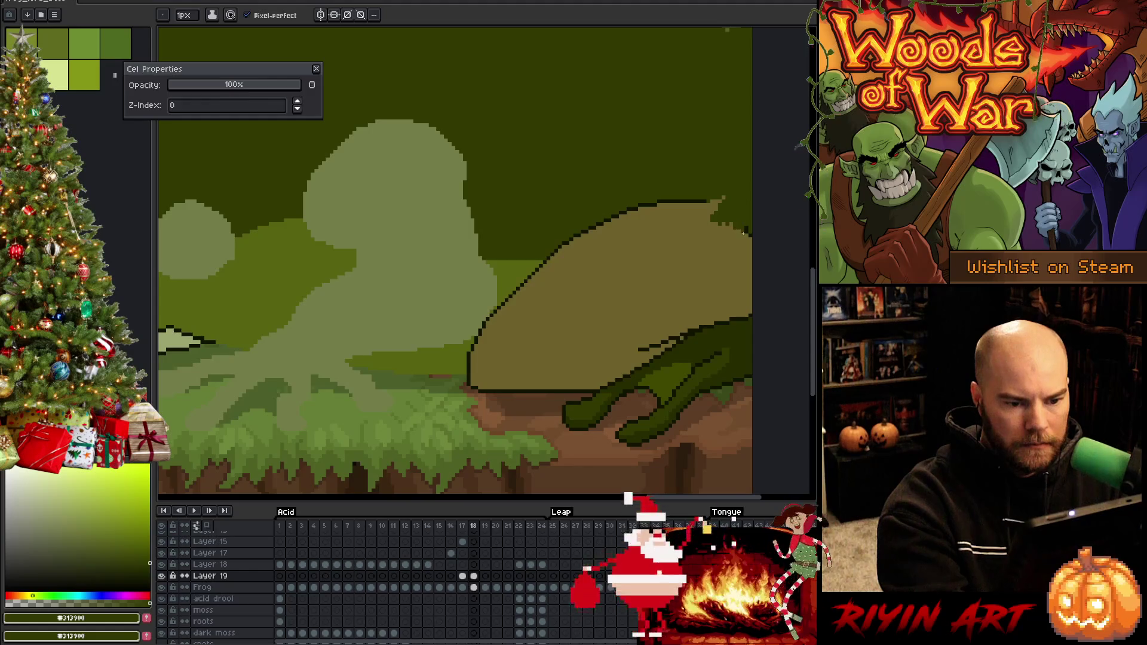
Step: Fill the tan blob with dark green and pick a darker green from the frog
key("g")
left_click(597, 299)
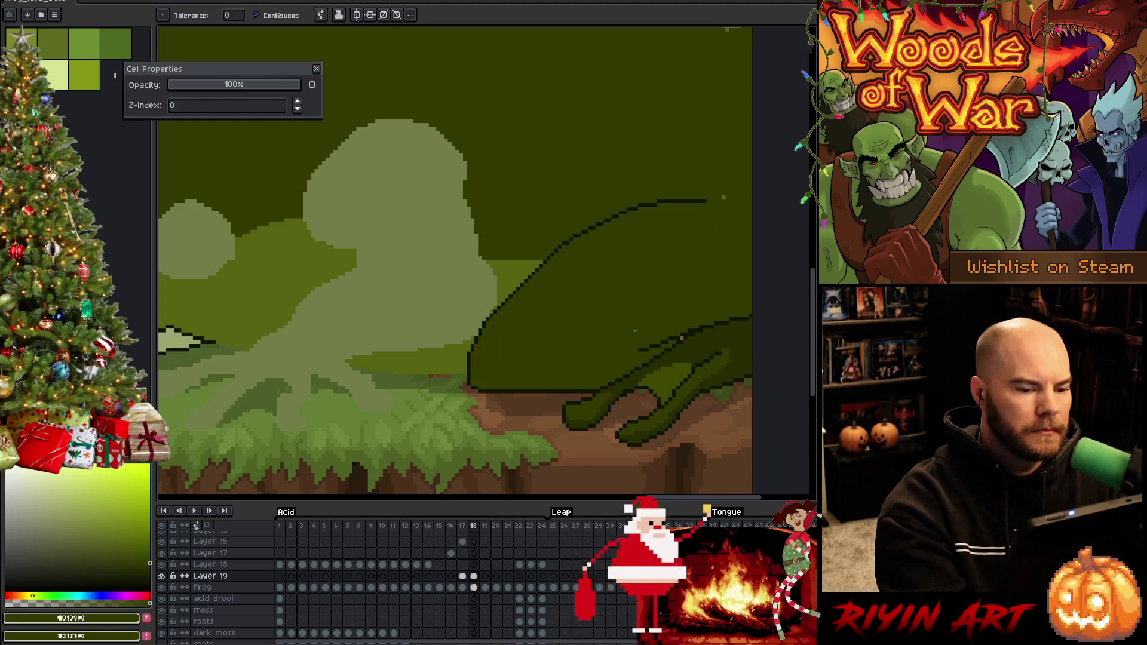
left_click(316, 68)
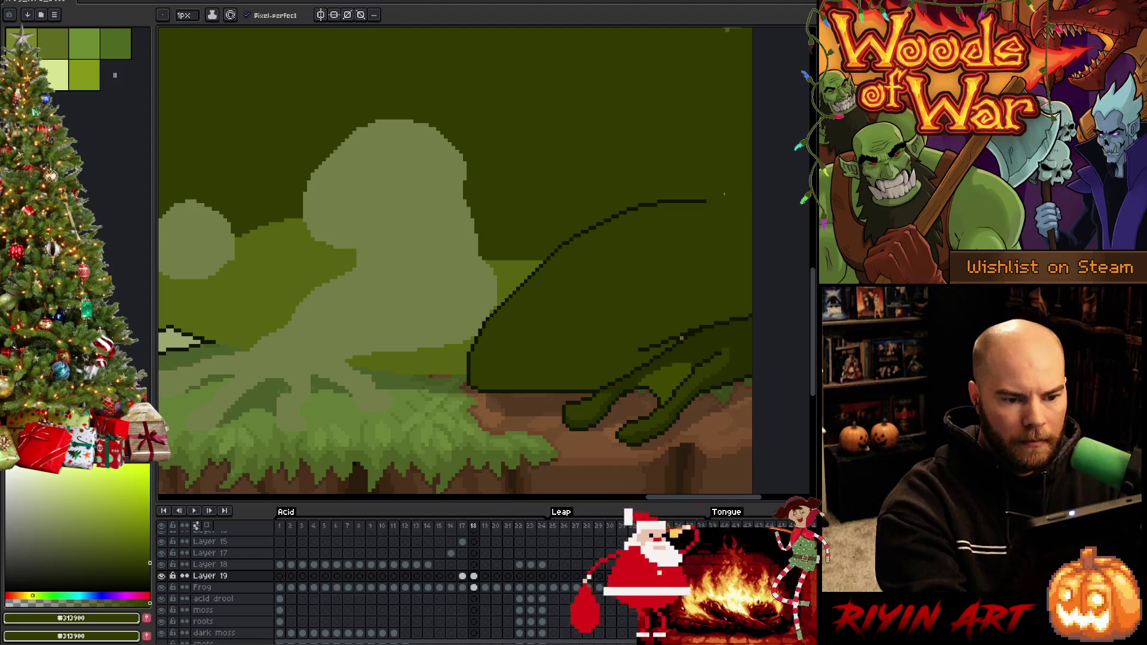
key("alt")
left_click(666, 345, "alt")
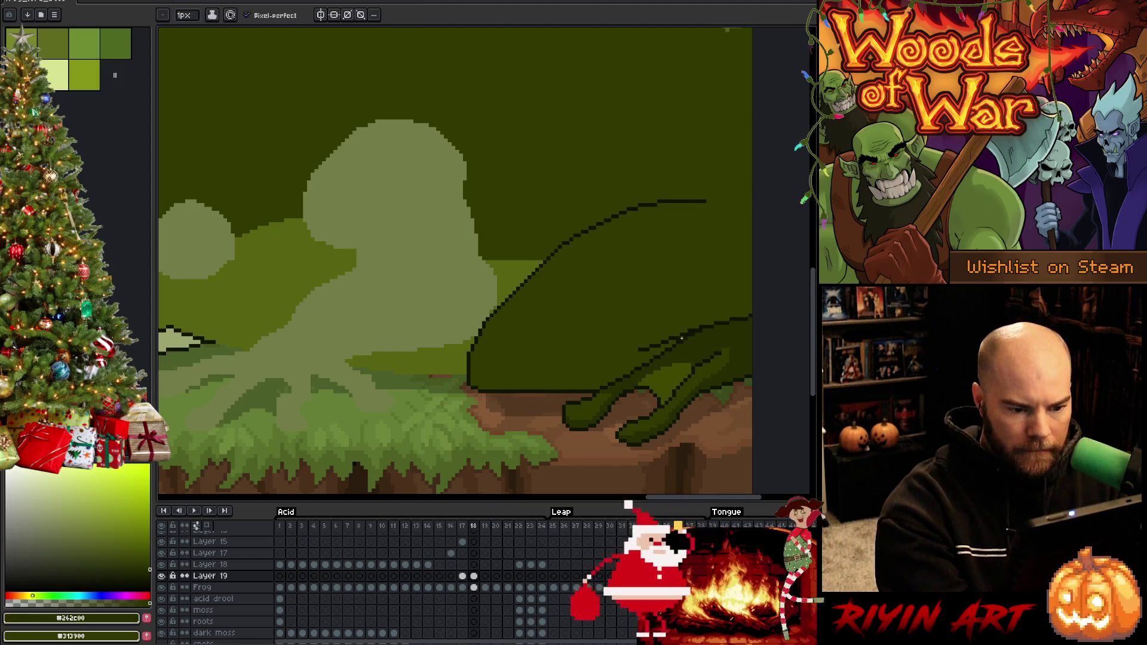
key("w")
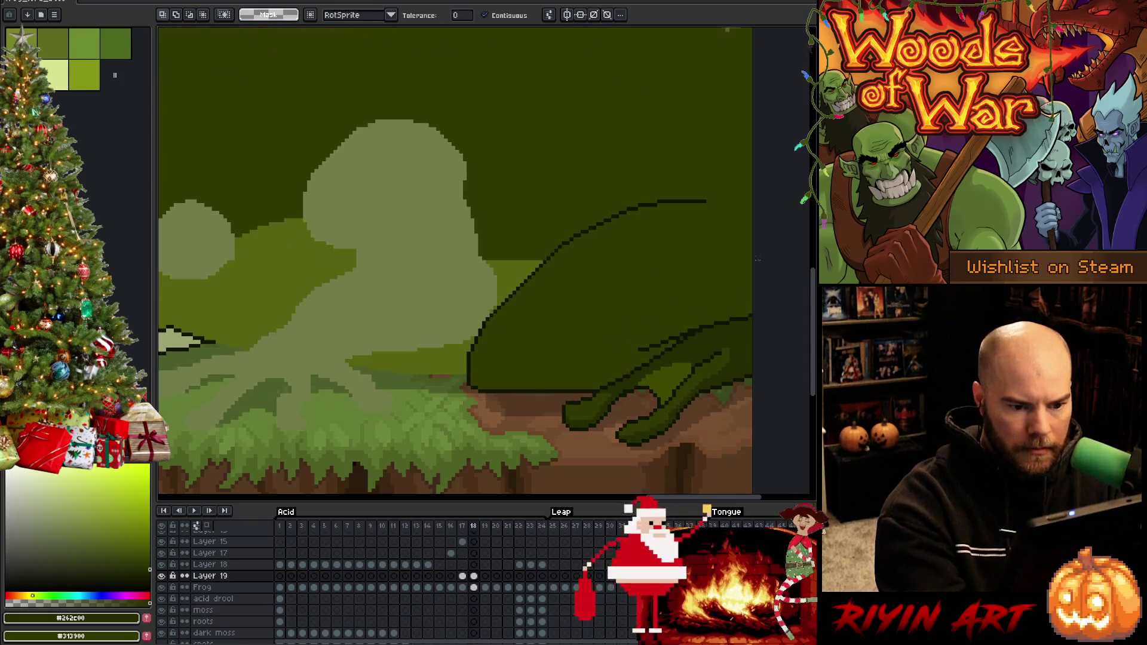
left_click(747, 265)
key("ctrl+d")
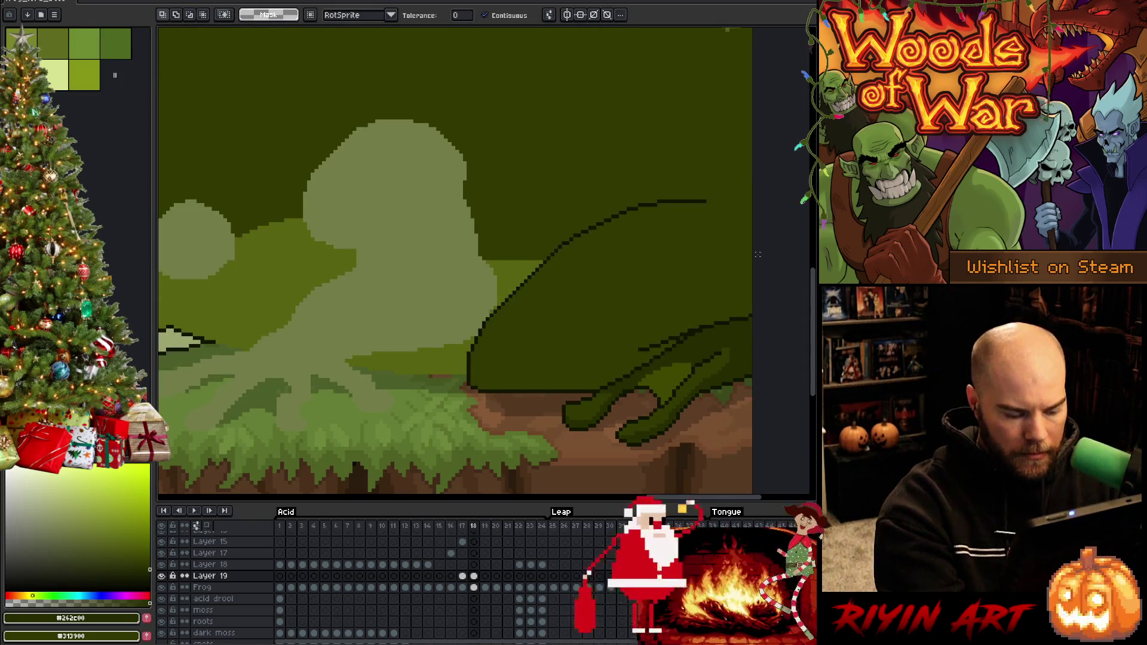
Step: Outline the frog's lower body, compare it with frame 17, and sample frame 17's body green
key("b")
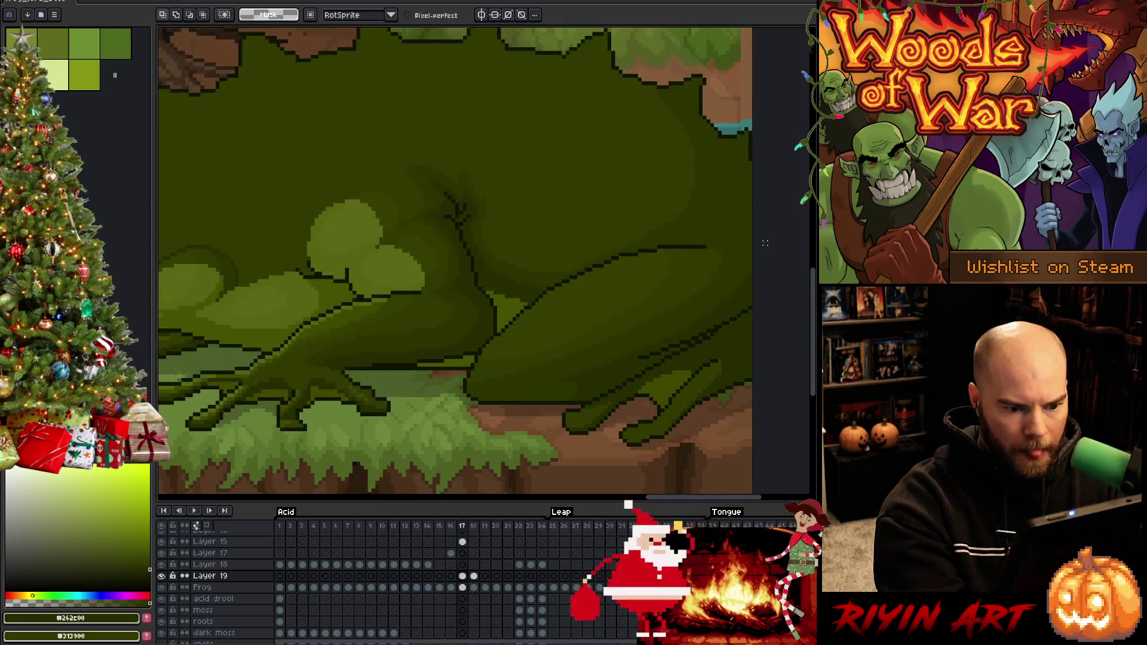
left_click_drag(750, 263, 557, 352)
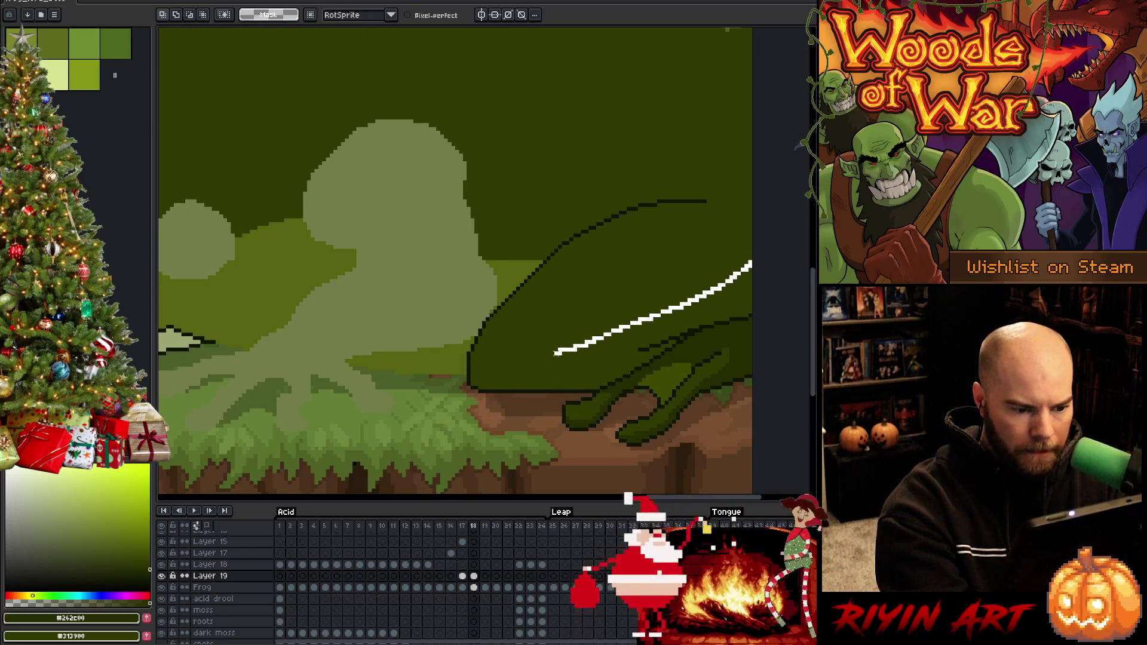
mouse_move(530, 405)
left_mouse_down()
mouse_move(749, 412)
mouse_move(742, 299)
left_mouse_up()
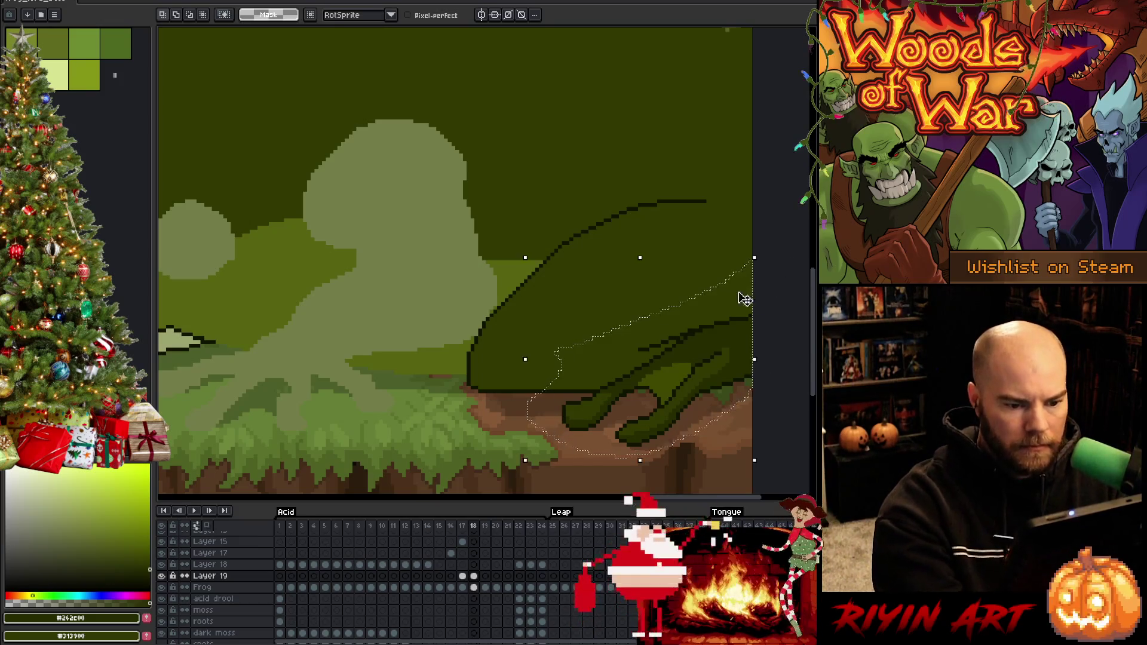
key("w")
key("Left")
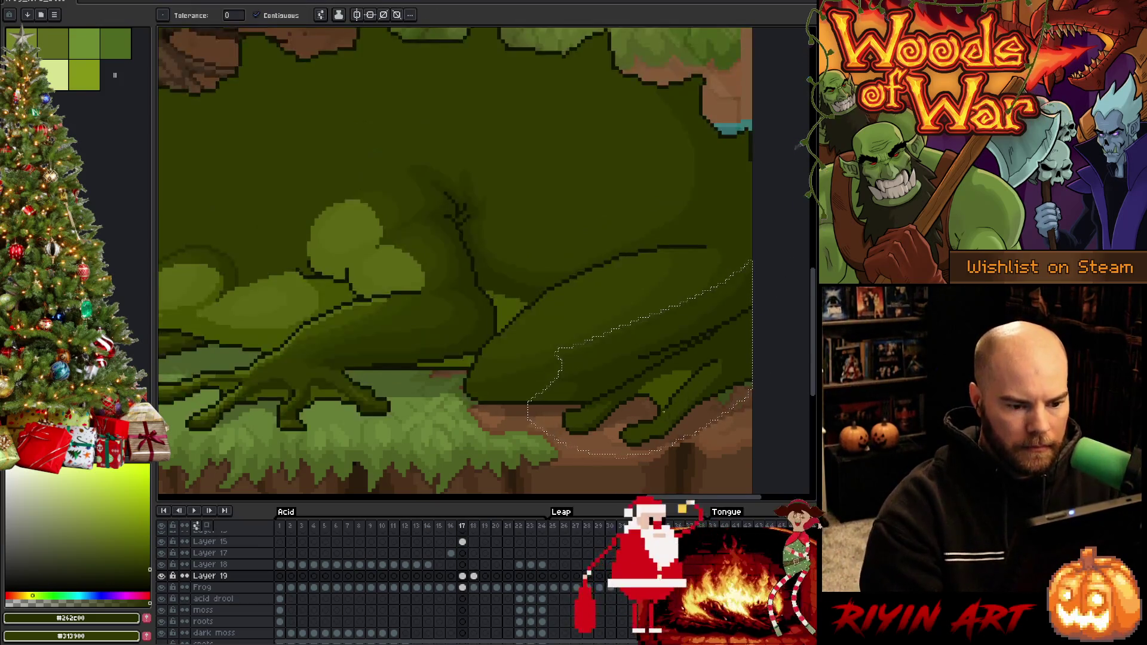
key("Right")
key("Left")
key("Right")
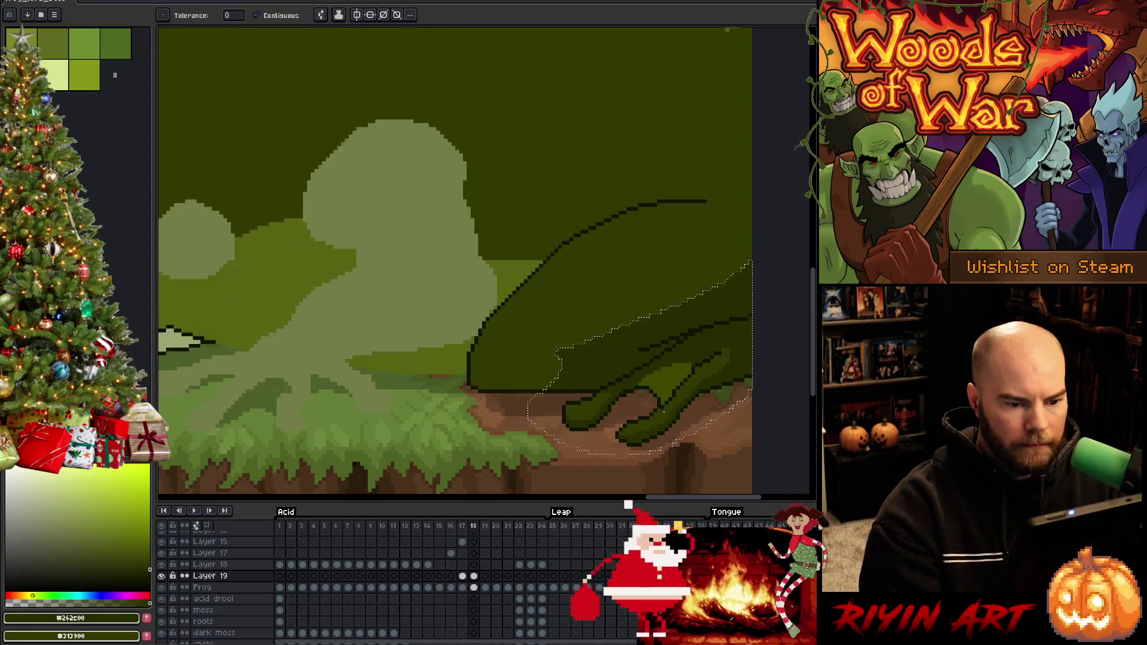
key("Left")
key("b")
left_click(723, 253, "alt")
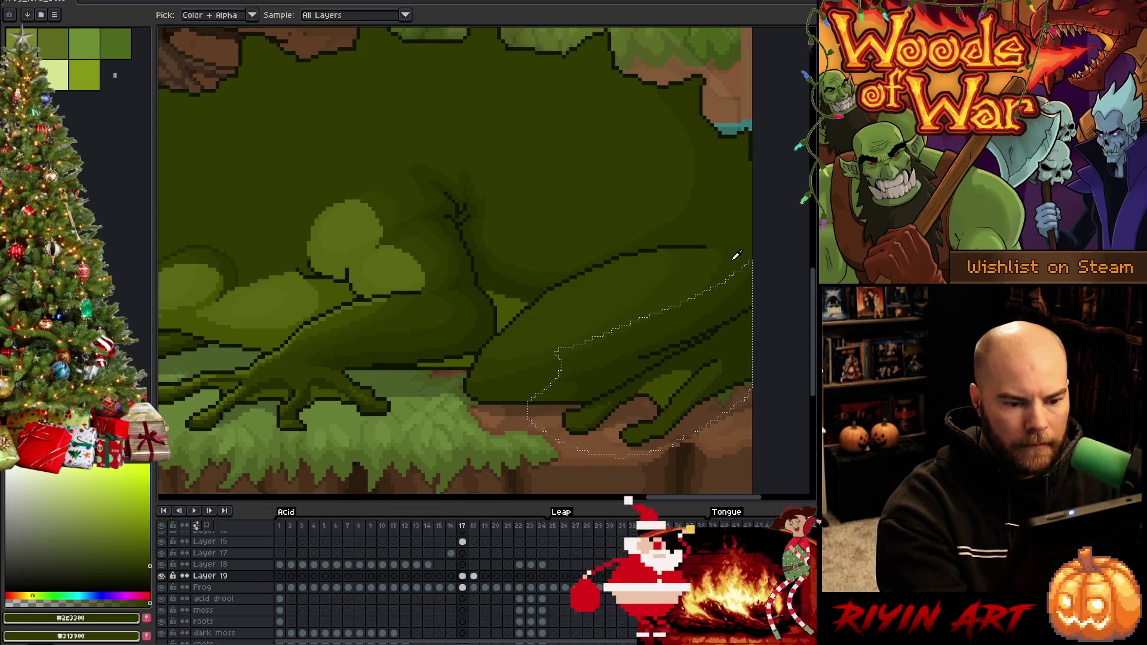
key("Right")
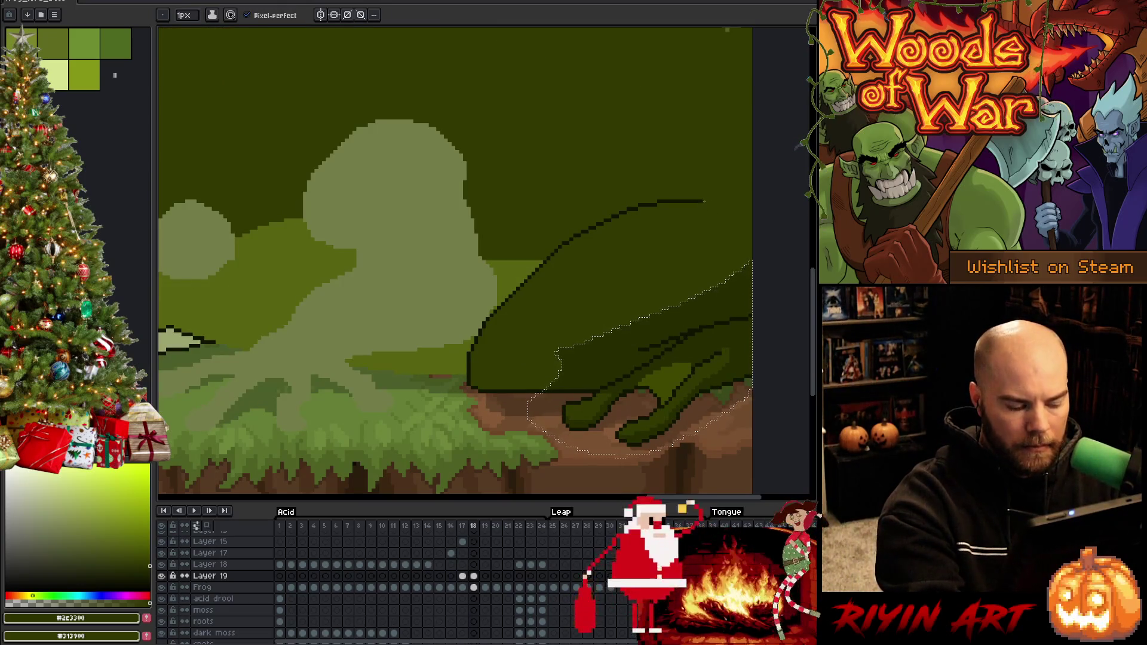
Step: Lasso the frog's back down to its hind leg and fill it with the darker green
key("v")
mouse_move(718, 205)
left_mouse_down()
mouse_move(735, 256)
mouse_move(528, 350)
left_mouse_up()
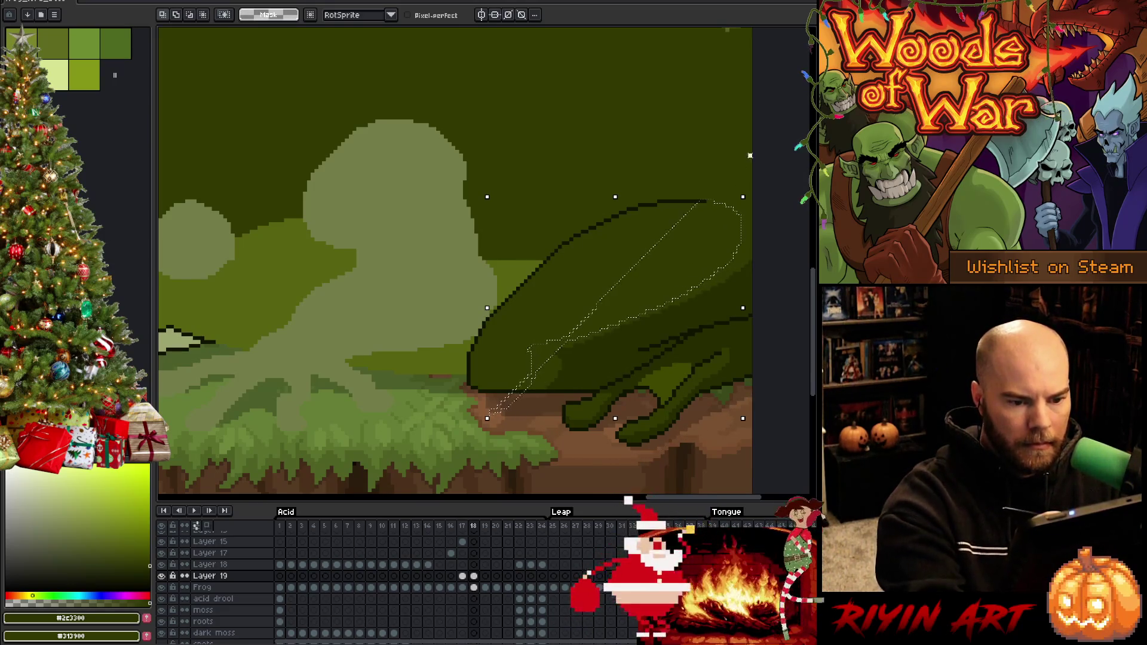
mouse_move(699, 201)
left_mouse_down()
mouse_move(732, 220)
mouse_move(655, 285)
mouse_move(541, 319)
mouse_move(528, 362)
mouse_move(466, 427)
left_mouse_up()
left_click(712, 197)
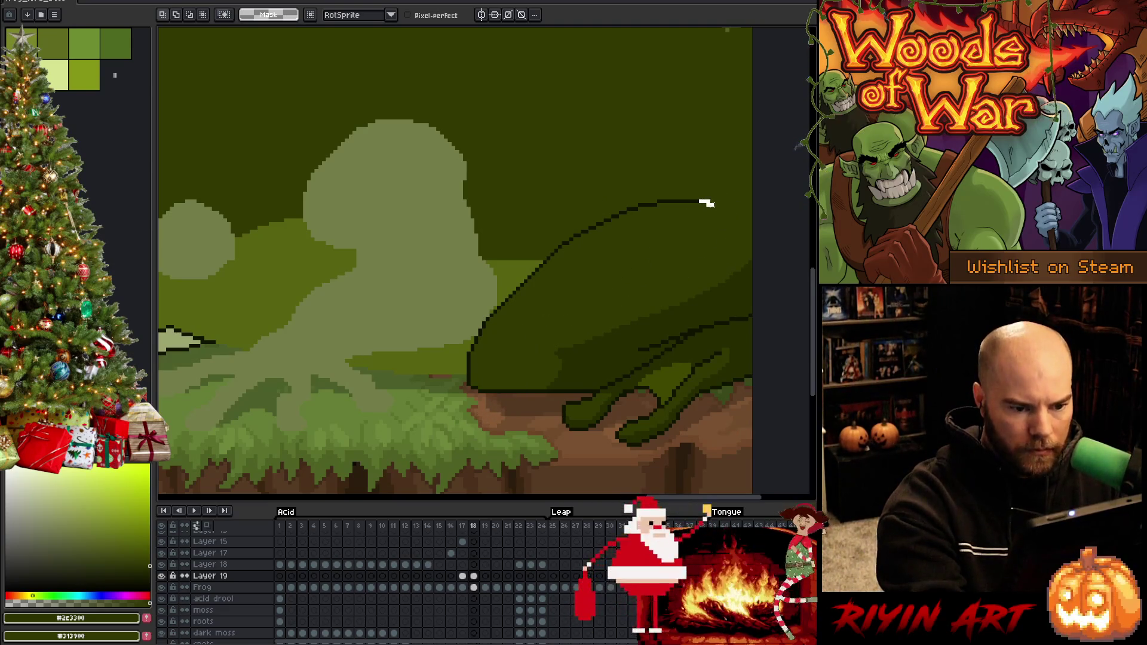
mouse_move(707, 203)
left_mouse_down()
mouse_move(710, 266)
mouse_move(560, 325)
mouse_move(504, 412)
mouse_move(752, 359)
mouse_move(769, 208)
mouse_move(732, 190)
mouse_move(705, 194)
left_mouse_up()
key("g")
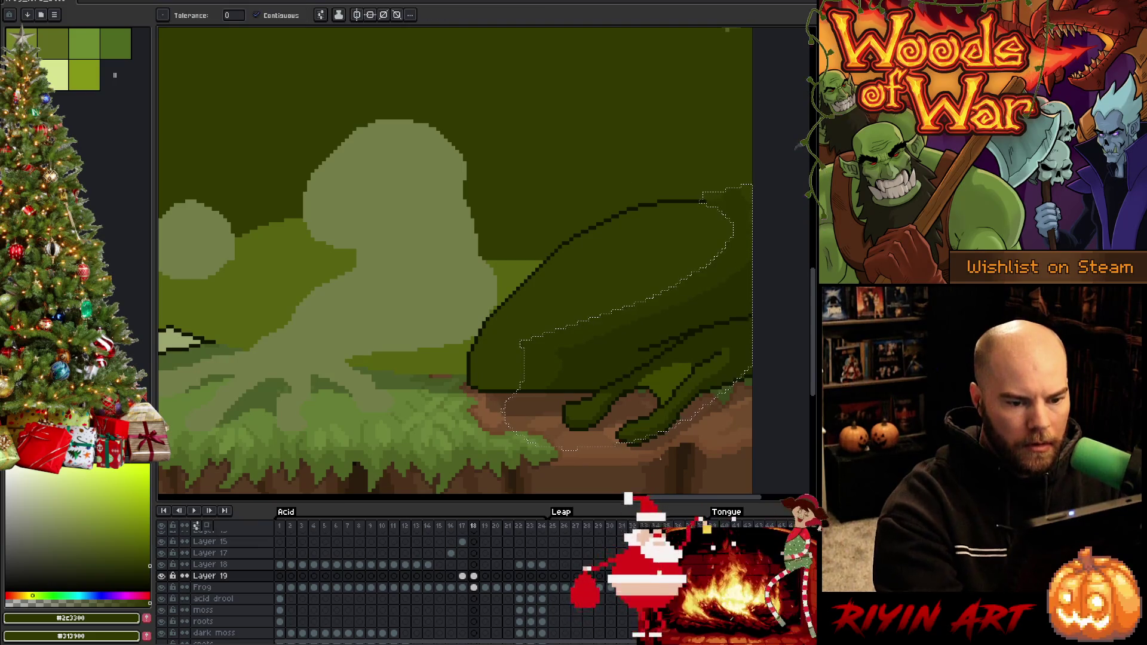
key("ctrl+d")
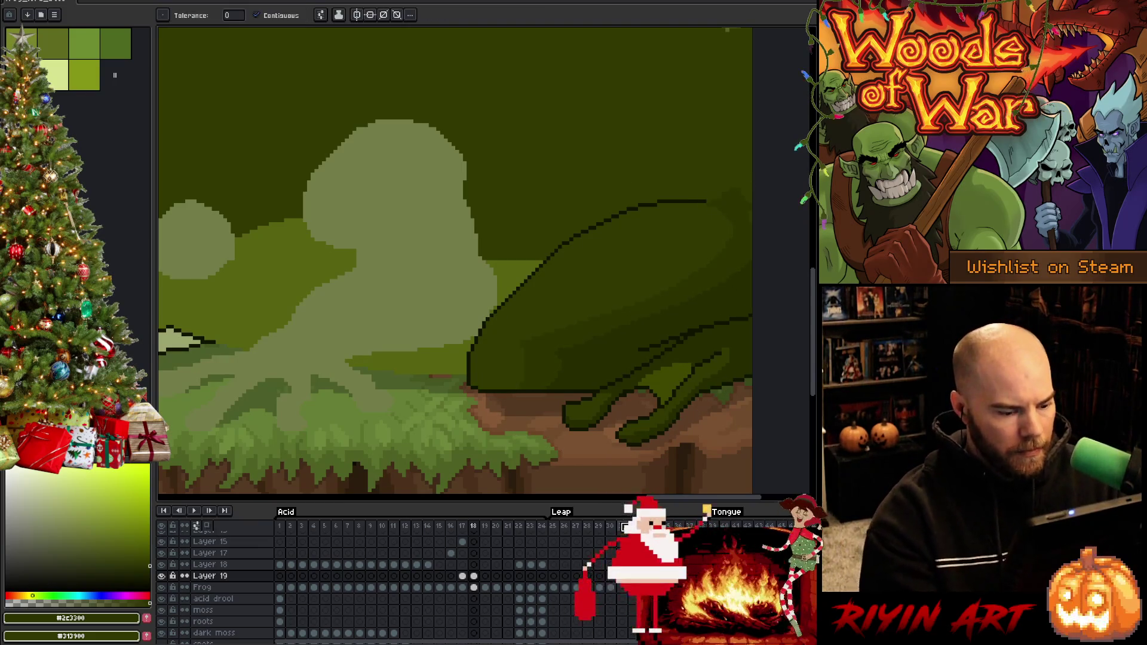
Step: Check the frog drawing layer, centre the frog, and add a new empty layer above Layer 19
left_click(162, 576)
left_click(161, 576)
scroll(419, 317, "down", 2)
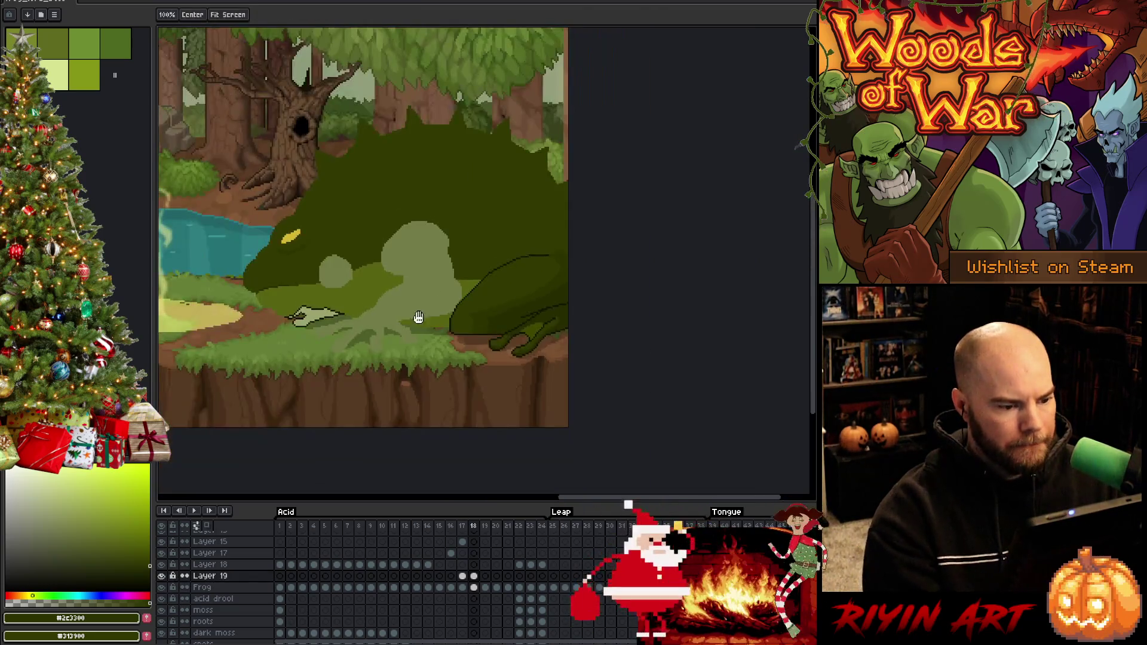
scroll(418, 317, "up", 2)
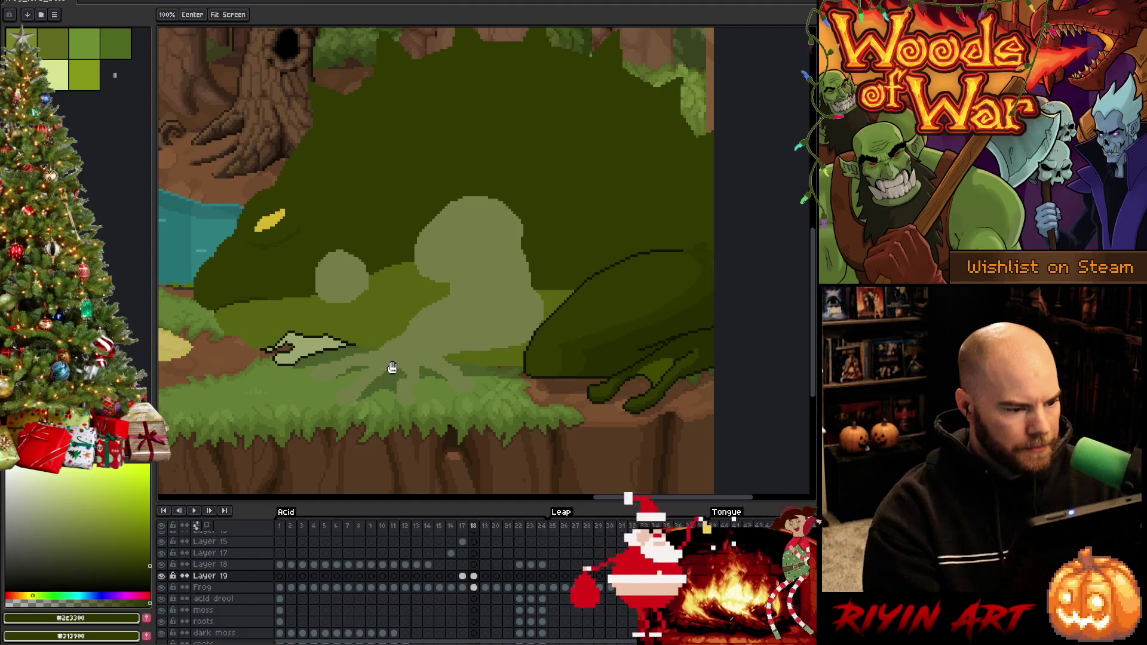
left_click_drag(392, 367, 427, 385)
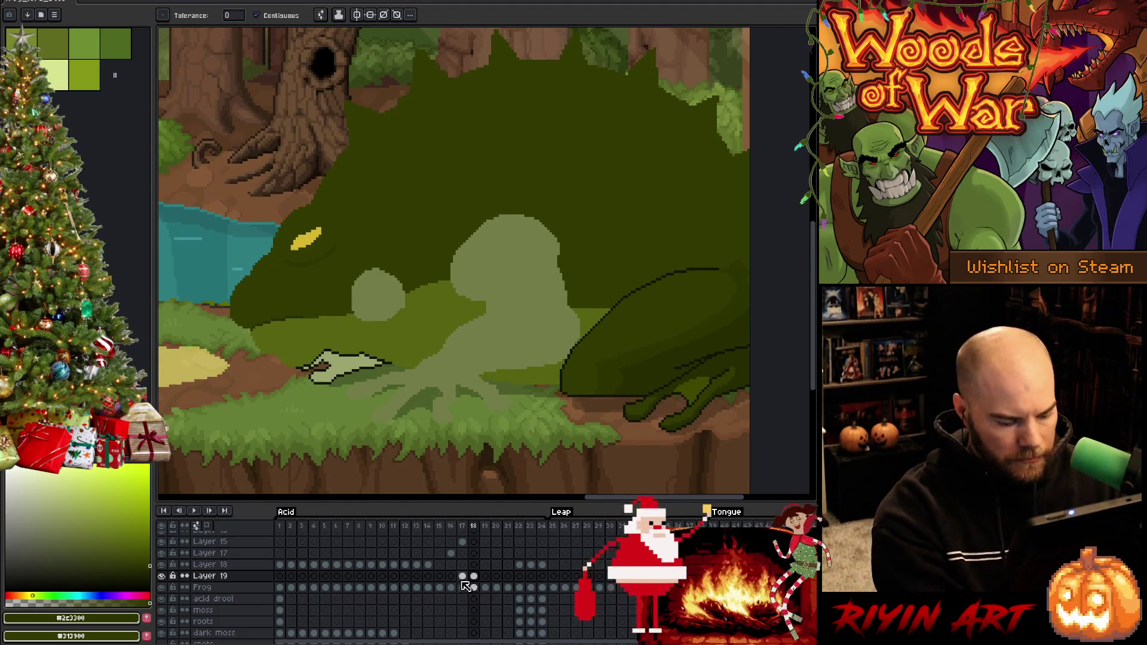
key("shift+n")
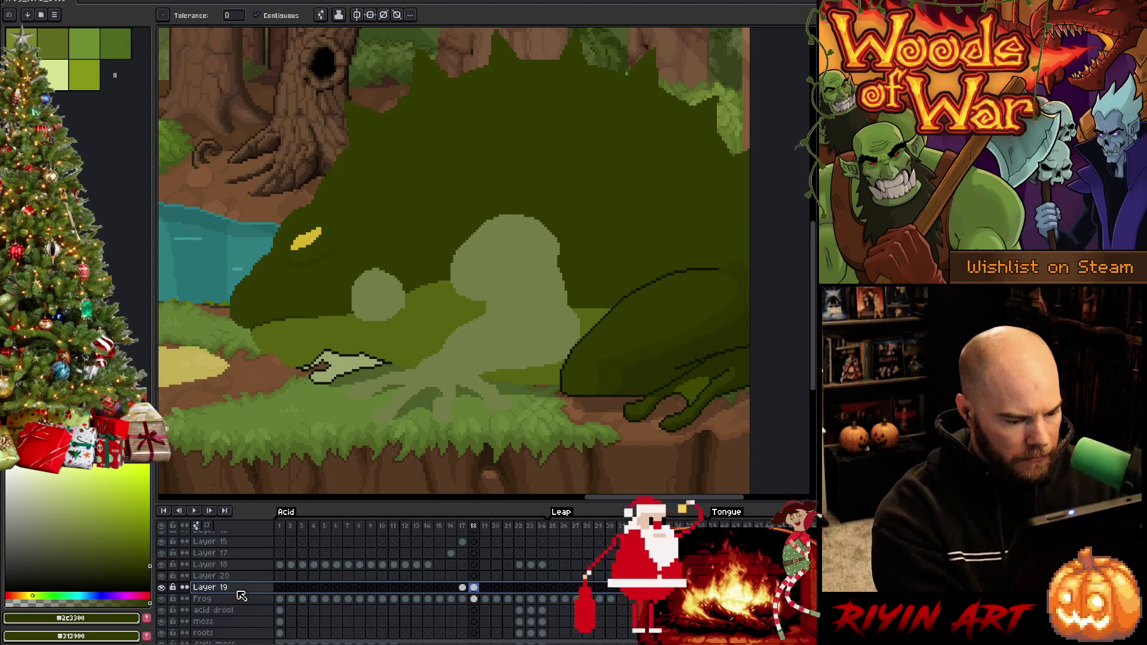
Step: Merge Layer 19 down into the Frog layer and make Layer 20 active on frame 18
left_click(463, 587)
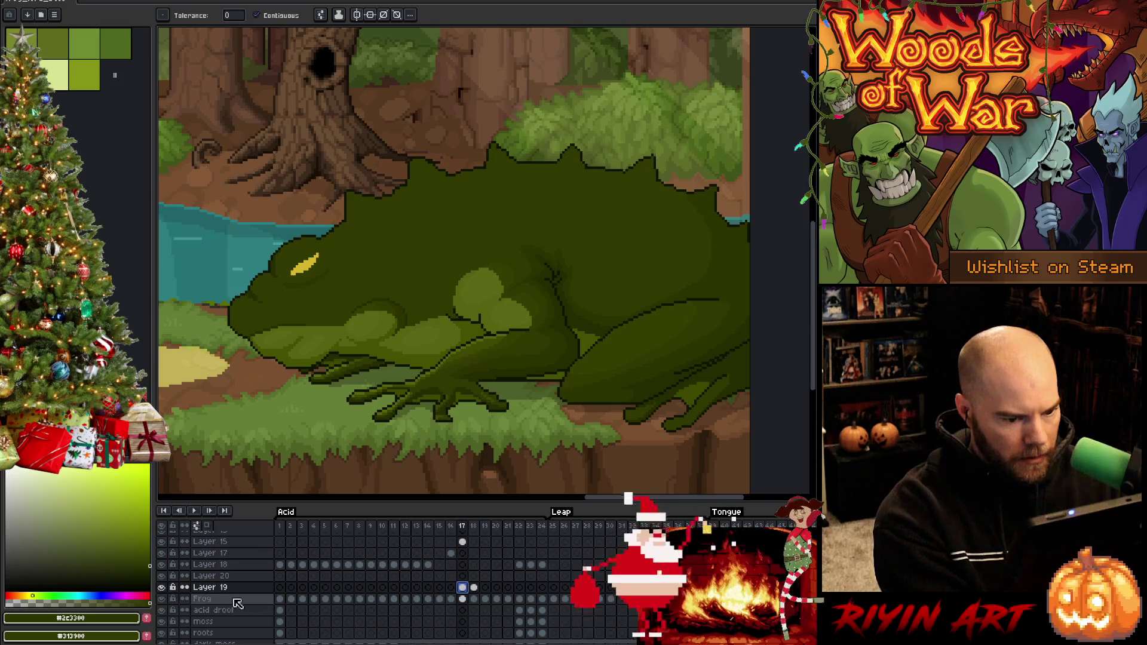
key("ctrl+e")
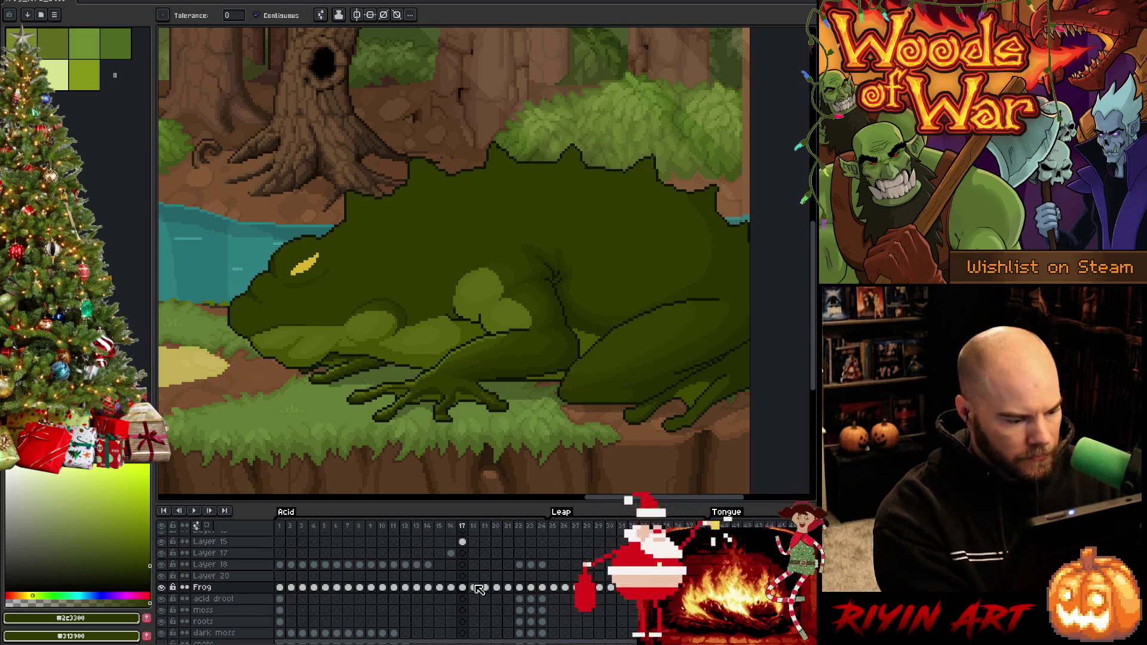
left_click(476, 588)
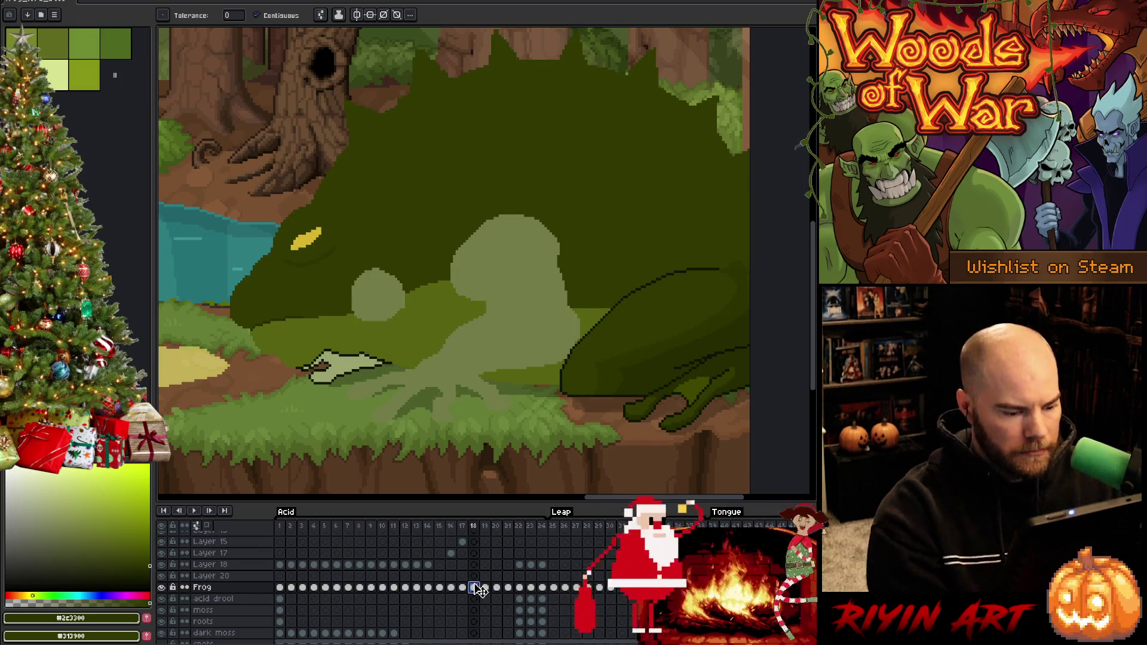
left_click(520, 312)
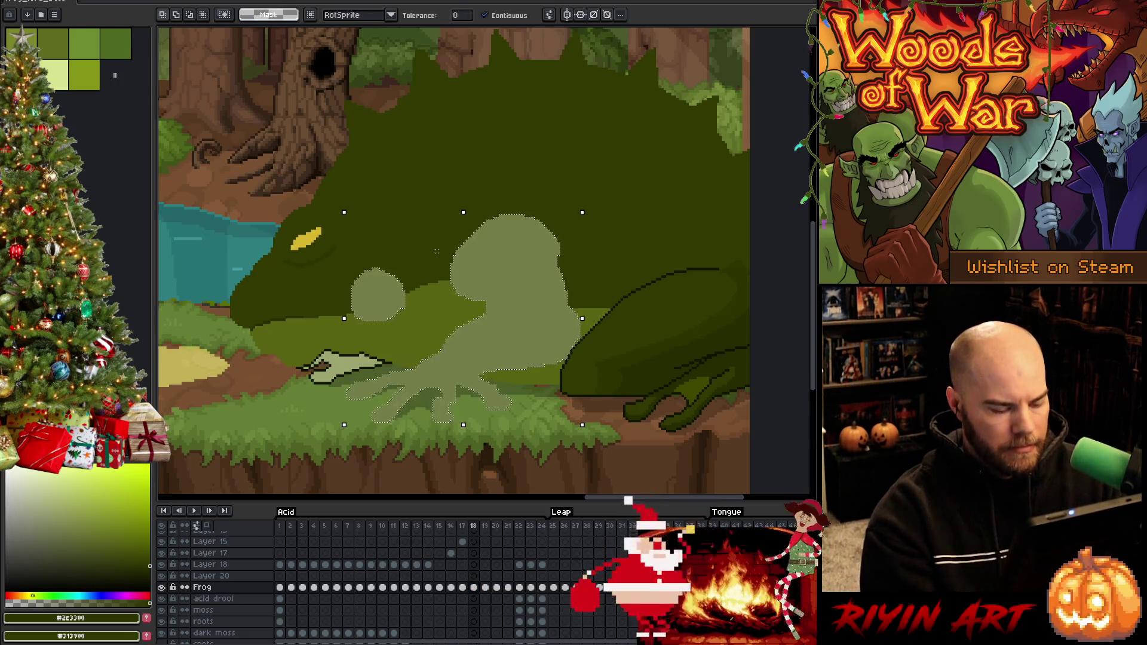
left_click(474, 577)
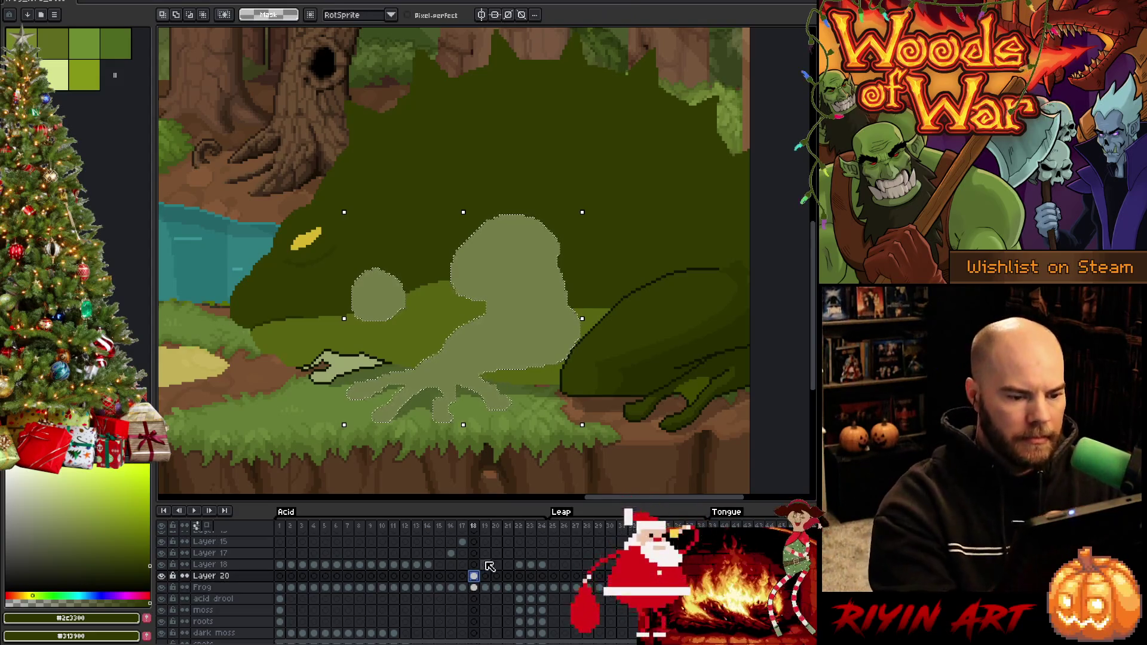
Step: Trace a dark outline arc from the frog's foot over its body
key("ctrl+d")
key("b")
mouse_move(638, 407)
left_mouse_down()
mouse_move(645, 286)
mouse_move(442, 236)
mouse_move(412, 335)
mouse_move(424, 474)
mouse_move(490, 458)
left_mouse_up()
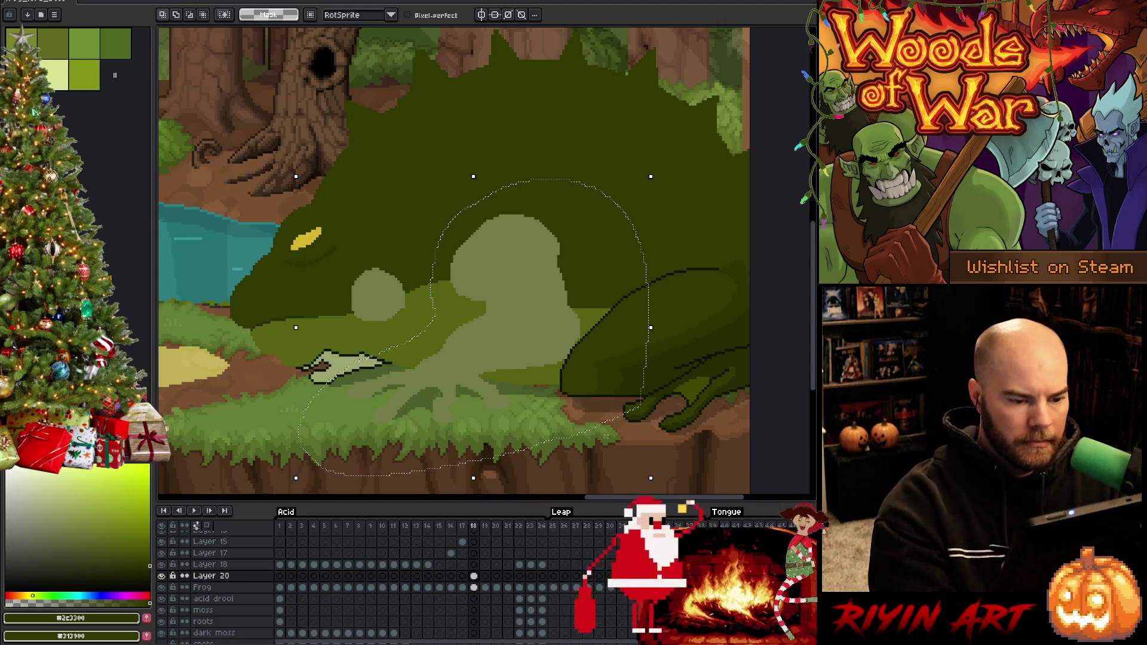
left_click(662, 272, "alt")
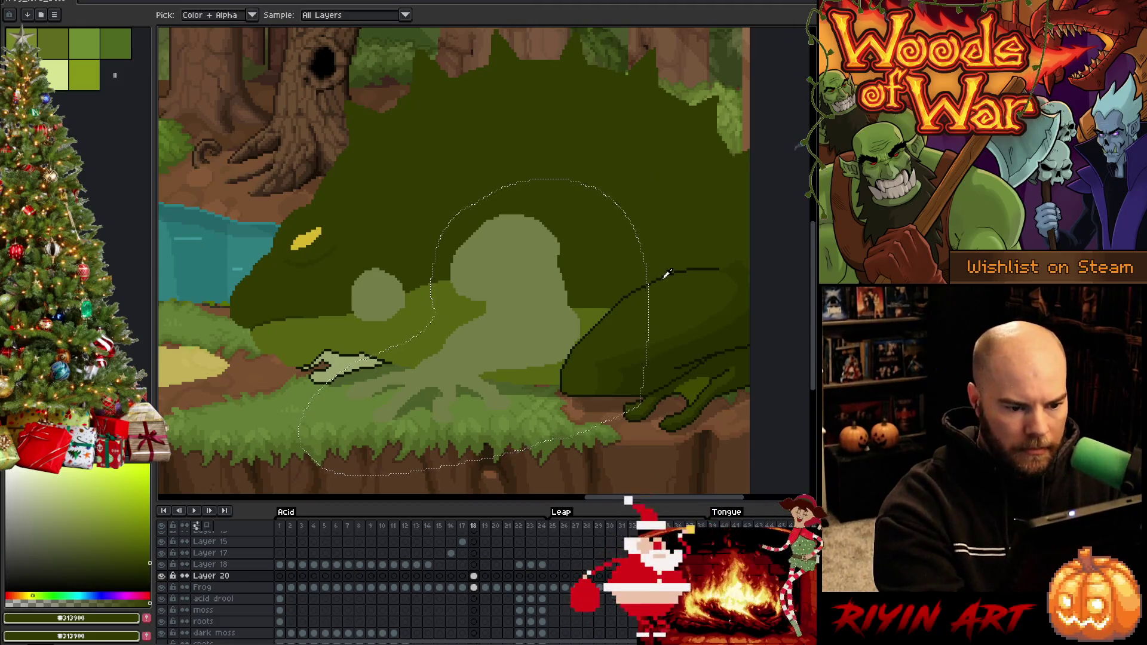
left_click(586, 379, "shift")
Step: Zoom in on the frog's arm and extend its dark outline near the shoulder
key("h")
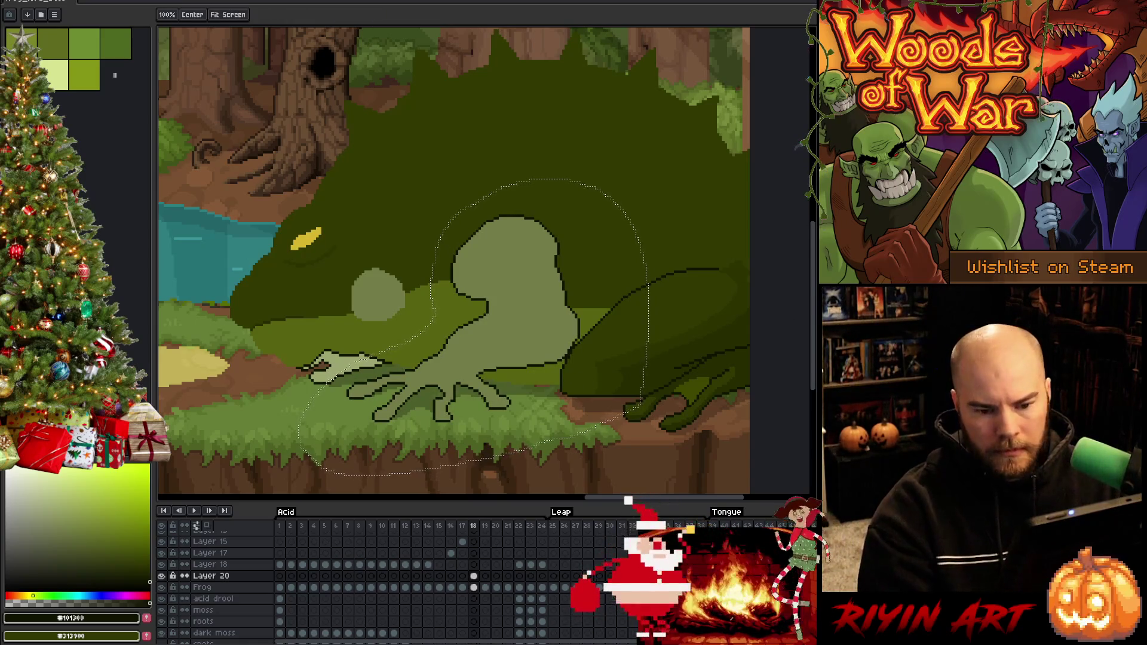
right_click(567, 277)
scroll(568, 312, "up", 1)
scroll(569, 312, "up", 1)
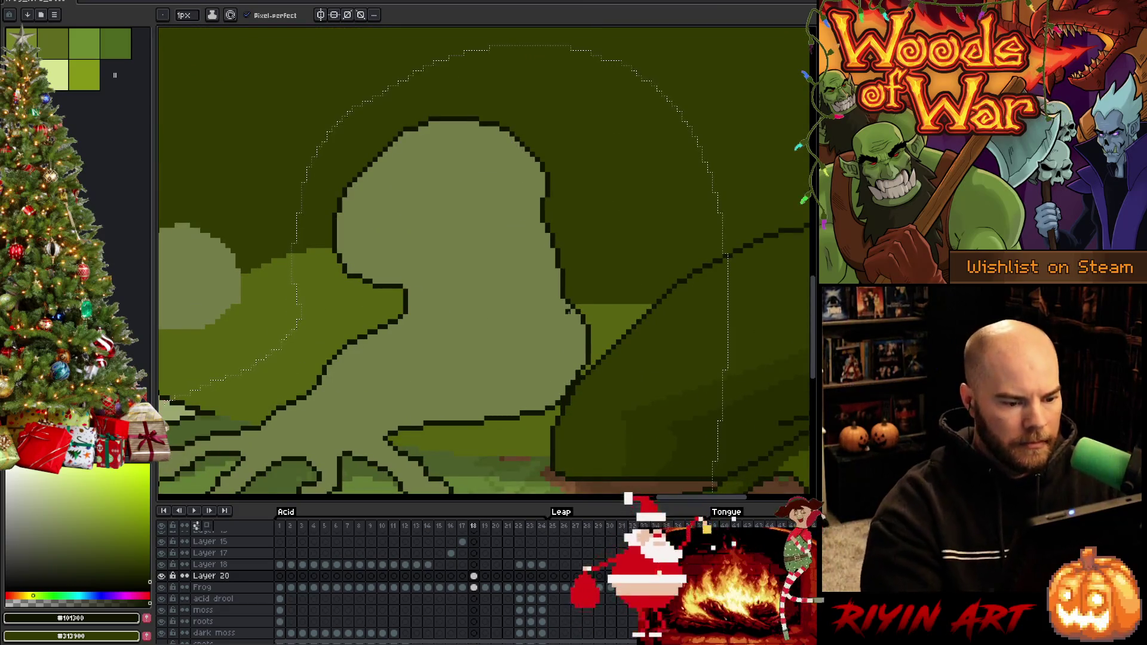
key("v")
key("ctrl+d")
key("b")
left_click(577, 345, "alt")
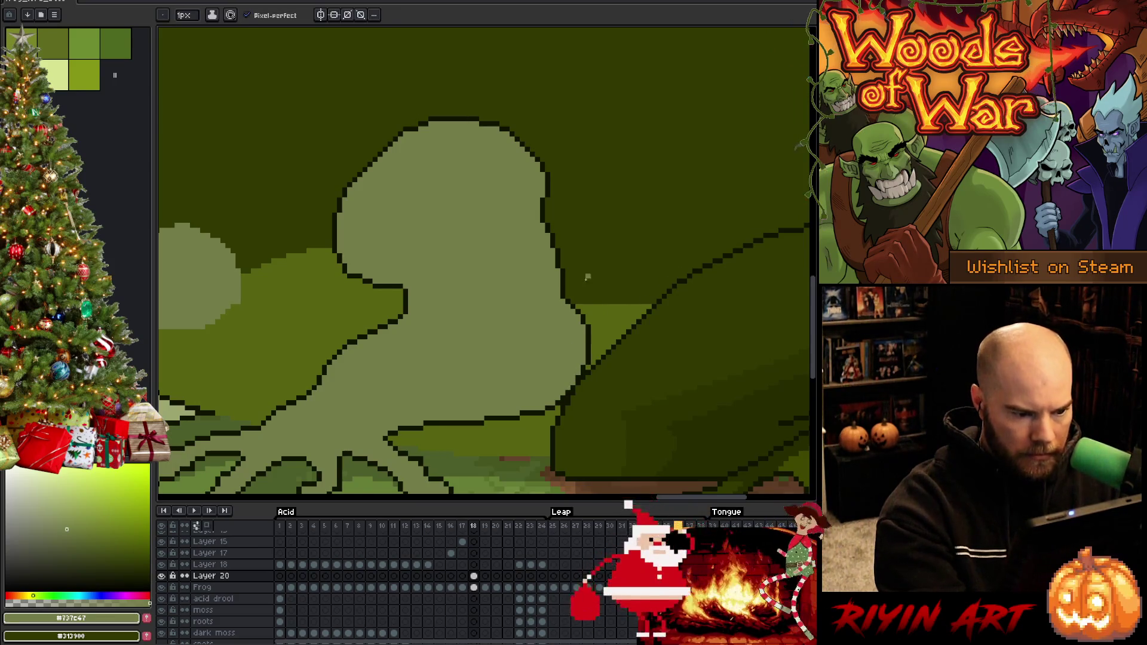
key("space")
mouse_move(466, 409)
left_mouse_down()
mouse_move(602, 397)
mouse_move(657, 349)
left_mouse_up()
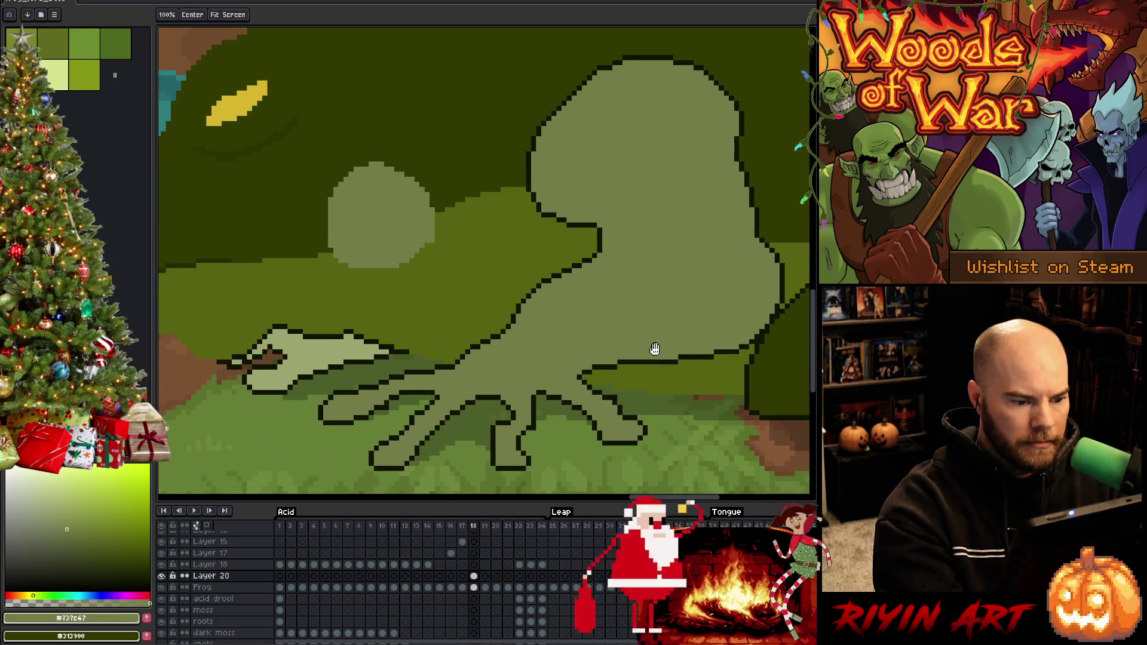
left_click(598, 255, "alt")
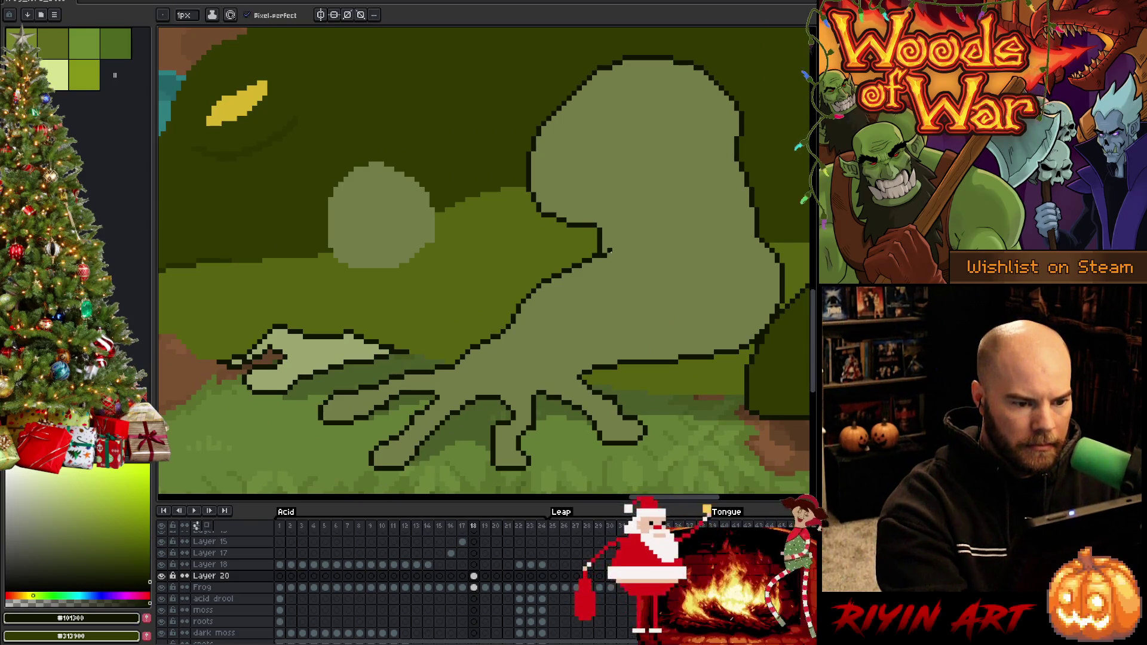
left_click_drag(610, 251, 622, 250)
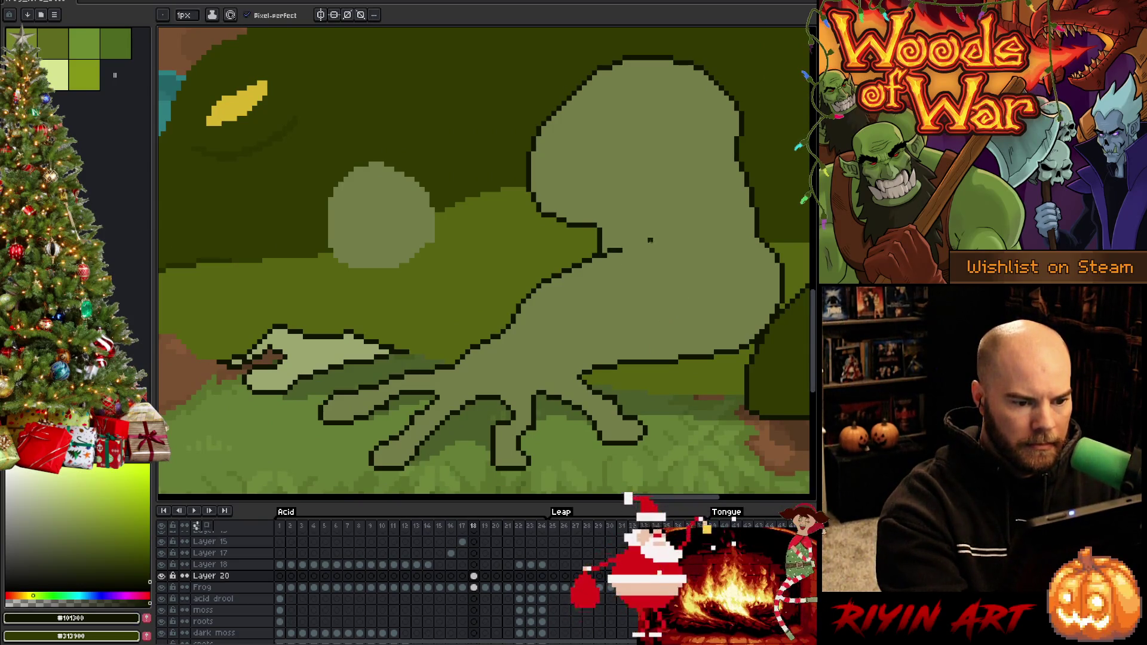
Step: Eyedrop the olive green from the frog and alternate between the marquee and pencil tools
left_click(593, 242, "alt")
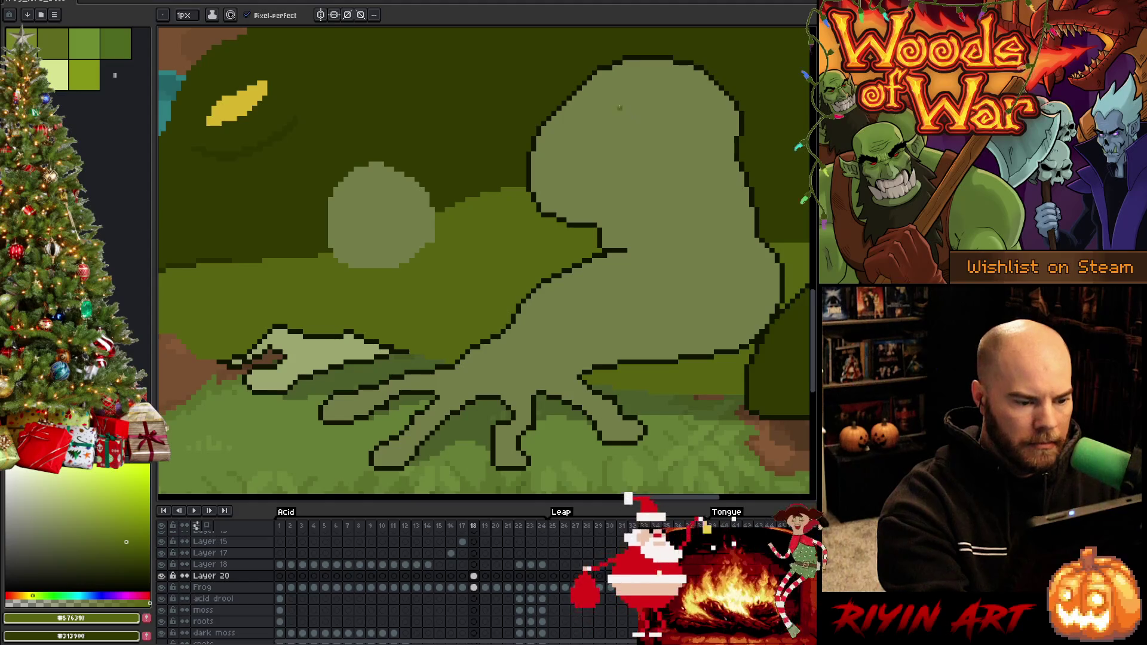
key("m")
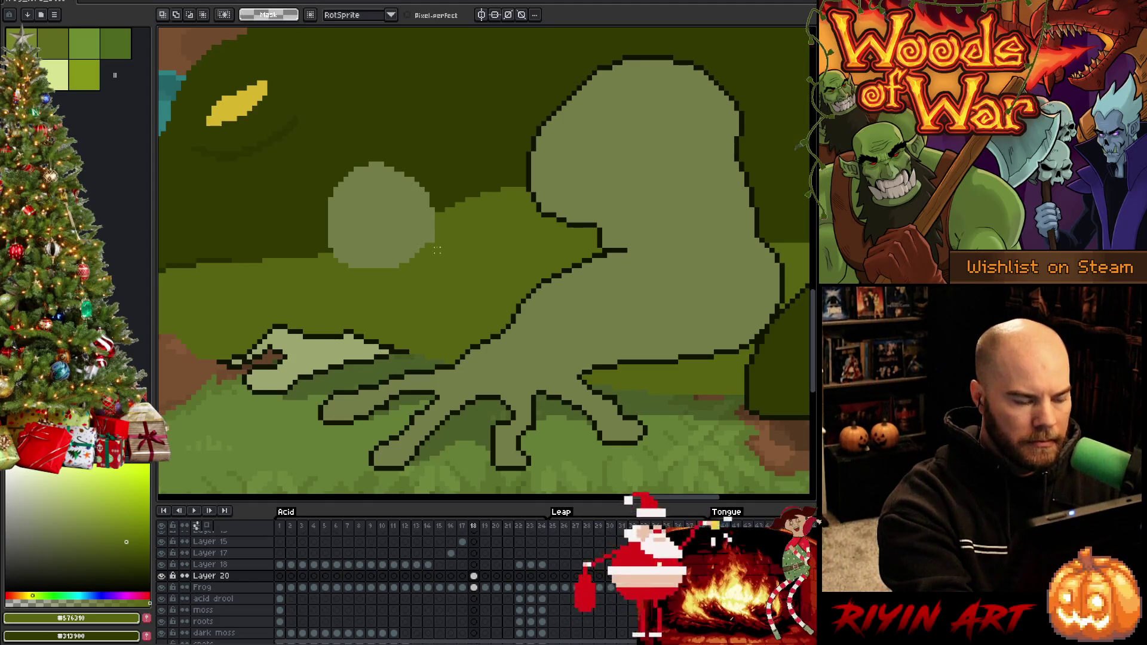
key("b")
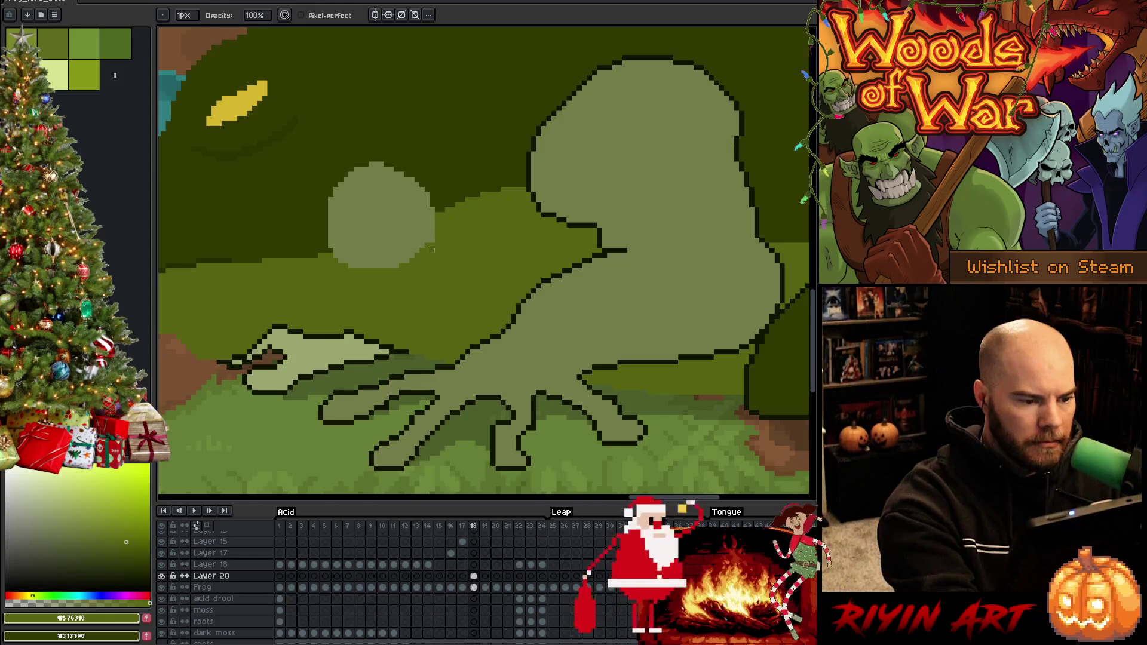
key("m")
key("b")
key("m")
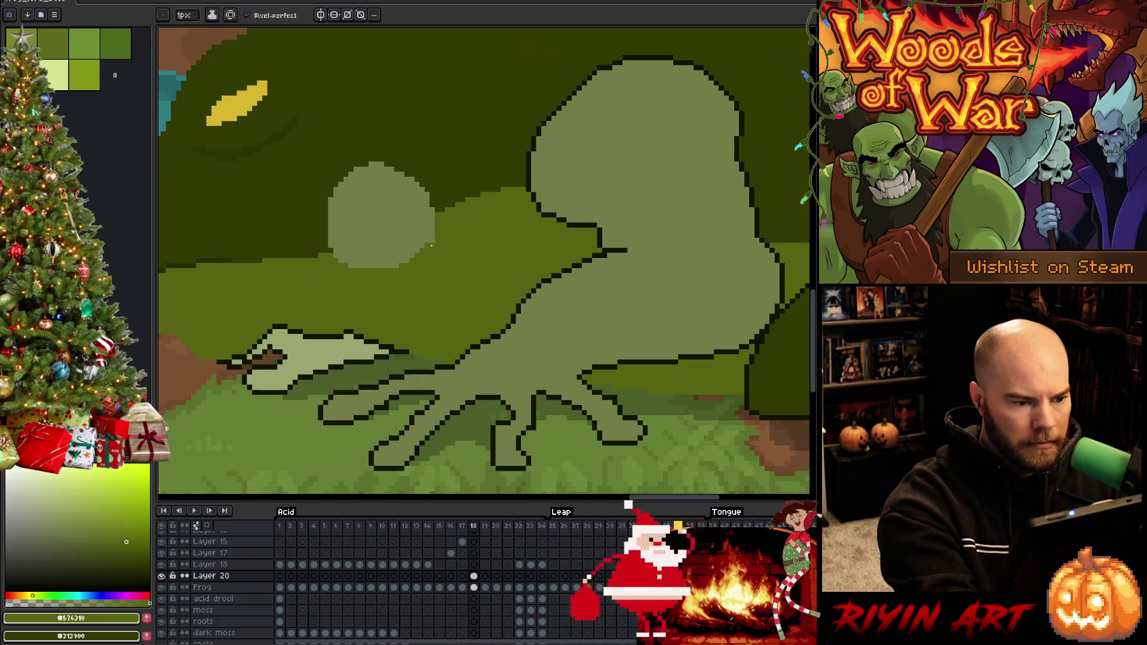
key("b")
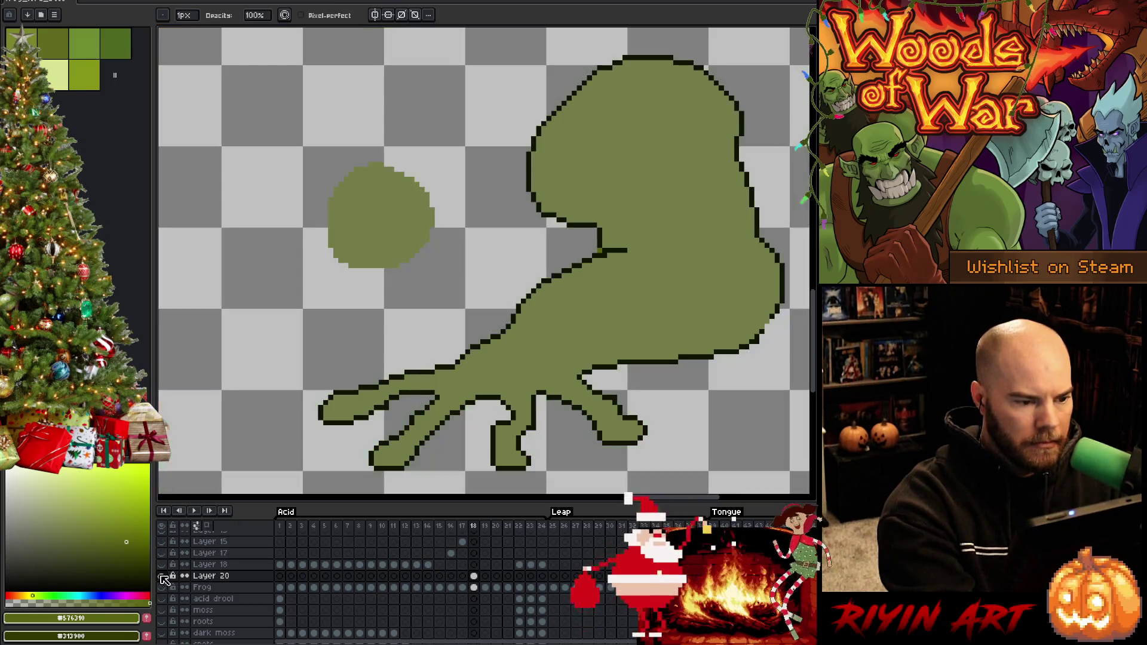
Step: View Layer 20 alone, then compare with frame 17 and sample dark green #262C00
left_click(162, 575, "alt")
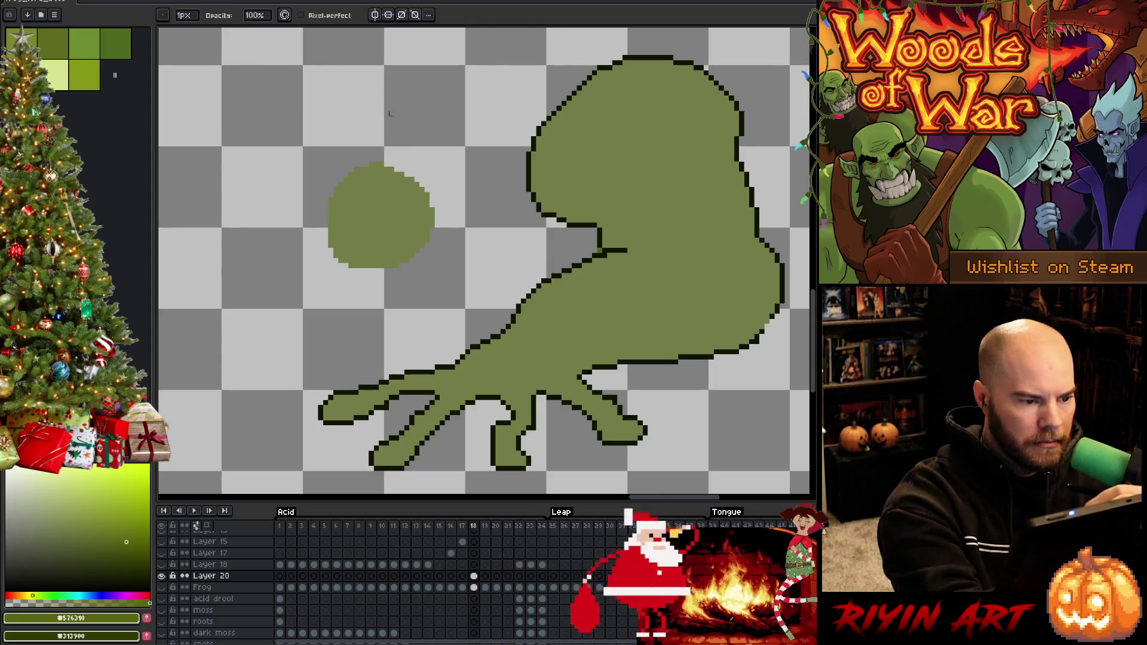
left_click(161, 576, "alt")
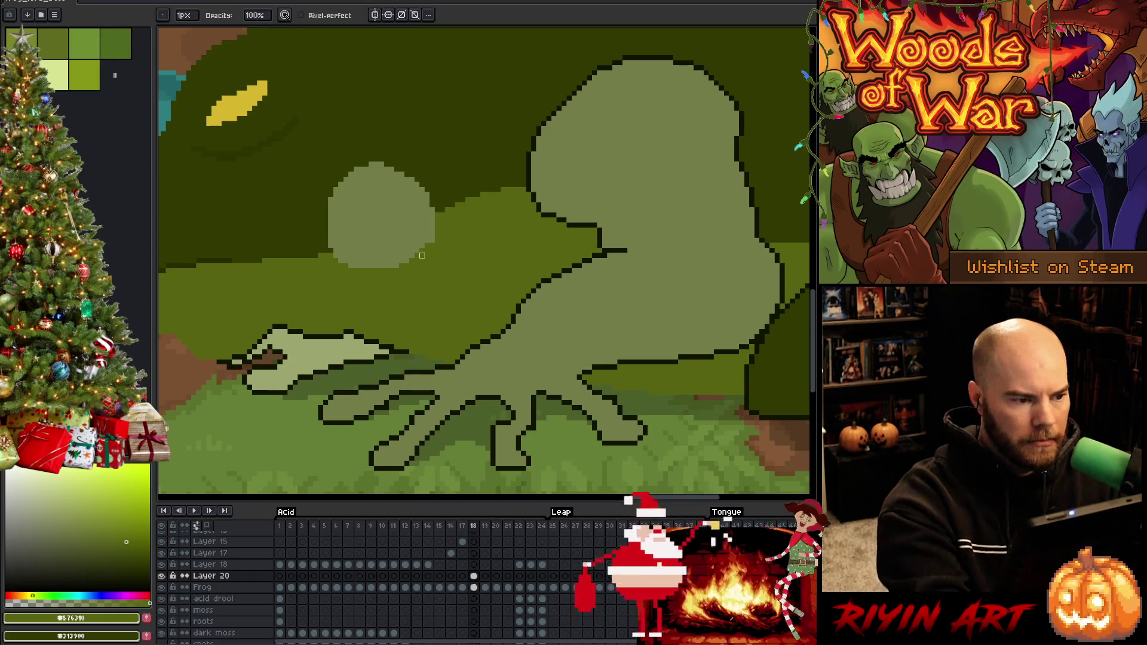
key("comma")
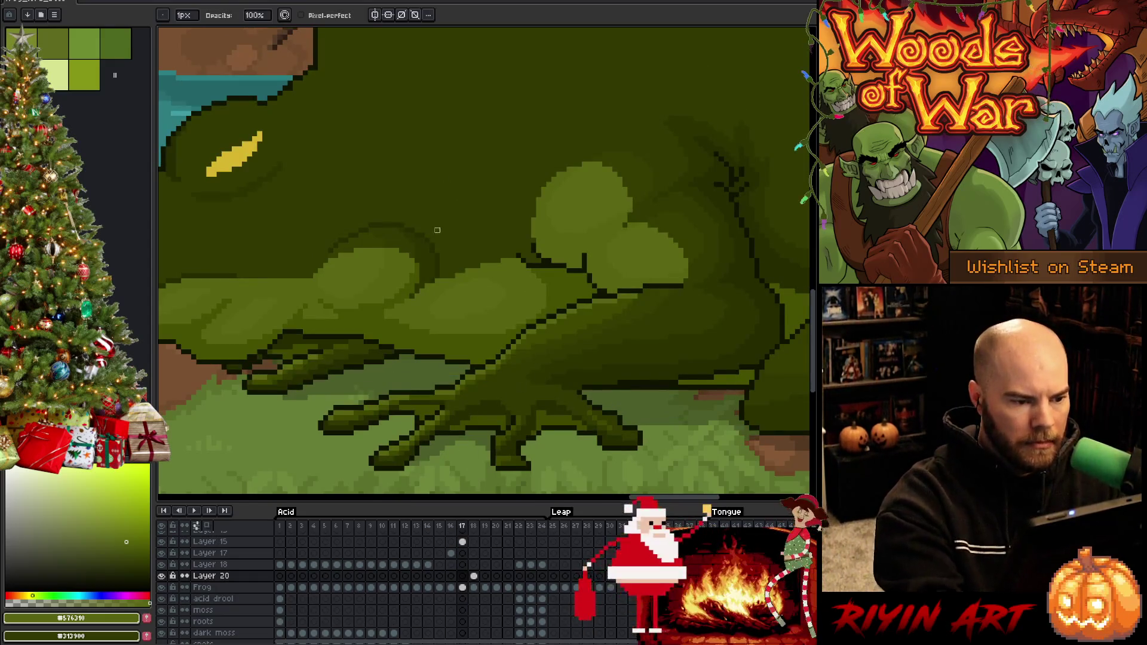
left_click(438, 250, "alt")
key("period")
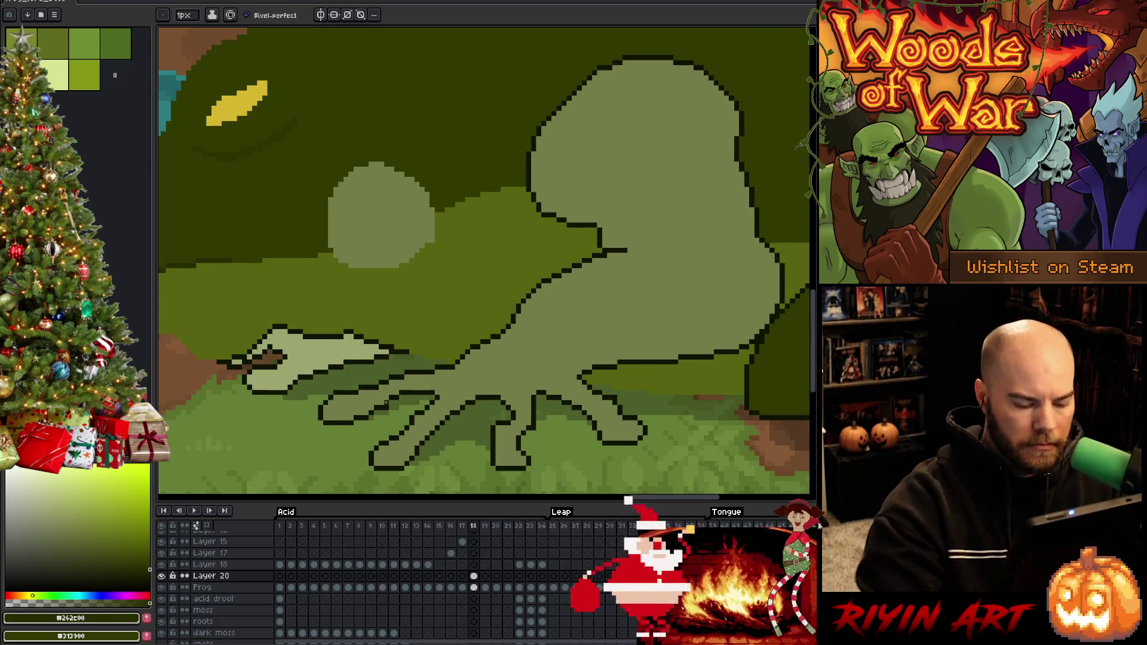
Step: Select an ellipse around the round knee, revert it, and sample dark green #2C3300
key("space")
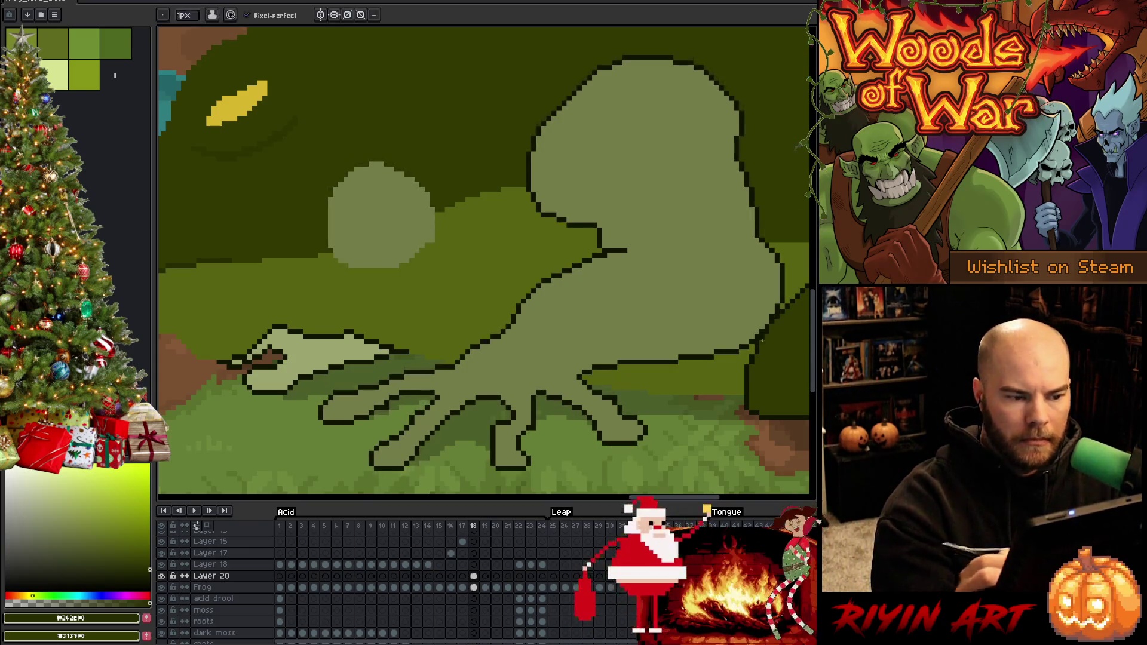
key("shift+m")
left_click_drag(280, 316, 482, 129)
key("space")
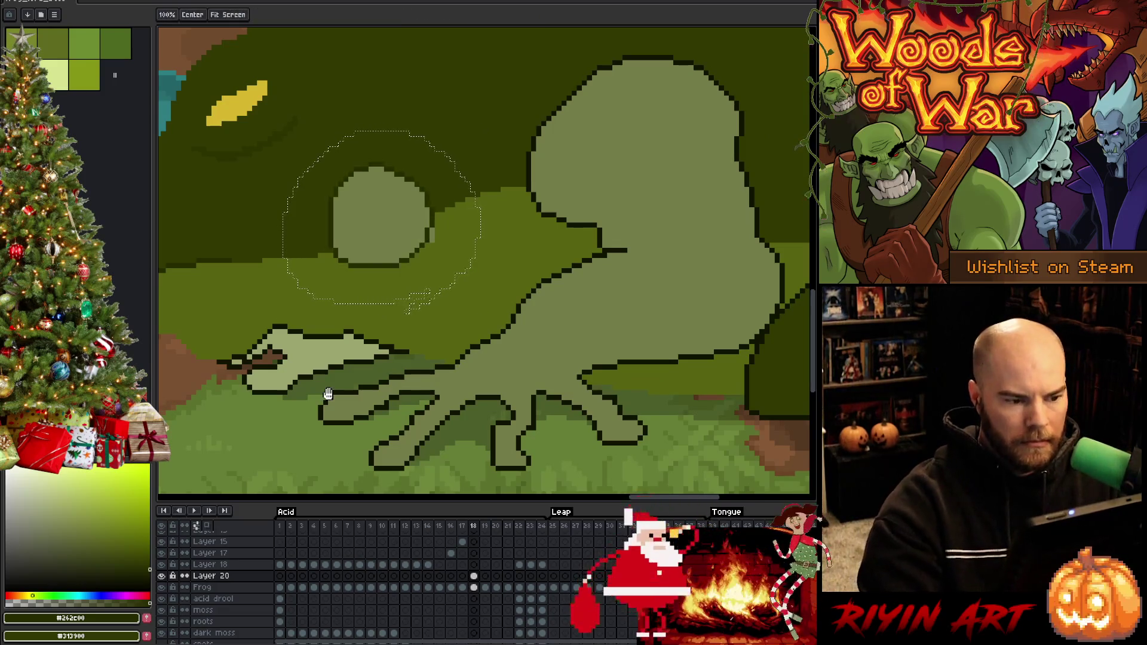
key("ctrl+z")
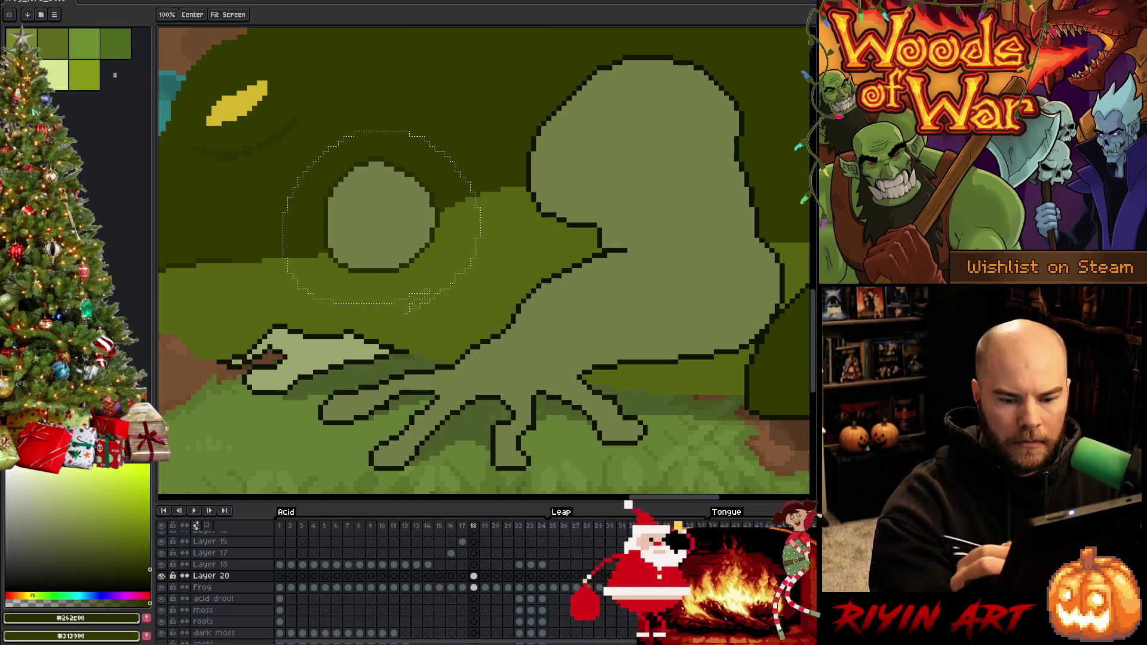
key("ctrl+d")
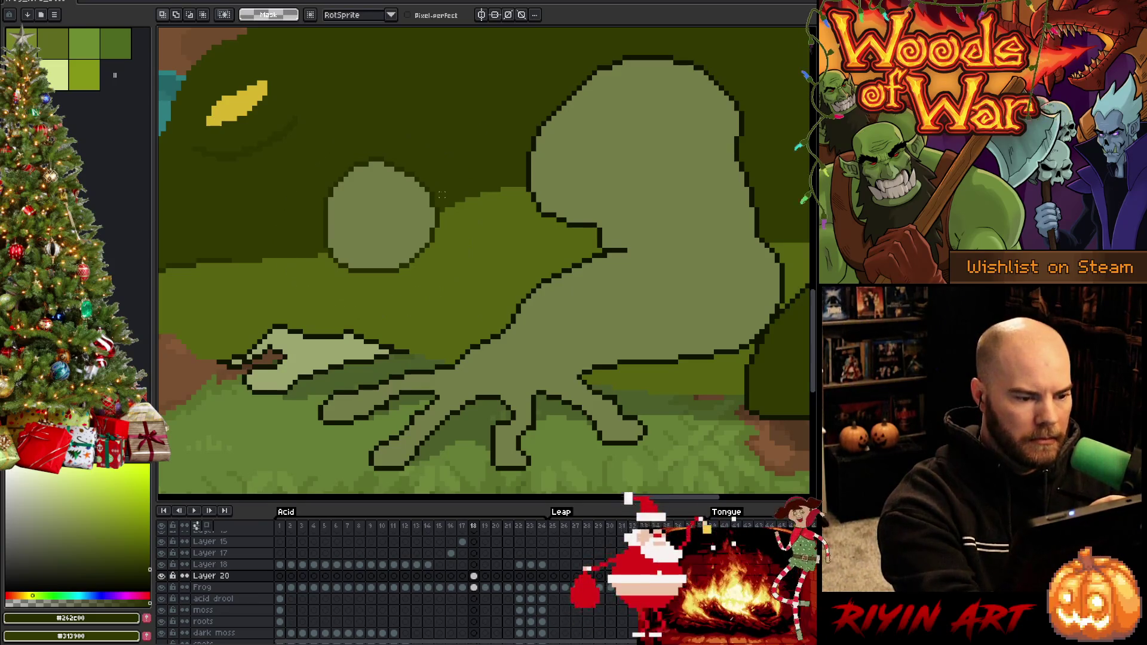
key("b")
left_click(281, 131, "alt")
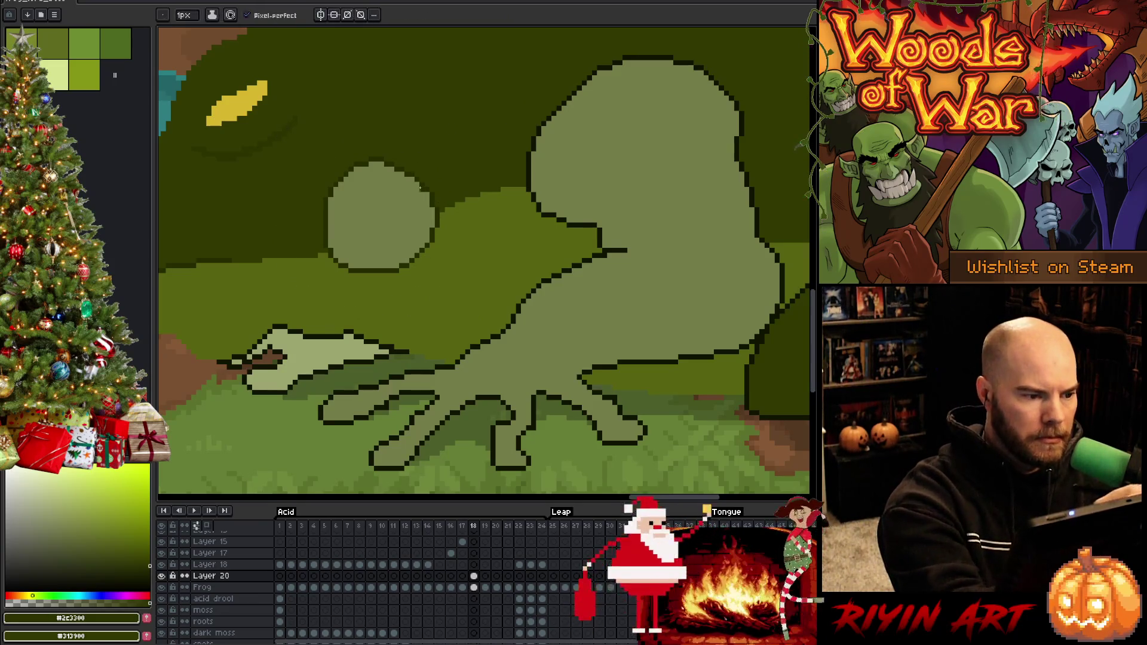
key("space")
left_click_drag(531, 373, 657, 360)
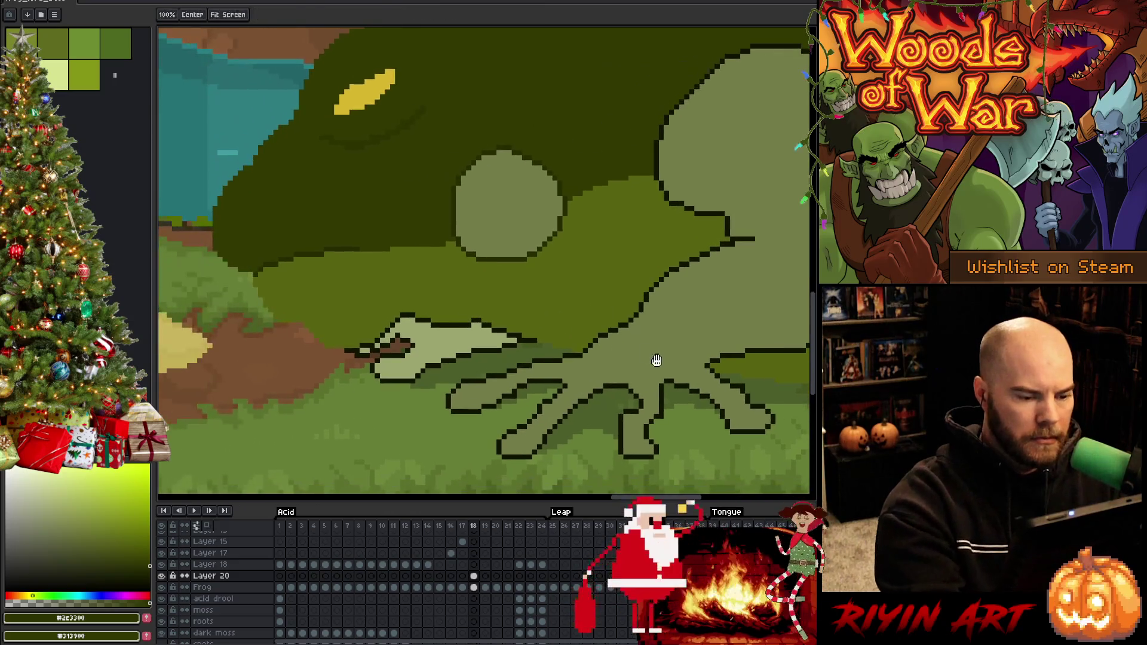
Step: Activate the Frog layer on frame 18, sample outline colour #101300, and zoom out to the whole scene
key("m")
left_click(474, 587)
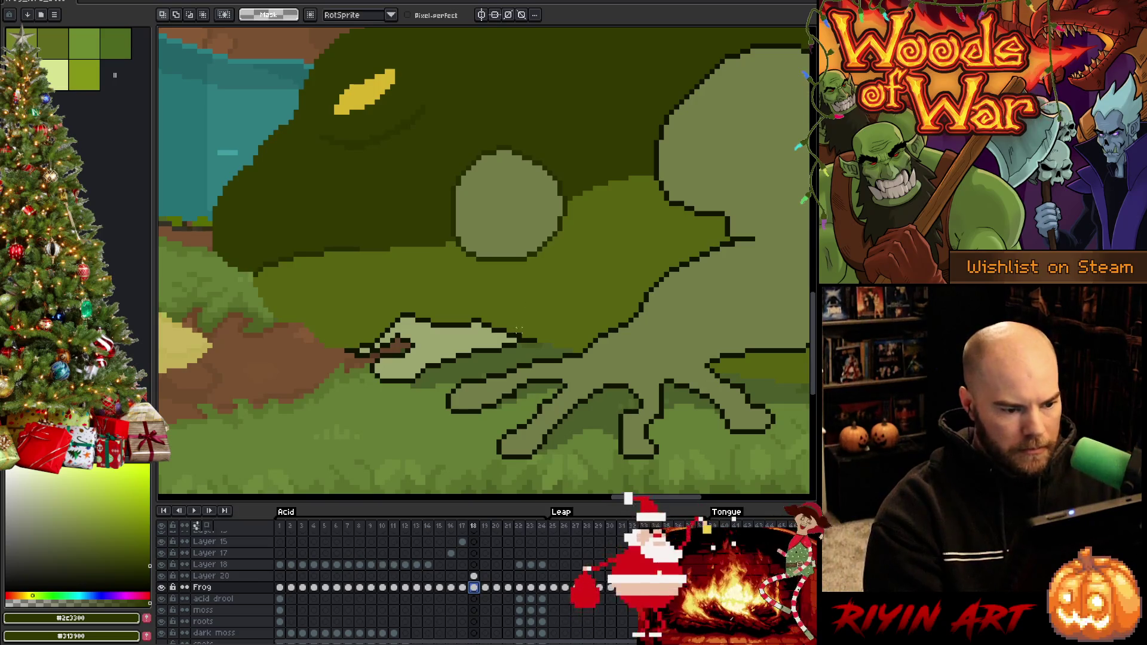
key("i")
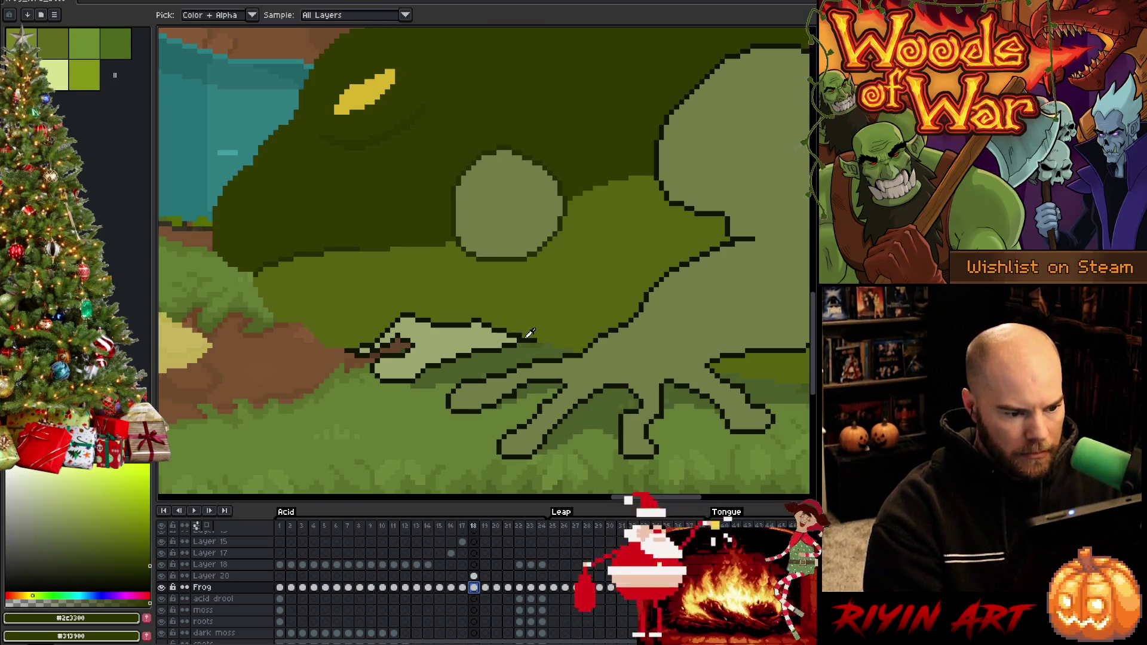
left_click(522, 337)
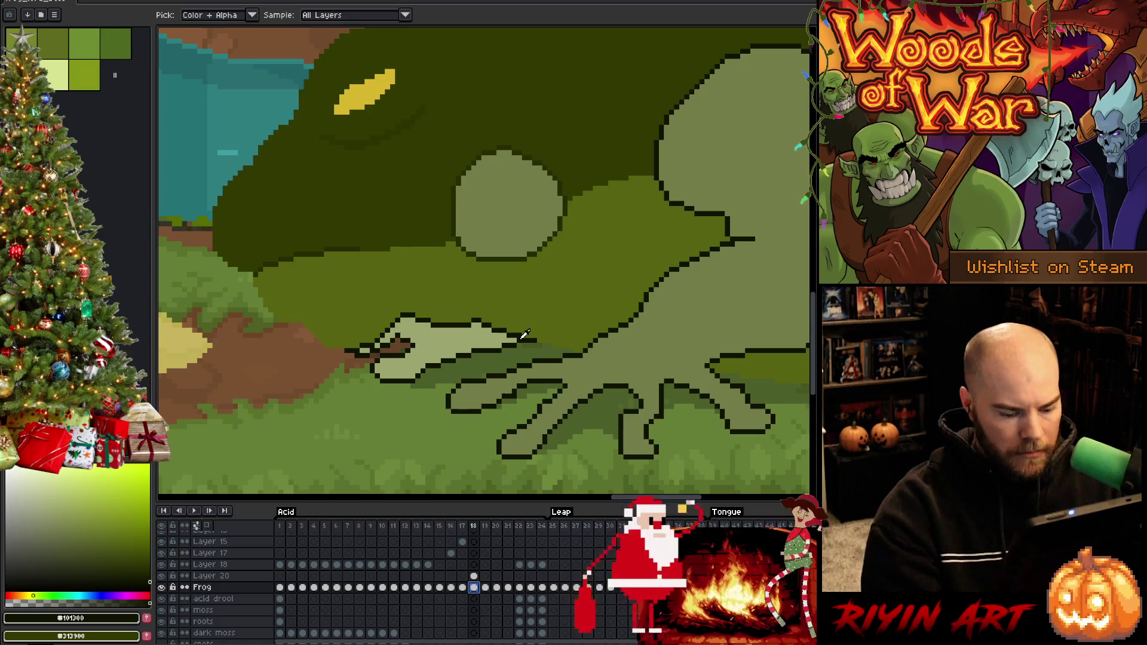
key("space")
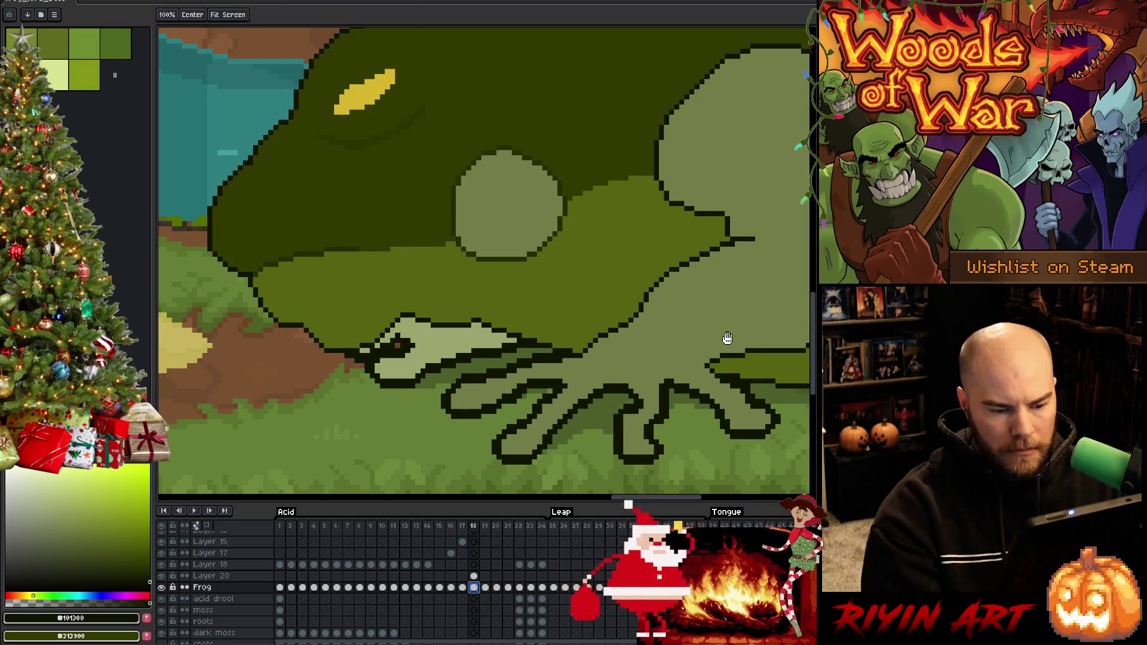
scroll(684, 326, "down", 1)
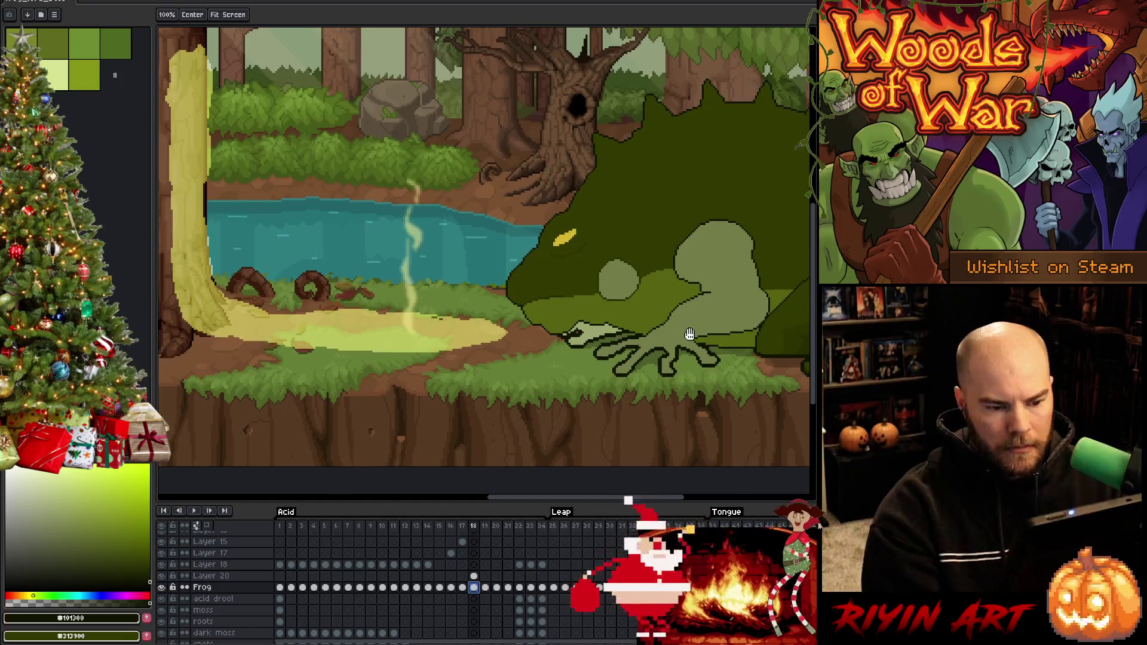
scroll(684, 326, "down", 1)
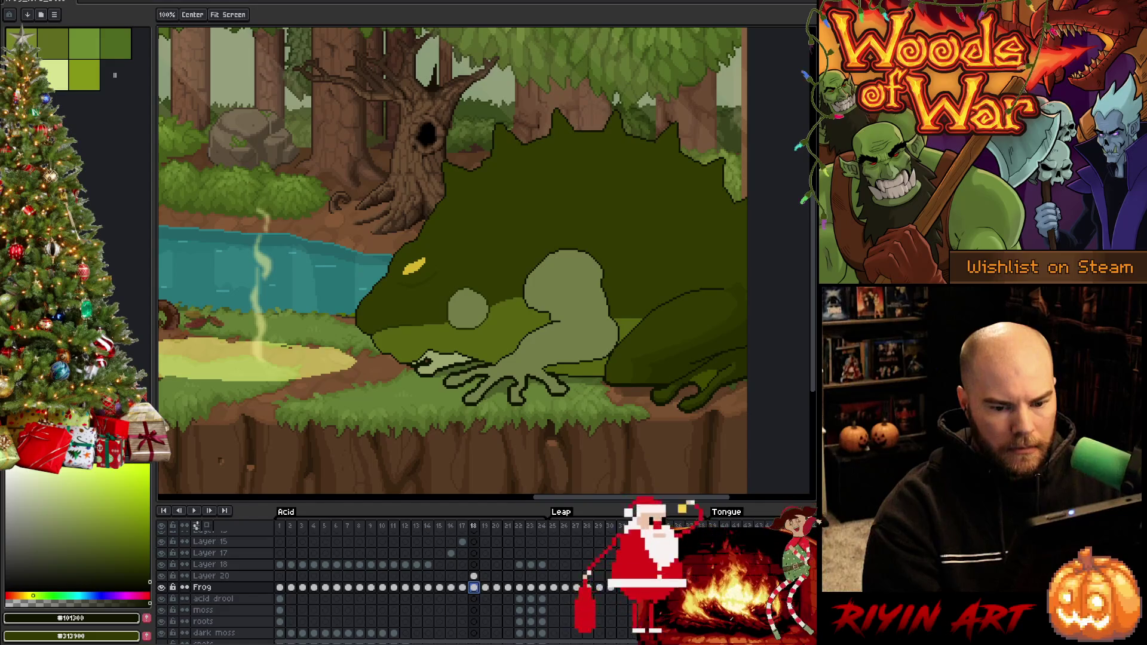
Step: Lasso the frog's head and body, then touch up outline pixels under its arm
key("m")
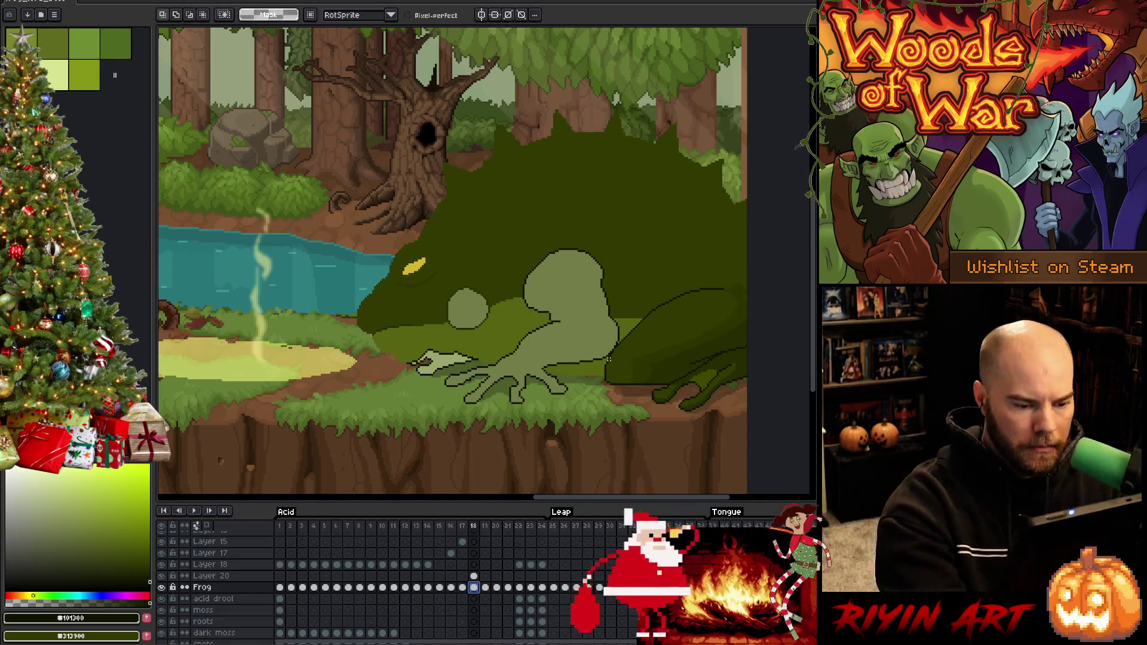
left_click_drag(583, 381, 502, 370)
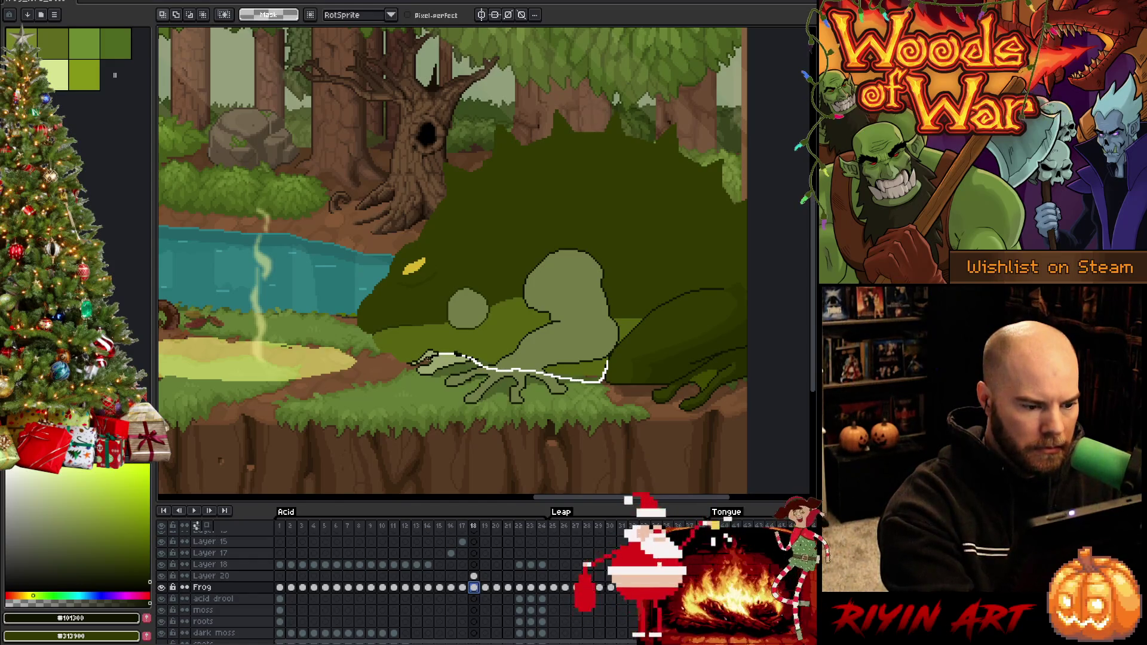
mouse_move(414, 363)
left_mouse_down()
mouse_move(372, 359)
mouse_move(396, 193)
mouse_move(744, 122)
mouse_move(706, 309)
mouse_move(747, 290)
left_mouse_up()
key("space")
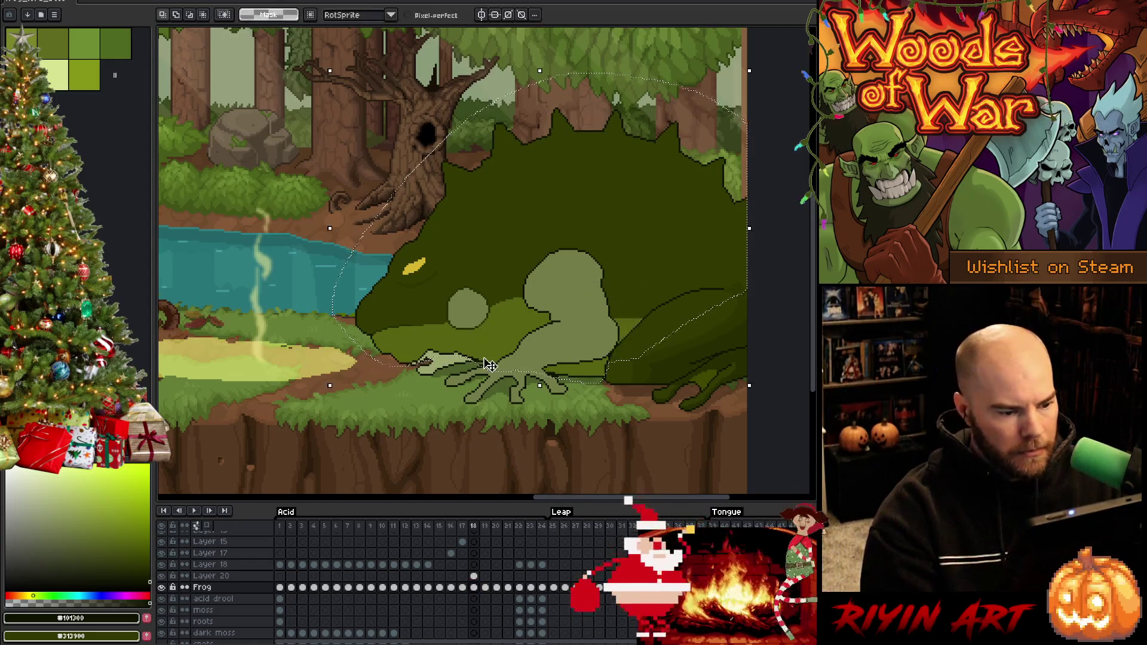
scroll(490, 366, "up", 3)
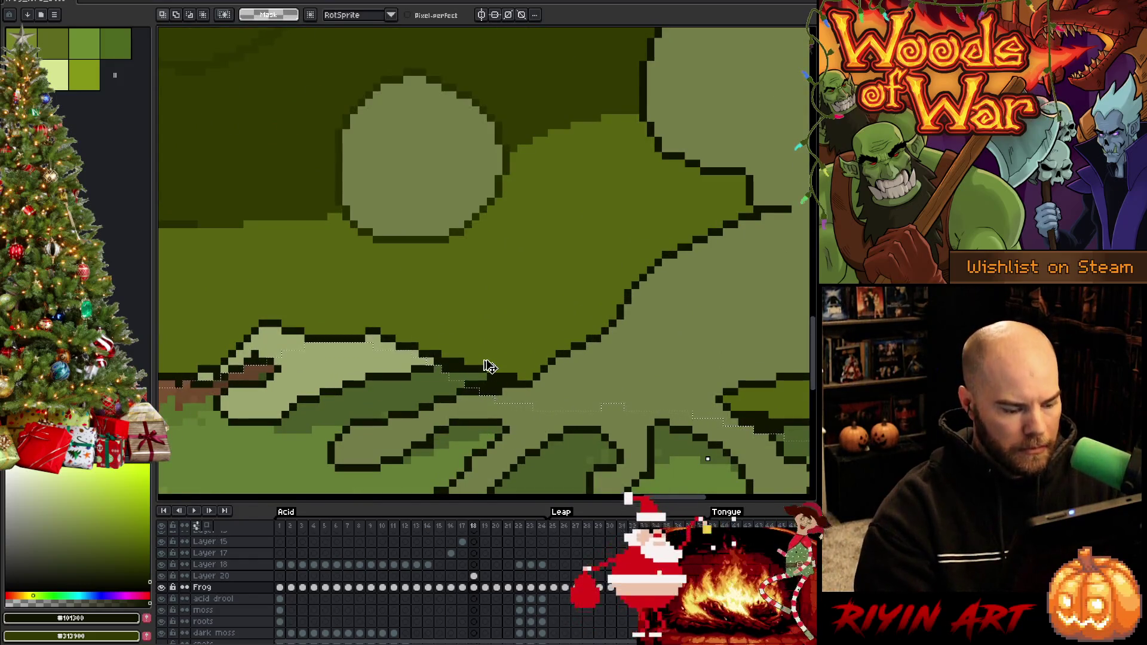
key("ctrl+d")
key("b")
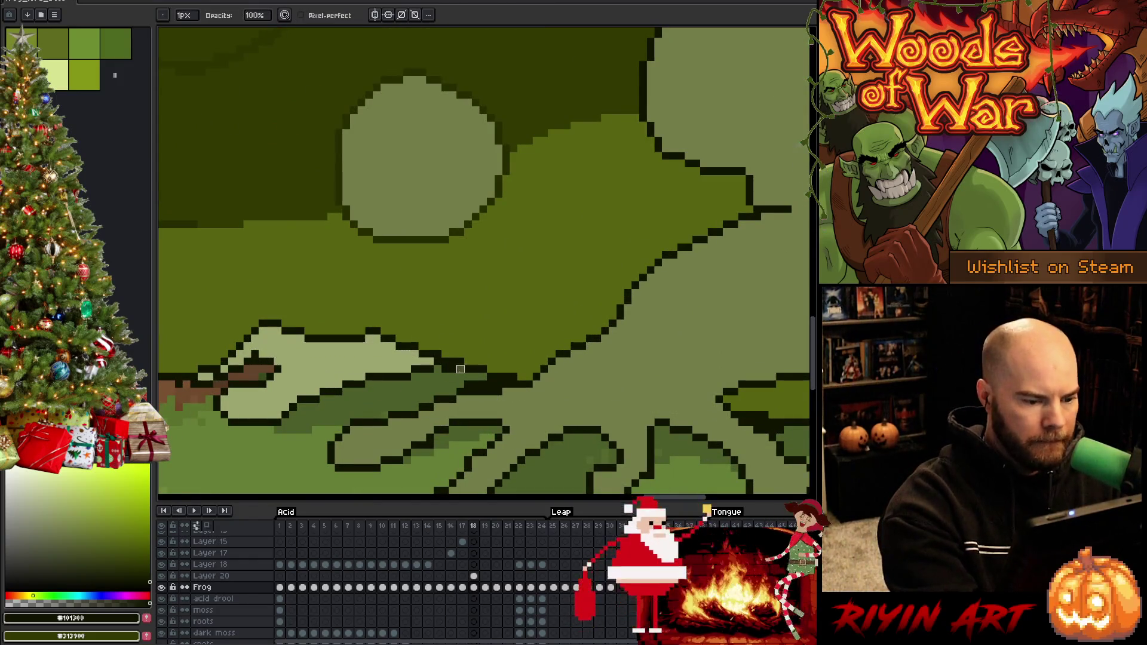
left_click(453, 369)
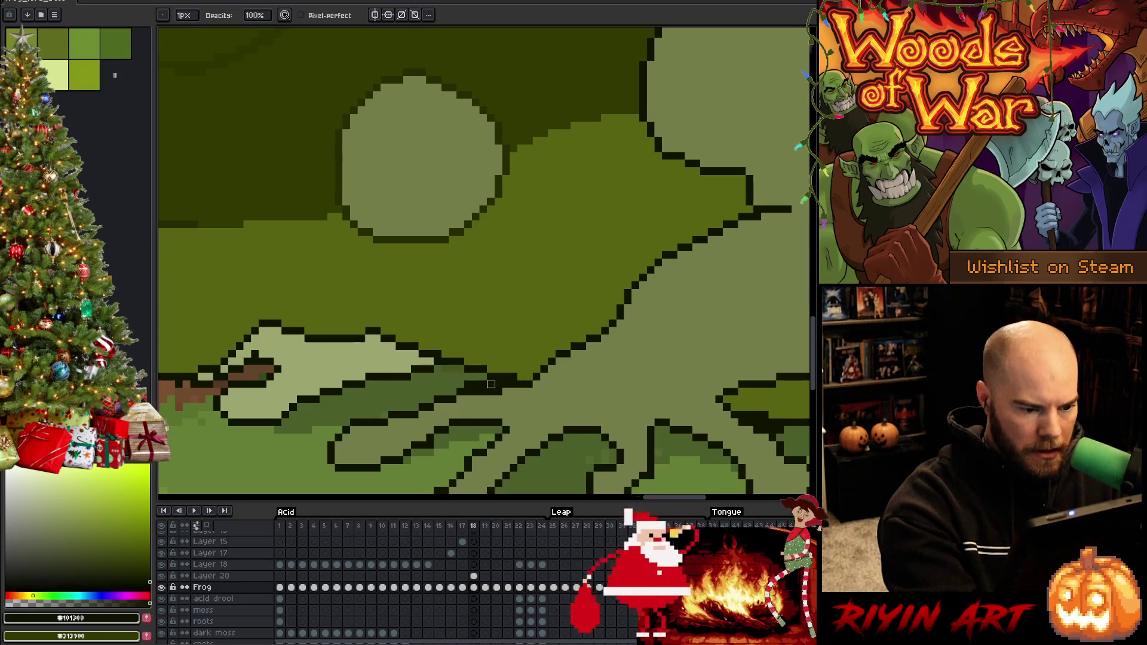
Step: Merge Layer 20 down into the Frog layer and save the animation file
key("h")
left_click_drag(669, 399, 388, 338)
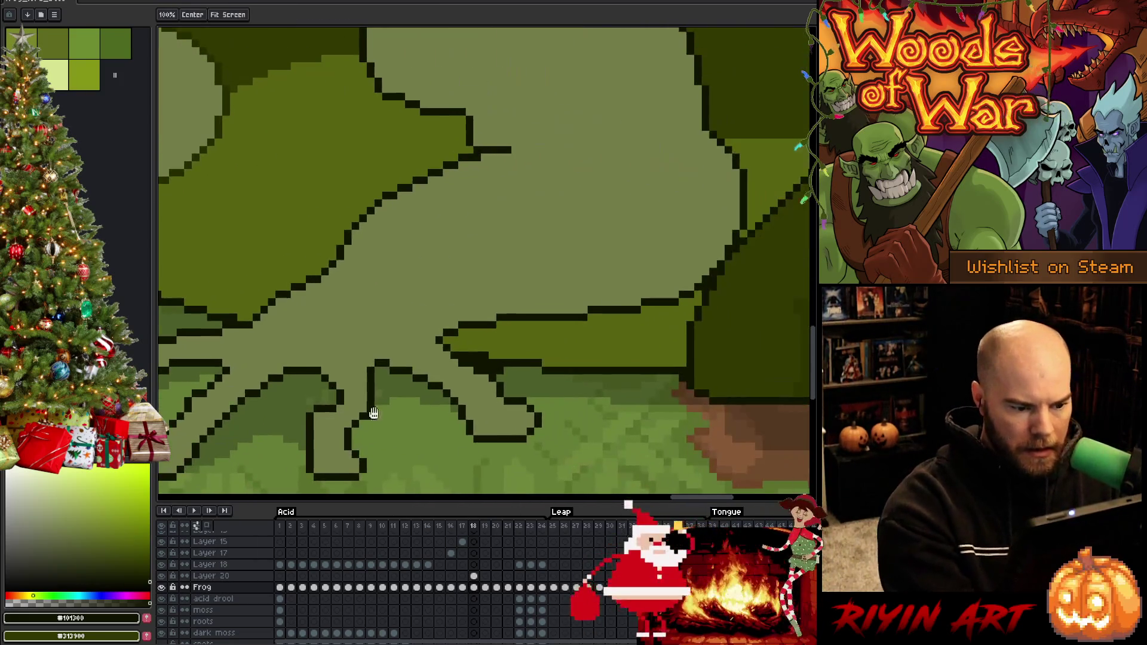
key("b")
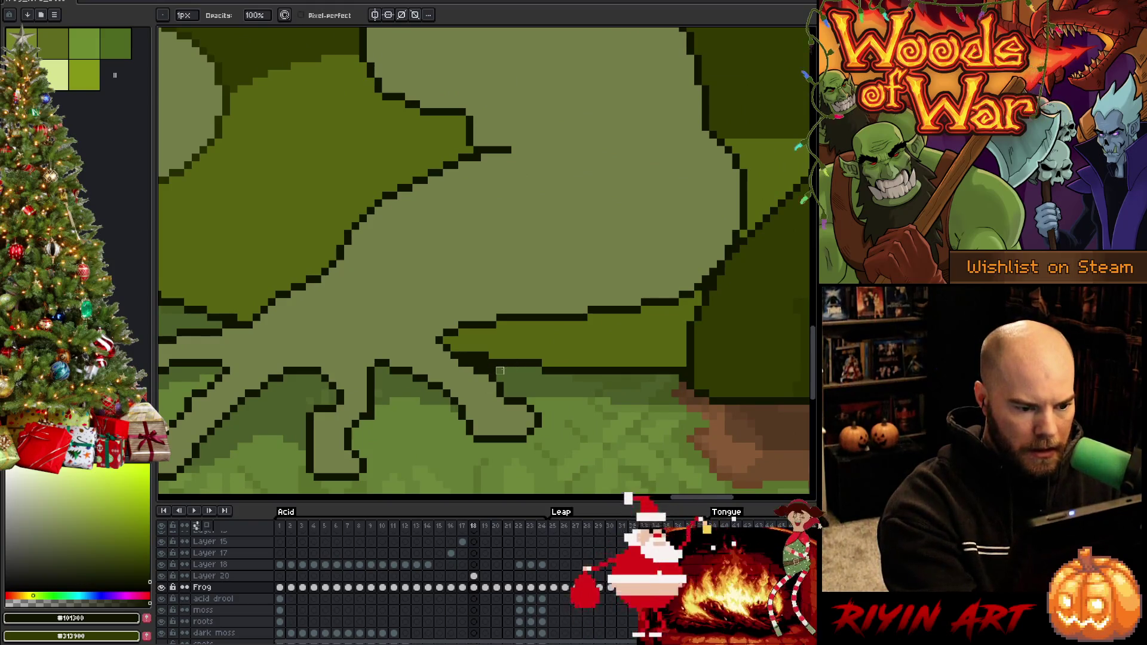
scroll(623, 341, "down", 2)
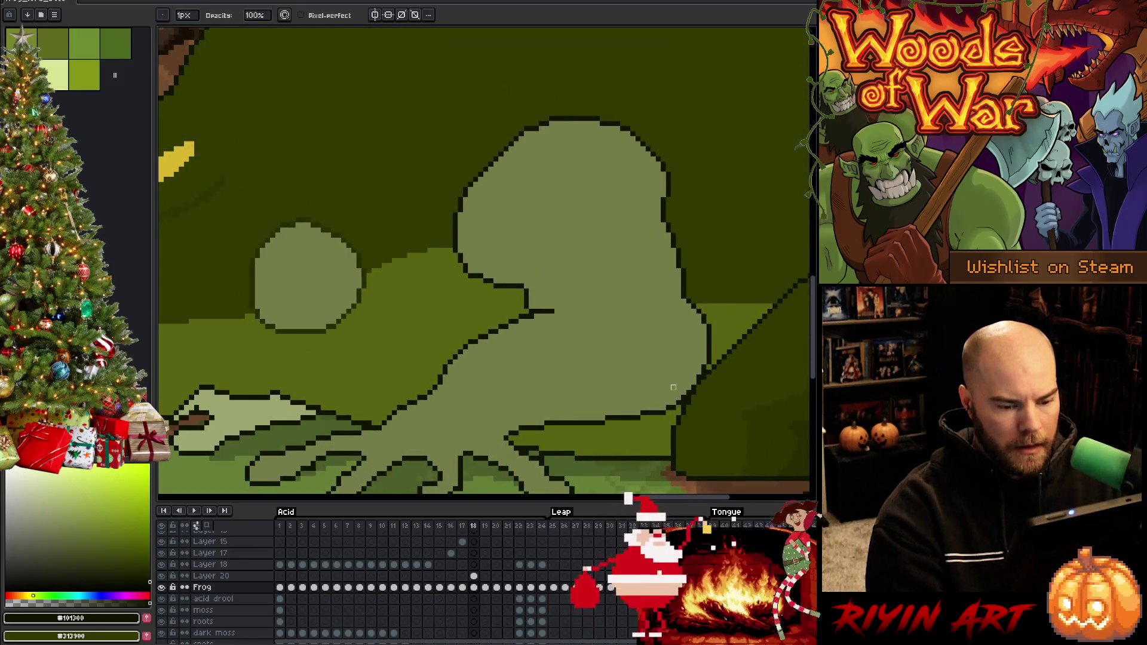
scroll(674, 388, "down", 4)
scroll(614, 388, "up", 1)
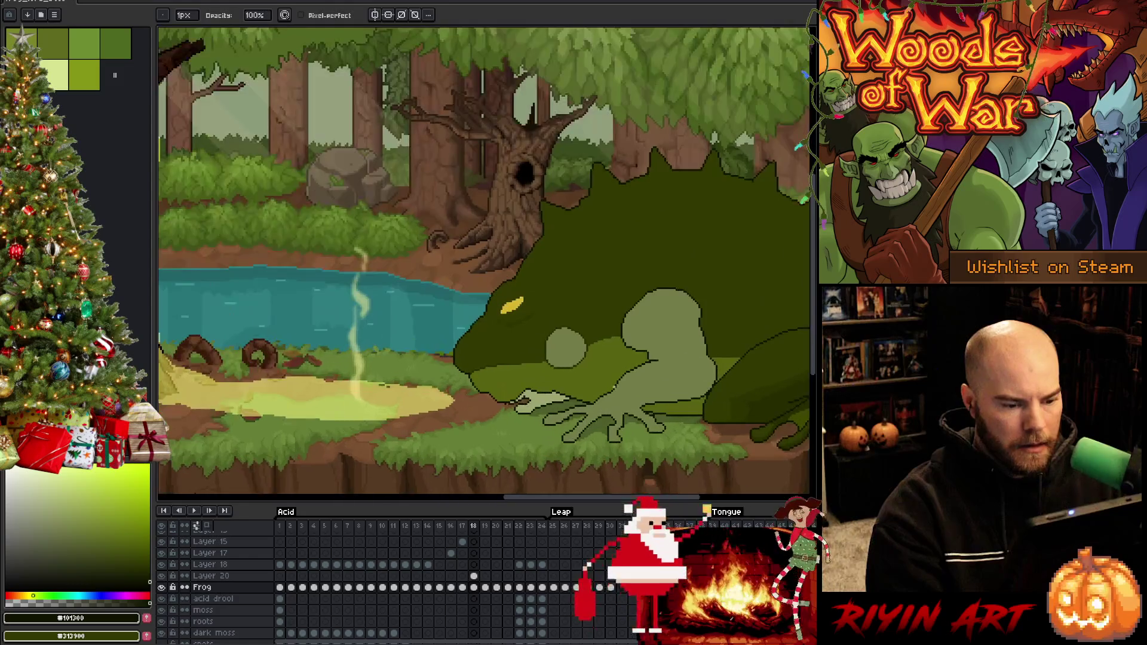
left_click_drag(614, 388, 553, 383)
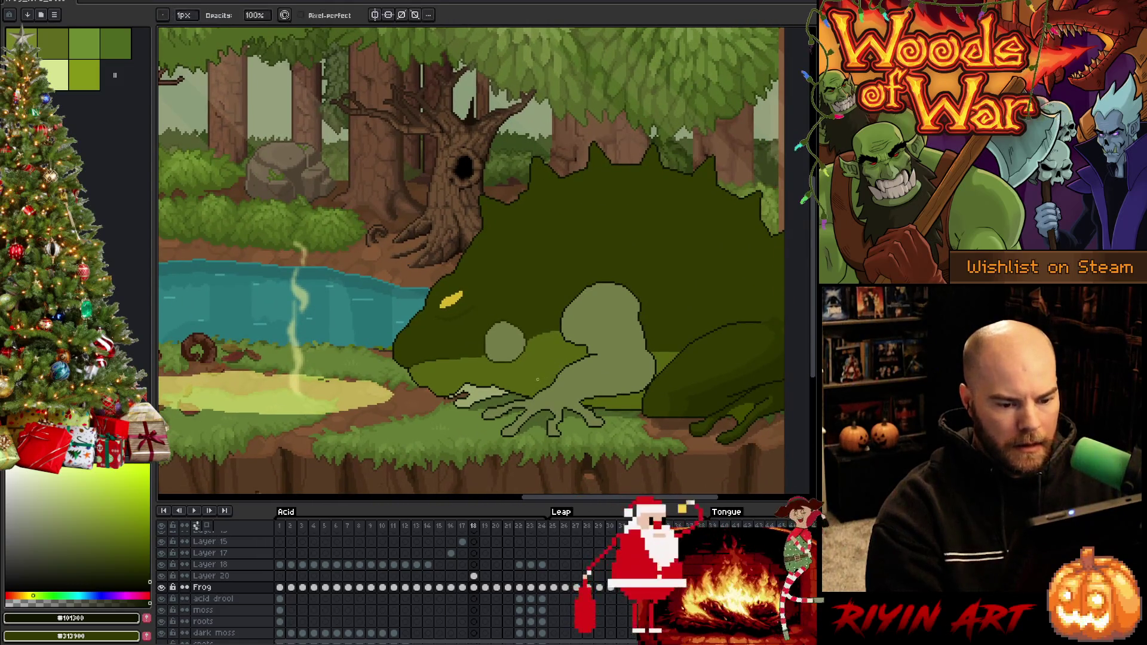
left_click(218, 578)
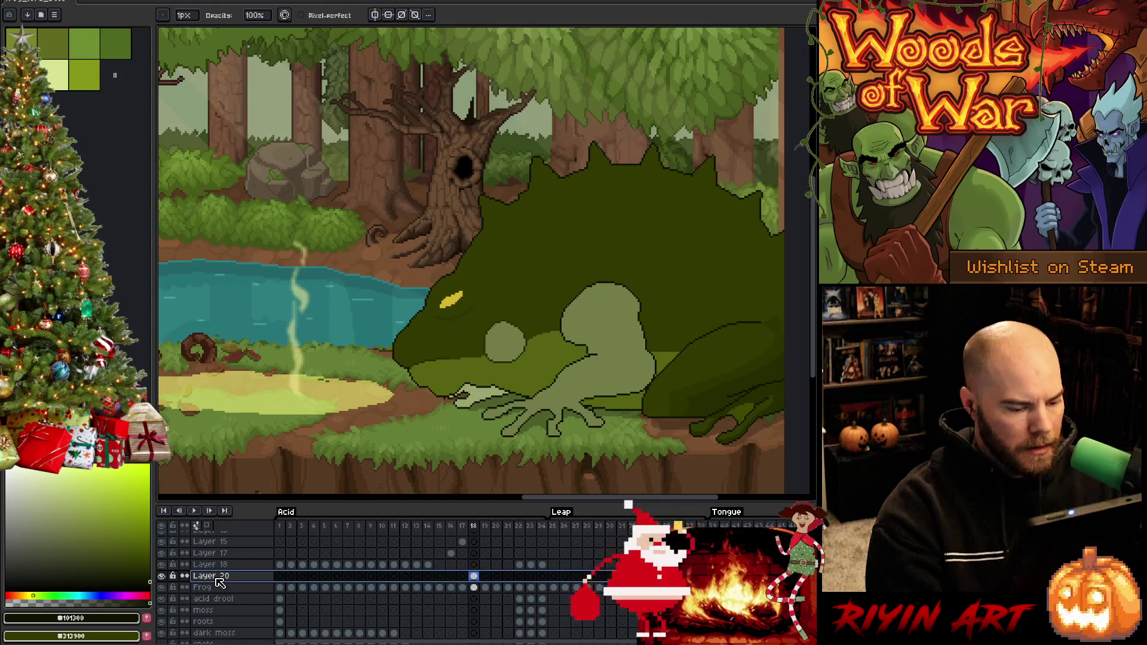
key("ctrl+e")
key("ctrl+s")
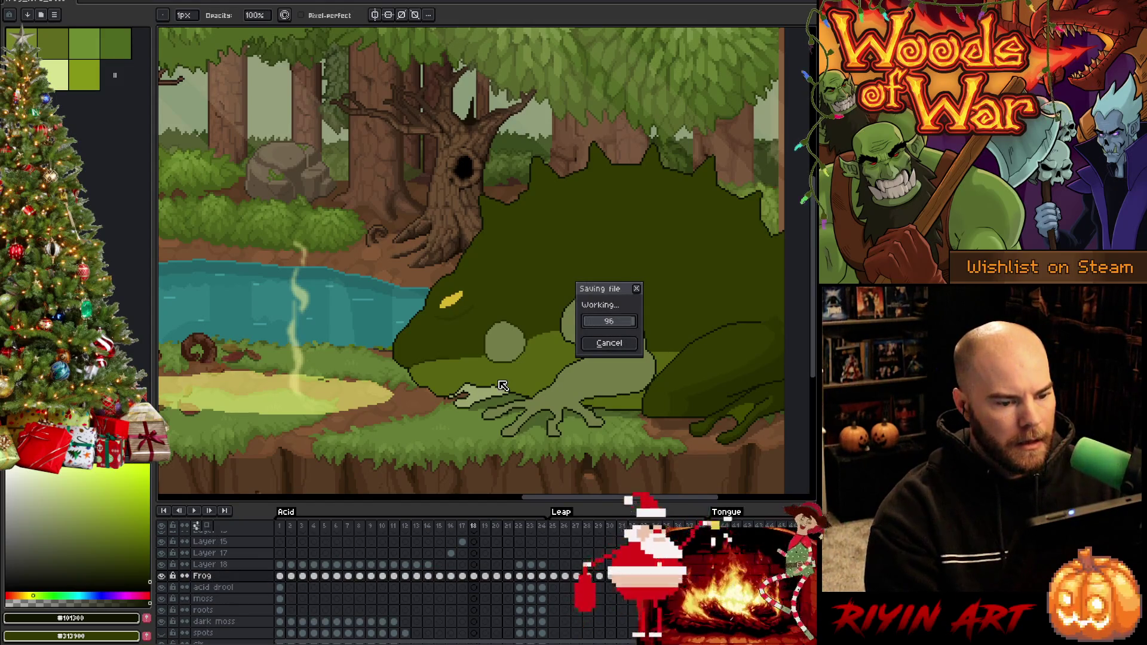
Step: Compare frames 17 and 18, then fill the knee circle's top crescent with dark outline green
scroll(535, 369, "up", 4)
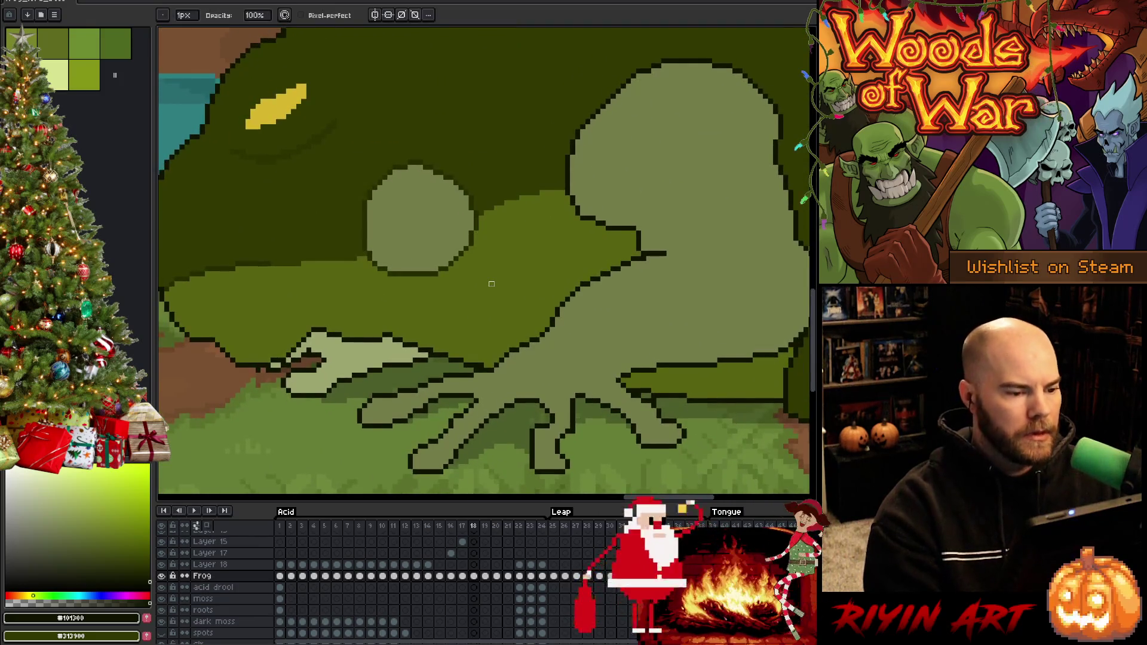
key("Left")
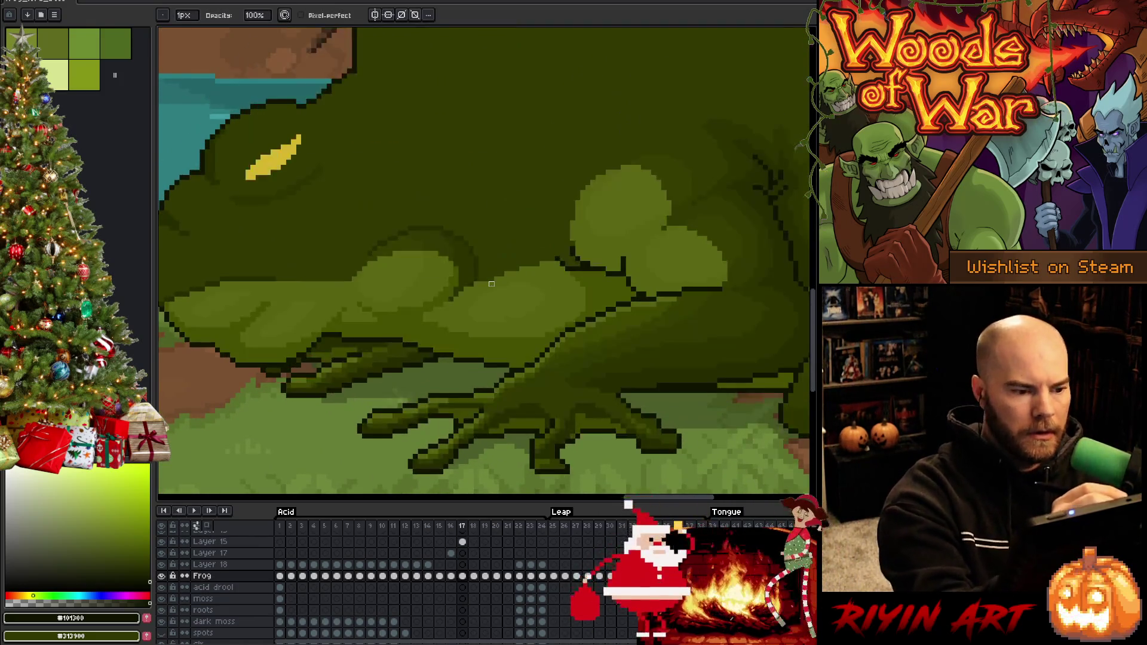
key("Right")
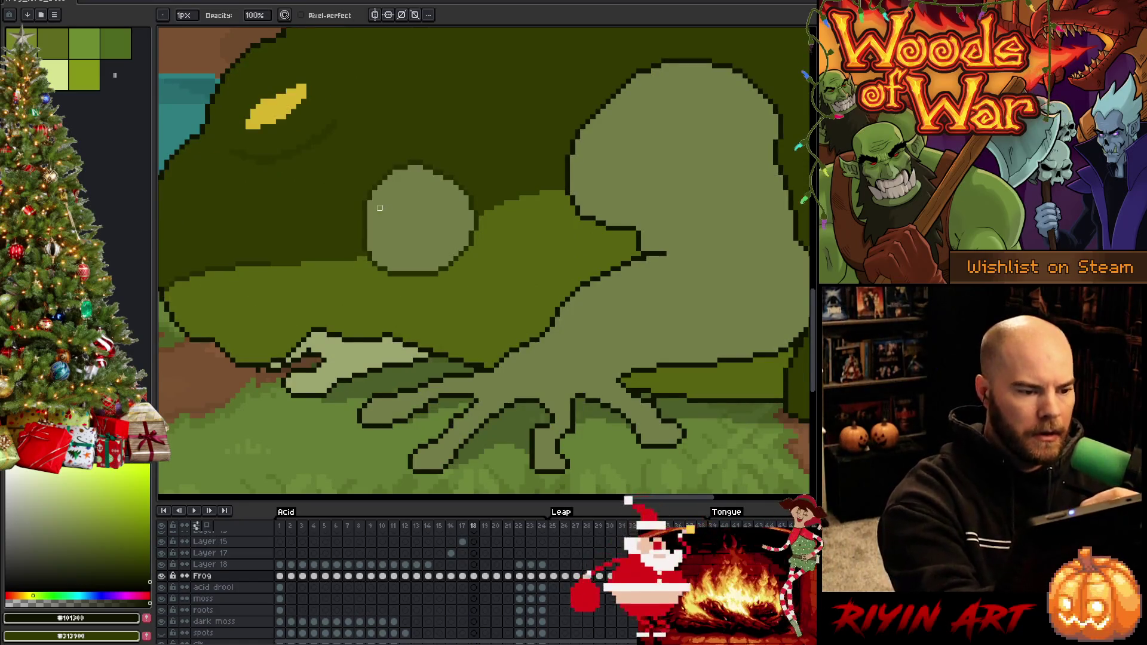
key("m")
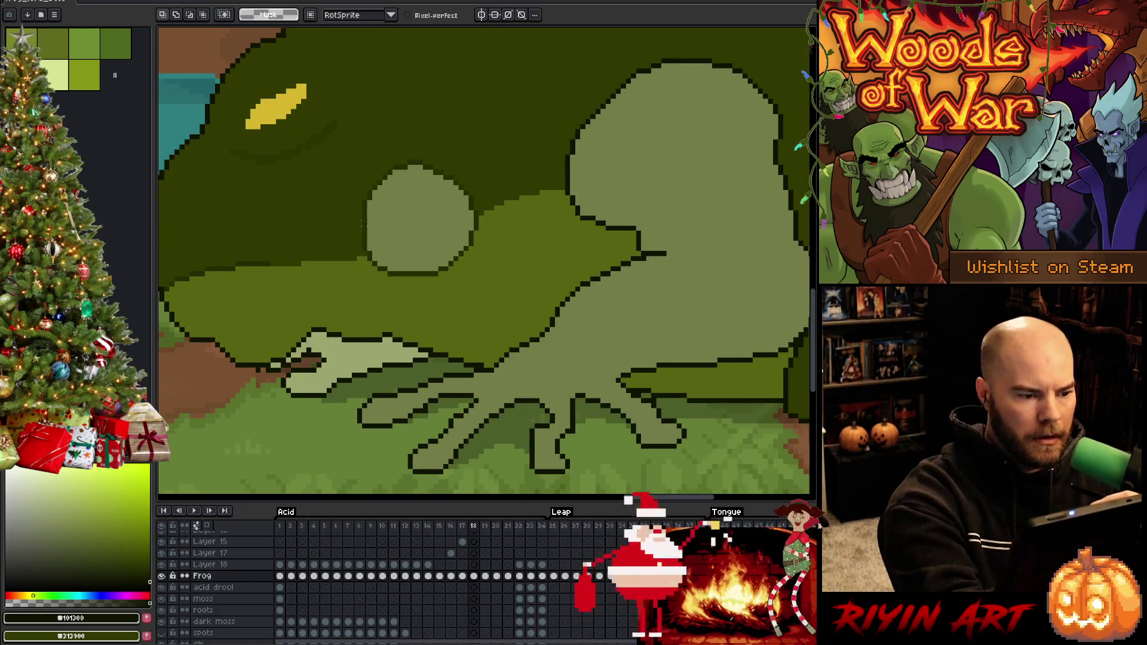
mouse_move(362, 222)
left_mouse_down()
mouse_move(398, 194)
mouse_move(460, 239)
mouse_move(437, 272)
left_mouse_up()
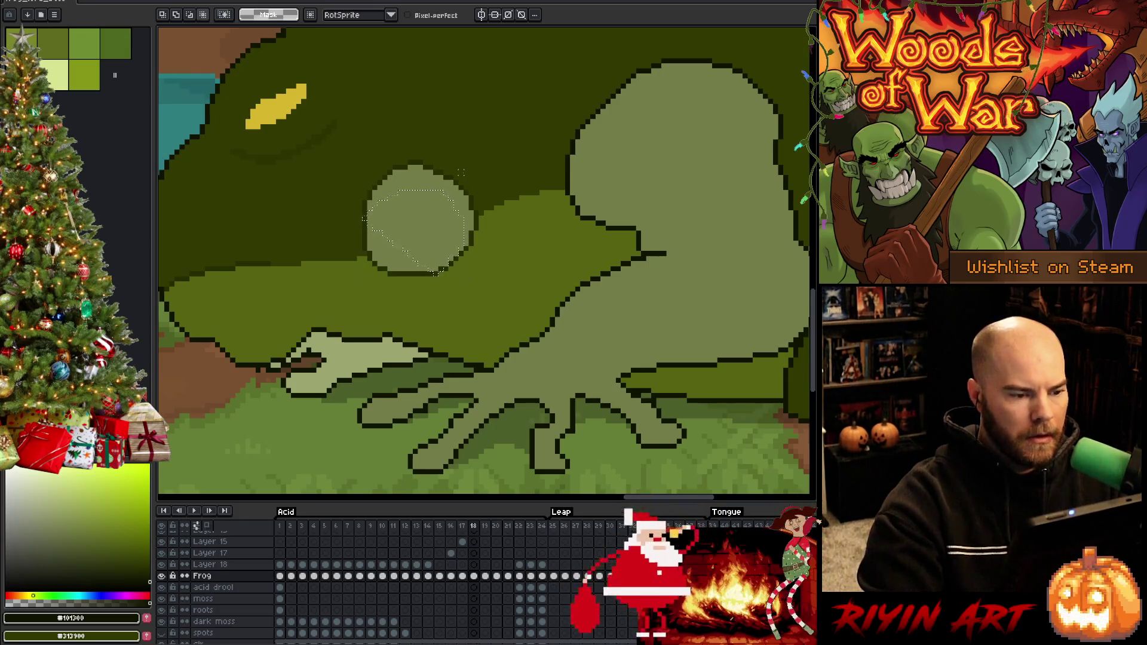
key("g")
left_click(475, 193, "alt")
left_click(476, 194)
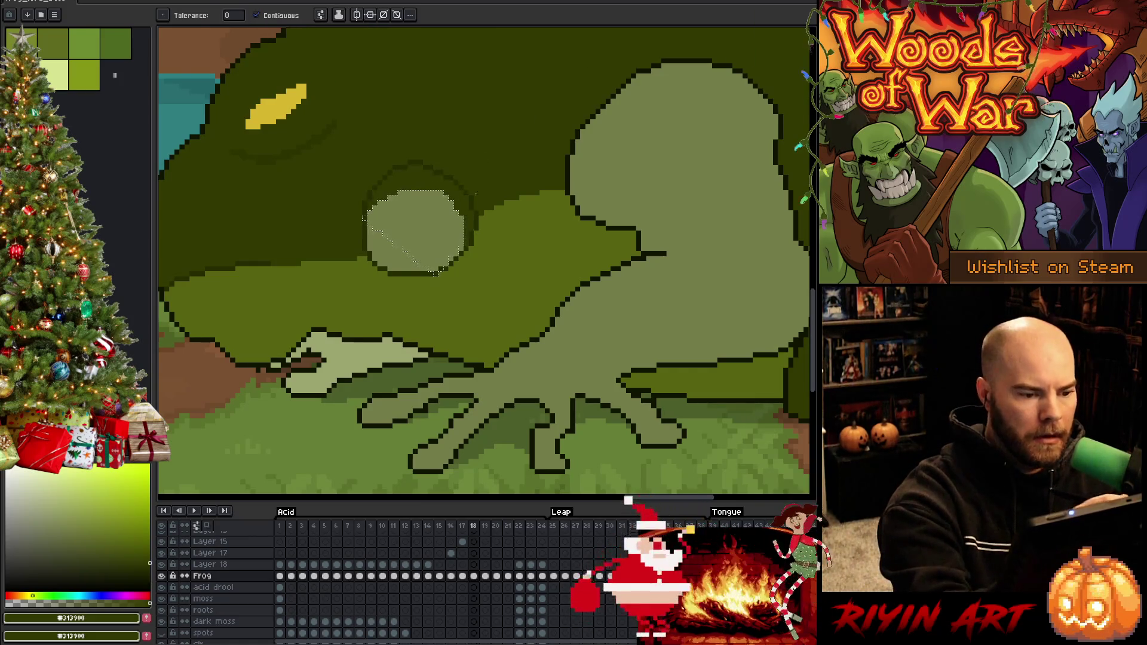
key("b")
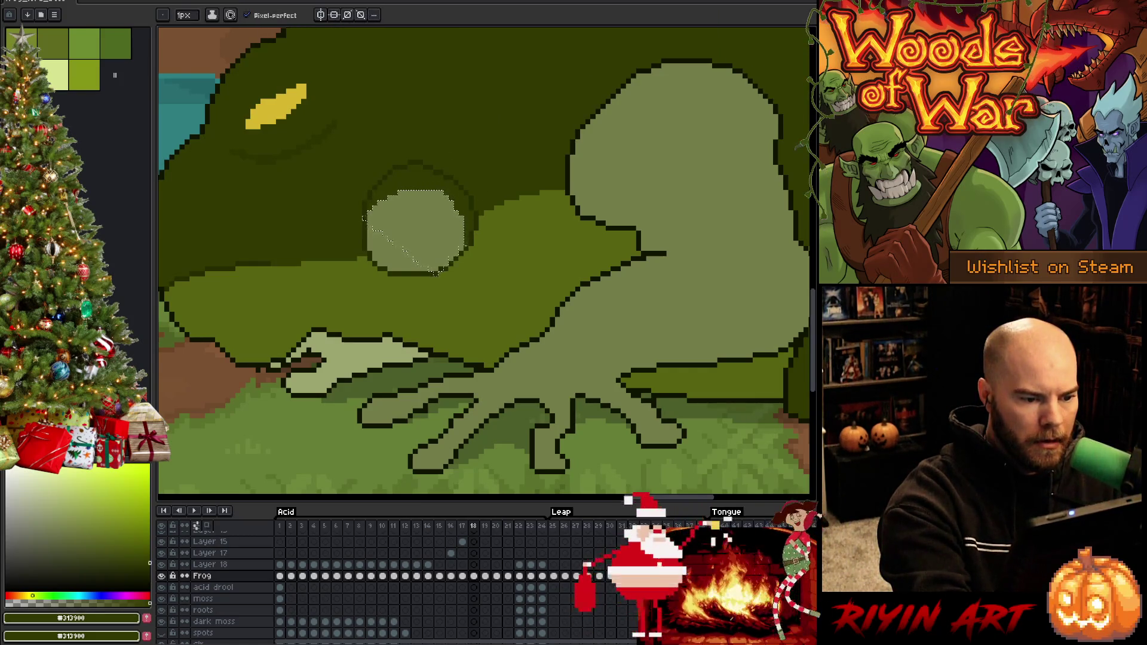
key("ctrl+d")
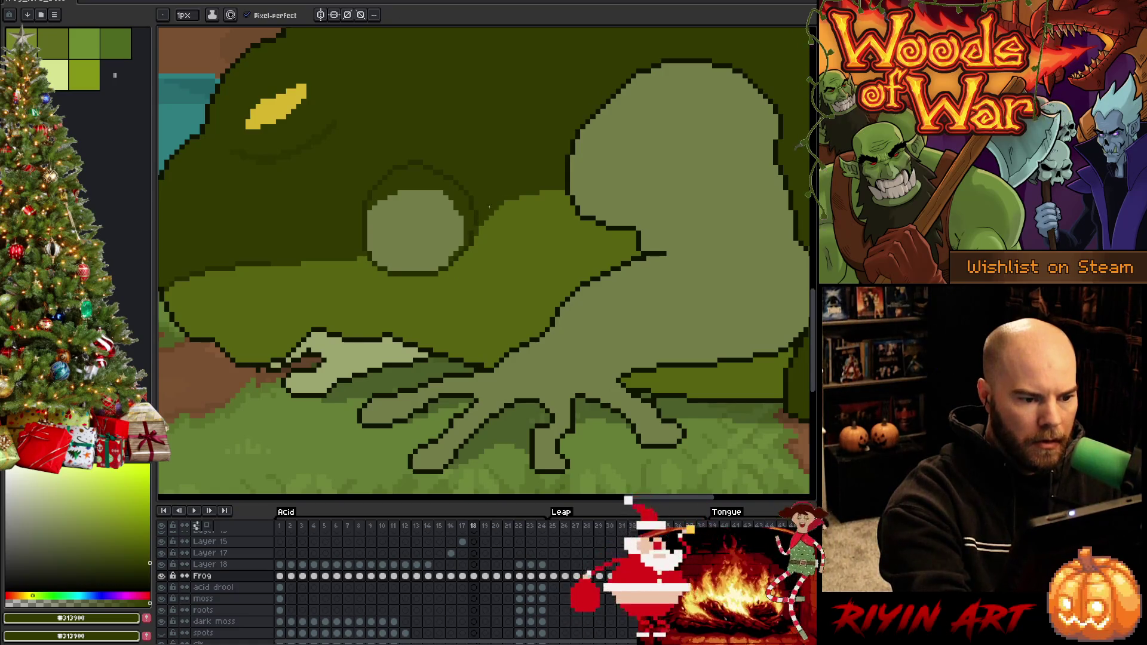
Step: Paint mid green over the outline below the knee and fill the knee circle with mid green
left_click(474, 242, "alt")
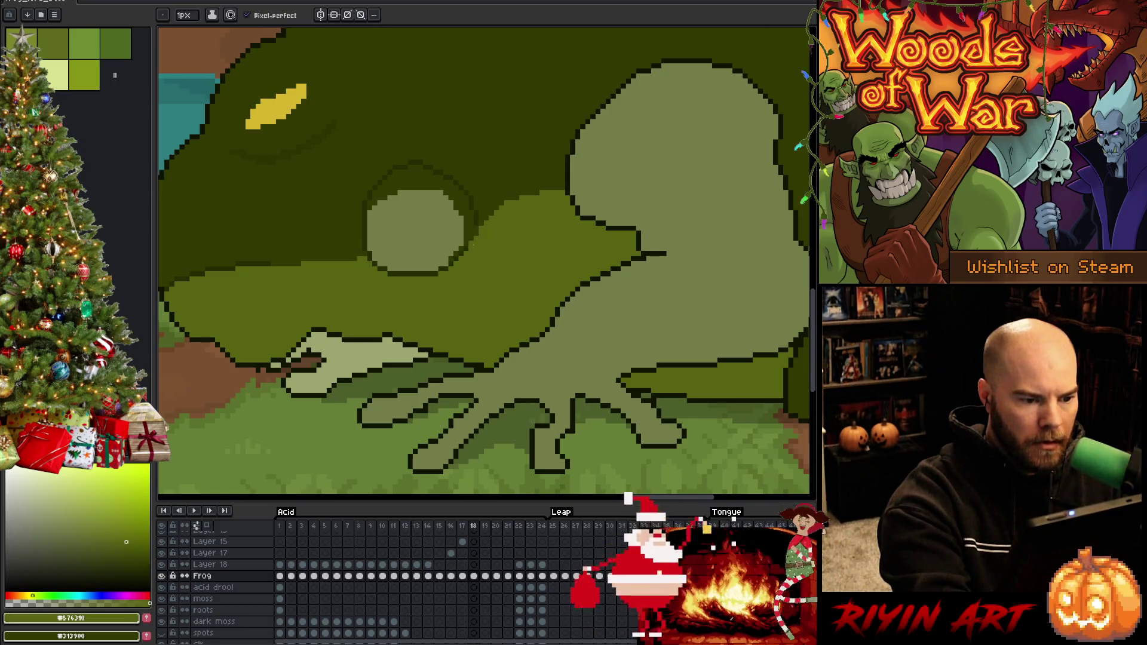
left_click(455, 256, "alt")
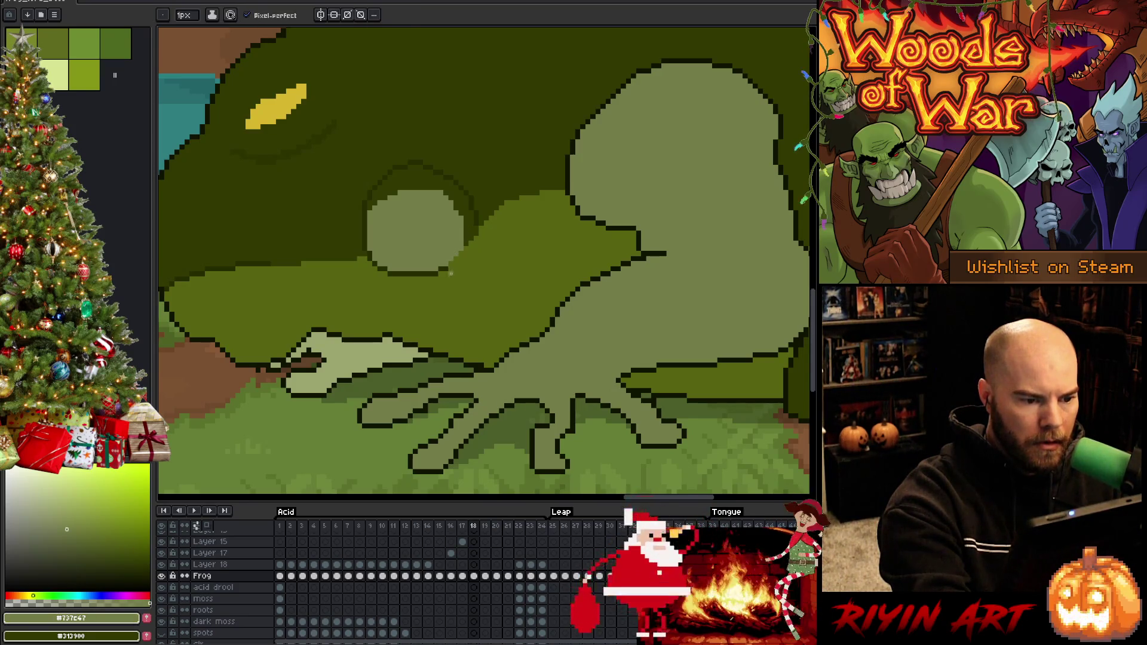
left_click(452, 269, "alt")
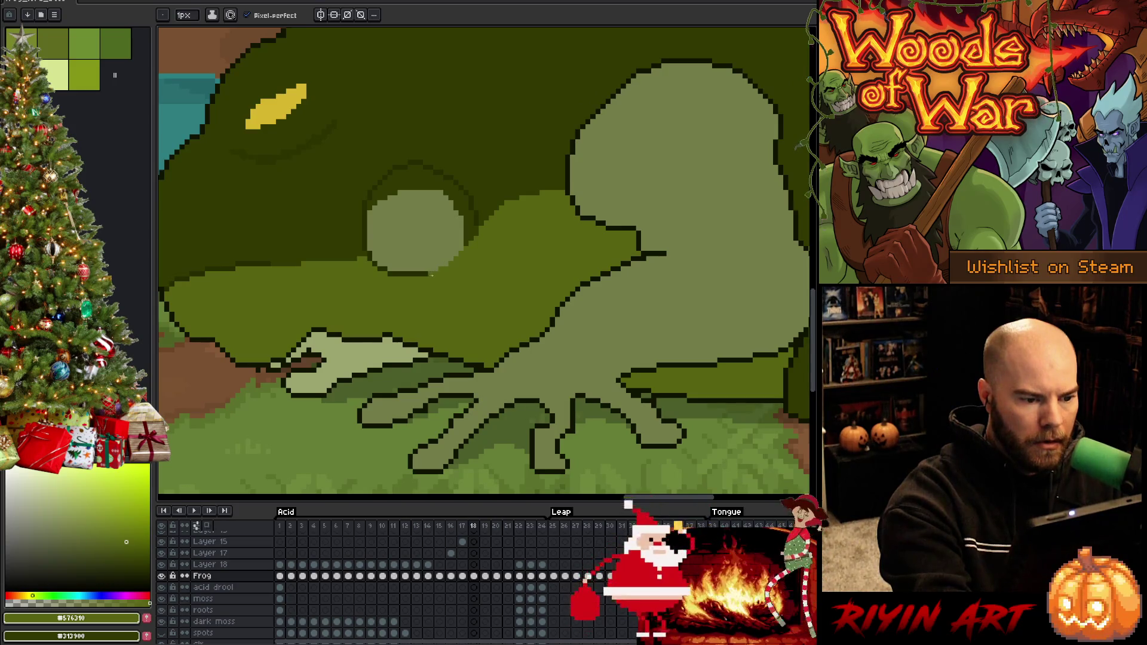
left_click_drag(432, 275, 402, 275)
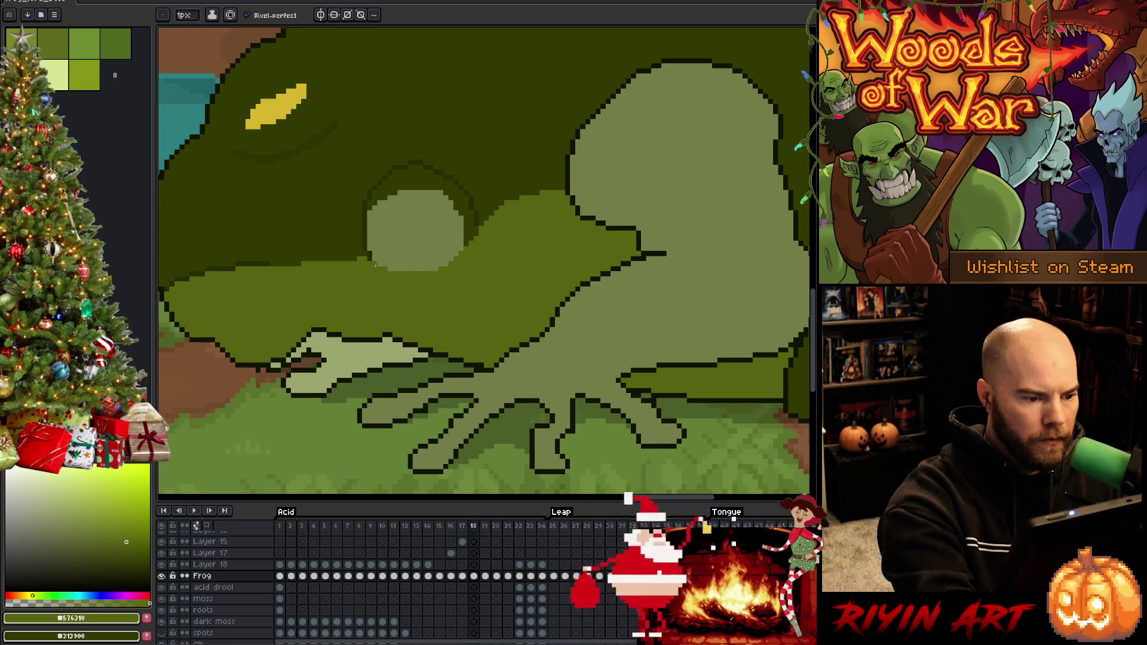
left_click(366, 246, "alt")
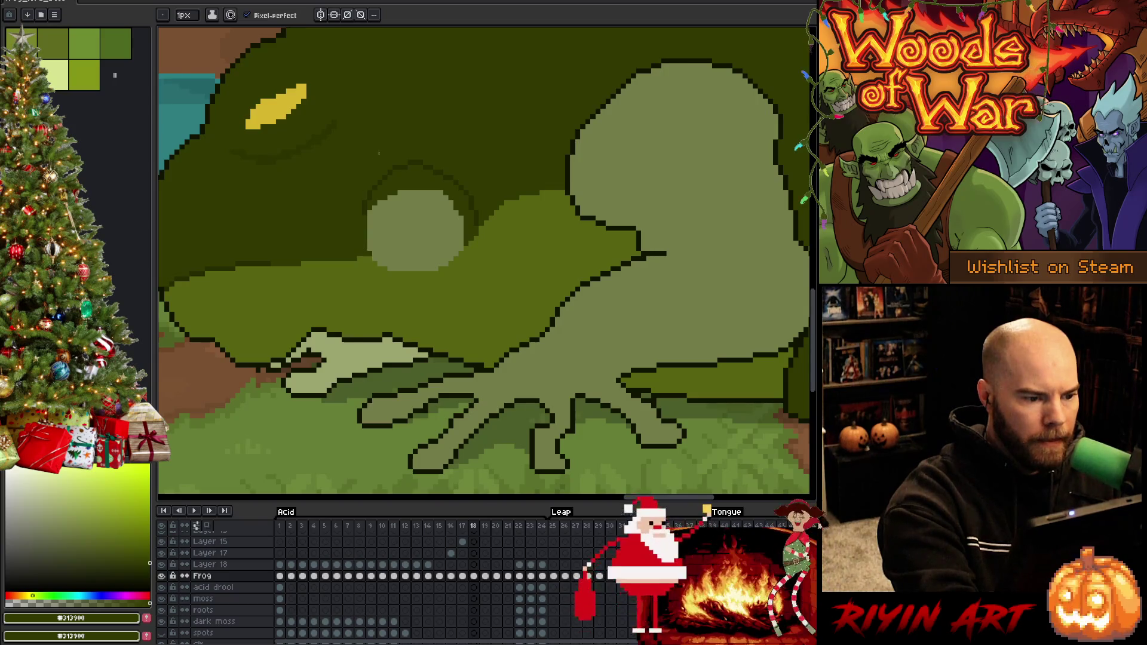
left_click(397, 289, "alt")
key("g")
left_click(419, 233)
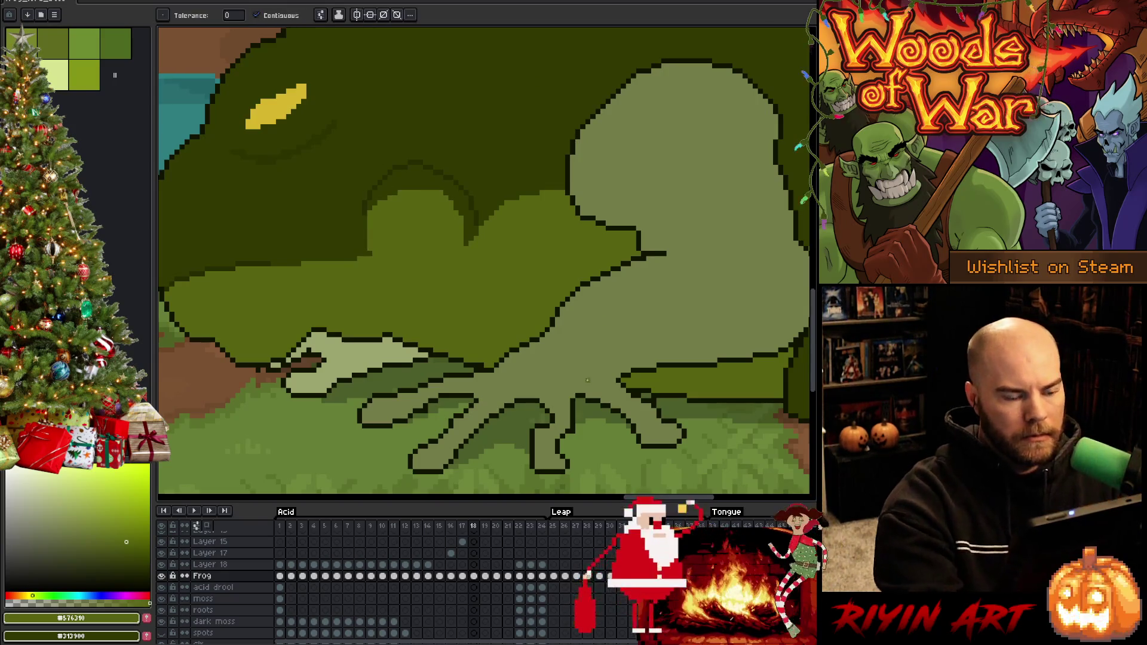
Step: Undo the darker knee fill, select the light knee circle, and take frame 17's shadow green
key("ctrl+z")
key("w")
left_click(419, 233)
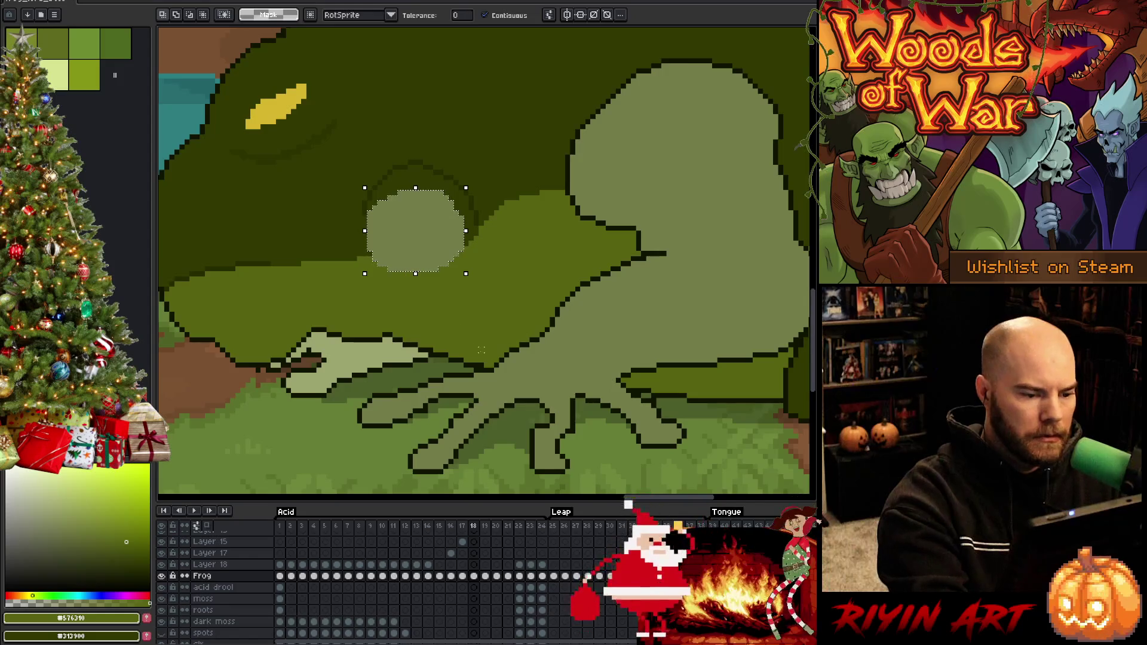
key("Left")
left_click(428, 321, "alt")
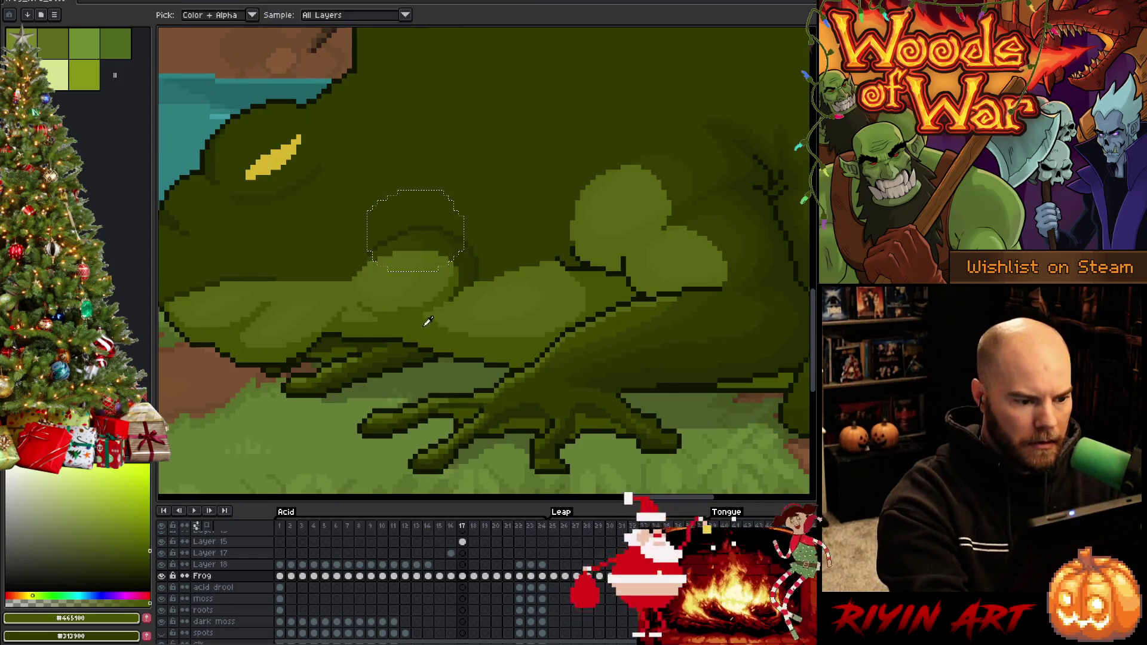
key("Right")
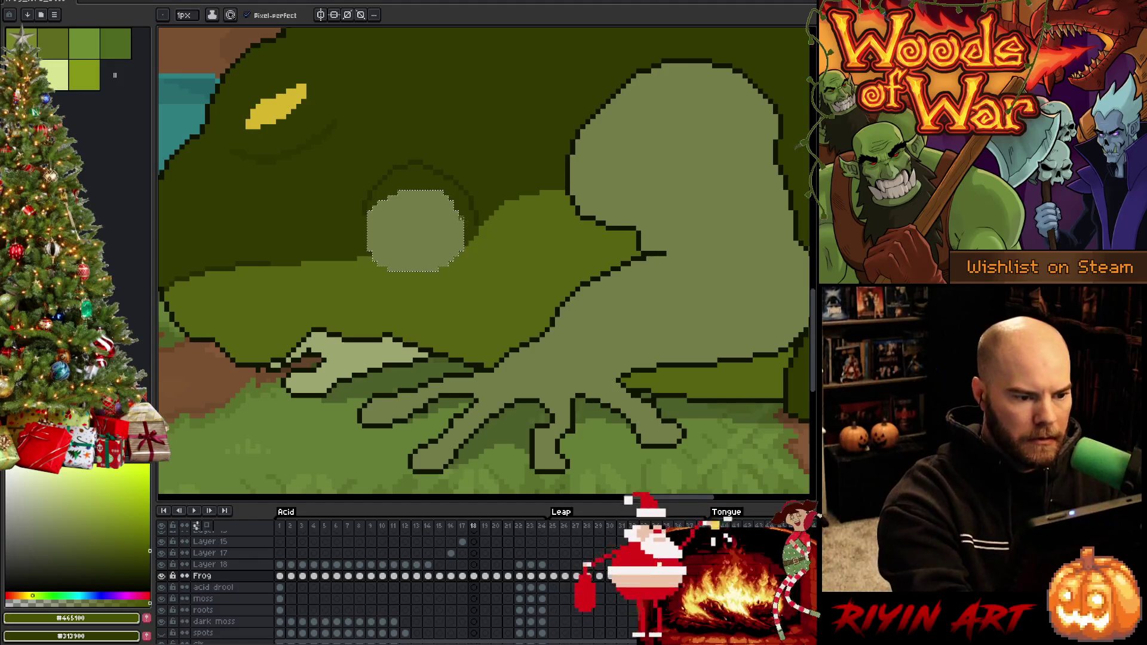
Step: Paint a darker shadow-green crescent along the knee circle's right edge
mouse_move(447, 193)
left_mouse_down()
mouse_move(453, 226)
mouse_move(404, 268)
left_mouse_up()
key("g")
left_click(447, 239)
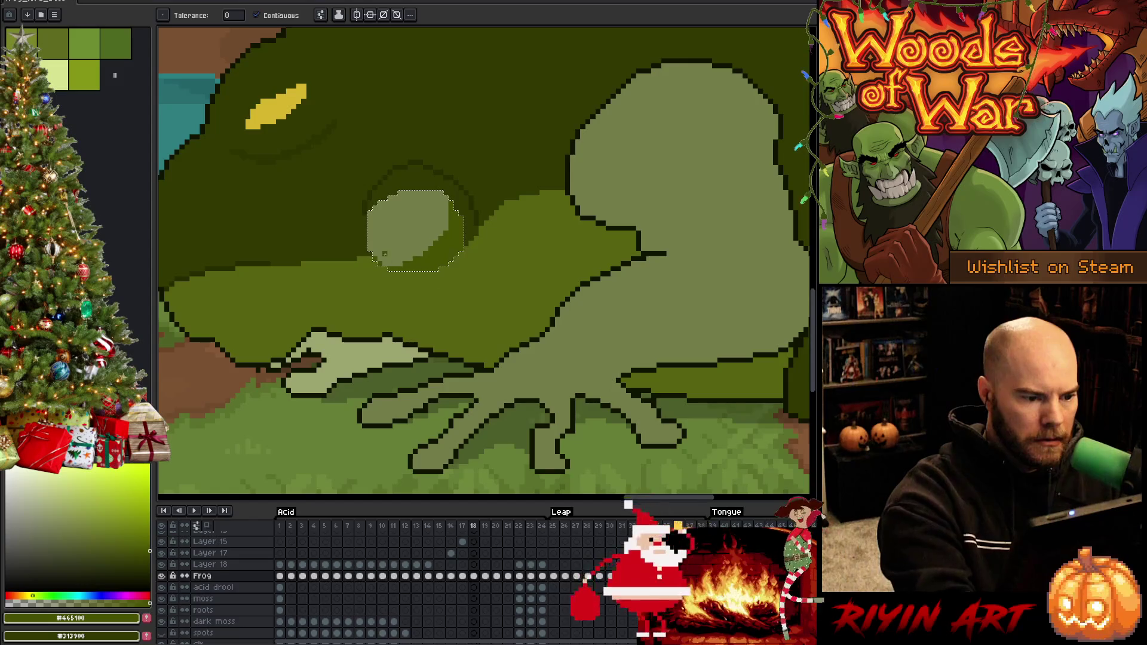
key("i")
left_click(418, 245)
key("b")
left_click(427, 256, "alt")
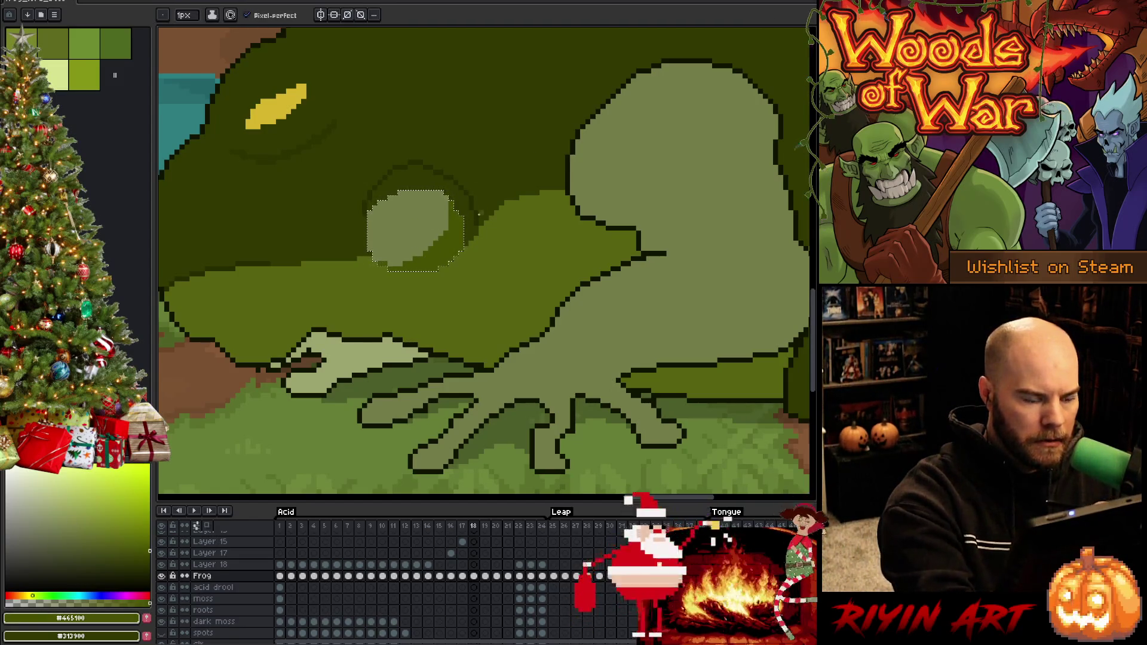
Step: Clear the selection and fill the light knee blob with the surrounding mid-green
key("ctrl+d")
left_click(435, 305, "alt")
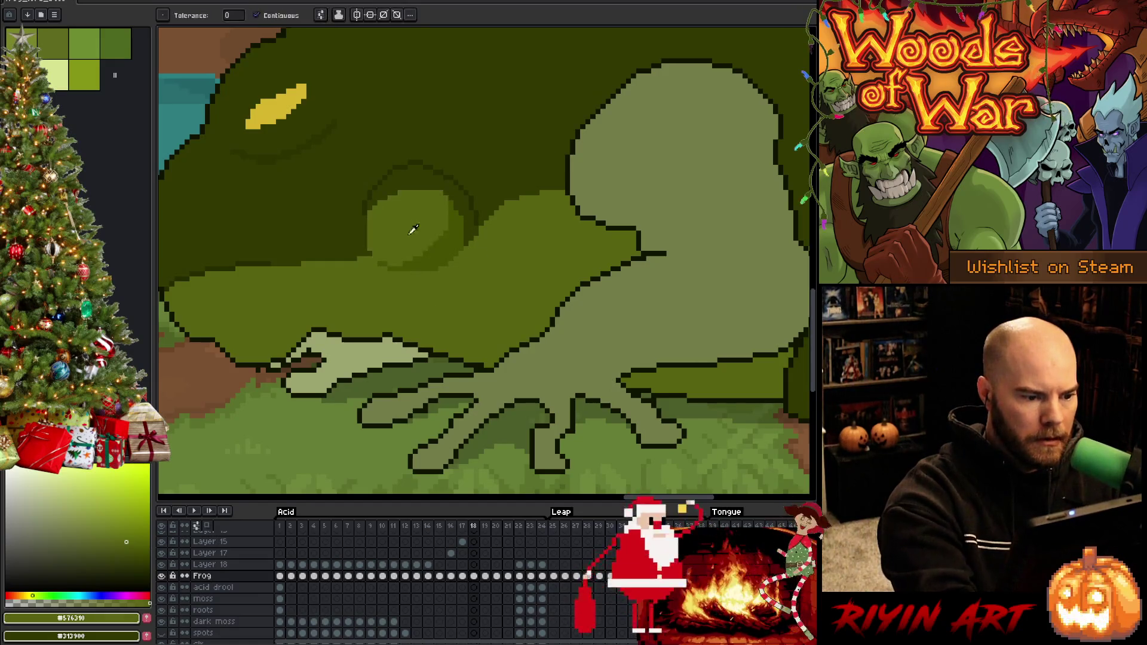
key("g")
left_click(410, 230)
key("b")
Step: Compare the knee, outline and body greens, ending with mid green #445900 as the drawing colour
left_click(368, 222, "alt")
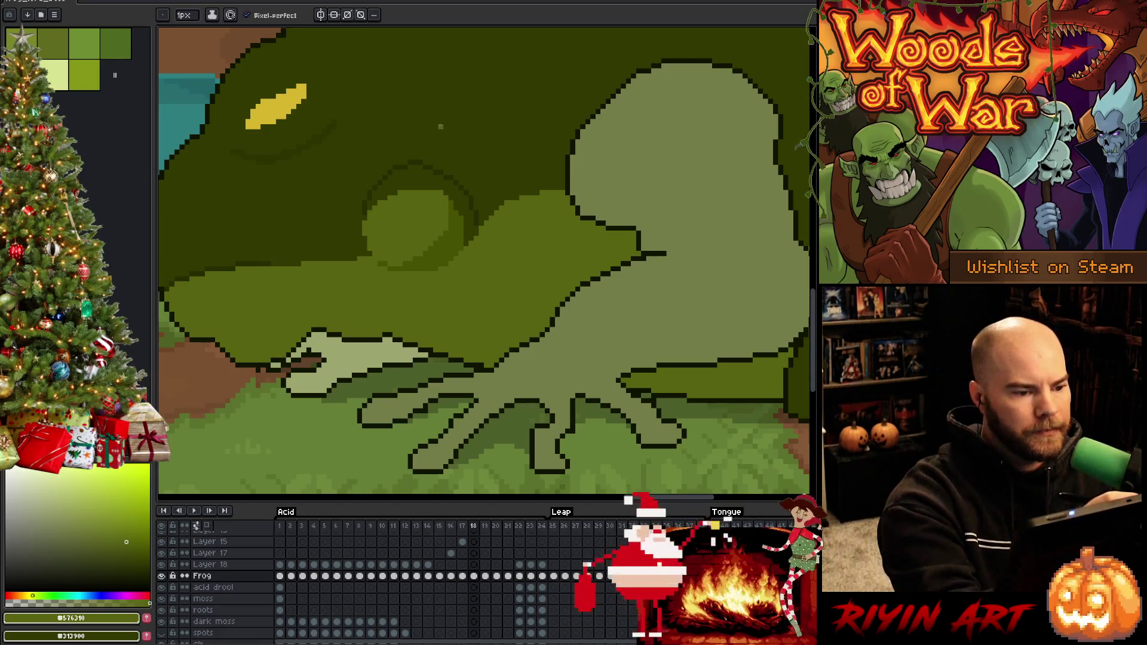
left_click(422, 166, "alt")
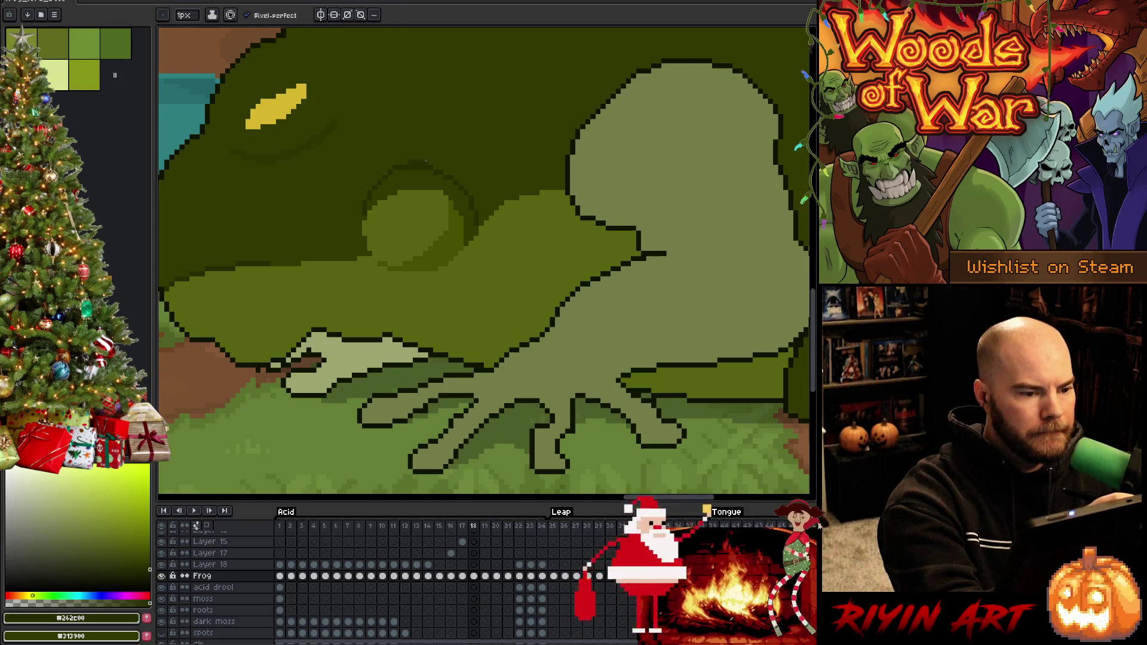
left_click(425, 148, "alt")
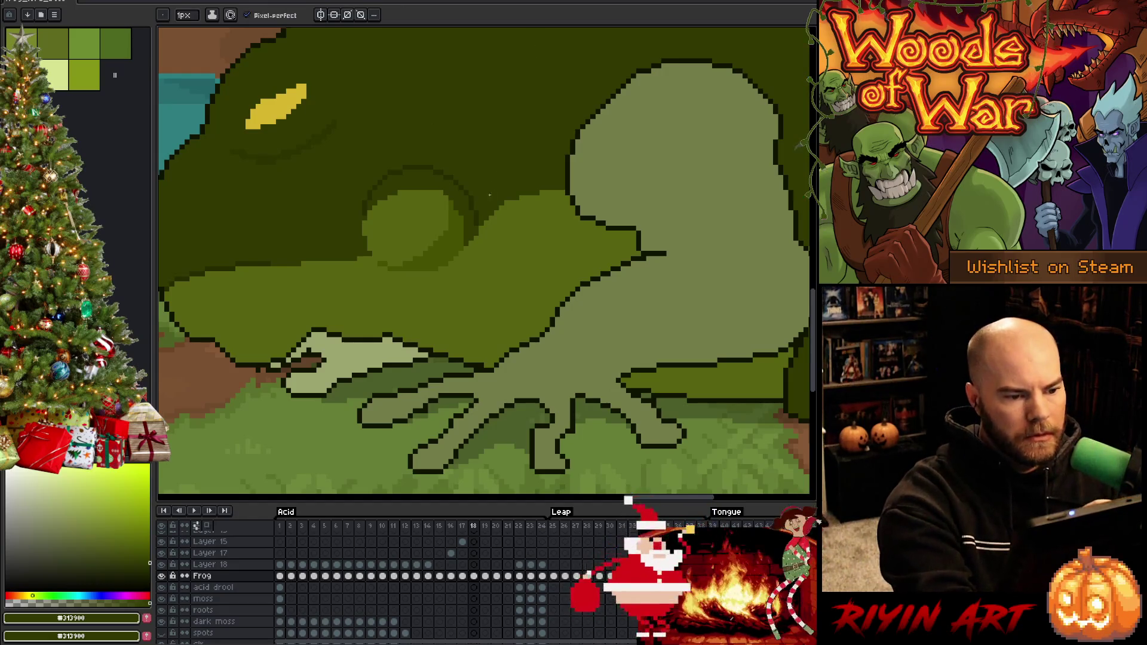
left_click(470, 188, "alt")
left_click(470, 189, "alt")
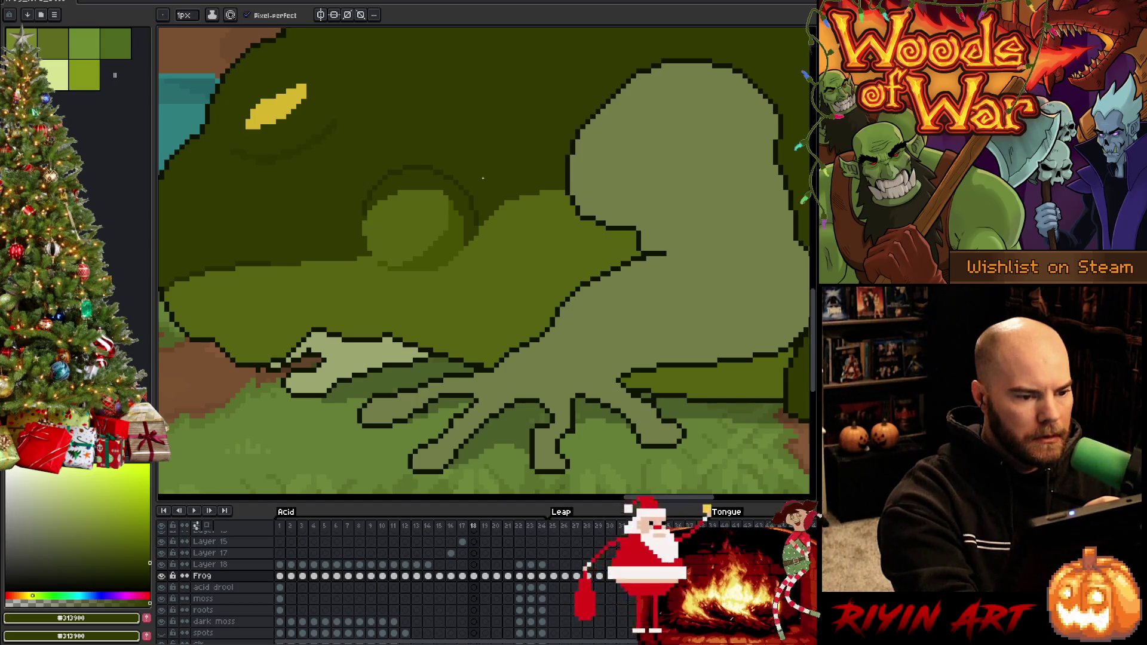
left_click(477, 222, "alt")
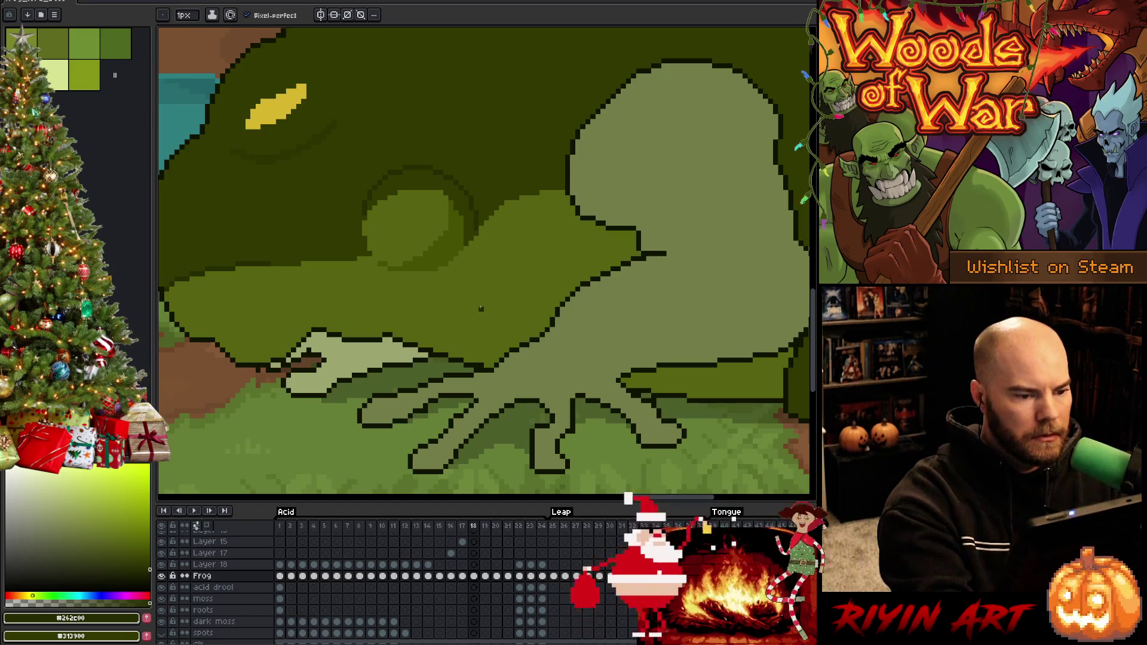
left_click(367, 211, "alt")
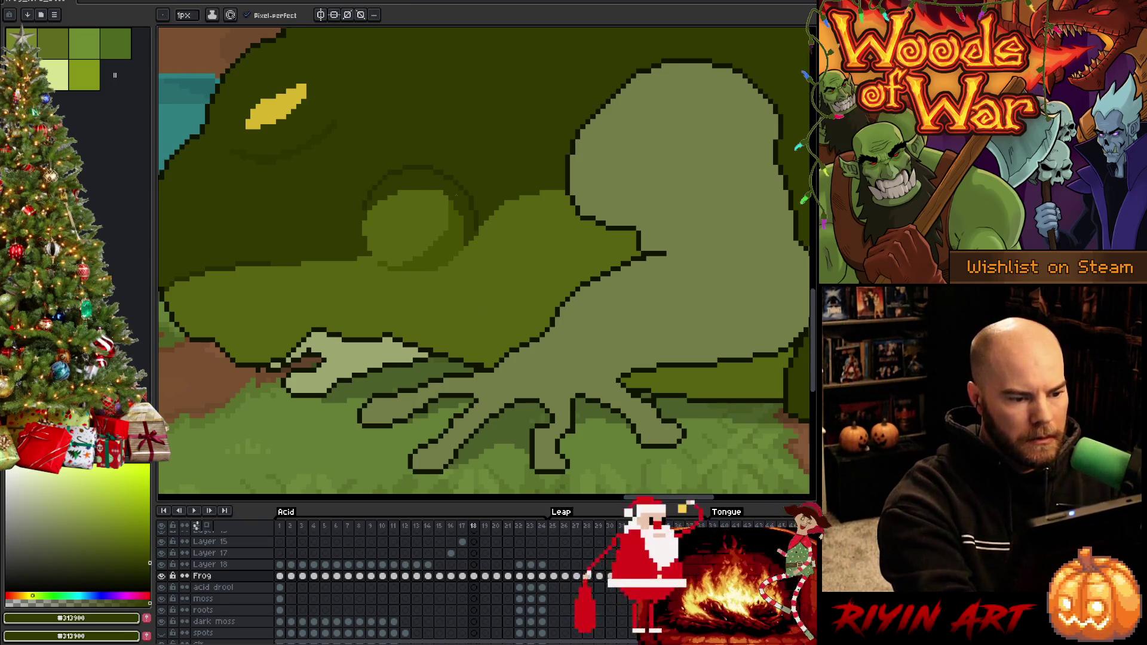
left_click(430, 250, "alt")
left_click(256, 294)
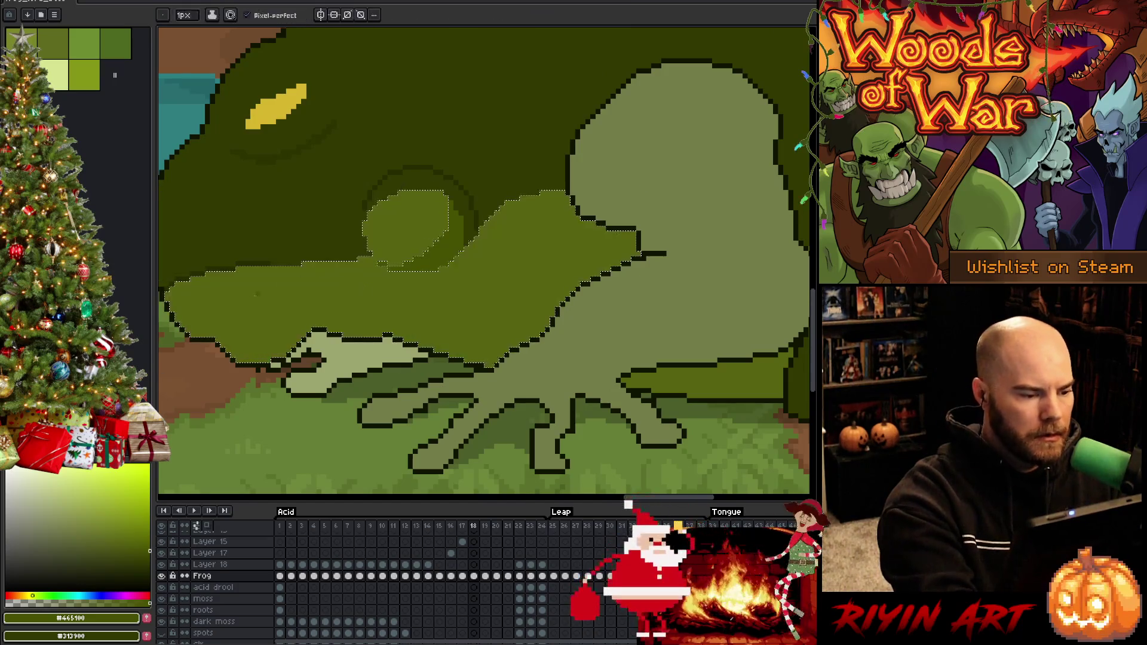
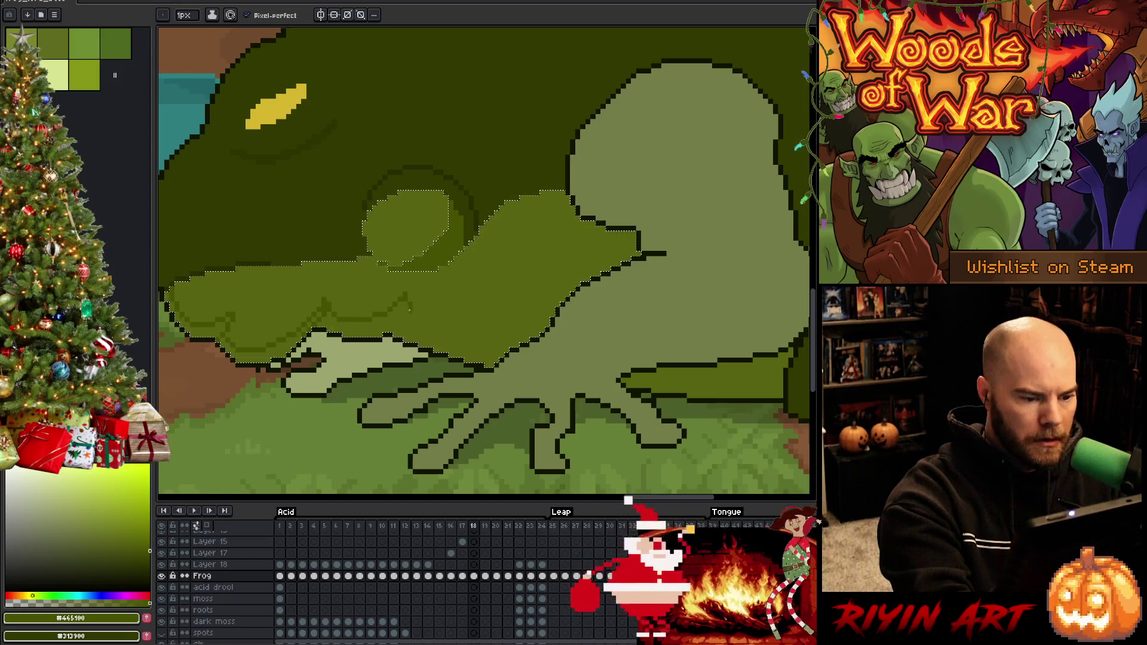
Step: Magic-wand select the mid-green area around the frog's arm
key("g")
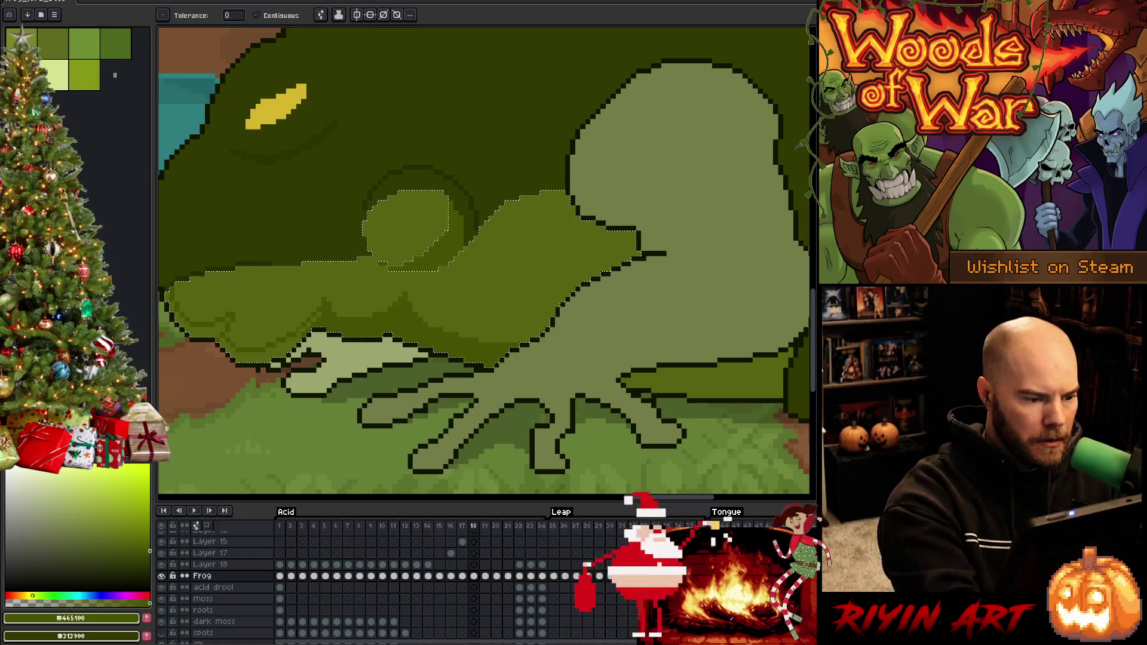
key("b")
key("g")
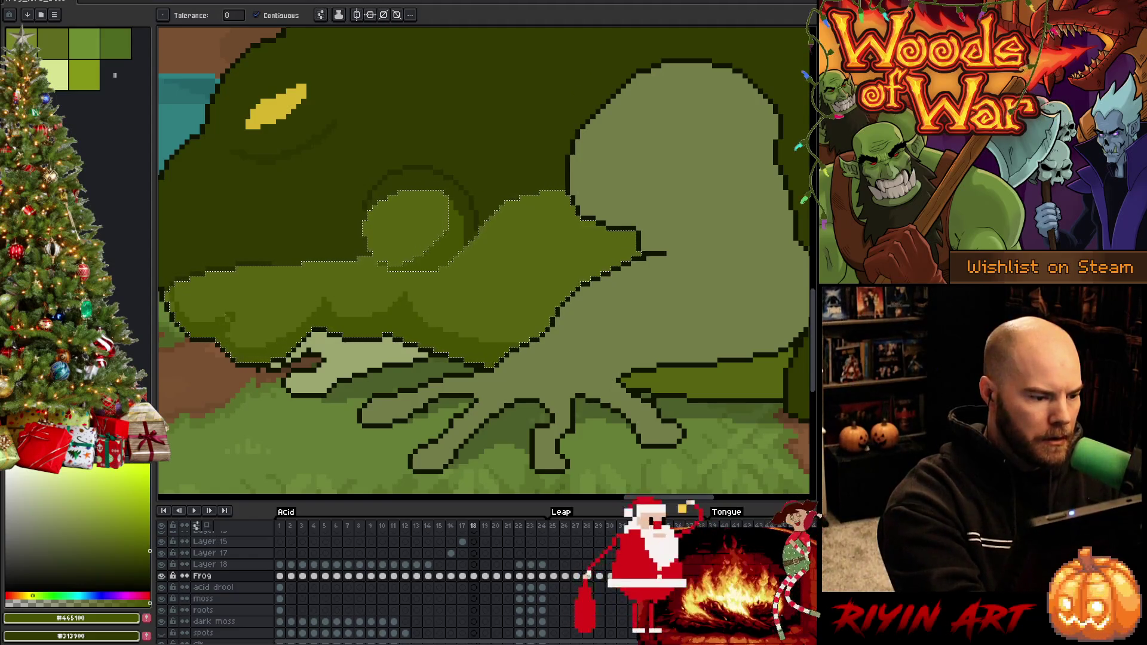
key("b")
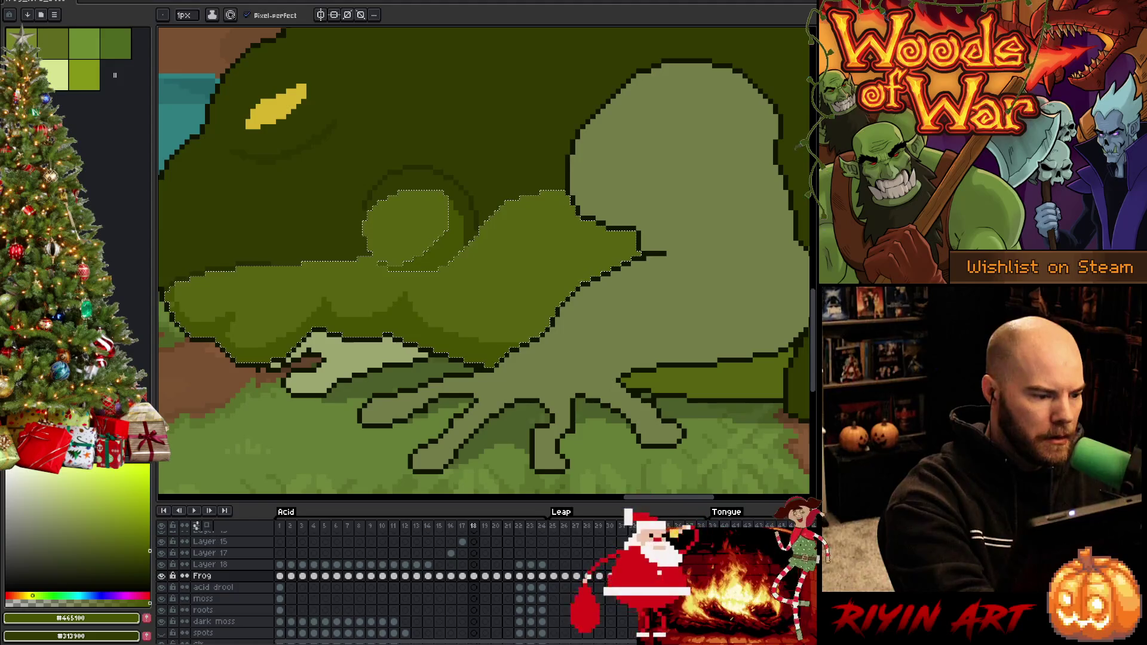
left_click_drag(712, 393, 620, 403)
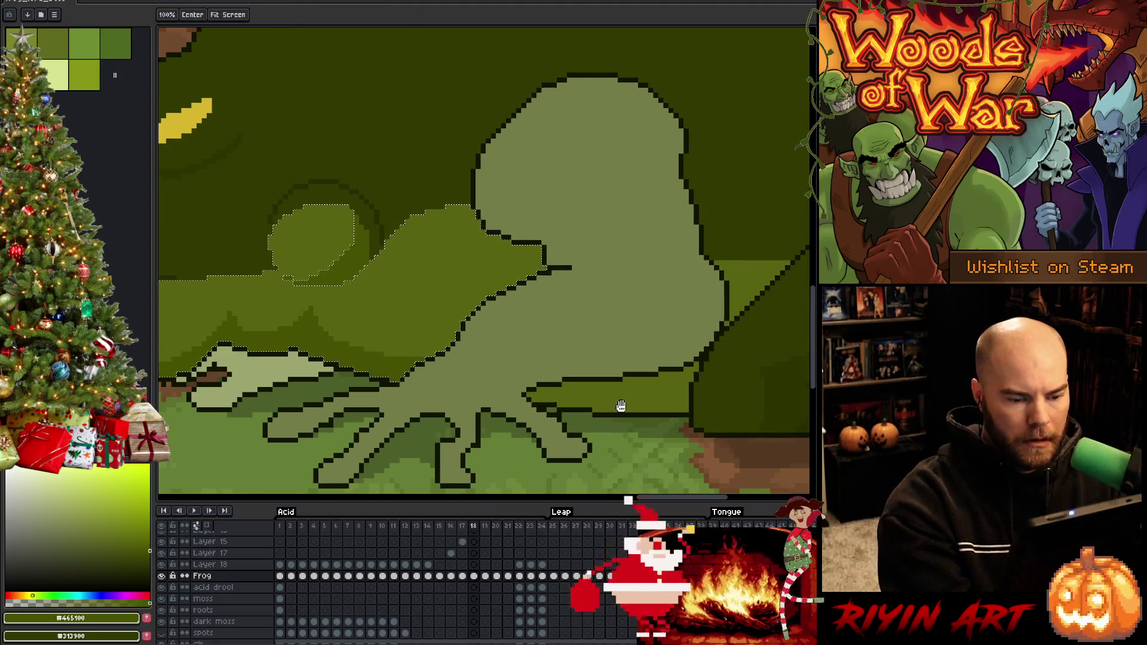
key("g")
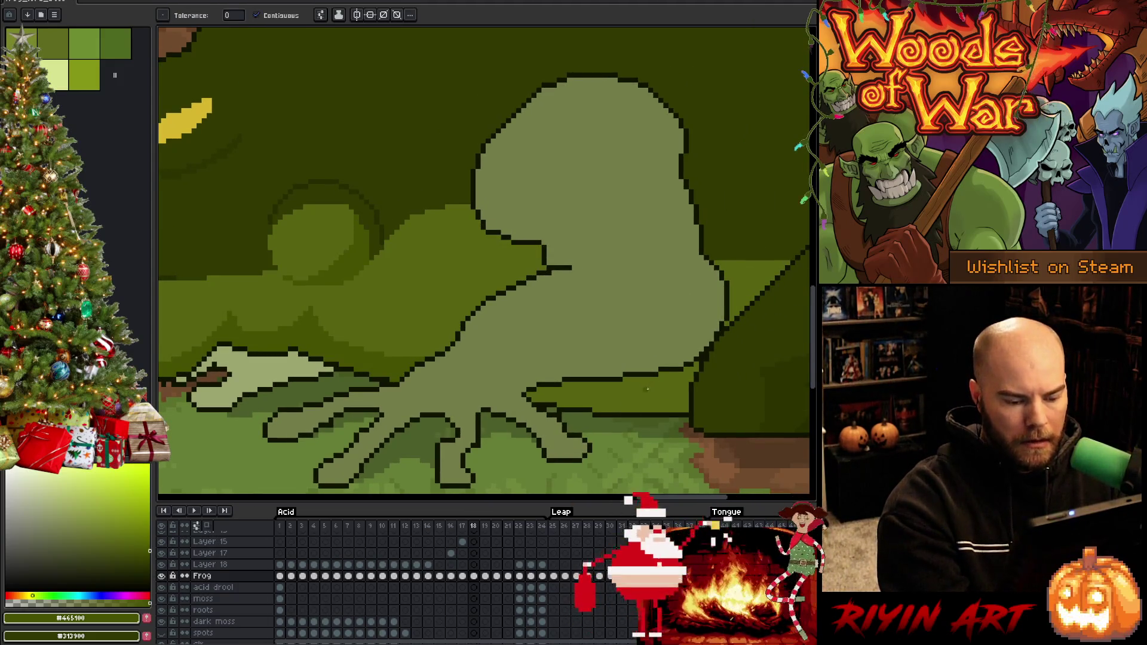
key("b")
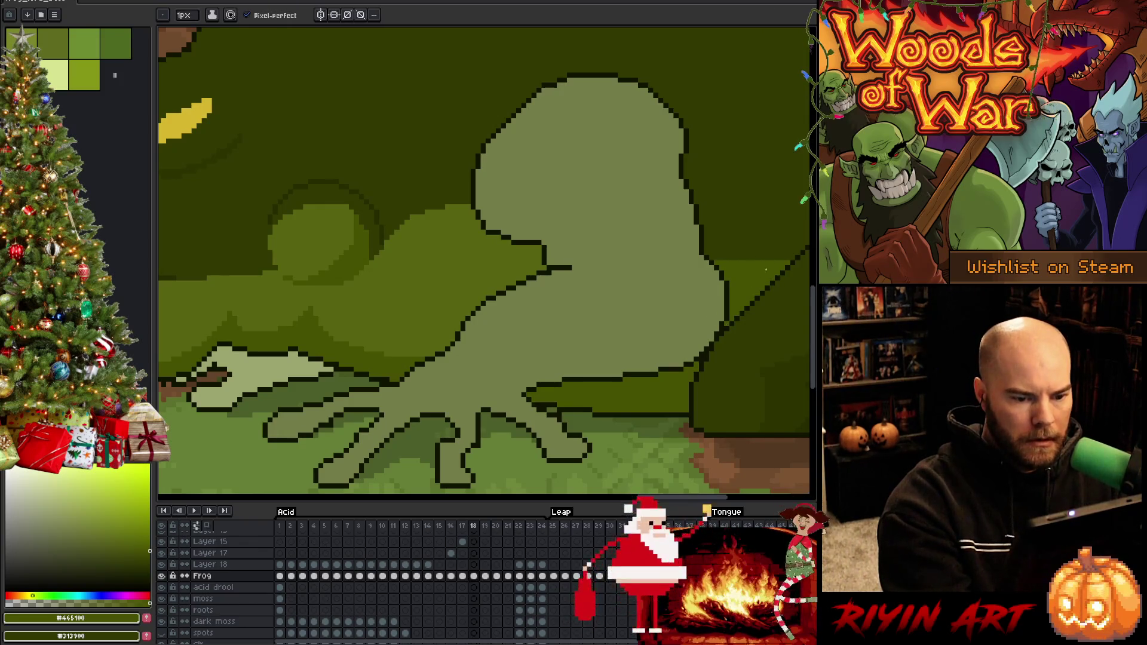
key("w")
left_click(418, 281)
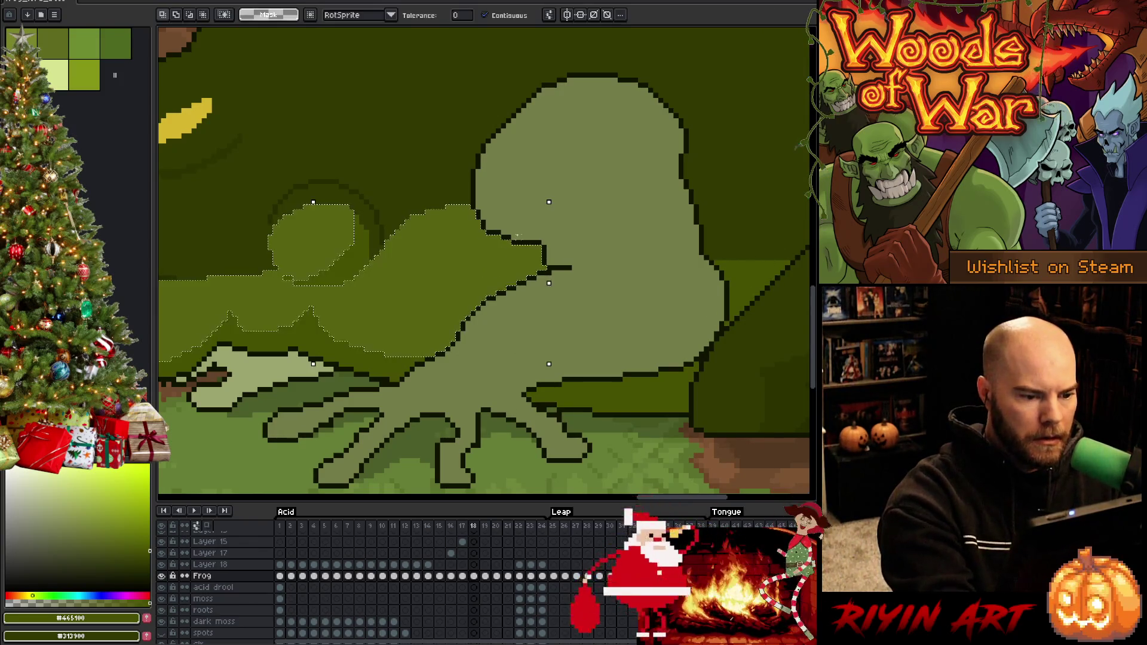
Step: Bucket-fill the gap beside the arm with darker green, then deselect
key("b")
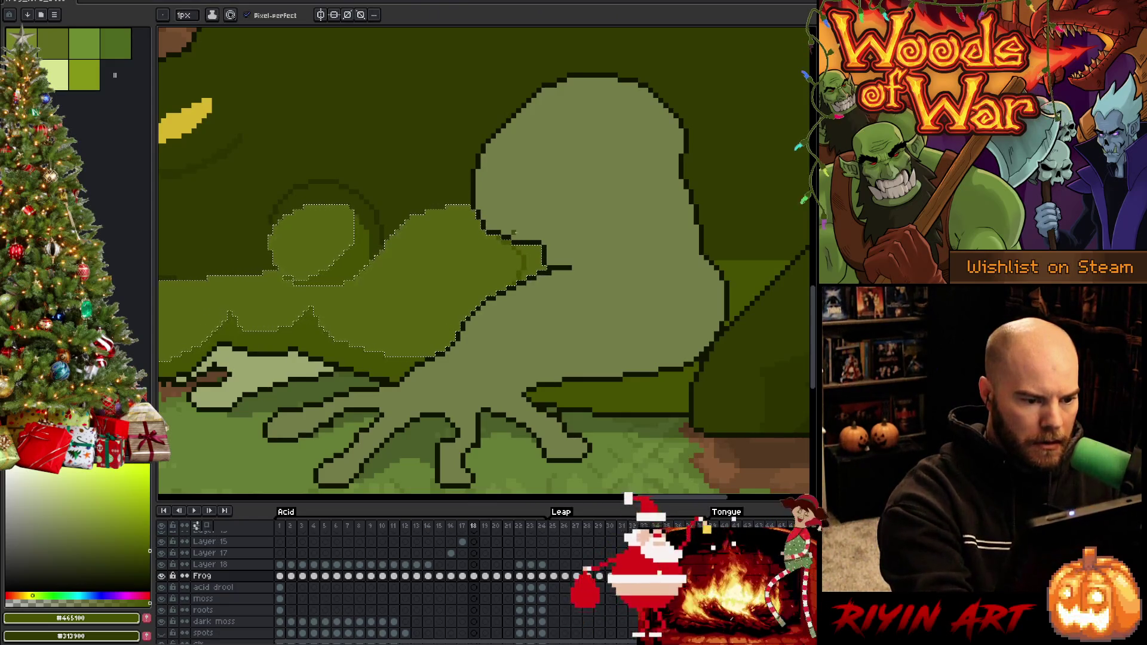
key("g")
left_click(528, 262)
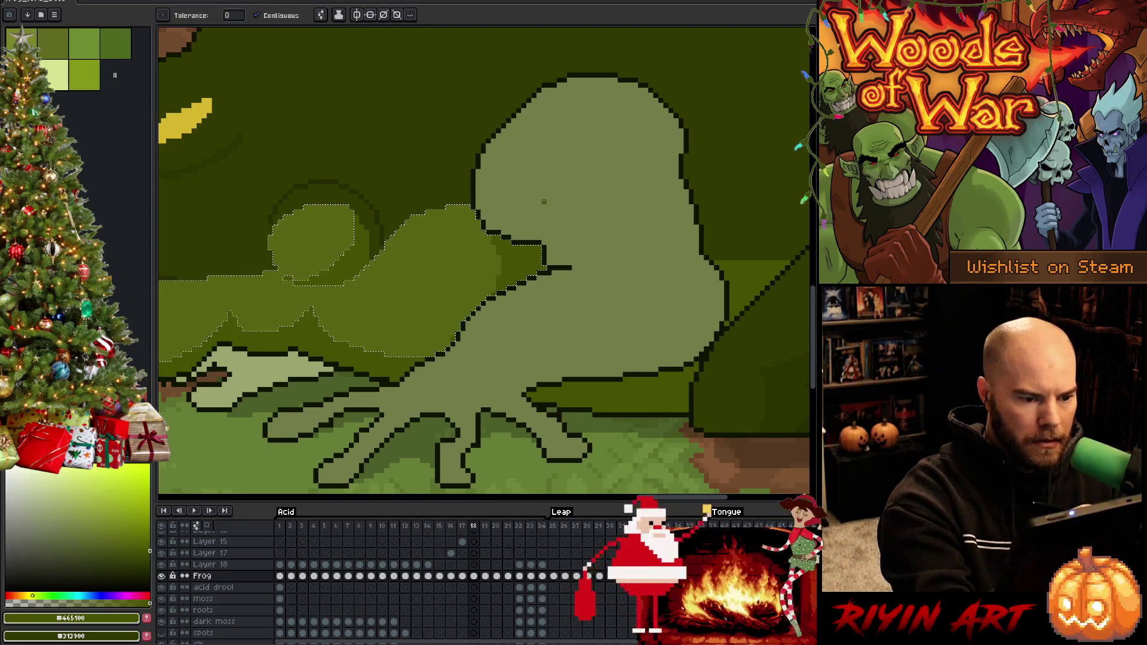
key("ctrl+d")
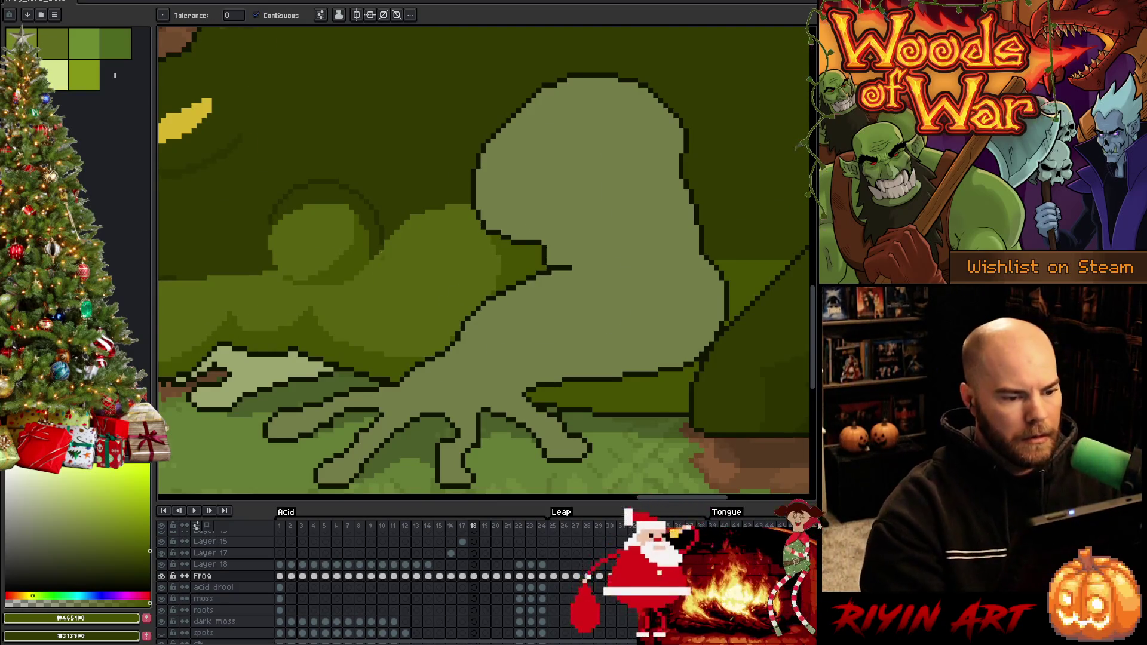
scroll(541, 336, "down", 5)
scroll(541, 337, "up", 2)
Step: Fill the pale patch at the frog's mouth with the dark outline green, darkening stray pixels
key("h")
left_click_drag(490, 310, 541, 336)
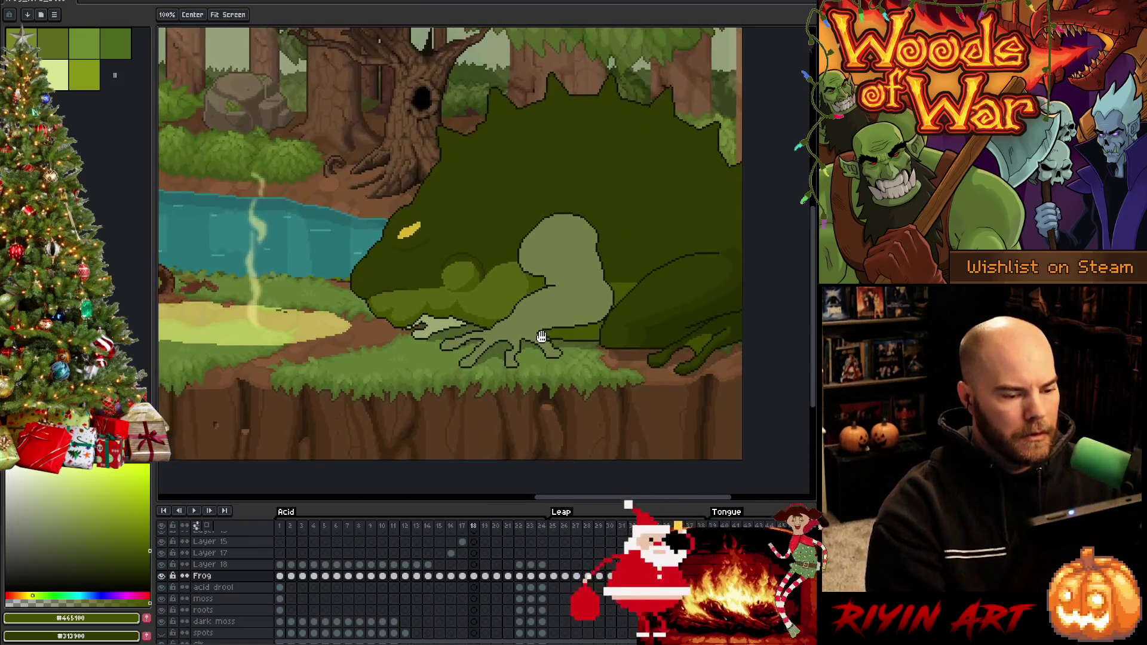
key("g")
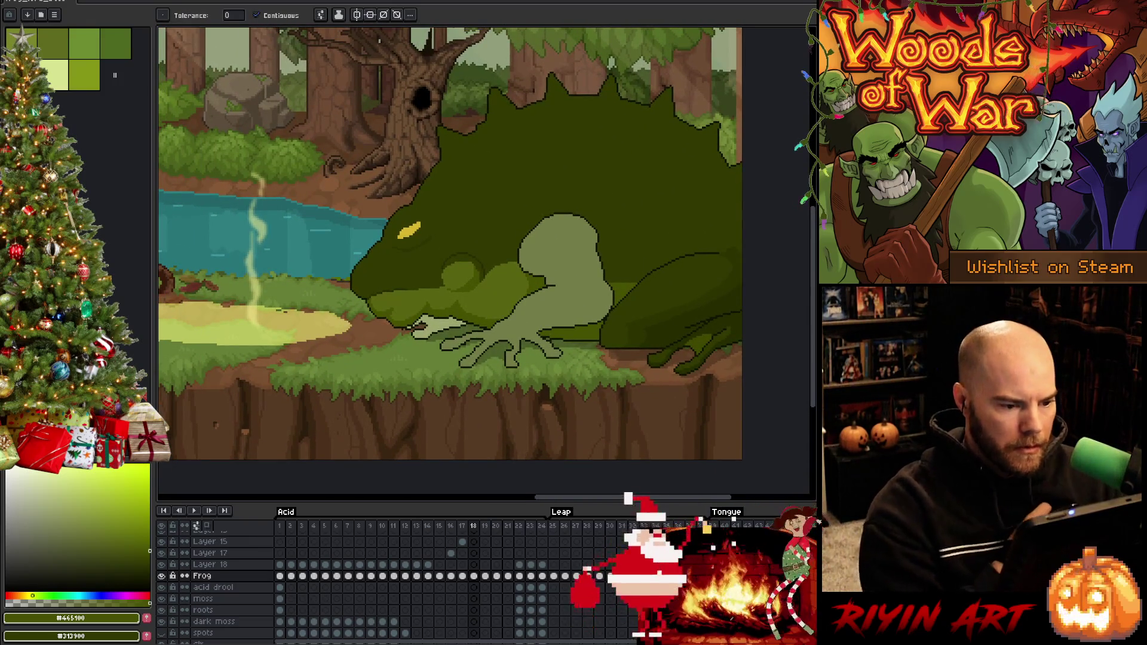
left_click(412, 327, "alt")
left_click(435, 323)
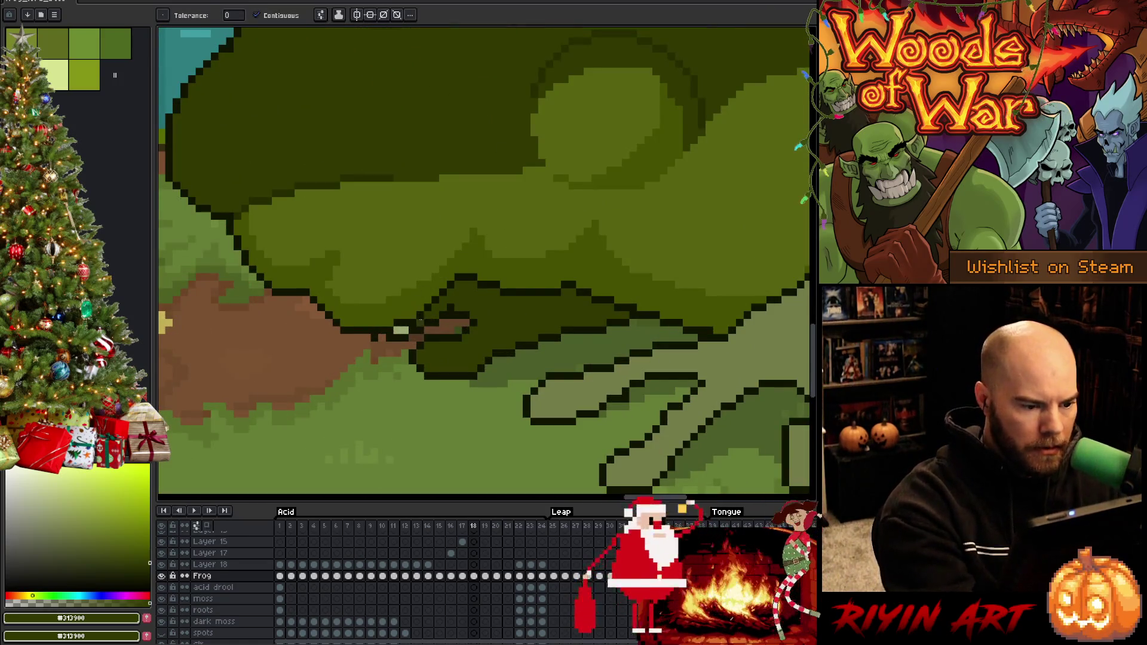
key("b")
left_click(404, 331)
left_click(397, 330)
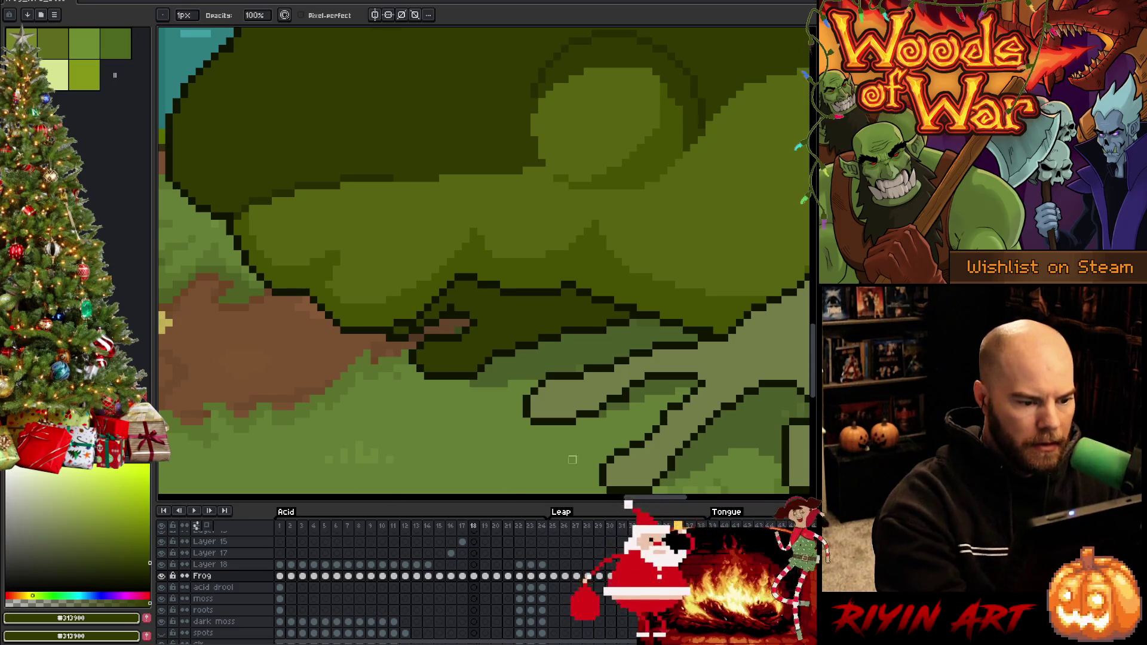
Step: Draw a freehand lasso selection around the frog's arm
scroll(645, 403, "down", 5)
left_click_drag(650, 426, 434, 431)
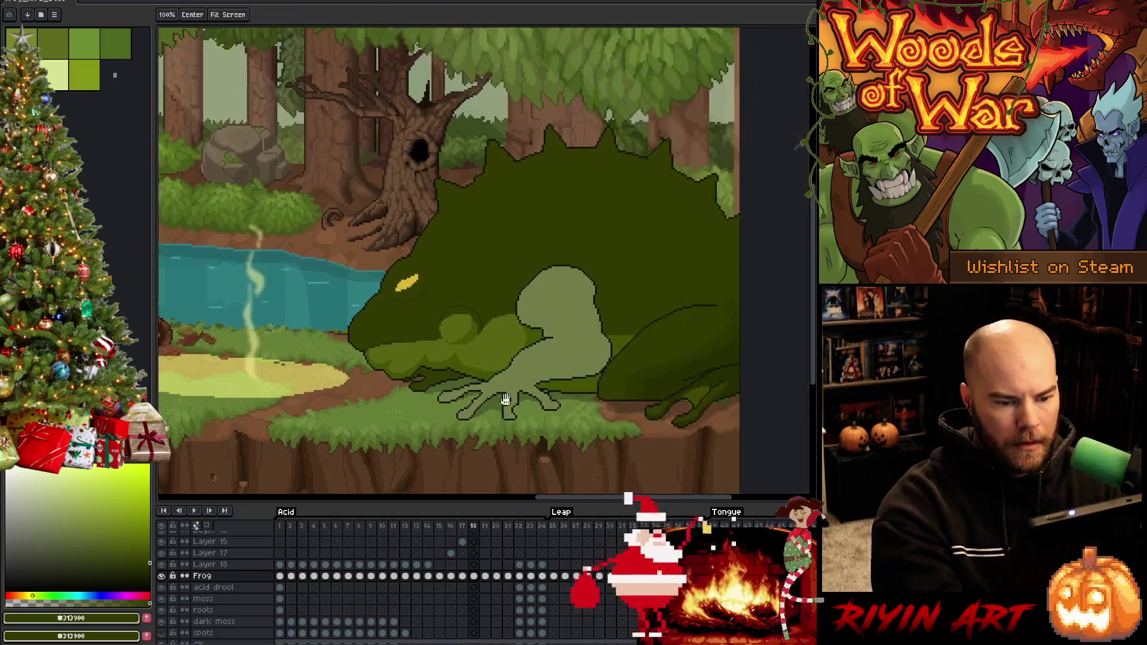
key("m")
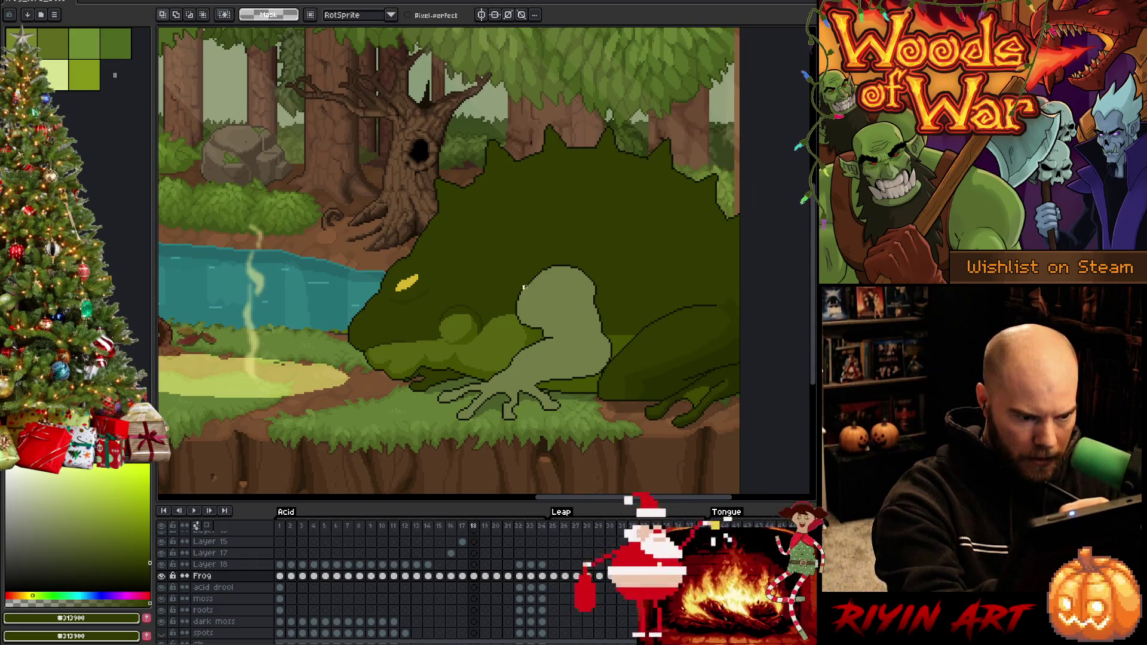
mouse_move(523, 287)
left_mouse_down()
mouse_move(556, 283)
mouse_move(575, 321)
mouse_move(568, 333)
mouse_move(547, 338)
mouse_move(507, 254)
left_mouse_up()
Step: On frame 18, darken the top edge of the light green patch on the frog's back
key("comma")
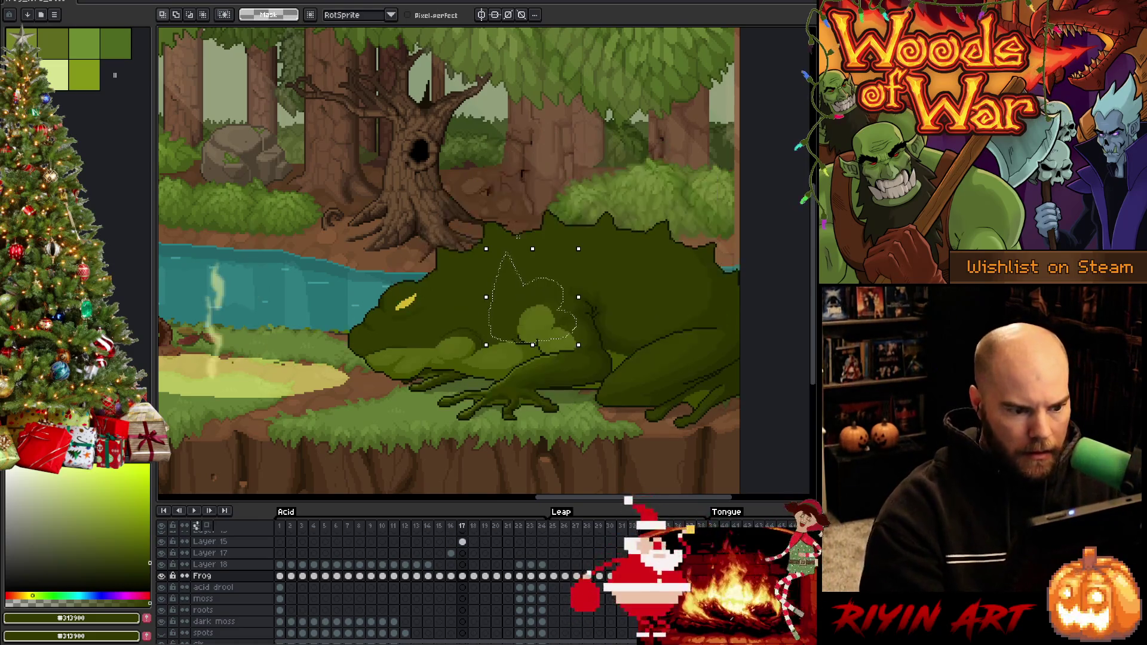
key("period")
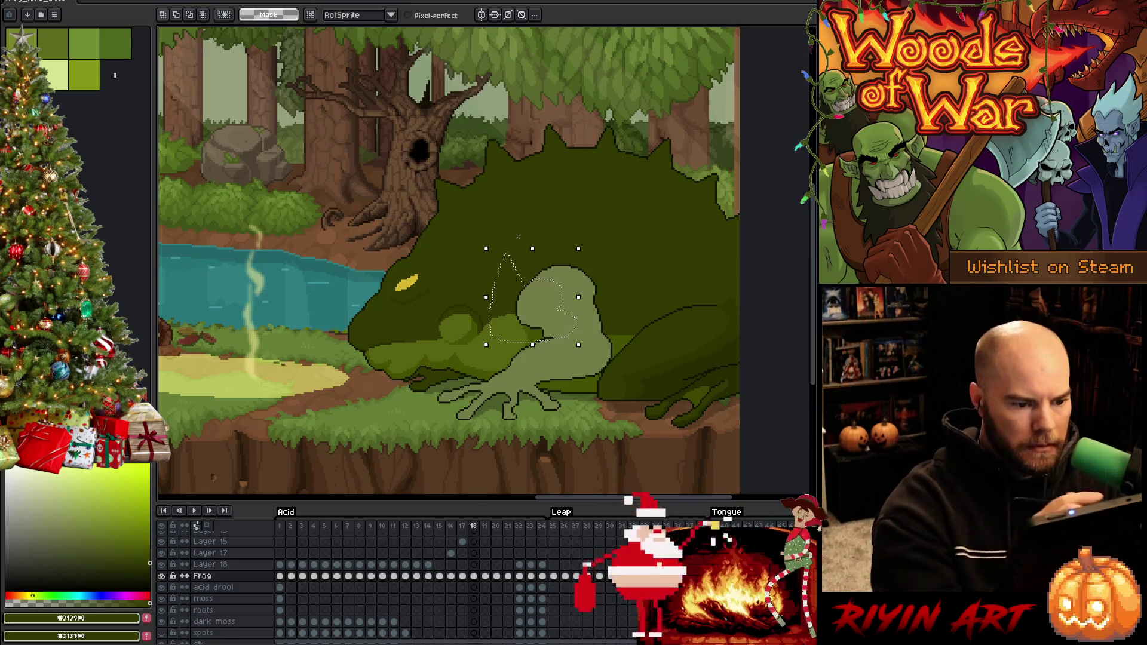
key("i")
left_click(503, 352)
scroll(517, 260, "up", 2)
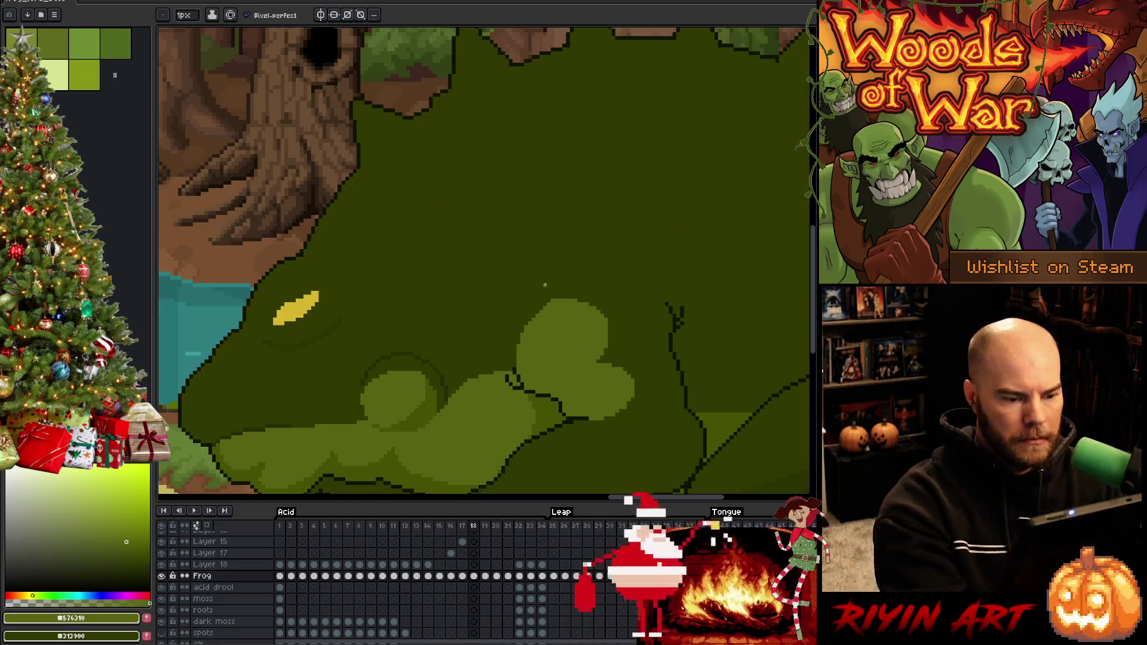
left_click(626, 315)
left_click_drag(596, 307, 524, 327)
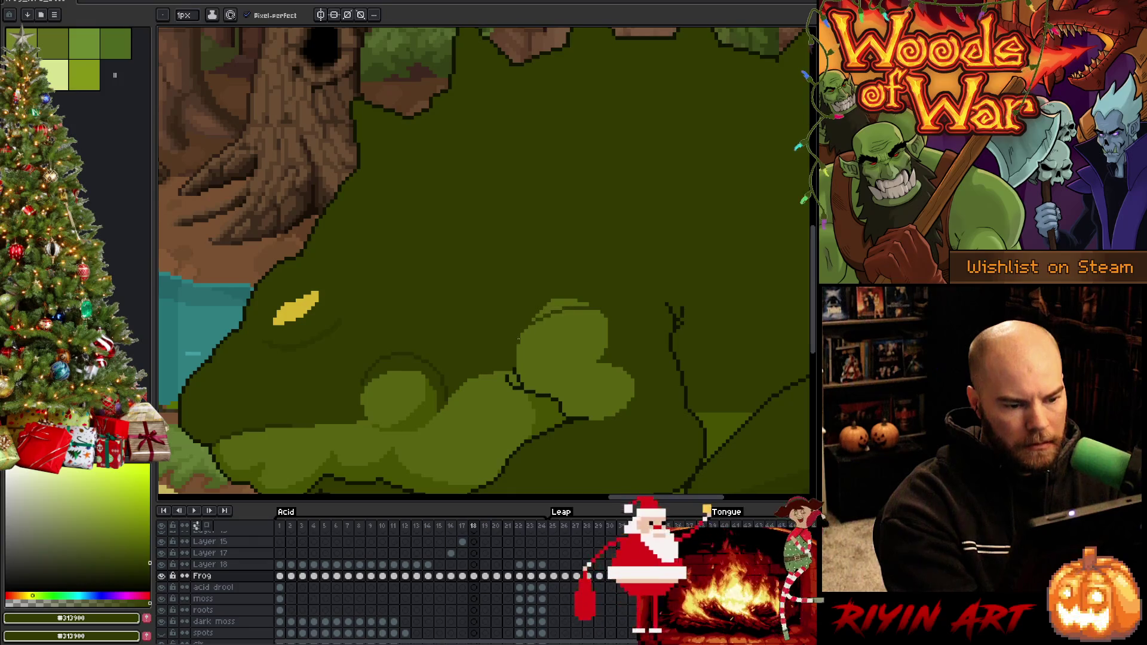
key("g")
left_click(559, 304)
key("b")
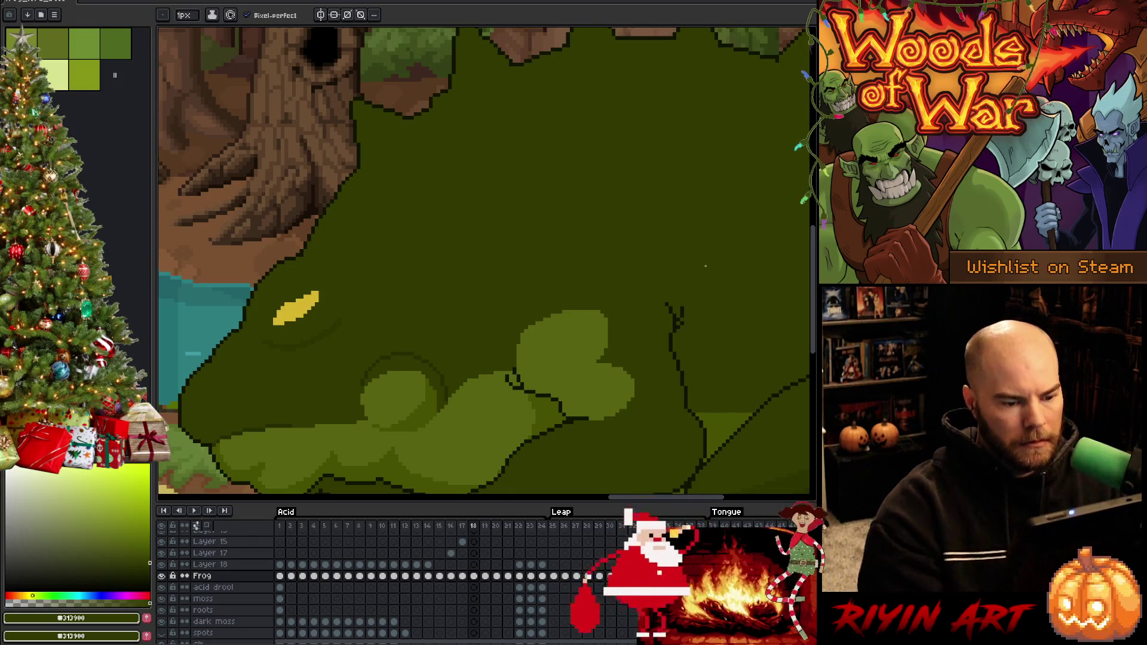
Step: Extend the patch's top-left edge in light green, redoing one stroke
left_click(596, 313, "alt")
mouse_move(597, 313)
left_mouse_down()
mouse_move(577, 309)
mouse_move(517, 339)
left_mouse_up()
key("ctrl+z")
left_click_drag(587, 308, 528, 335)
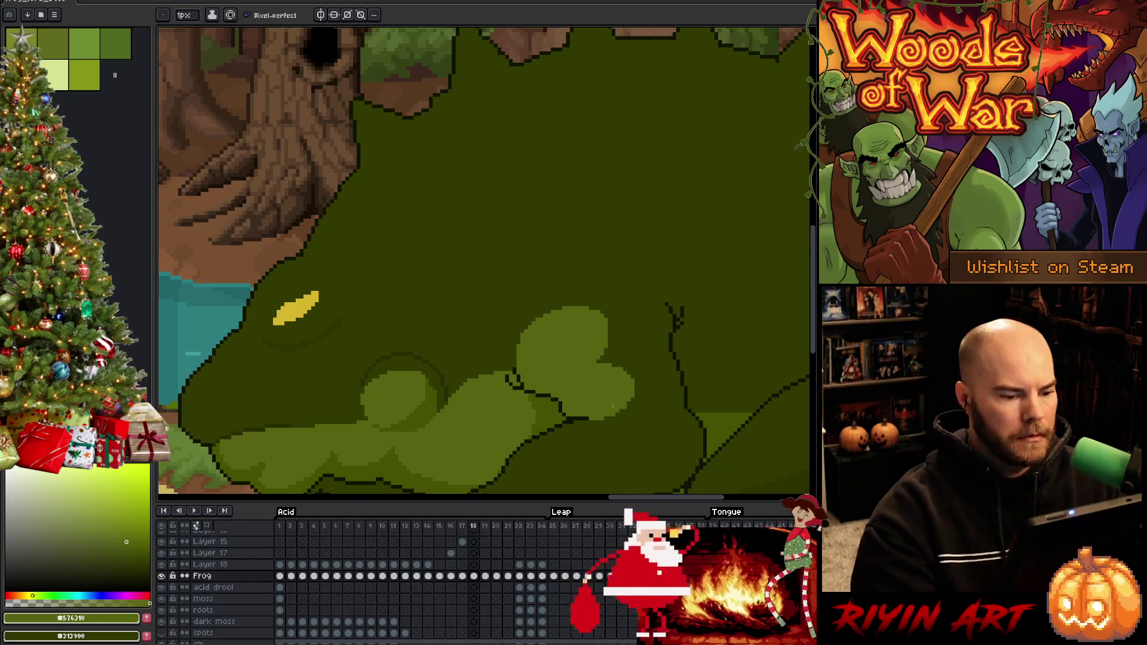
Step: Zoom to check the reshaped patch, then save the file
scroll(612, 405, "down", 3)
scroll(482, 342, "up", 4)
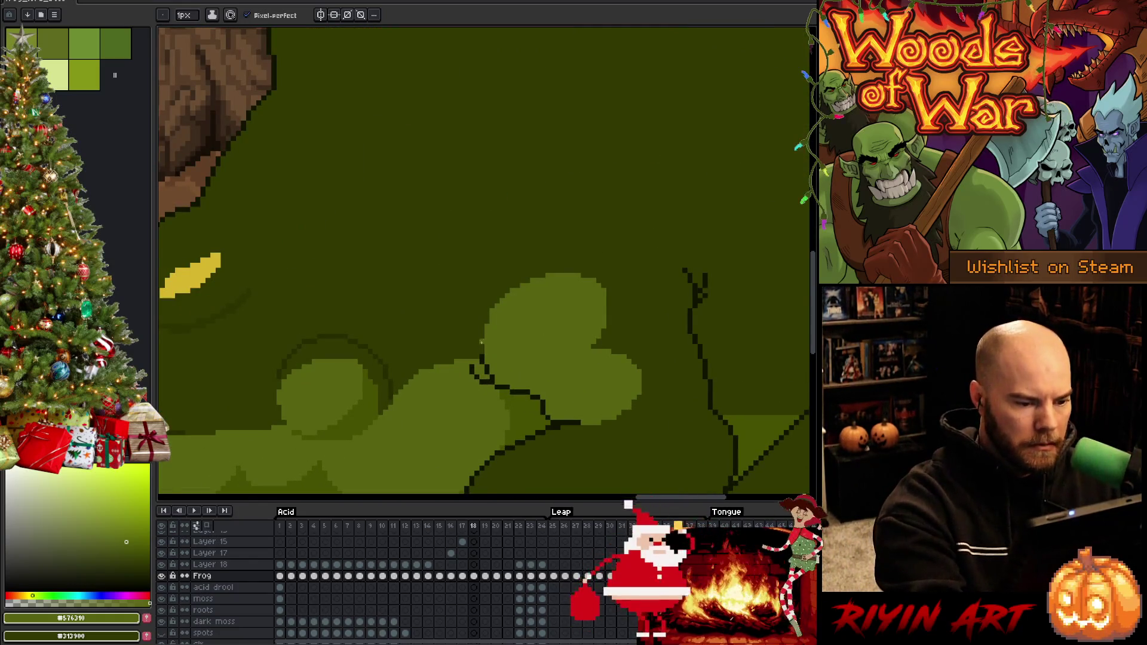
scroll(477, 357, "down", 3)
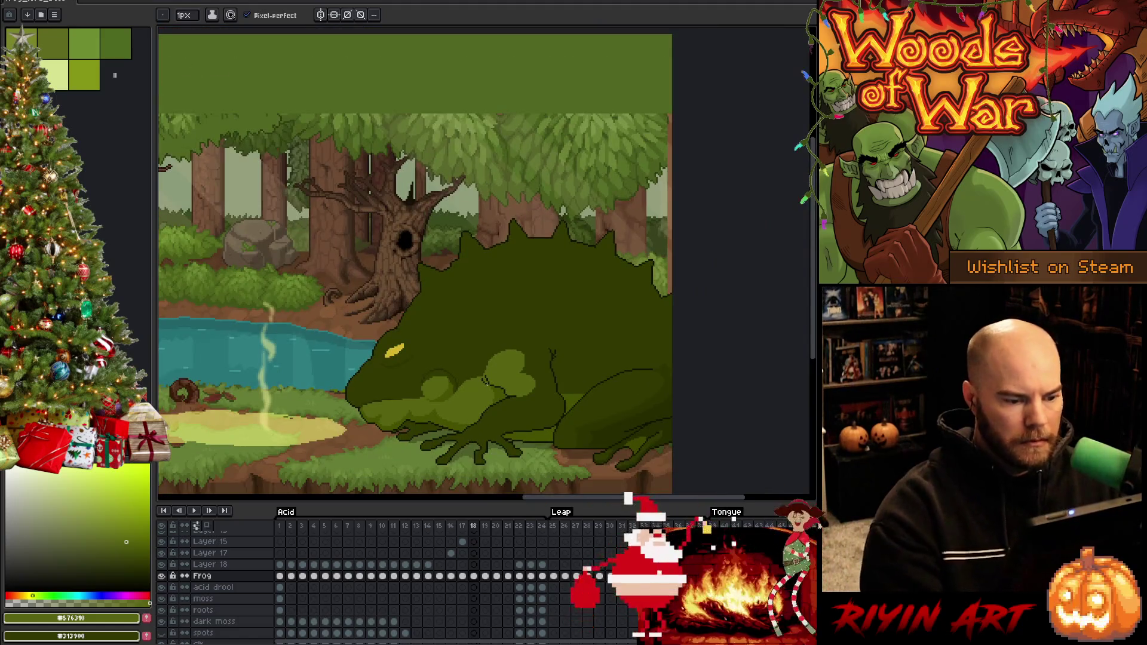
key("ctrl+s")
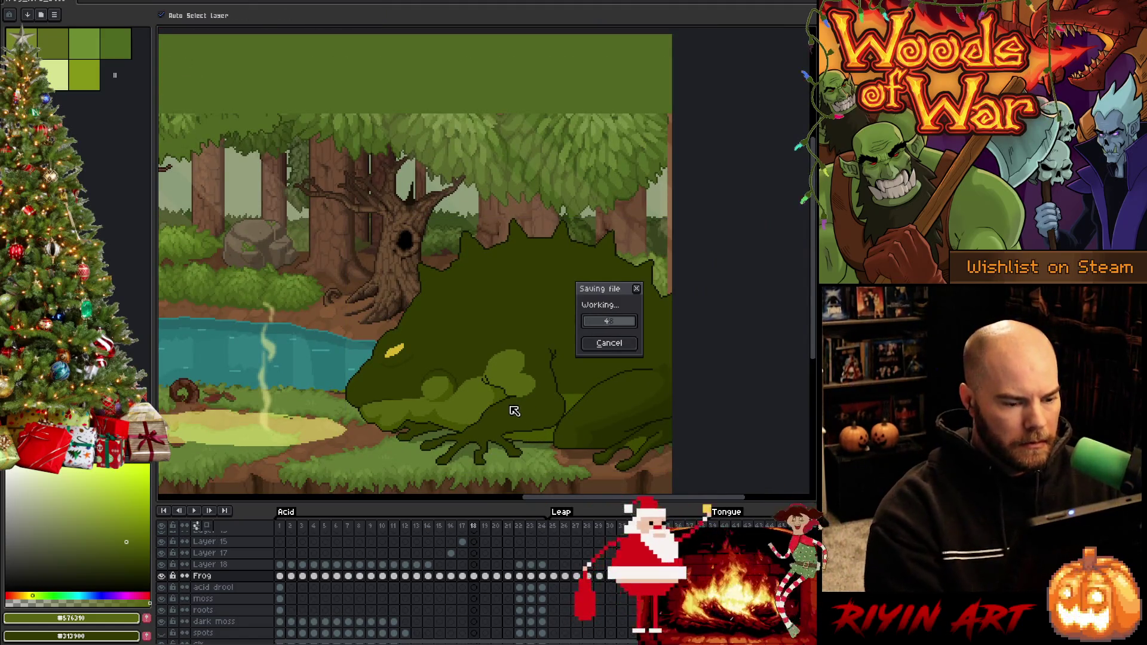
Step: Zoom in on the edited back patch, zoom out, and save again
scroll(508, 408, "up", 4)
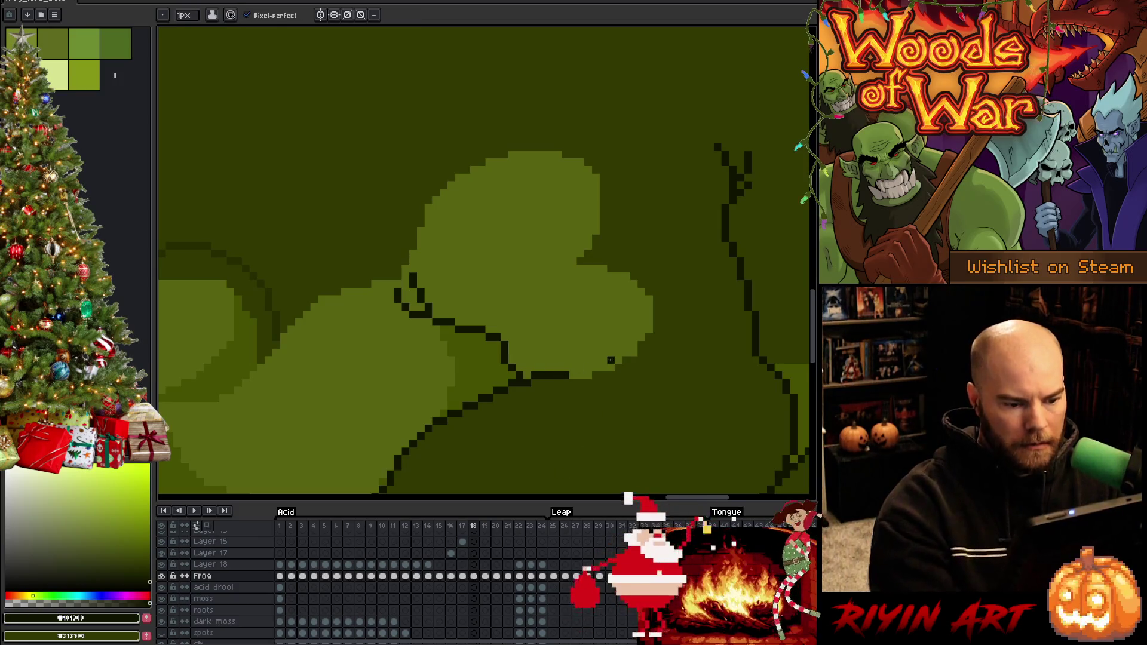
scroll(546, 367, "down", 4)
key("ctrl+s")
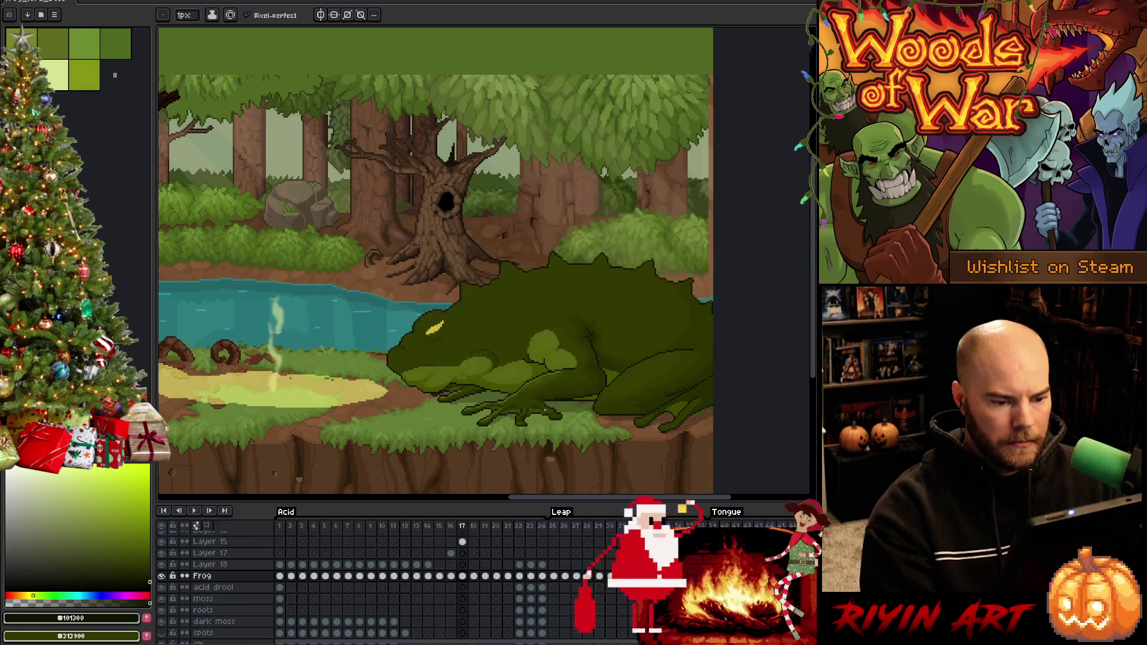
Step: Sample a darker green and lasso the frog's back leg on frame 18
scroll(688, 370, "up", 3)
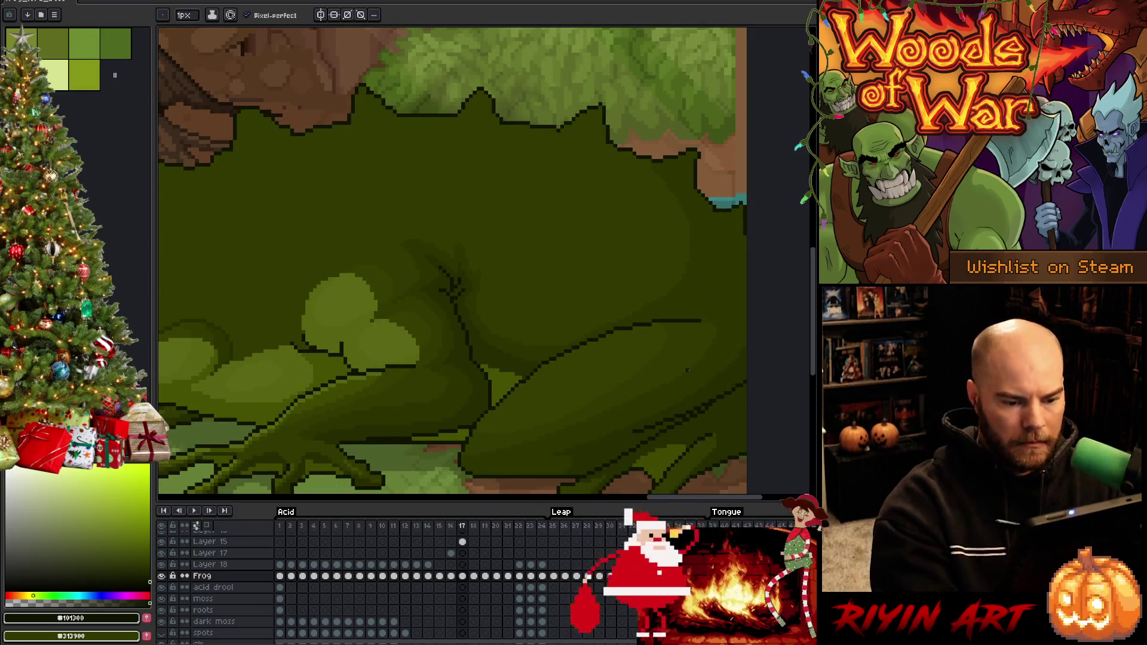
left_click(656, 376, "alt")
key("period")
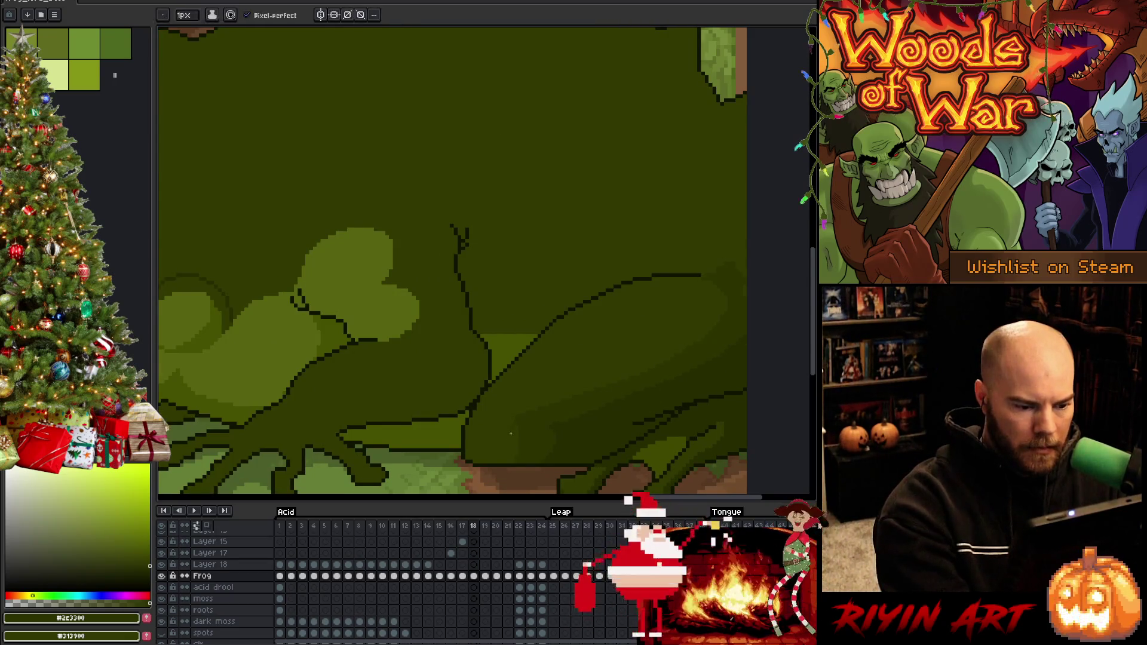
key("g")
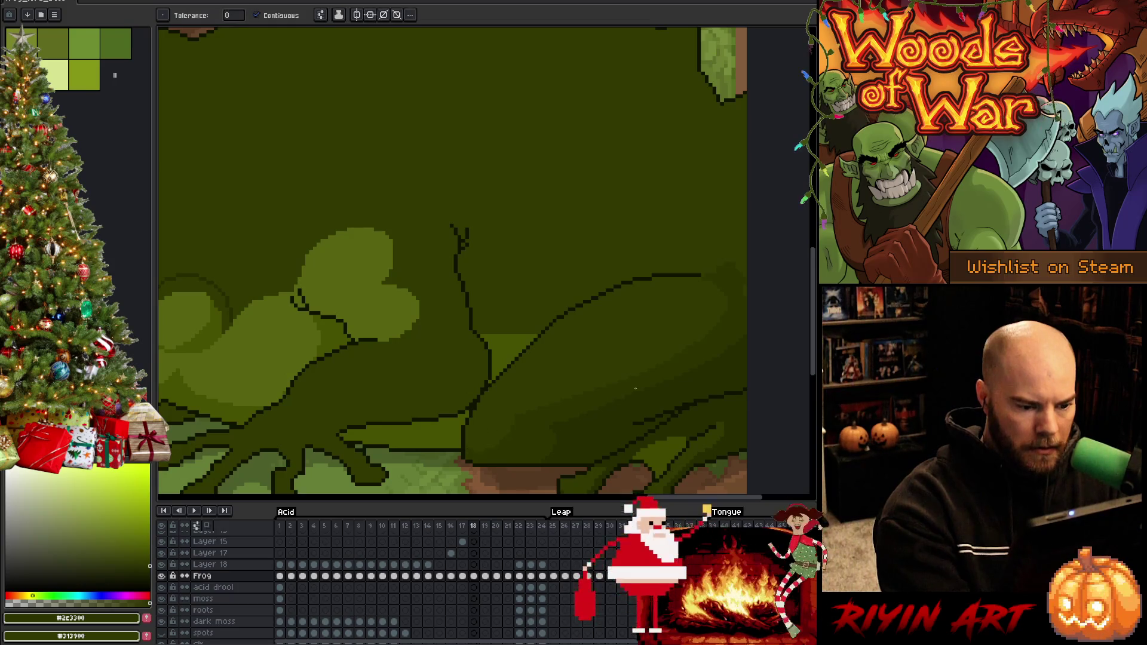
key("comma")
key("b")
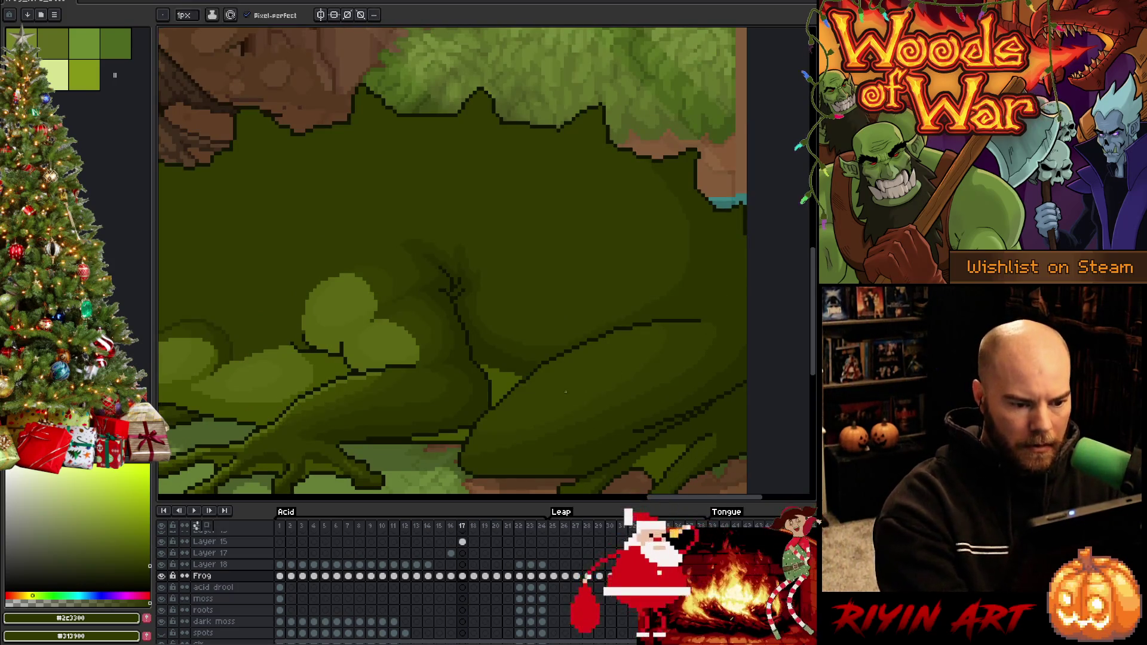
left_click(566, 380, "alt")
key("period")
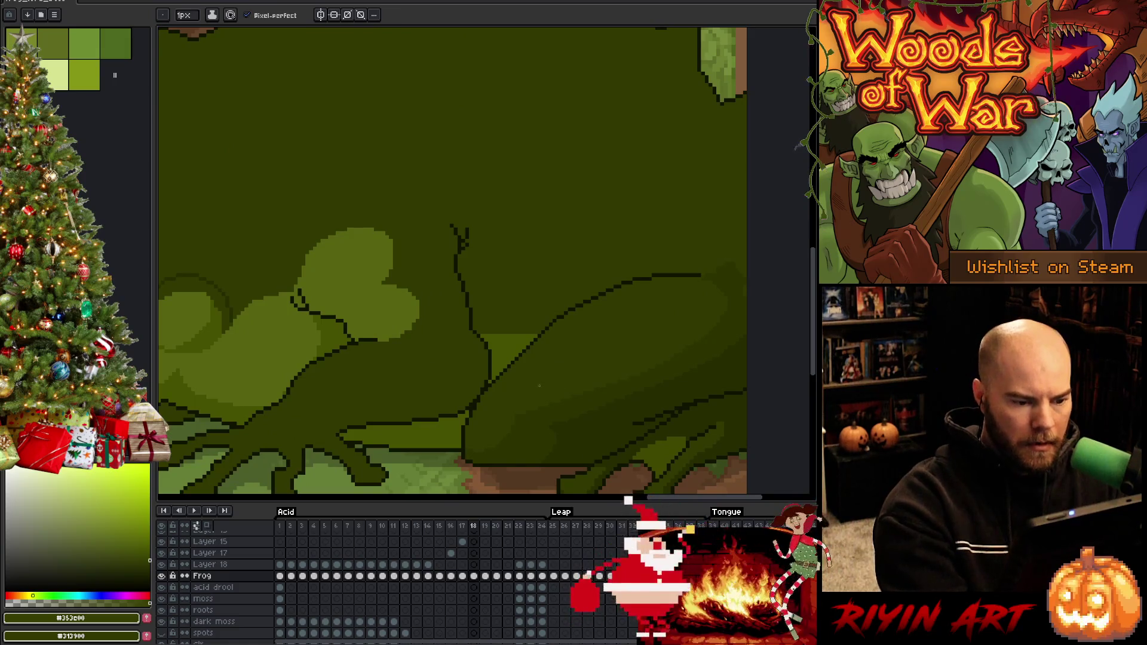
key("q")
left_click_drag(651, 276, 469, 448)
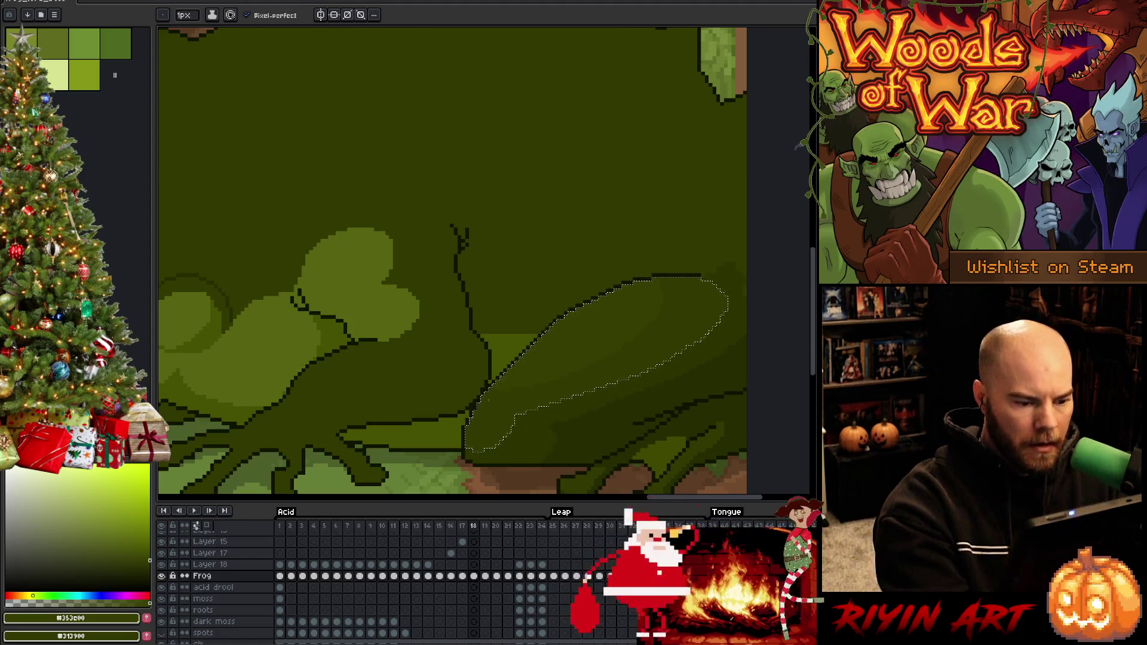
Step: Compare frames 17 and 18, then select the dark-green body area behind the arm
key("comma")
key("period")
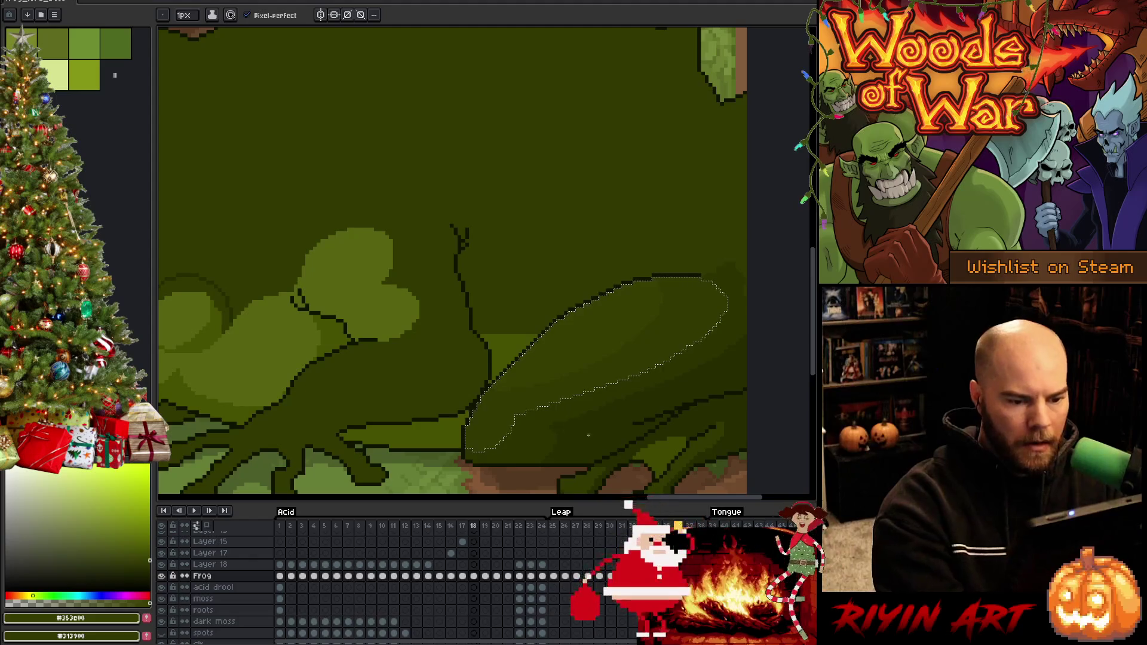
key("comma")
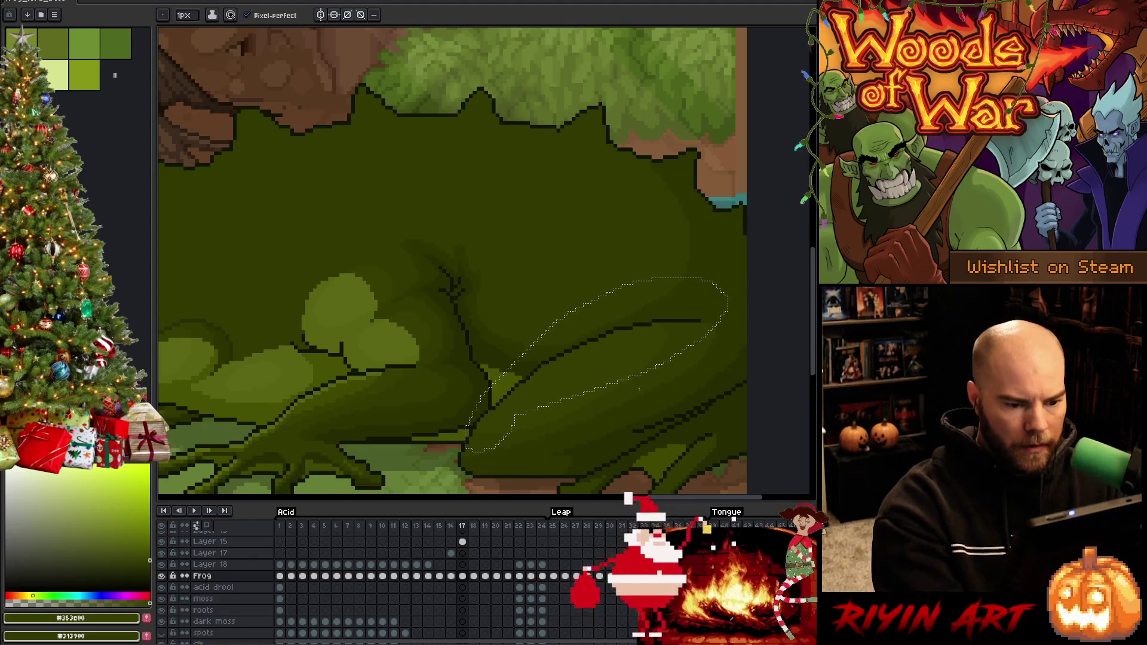
left_click(685, 361, "alt")
key("period")
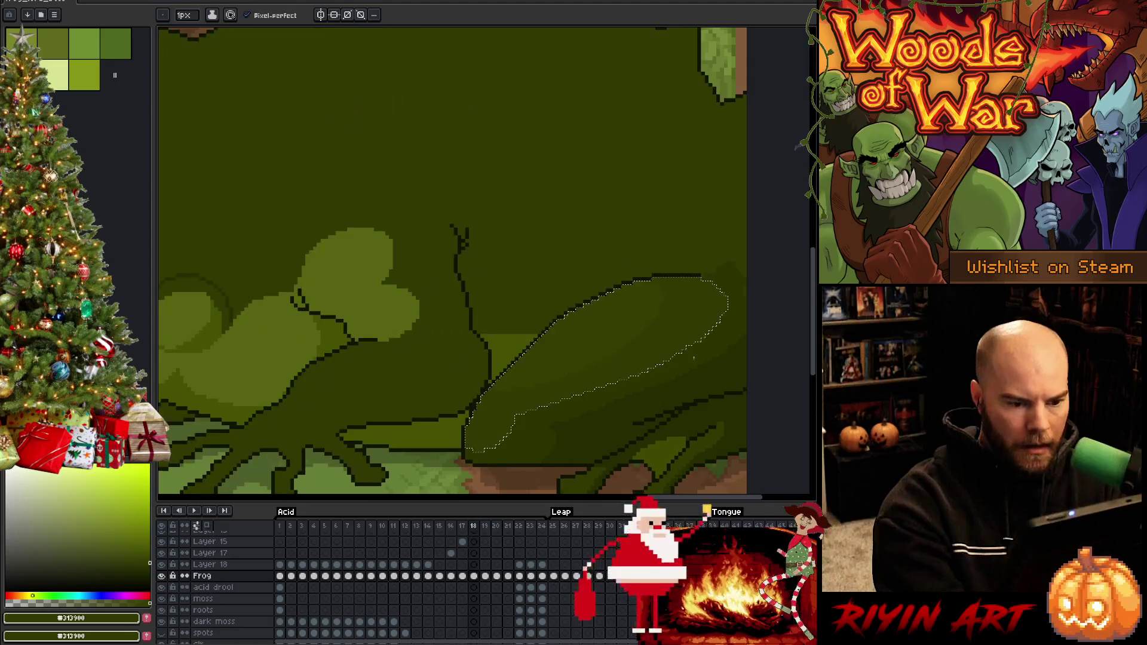
key("q")
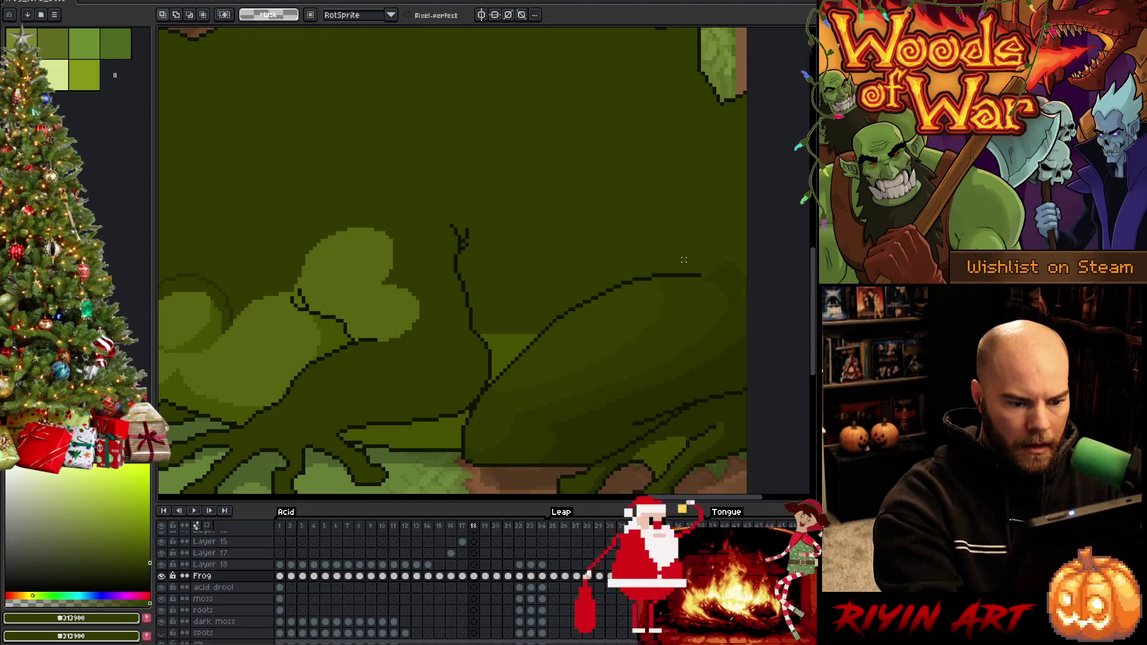
key("g")
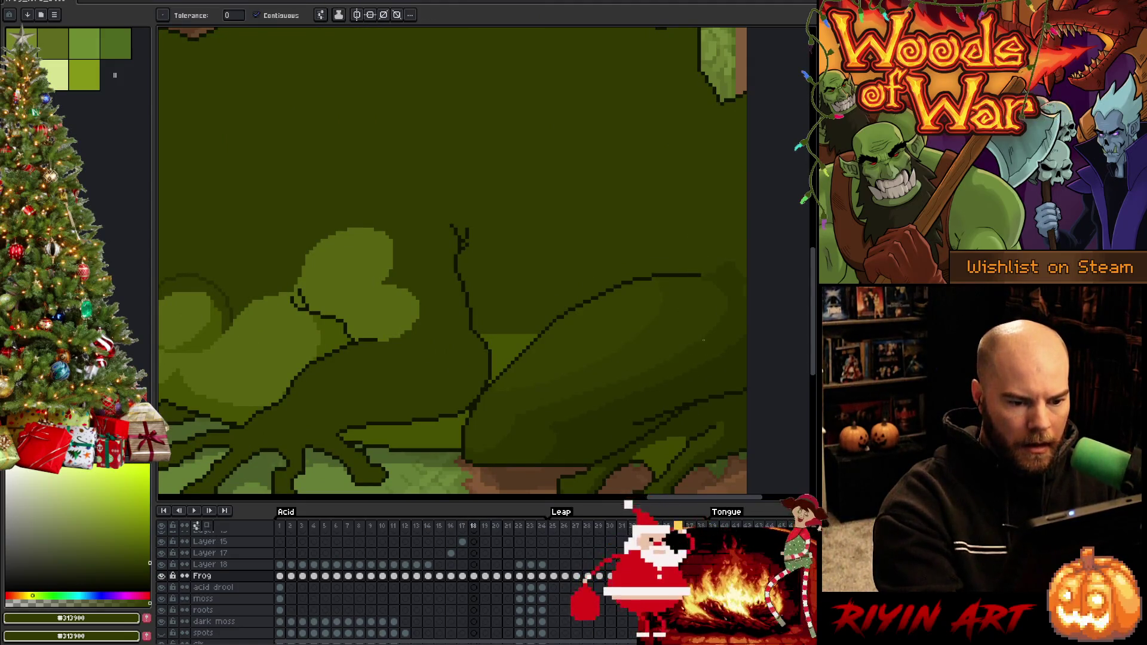
key("comma")
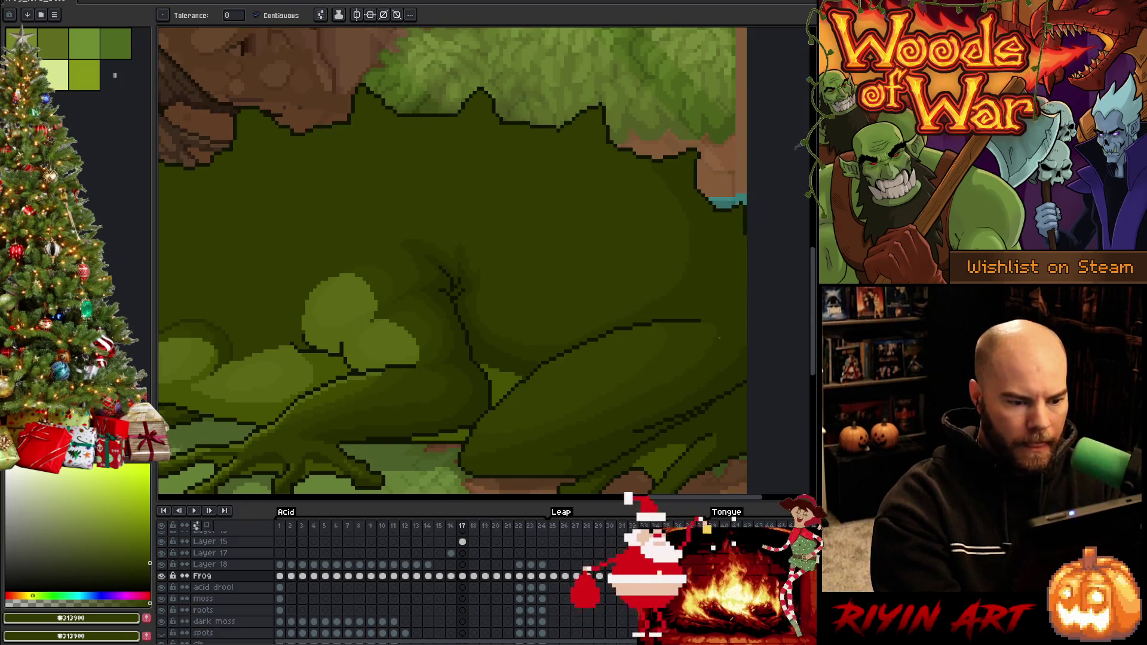
key("period")
key("q")
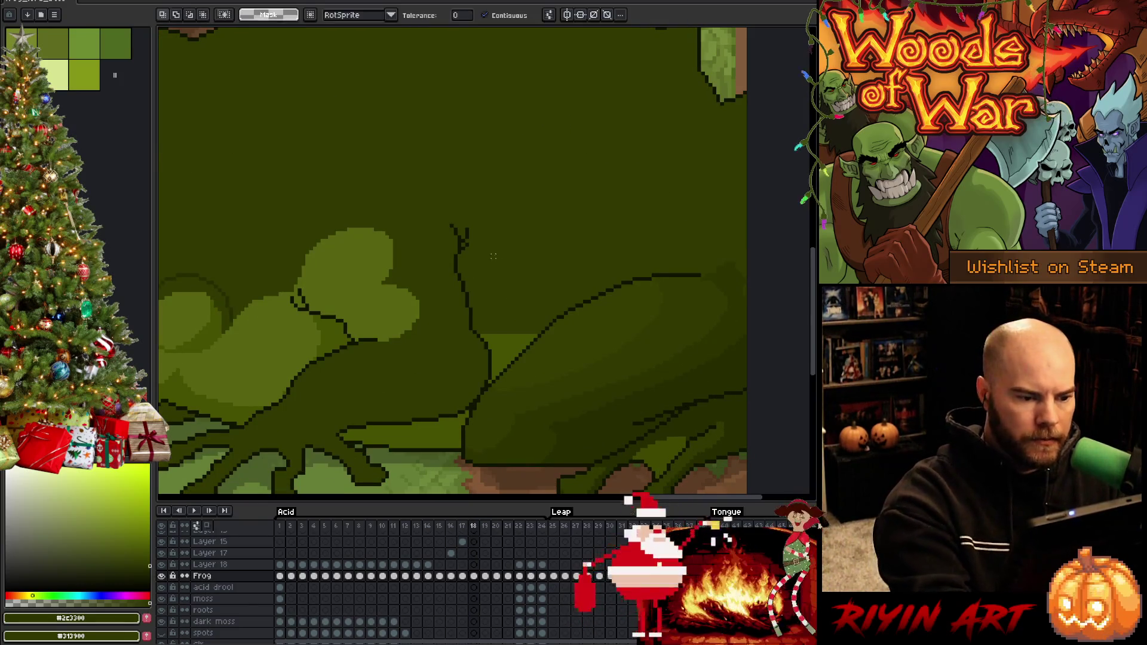
left_click(493, 256)
Step: Sample the #262c00 and #313900 greens from the frog and bring the arm and front foot into view
key("b")
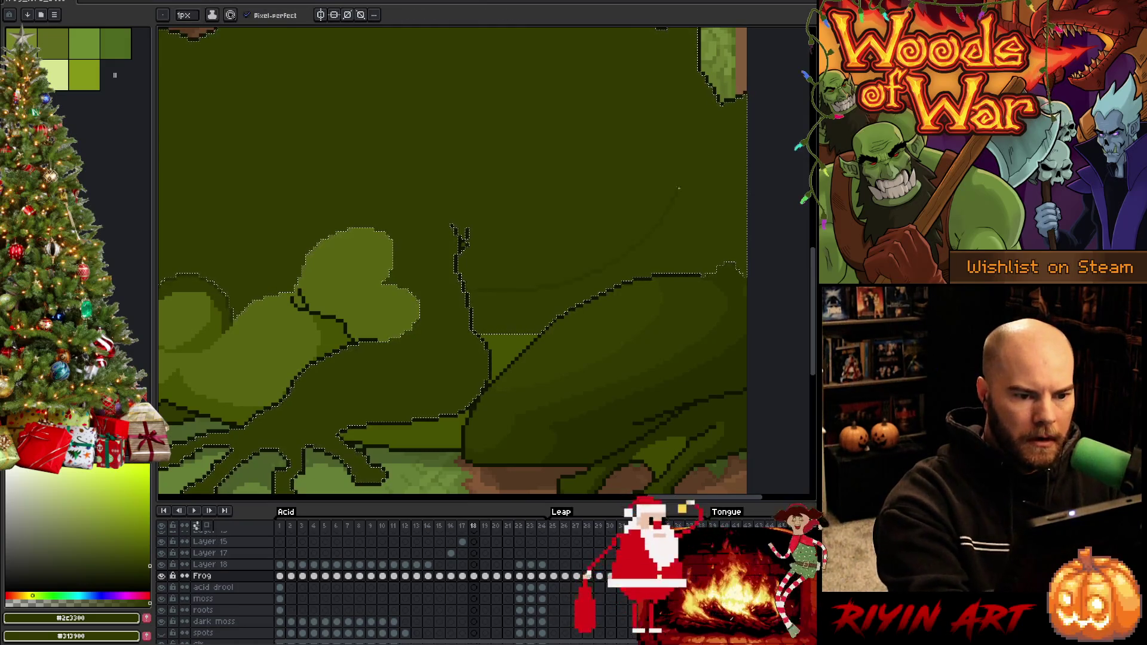
key("g")
key("b")
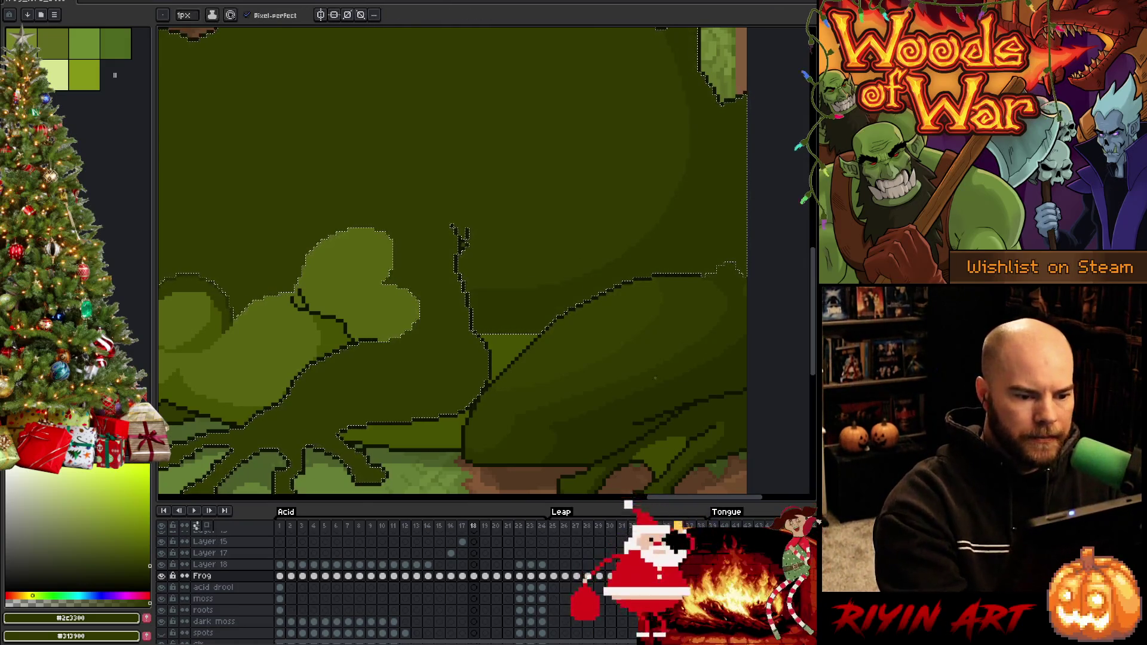
left_click(670, 389, "alt")
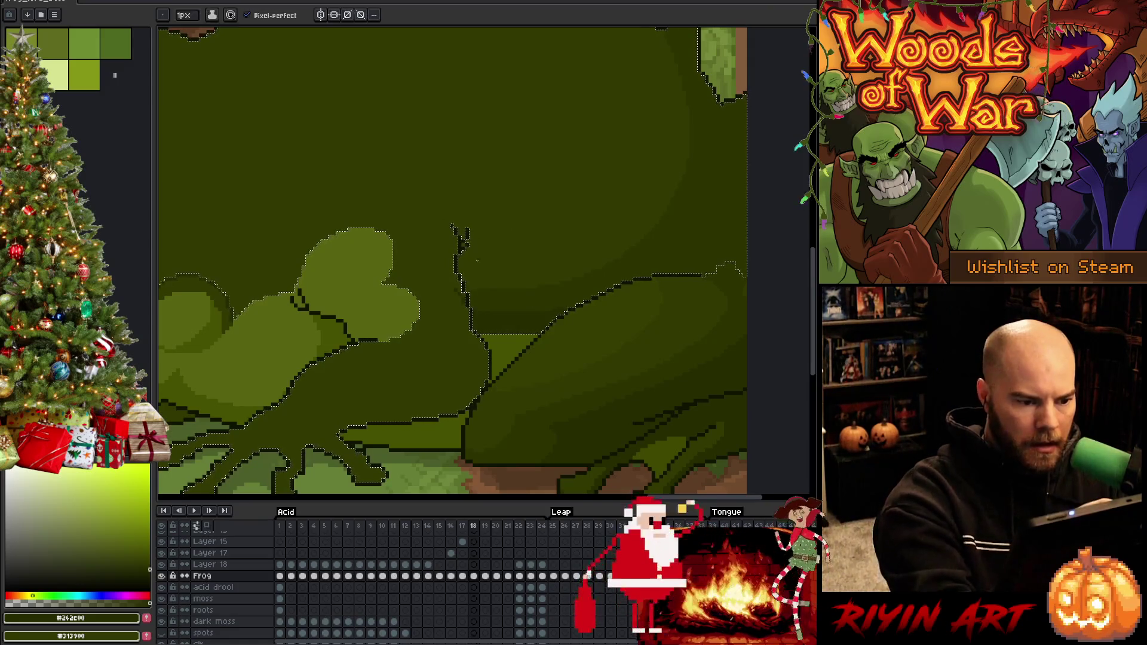
left_click(460, 299, "alt")
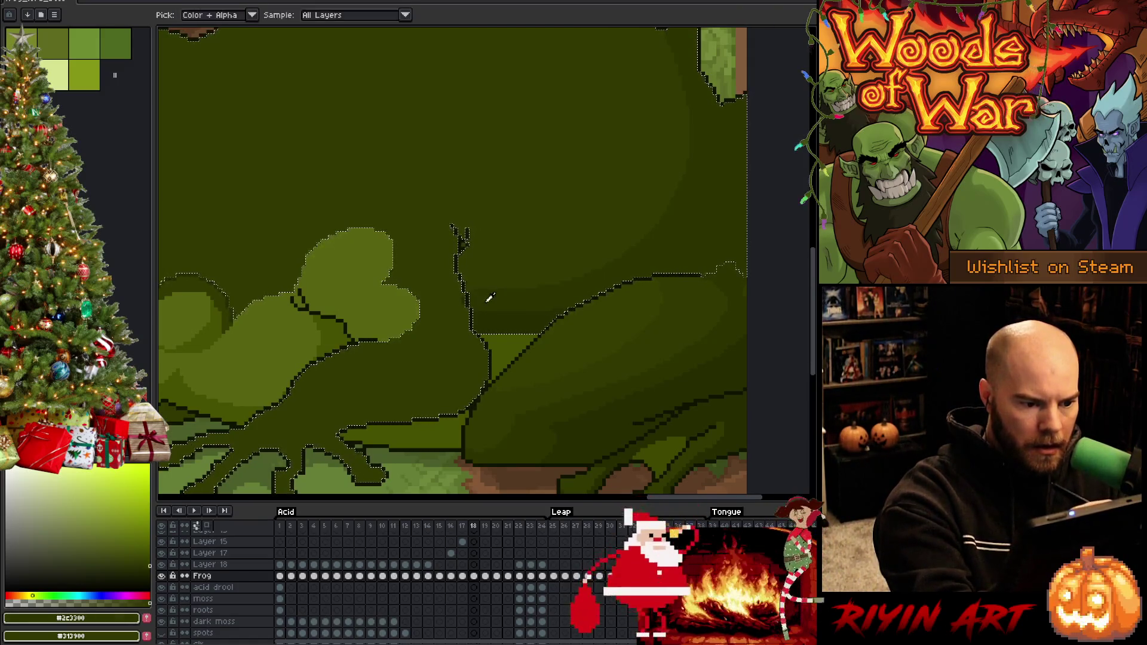
left_click(494, 317, "alt")
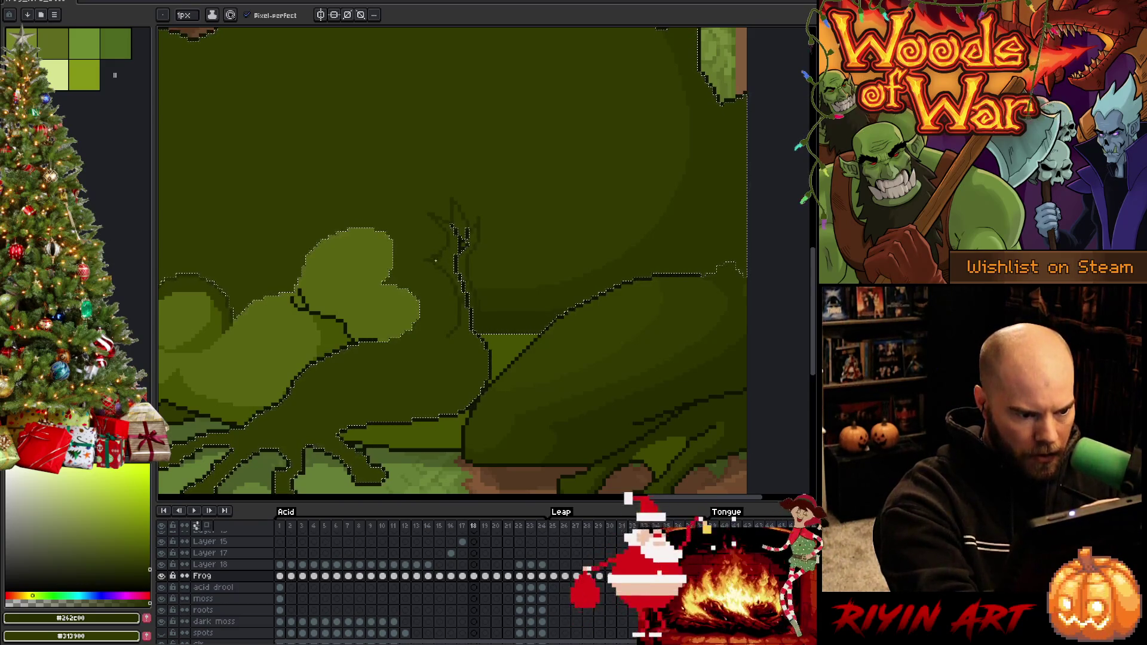
mouse_move(477, 333)
left_mouse_down()
mouse_move(561, 205)
mouse_move(567, 231)
left_mouse_up()
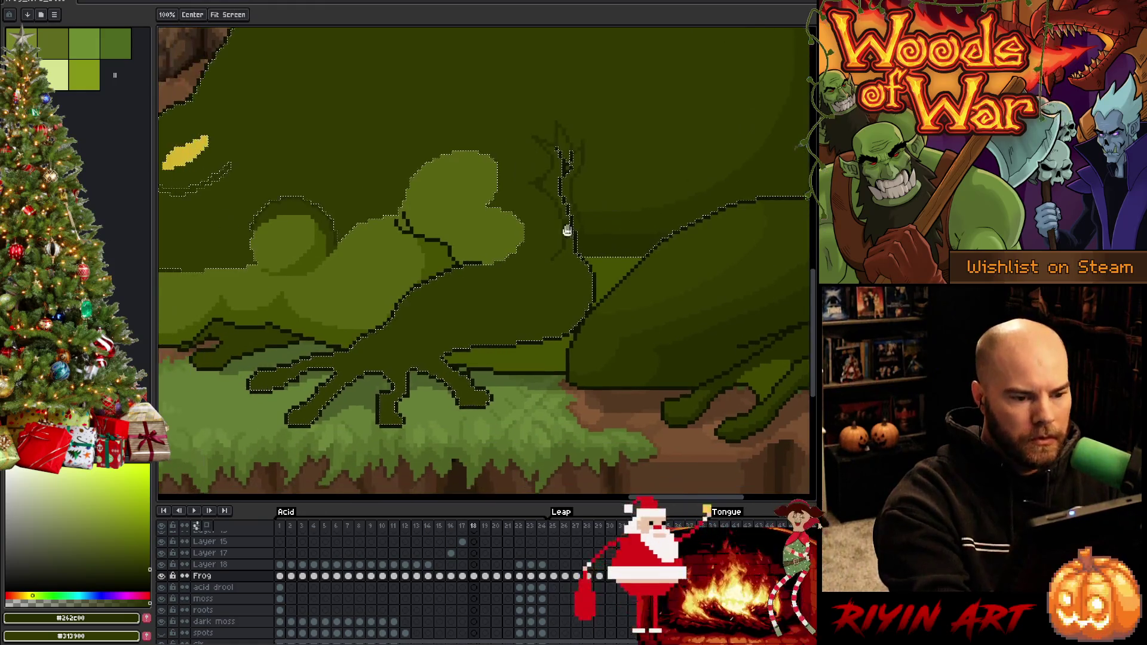
Step: Paint dark-green shading around the arm using #2c3300 and #313900 sampled from the body
key("b")
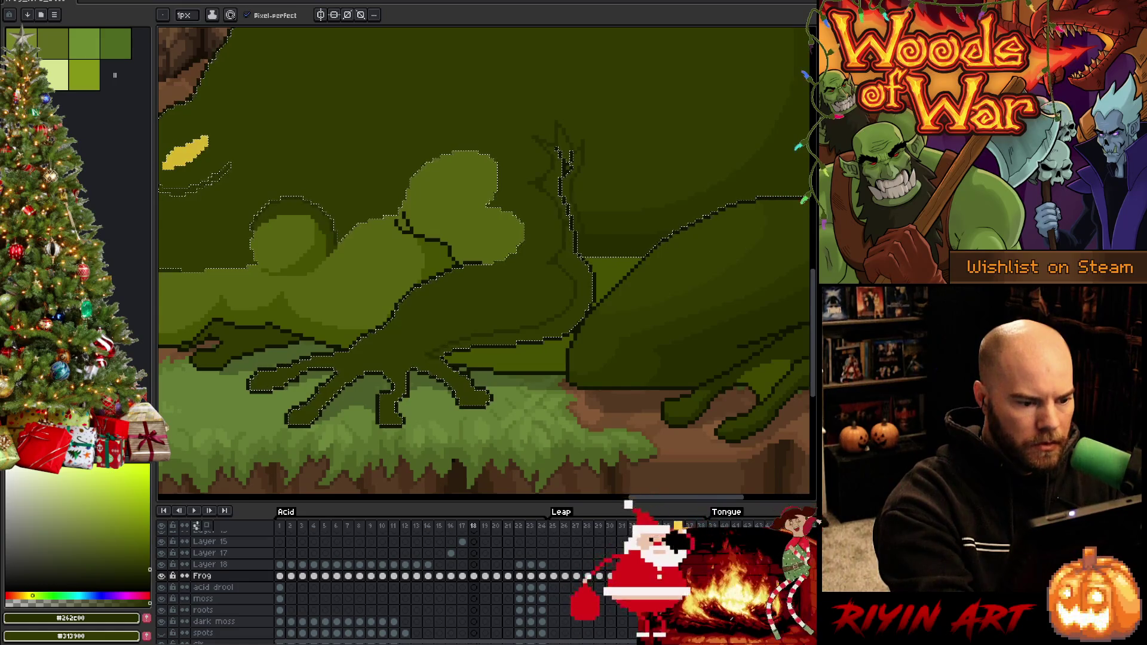
key("g")
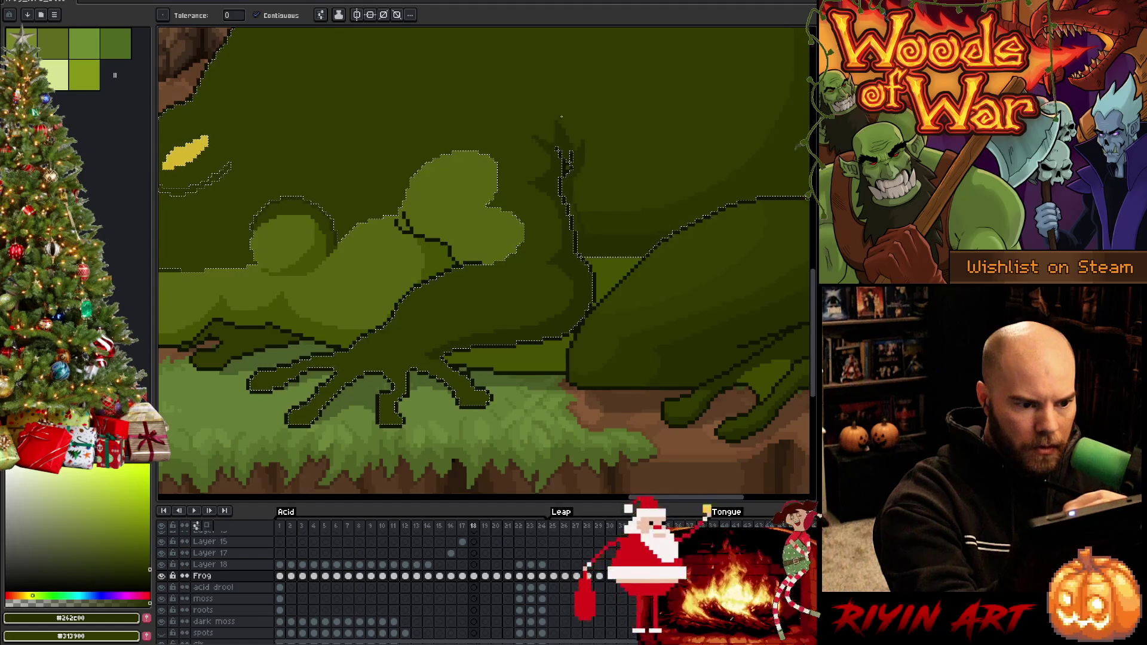
key("b")
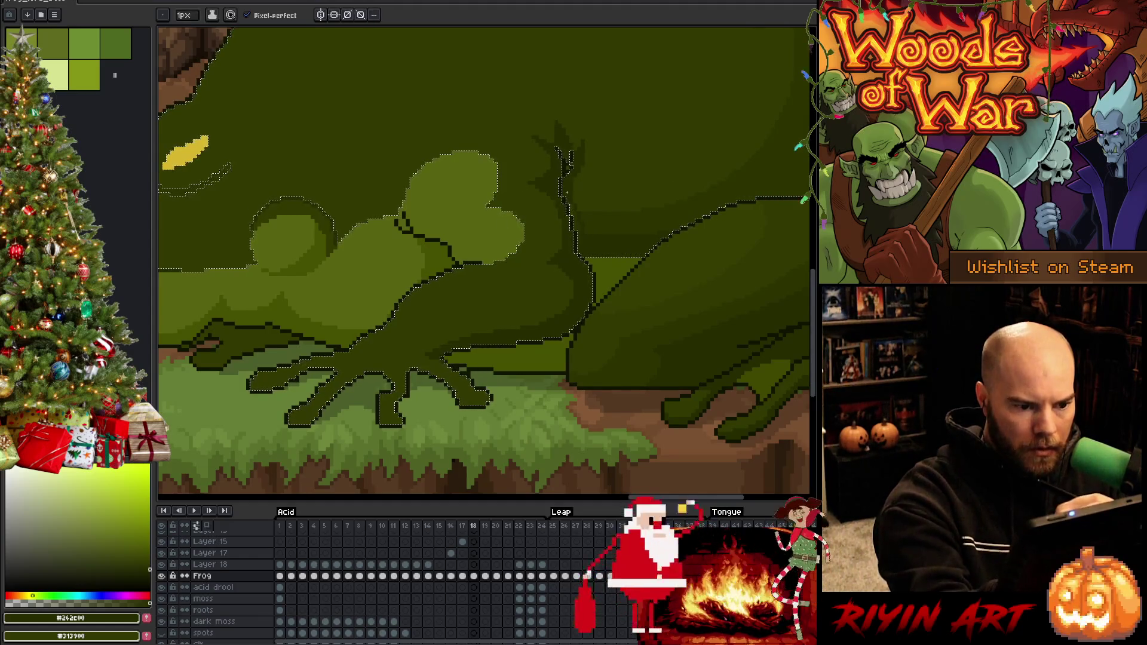
key("g")
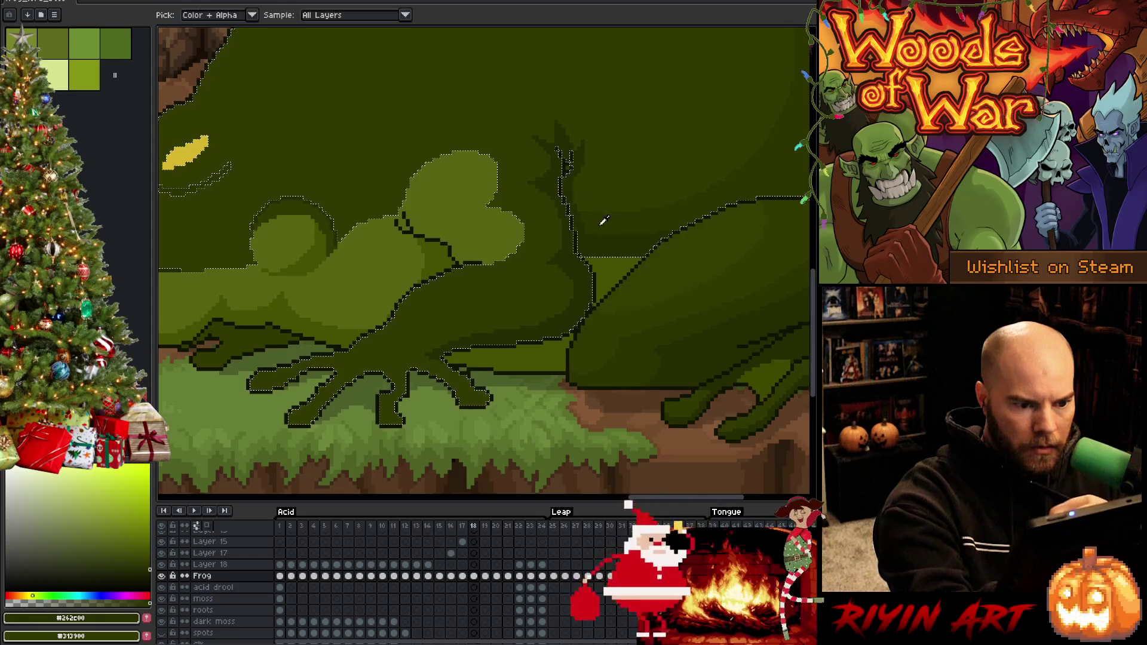
key("b")
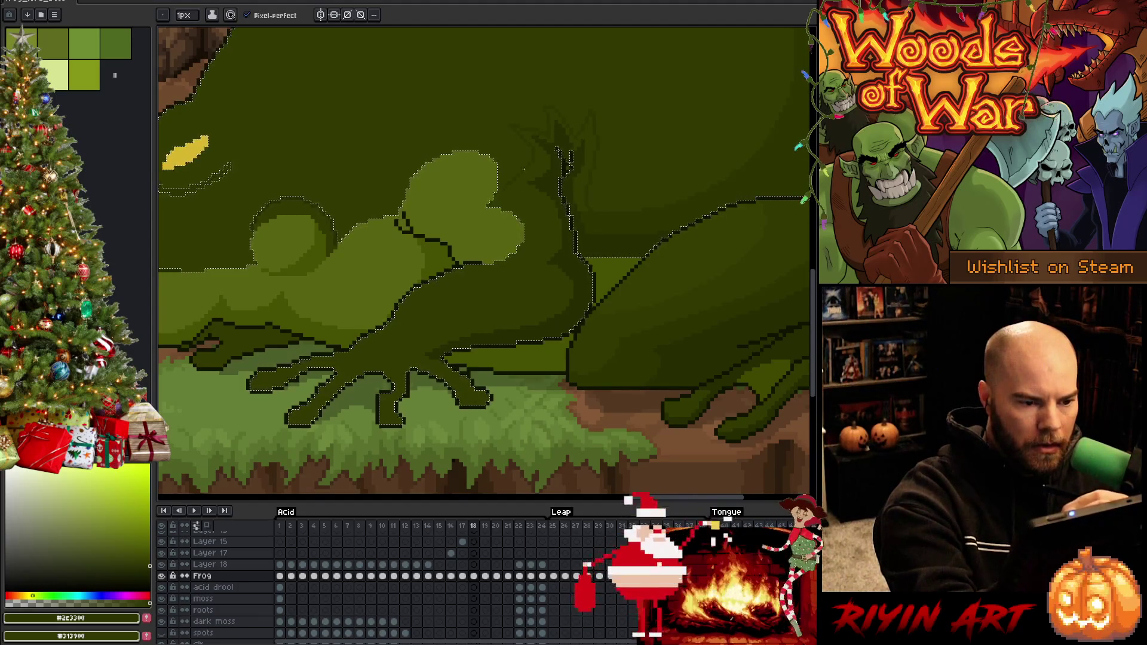
left_click(513, 173, "alt")
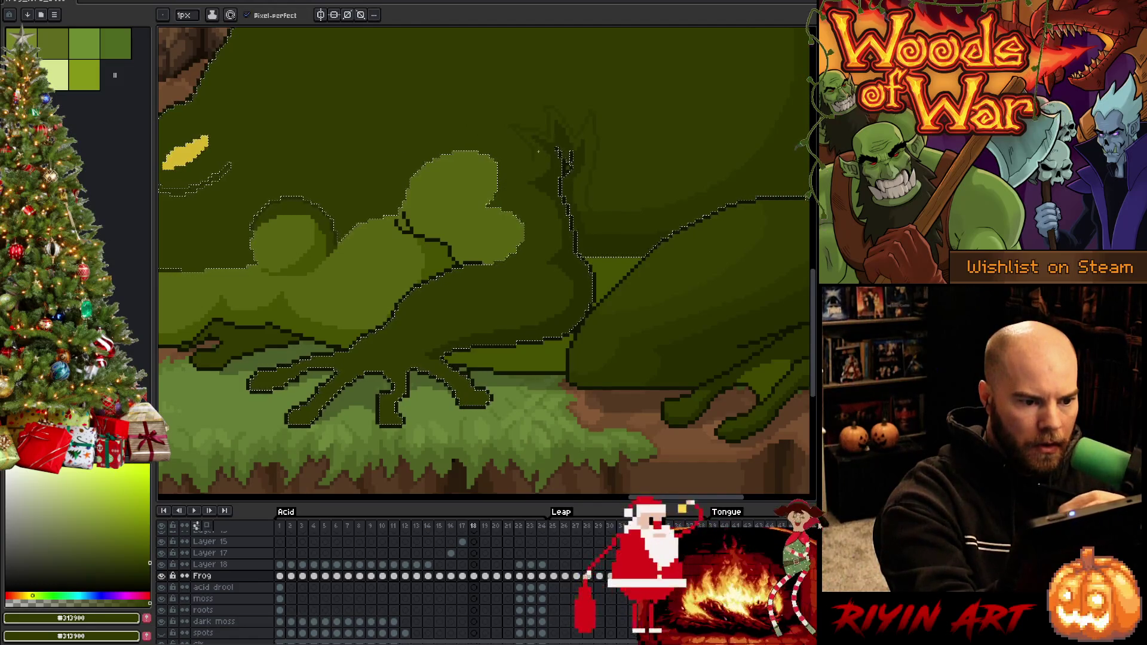
left_click(537, 153, "alt")
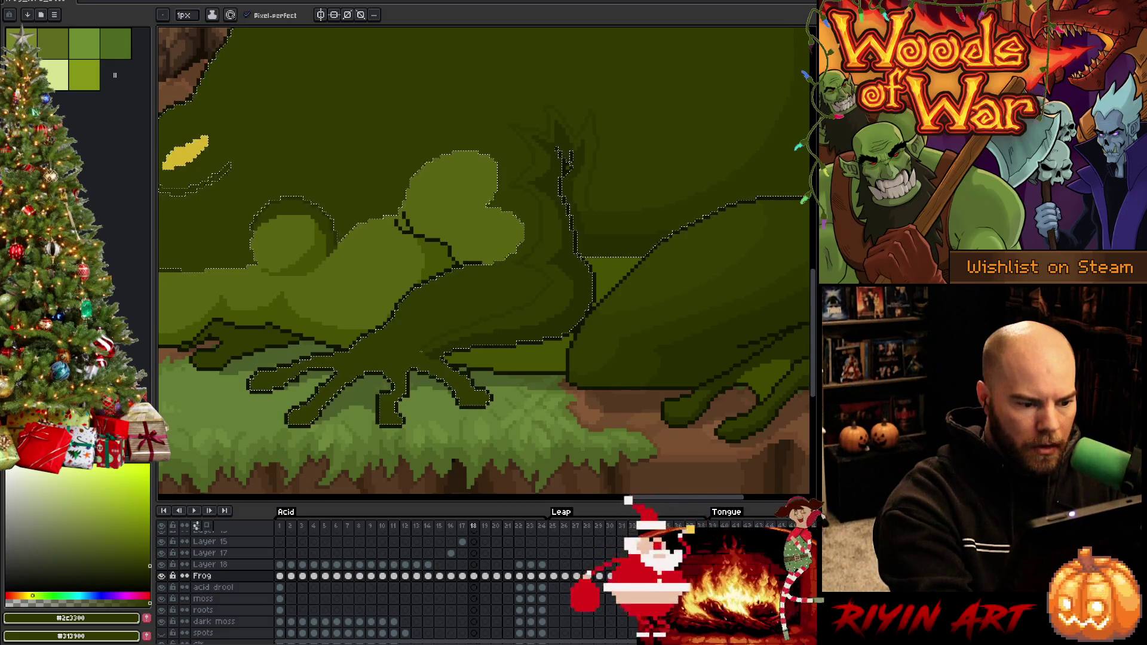
Step: Clear the selection and sample the darkest #262c00 green from the frog
key("w")
key("b")
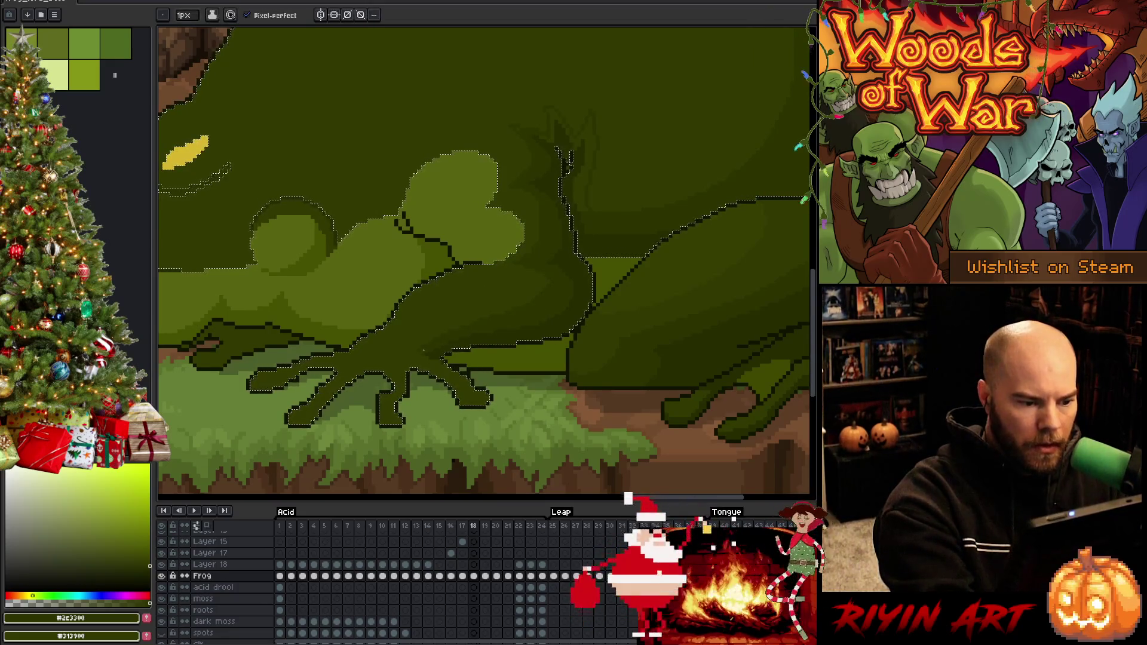
key("w")
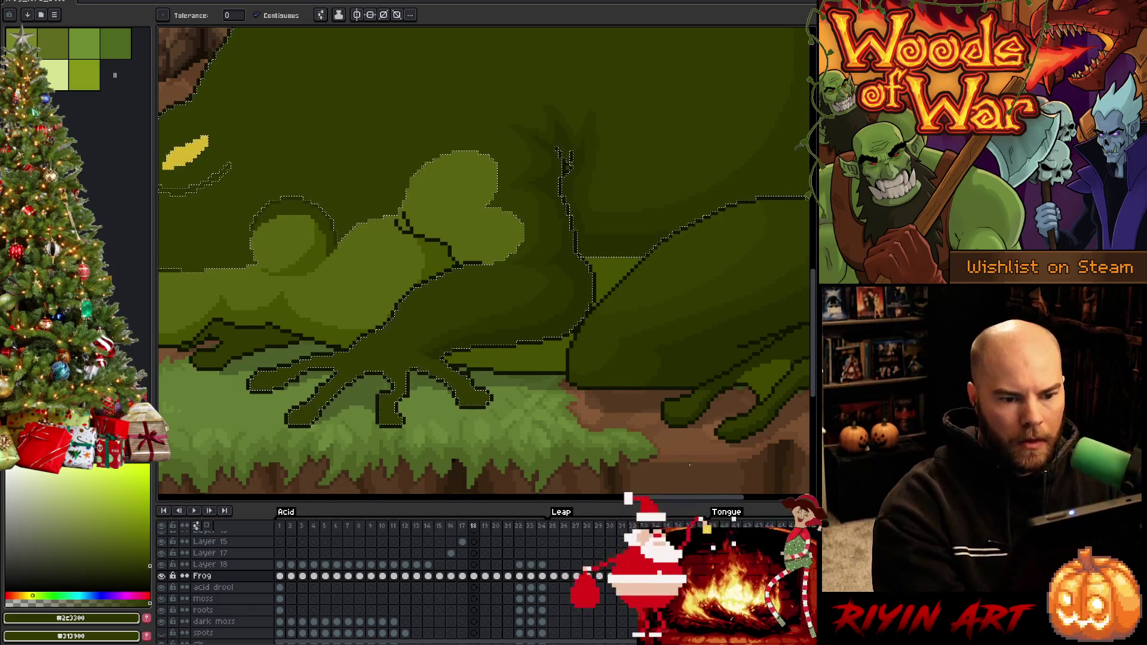
key("ctrl+d")
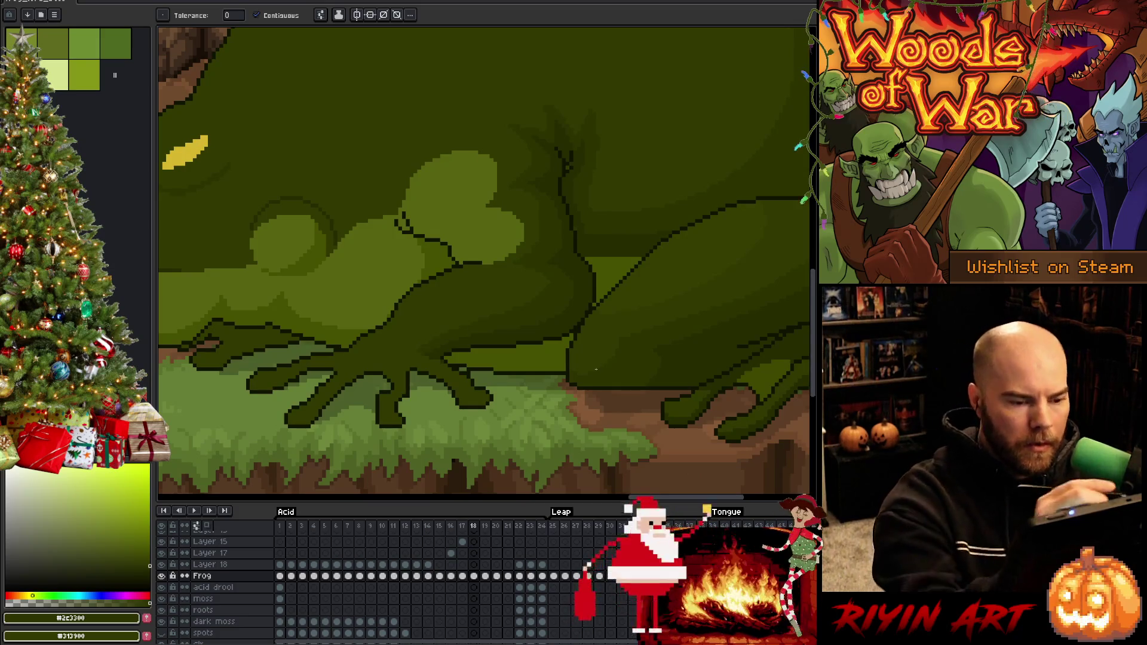
key("i")
left_click(582, 240)
key("b")
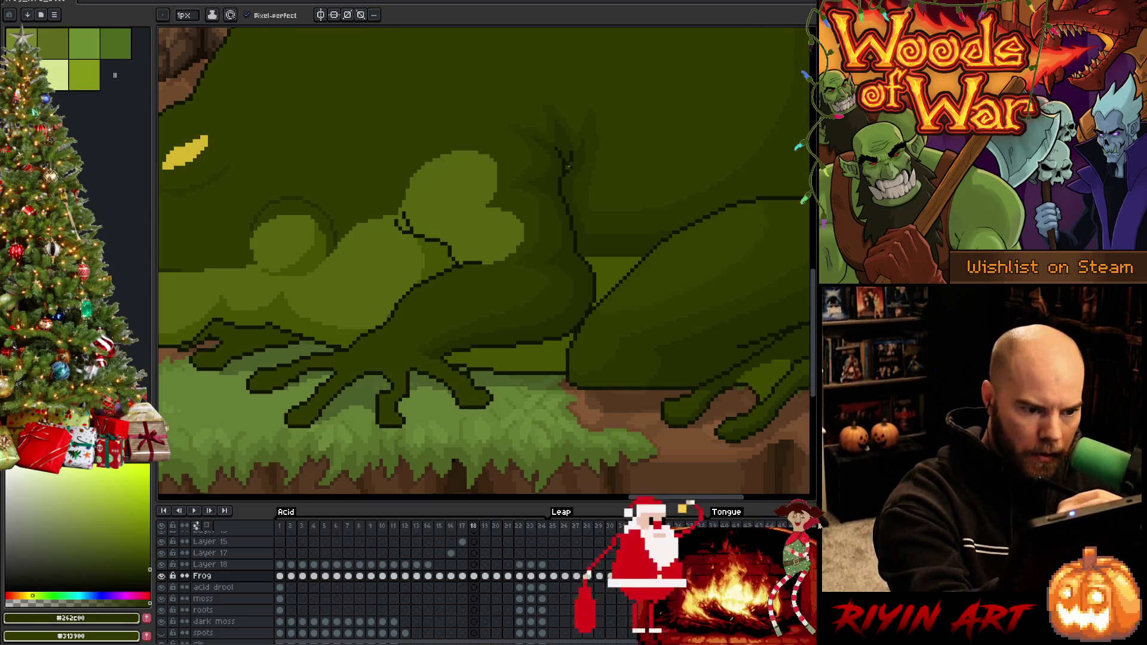
Step: Sample two olive shades from the frog's body and save the file
scroll(583, 259, "down", 5)
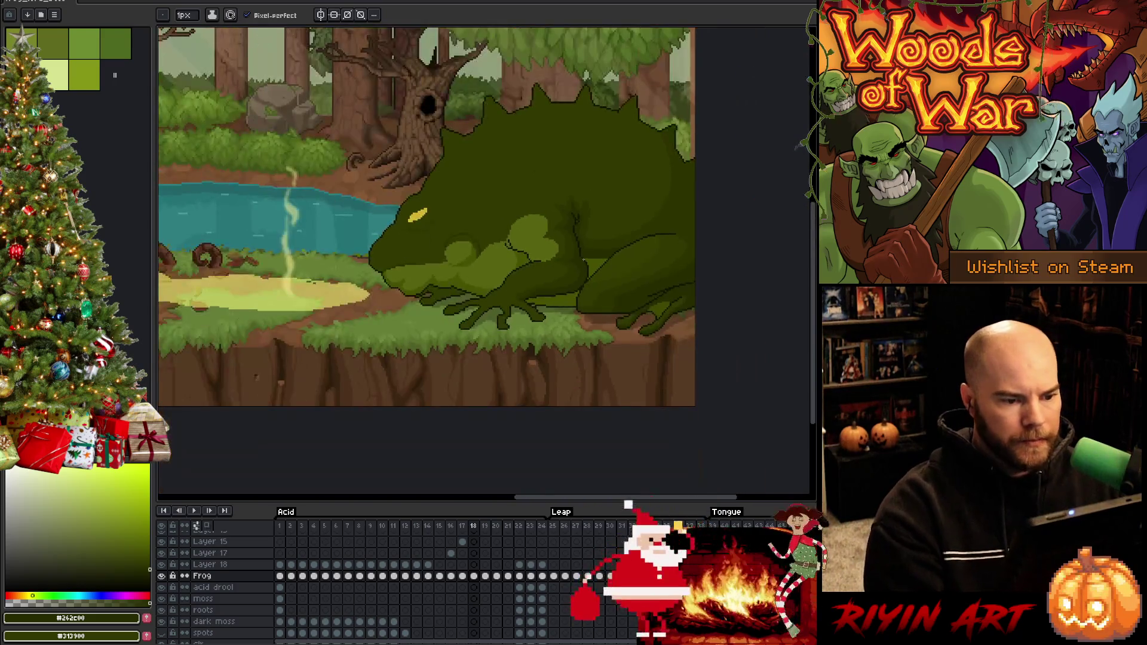
scroll(498, 317, "up", 2)
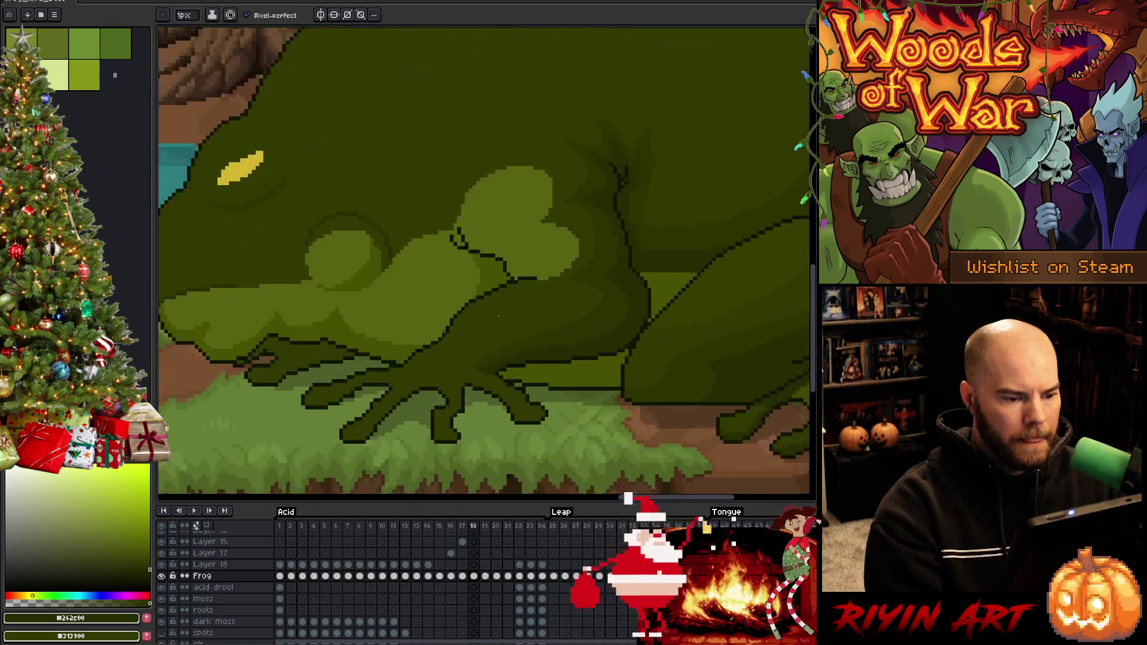
left_click(504, 273, "alt")
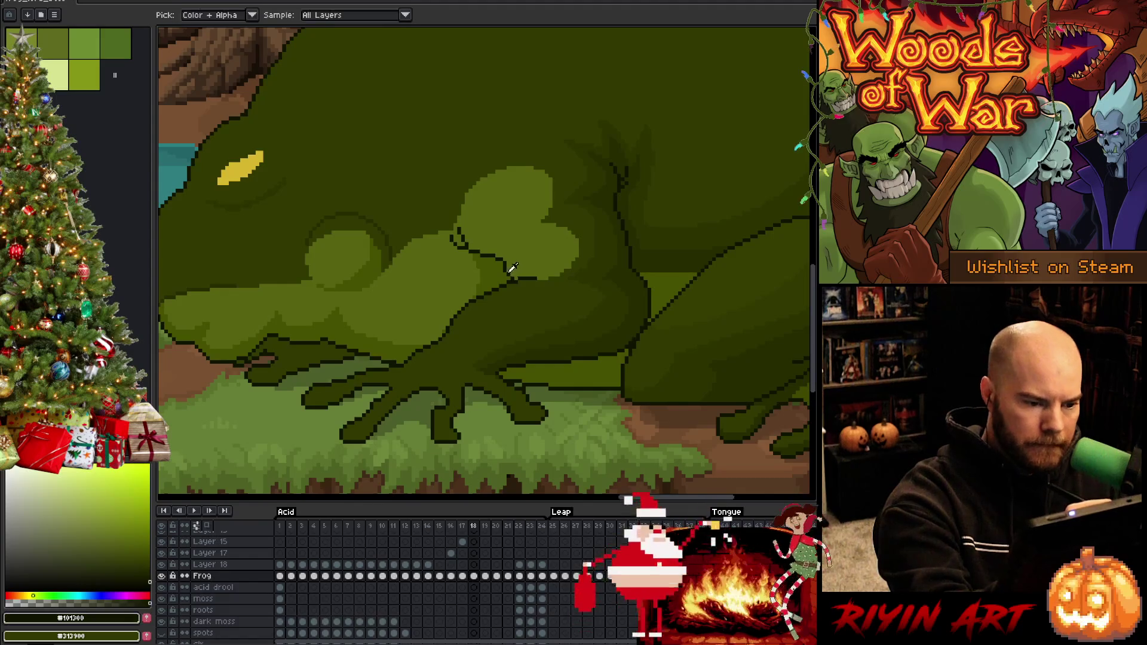
key("ctrl+s")
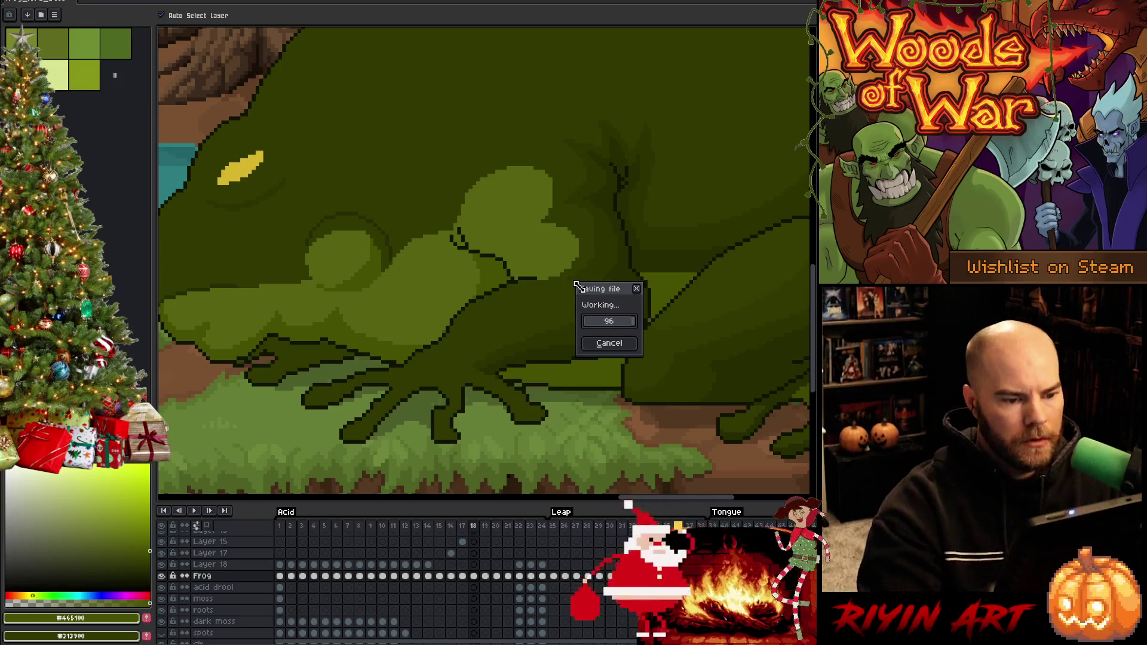
left_click(569, 267, "alt")
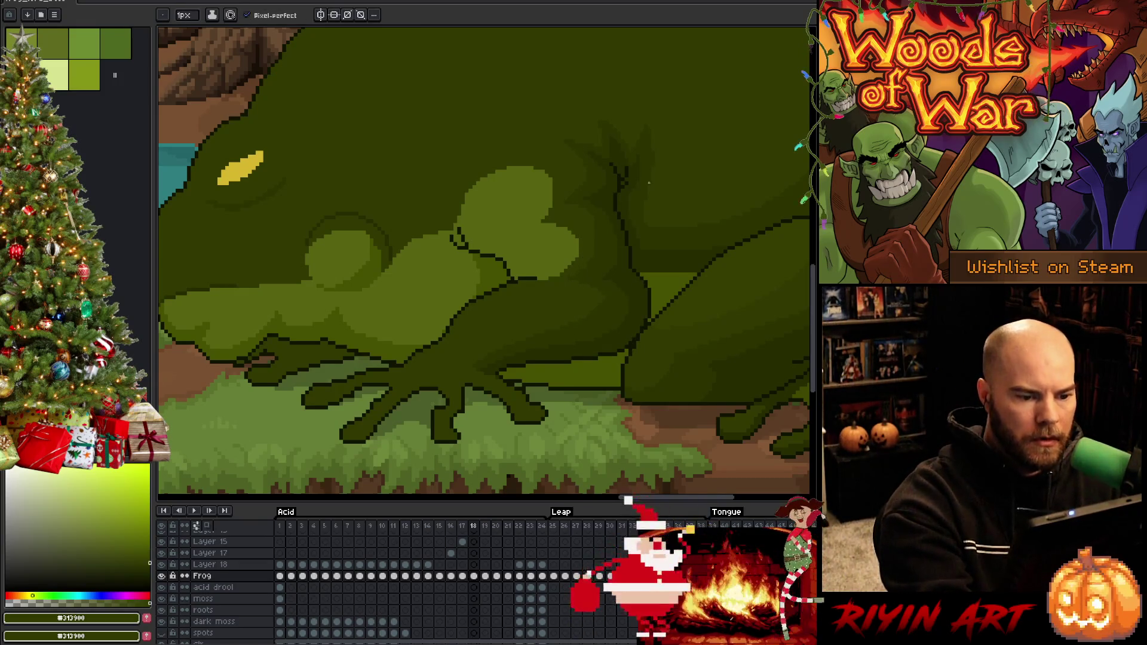
key("ctrl+s")
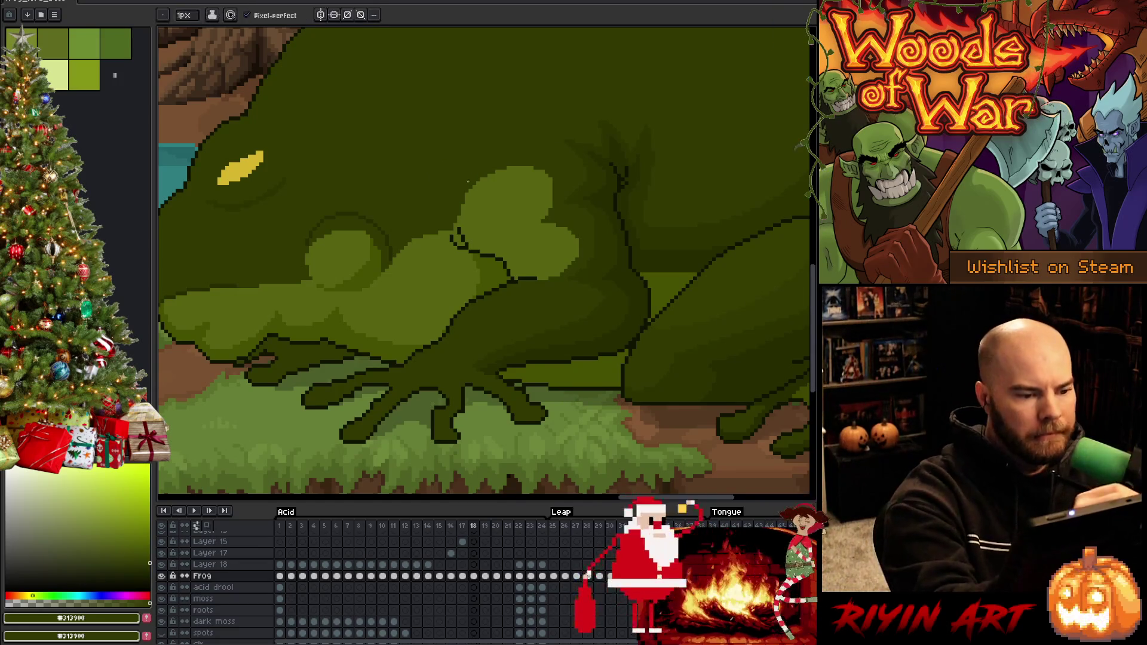
key("ctrl+s")
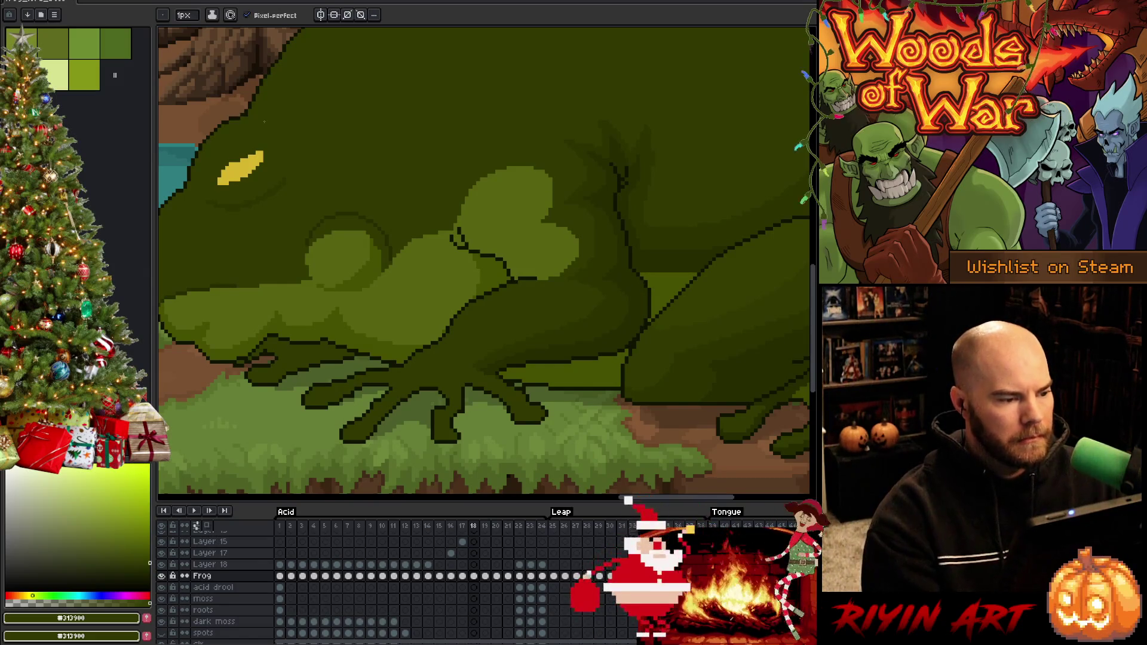
Step: Sample the eye's yellow and the dark olive beside it, then save again
left_click(241, 166, "alt")
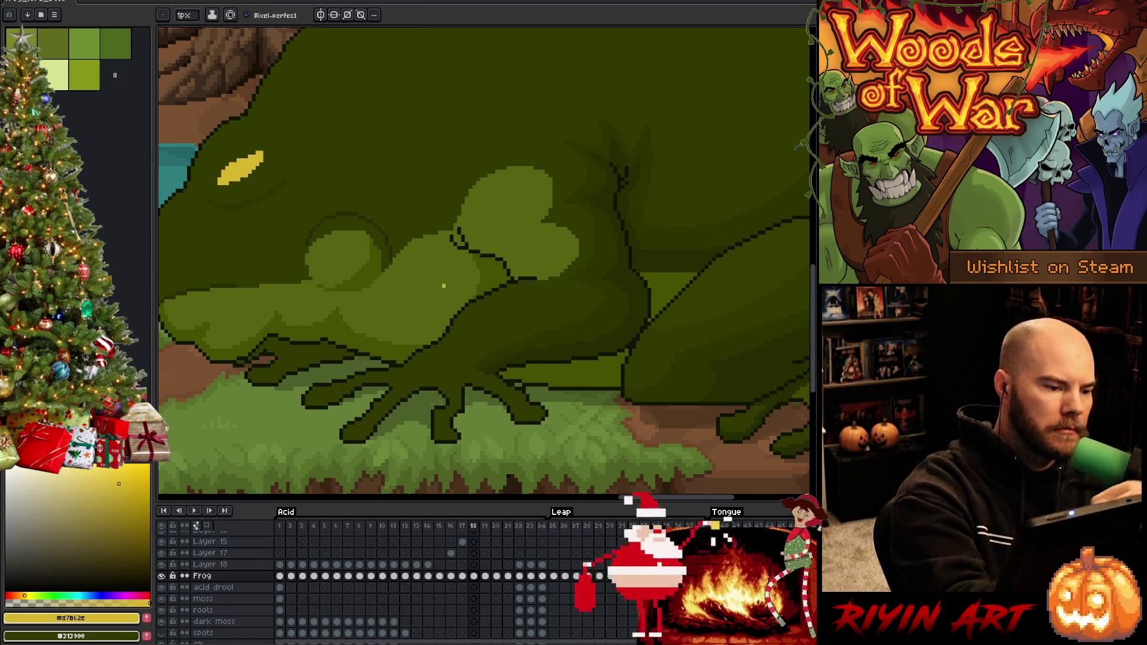
left_click(260, 156, "alt")
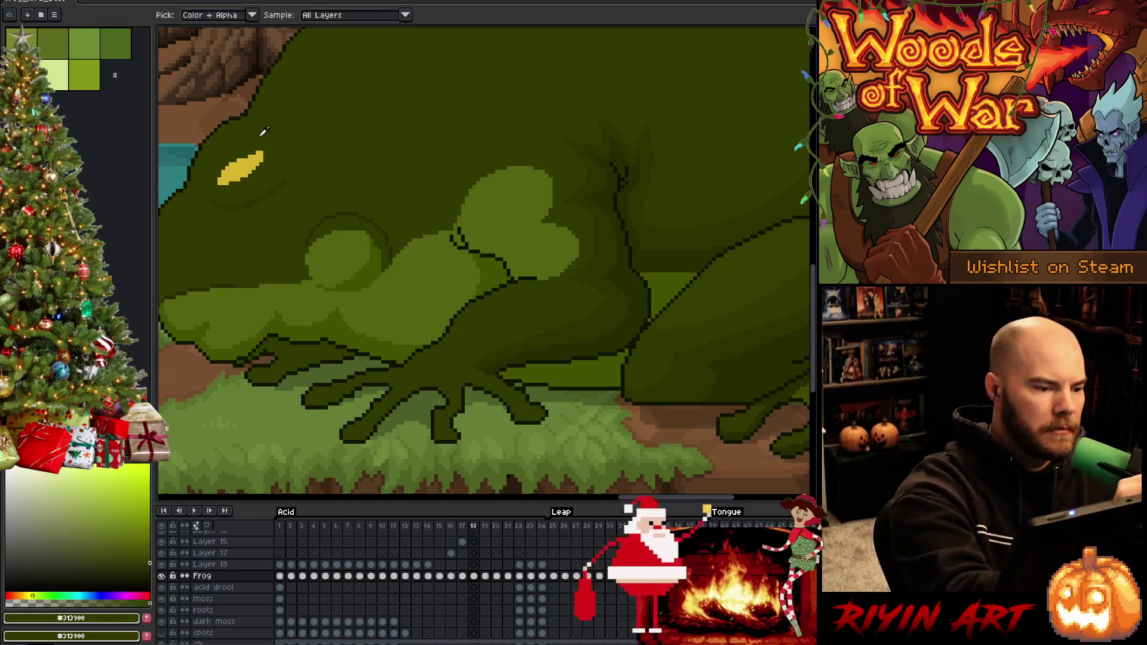
key("ctrl+s")
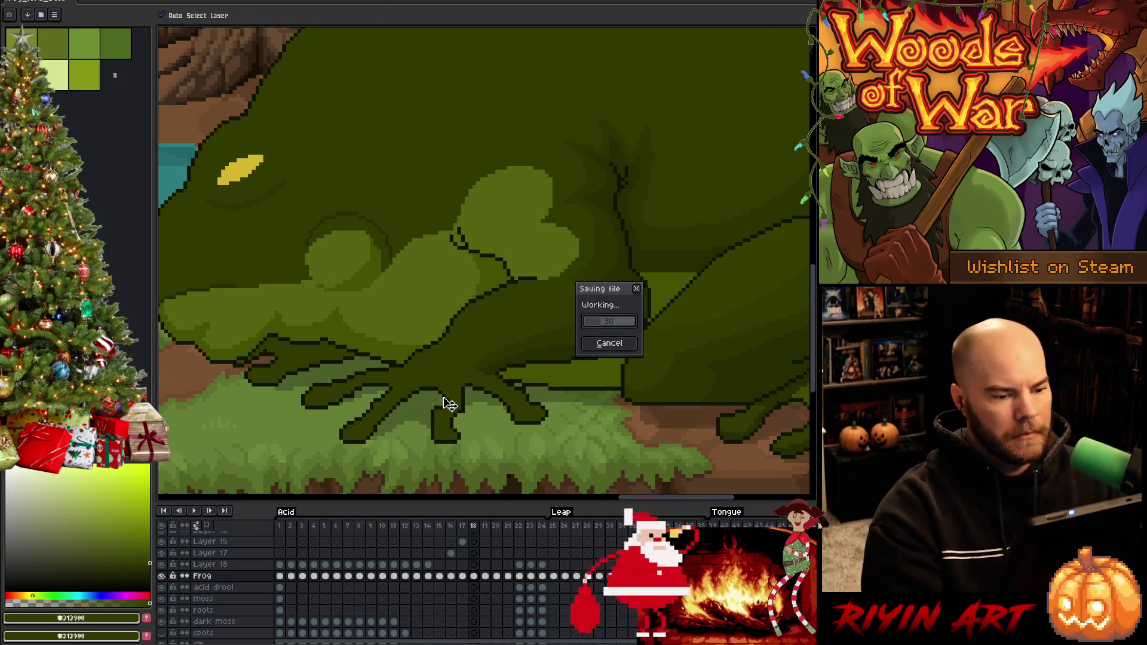
scroll(449, 404, "down", 3)
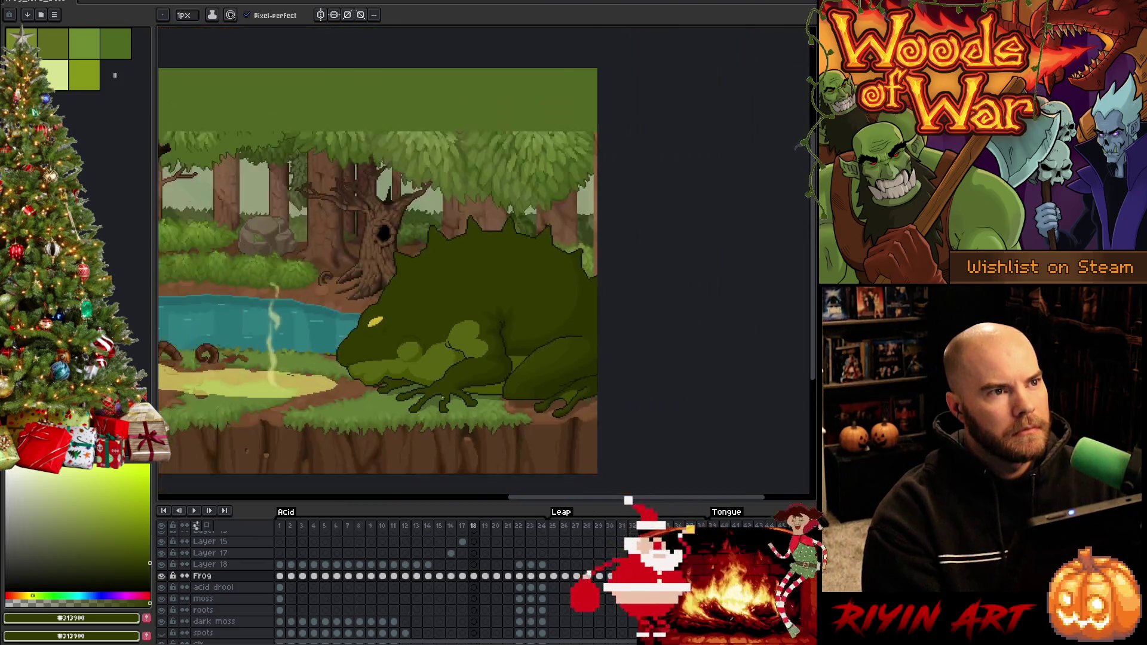
scroll(457, 390, "up", 2)
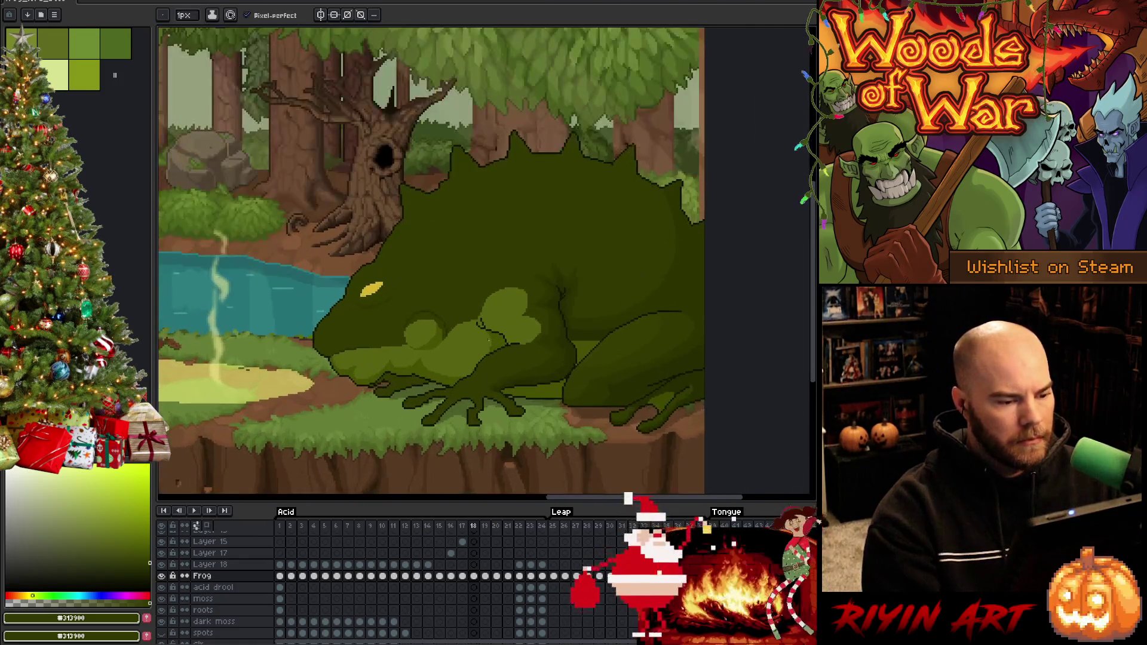
Step: Select the frog's dark-green body and sample dark olive shades, flipping between frames 17 and 18
scroll(375, 325, "up", 2)
key("w")
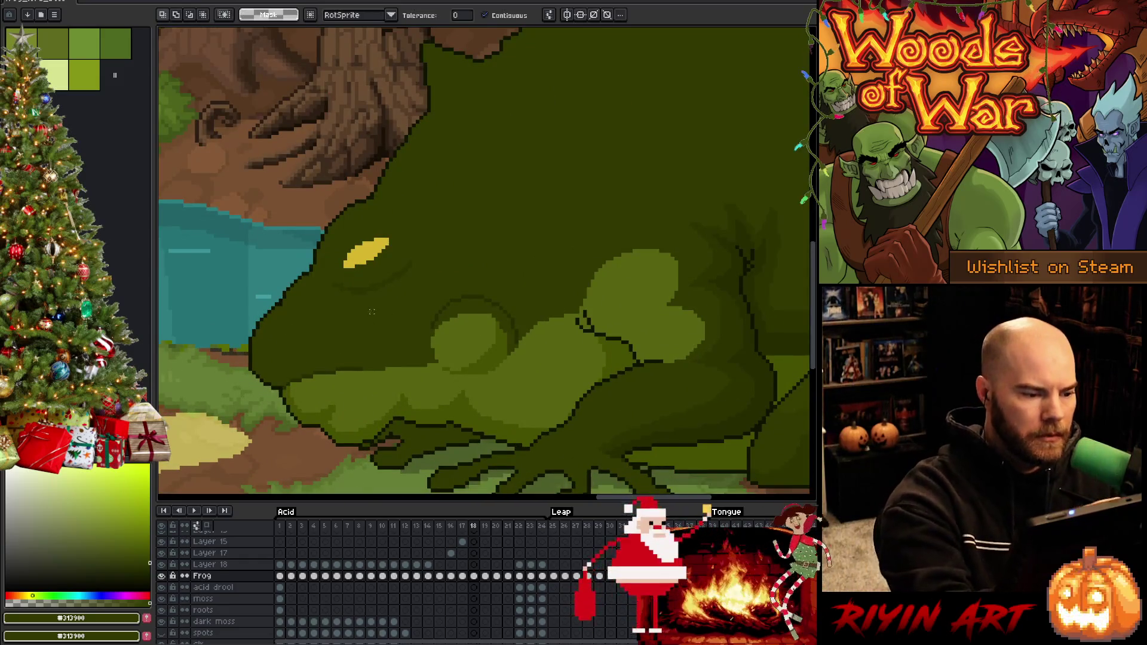
left_click(487, 236)
key("i")
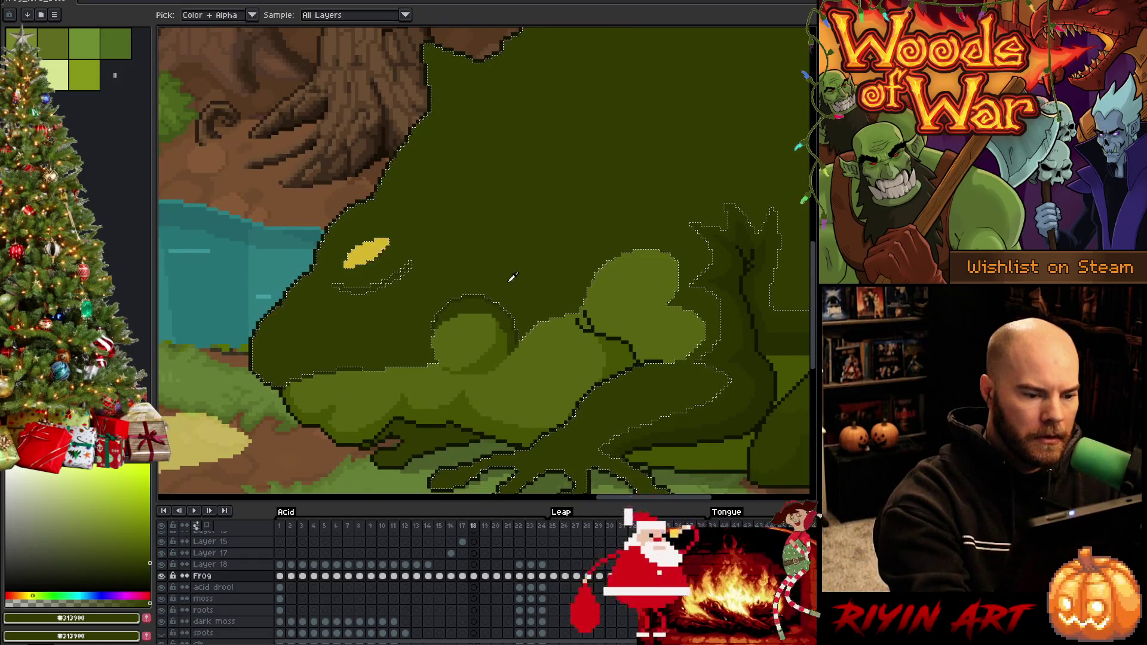
key("b")
key("comma")
left_click(579, 224, "alt")
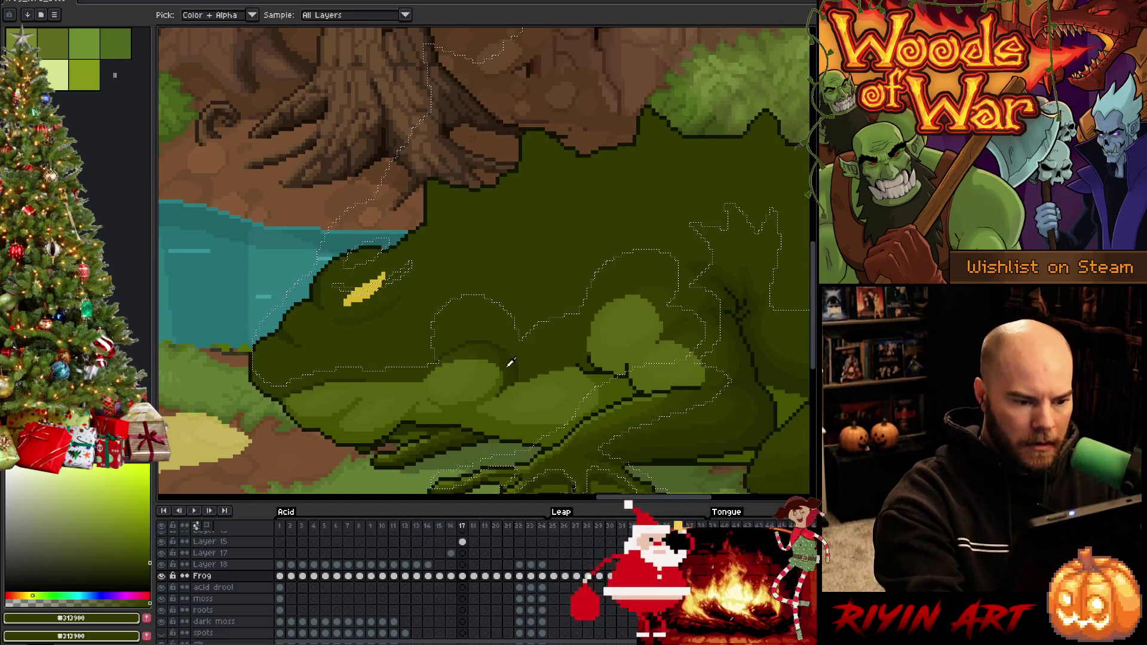
key("period")
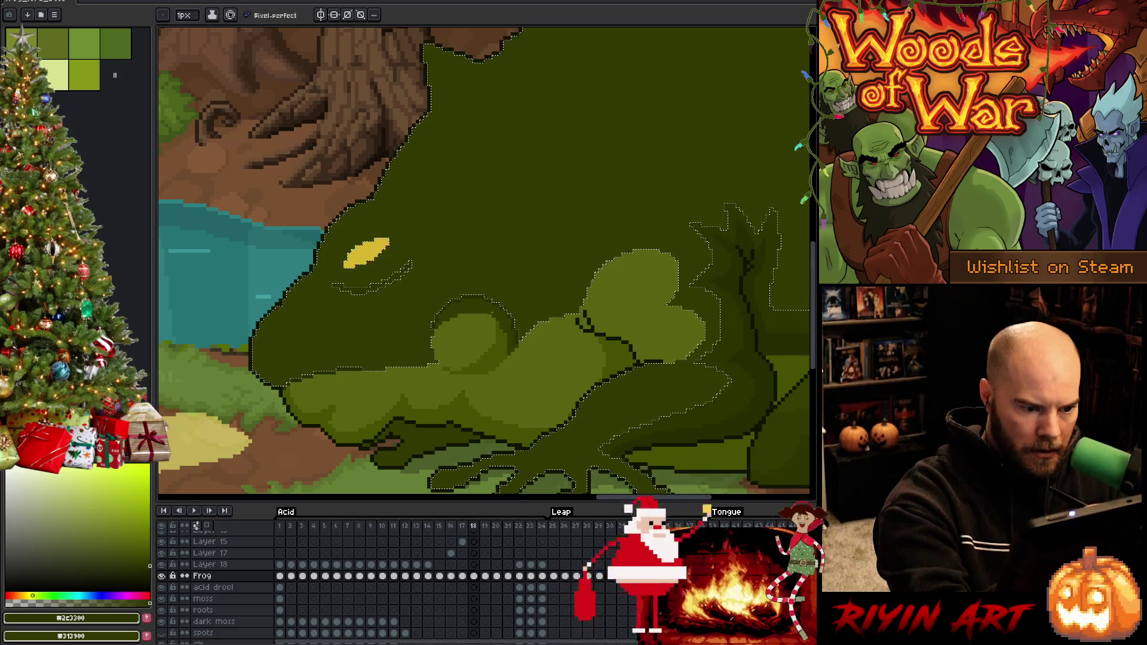
key("g")
key("Left")
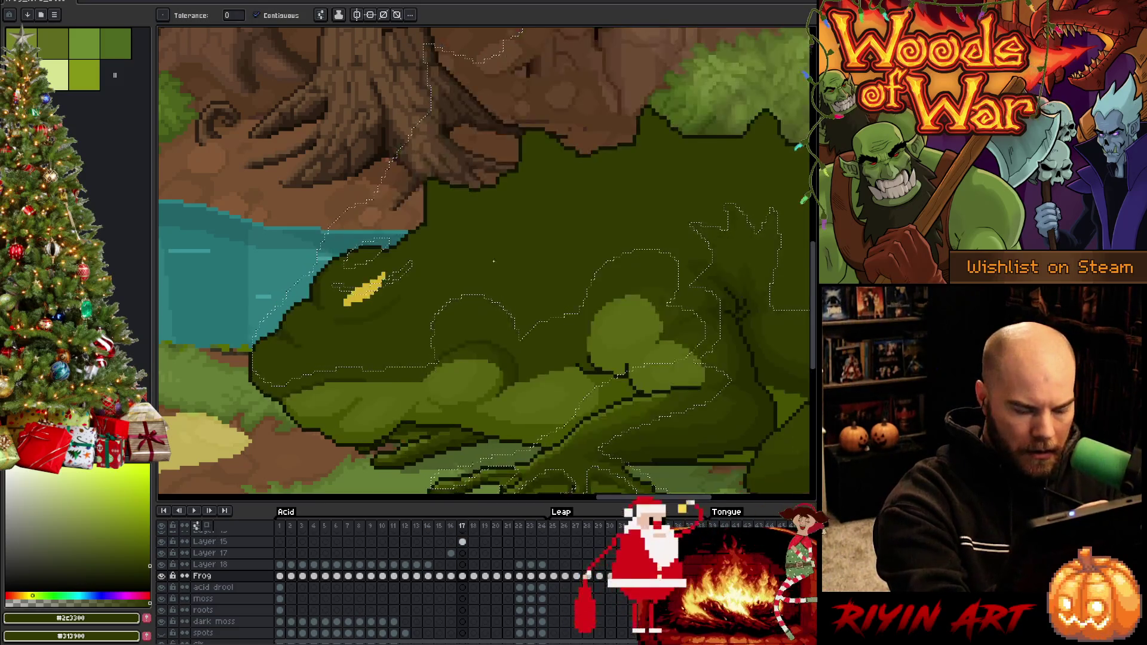
left_click(480, 299, "alt")
key("b")
key("Right")
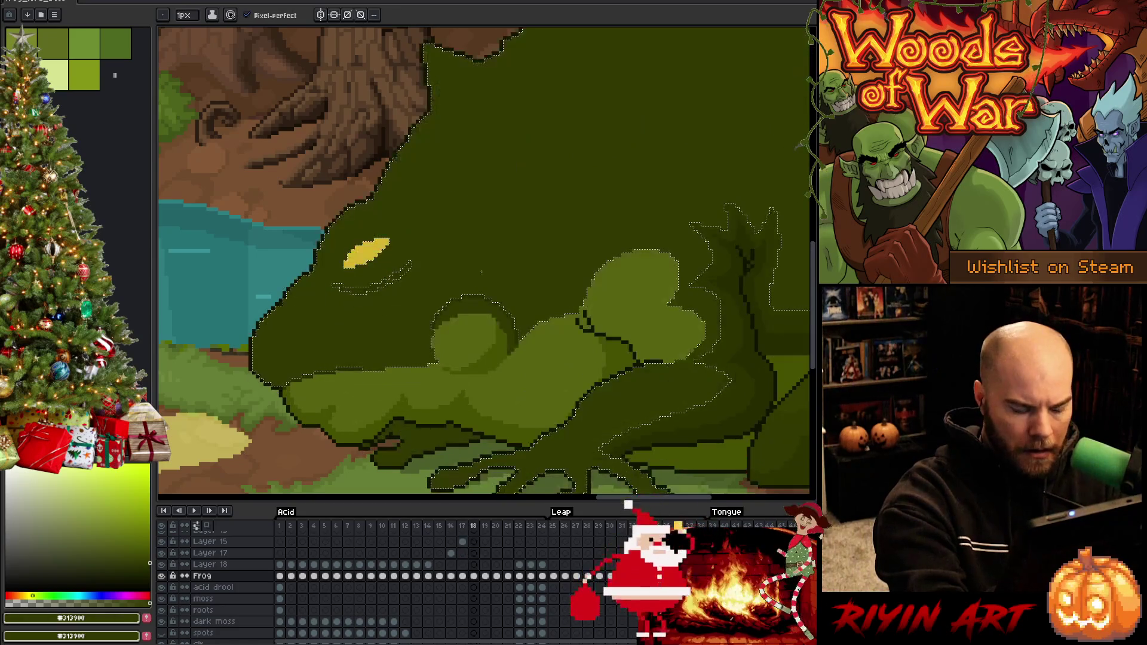
key("g")
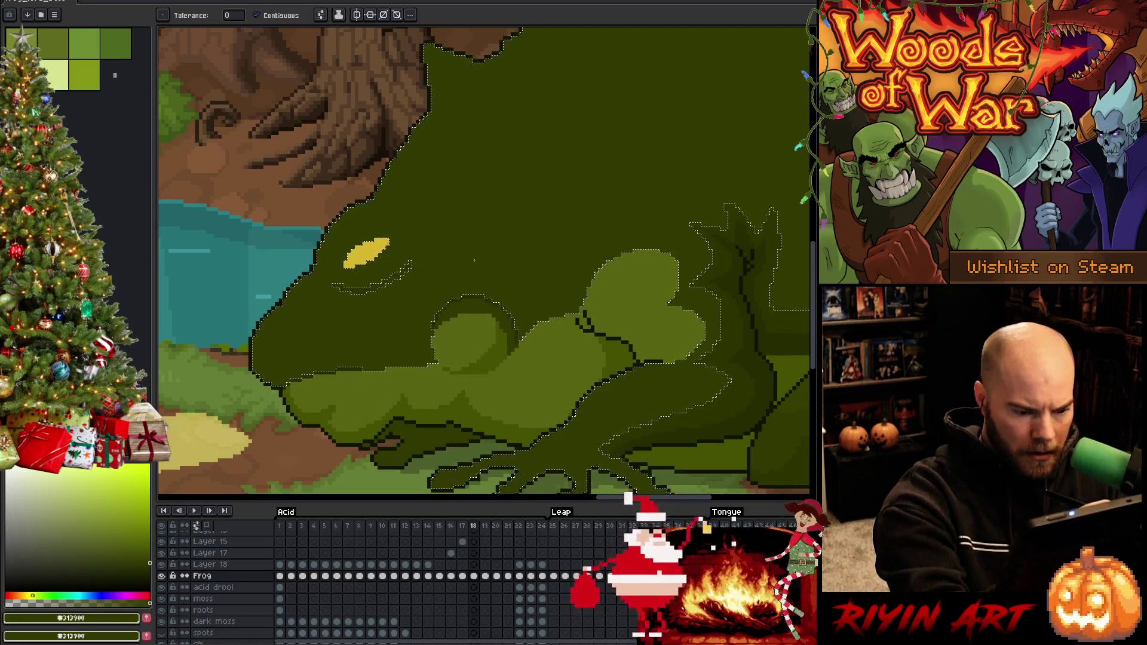
Step: Select the light-green bump below the eye with the magic wand and an oval marquee
key("v")
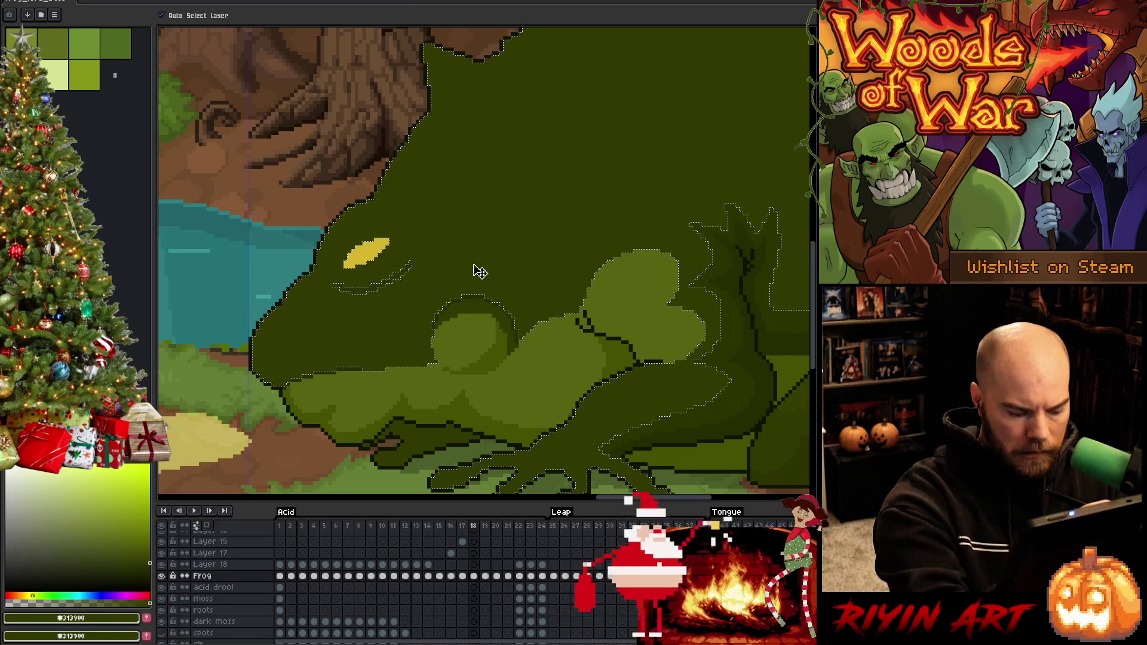
key("w")
left_click(472, 328)
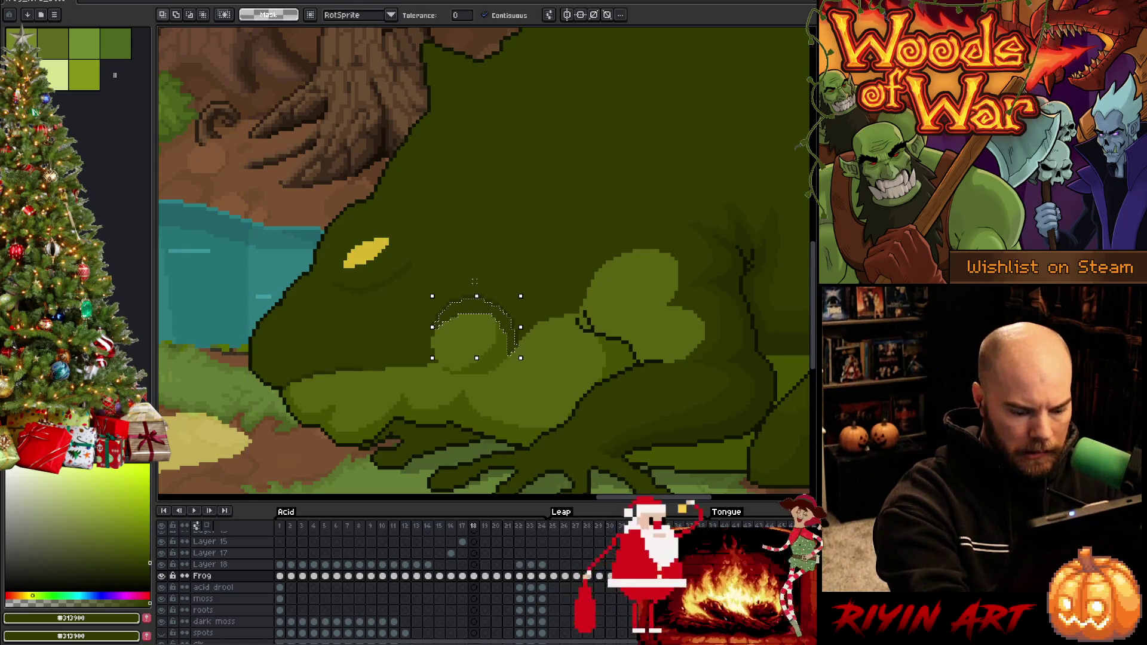
key("b")
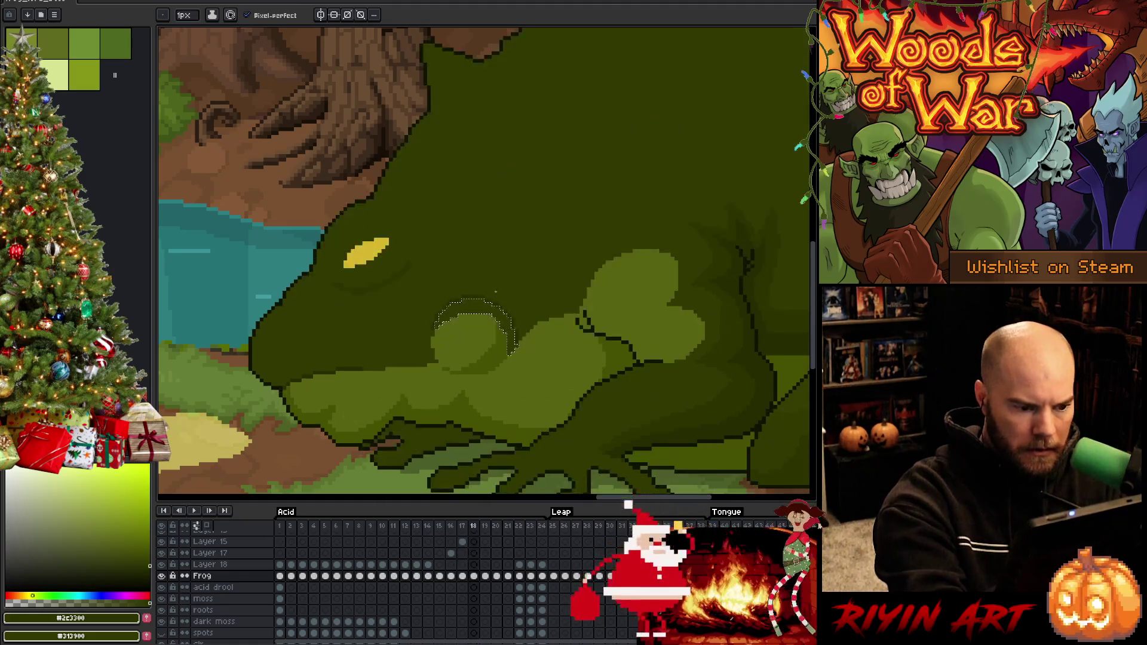
key("w")
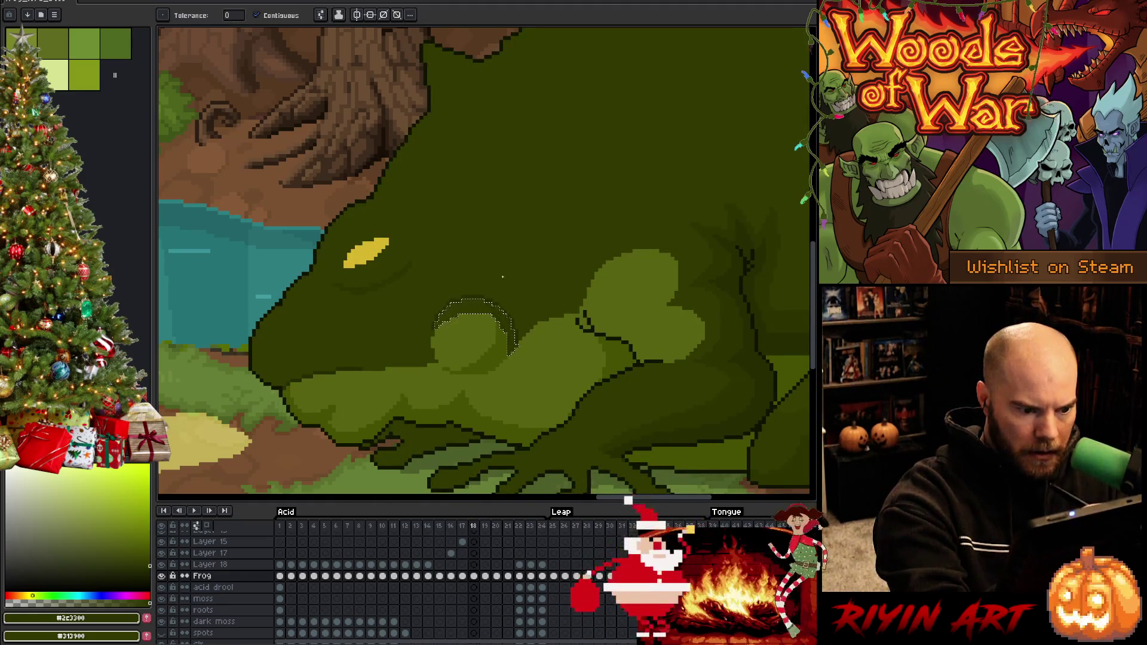
key("v")
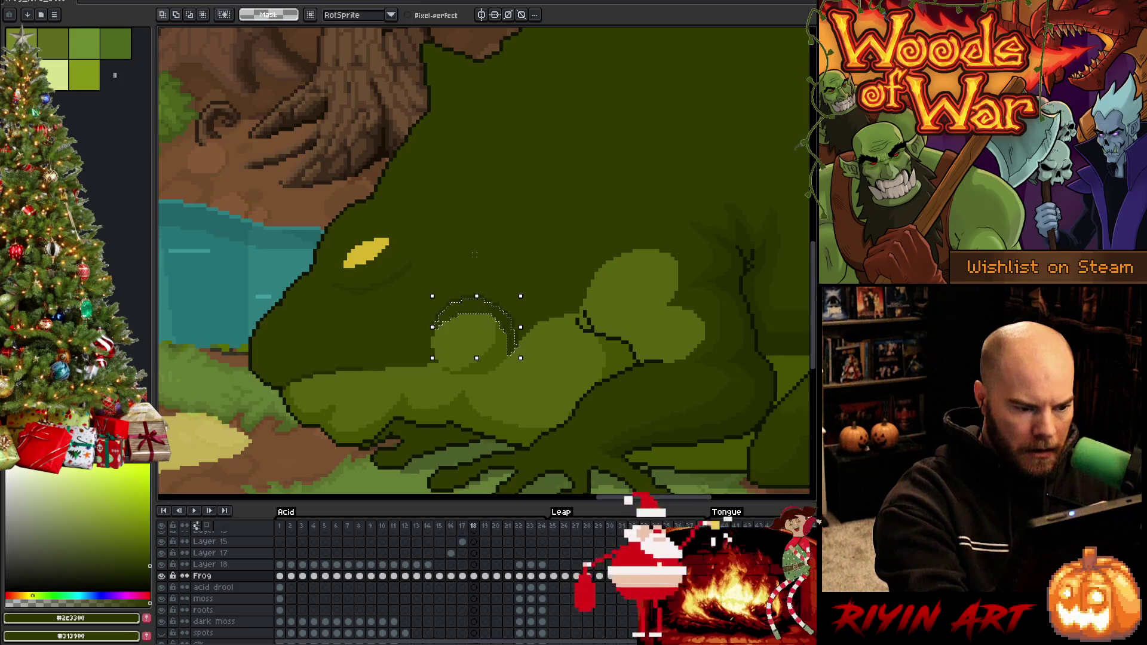
left_click_drag(473, 306, 432, 354)
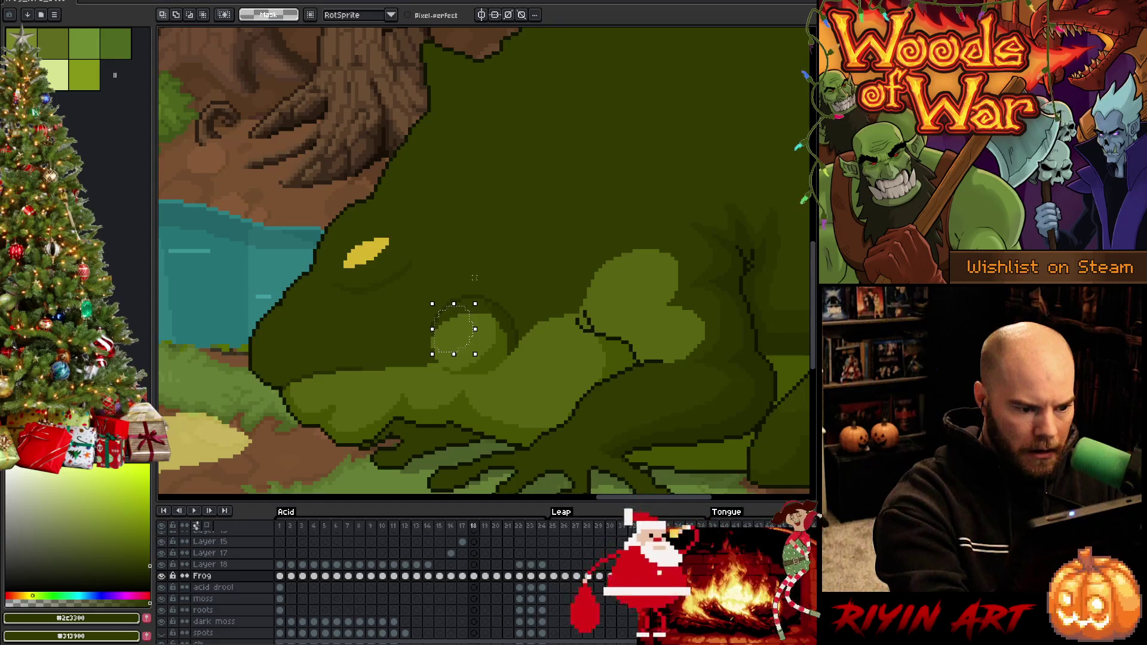
Step: Sample light green from frame 17's cheek, fill the bump on frame 18, and deselect
key("comma")
key("i")
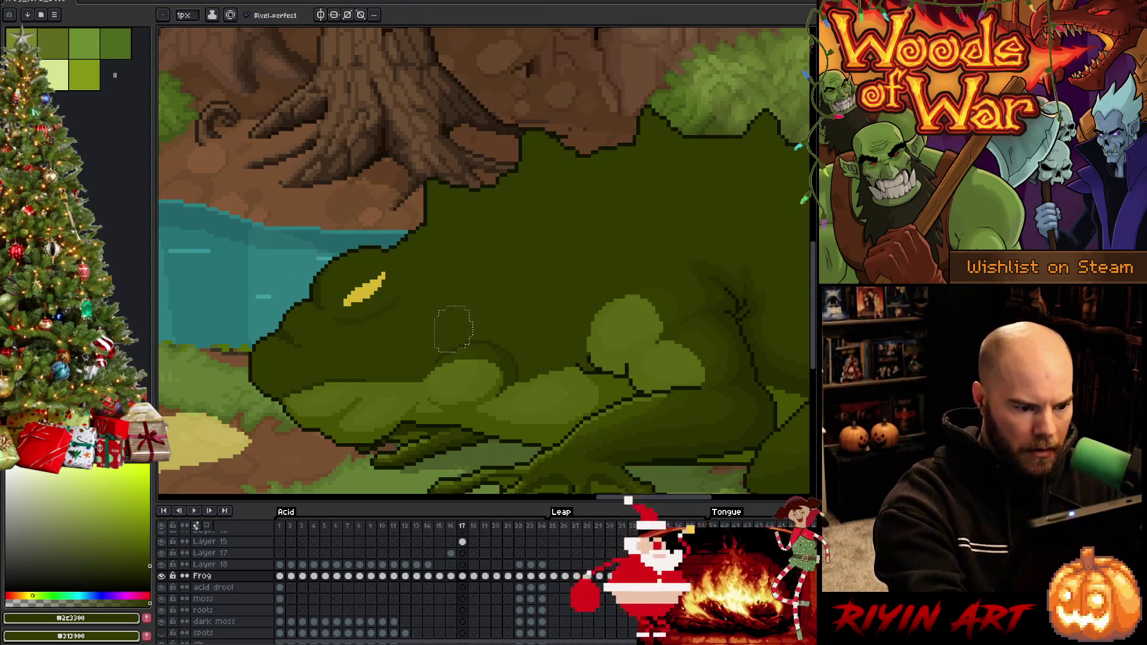
left_click(470, 352, "alt")
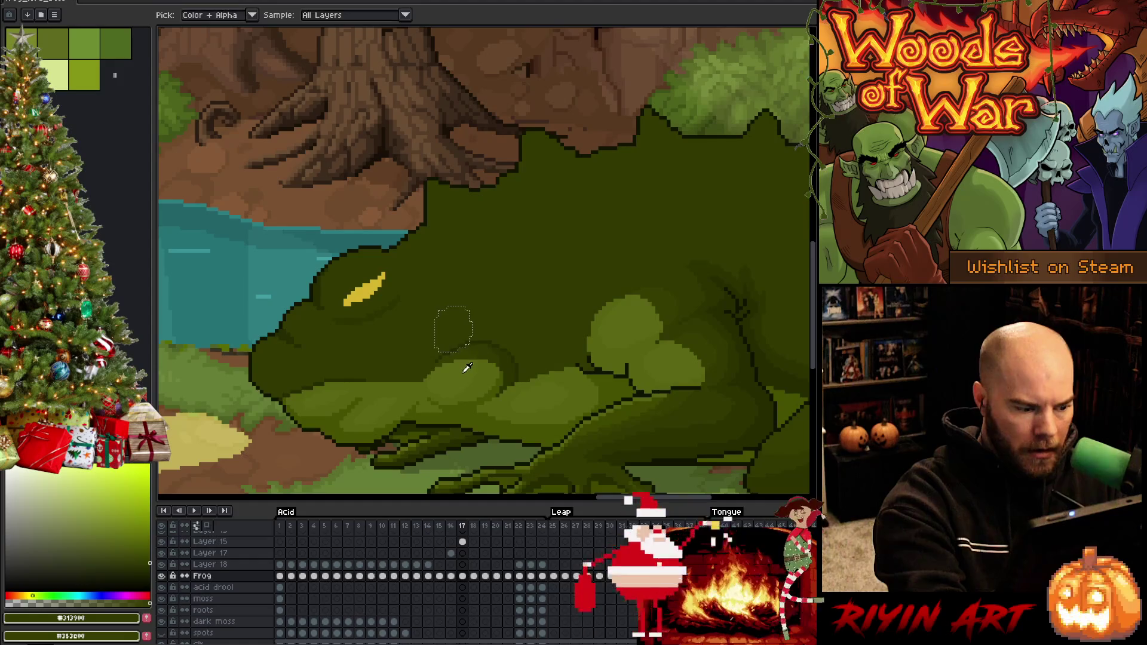
left_click(464, 369, "alt")
key("x")
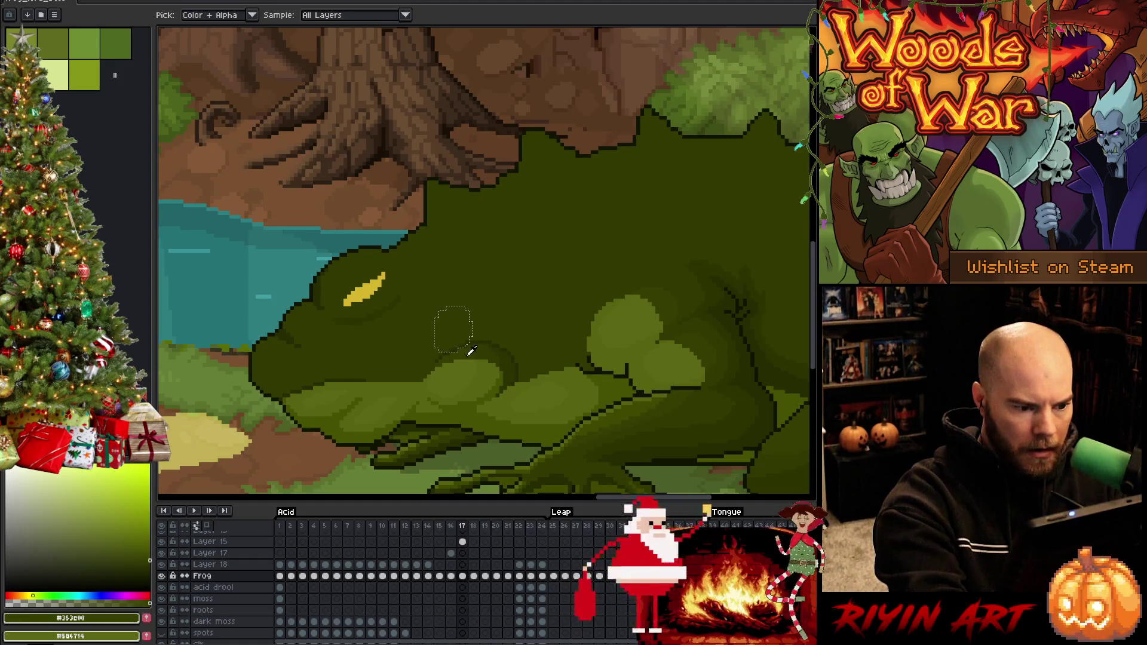
key("period")
key("g")
key("x")
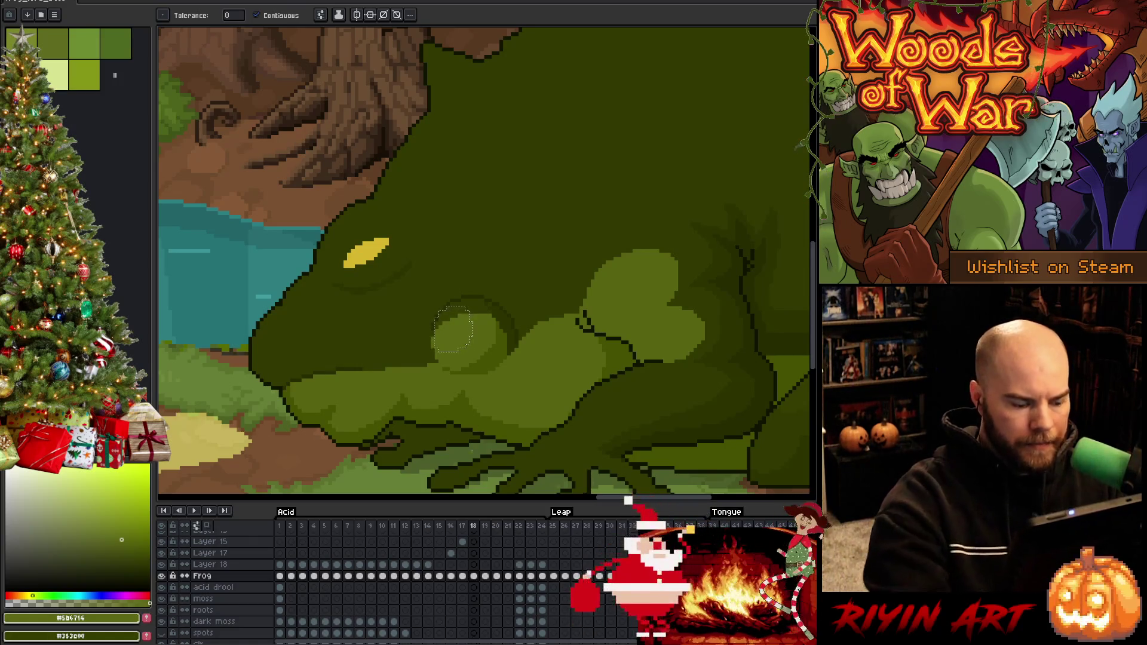
key("ctrl+d")
scroll(457, 411, "down", 1)
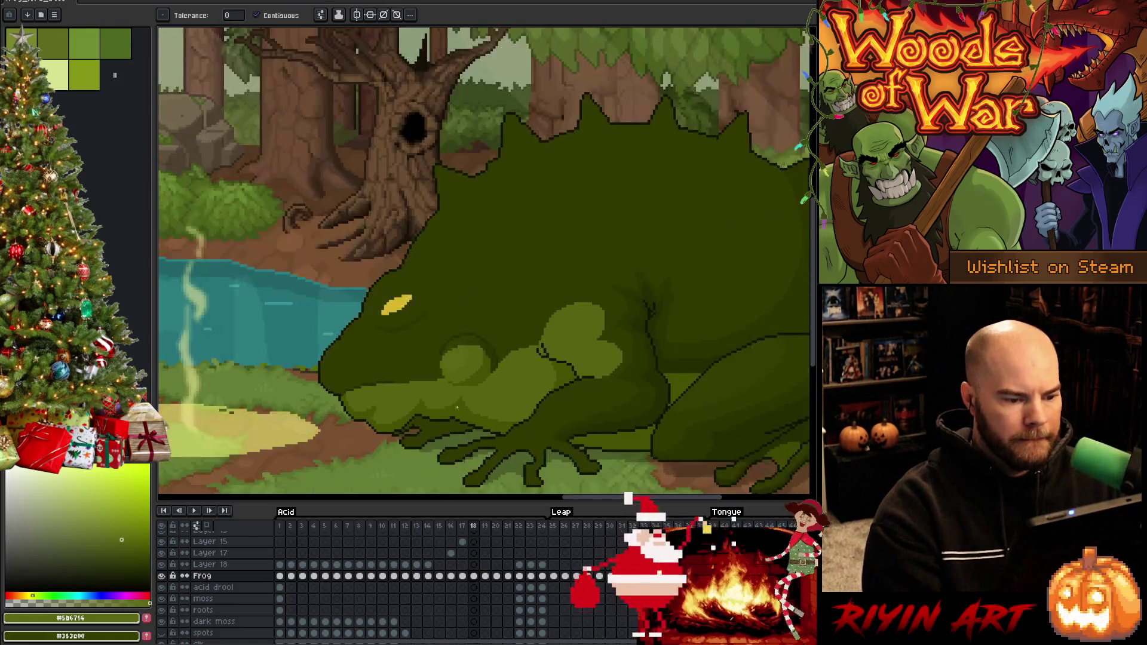
key("b")
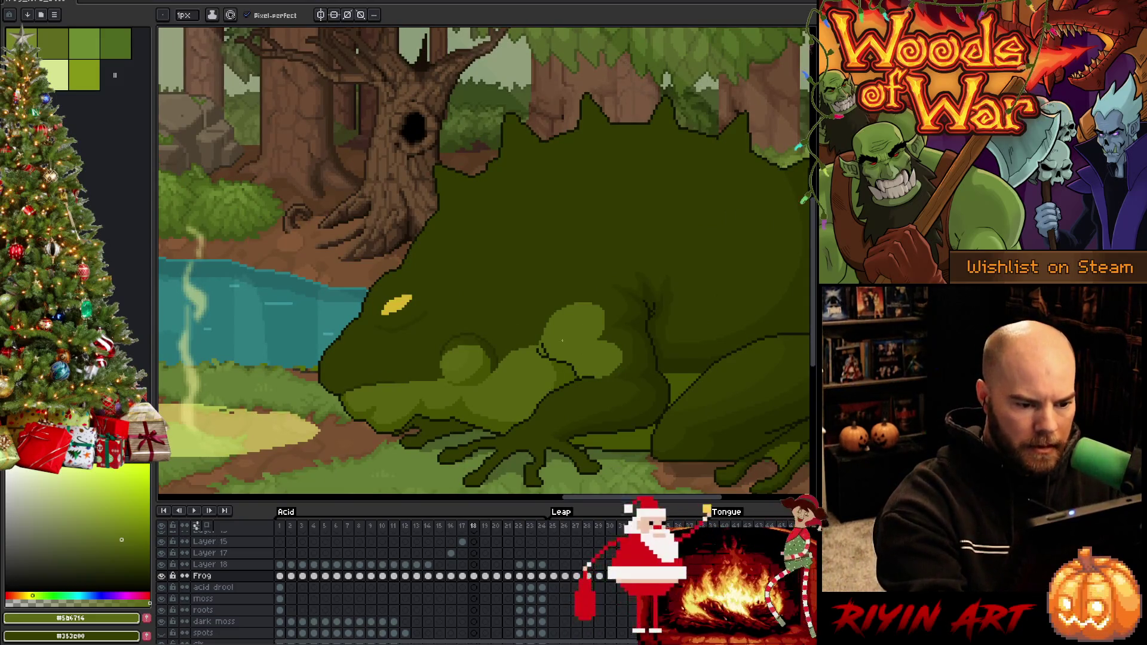
key("w")
left_click(581, 328)
key("ctrl+d")
key("b")
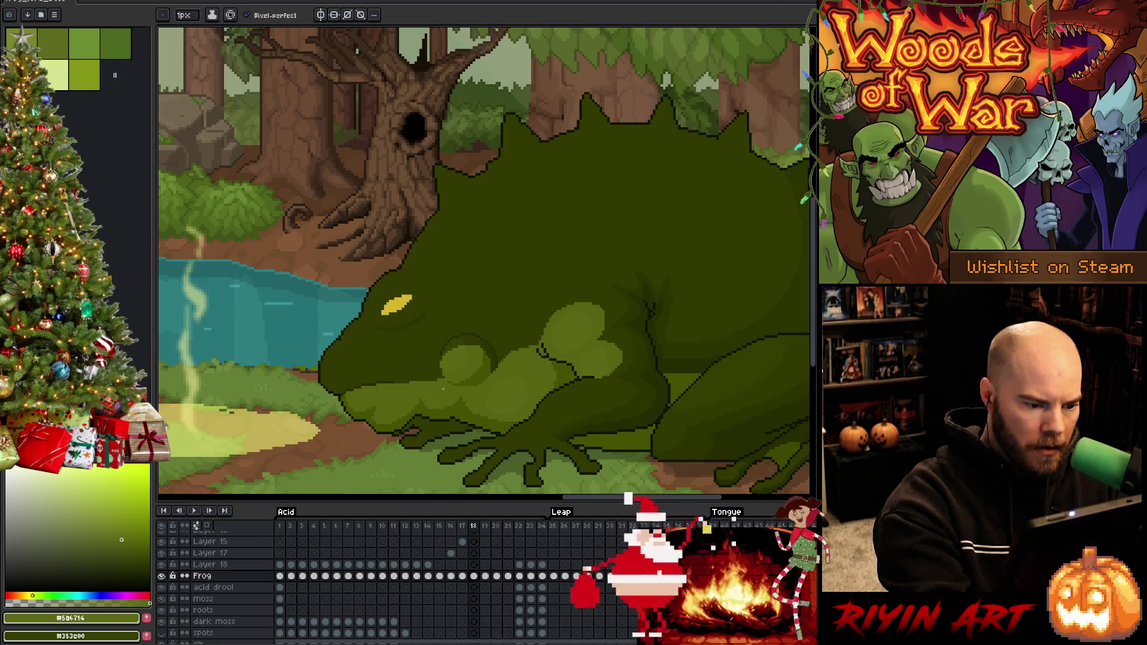
key("g")
key("b")
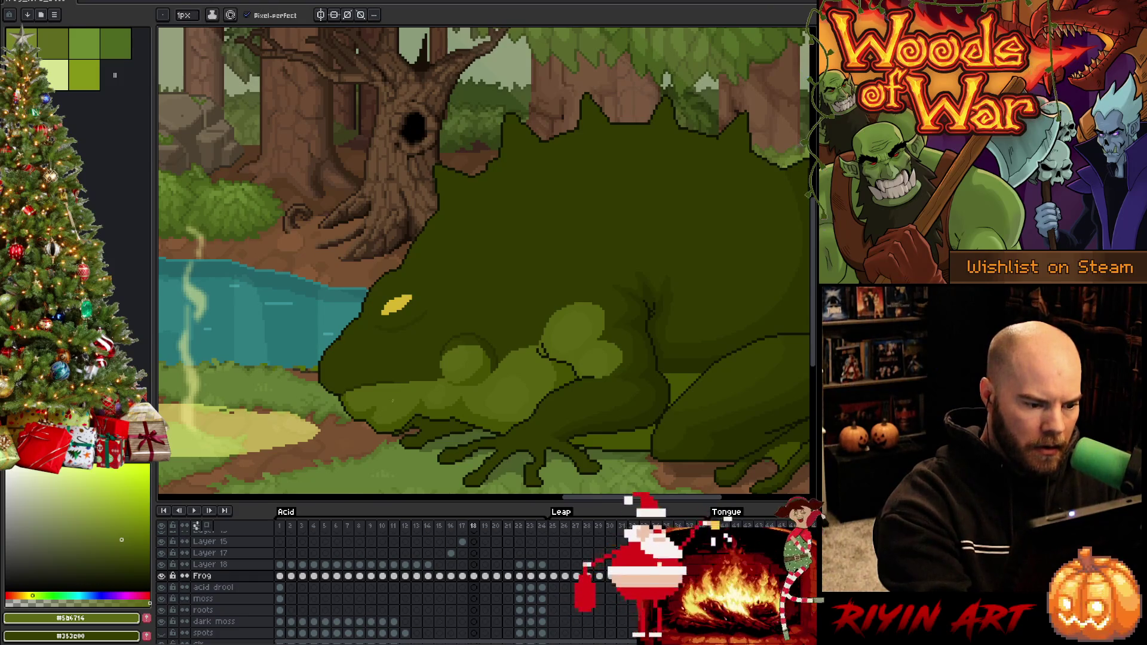
key("g")
key("b")
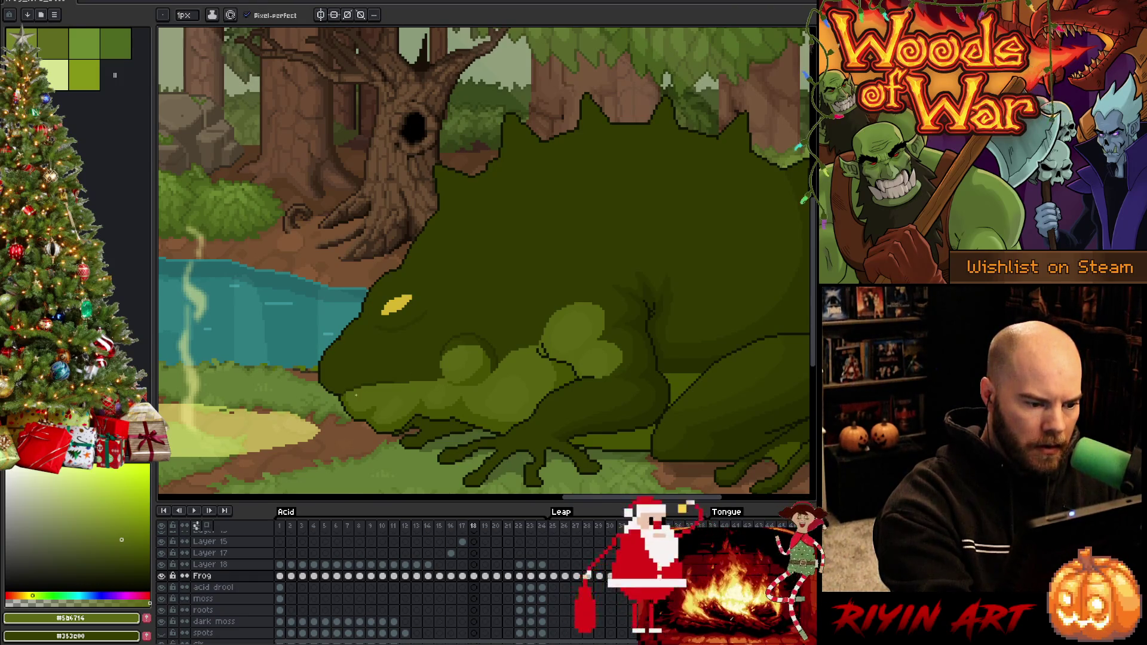
key("g")
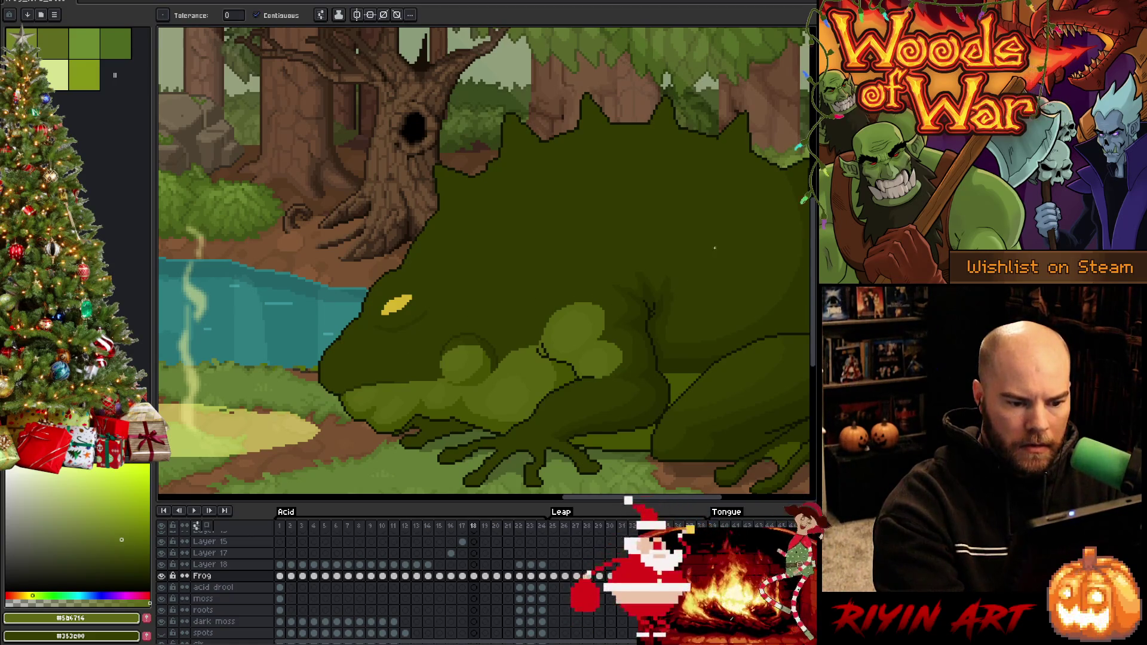
key("Left")
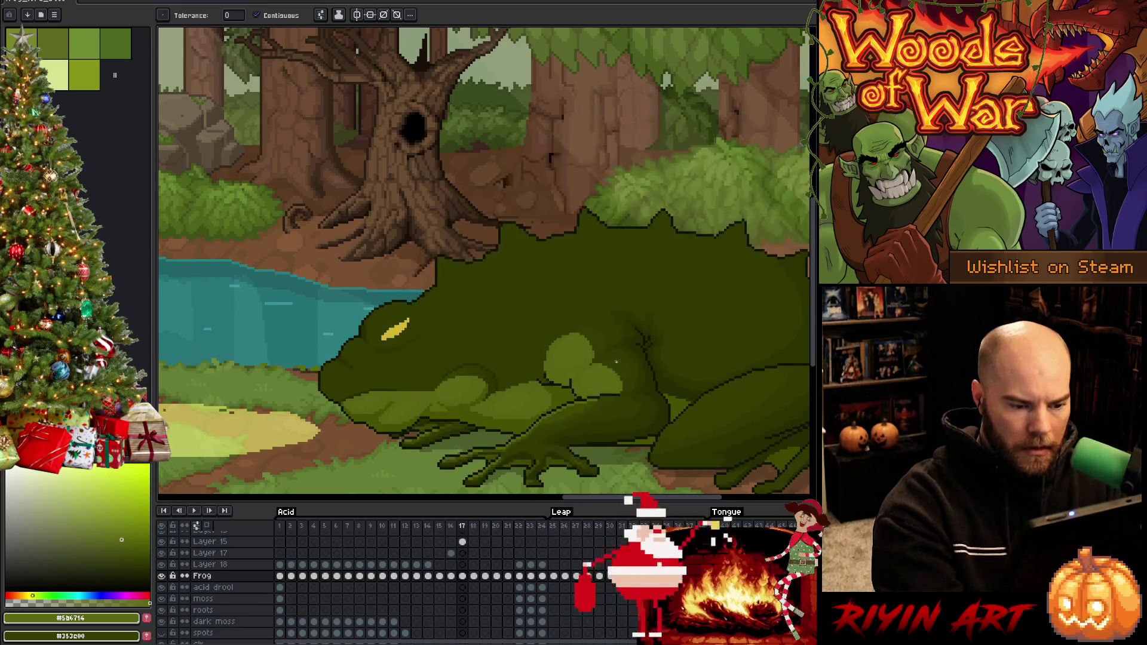
key("i")
left_click(601, 404)
key("b")
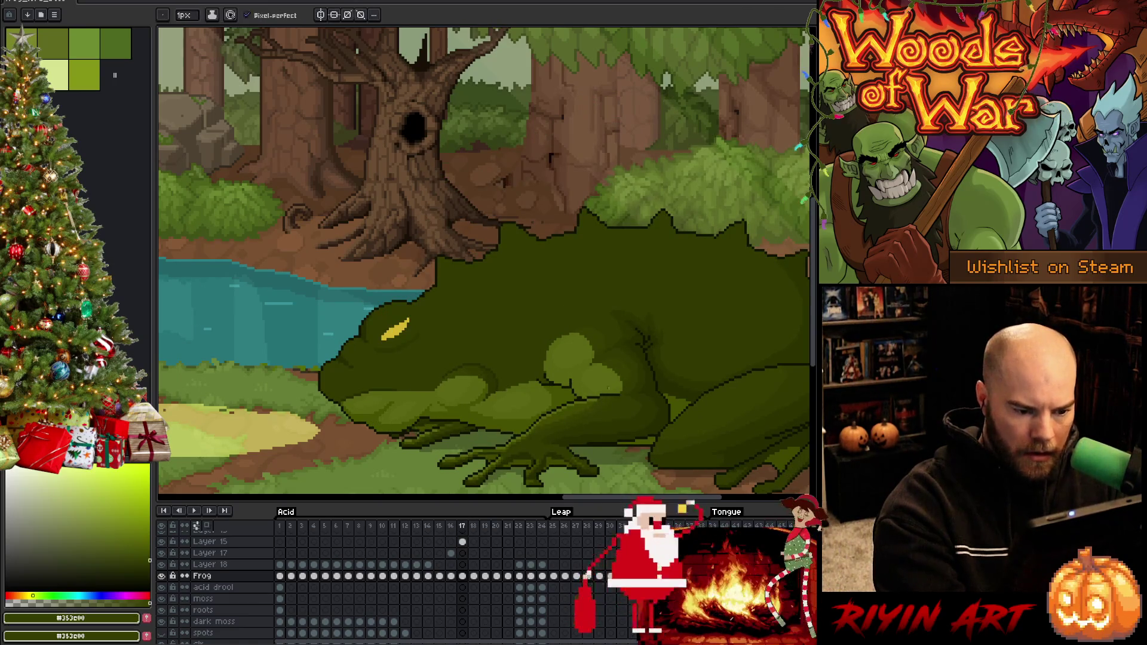
key("Right")
key("w")
left_click(592, 389)
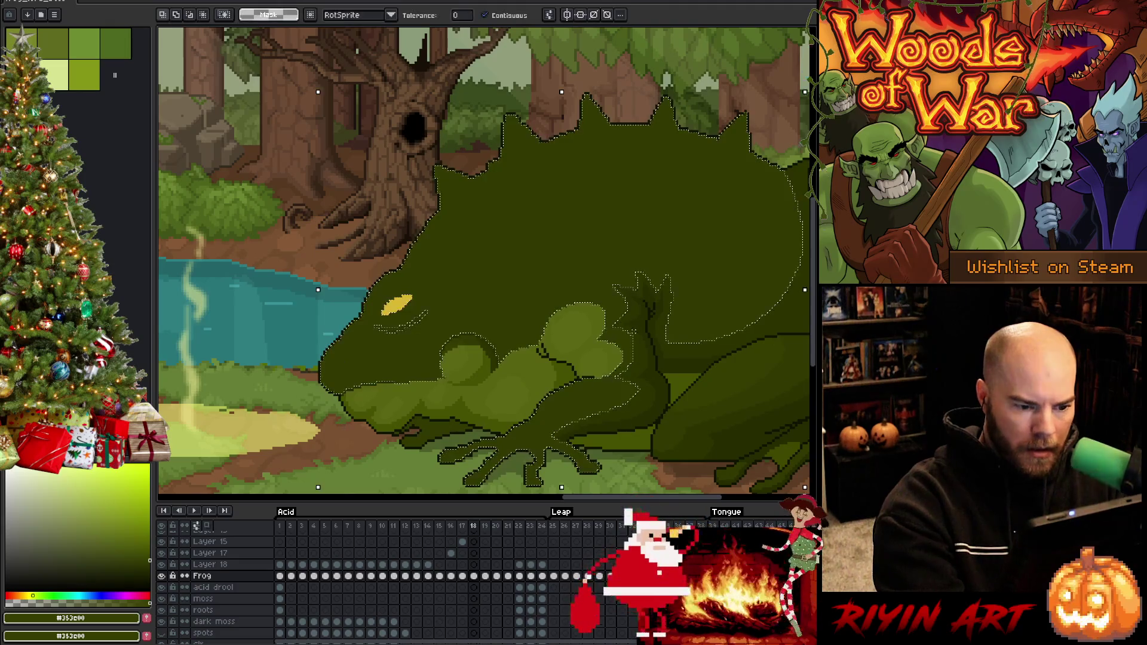
key("b")
key("ctrl+d")
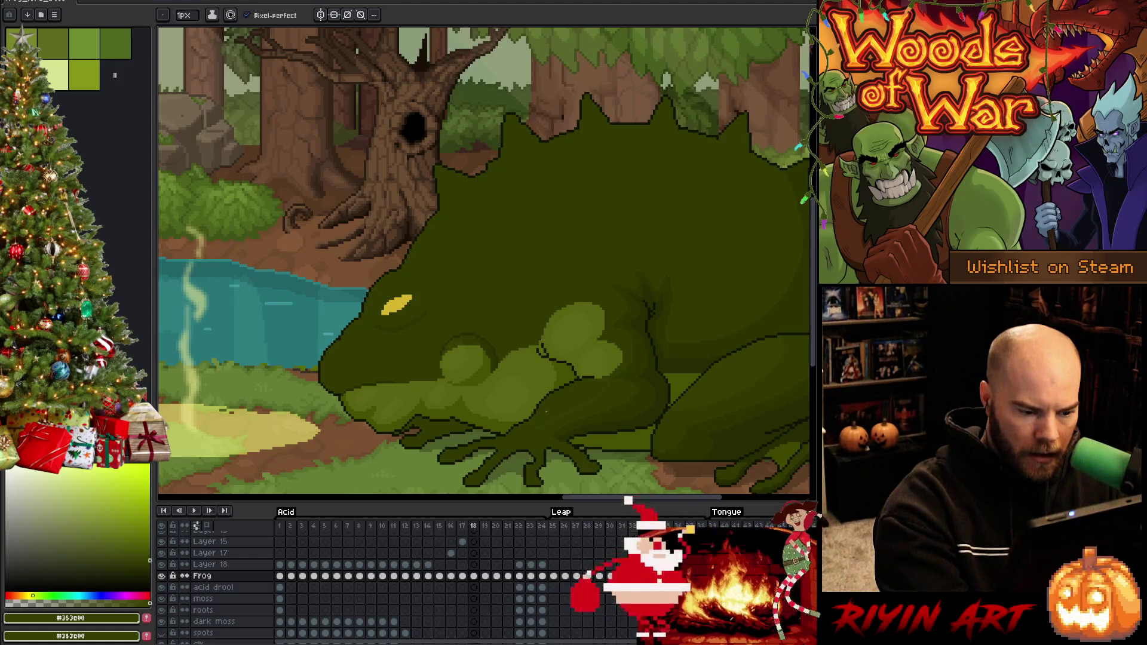
key("w")
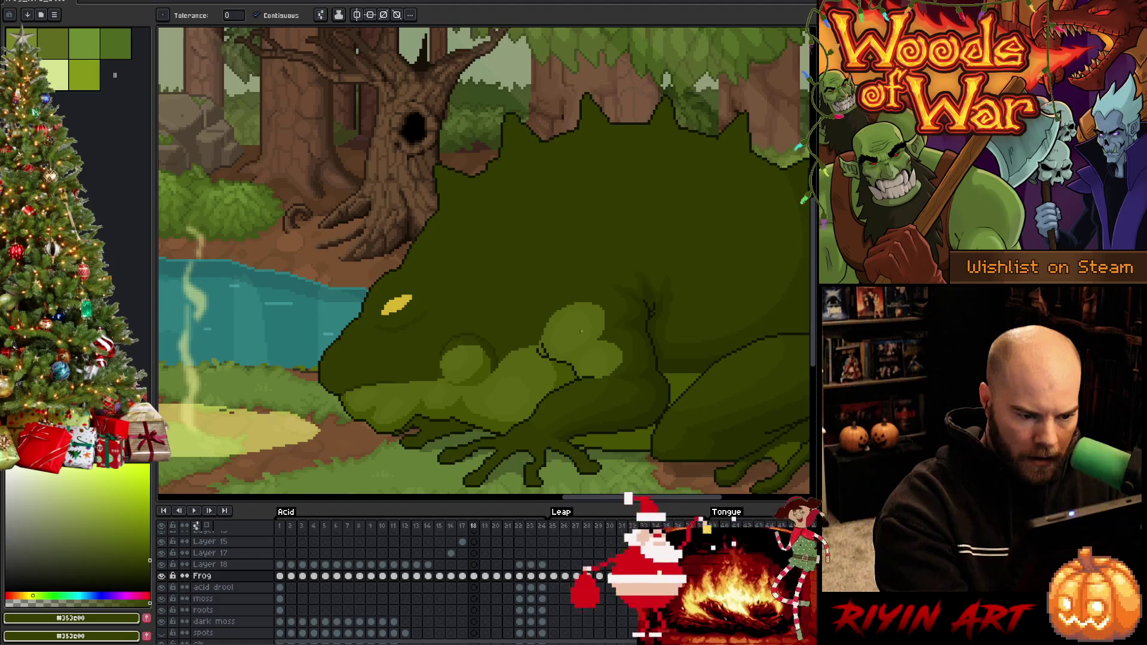
key("b")
left_click(531, 412, "alt")
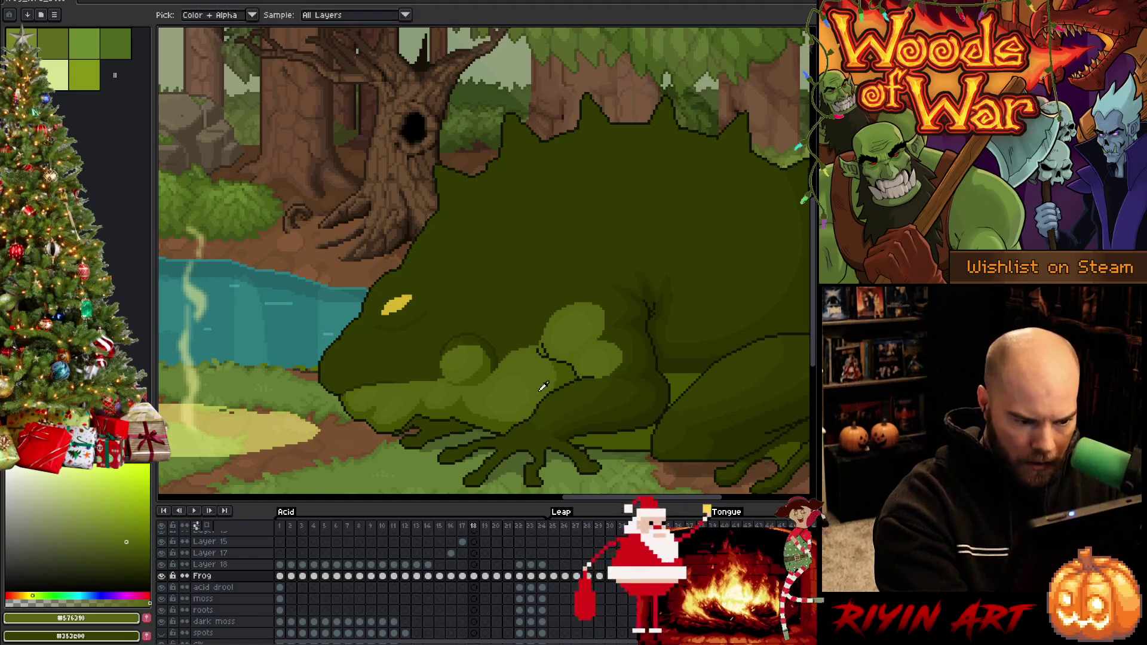
key("ctrl+shift+d")
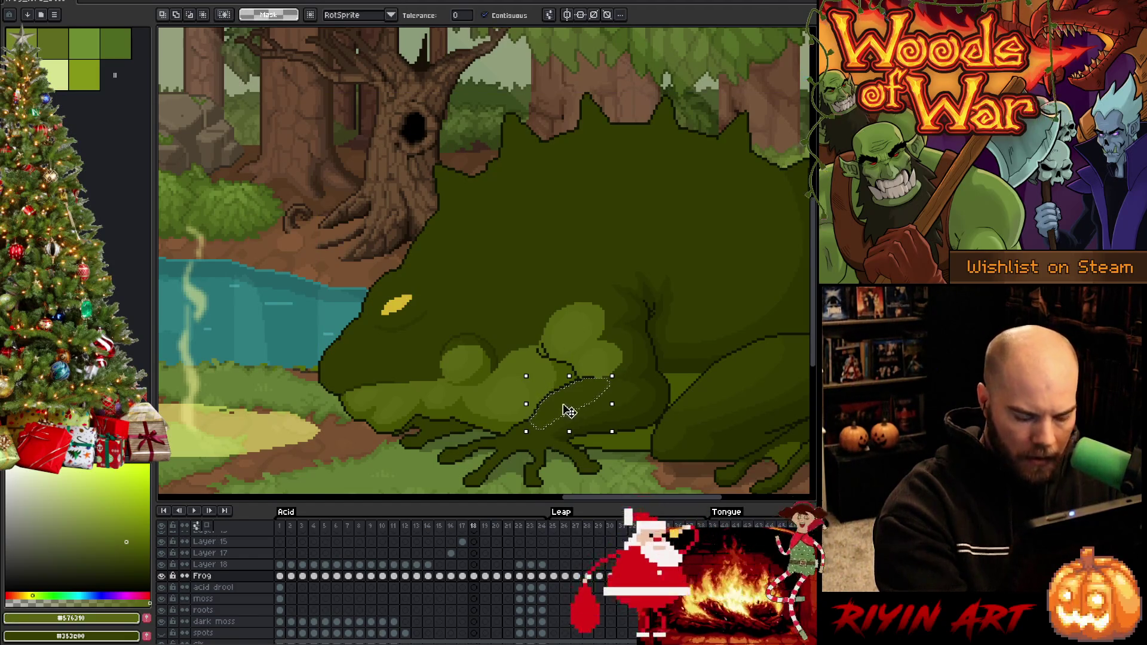
key("comma")
left_click(571, 382, "alt")
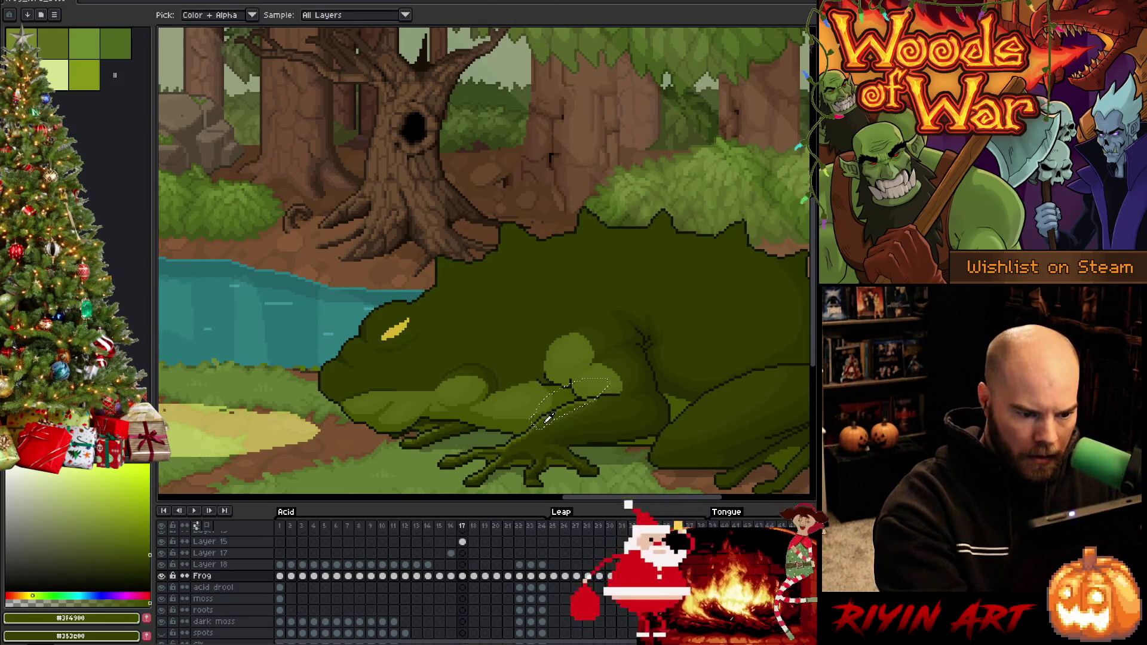
key("period")
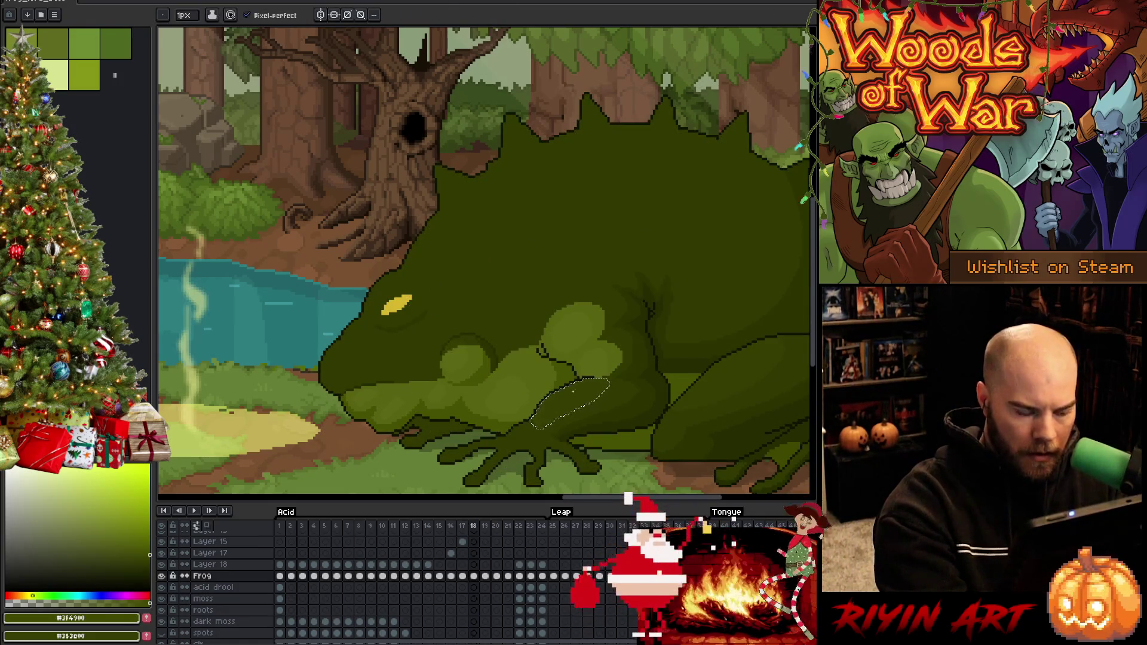
key("m")
left_click(592, 371)
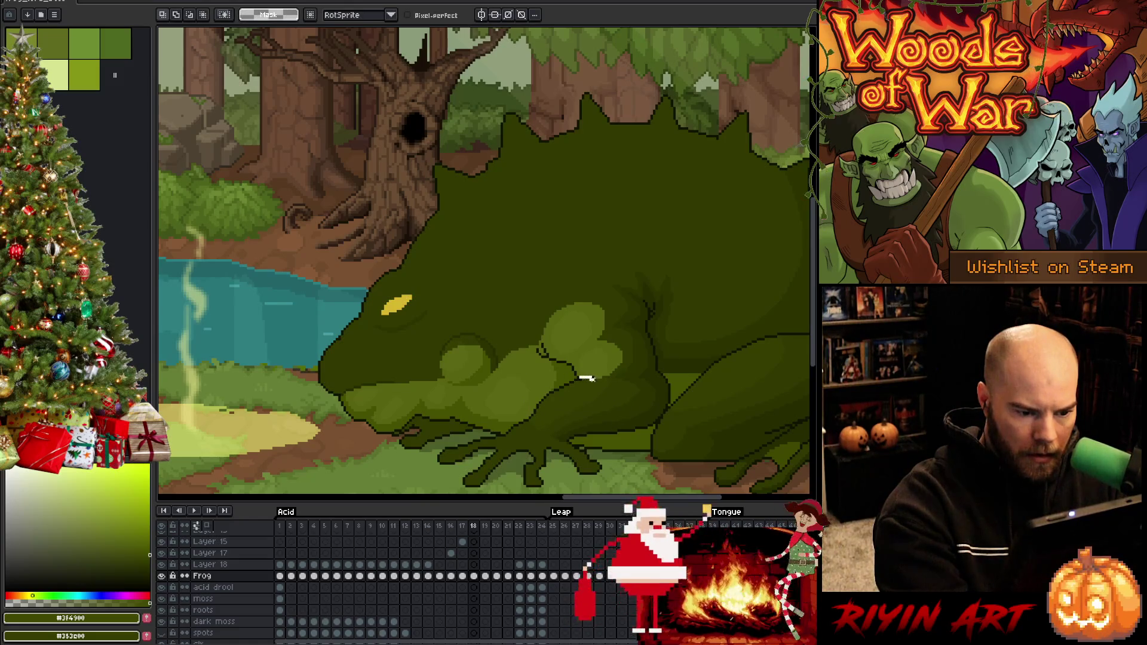
mouse_move(588, 377)
left_mouse_down()
mouse_move(558, 405)
mouse_move(532, 397)
left_mouse_up()
key("w")
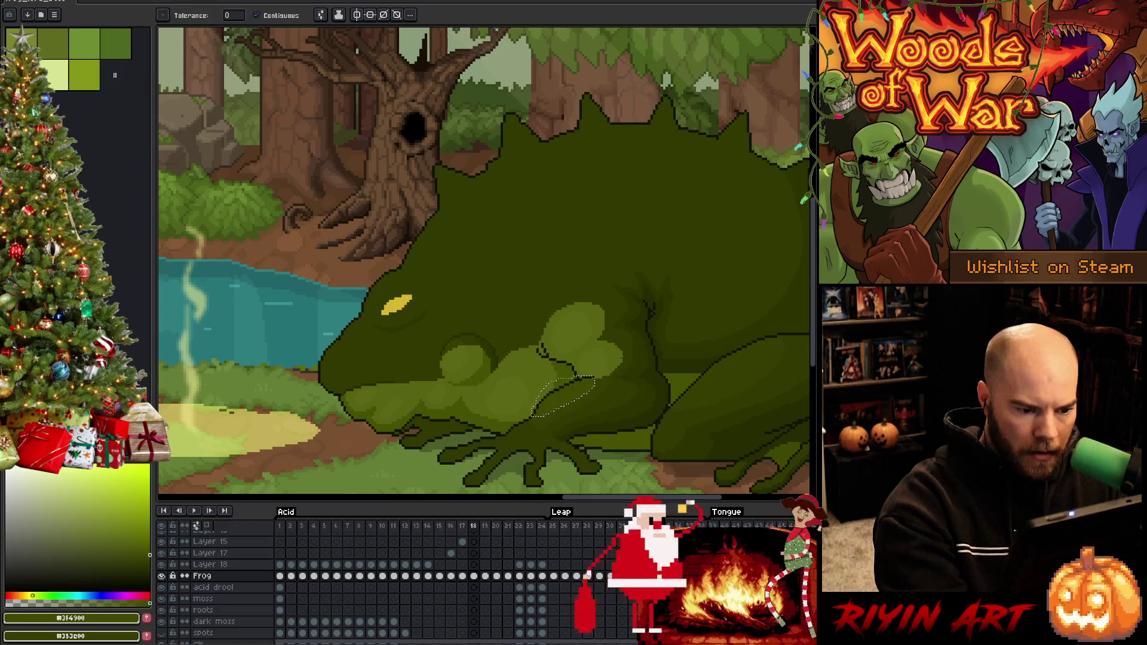
key("ctrl+d")
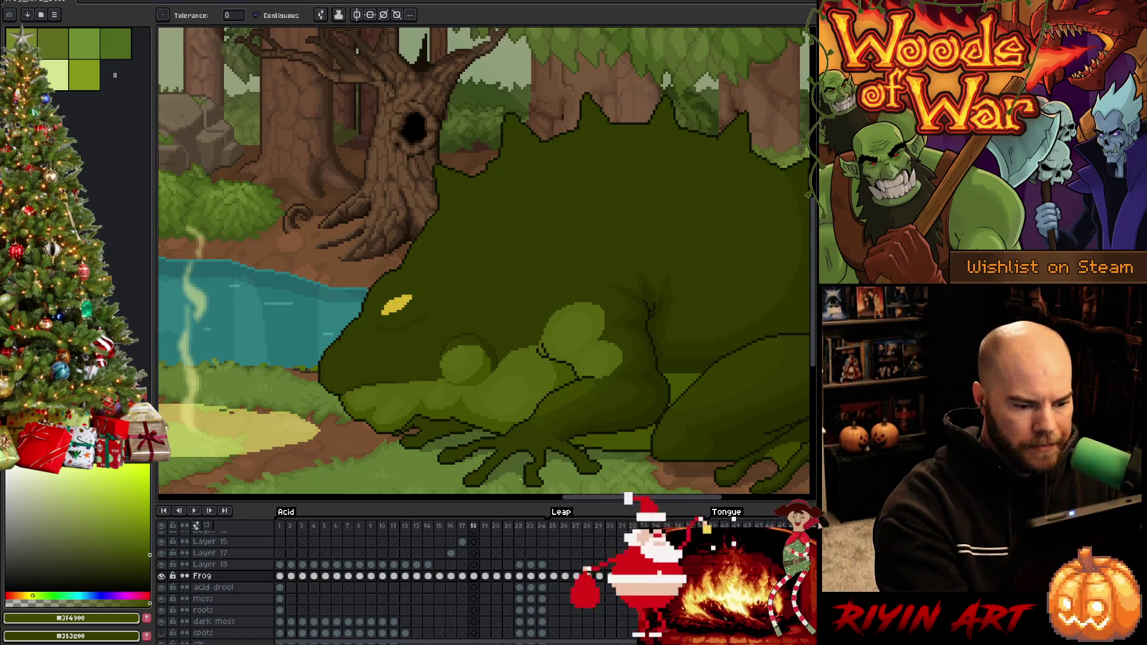
key("comma")
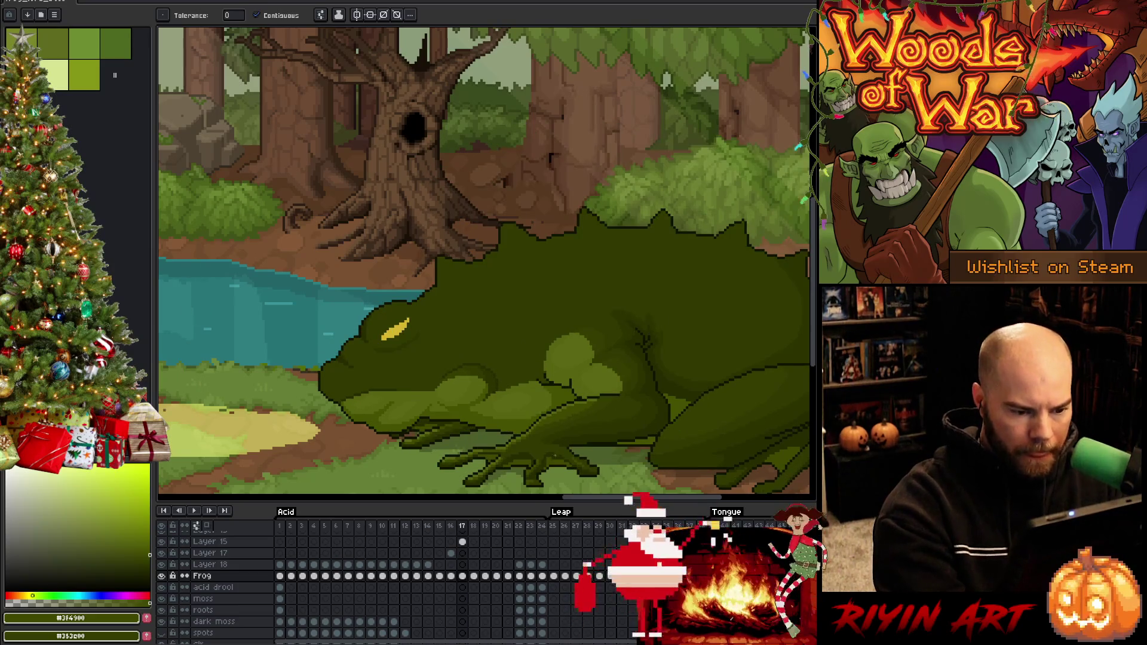
key("b")
key("period")
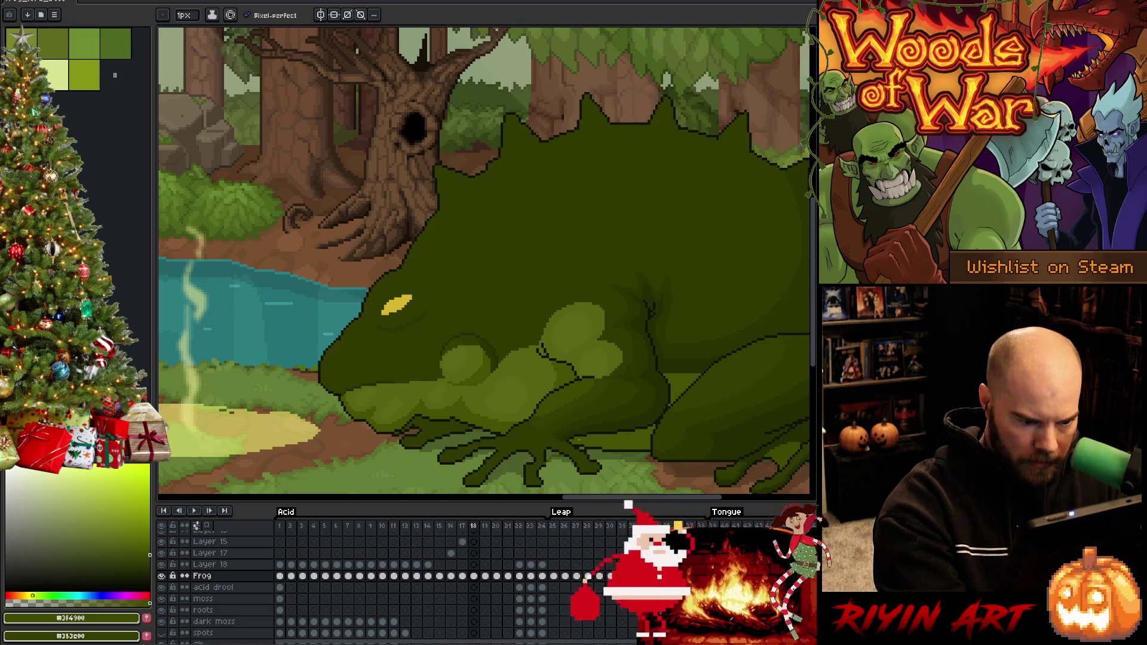
left_click(485, 577)
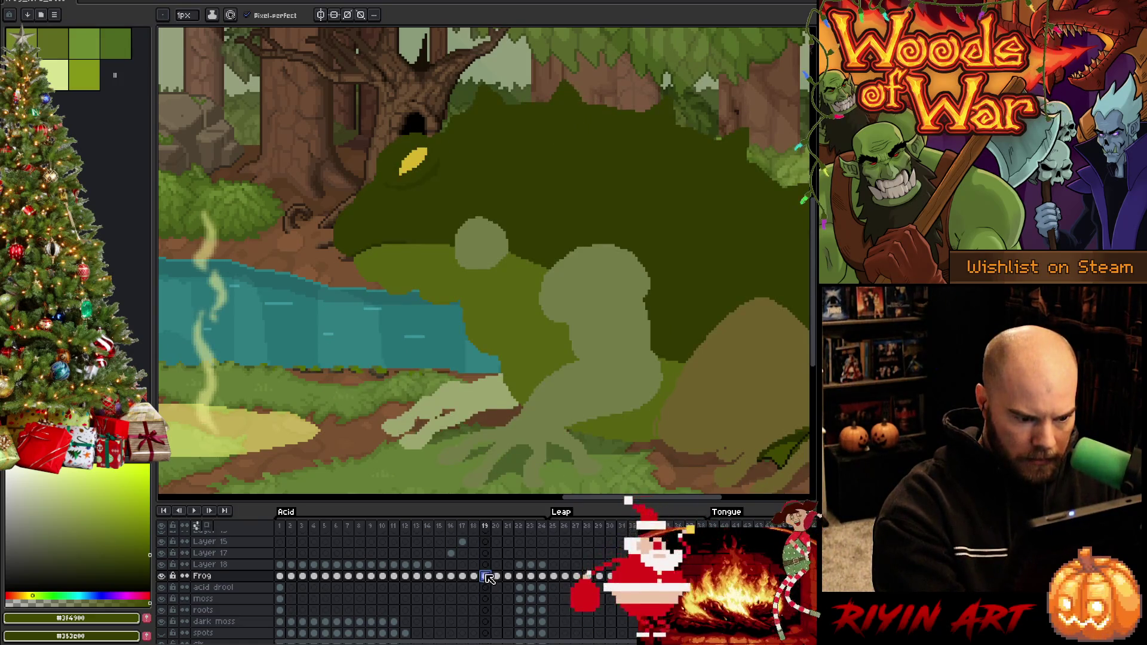
left_click(473, 576)
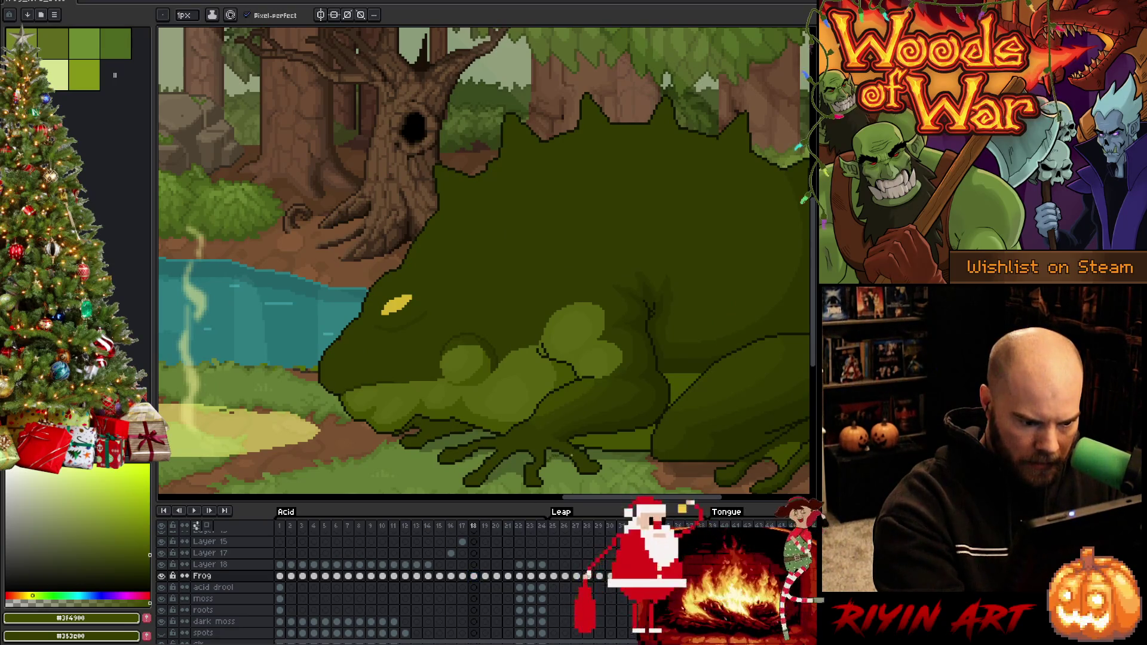
Step: Zoom and pan onto the frog's front foot and sample its dark outline colour
scroll(574, 465, "up", 2)
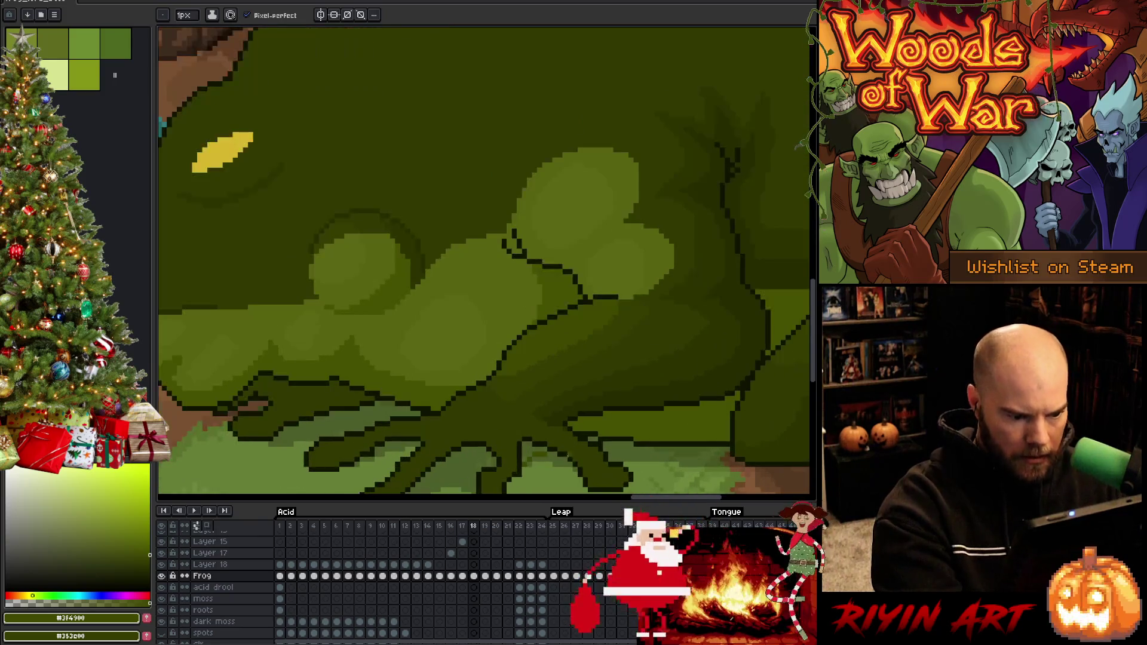
left_click_drag(602, 381, 616, 322)
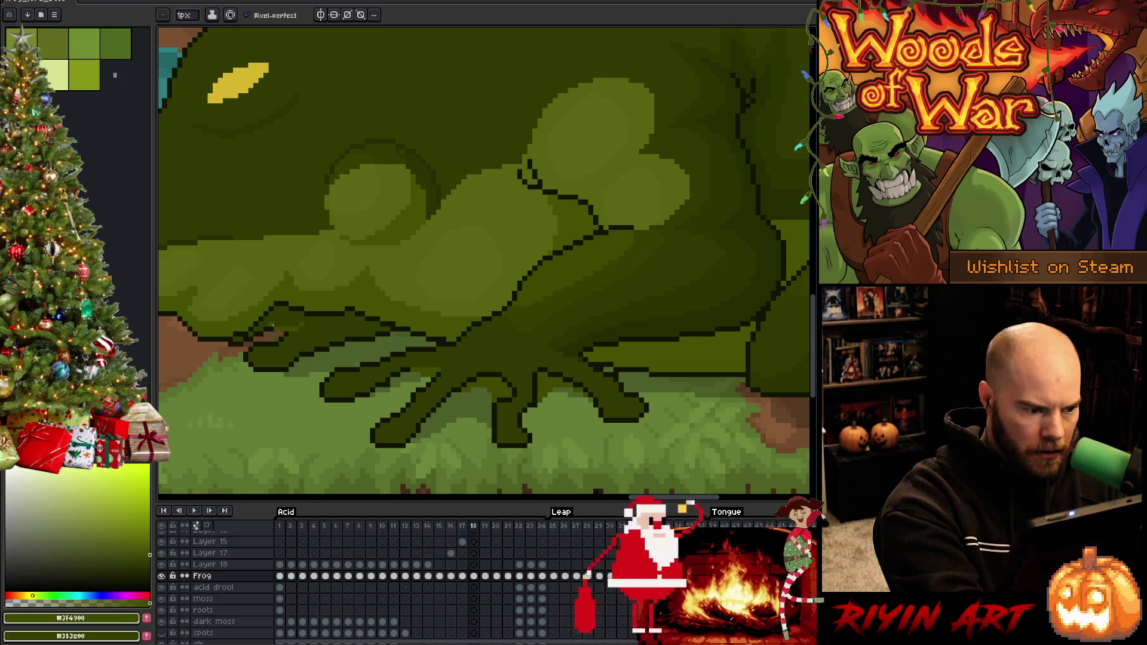
left_click(301, 319, "alt")
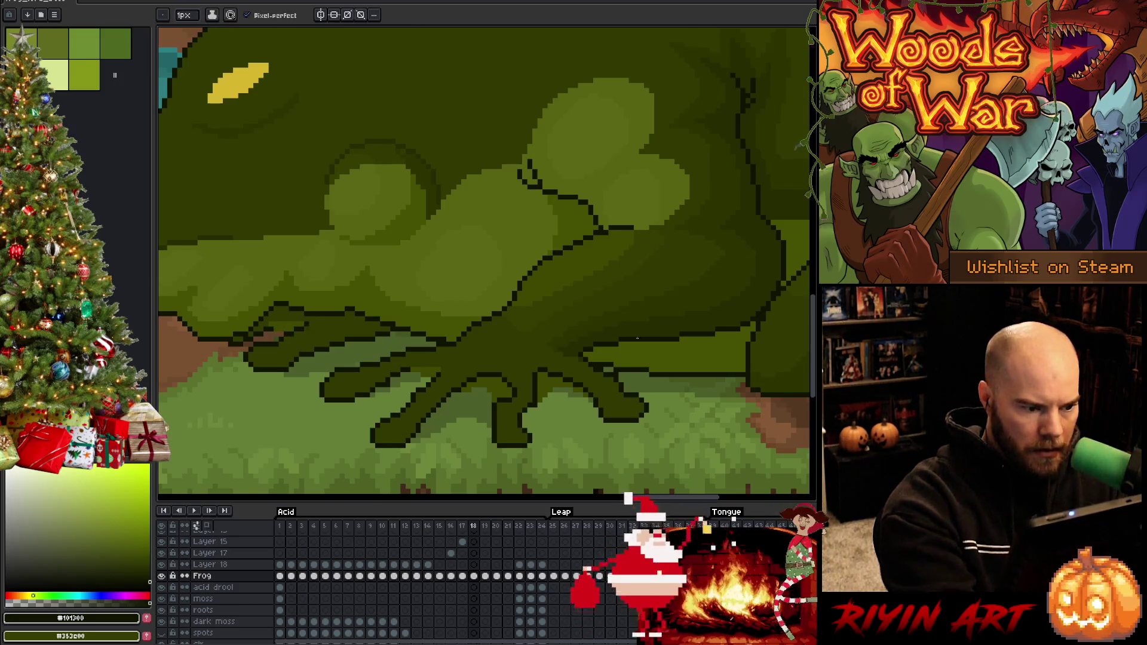
key("i")
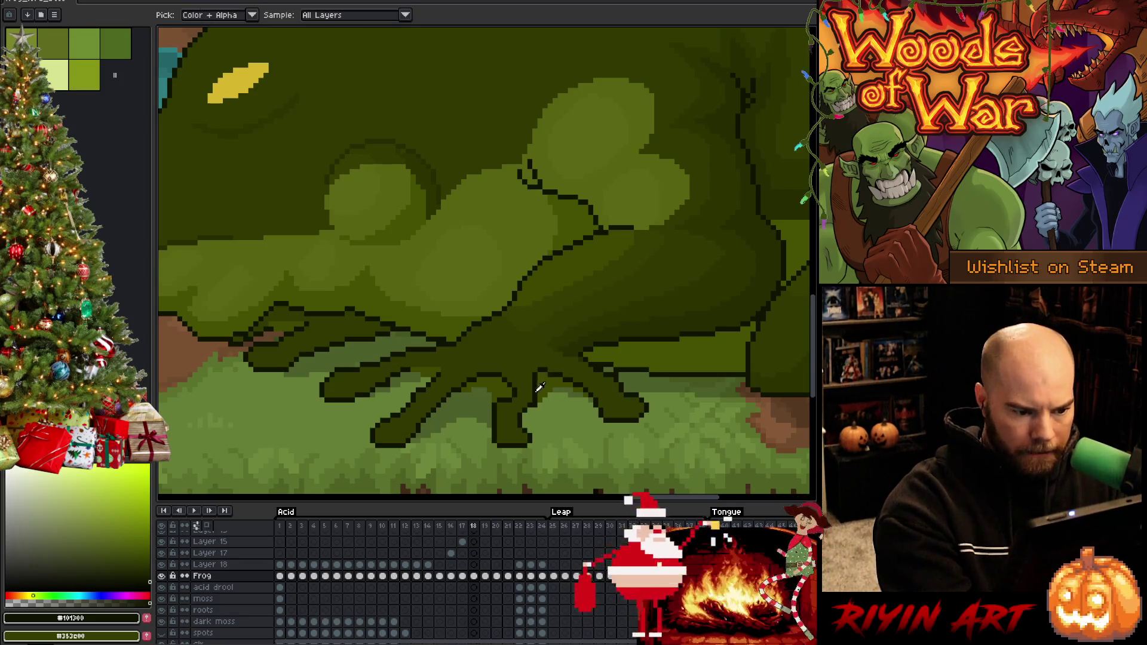
key("b")
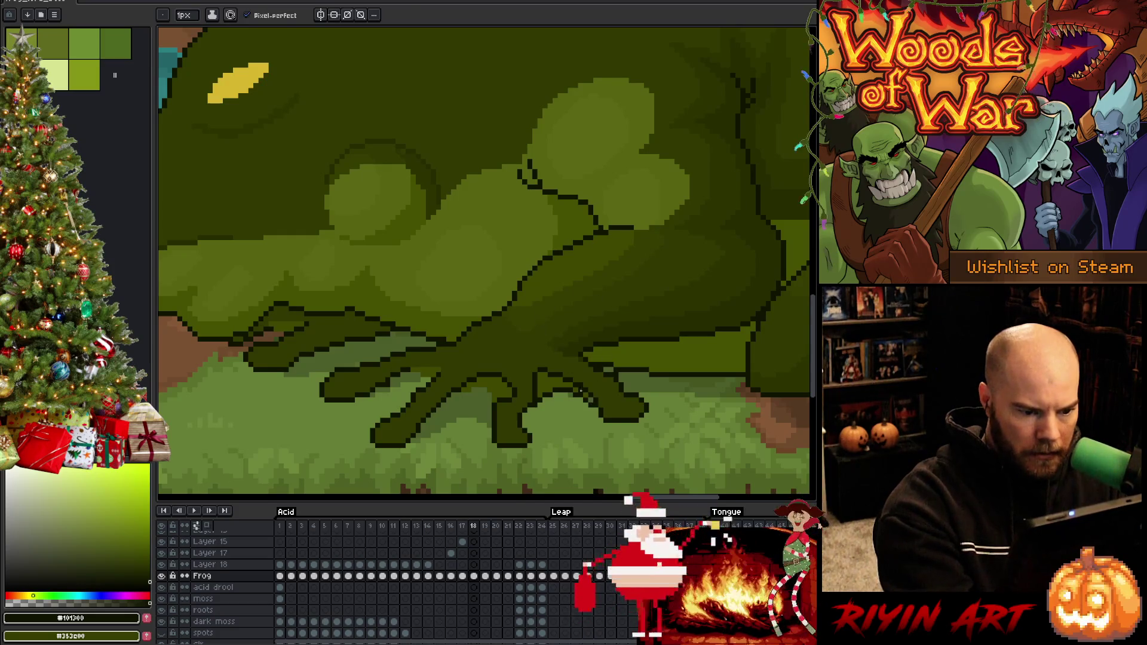
left_click(594, 399, "alt")
left_click(595, 400, "alt")
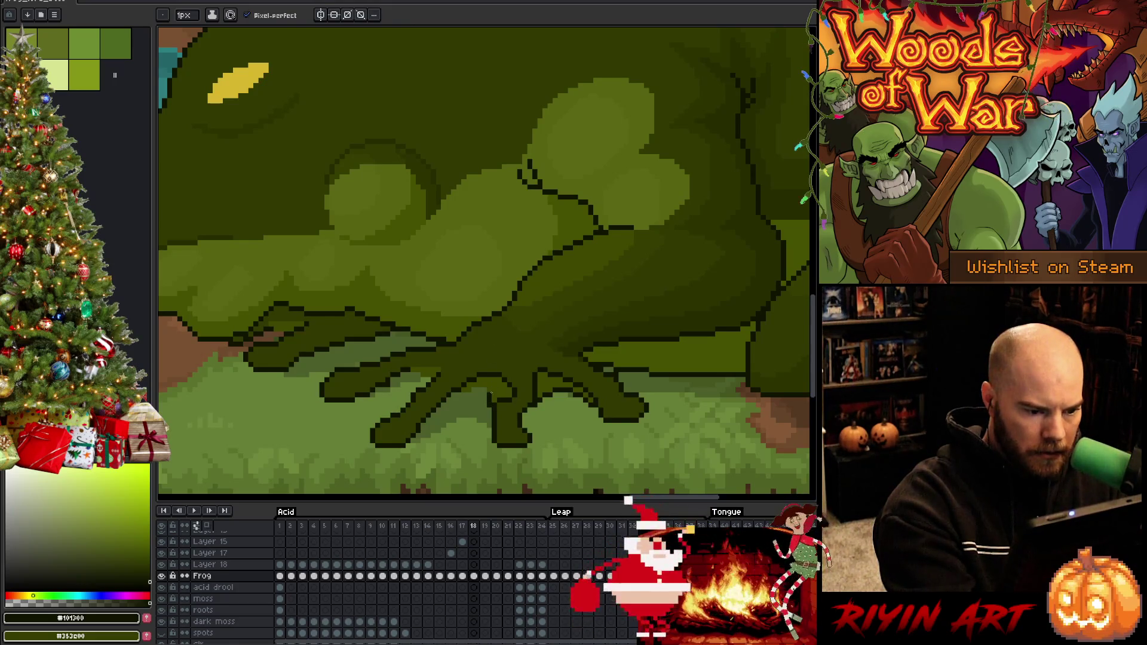
Step: Draw dark one-pixel outlines along the bottom edges of the frog's middle, right and other toes
left_click_drag(475, 390, 462, 397)
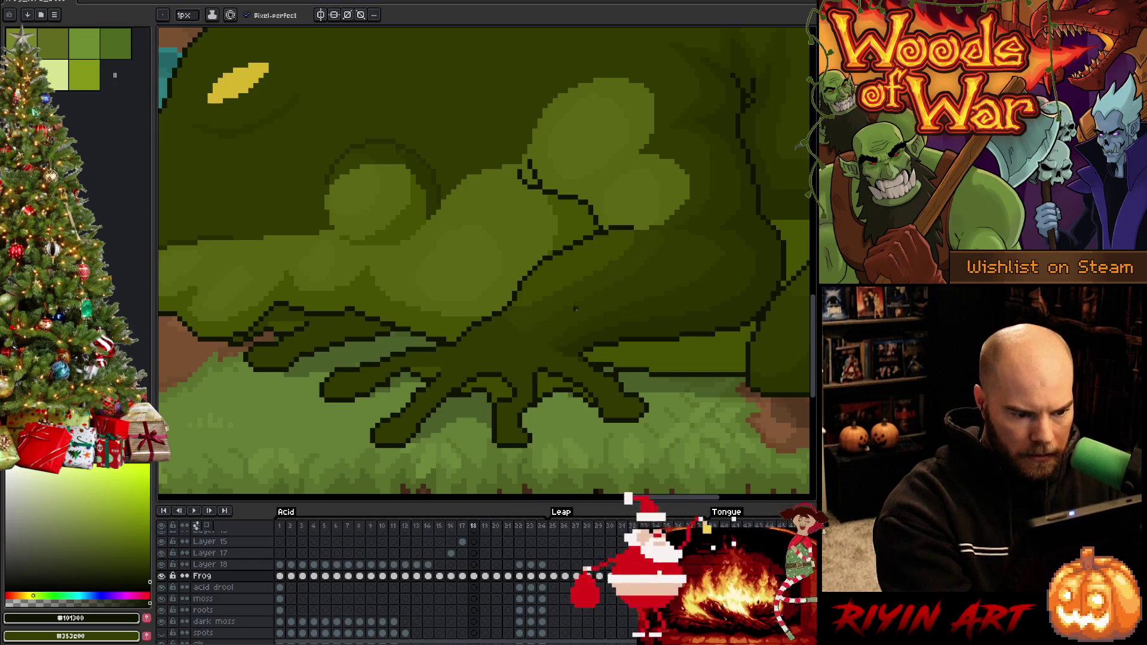
left_click(583, 349, "alt")
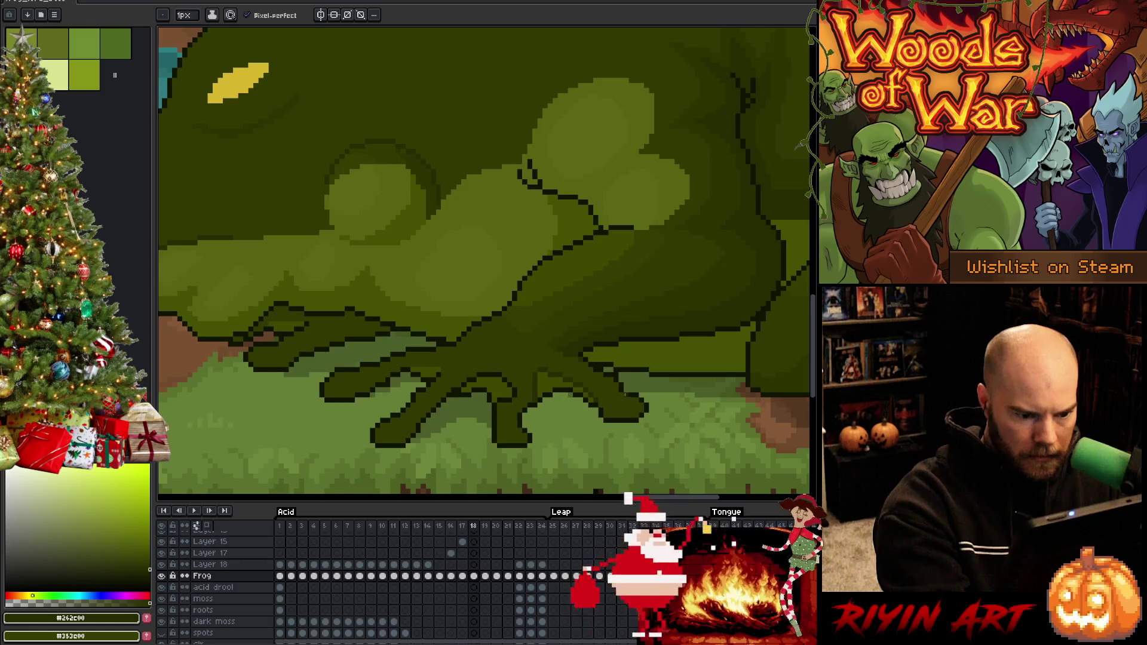
left_click(634, 415, "ctrl")
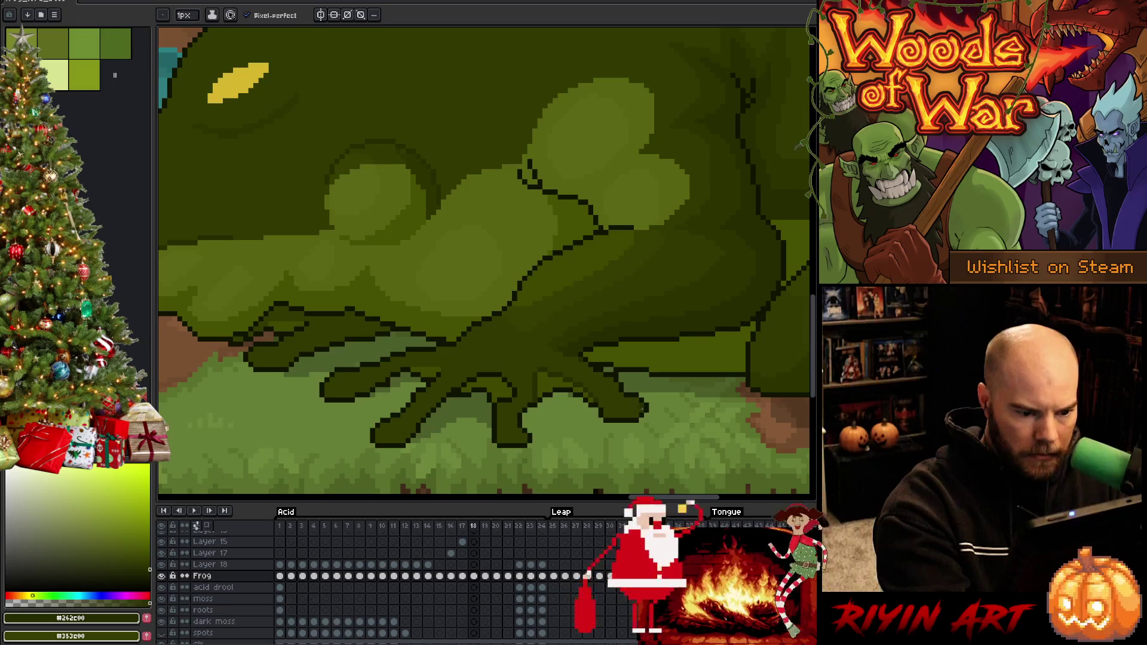
left_click_drag(634, 416, 609, 415)
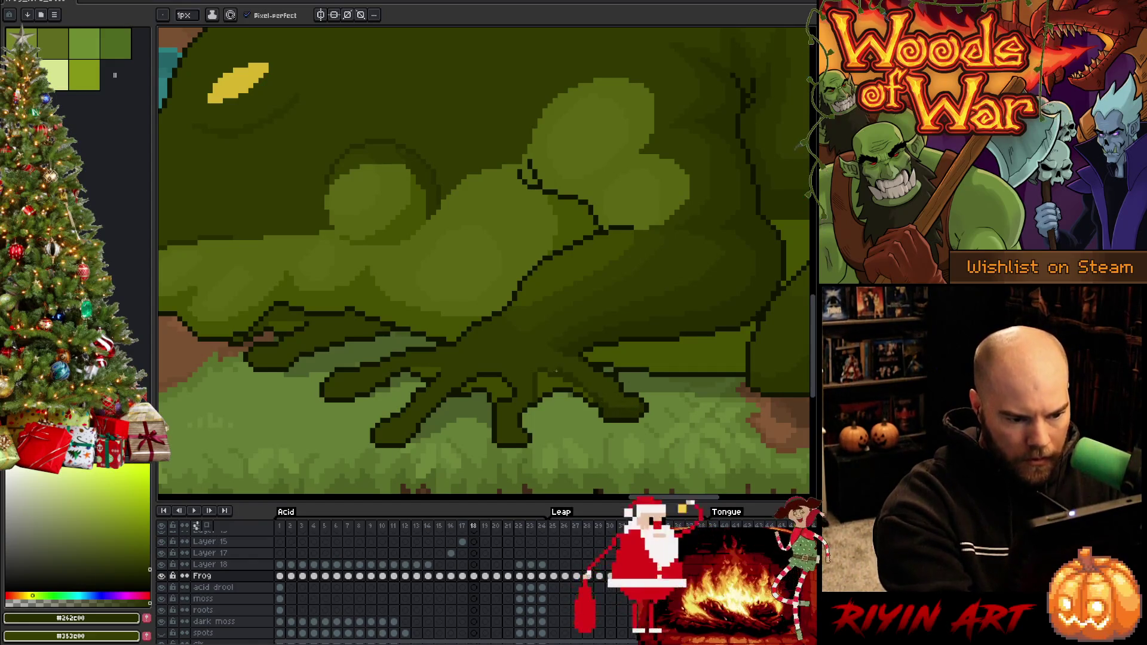
left_click_drag(530, 400, 532, 384)
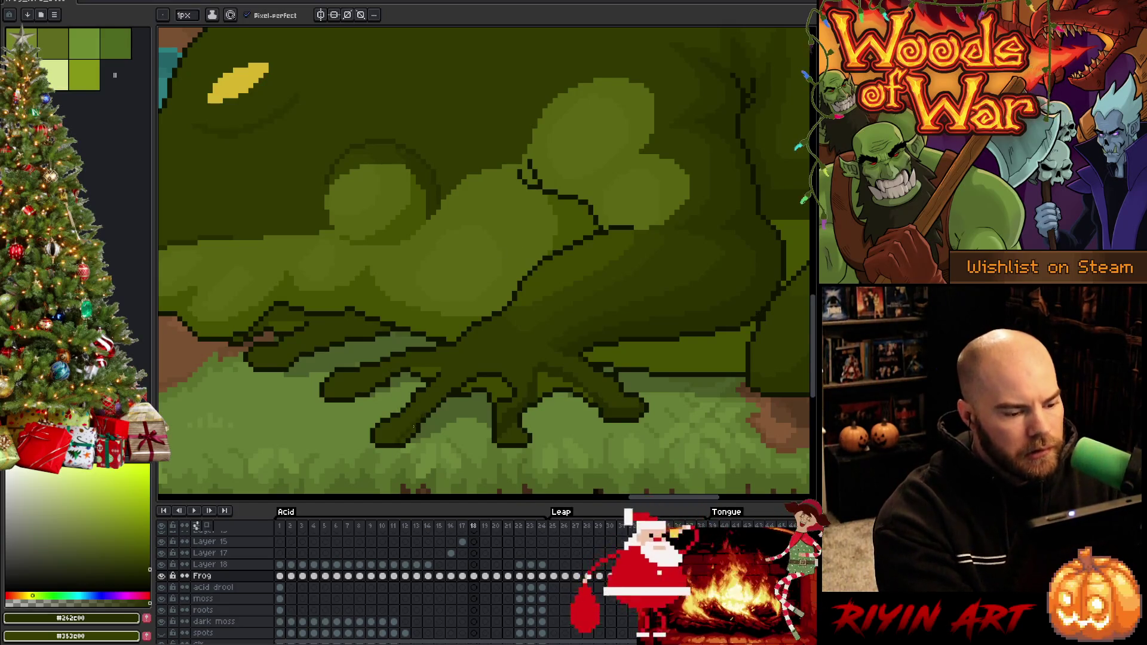
left_click_drag(399, 444, 380, 443)
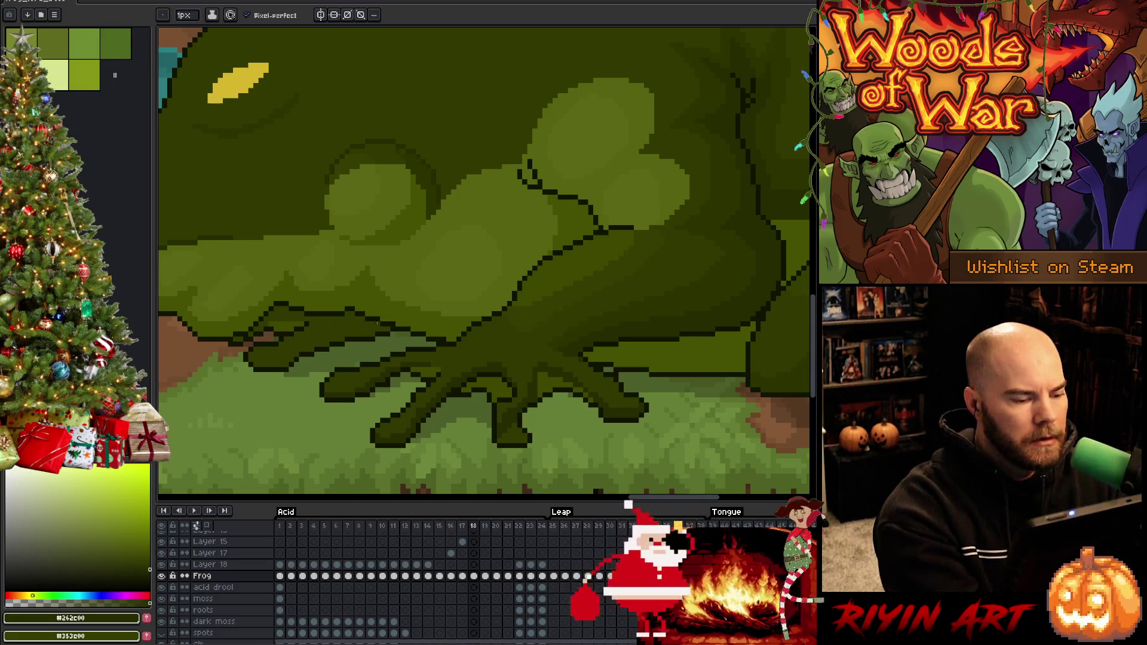
Step: Draw dark outline pixels along the edge of the frog's fingers with the pencil
key("w")
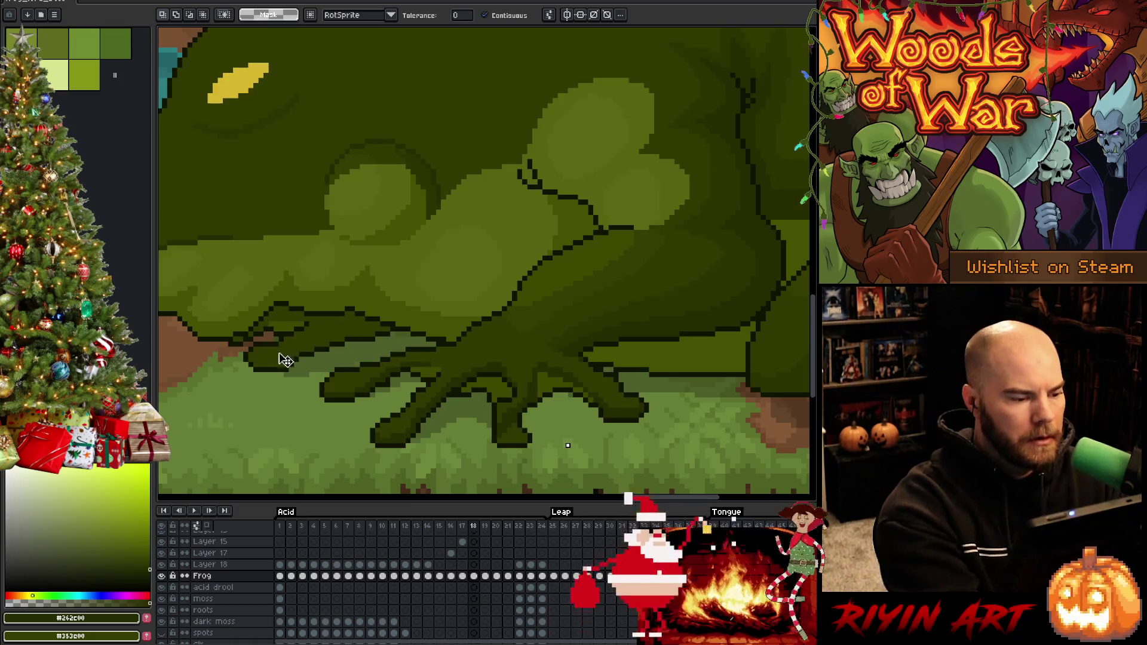
key("b")
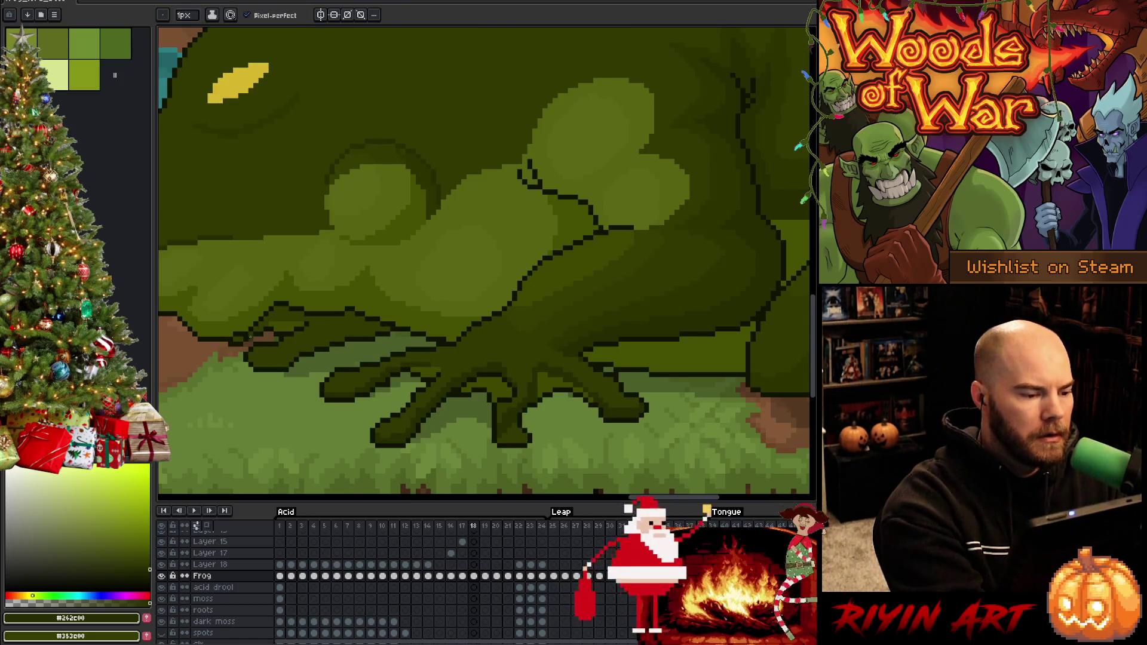
key("w")
left_click(239, 339)
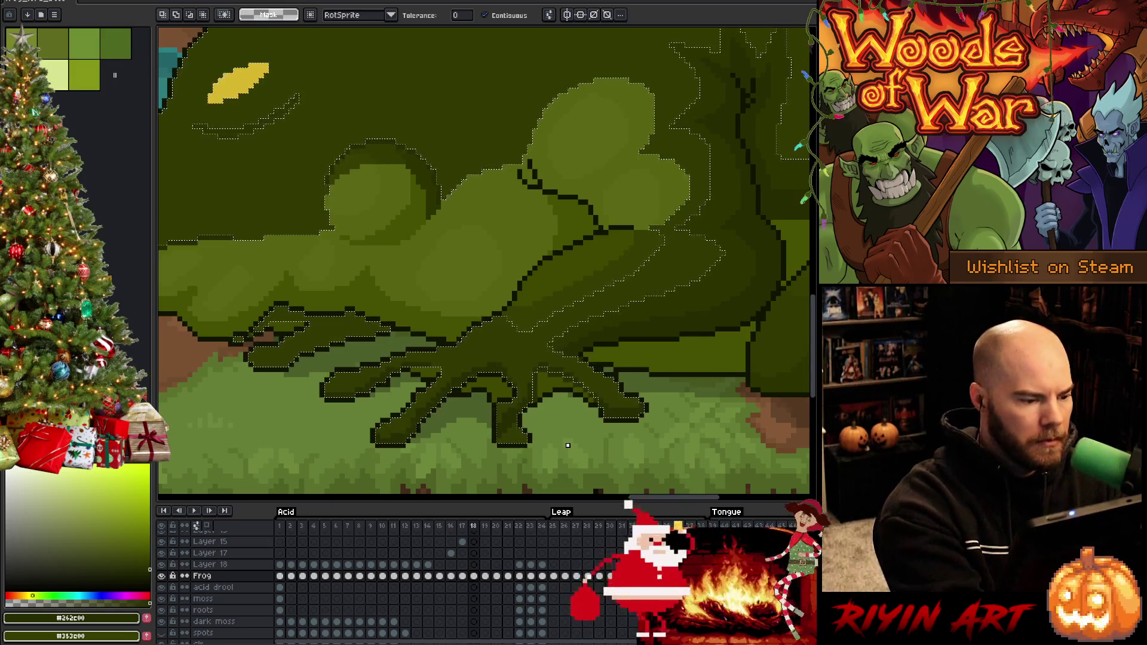
key("ctrl+d")
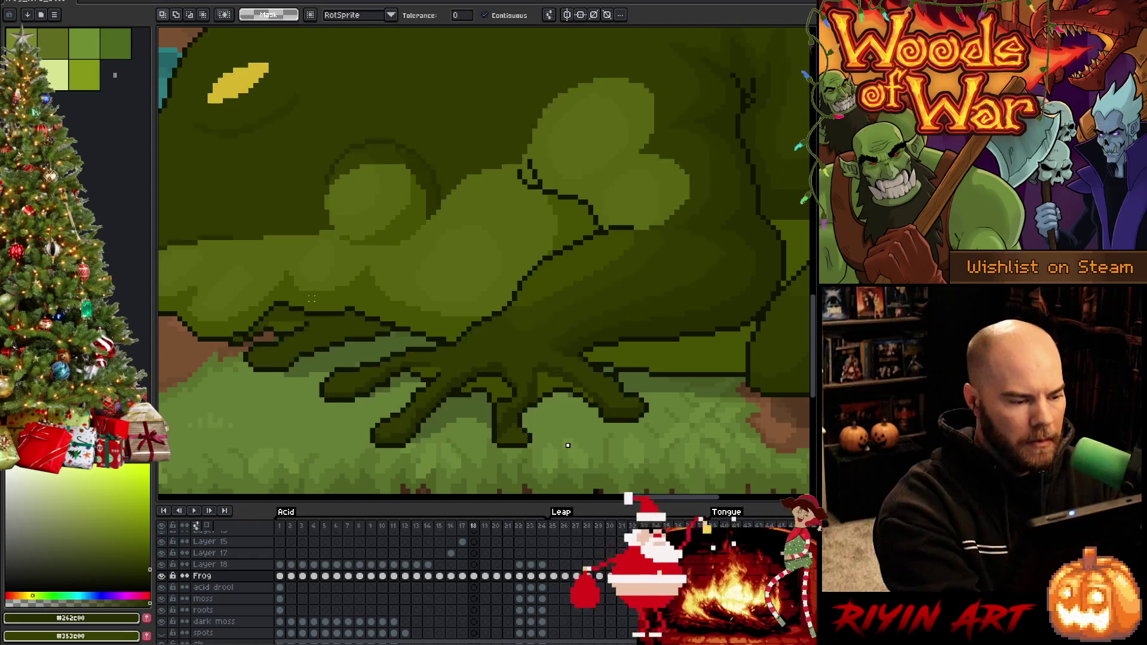
key("b")
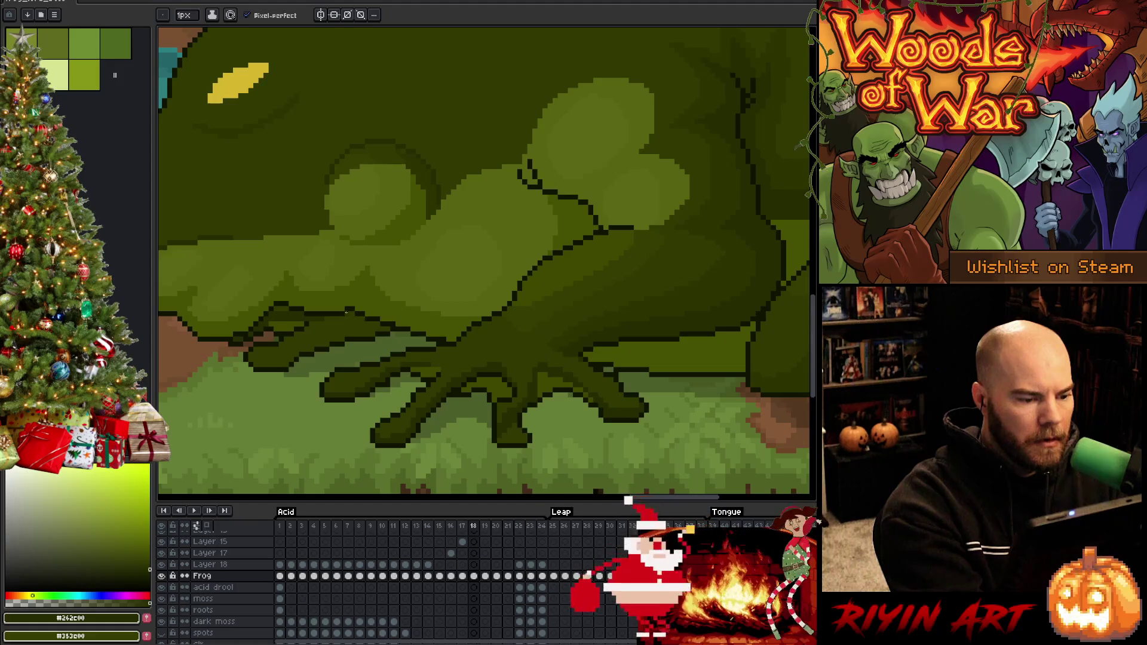
mouse_move(346, 311)
left_mouse_down()
mouse_move(376, 328)
mouse_move(261, 366)
left_mouse_up()
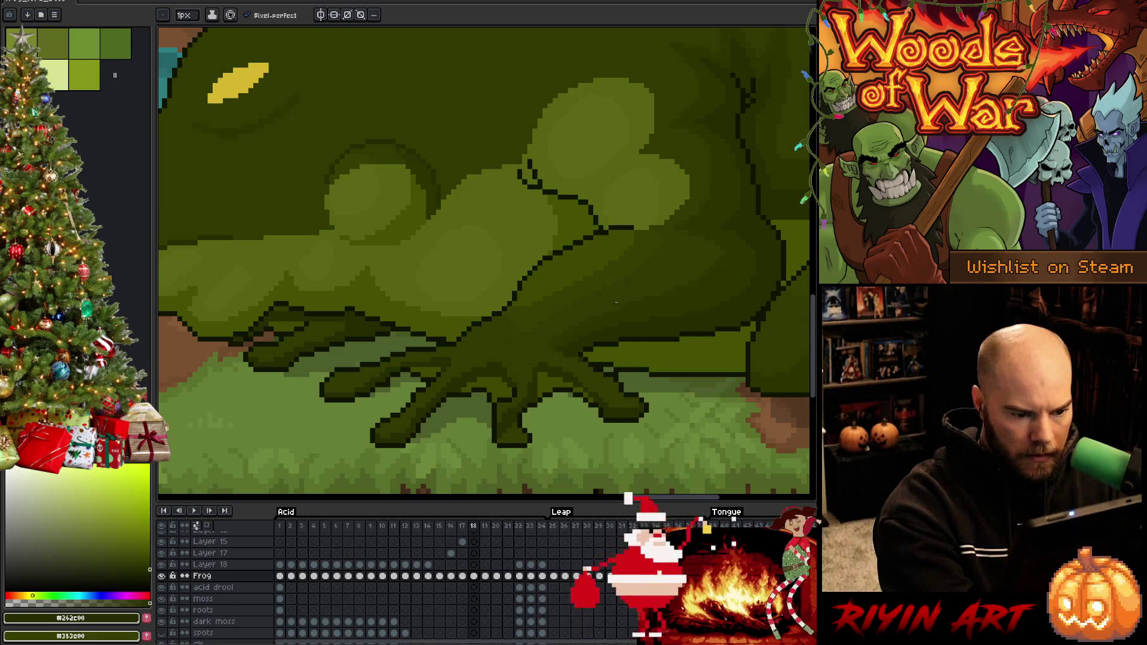
Step: Sample the frog's mid, darkest and light greens while flipping between frames 17 and 18
left_click(458, 390, "alt")
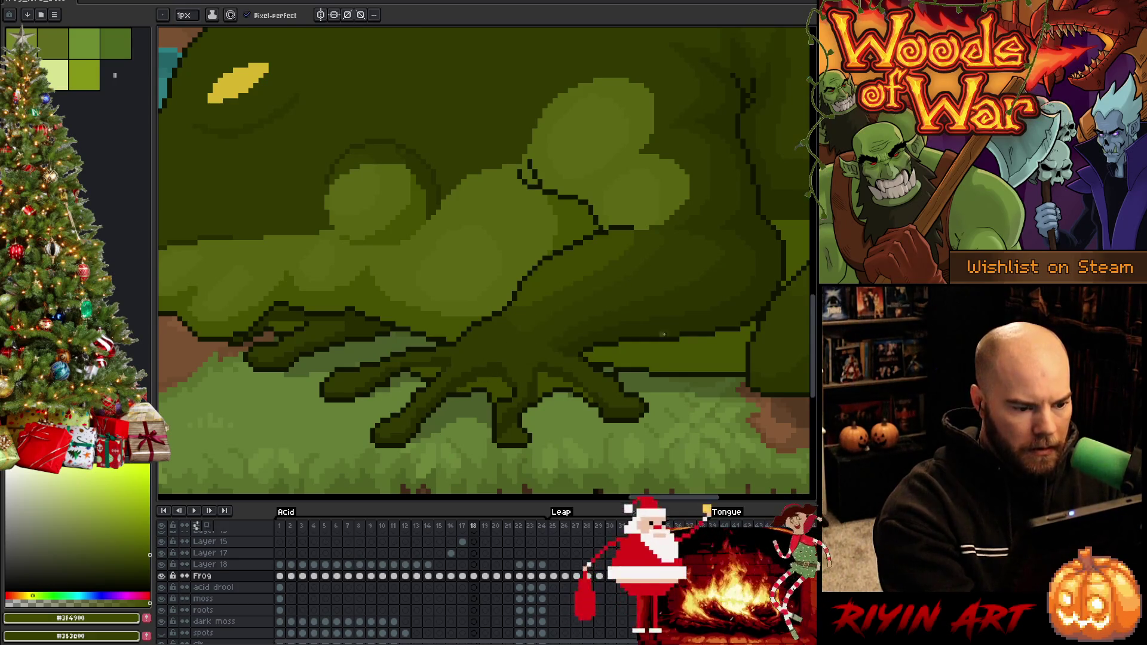
left_click(586, 296, "alt")
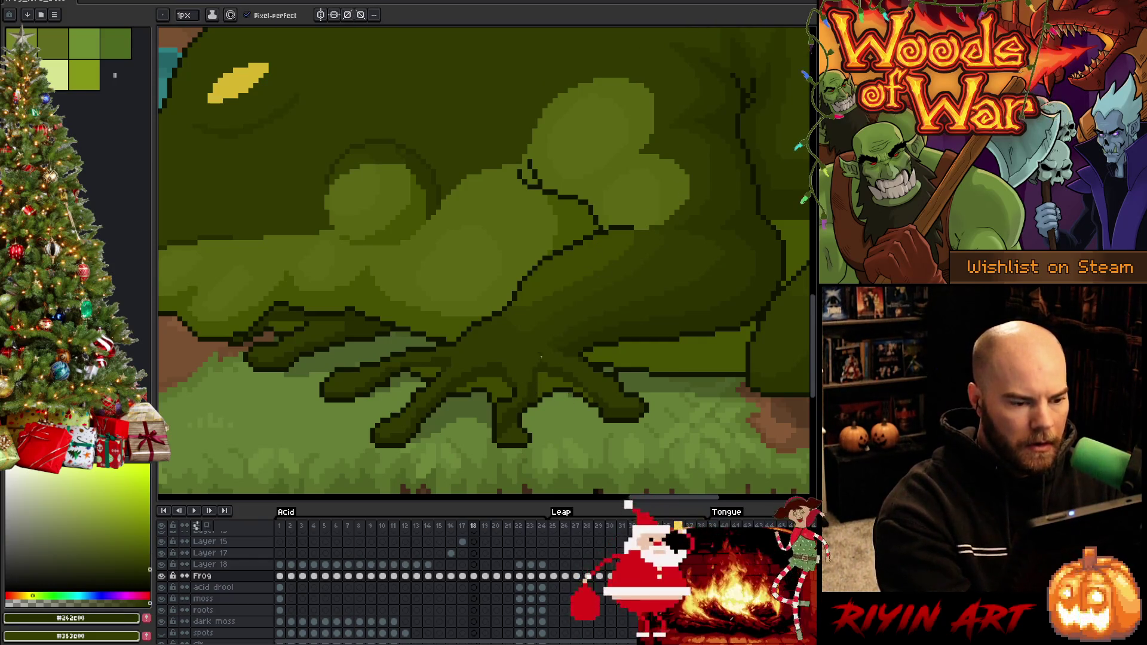
key("comma")
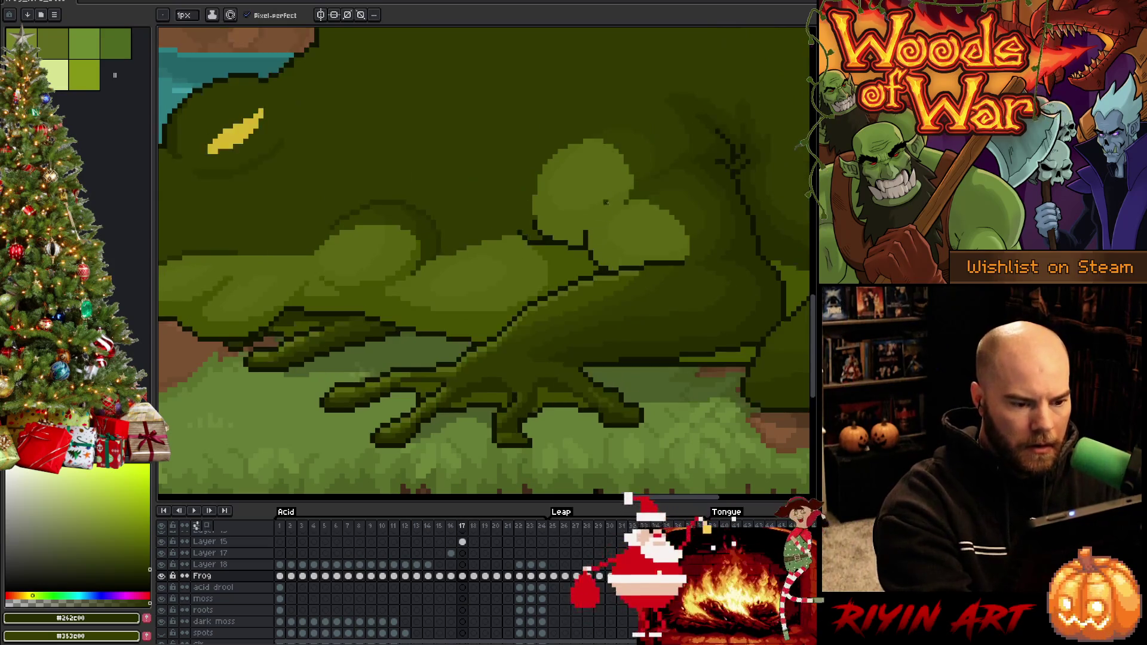
left_click(457, 362, "alt")
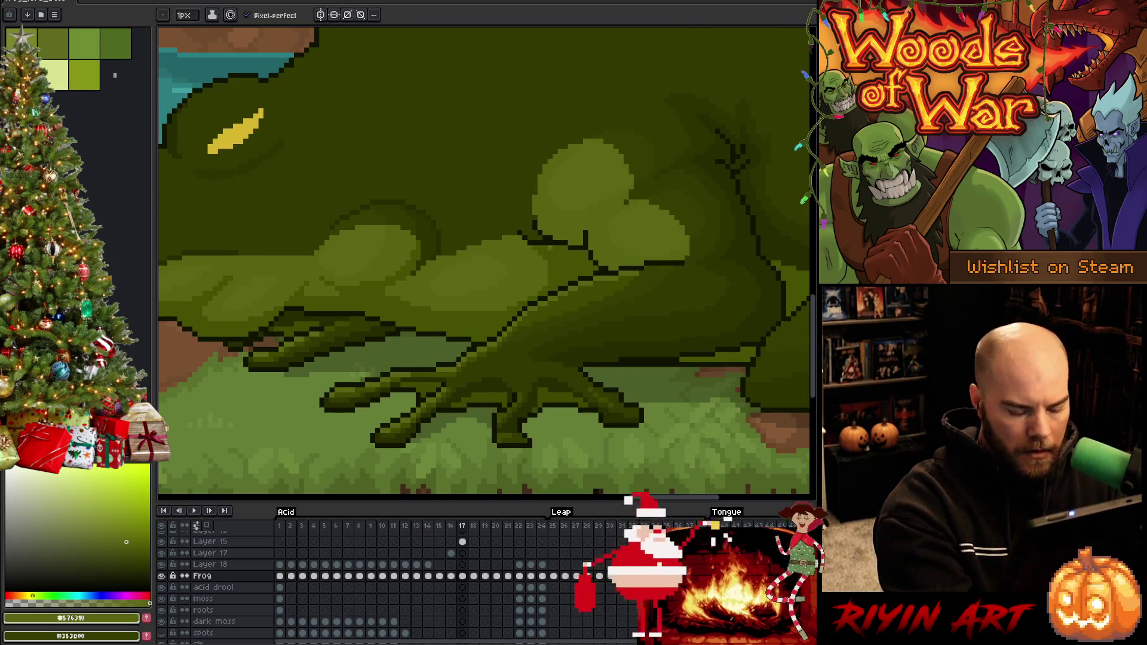
key("period")
key("comma")
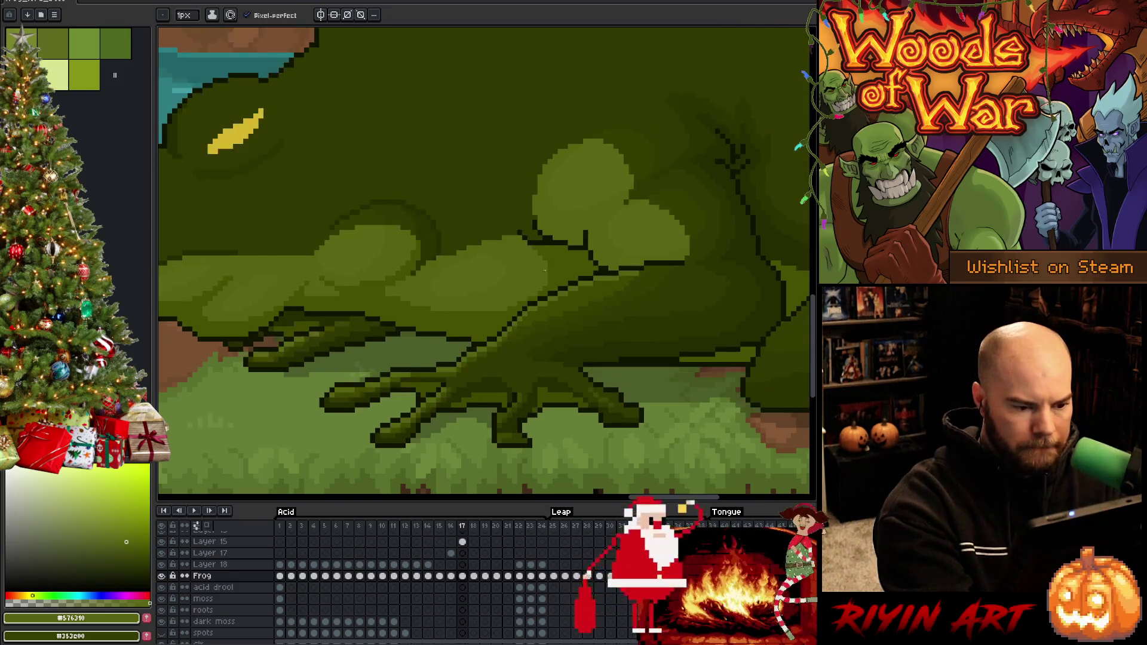
left_click(551, 295, "alt")
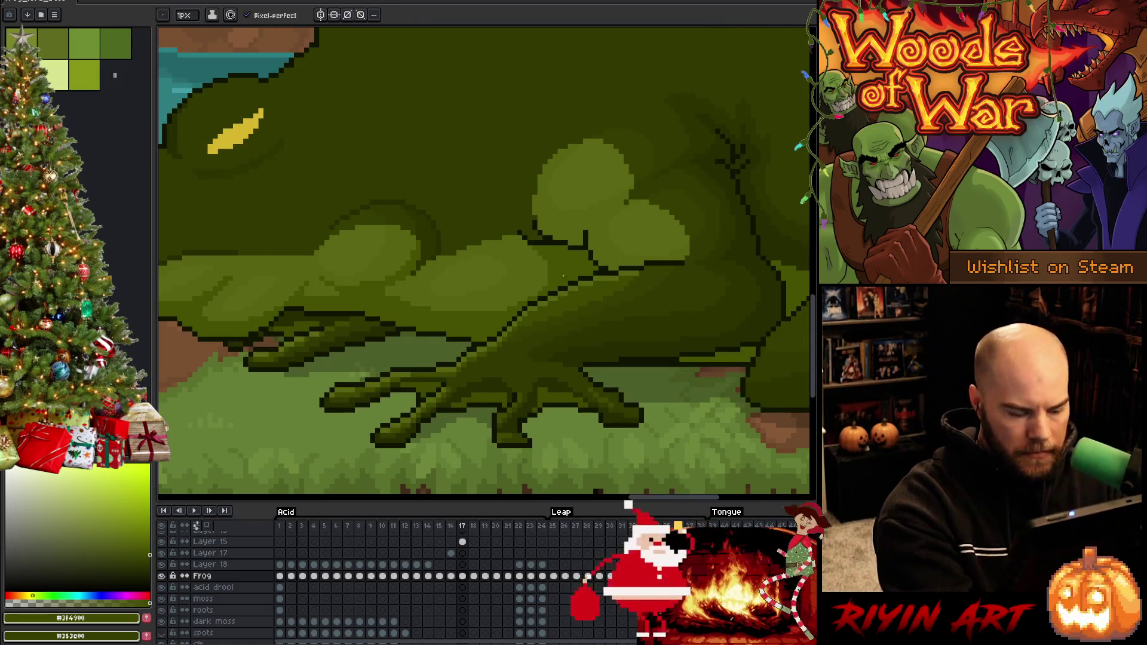
key("period")
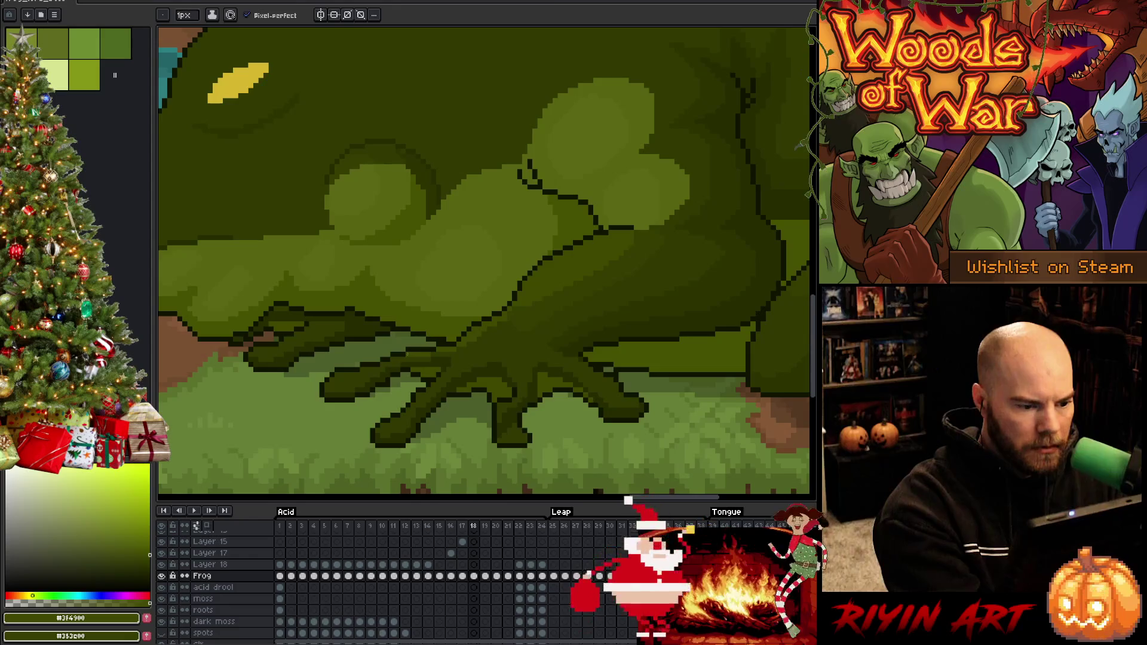
Step: Sample the frog's dark and lighter greens while comparing frame 18 against frame 17
key("w")
key("b")
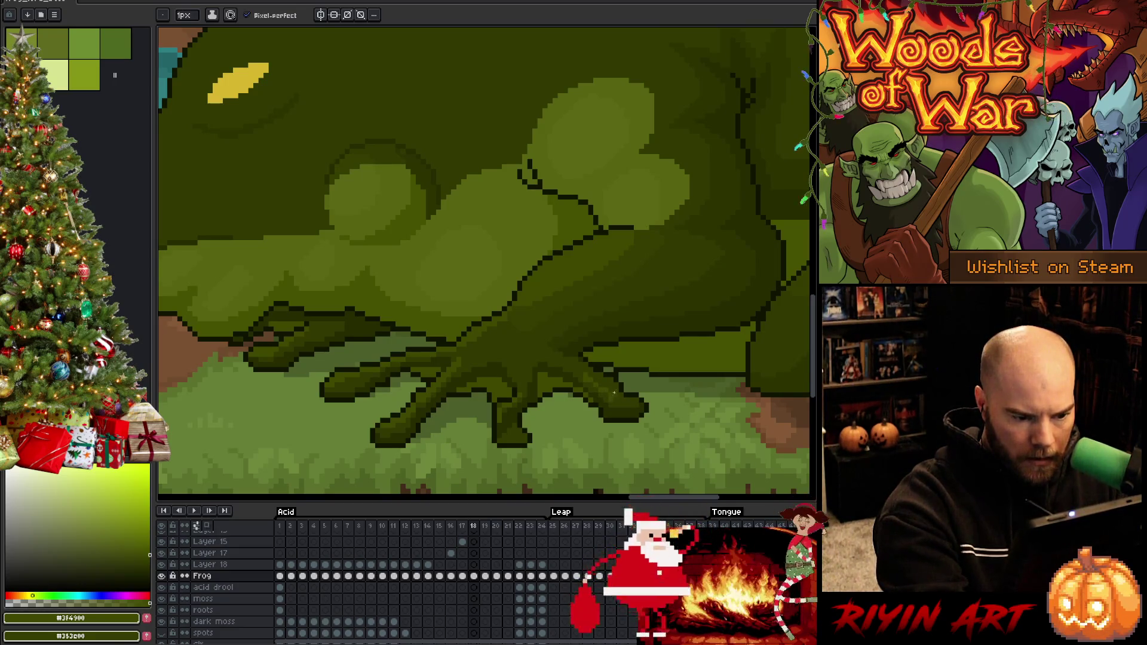
left_click(613, 399, "alt")
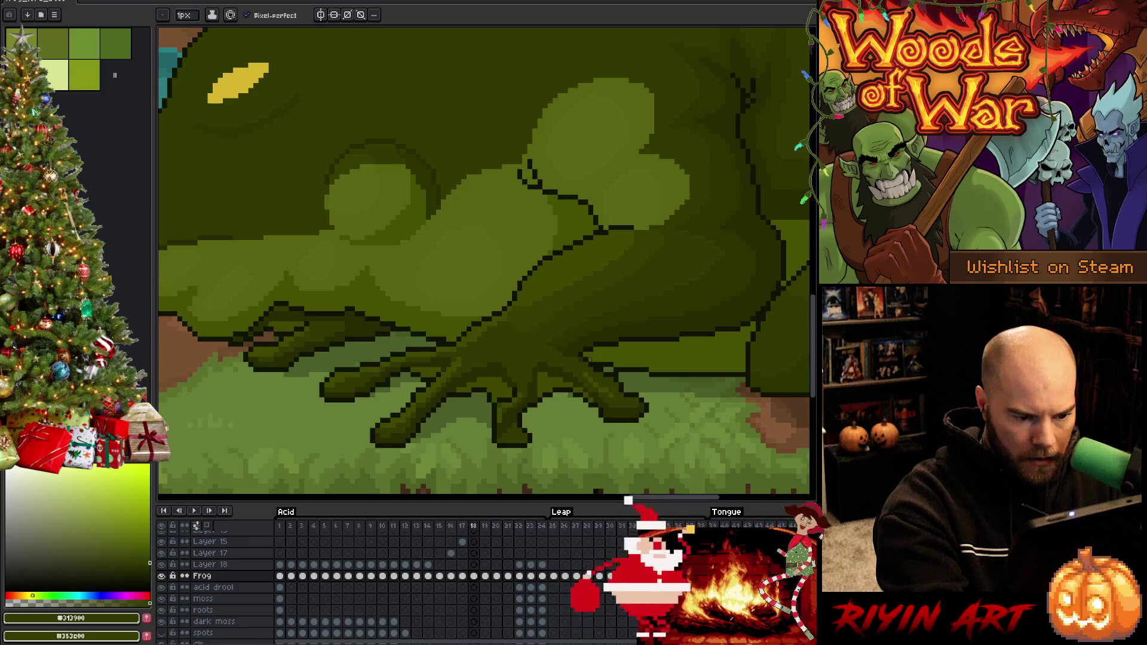
left_click(616, 174, "alt")
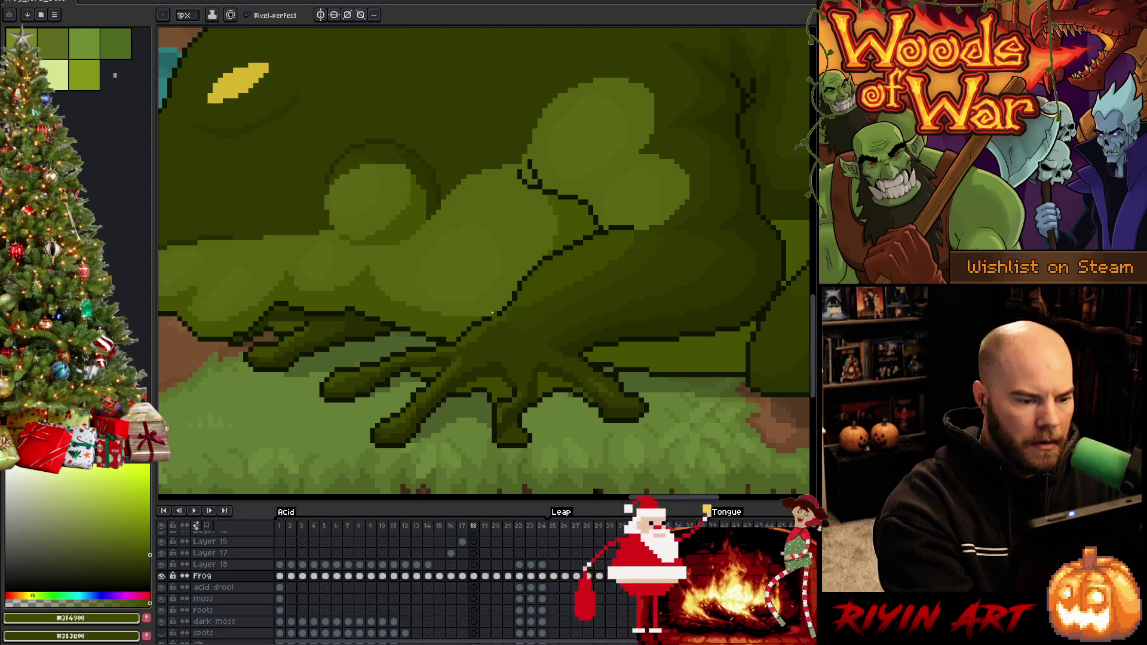
key("Left")
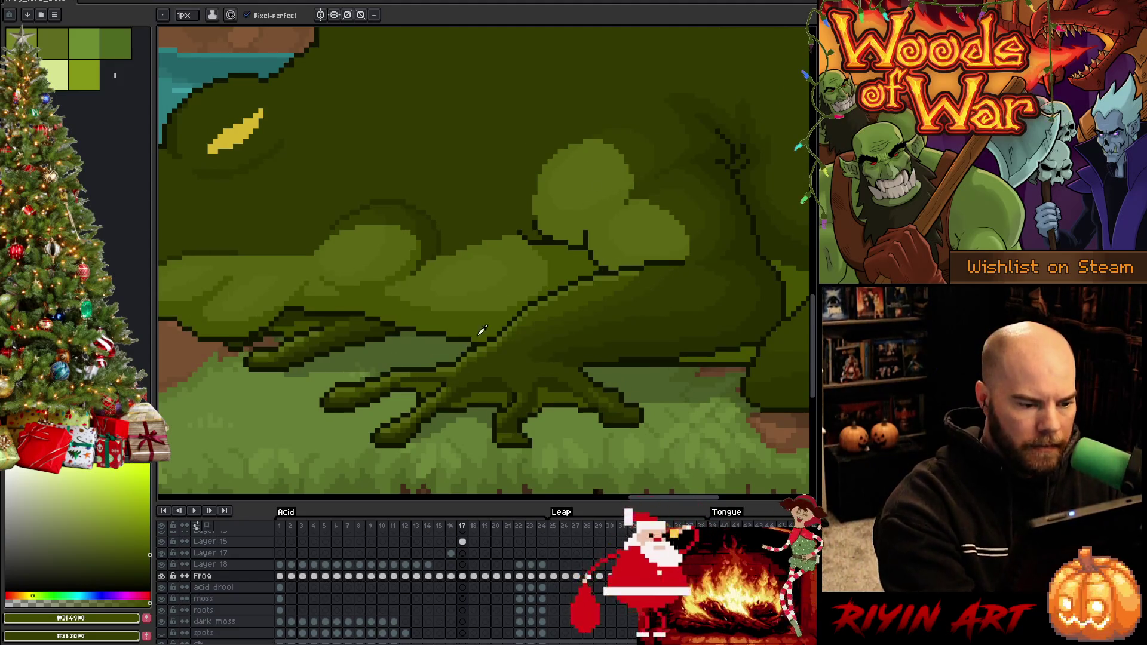
left_click(481, 334, "alt")
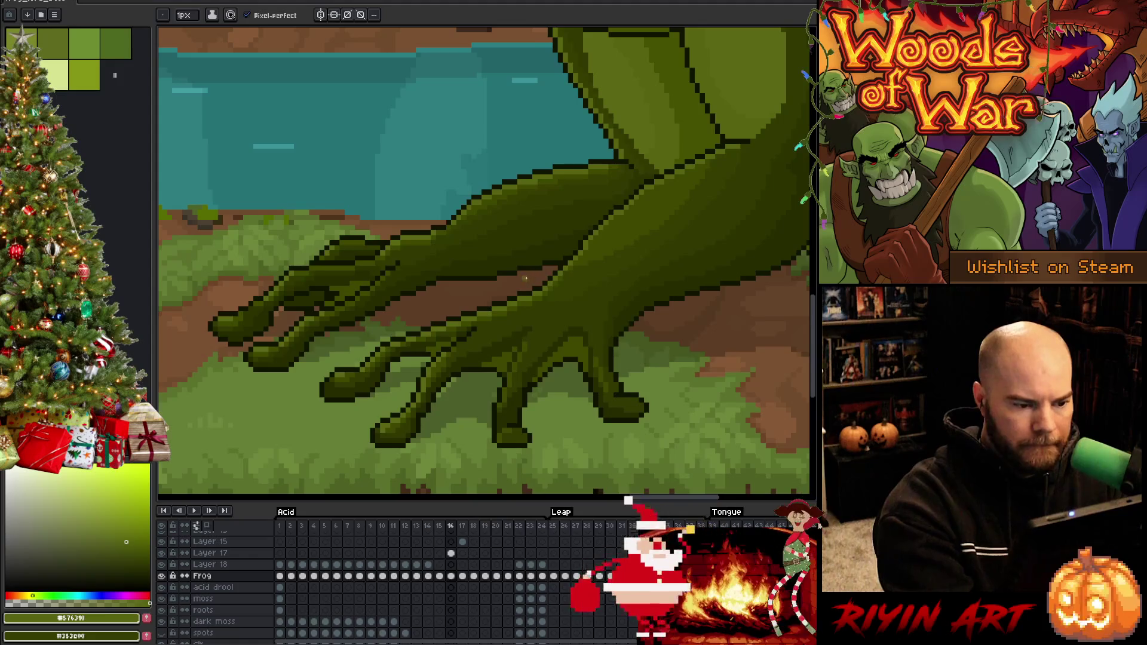
key("Right")
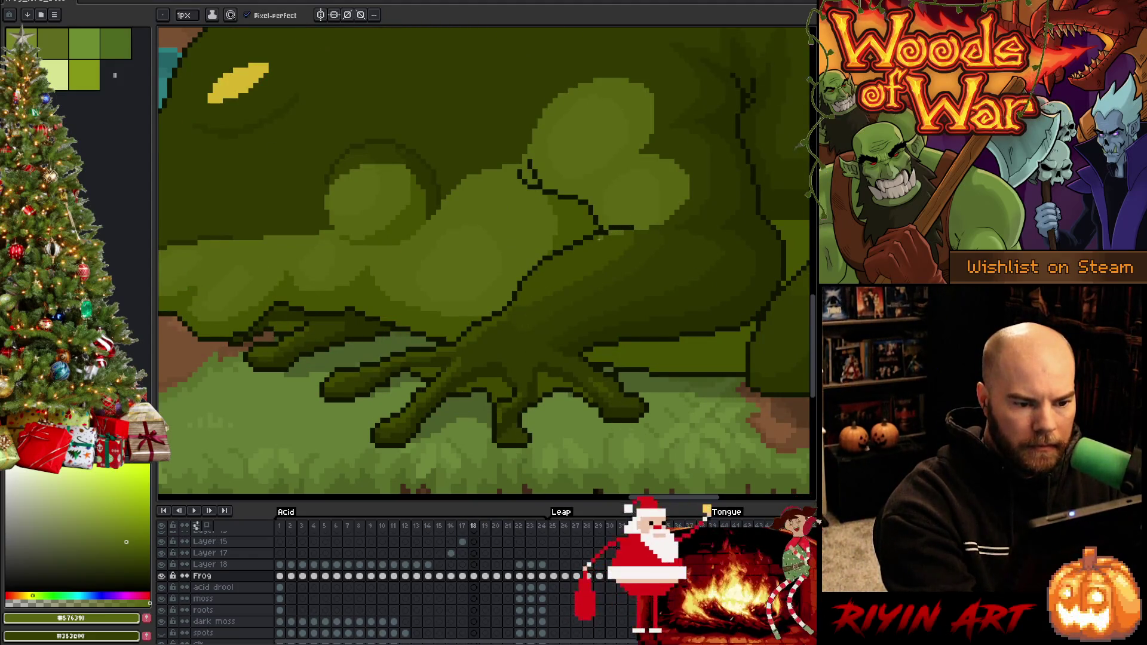
Step: Lasso the strip along the arm's upper edge, deselect it, and pick the hand's mid-dark green #3F4900
key("q")
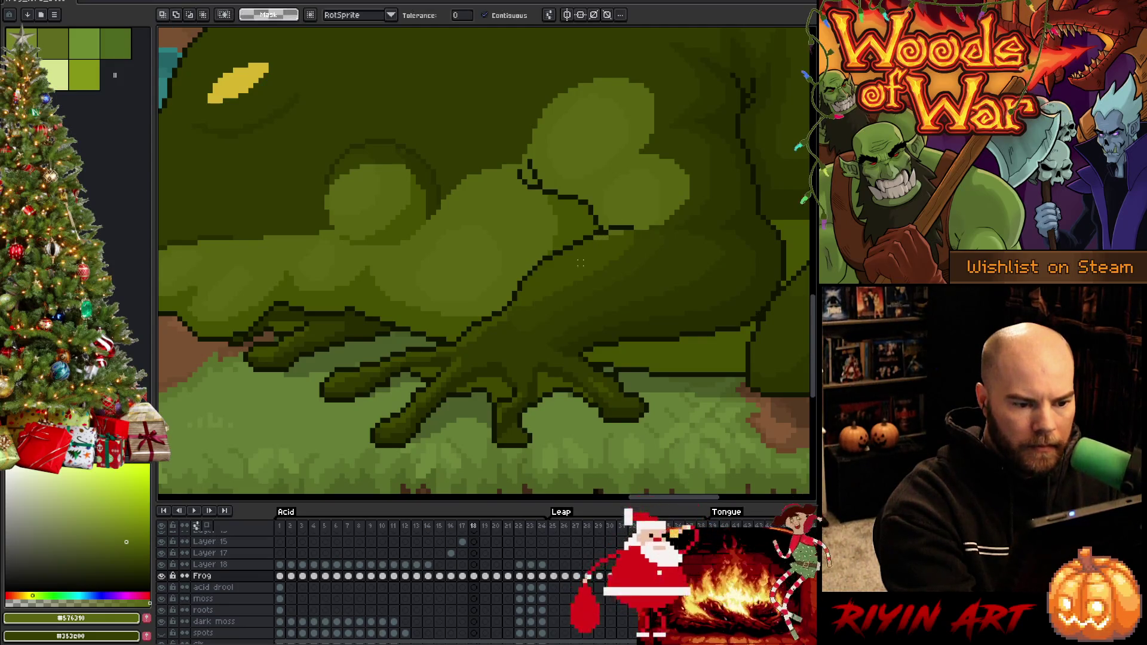
left_click_drag(633, 228, 515, 304)
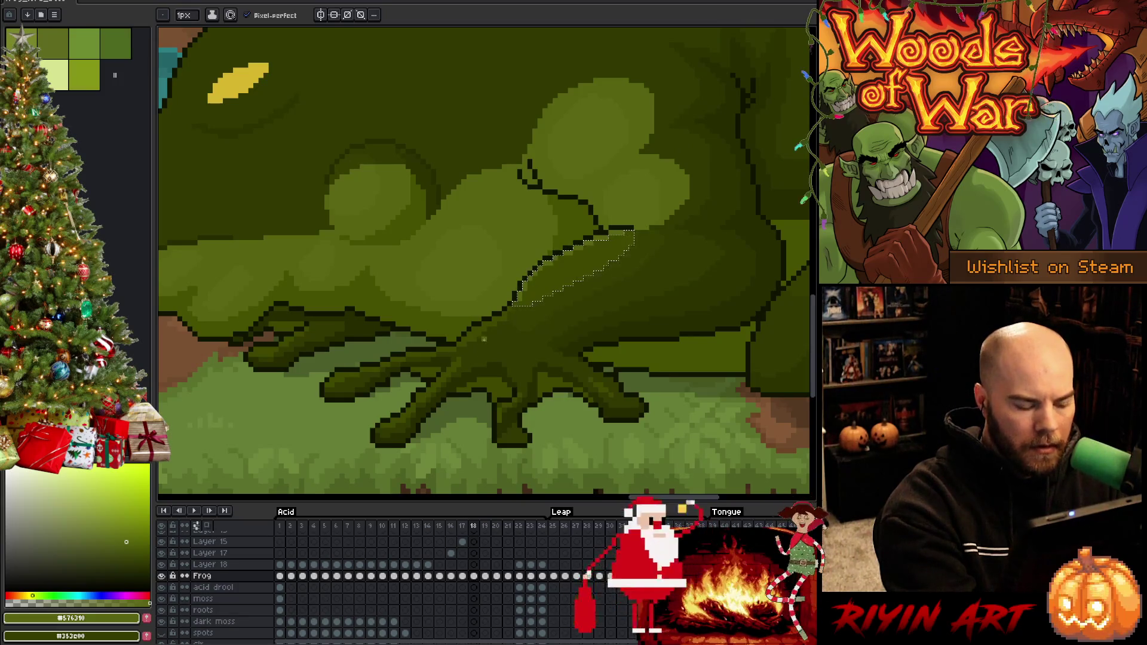
mouse_move(484, 339)
left_mouse_down()
mouse_move(486, 325)
mouse_move(460, 344)
left_mouse_up()
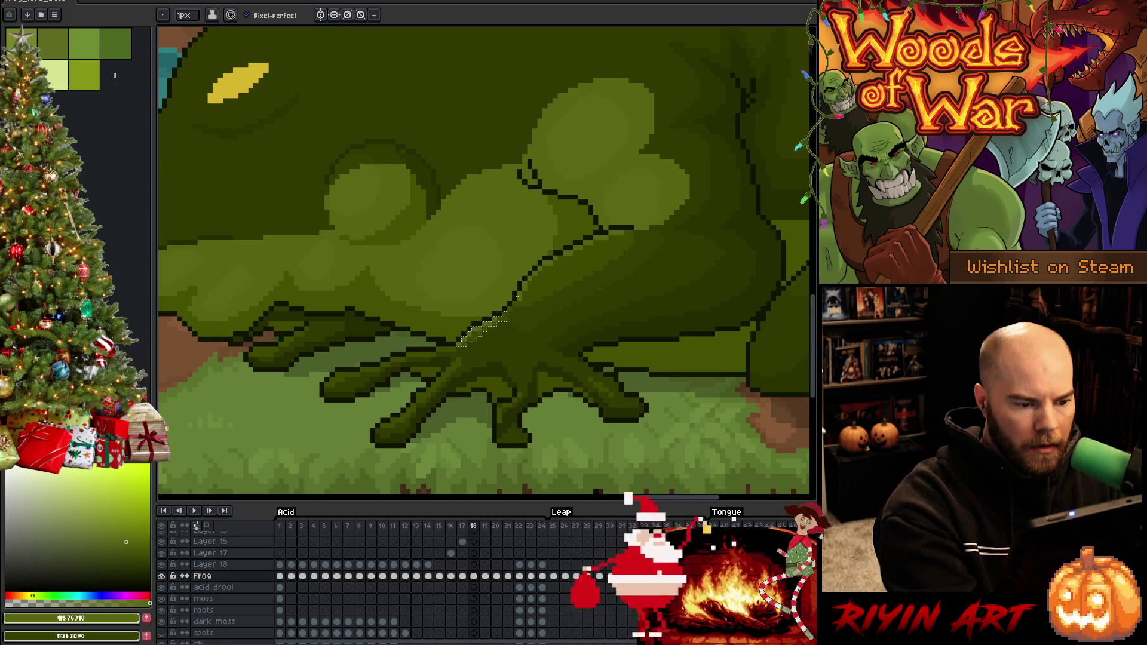
key("ctrl+d")
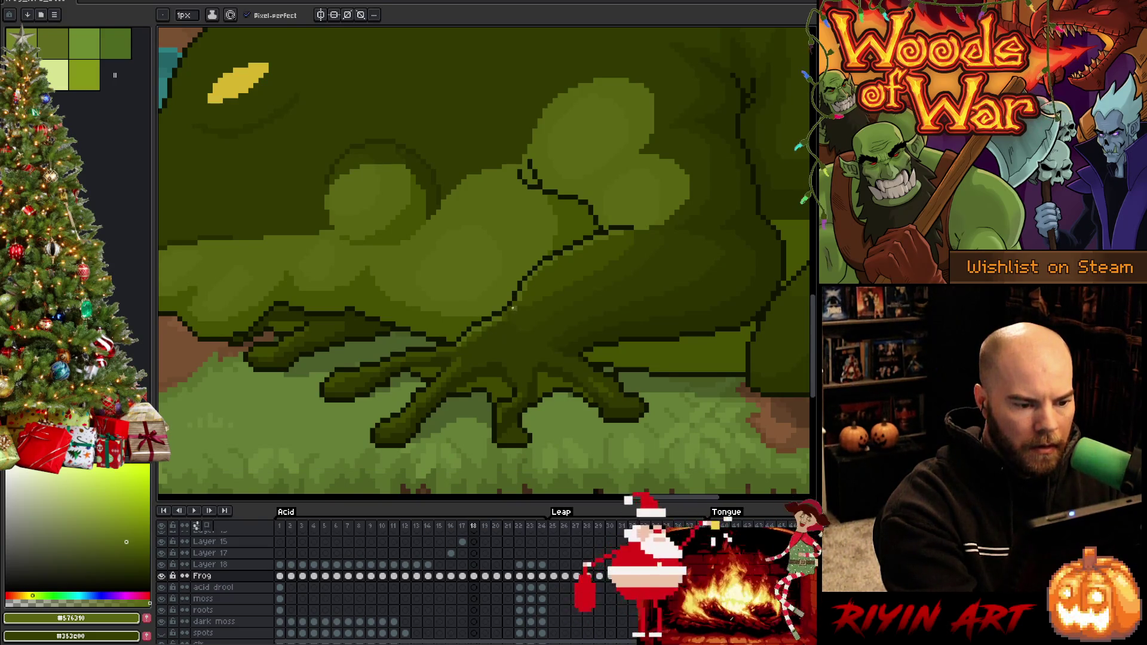
left_click(509, 312, "alt")
key("i")
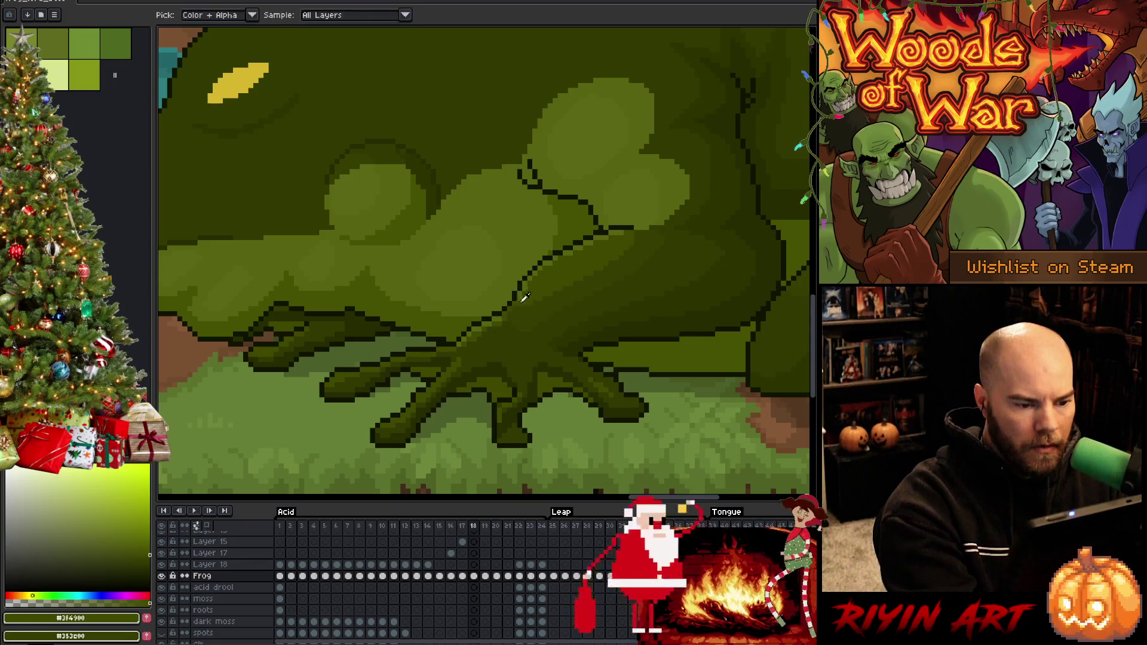
left_click(508, 326, "alt")
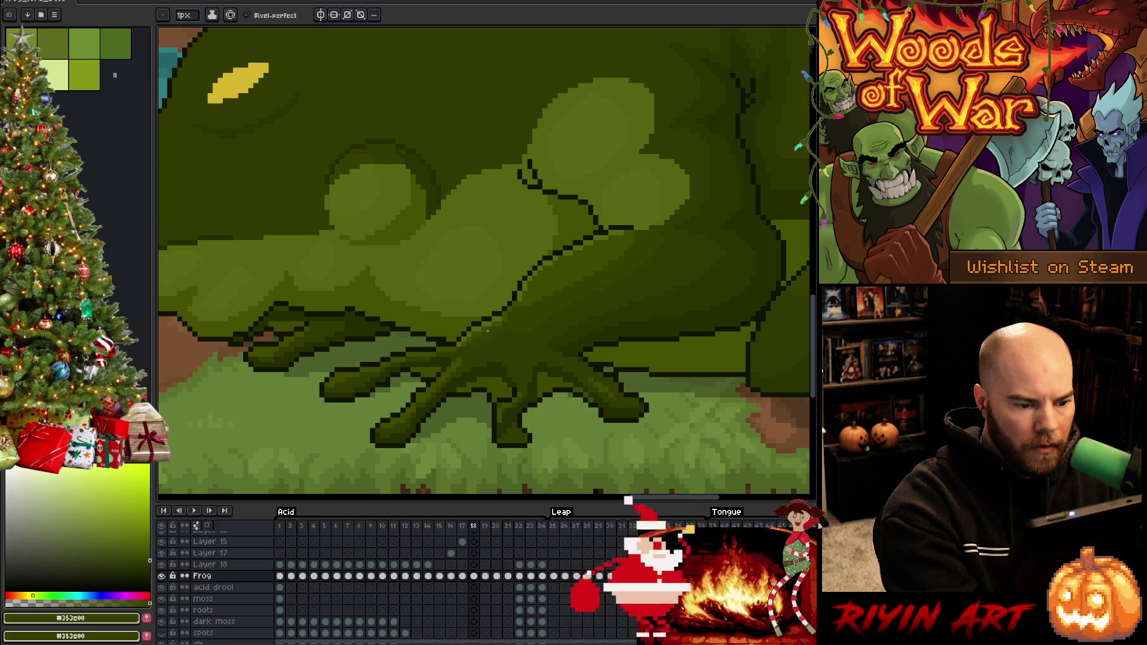
left_click(503, 322, "alt")
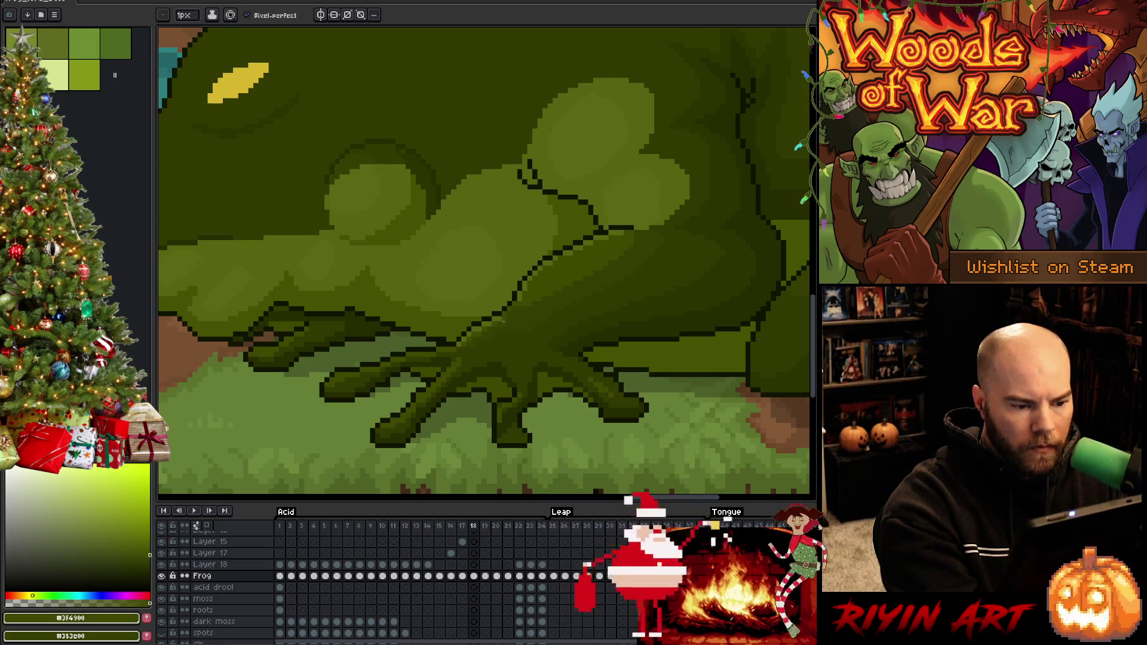
left_click(538, 279, "alt")
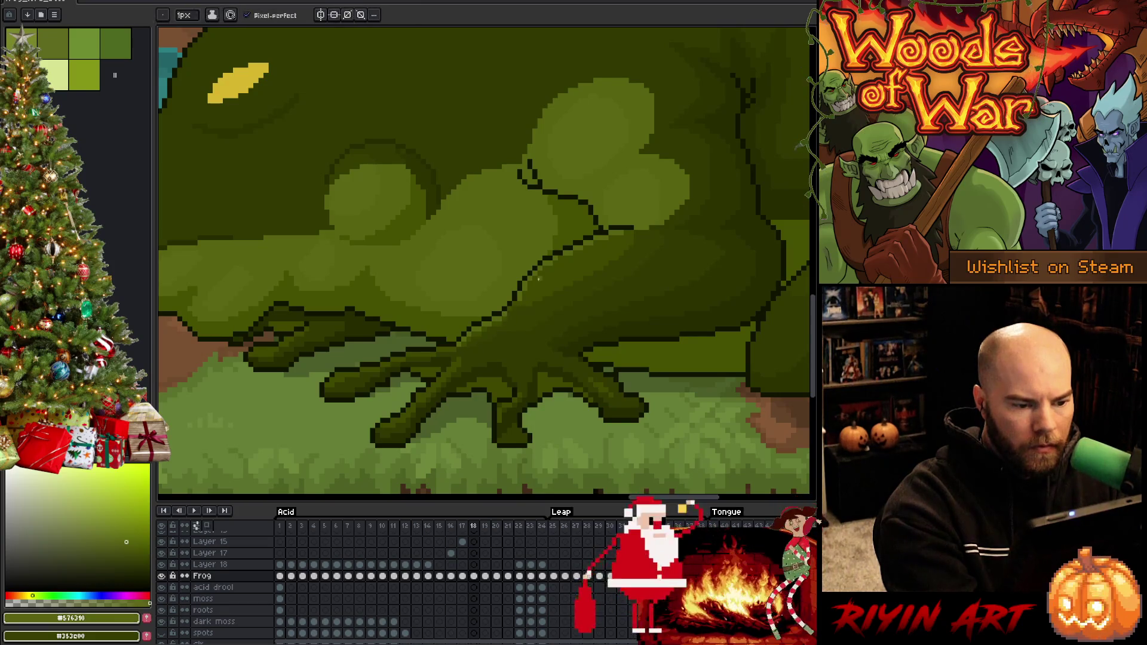
left_click(460, 353, "alt")
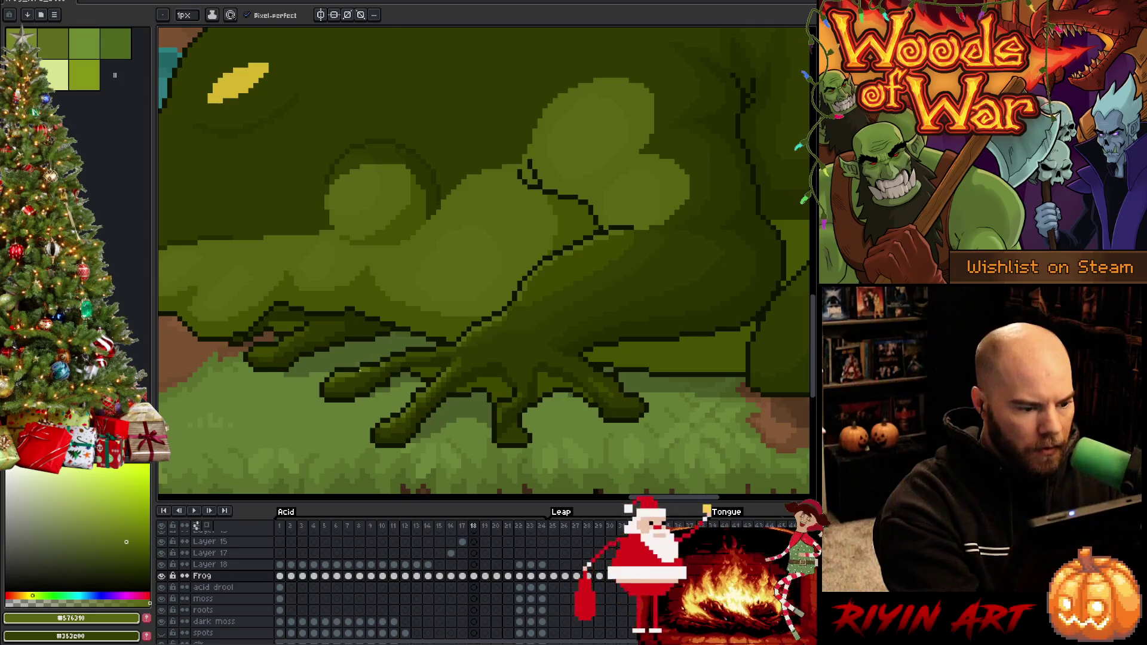
left_click(369, 365, "alt")
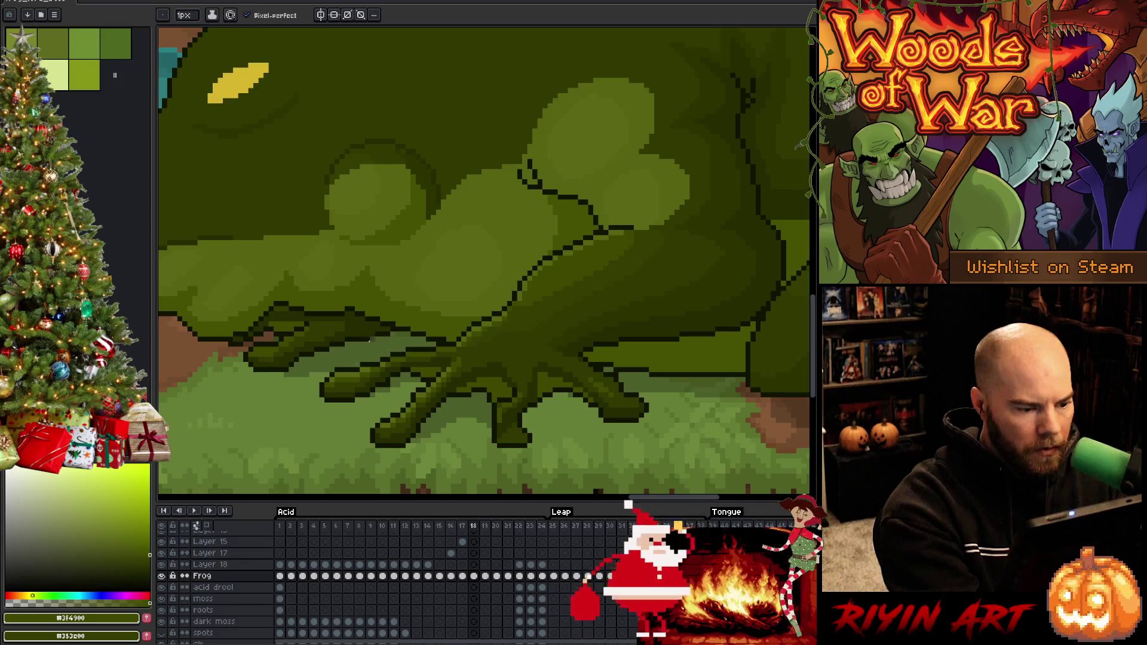
left_click(369, 339, "alt")
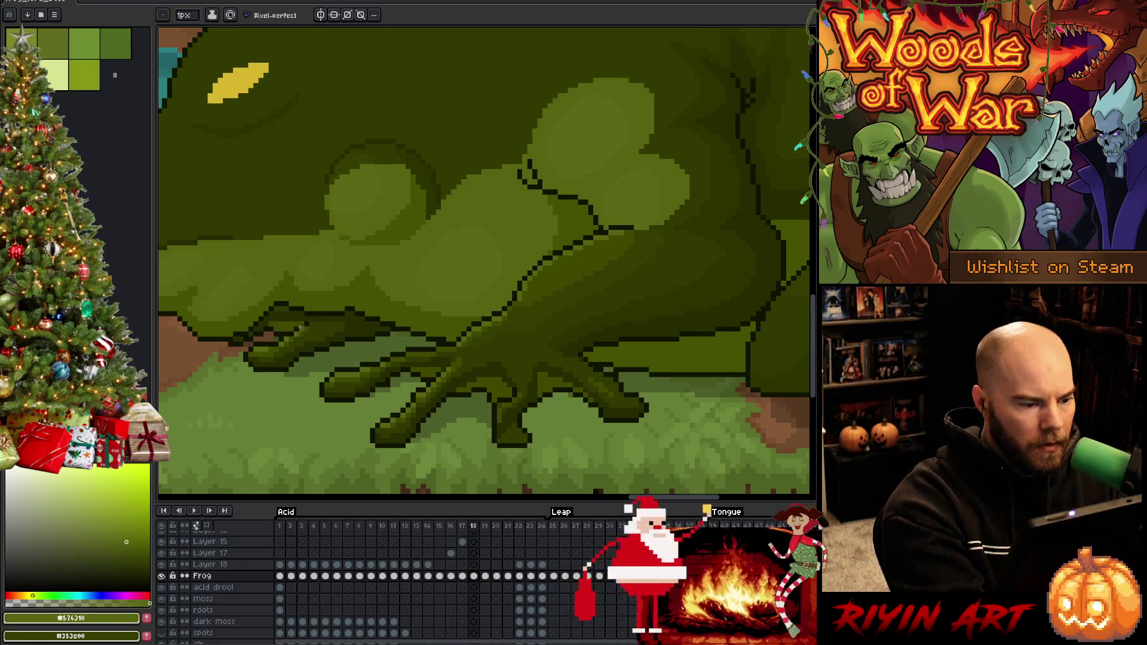
left_click(305, 332, "alt")
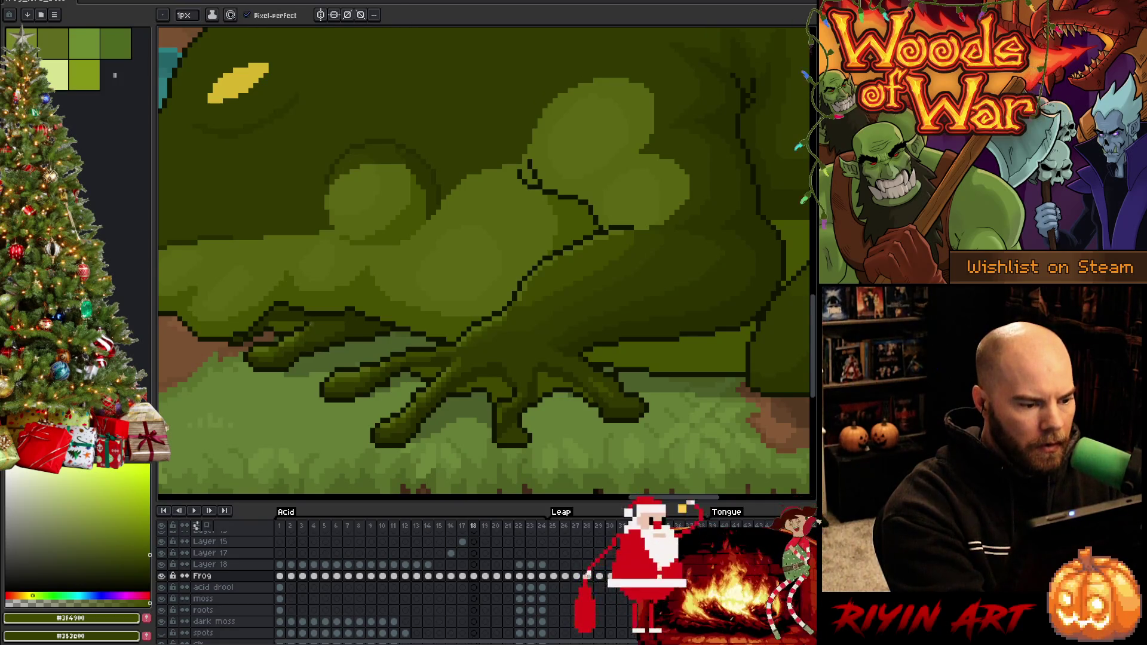
left_click(275, 349, "alt")
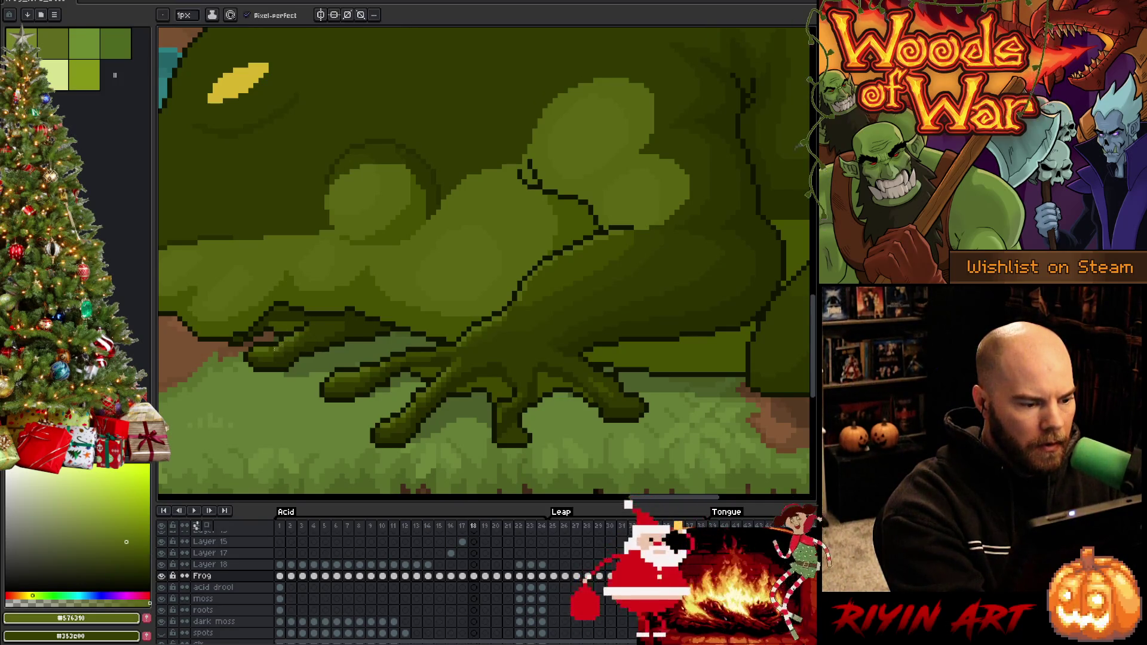
left_click(281, 349, "alt")
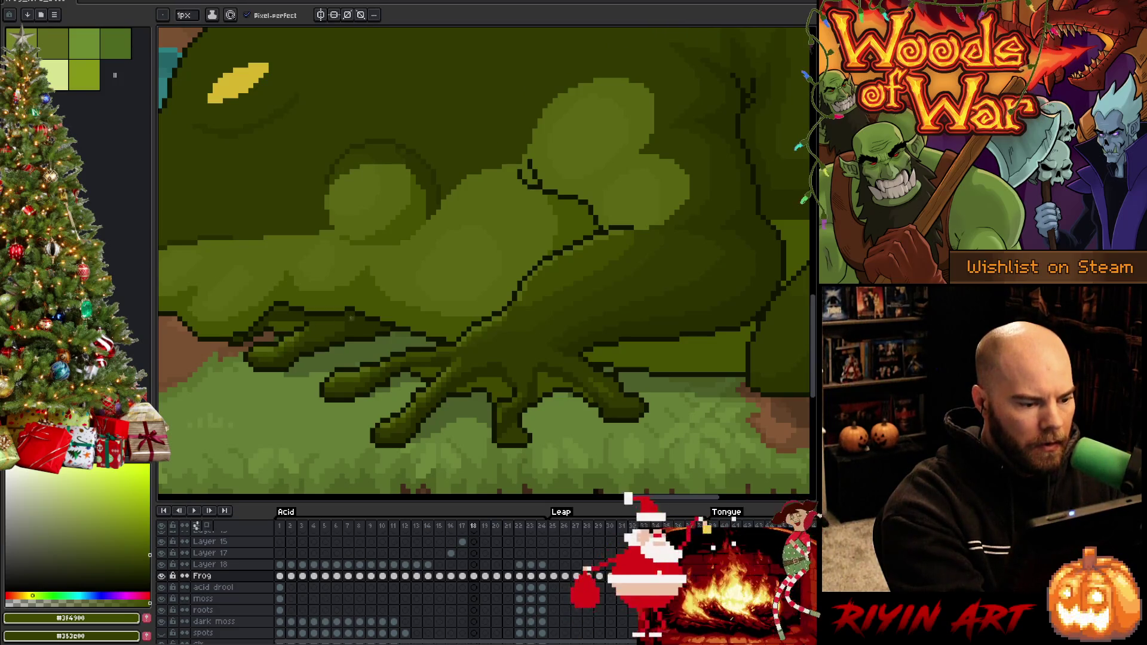
key("alt")
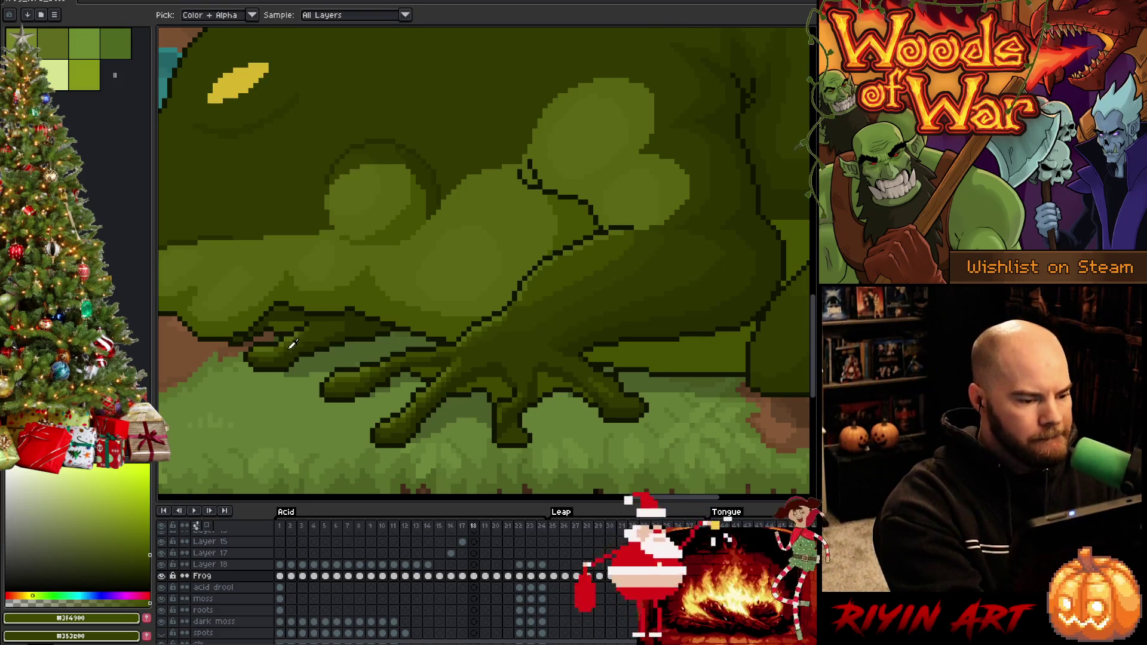
left_click(287, 350, "alt")
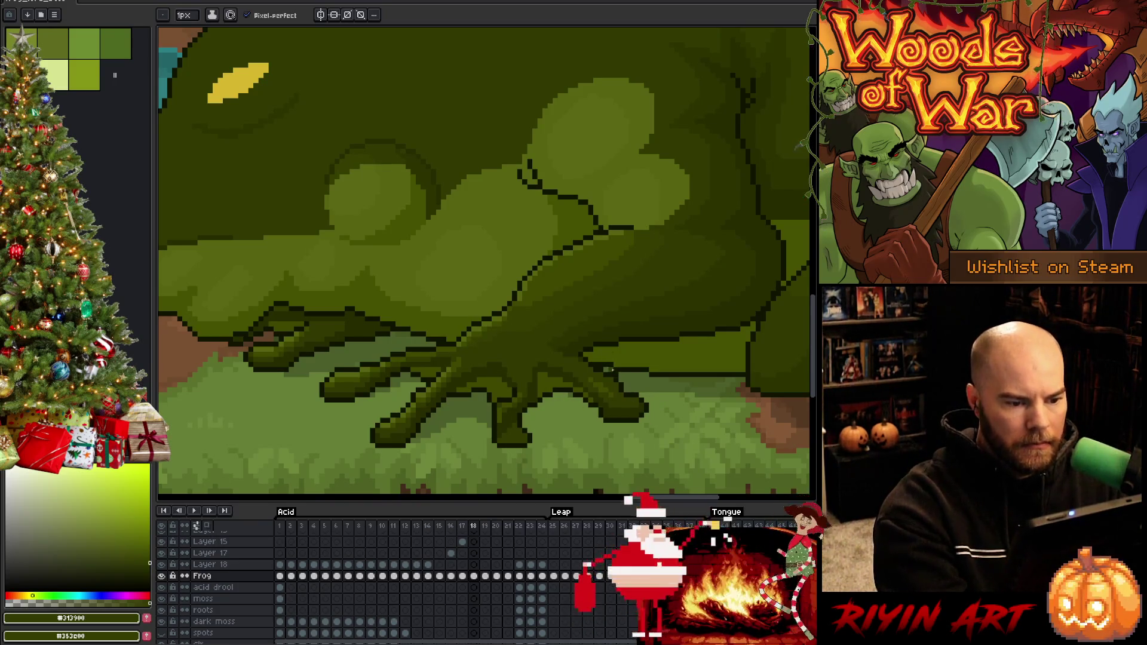
key("i")
left_click(569, 250)
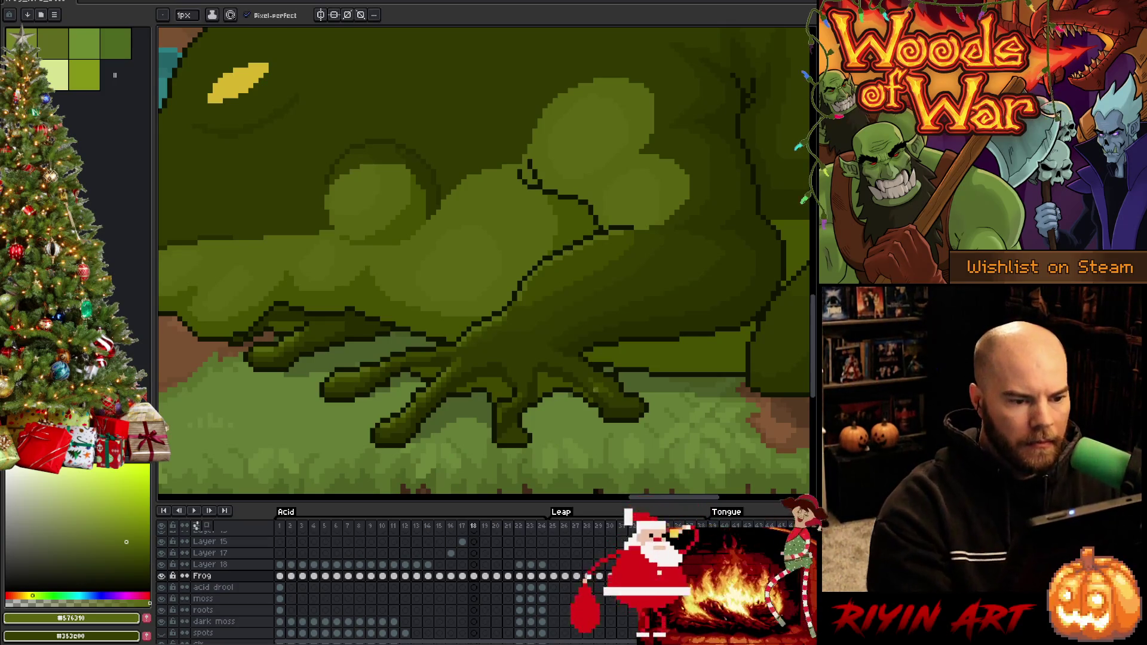
Step: Pick the frog's dark outline green and return to the pencil
scroll(625, 254, "down", 3)
scroll(543, 307, "up", 3)
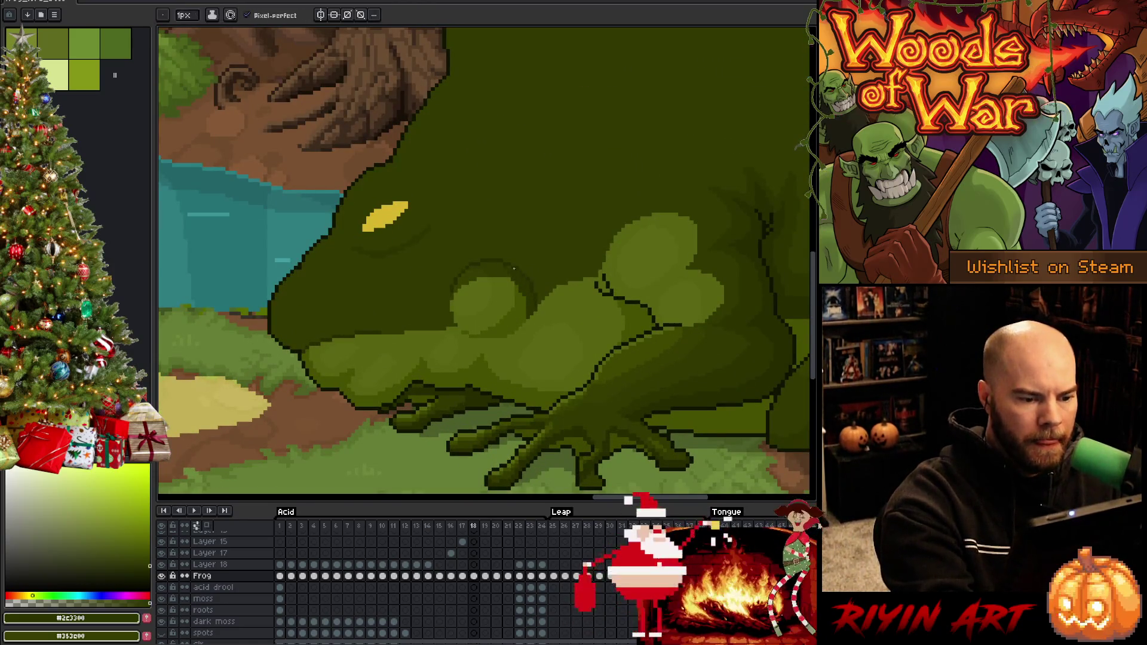
left_click(523, 282, "alt")
key("m")
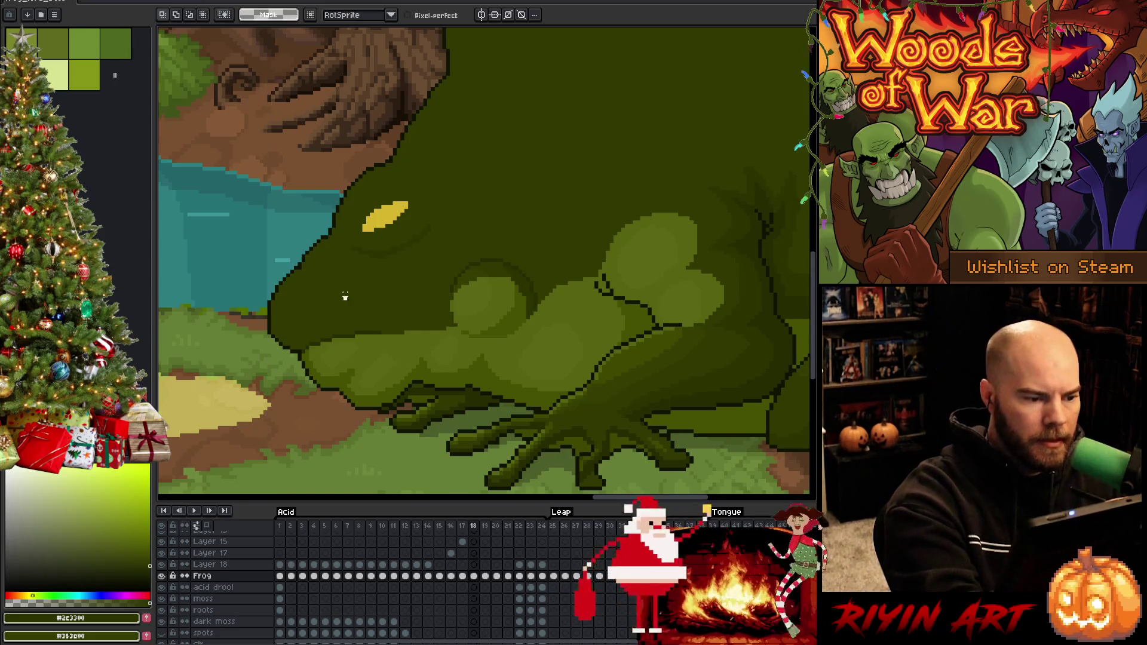
key("b")
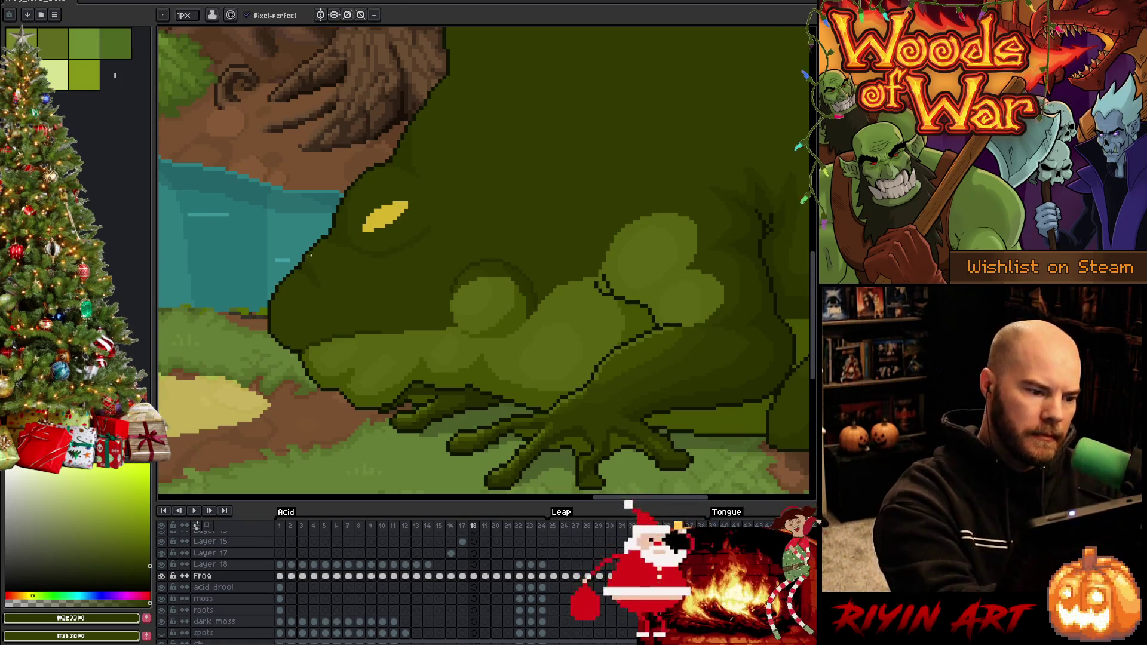
Step: Compare poses across frames 17, 18 and 19, ending on frame 17 with #576310 picked
key("Left")
key("Left")
key("Right")
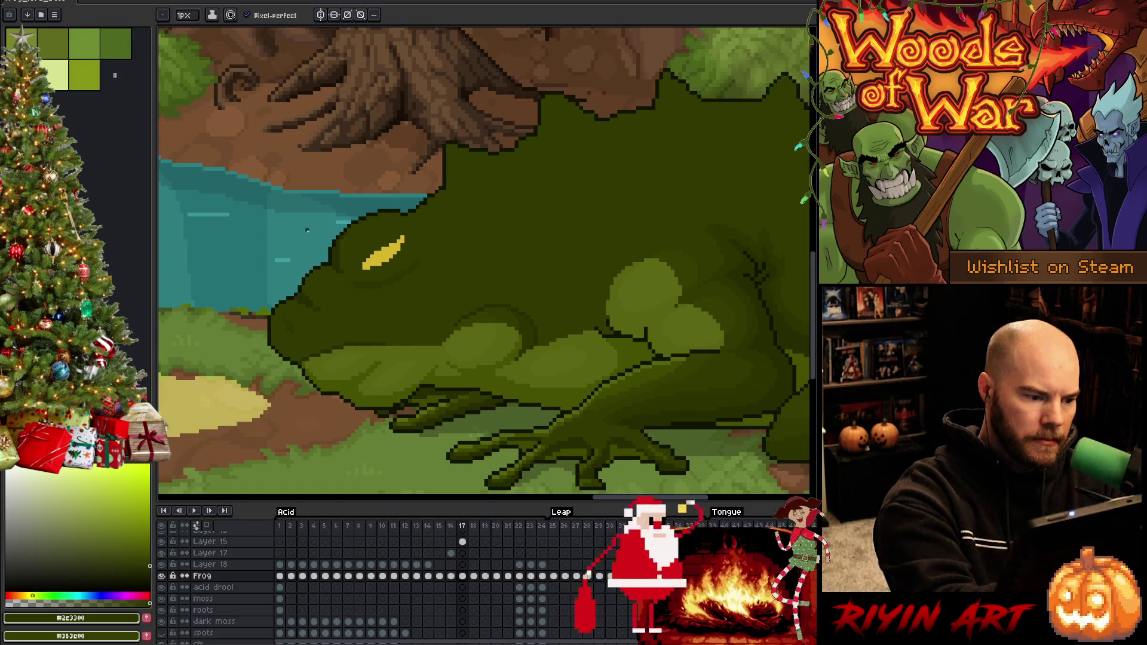
key("Right")
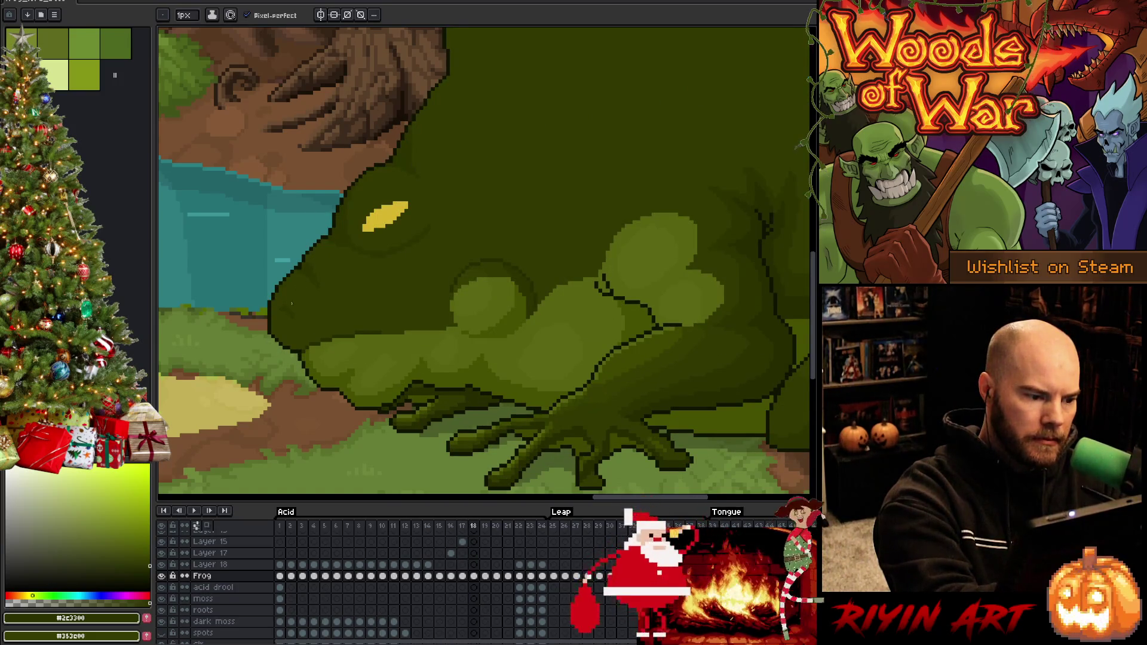
key("Left")
key("Right")
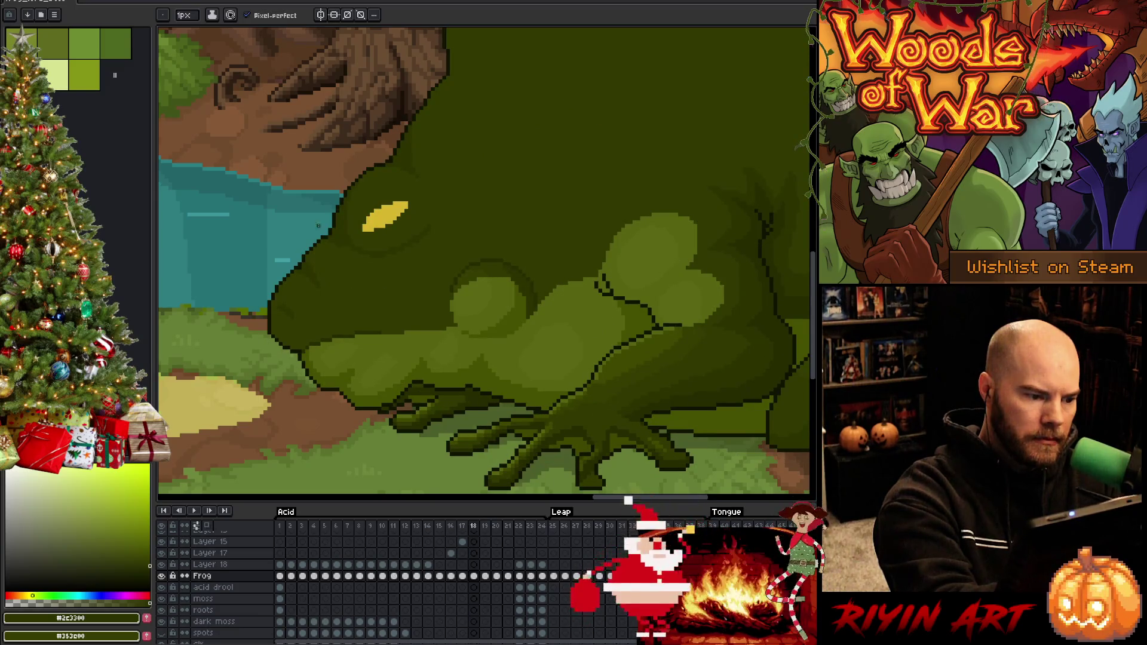
key("Right")
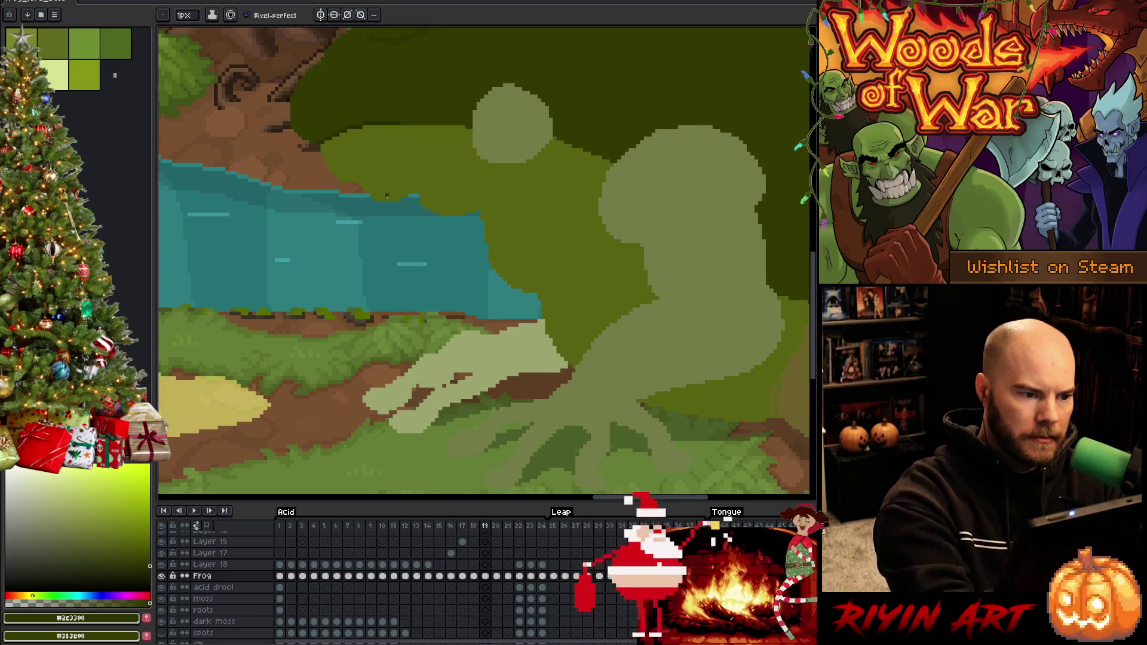
key("Left")
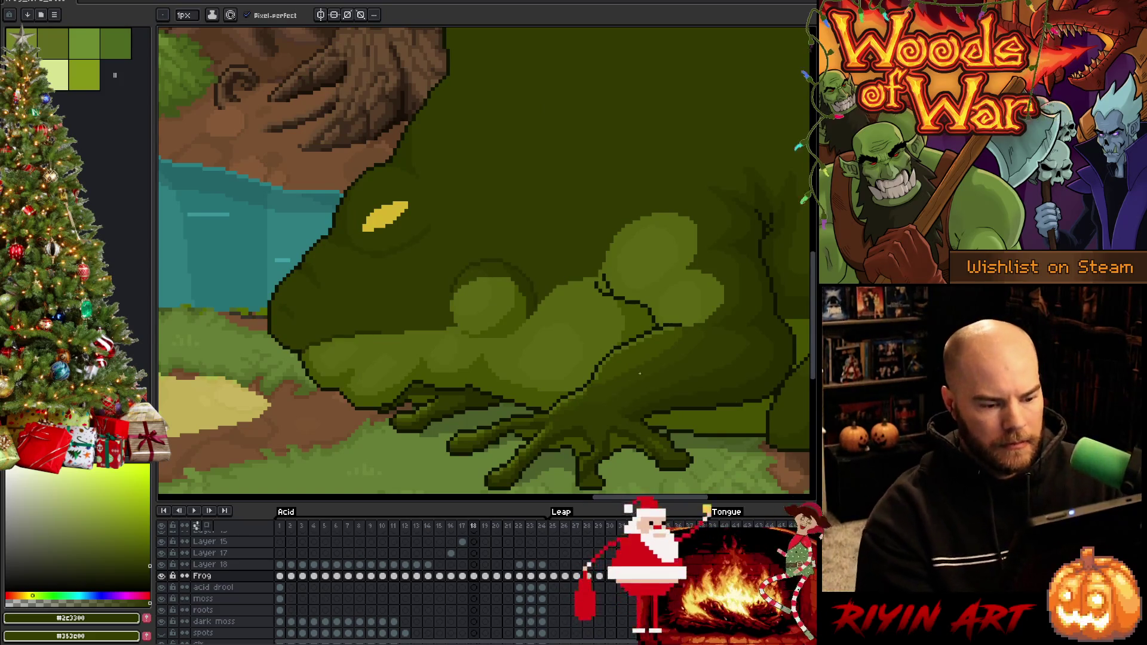
scroll(640, 373, "down", 3)
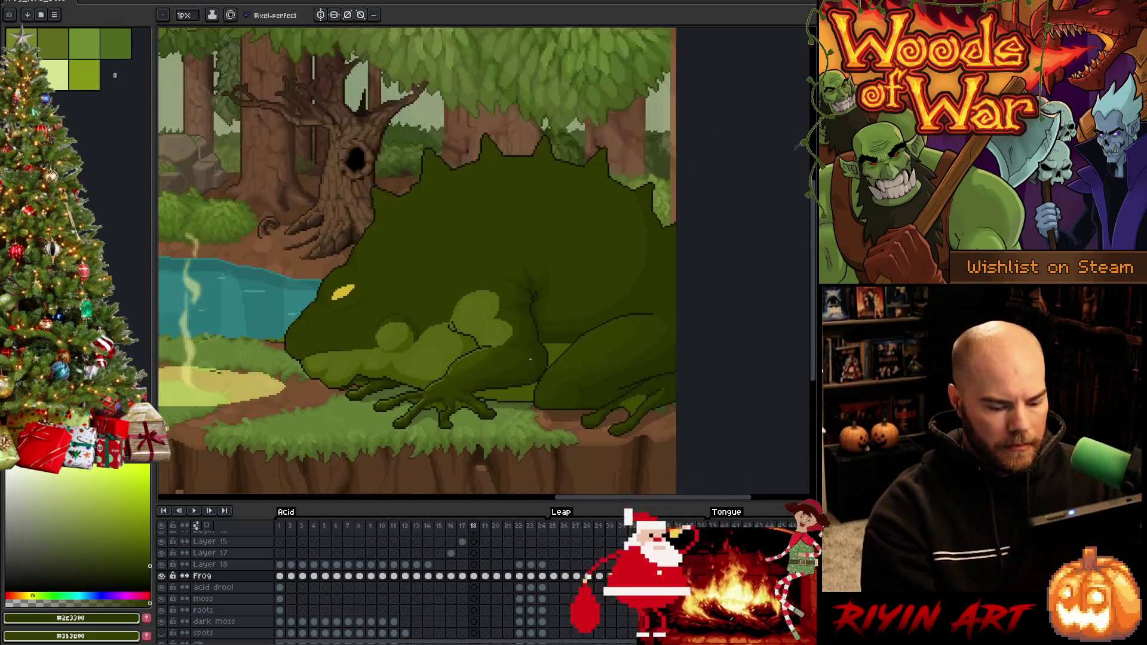
key("Left")
key("Right")
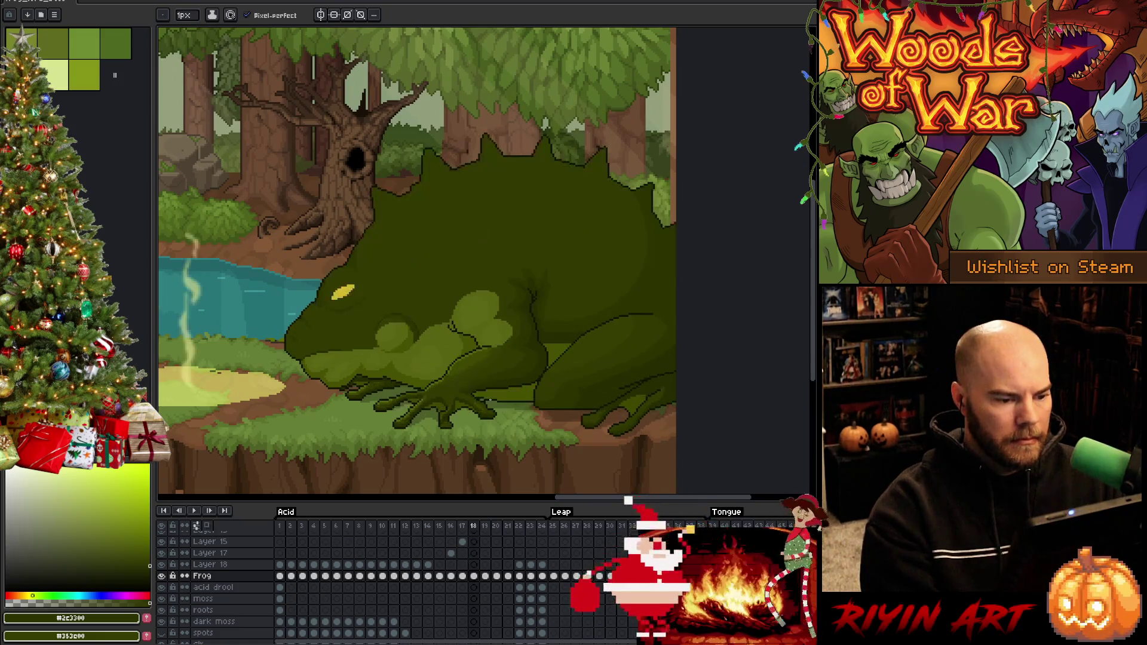
key("Left")
key("Right")
scroll(375, 359, "up", 3)
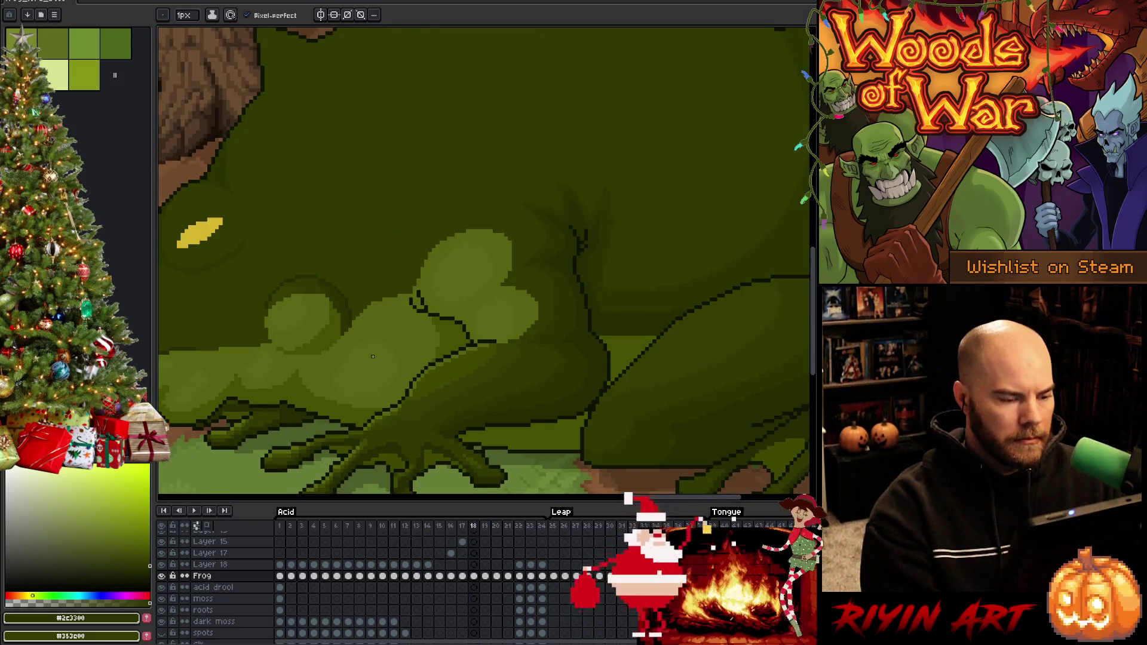
key("Left")
left_click(419, 344, "alt")
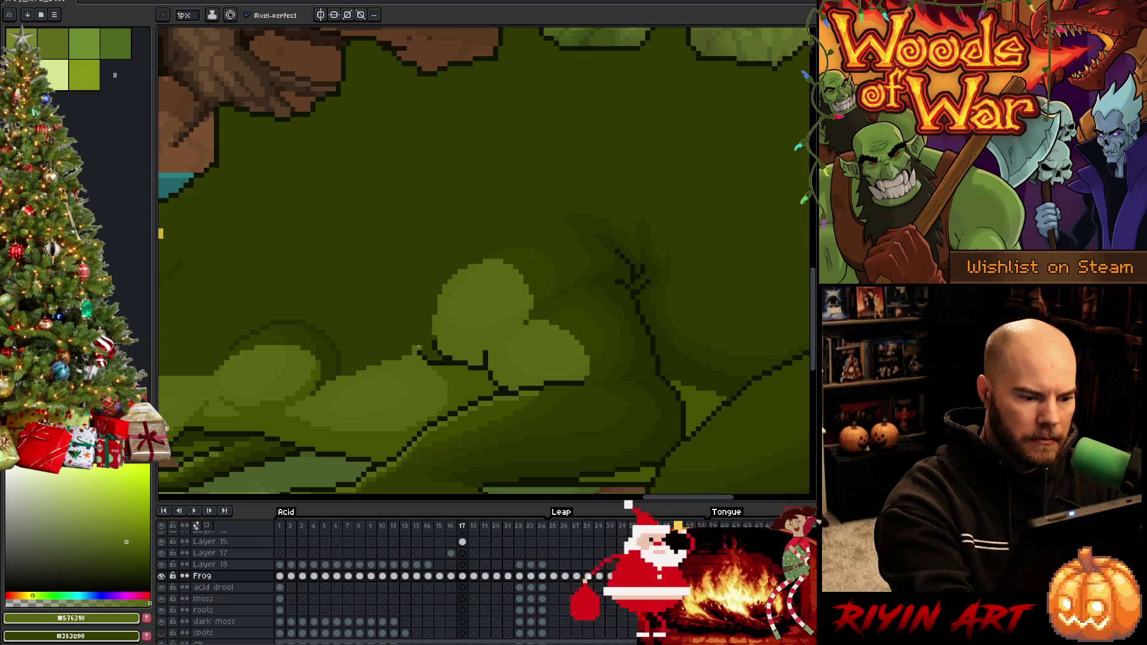
Step: On frame 17, paint over the chest's dark outline pixels and add #576310 along its left edge
left_click_drag(420, 346, 439, 359)
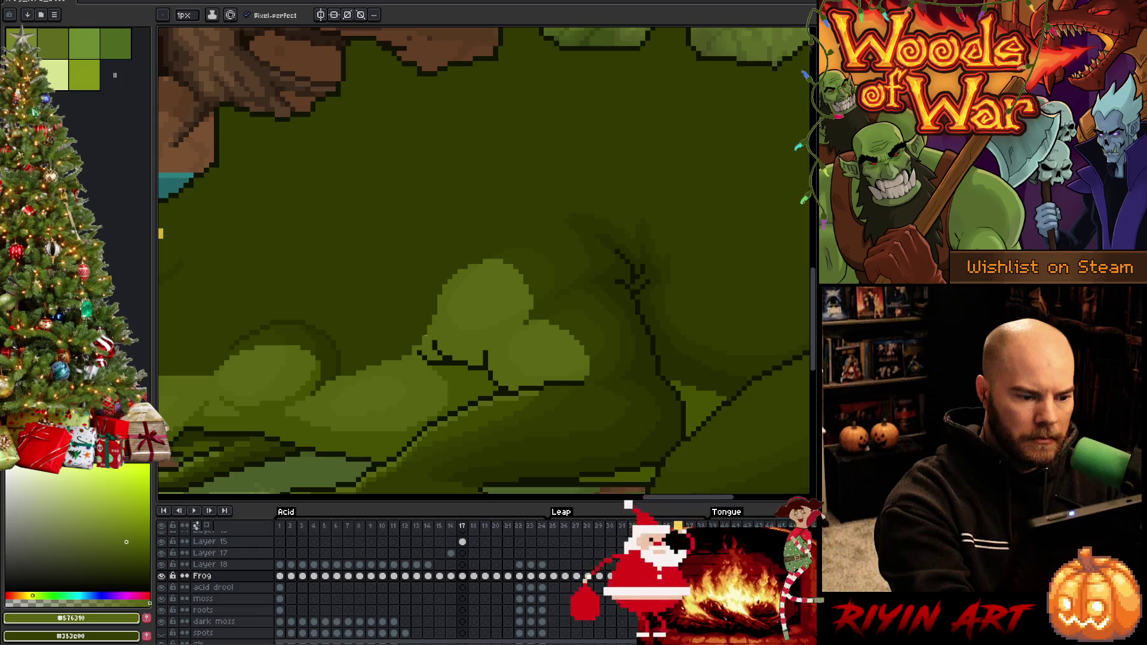
left_click(421, 327, "alt")
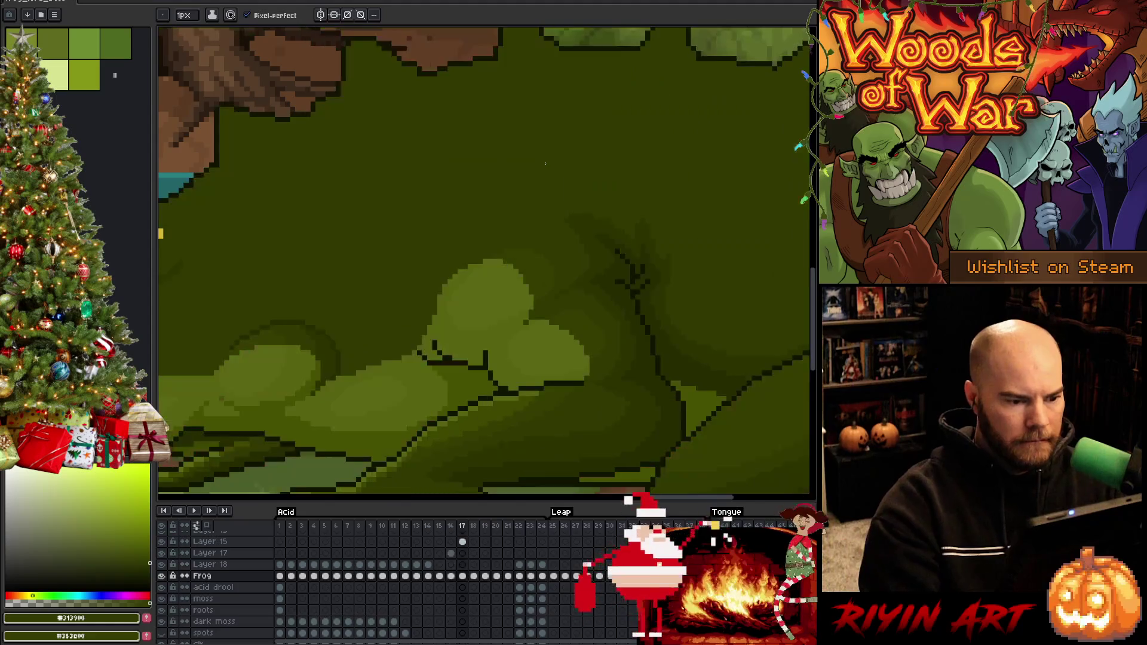
key("period")
key("comma")
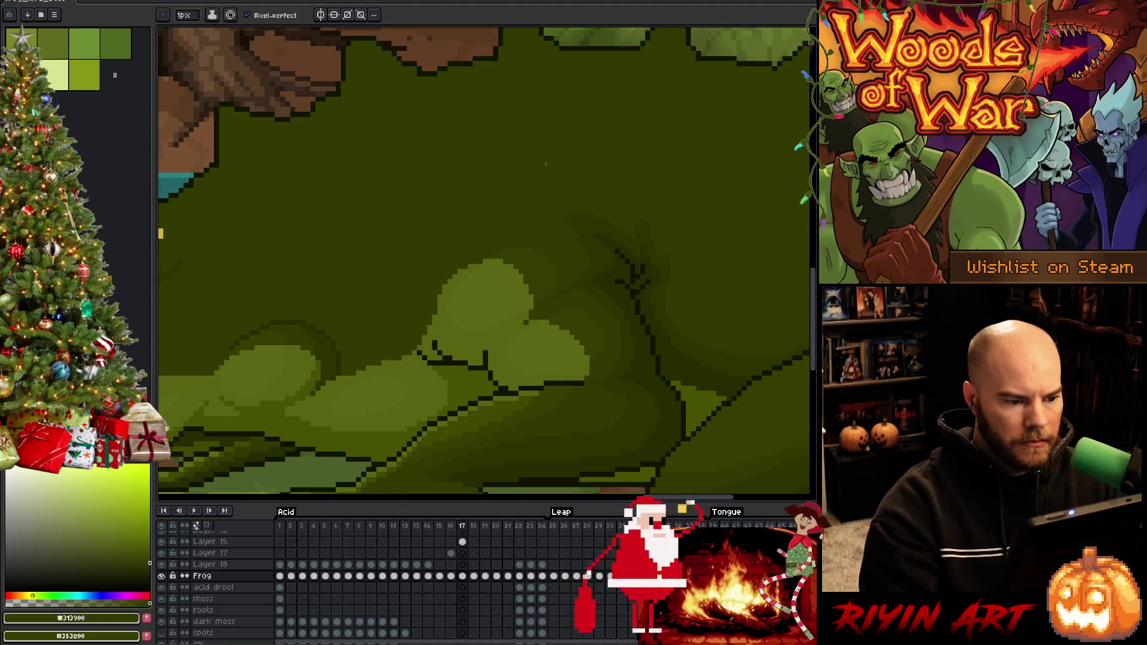
left_click(445, 295, "alt")
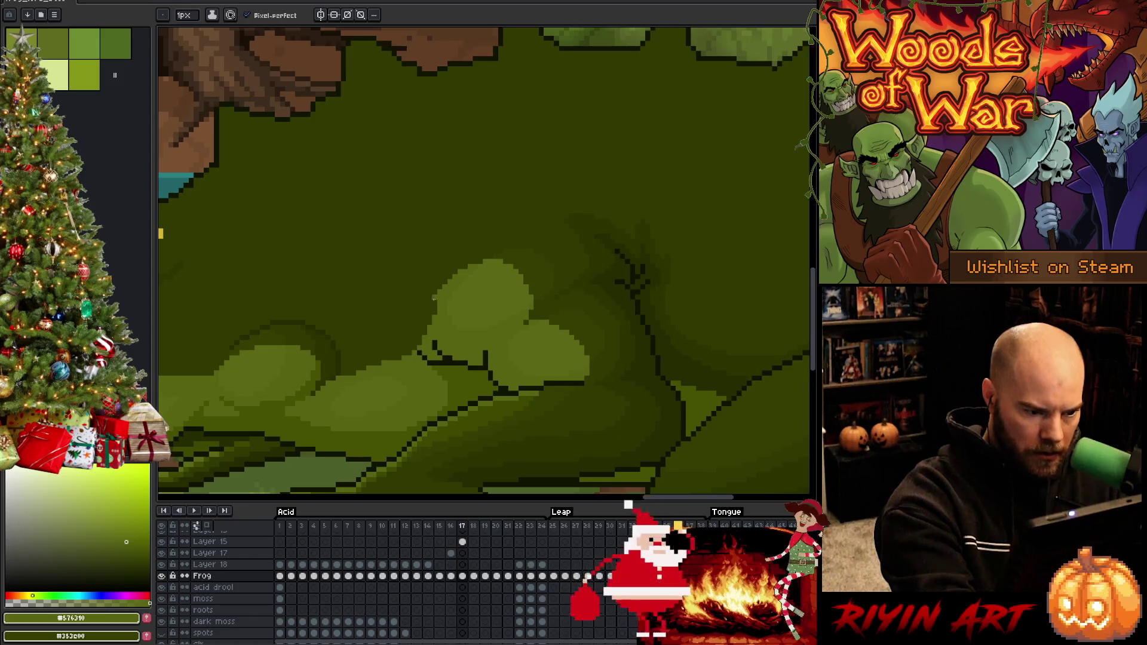
mouse_move(432, 300)
left_mouse_down()
mouse_move(424, 332)
mouse_move(431, 320)
left_mouse_up()
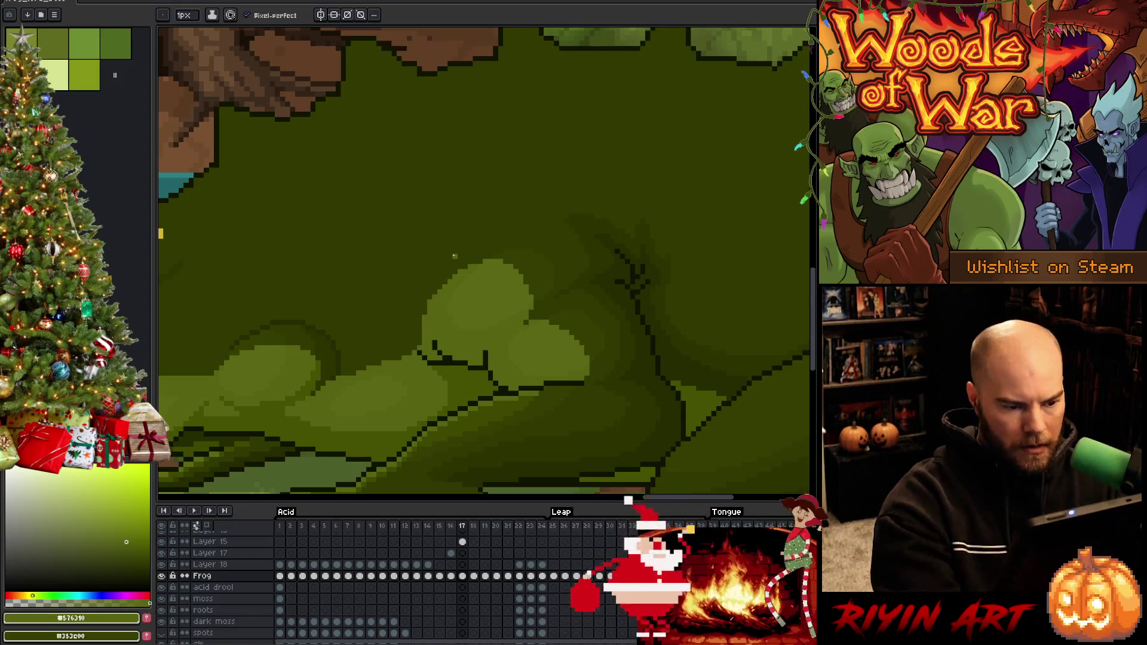
key("period")
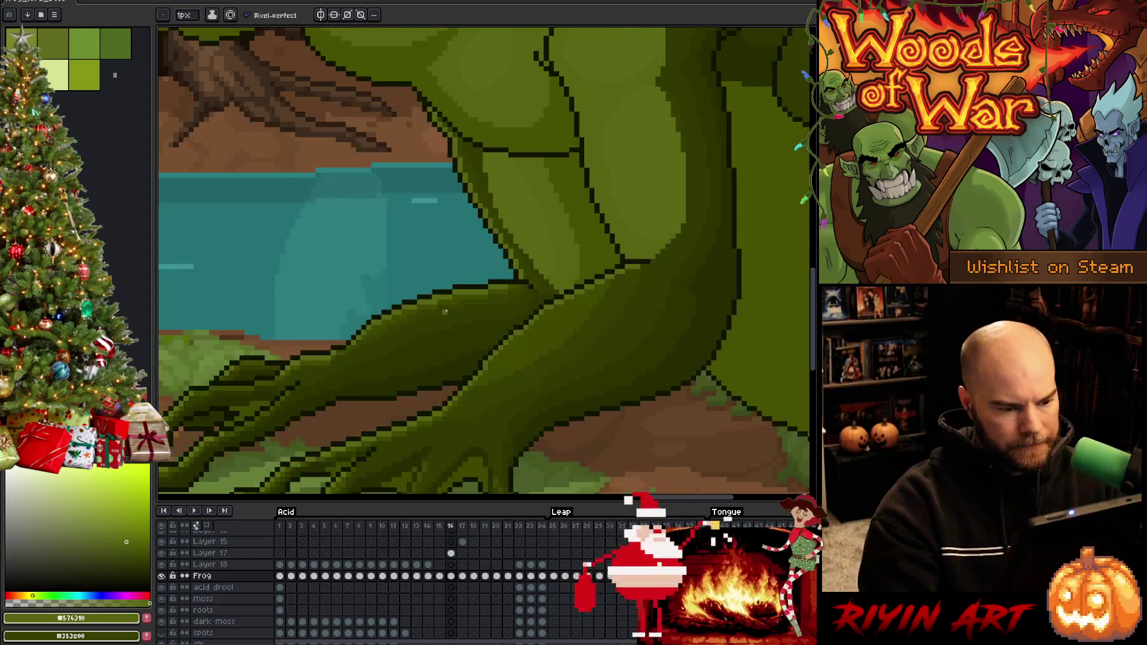
key("comma")
left_click(430, 310, "alt")
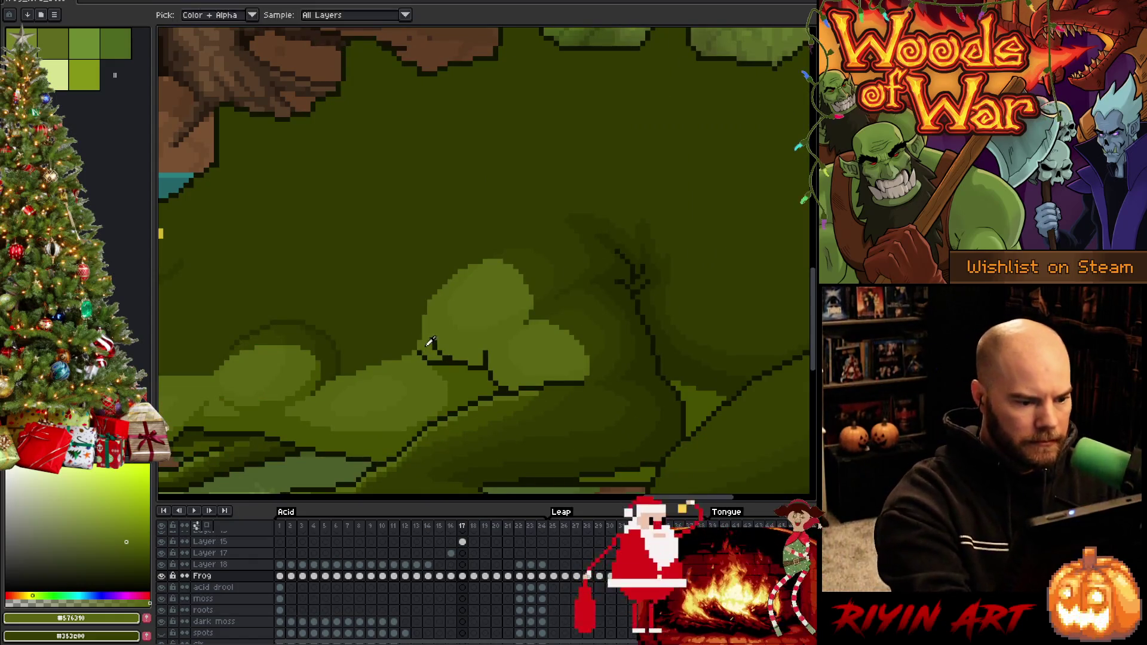
Step: Flip through frames 17–19 to compare the crouch and leap, then save the file
scroll(429, 310, "down", 4)
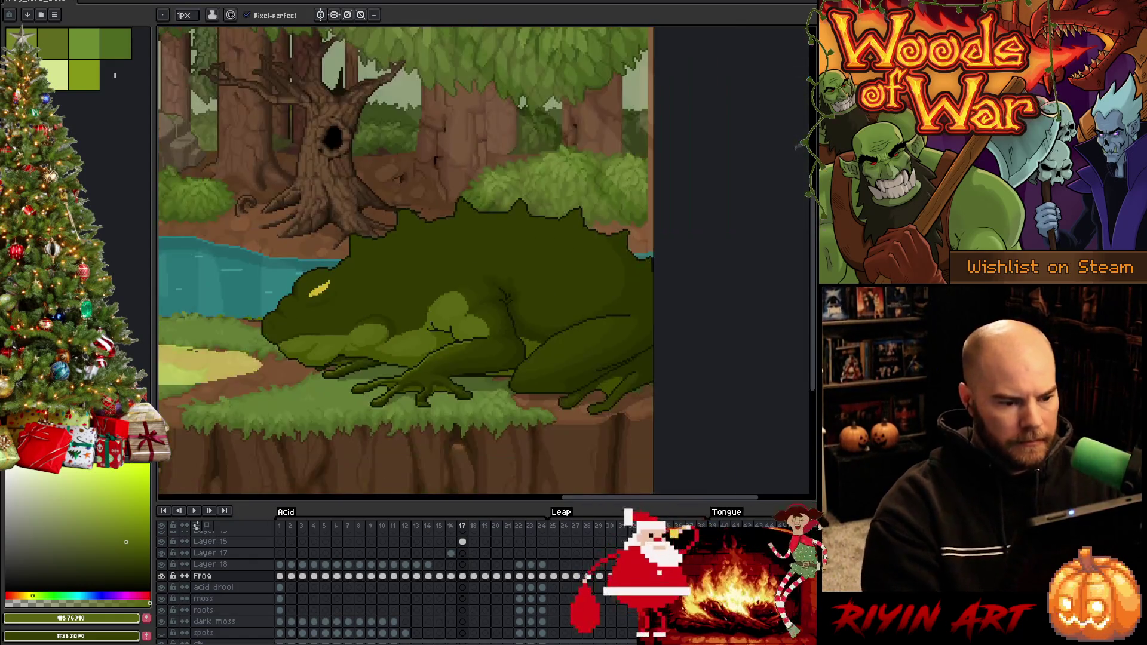
key("period")
key("period")
key("period")
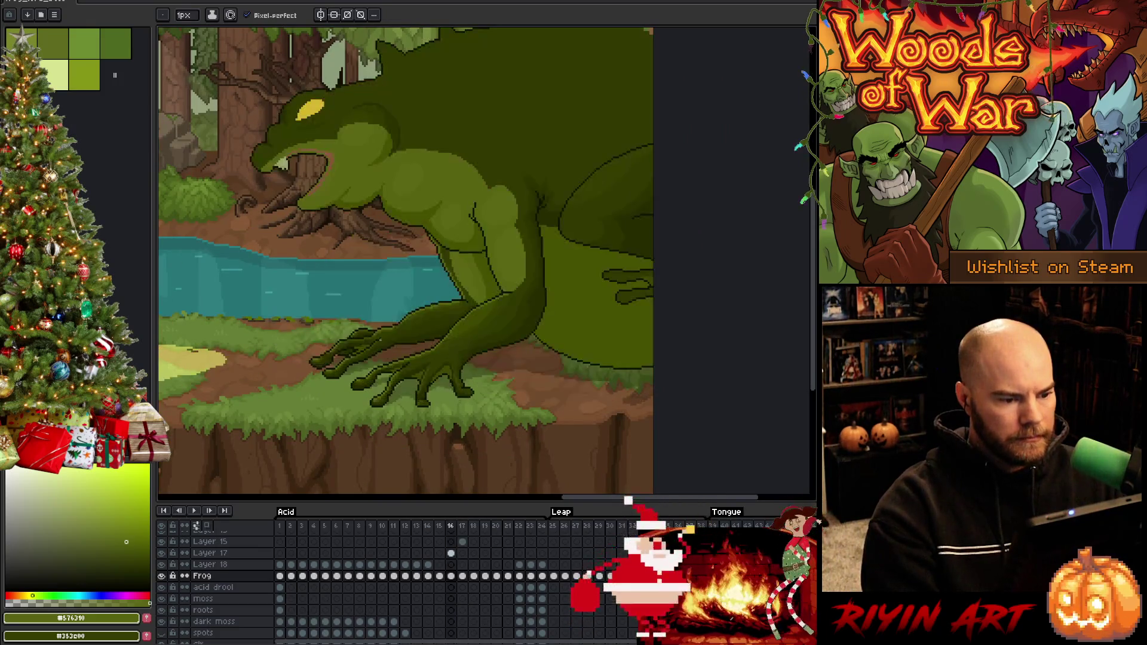
key("comma")
key("comma")
key("period")
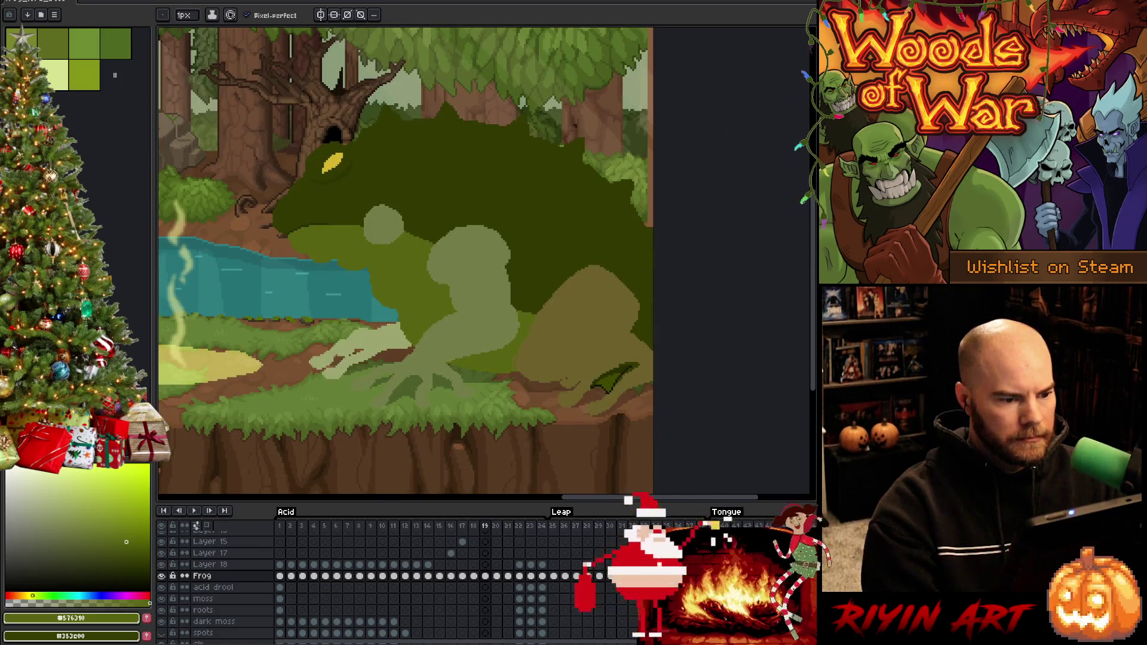
key("comma")
key("period")
key("comma")
scroll(390, 321, "down", 1)
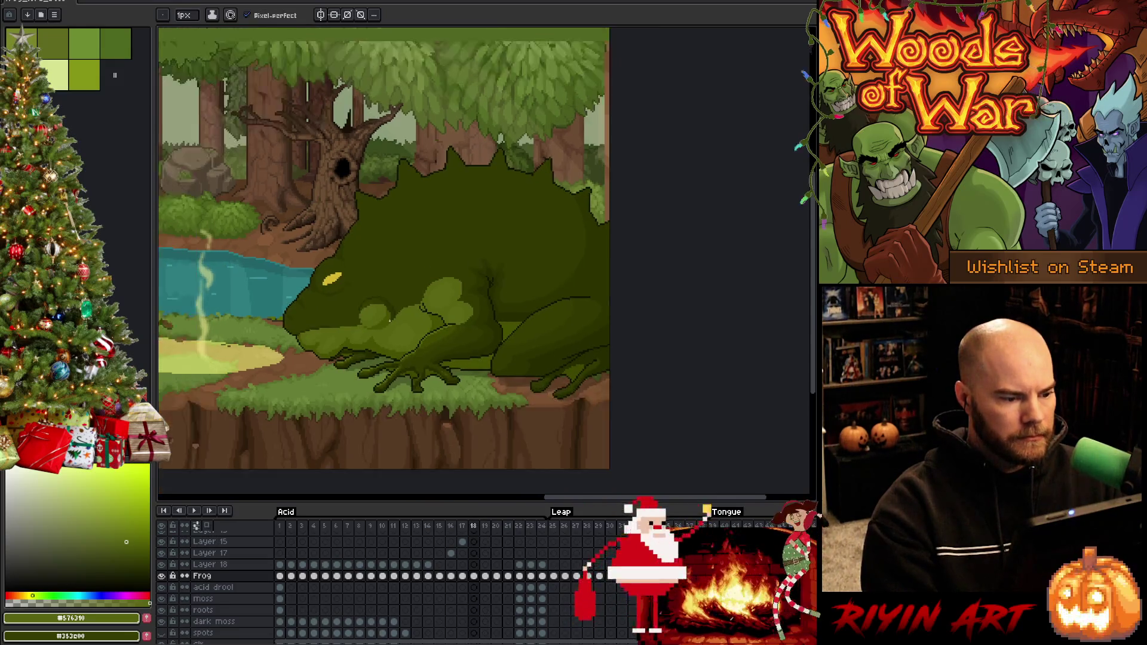
scroll(390, 321, "up", 1)
key("period")
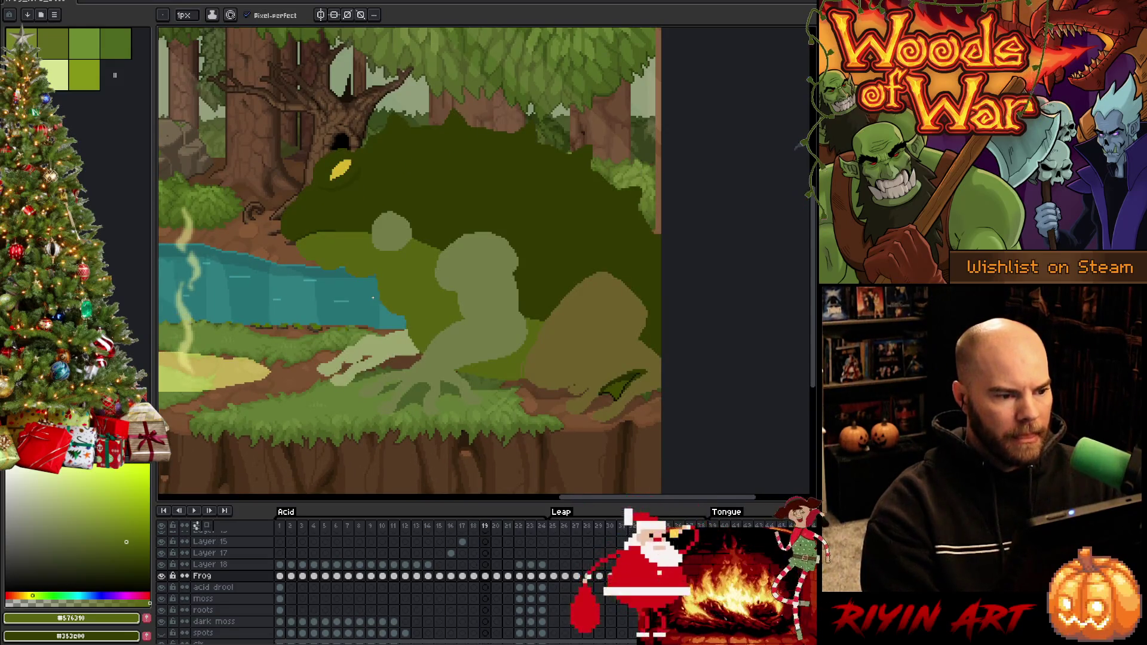
key("ctrl+s")
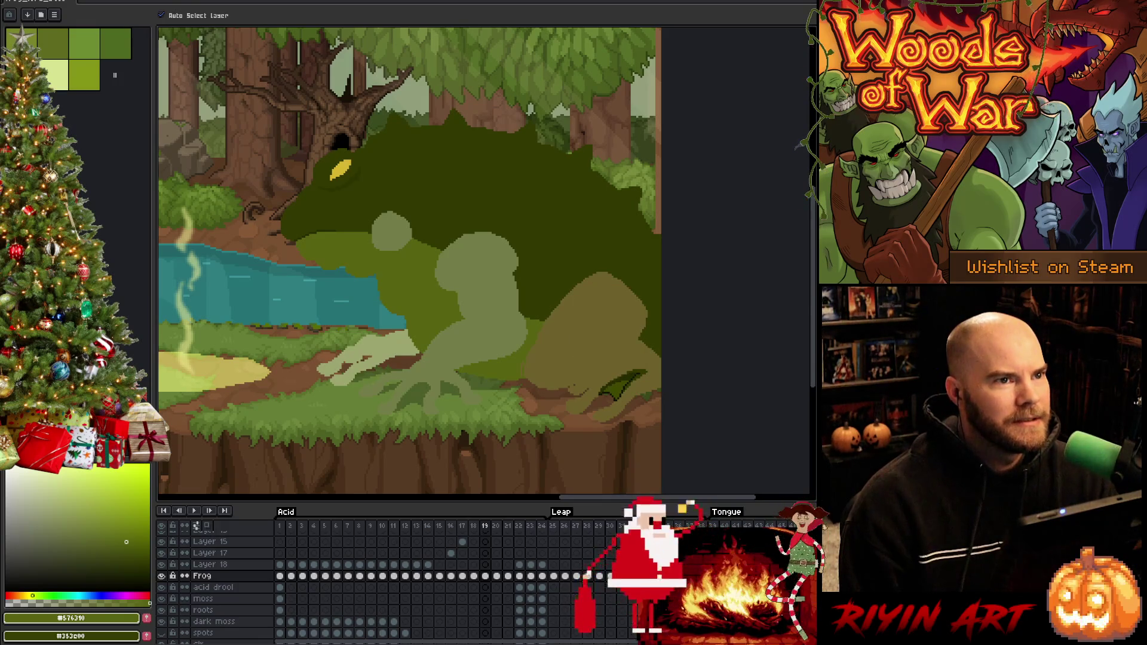
key("b")
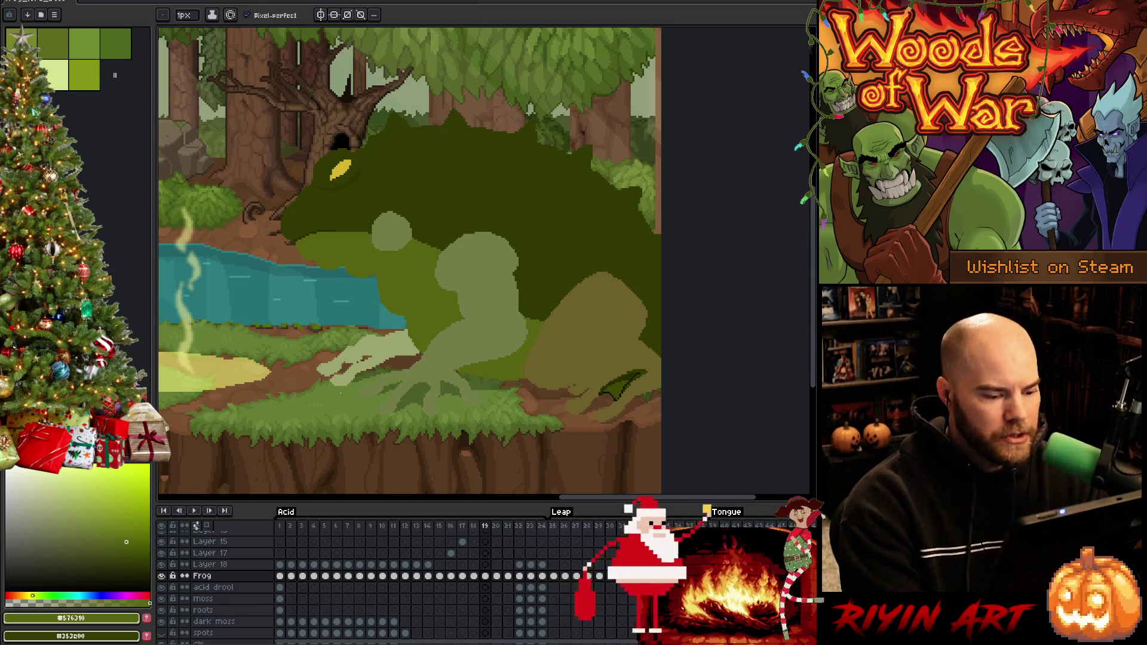
Step: Return to frame 18, zoom in to sample the frog's dark and mid greens, and save
key("Left")
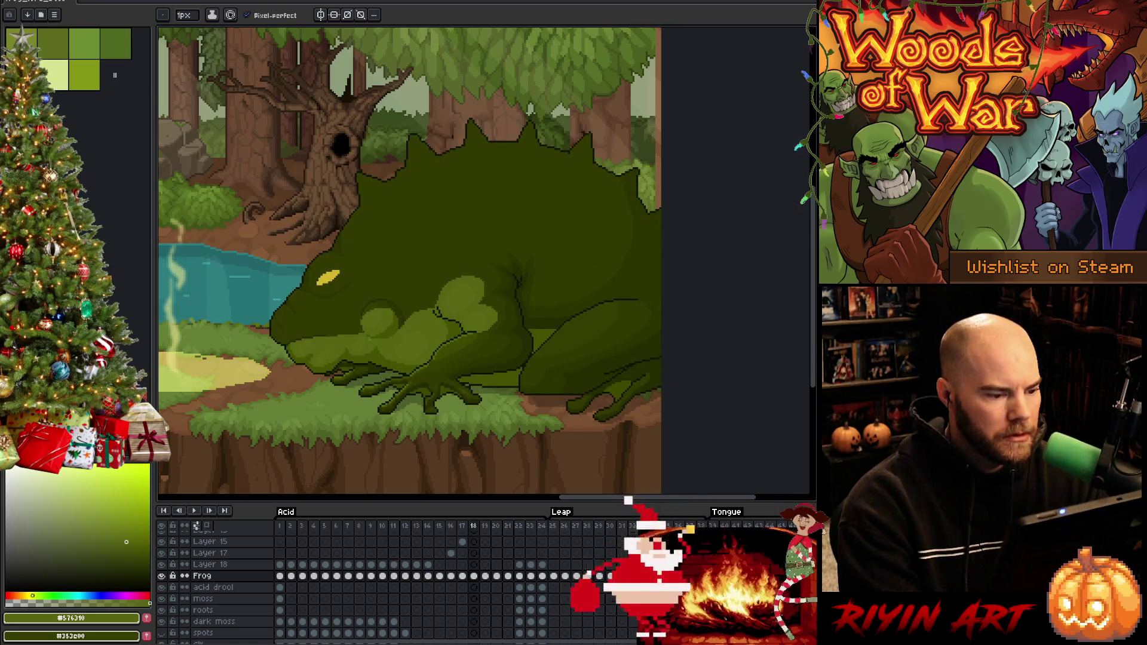
scroll(349, 323, "up", 2)
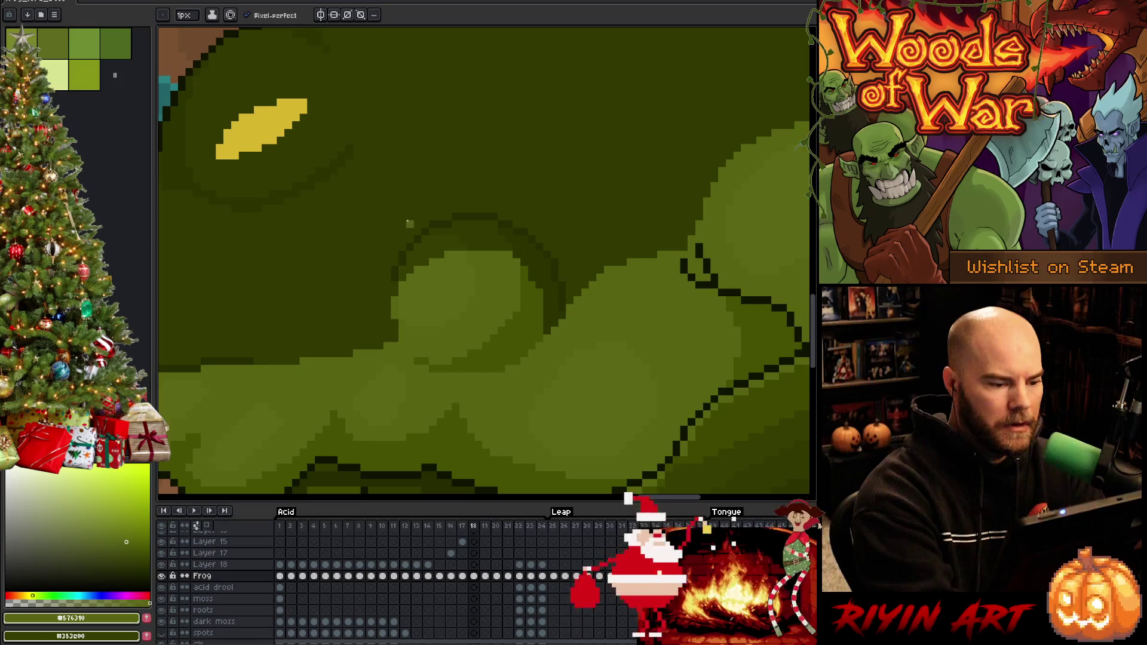
left_click(400, 341, "alt")
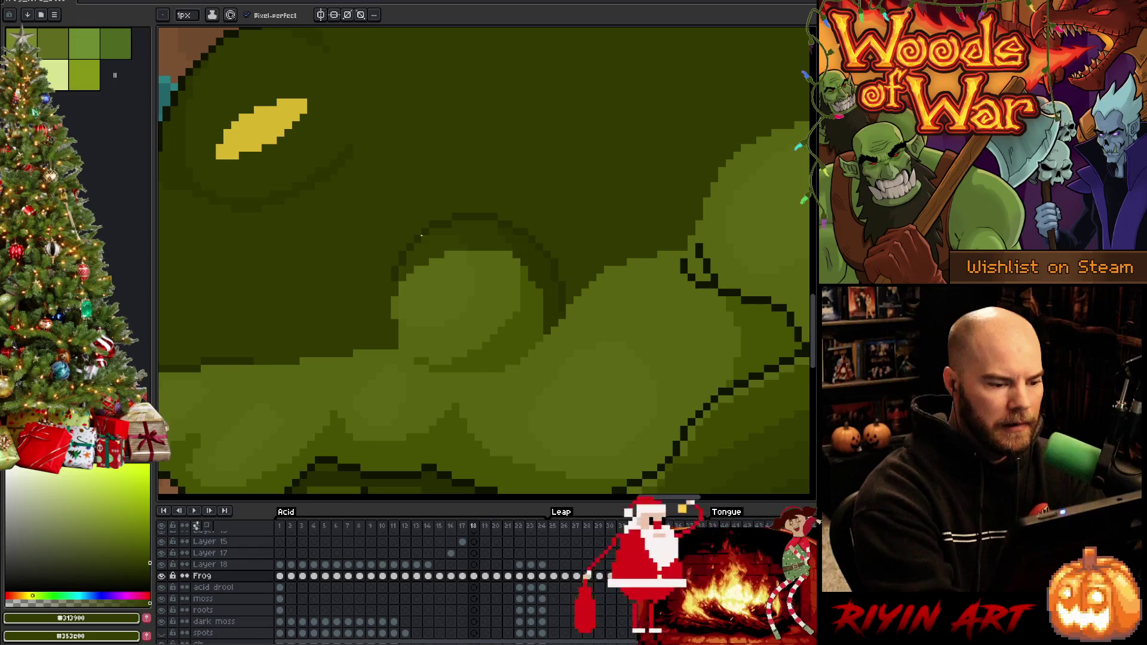
left_click(394, 308, "alt")
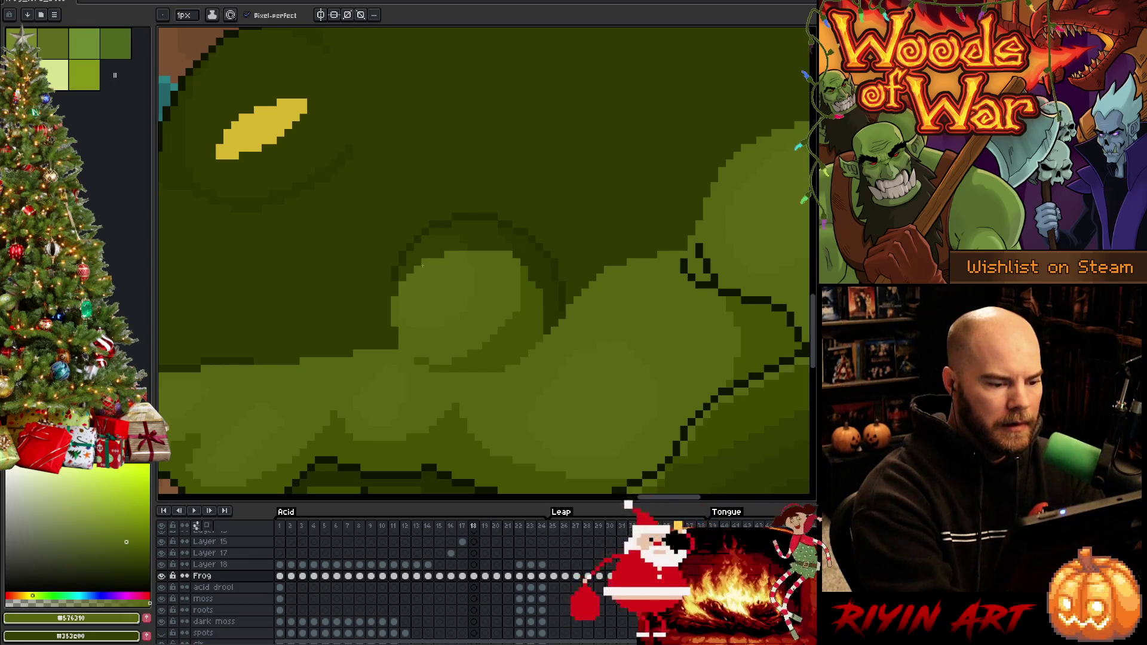
key("ctrl+s")
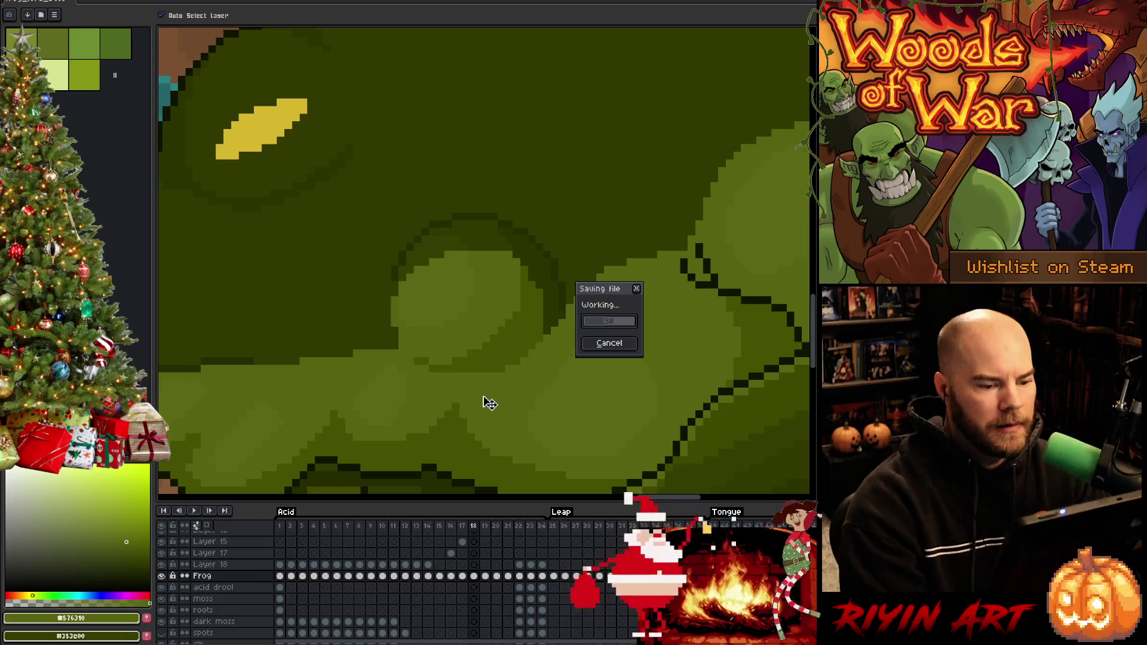
Step: Zoom out and back in, then toggle repeatedly between frames 18 and 19, ending on frame 19
scroll(489, 403, "down", 5)
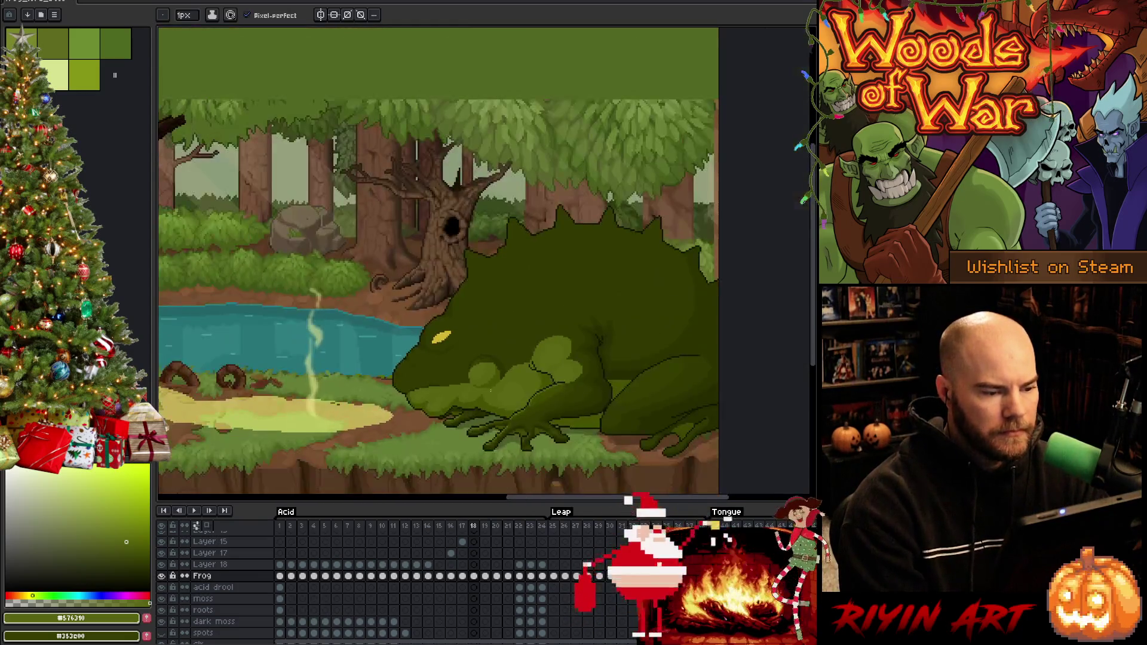
scroll(487, 380, "up", 3)
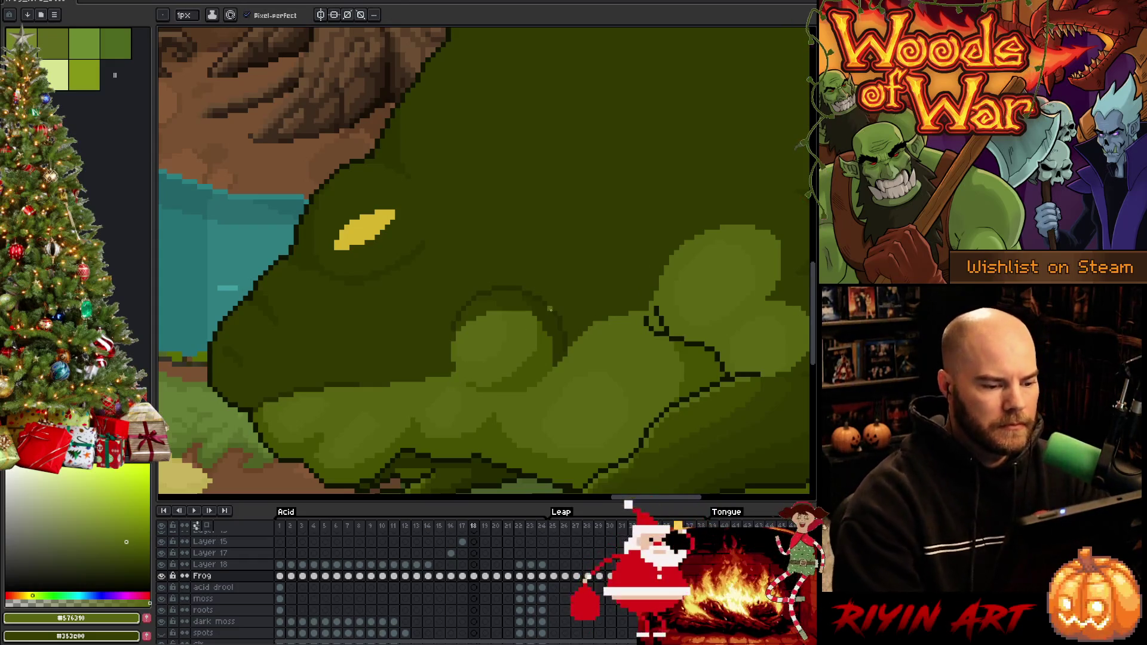
scroll(547, 314, "down", 3)
scroll(541, 325, "up", 3)
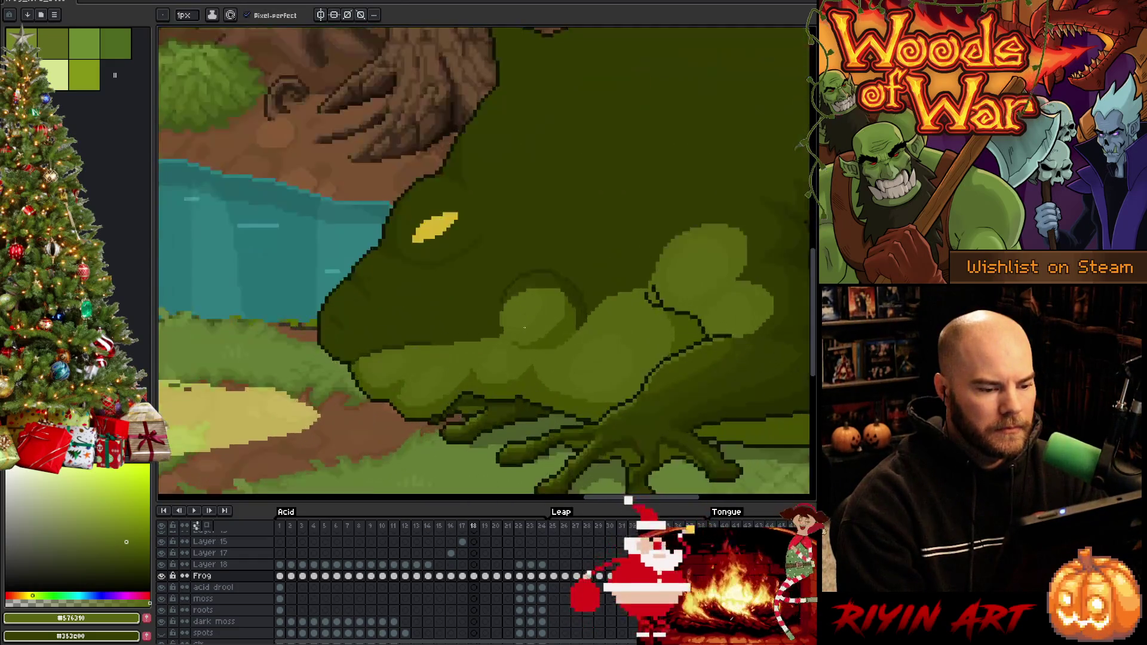
scroll(584, 335, "down", 3)
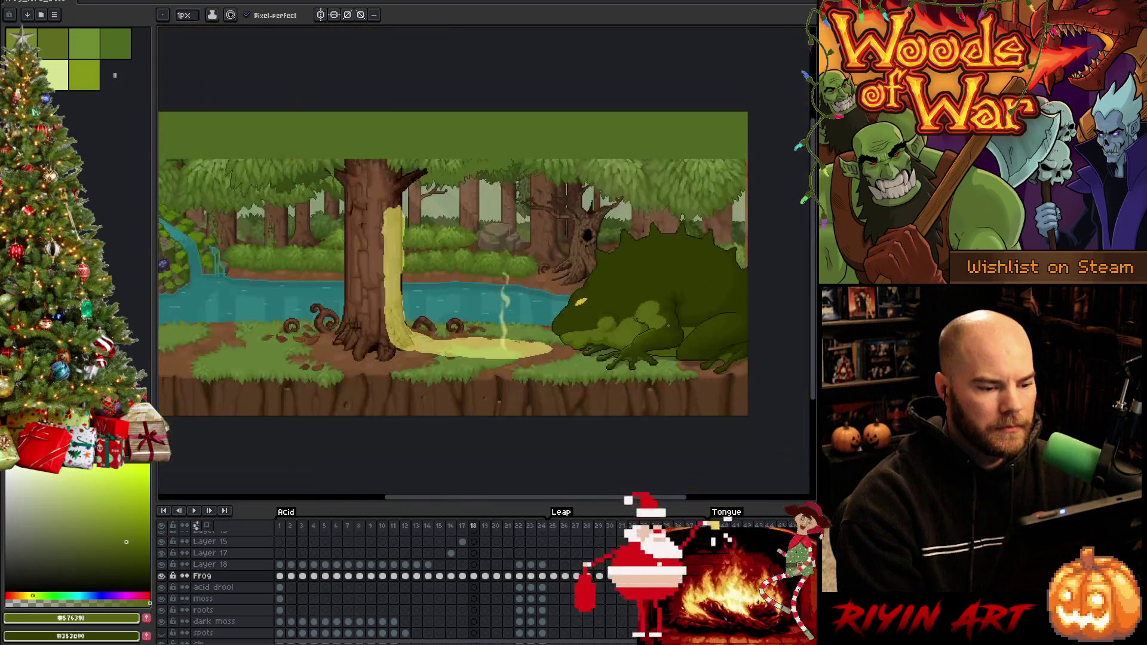
scroll(657, 319, "up", 2)
key("Right")
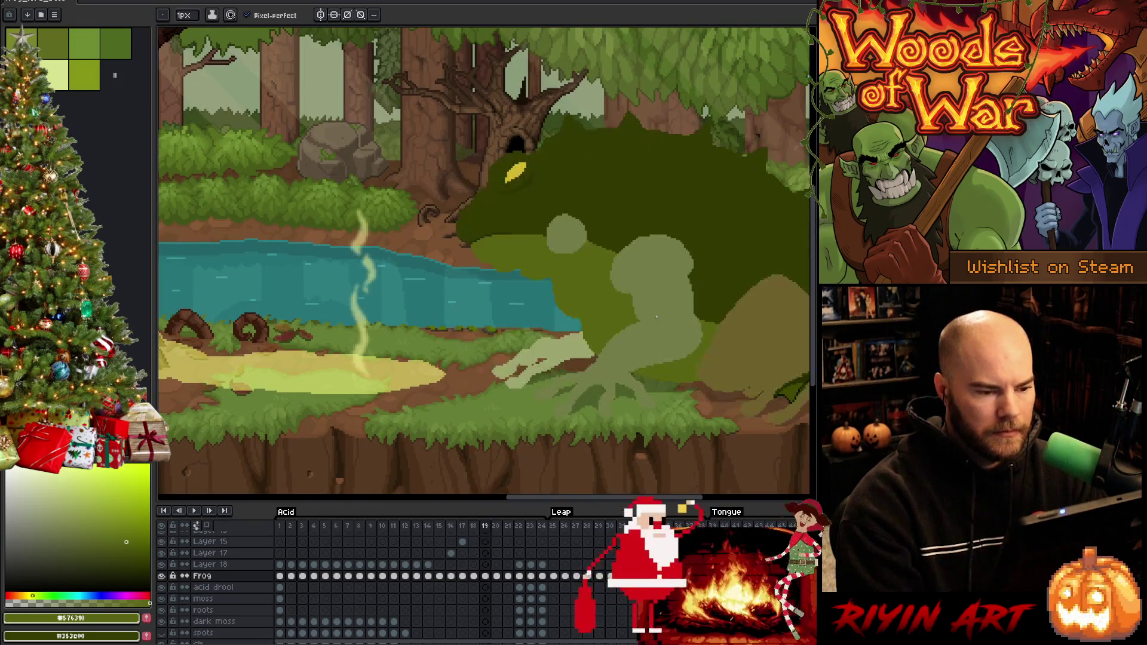
key("Left")
key("Right")
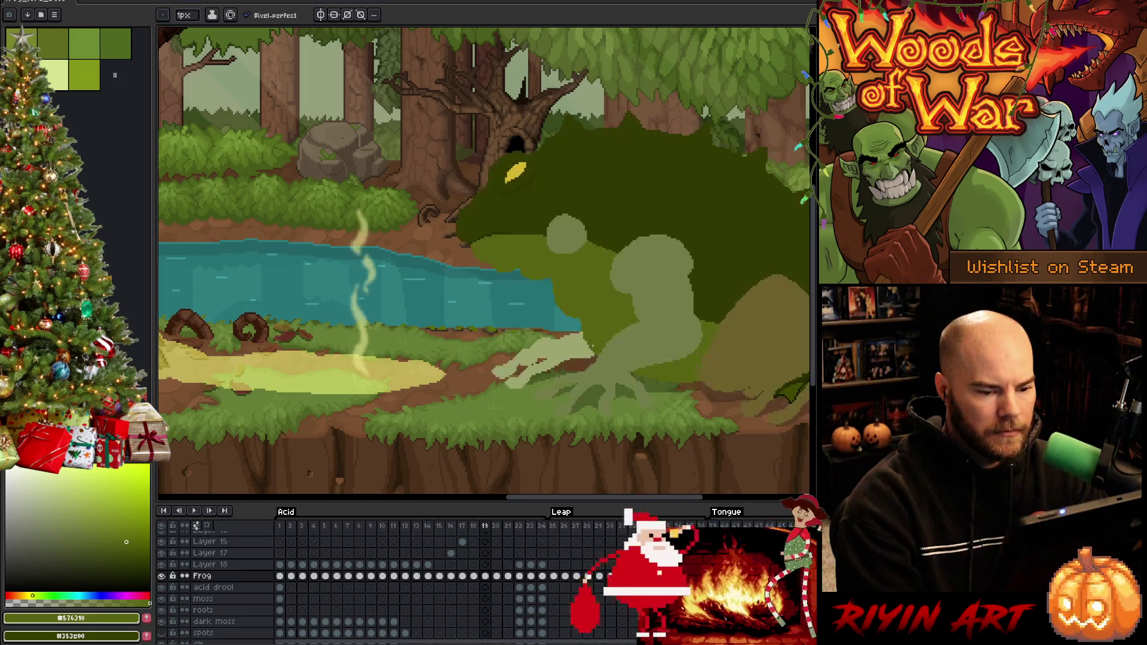
scroll(530, 335, "down", 1)
scroll(528, 350, "up", 1)
key("Left")
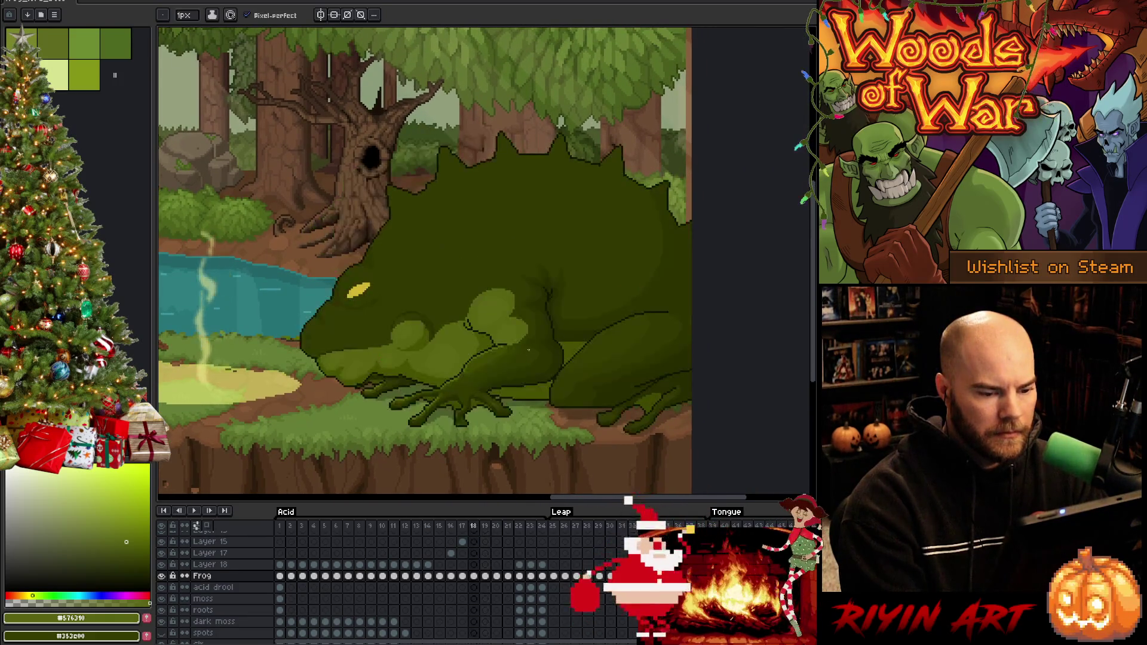
key("Right")
key("Left")
key("Right")
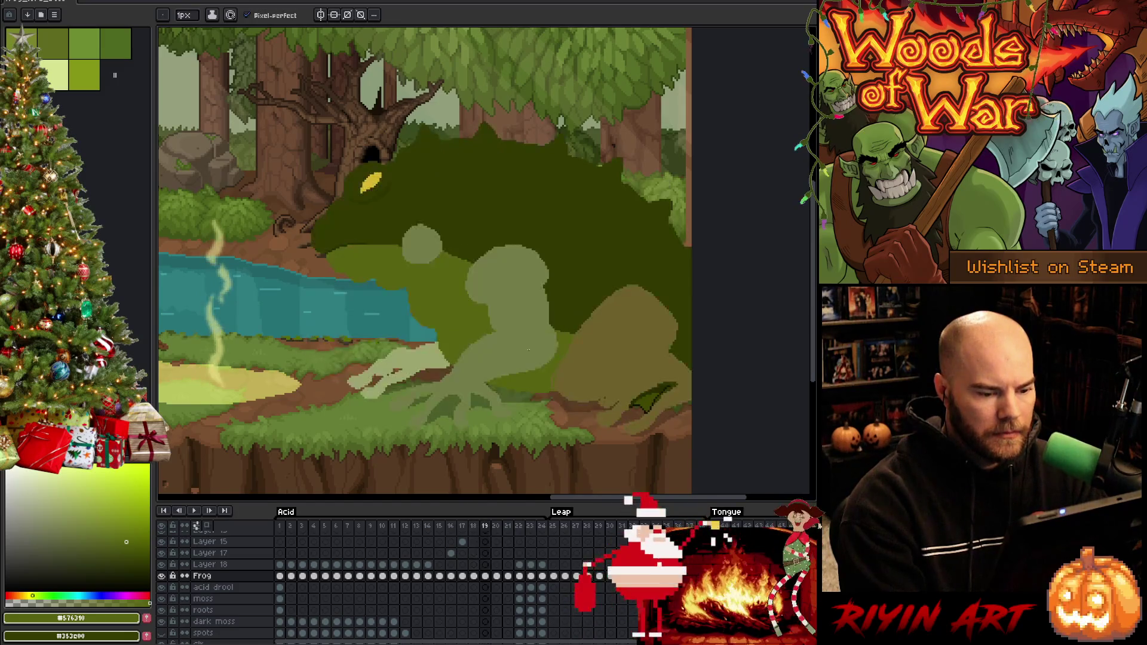
key("Left")
key("Right")
key("Left")
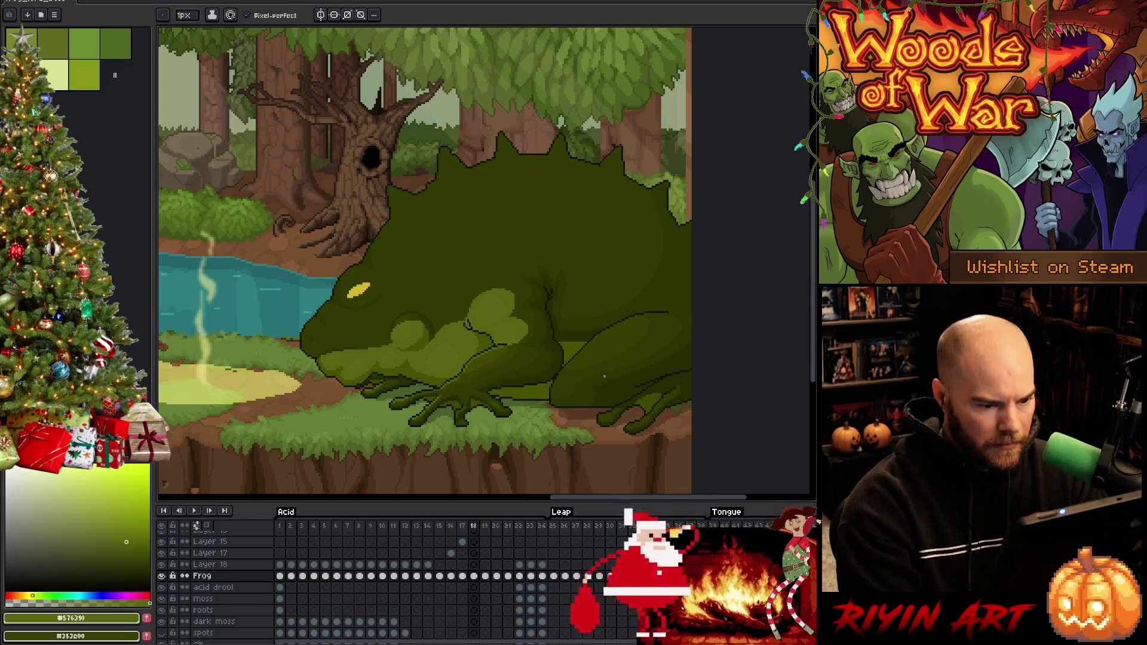
key("Right")
key("Left")
key("Right")
key("Left")
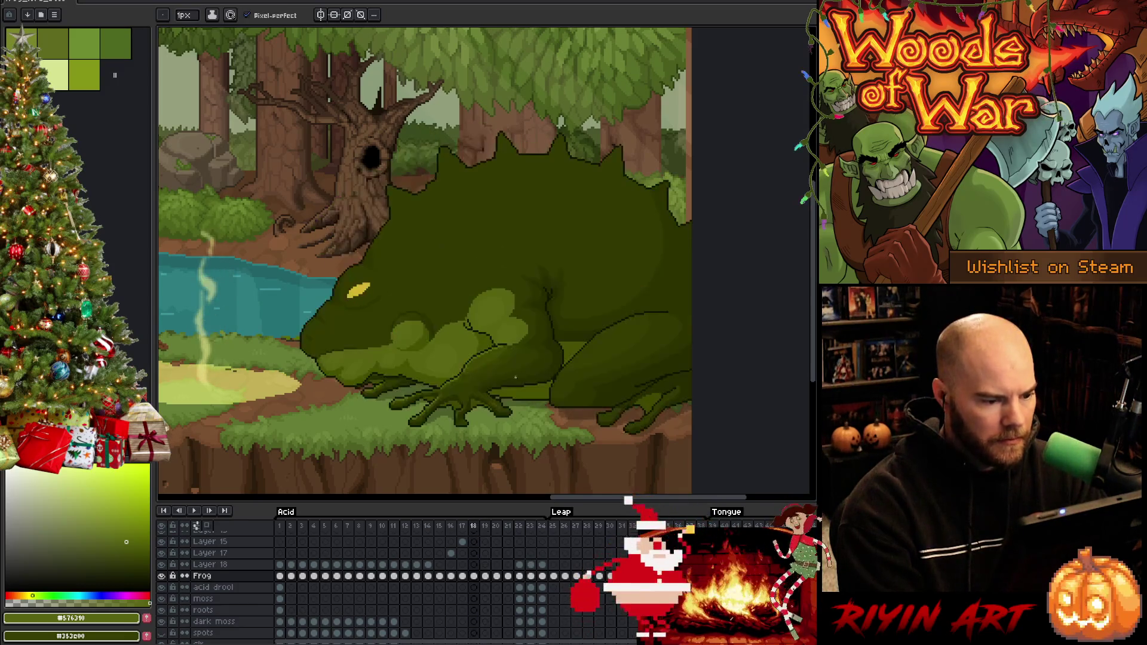
key("Right")
key("Left")
key("Right")
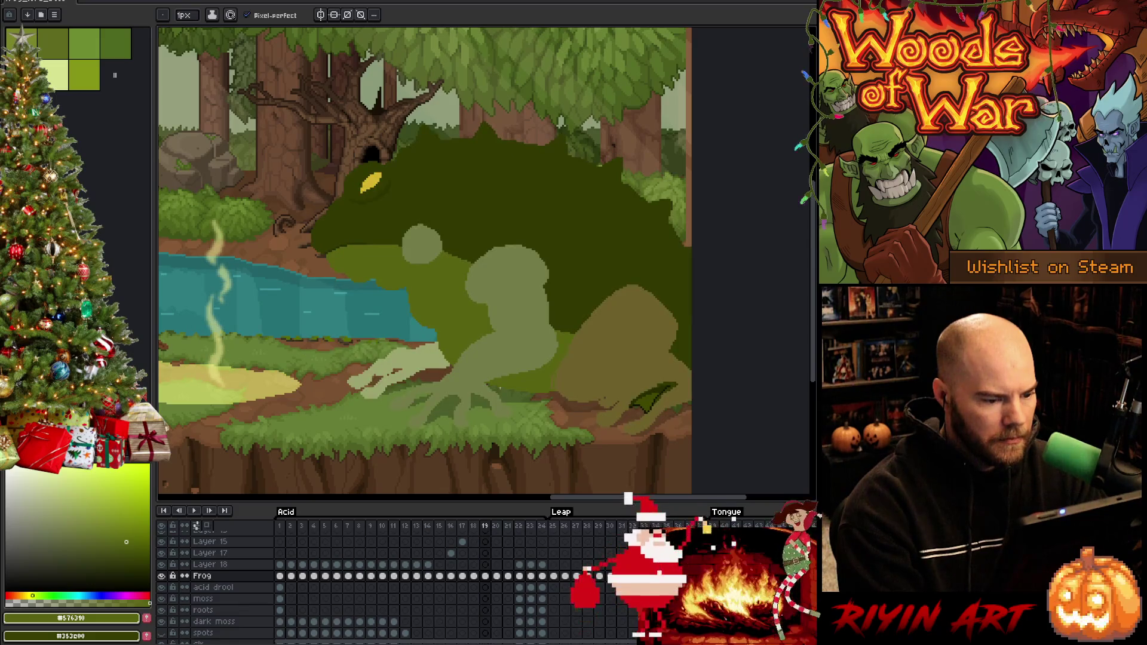
key("Right")
key("Left")
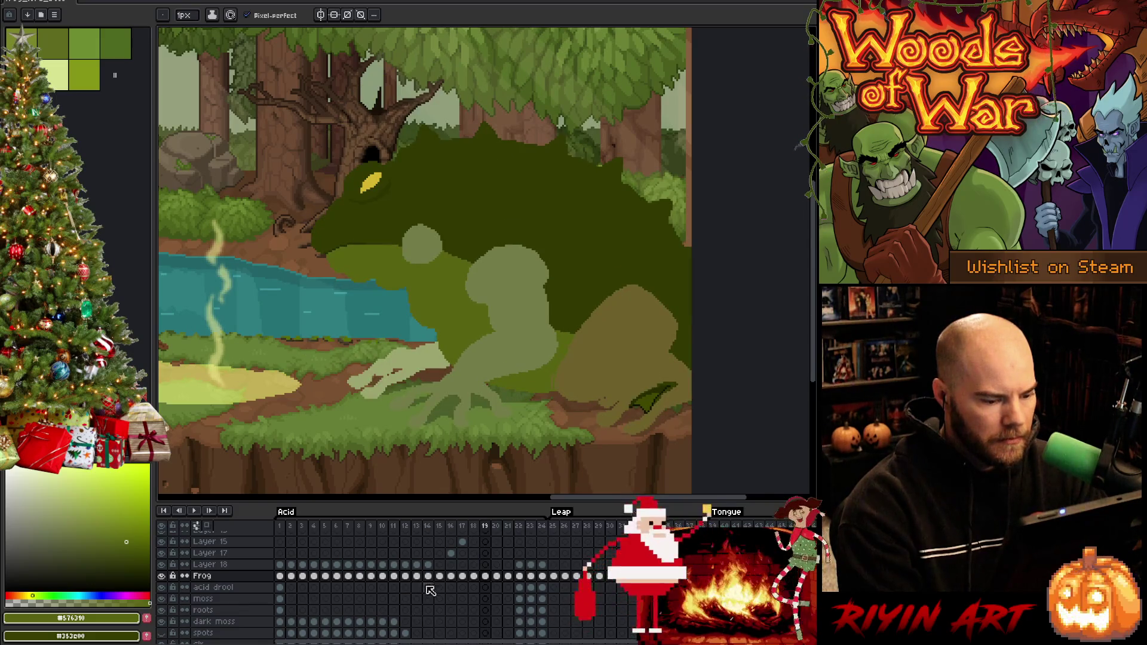
Step: Select Layer 18's cels on frames 22–24 and rename the layer 'web'
left_click(520, 565)
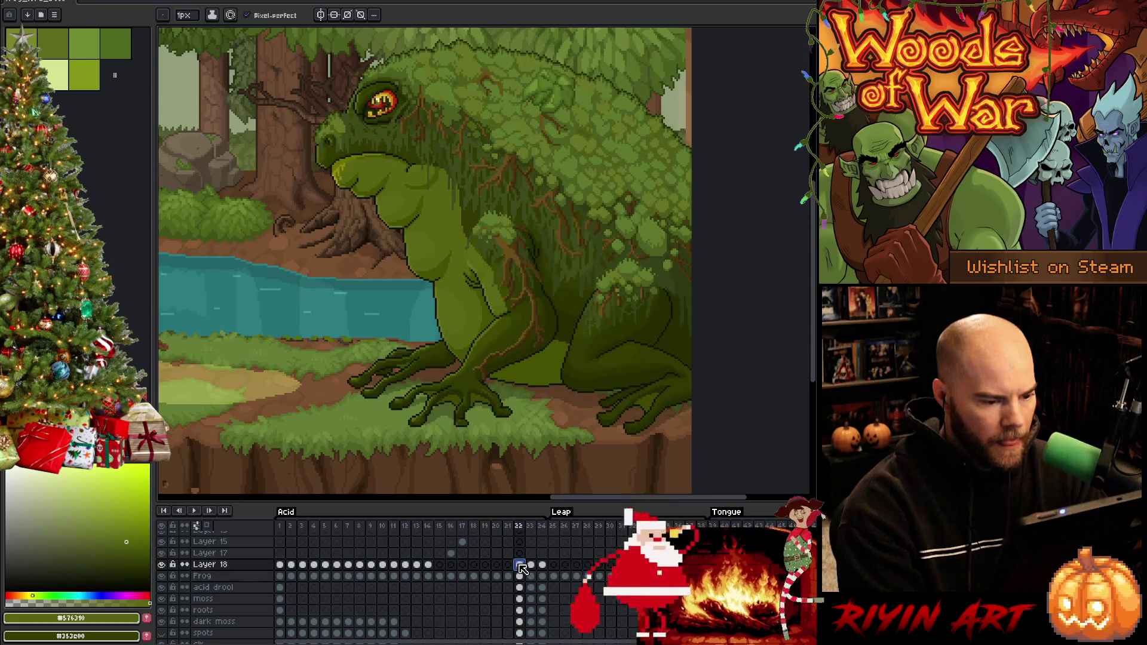
left_click_drag(545, 567, 523, 567)
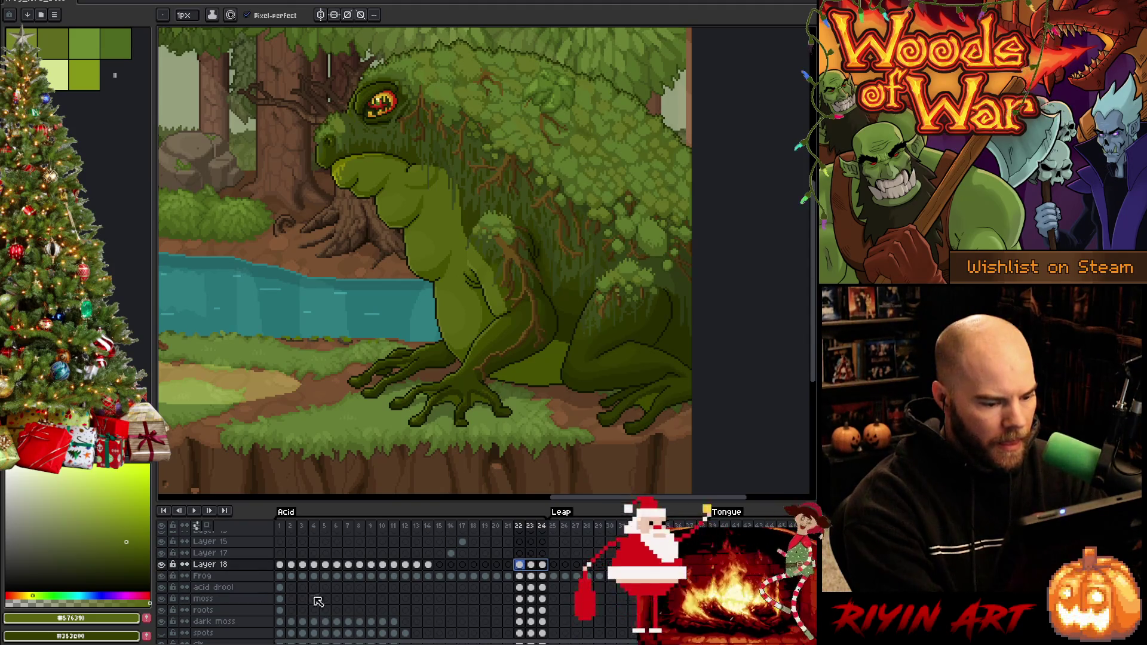
double_click(214, 566)
type("web")
key("Return")
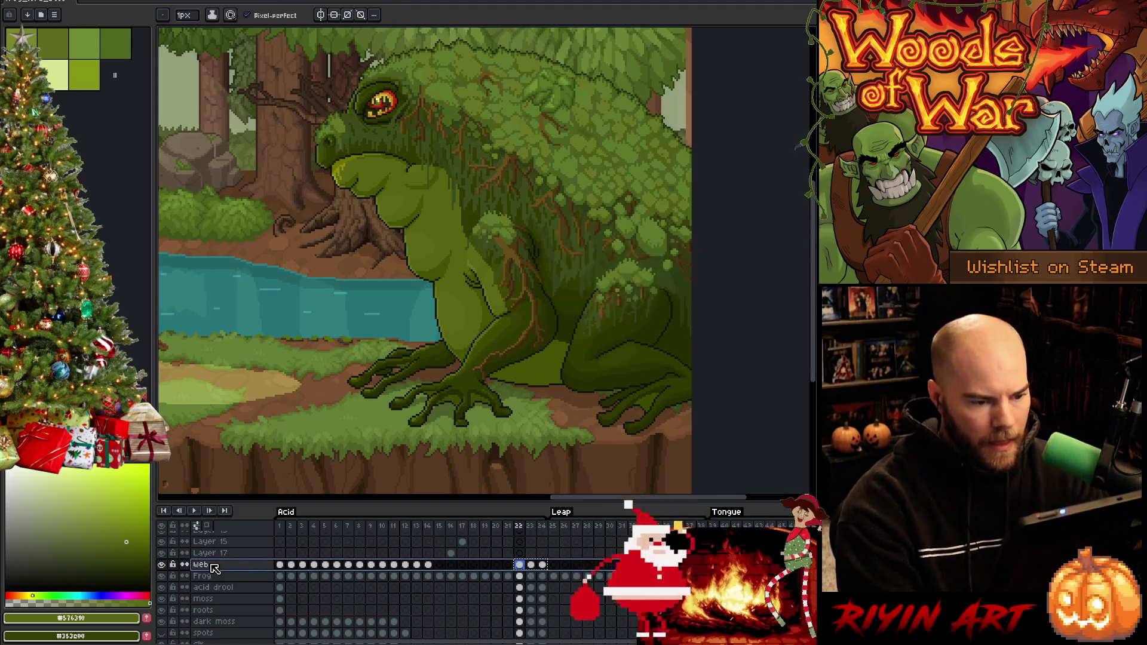
Step: Paste the web frames onto frames 19–21 of the web layer and check them, ending on frame 17
left_click(485, 565)
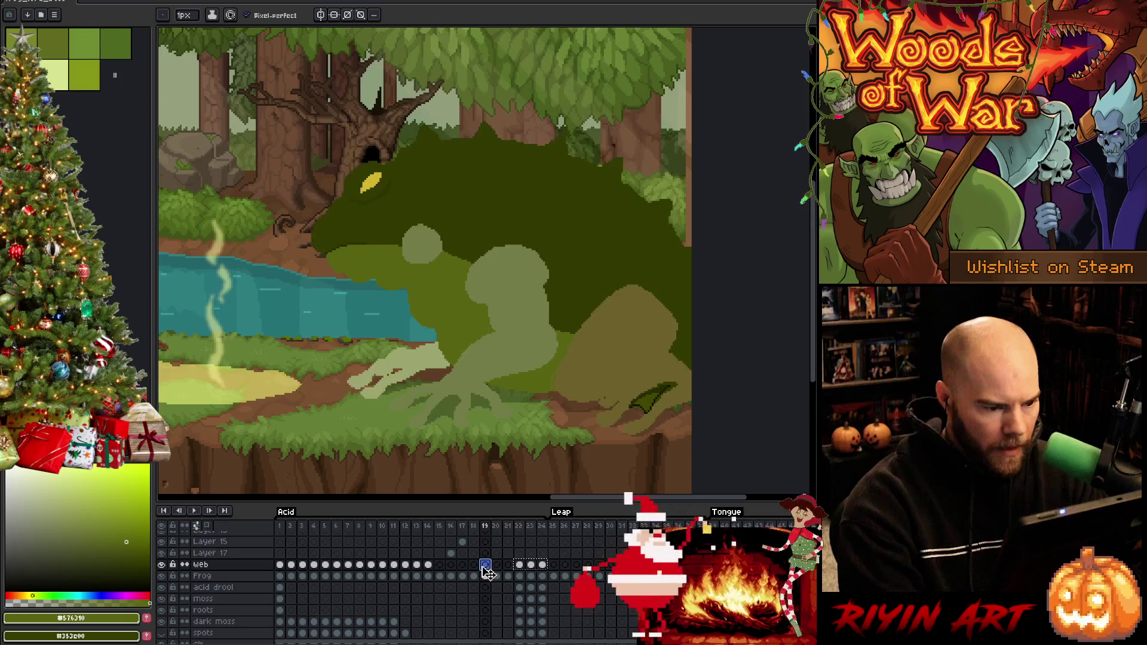
key("ctrl+v")
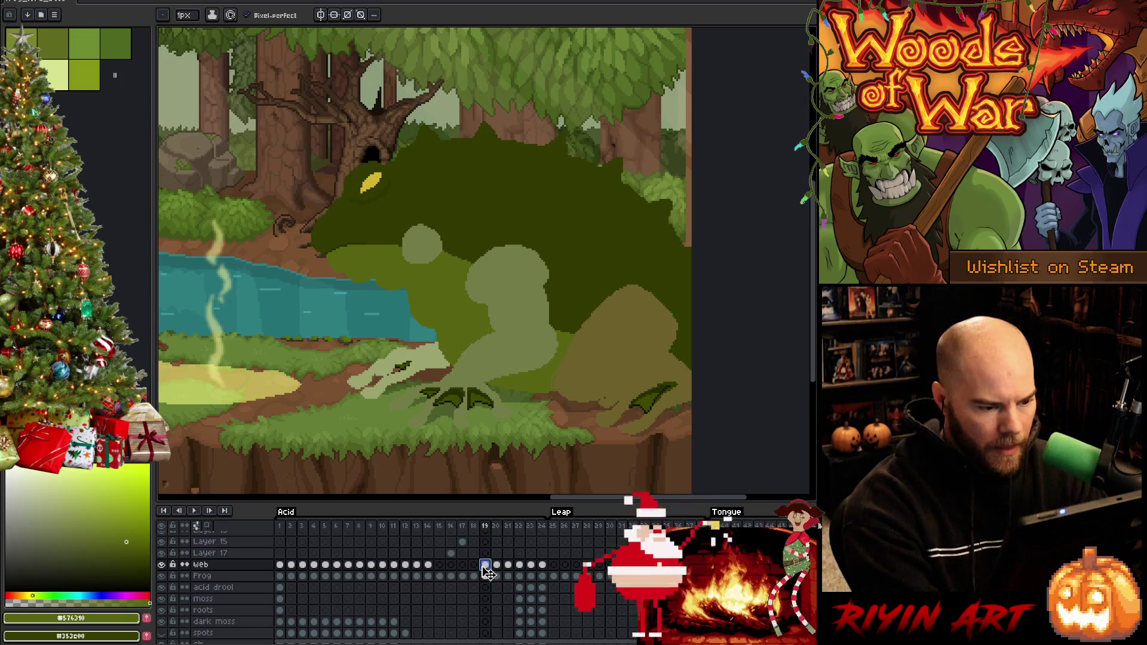
key("Right")
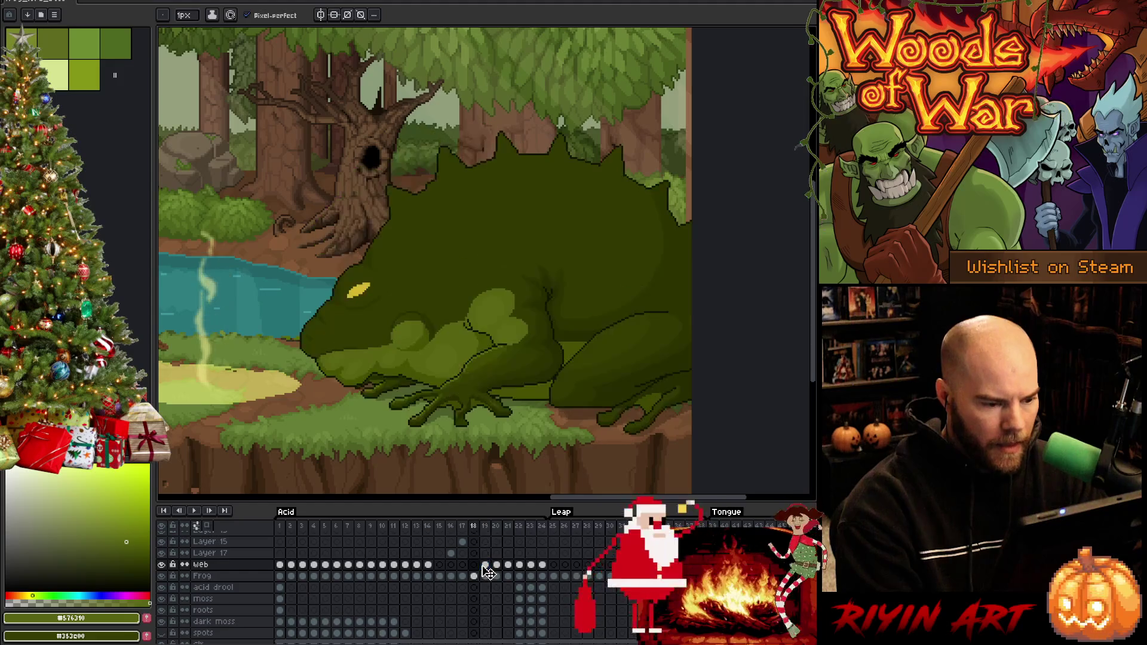
key("Left")
key("Right")
key("Right")
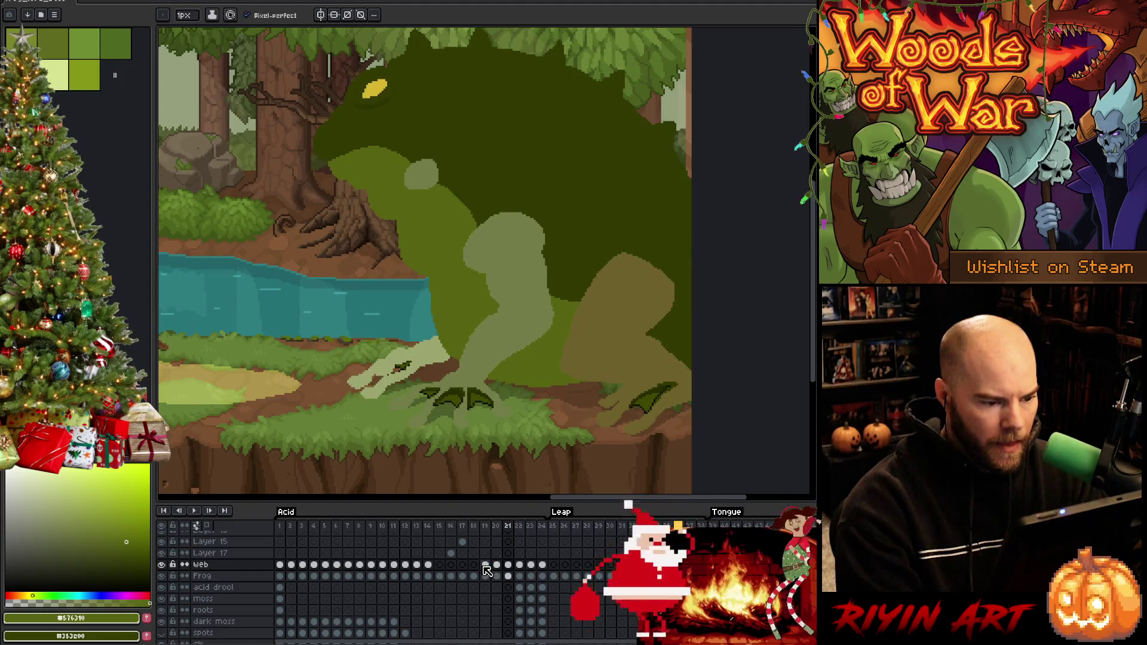
key("Left")
key("Right")
key("Left")
key("Left")
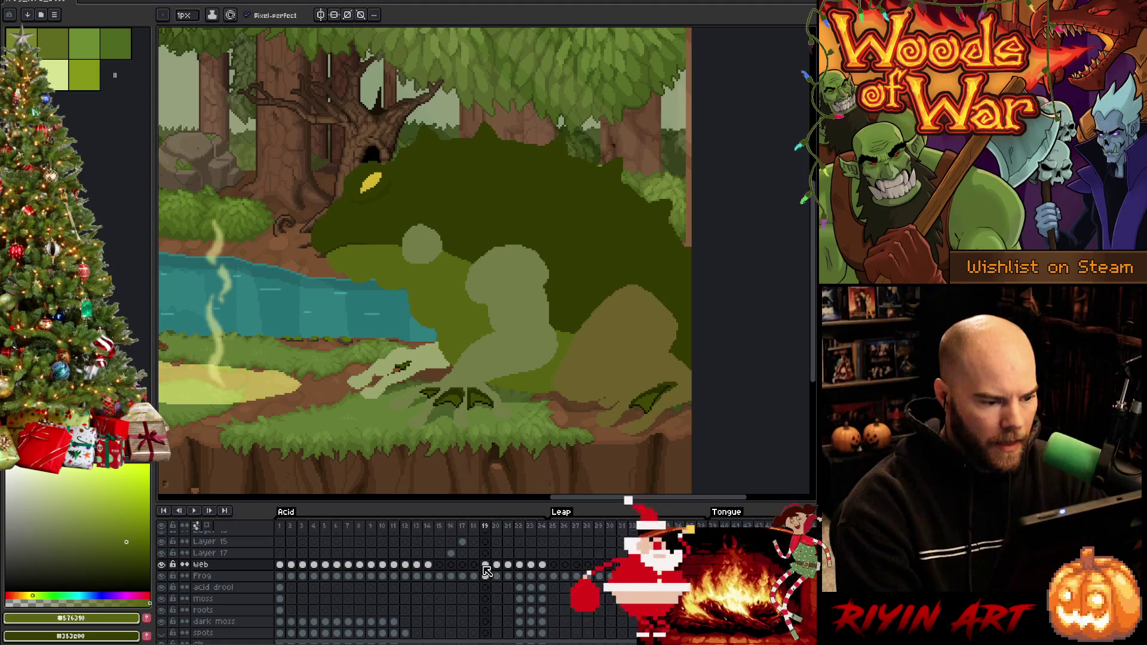
key("Right")
key("Right")
key("Right")
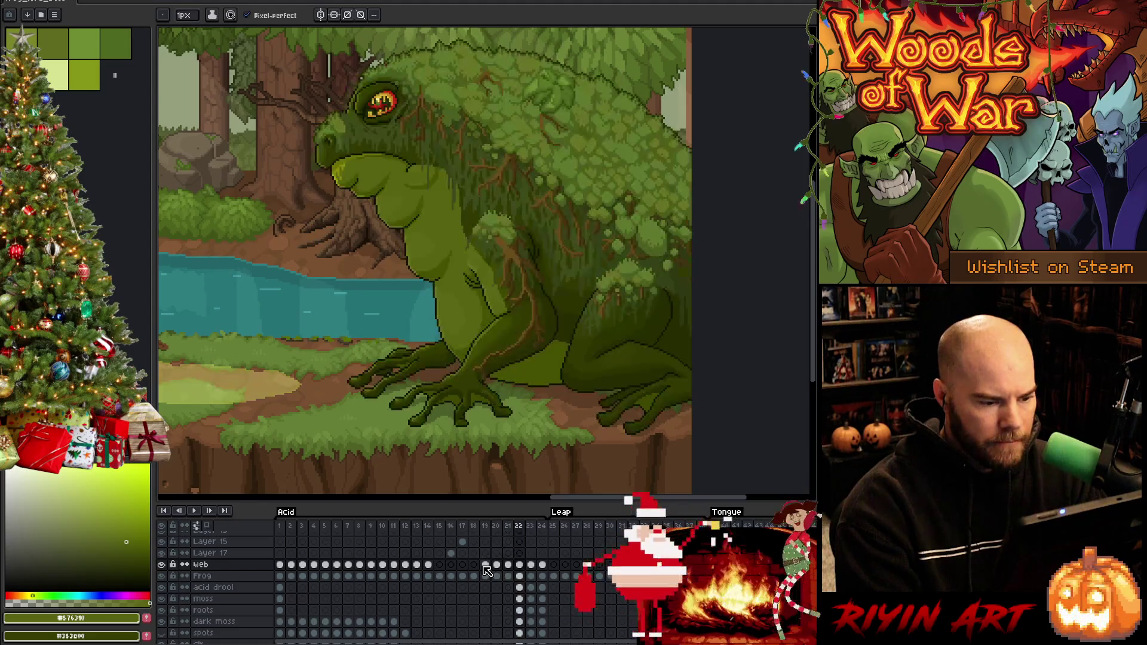
key("Left")
key("Left")
key("Left")
key("Right")
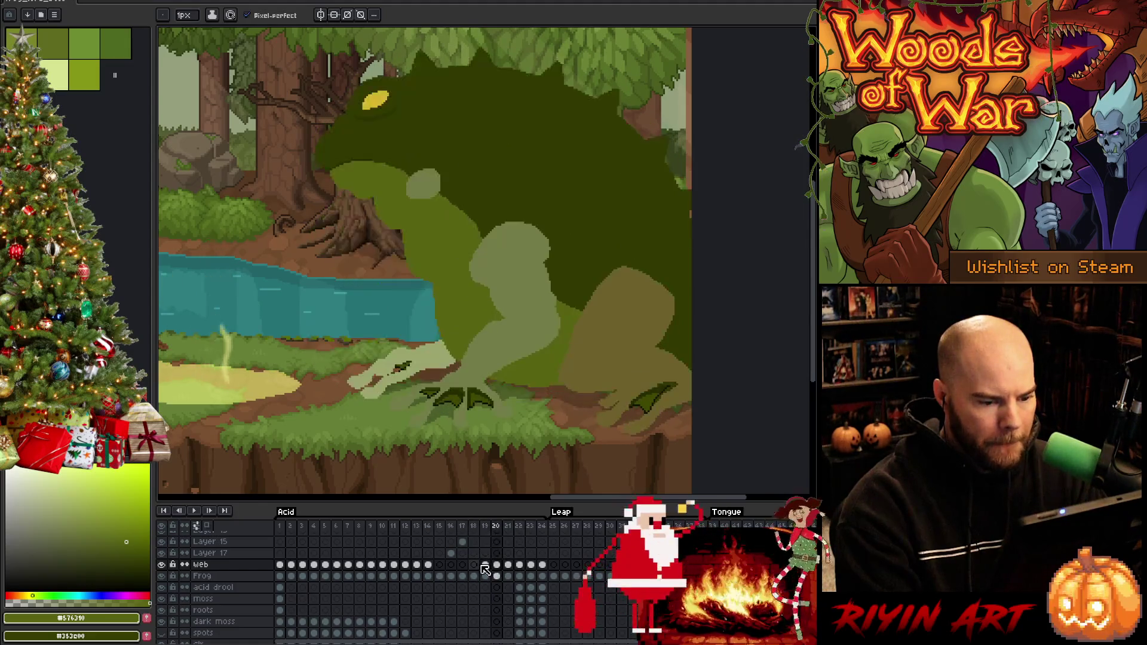
key("Right")
key("Right")
key("Right")
key("Left")
key("Left")
key("Left")
key("Left")
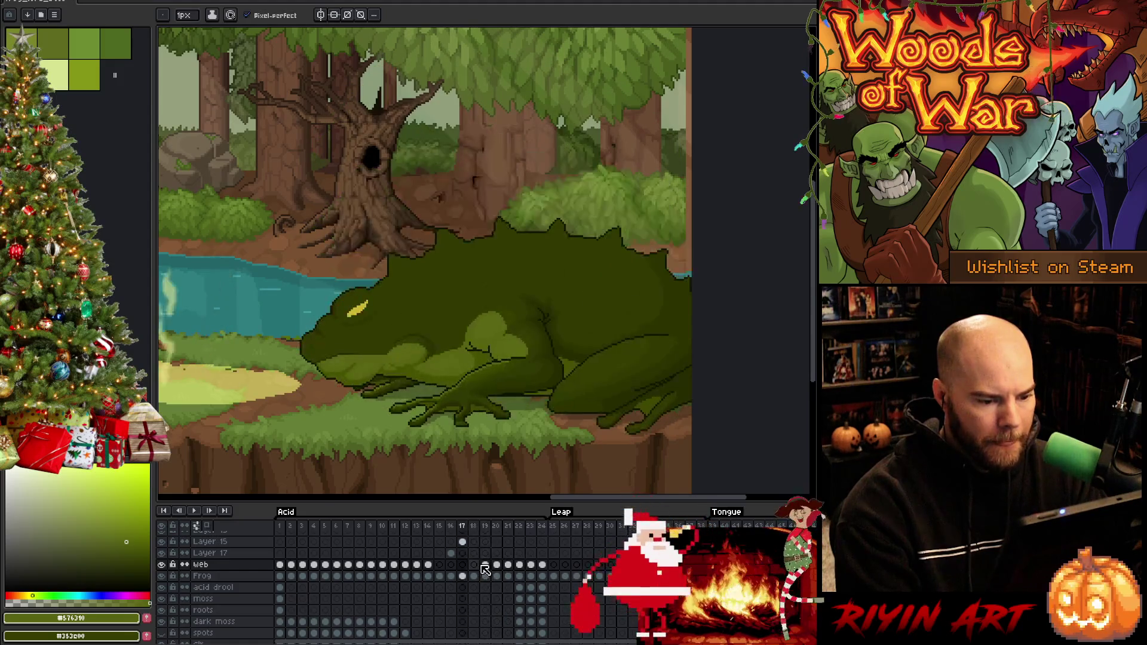
key("Right")
key("Right")
Step: Go to frame 16 on the Frog layer and zoom into the frog's hand
key("Left")
key("Left")
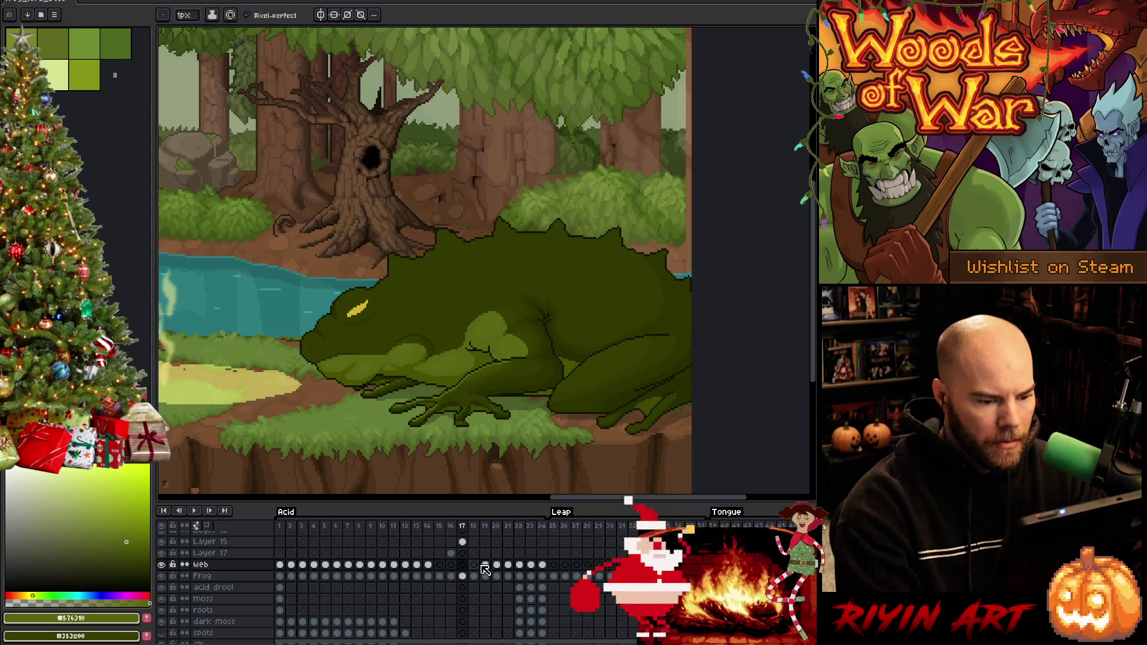
key("Right")
key("Left")
key("Left")
key("Right")
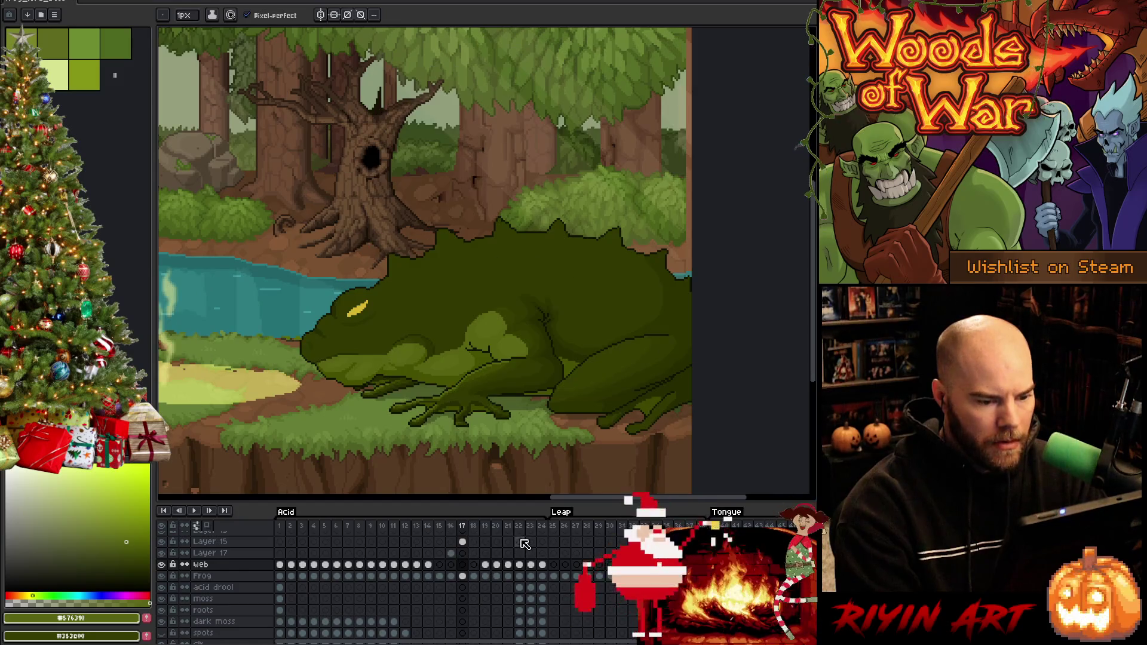
key("Left")
scroll(679, 330, "up", 3)
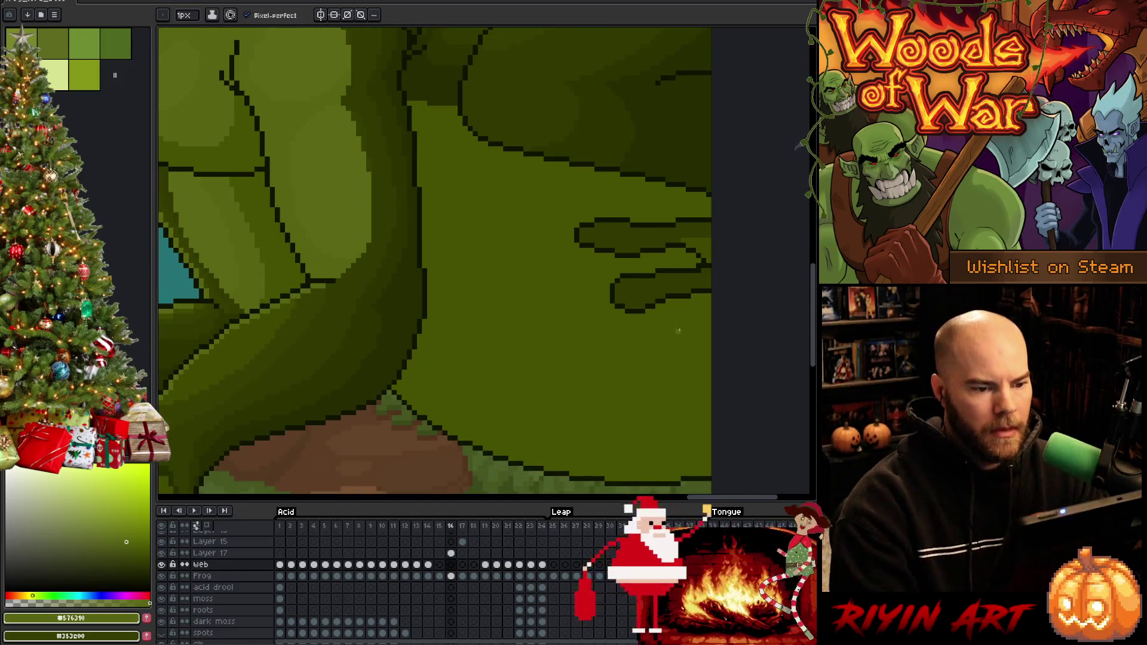
left_click(451, 576)
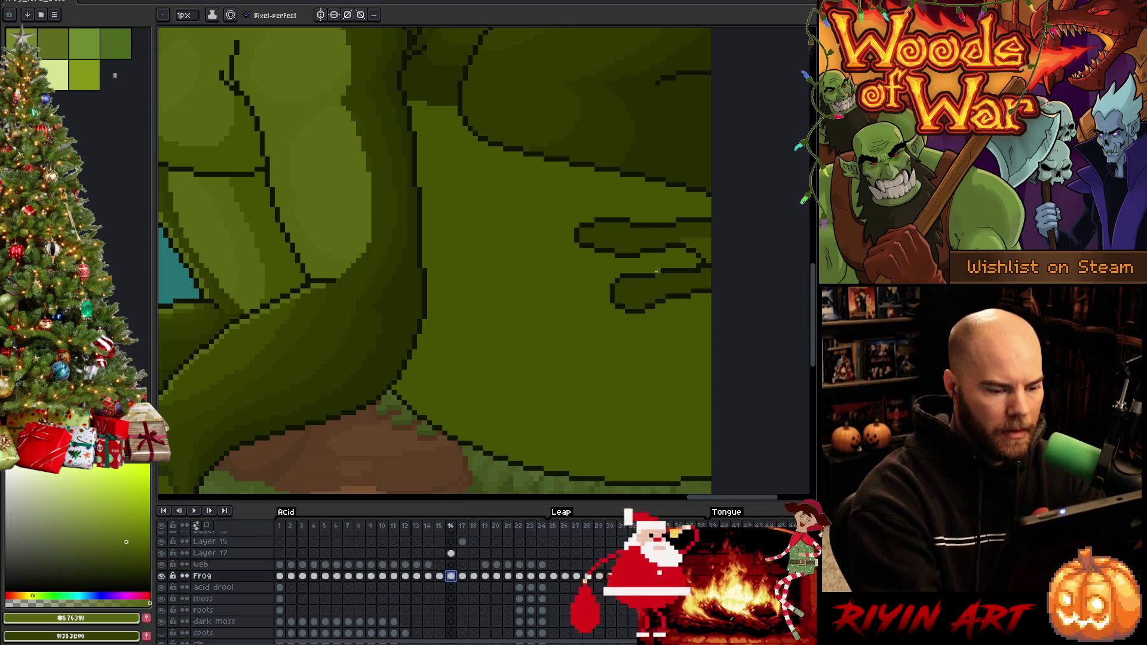
Step: Fill the upper finger with dark green #262c00, pick mid green #465100, and save
left_click(639, 290, "alt")
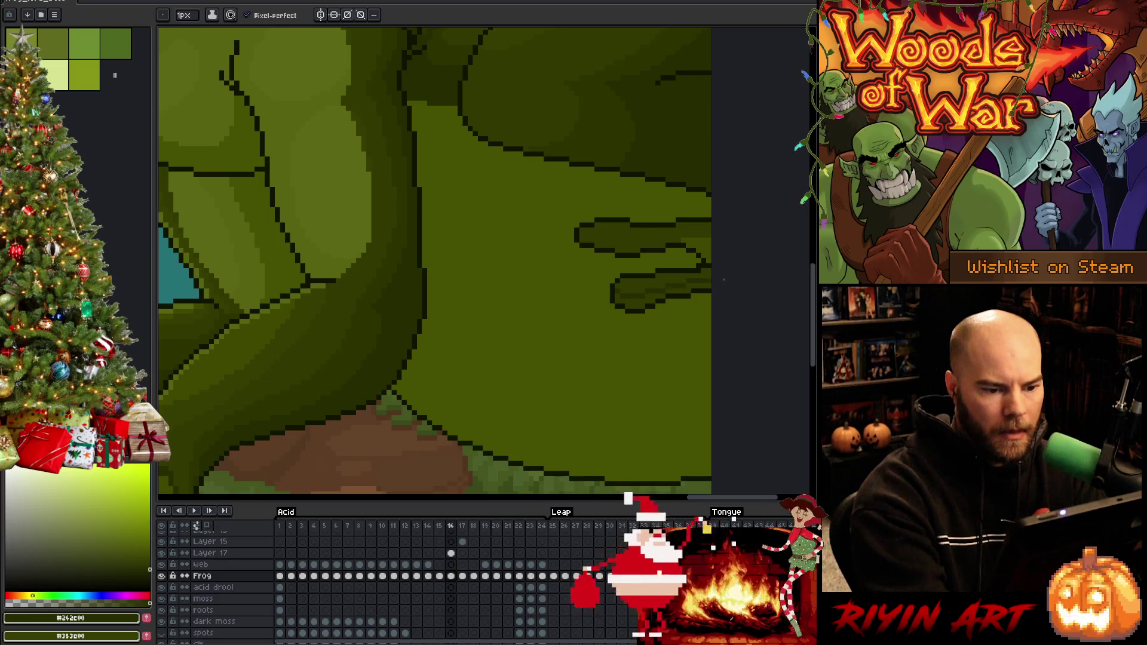
key("g")
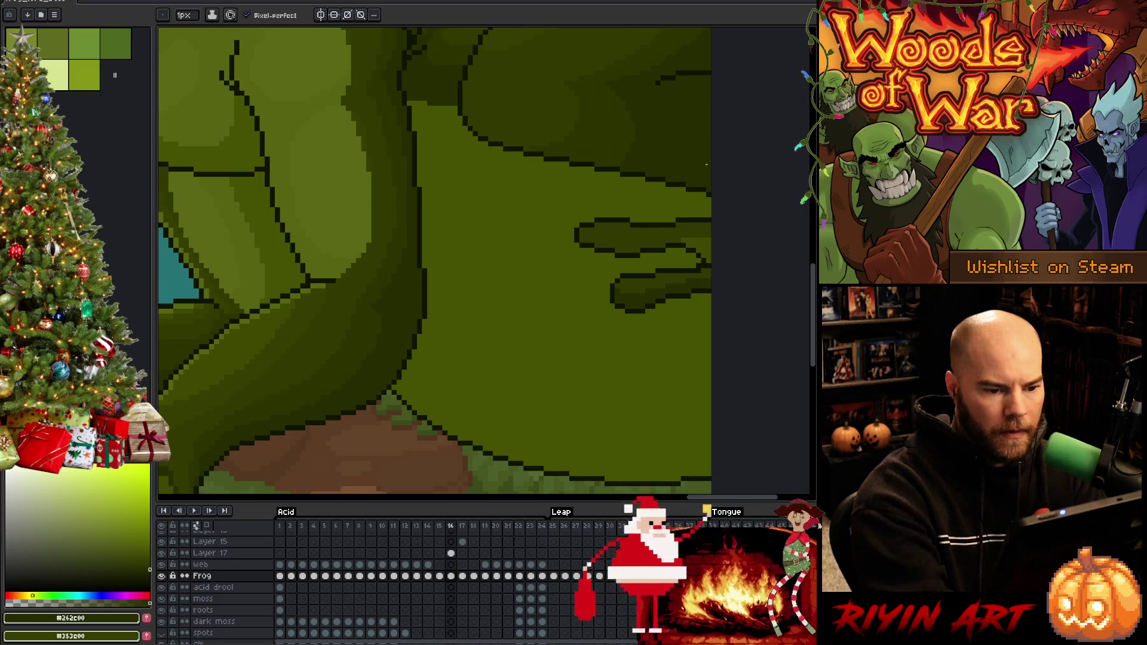
left_click(705, 230)
key("b")
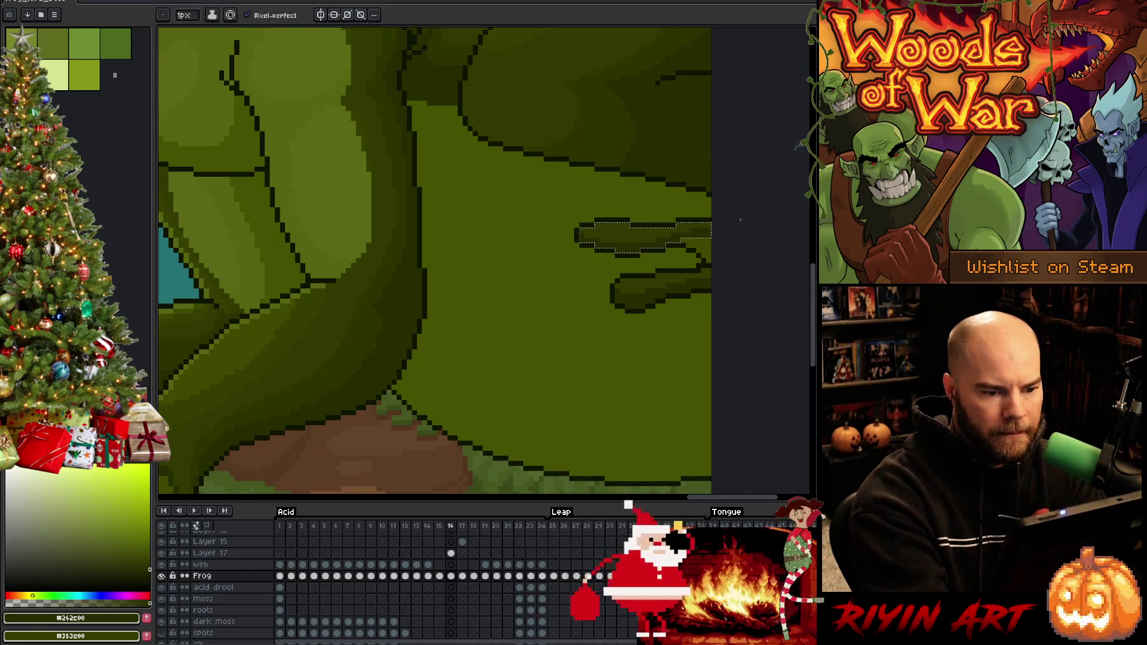
key("ctrl+d")
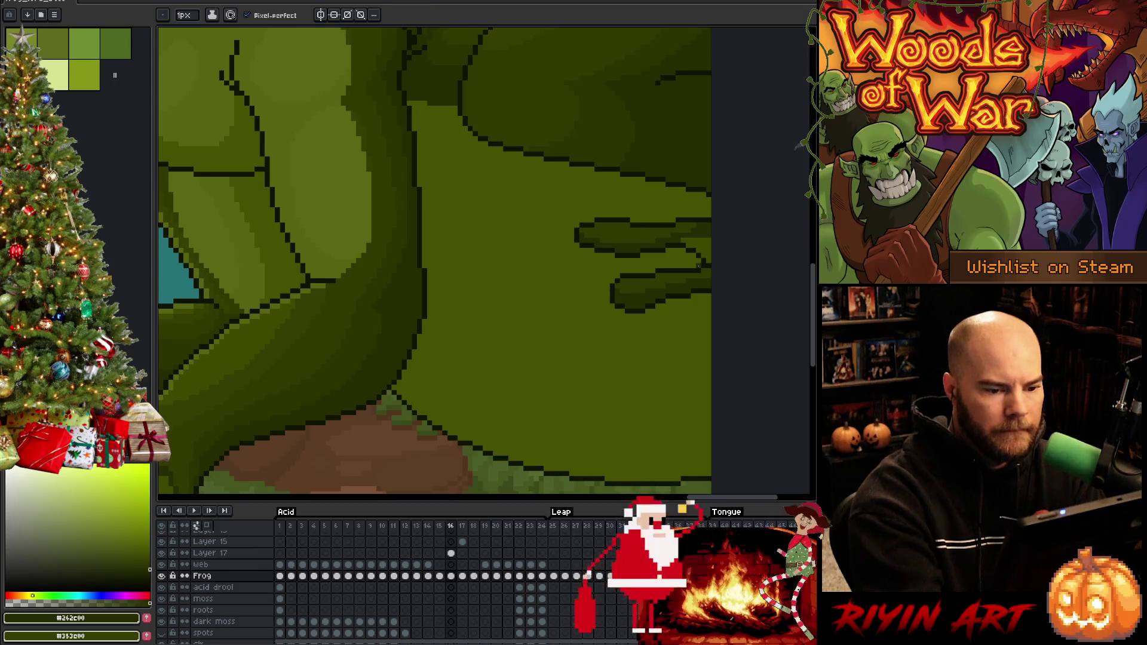
left_click(702, 206, "alt")
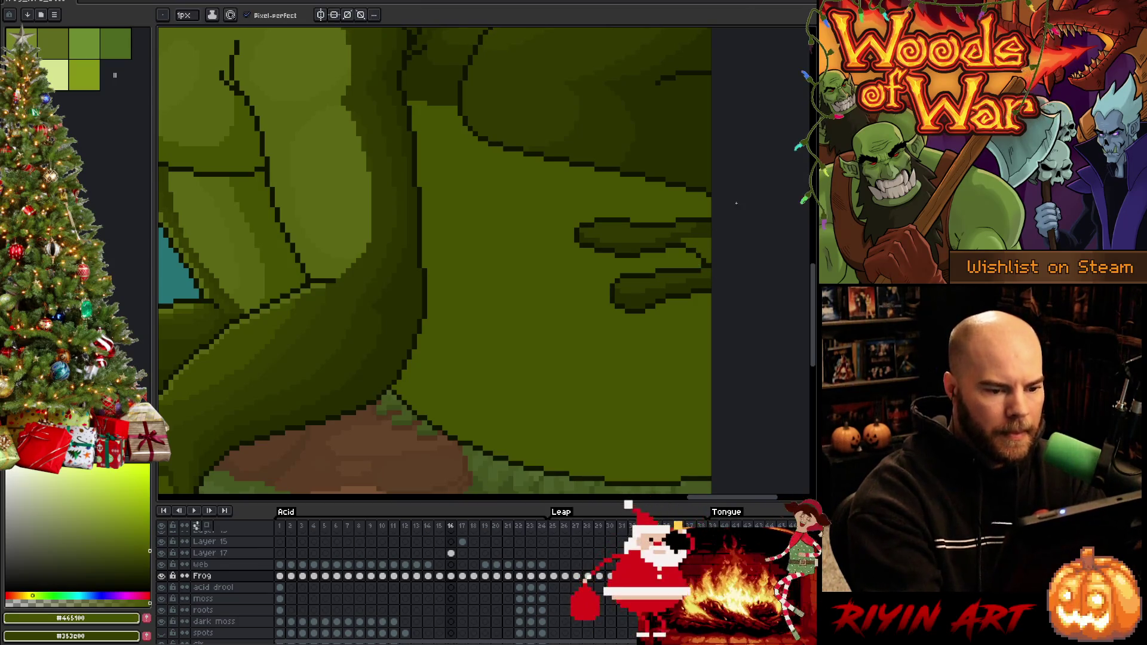
scroll(736, 203, "down", 5)
key("ctrl+s")
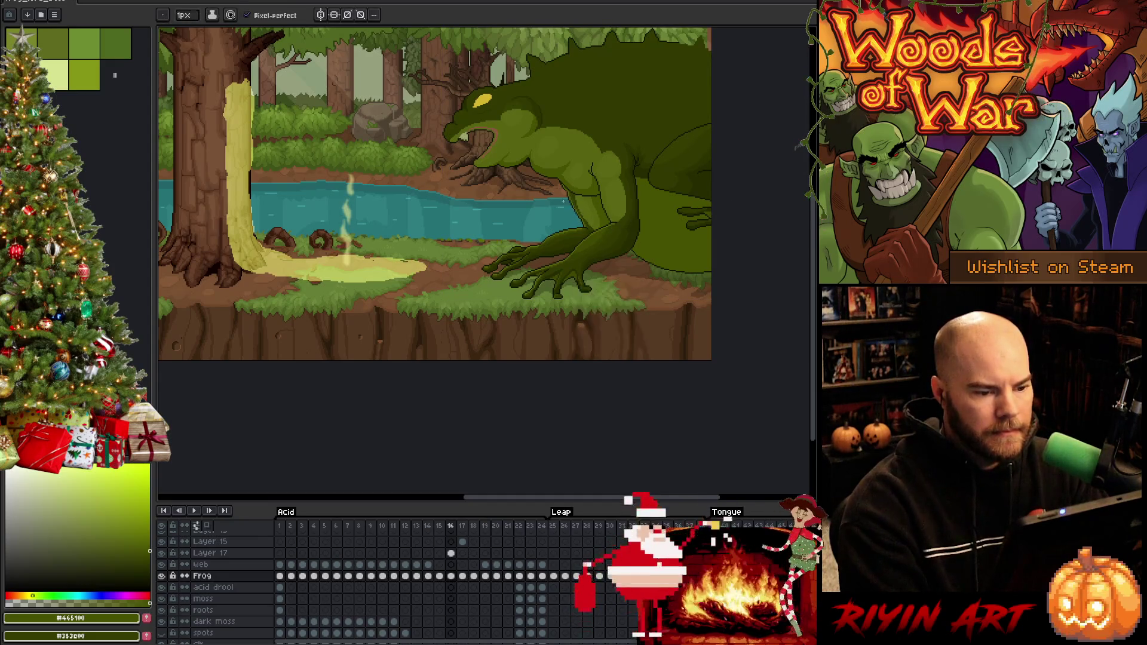
Step: Sample the lighter green #576310 from the frog and zoom out to the whole forest scene
scroll(633, 191, "up", 2)
left_click(709, 269)
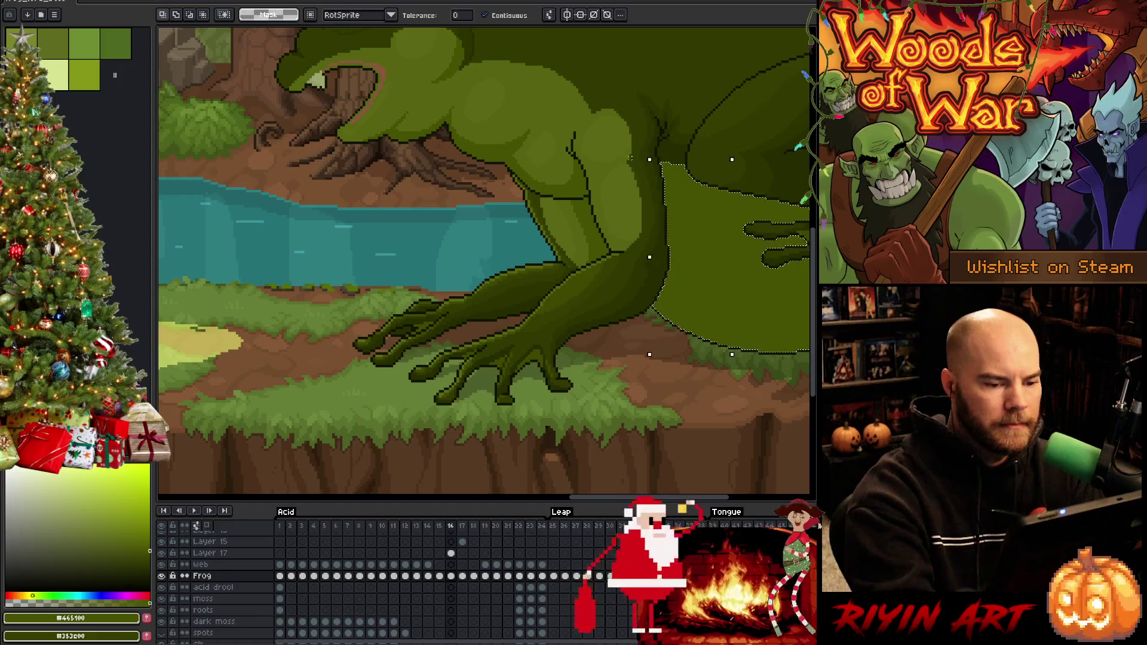
key("i")
left_click(610, 179)
key("b")
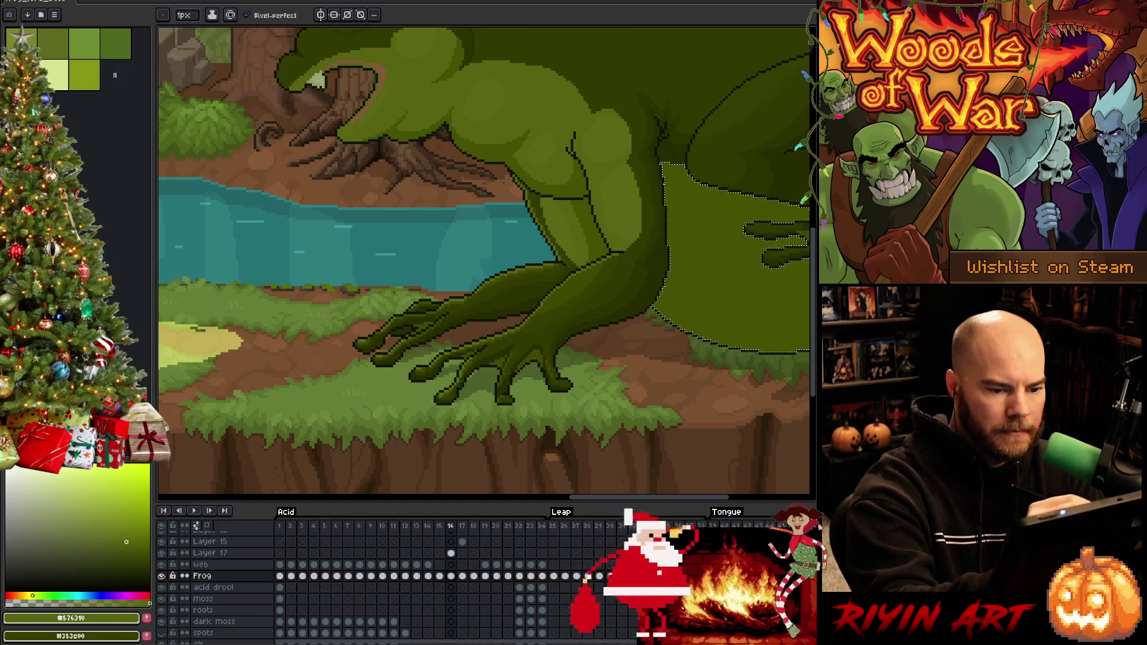
key("w")
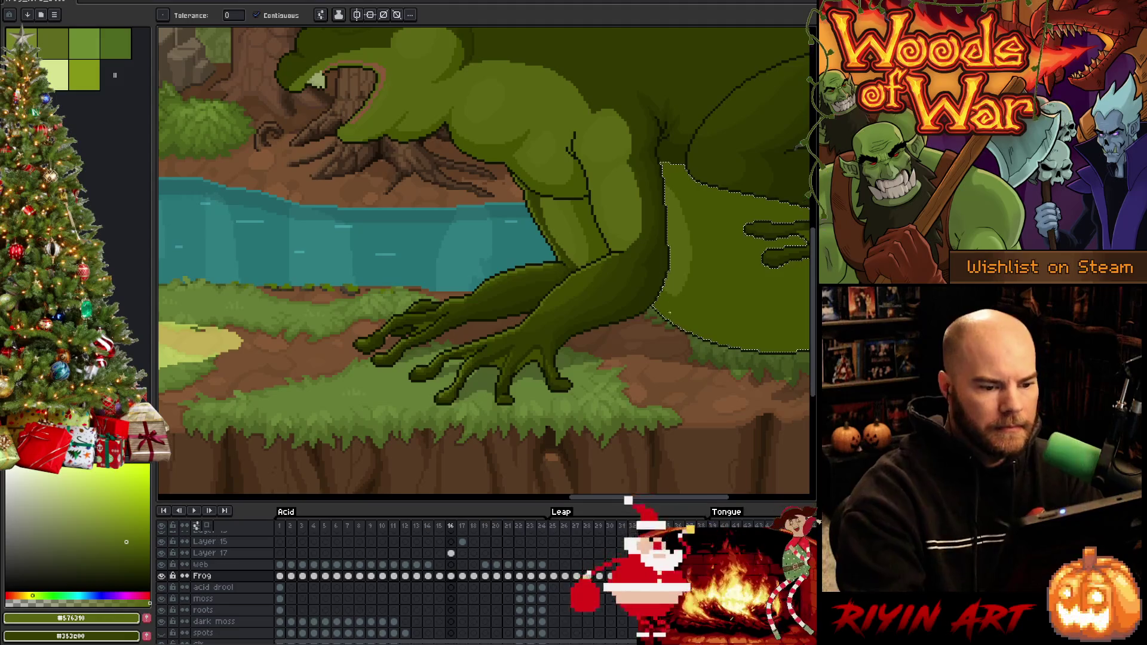
key("b")
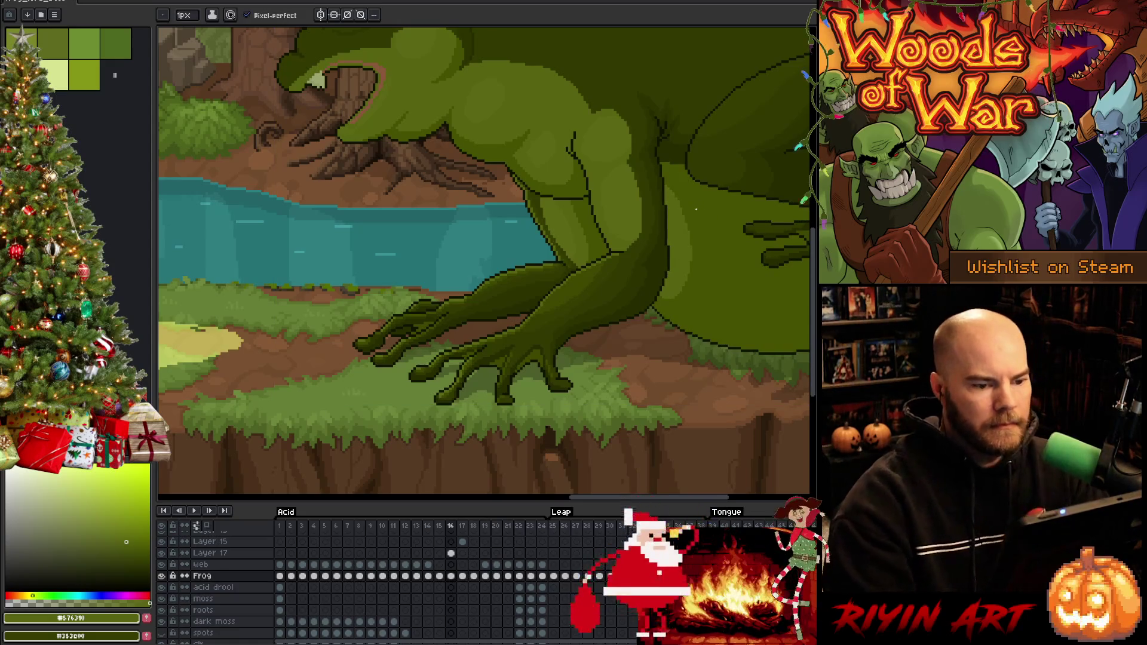
scroll(674, 292, "down", 3)
mouse_move(696, 222)
left_mouse_down()
mouse_move(655, 340)
mouse_move(571, 354)
left_mouse_up()
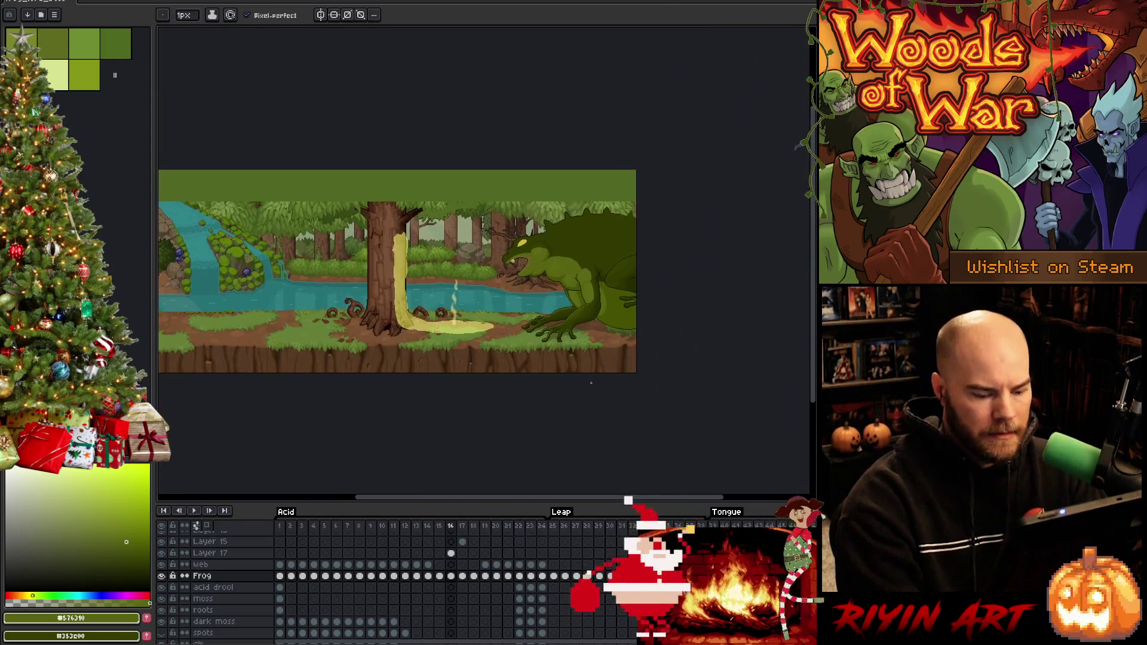
Step: Flip back and forth through frames 14–17 to compare the frog's leap poses
key("Left")
key("Right")
key("Left")
key("Right")
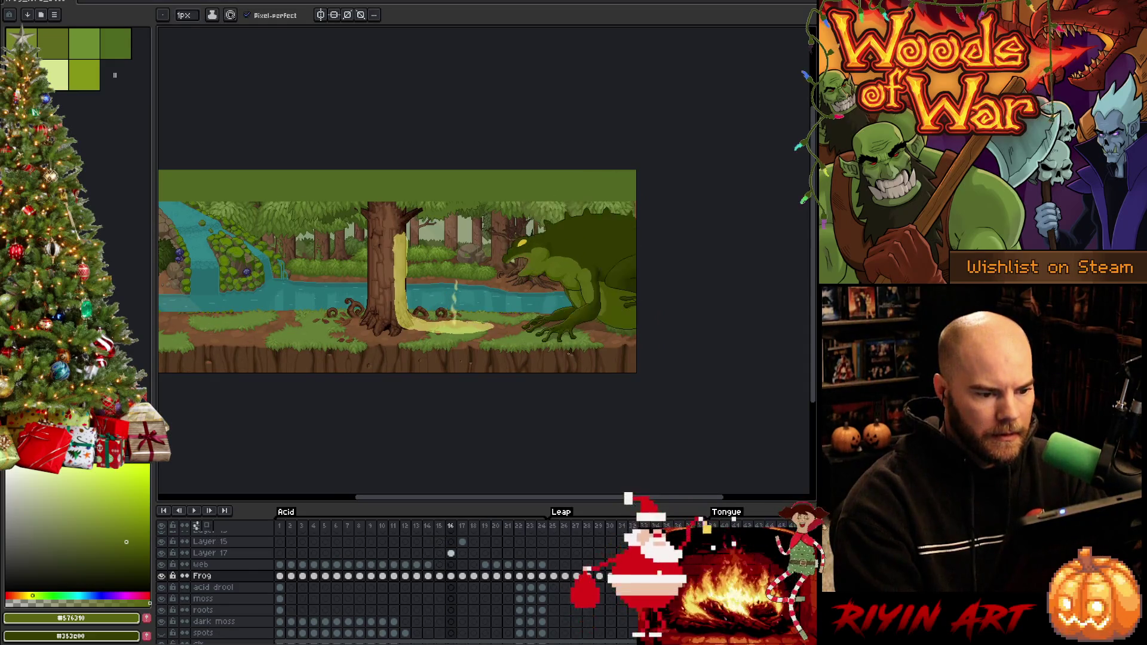
key("Left")
key("Right")
key("Left")
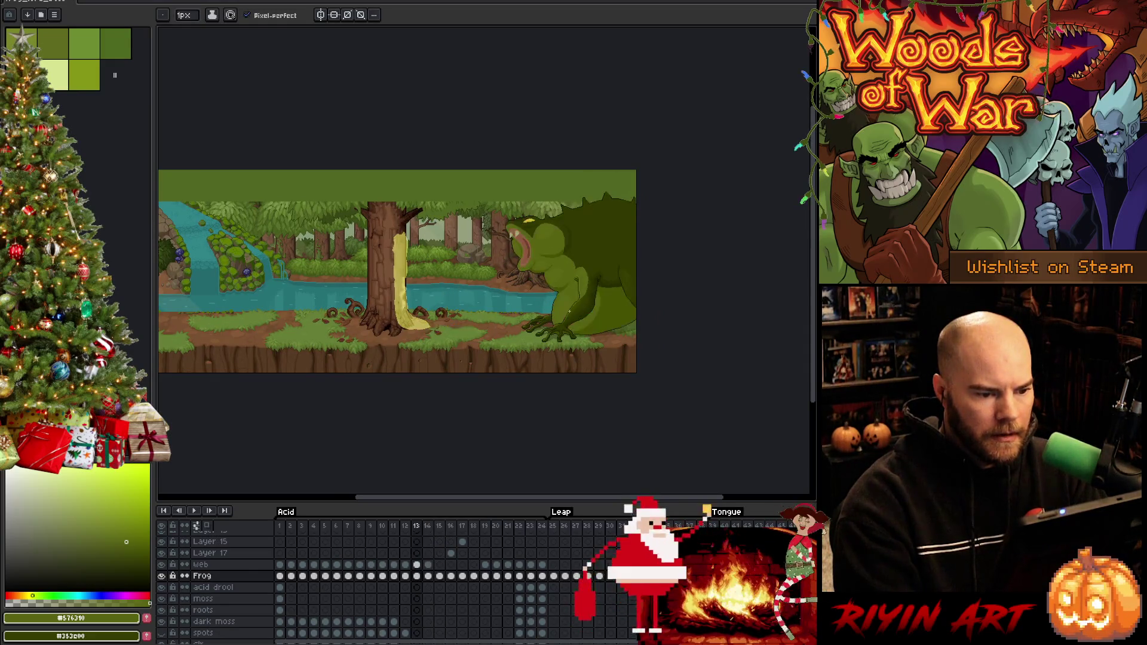
key("Right")
key("Left")
key("Right")
key("Left")
key("Left")
key("Right")
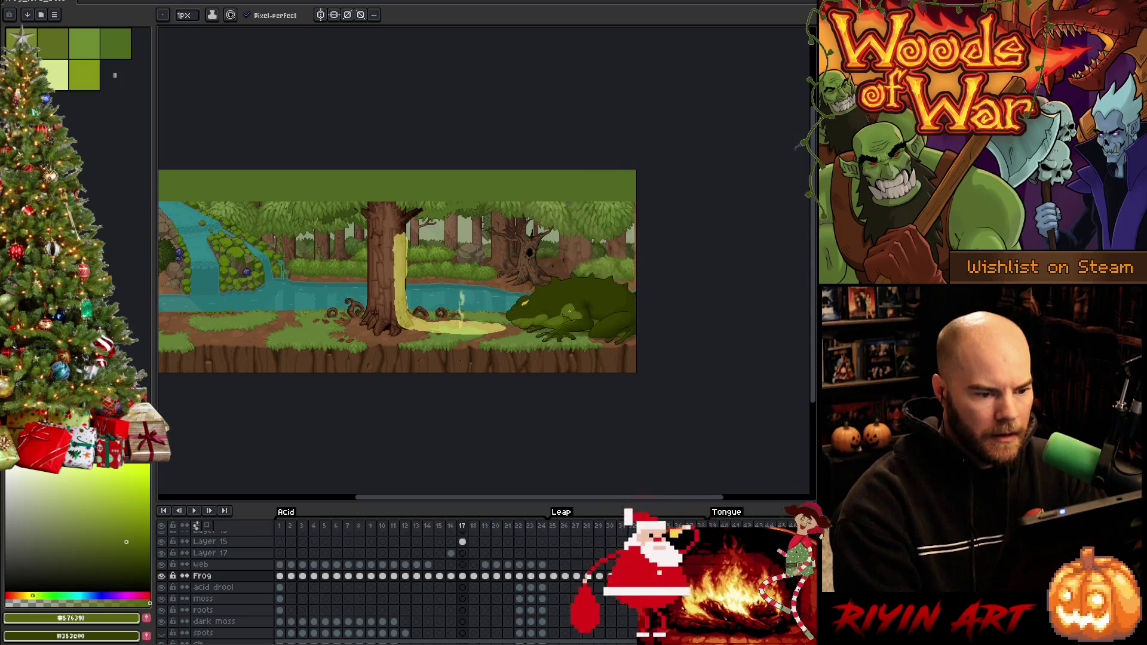
key("Right")
scroll(601, 290, "up", 3)
scroll(600, 291, "up", 2)
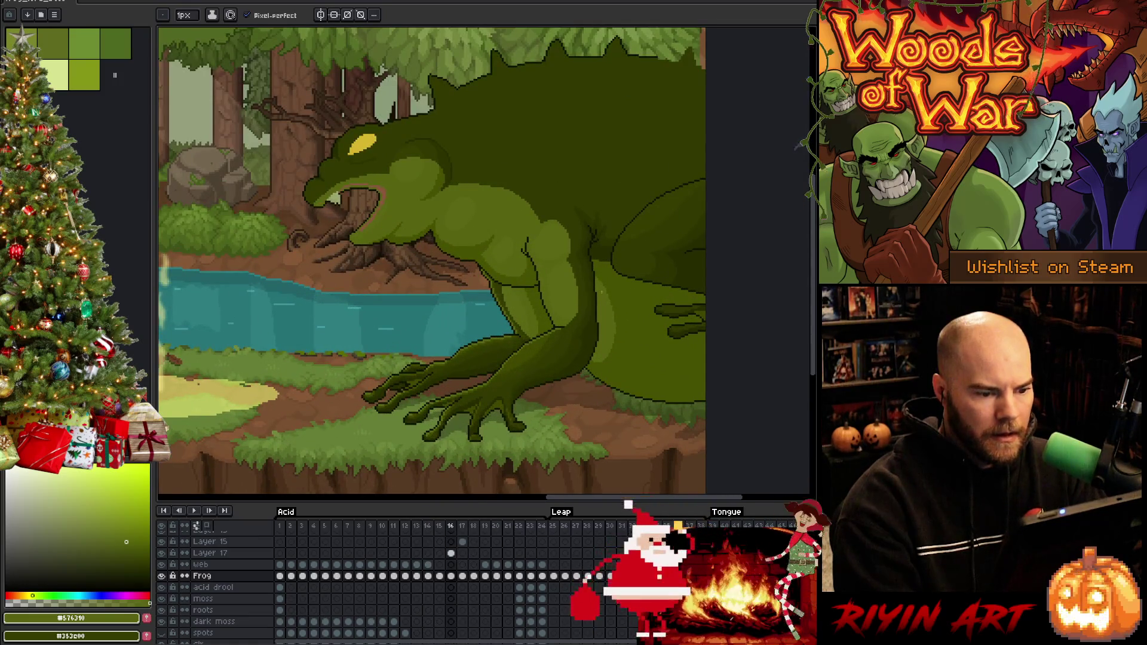
scroll(601, 292, "down", 5)
key("Right")
key("Left")
key("Right")
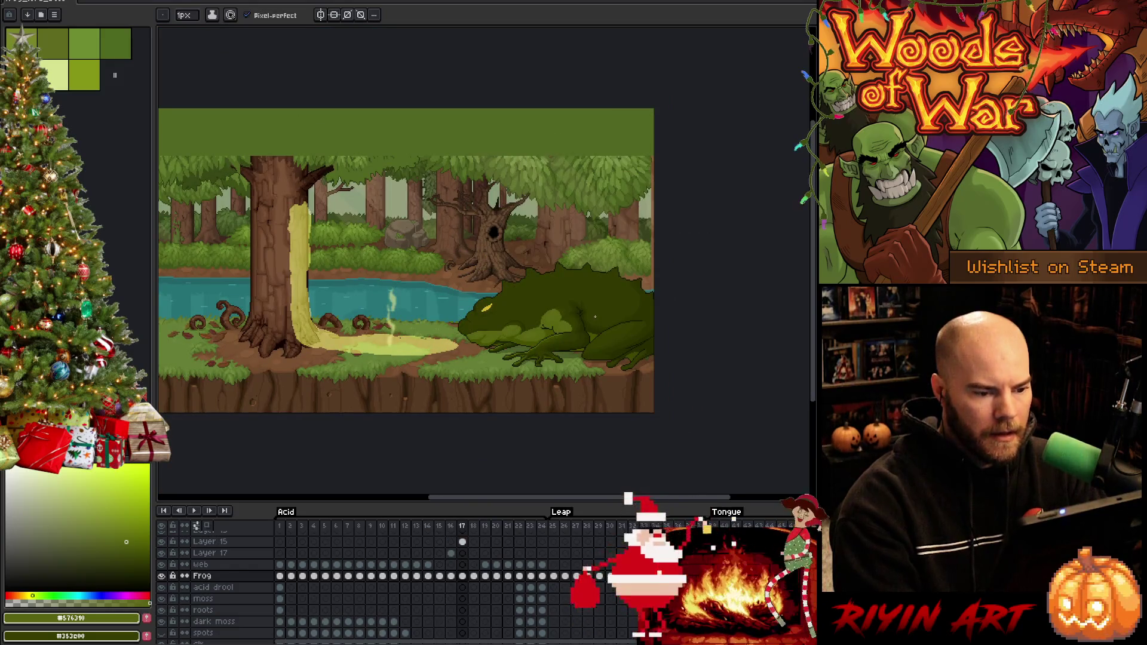
Step: Play the animation to preview the frog's leap, then save the file
key("Return")
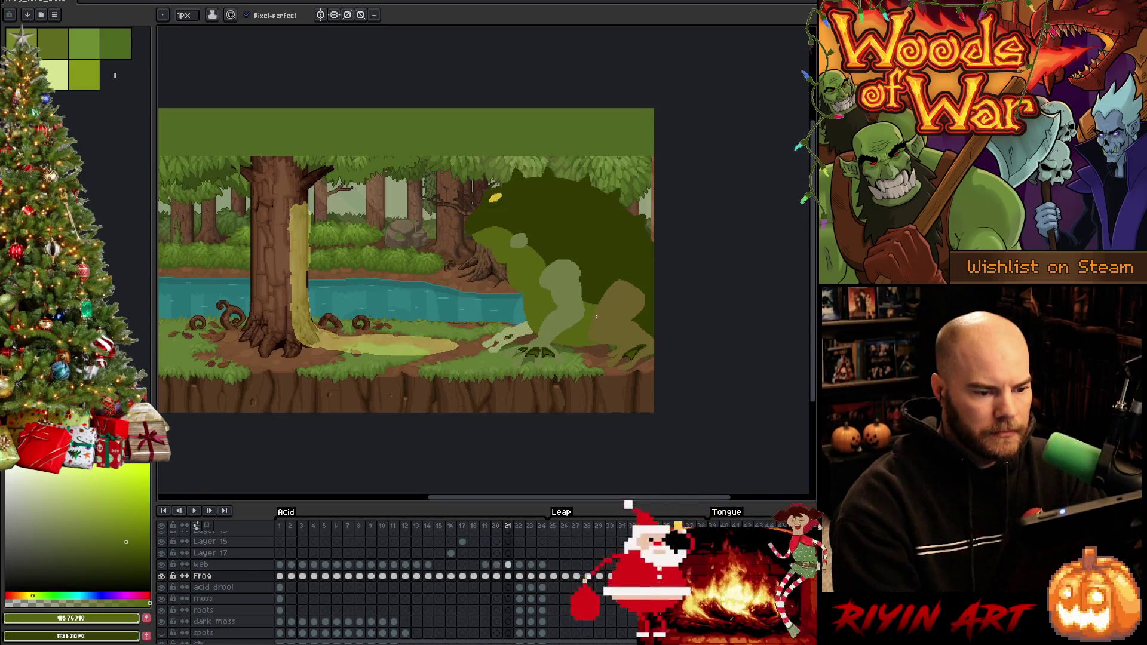
scroll(596, 317, "up", 2)
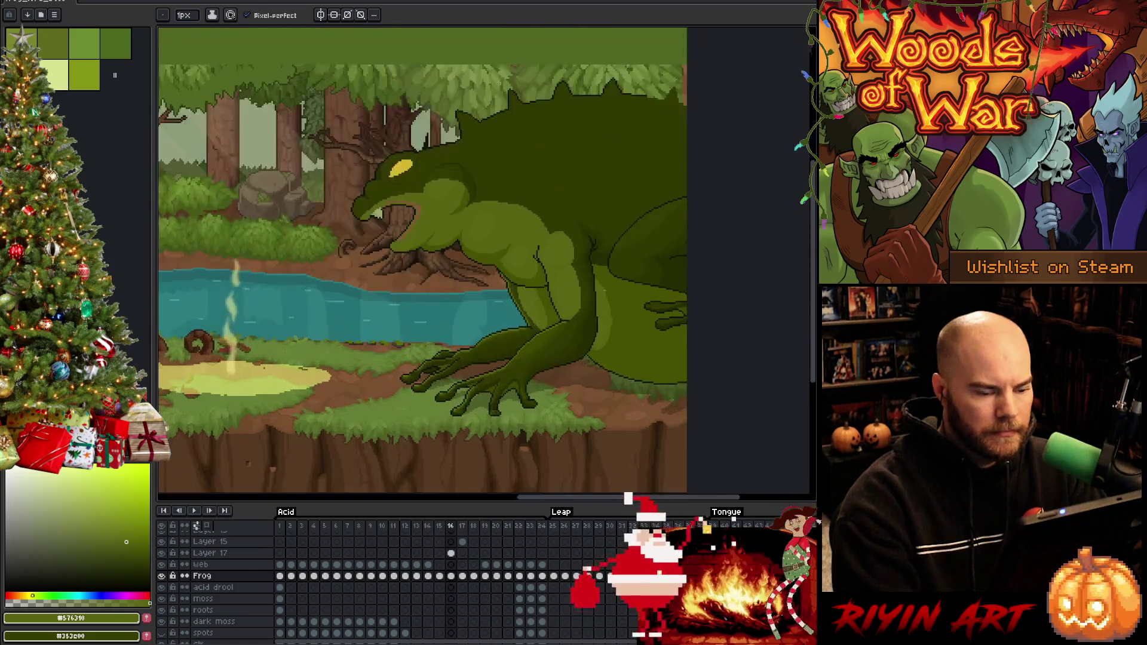
key("g")
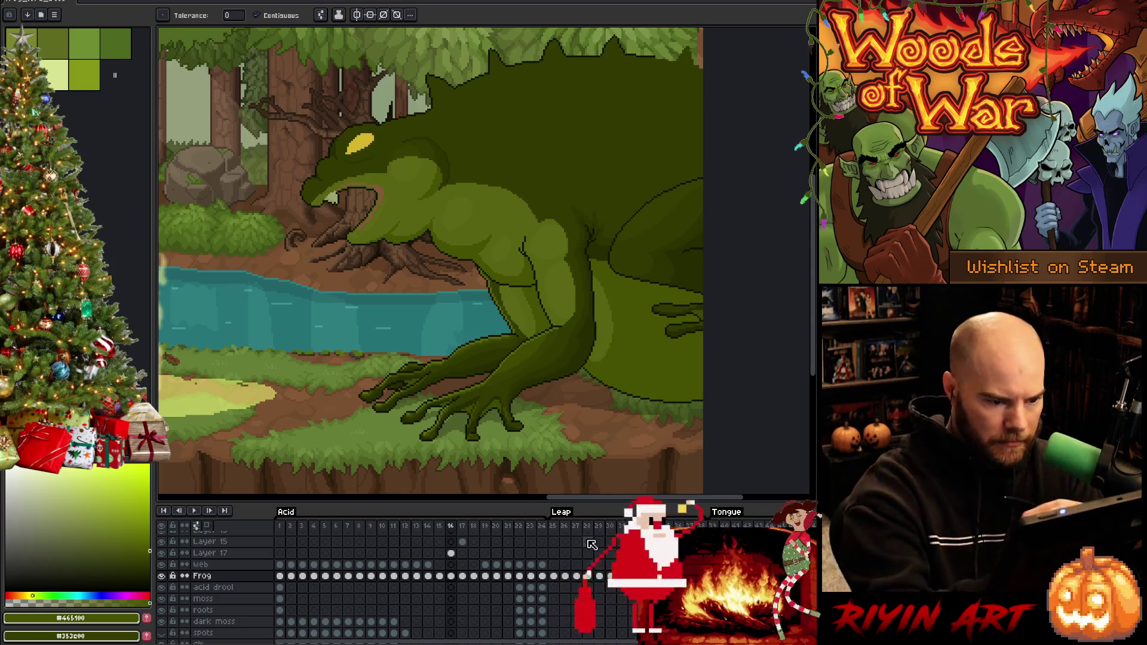
scroll(608, 311, "down", 2)
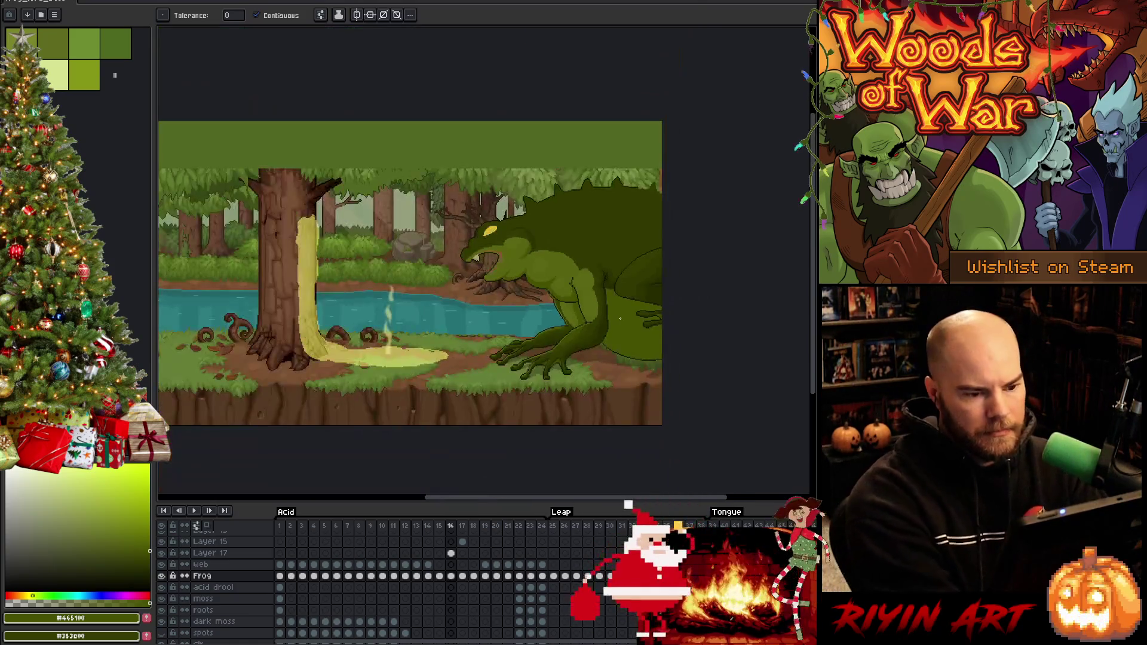
key("ctrl+s")
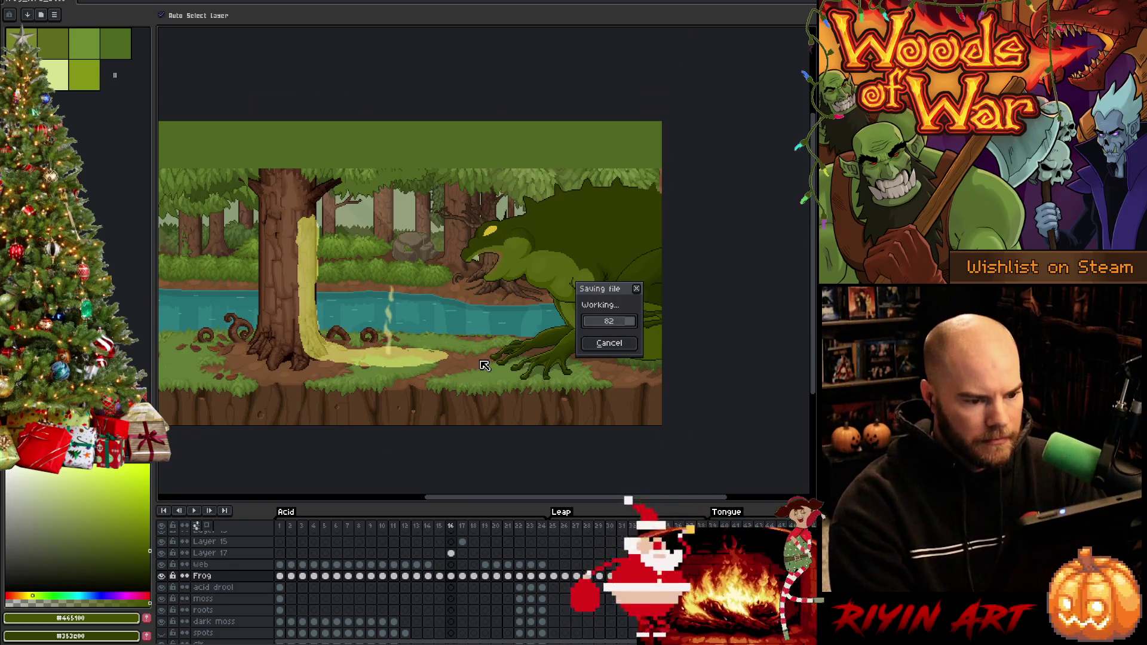
Step: Stop playback on frame 16 and step through the next frames to the crouched frog
scroll(603, 334, "up", 2)
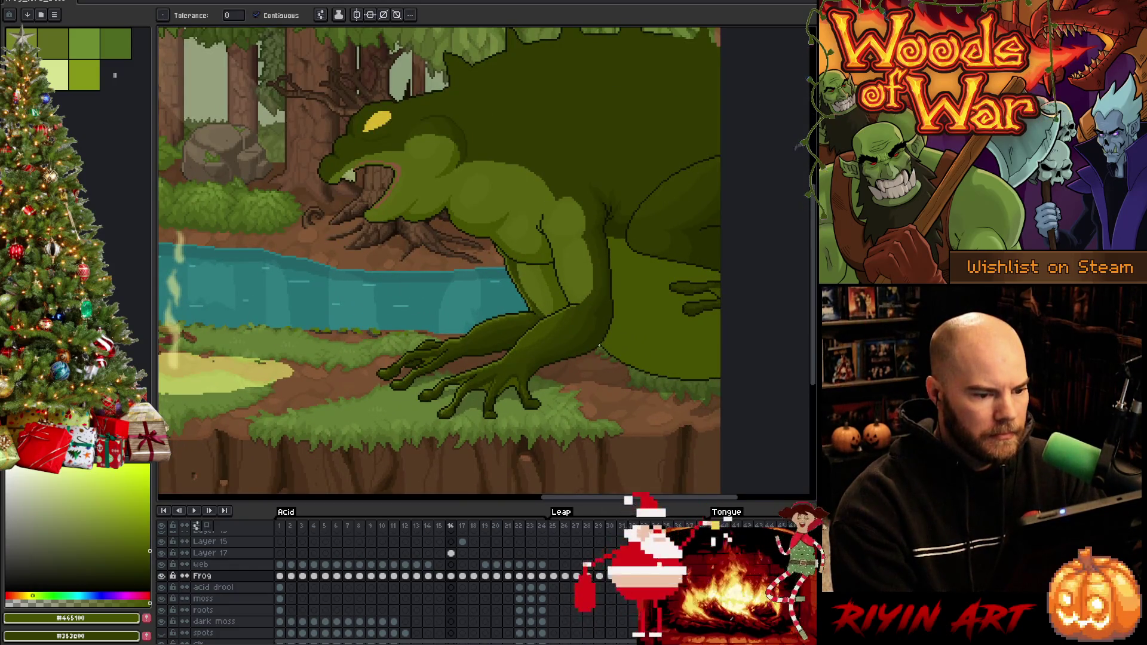
key("Return")
key("Return")
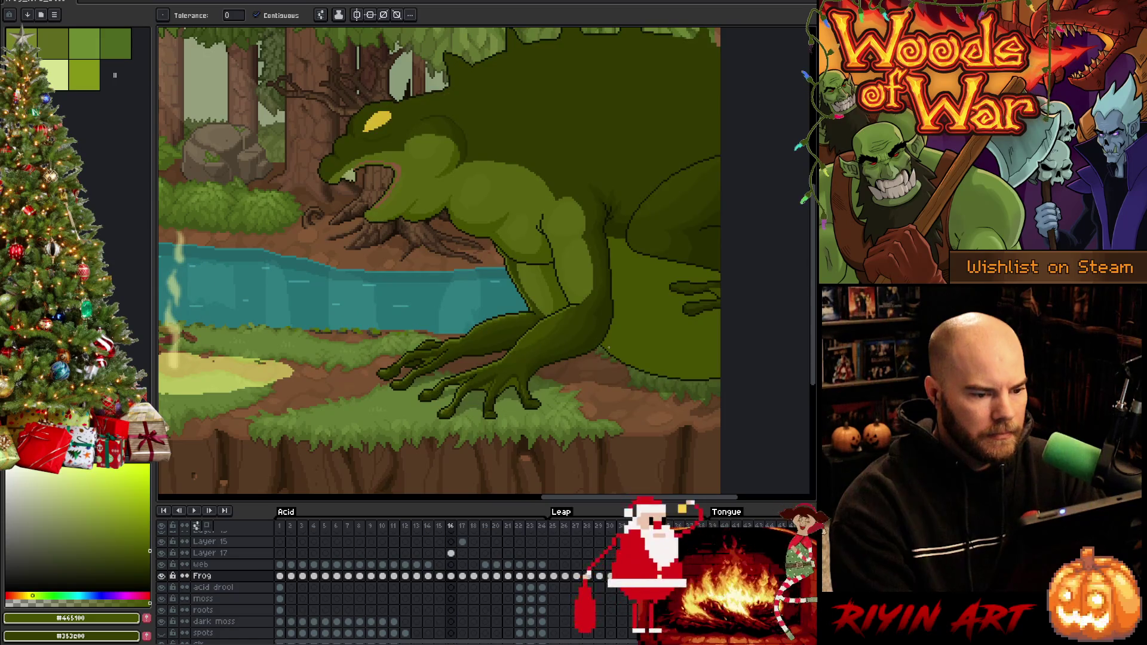
key("Right")
key("Right")
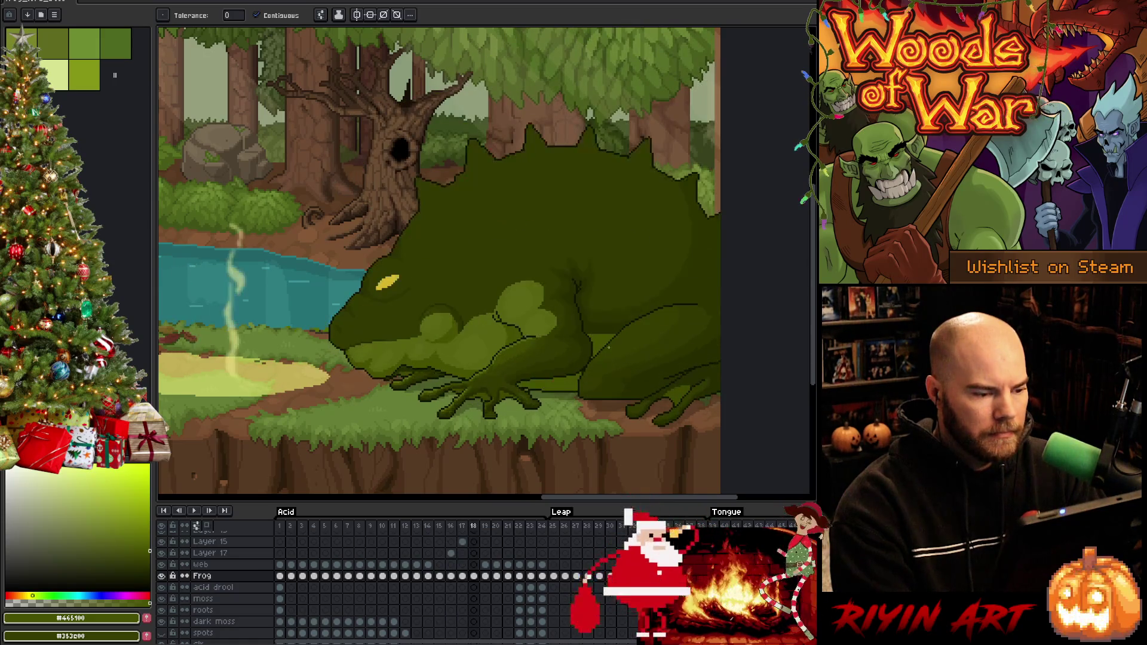
key("Left")
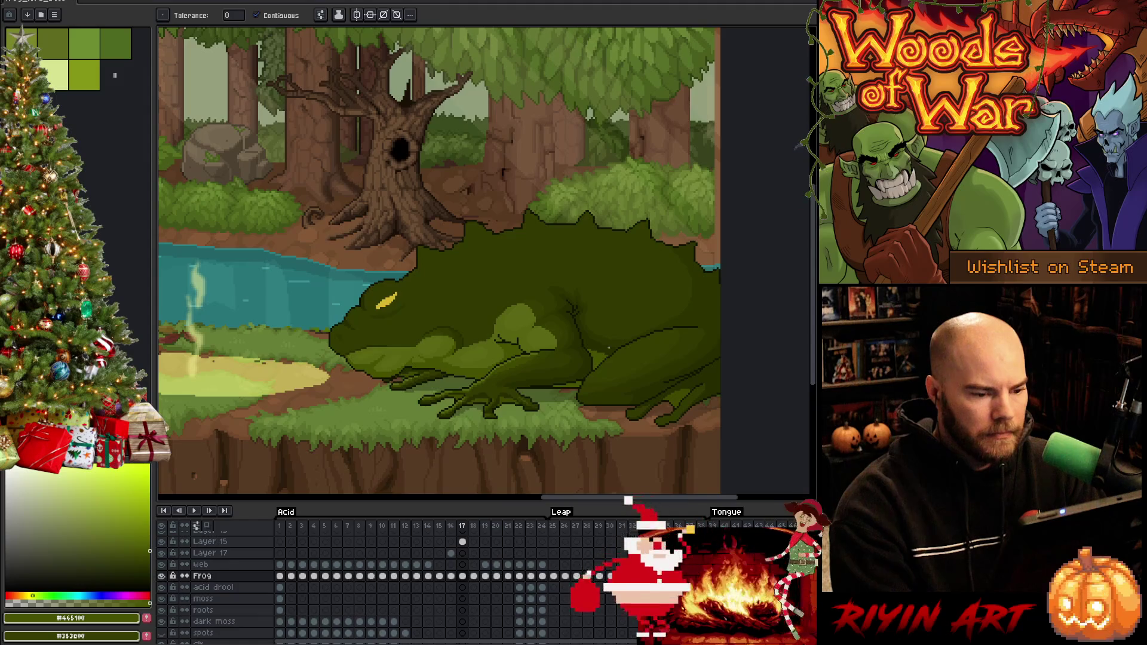
key("Right")
key("Left")
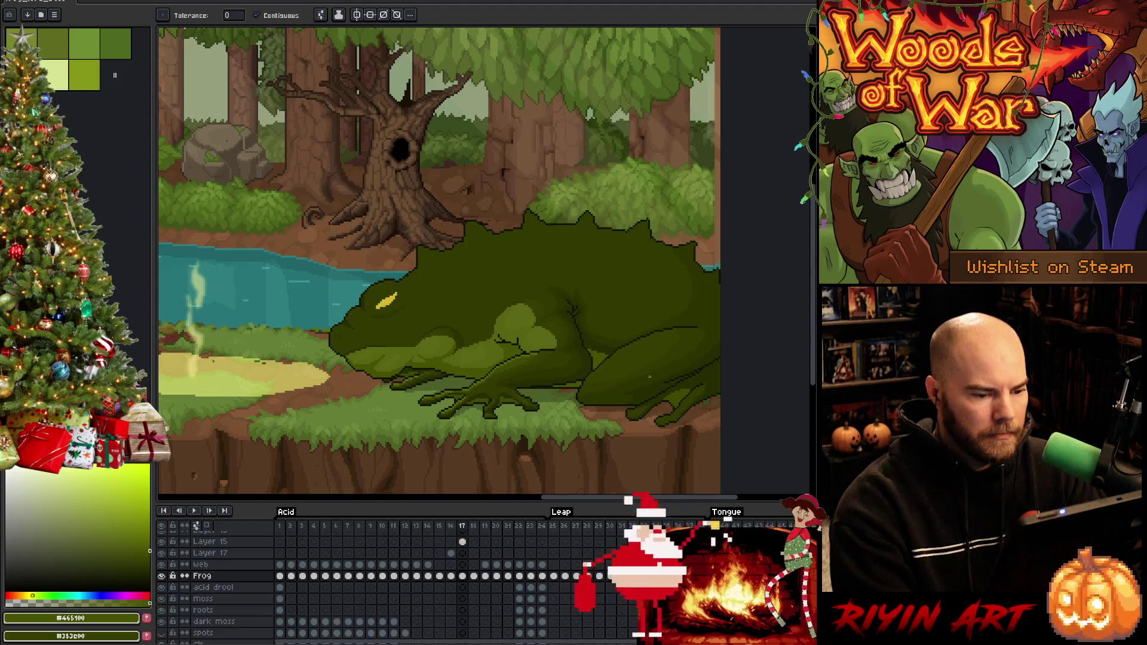
Step: Sample the dark green #262c00 and draw a dark pixel line across the crouched frog
scroll(628, 362, "up", 4)
scroll(627, 362, "up", 2)
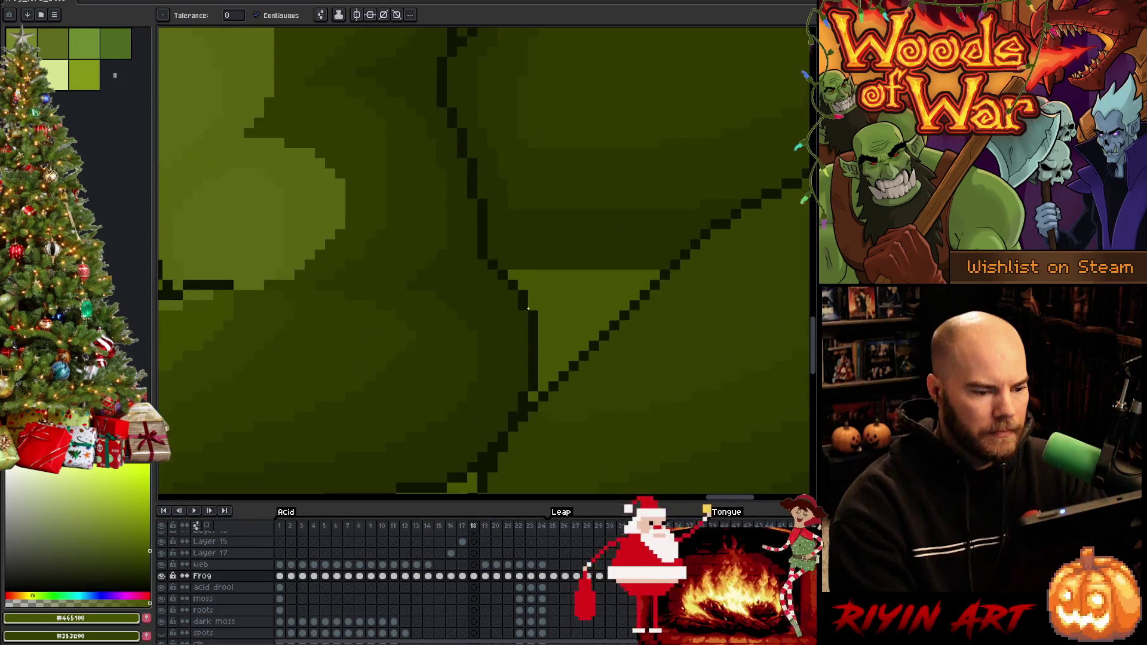
key("b")
left_click(598, 251, "alt")
mouse_move(550, 274)
left_mouse_down()
mouse_move(655, 272)
mouse_move(621, 282)
left_mouse_up()
scroll(611, 329, "down", 6)
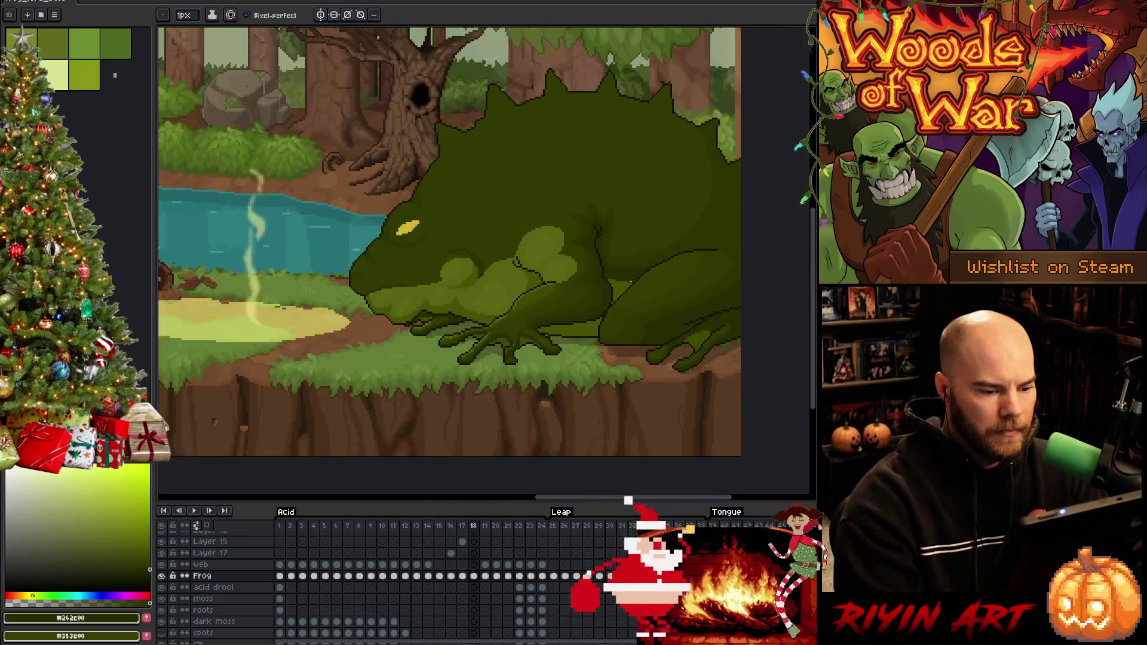
Step: Advance to frame 19 and add a new empty Layer 18 above Frog
key("Left")
key("Right")
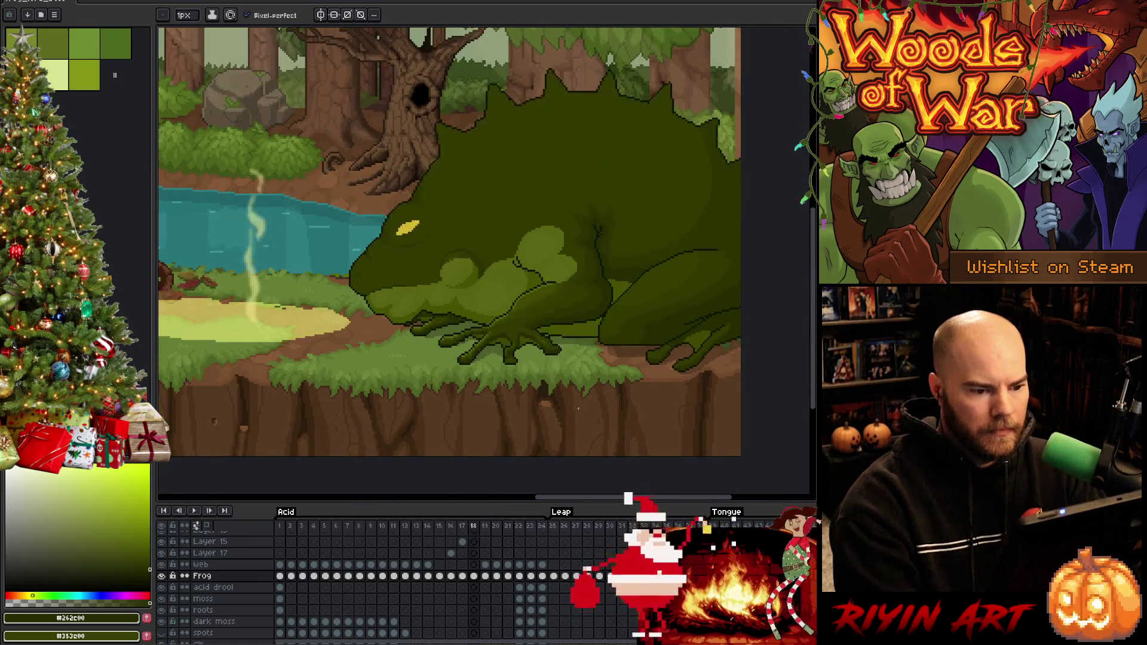
key("Right")
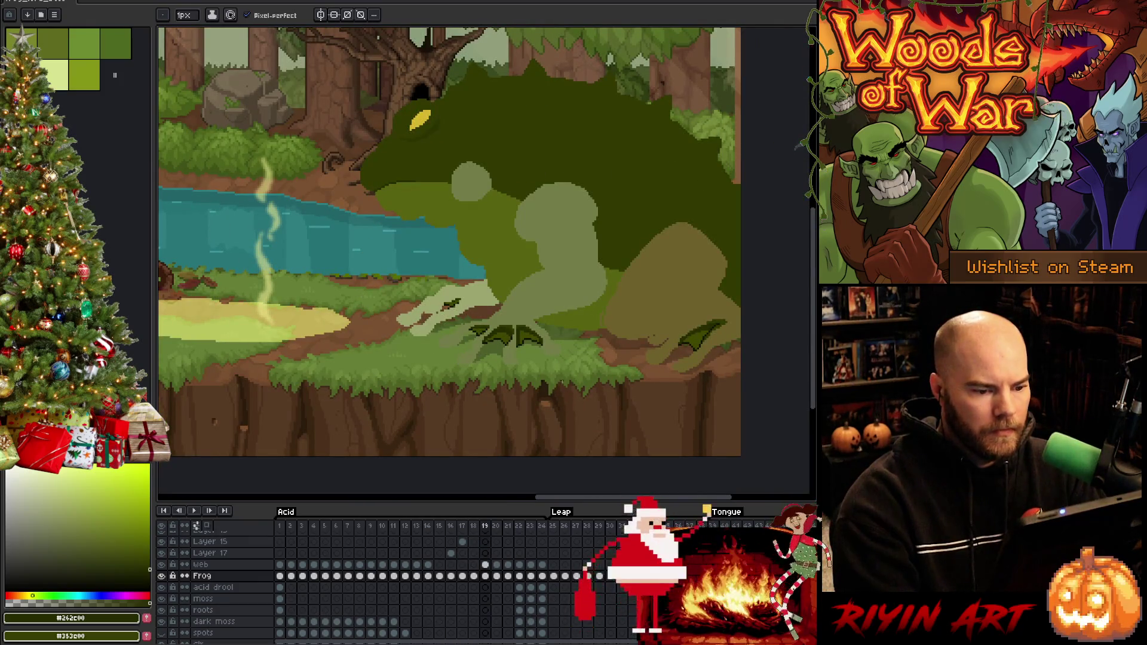
scroll(561, 378, "down", 1)
scroll(561, 378, "up", 2)
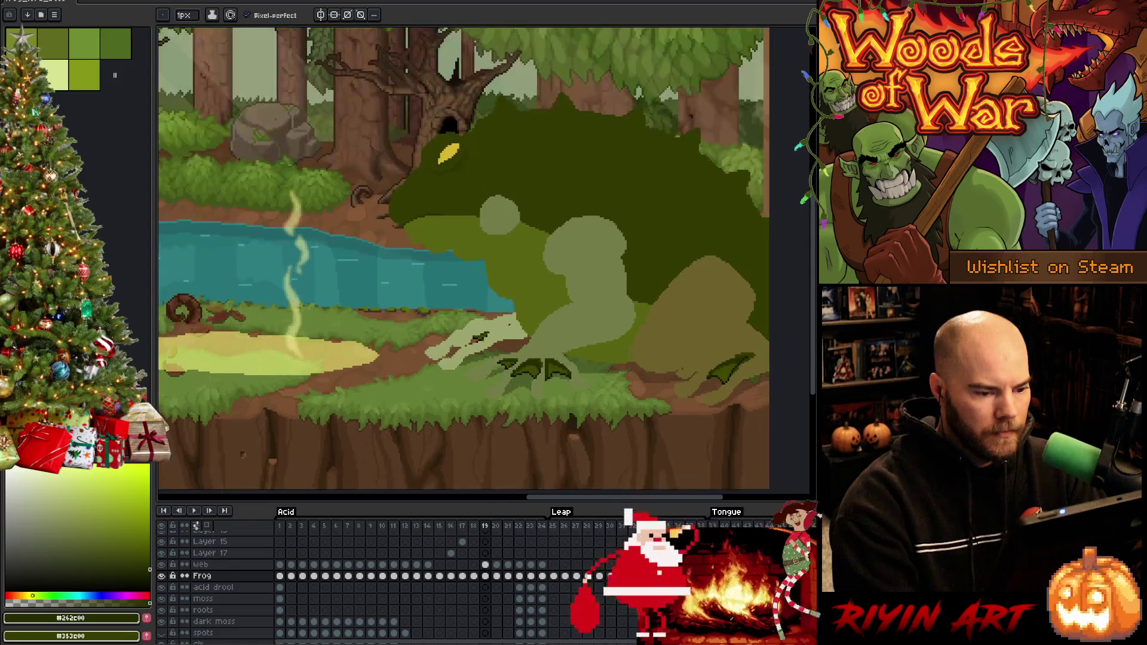
key("shift+n")
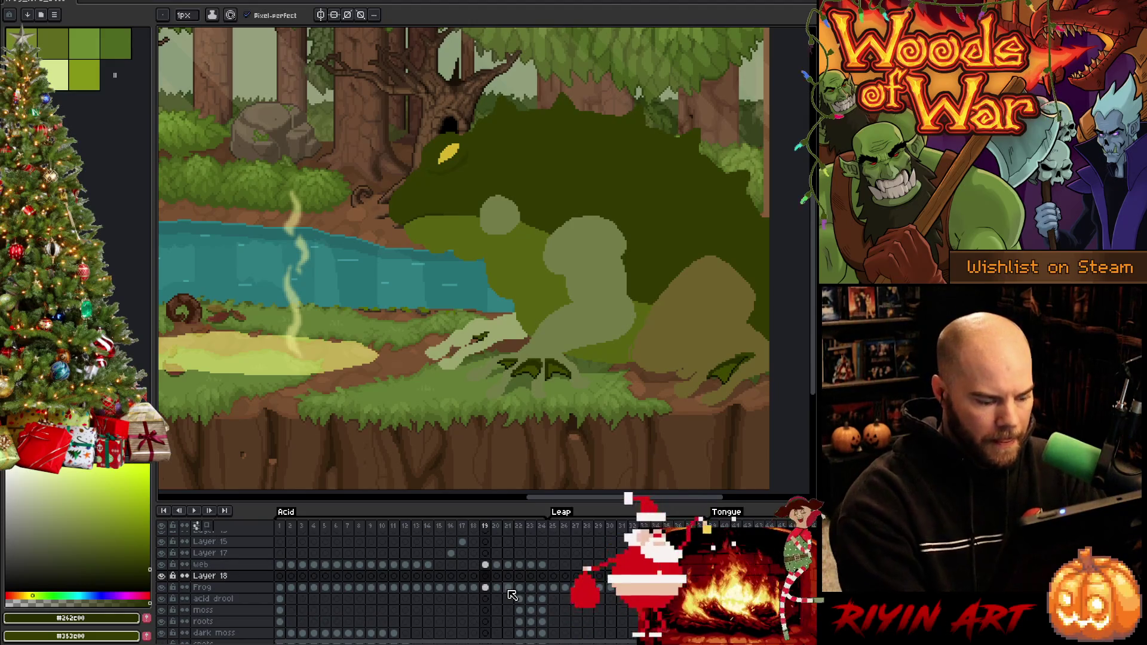
Step: Activate the Frog layer's frame-19 cel and sample the olive, then the brownish leg colour
key("b")
scroll(702, 313, "up", 3)
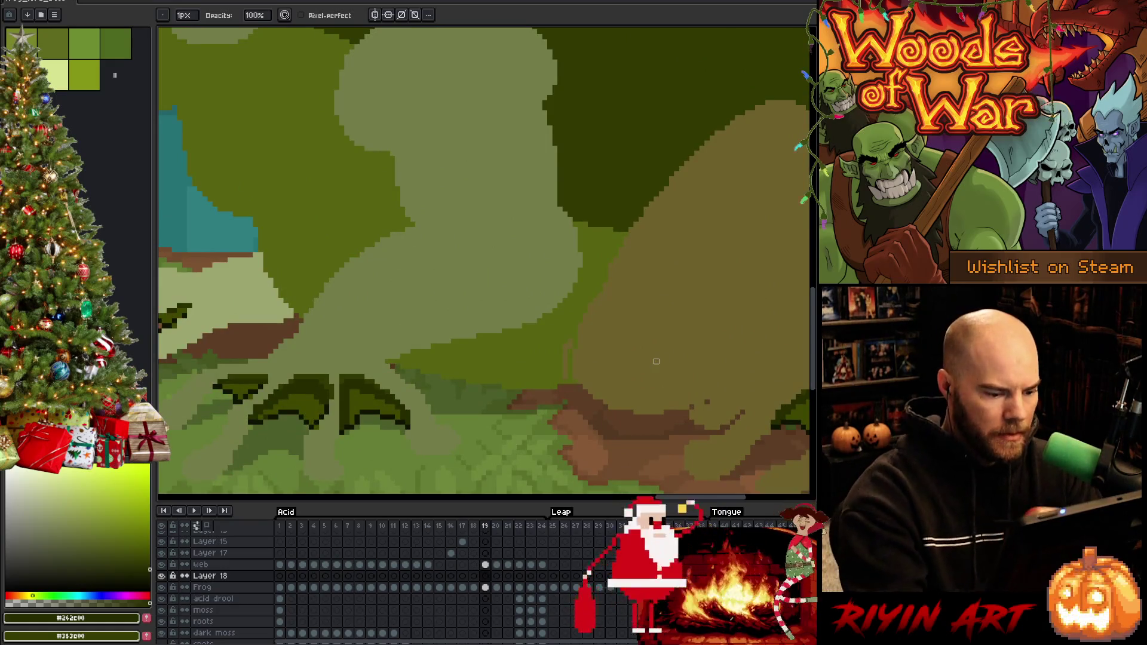
left_click(486, 587)
left_click(566, 373, "alt")
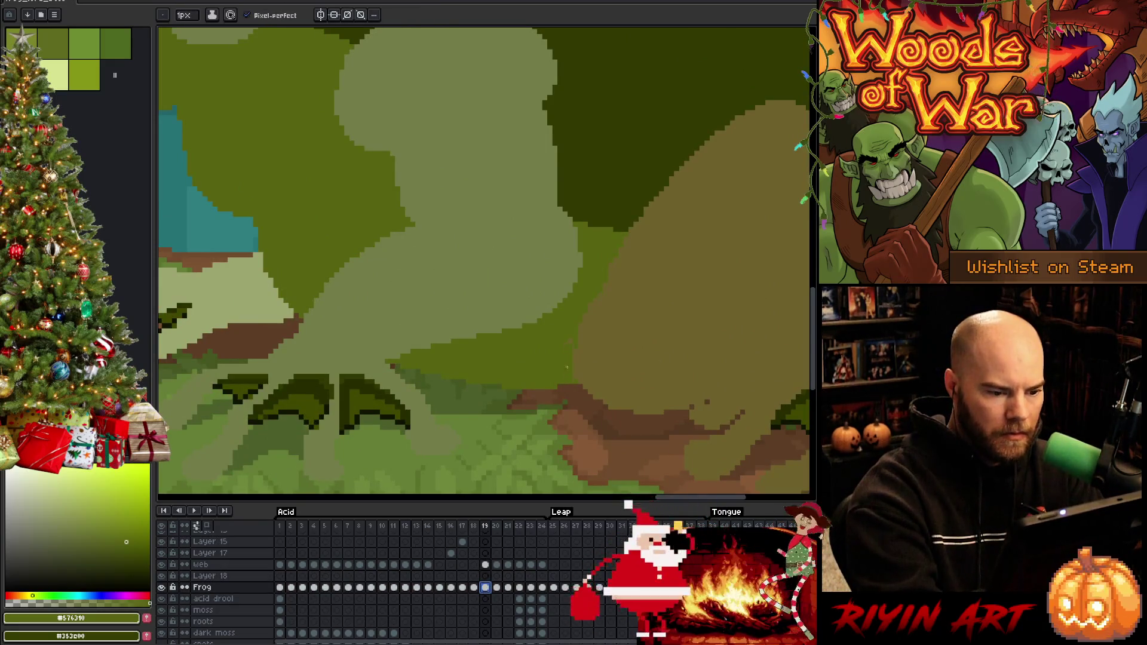
left_click(586, 358, "alt")
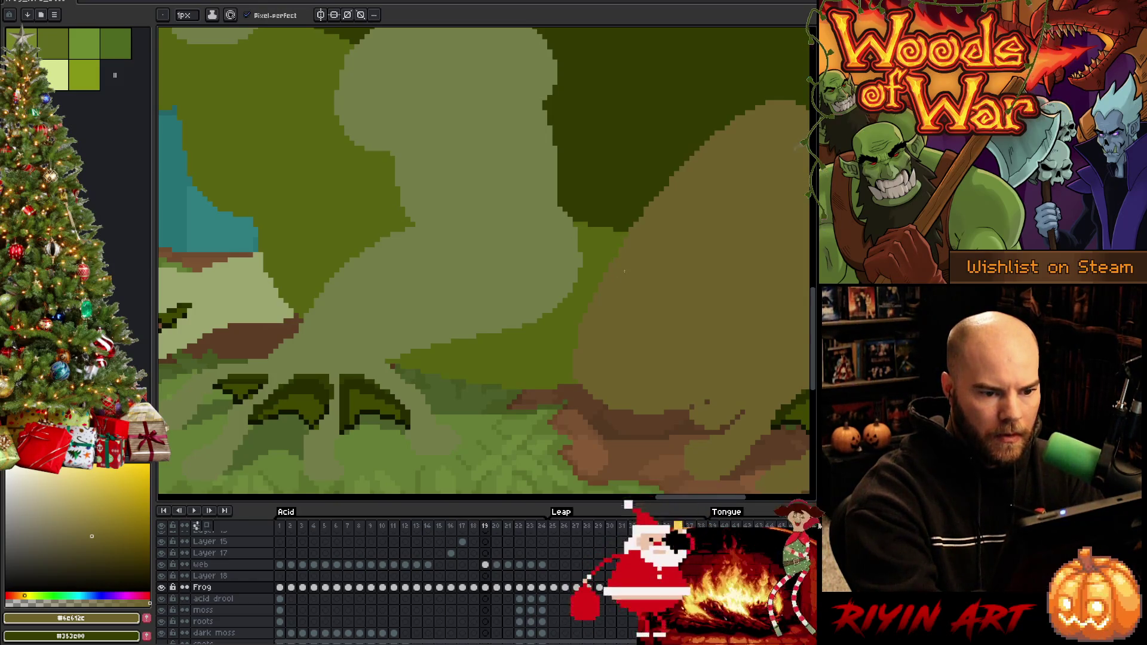
Step: Pan around the frog to inspect its back leg and feet
left_click_drag(705, 251, 658, 274)
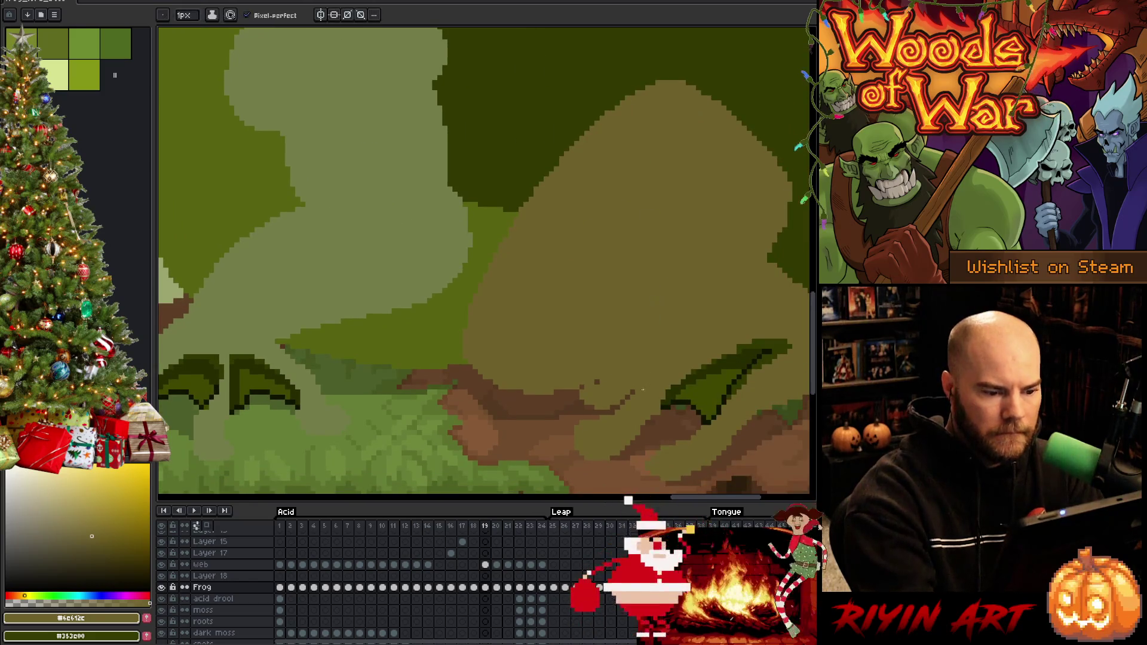
left_click_drag(686, 353, 581, 332)
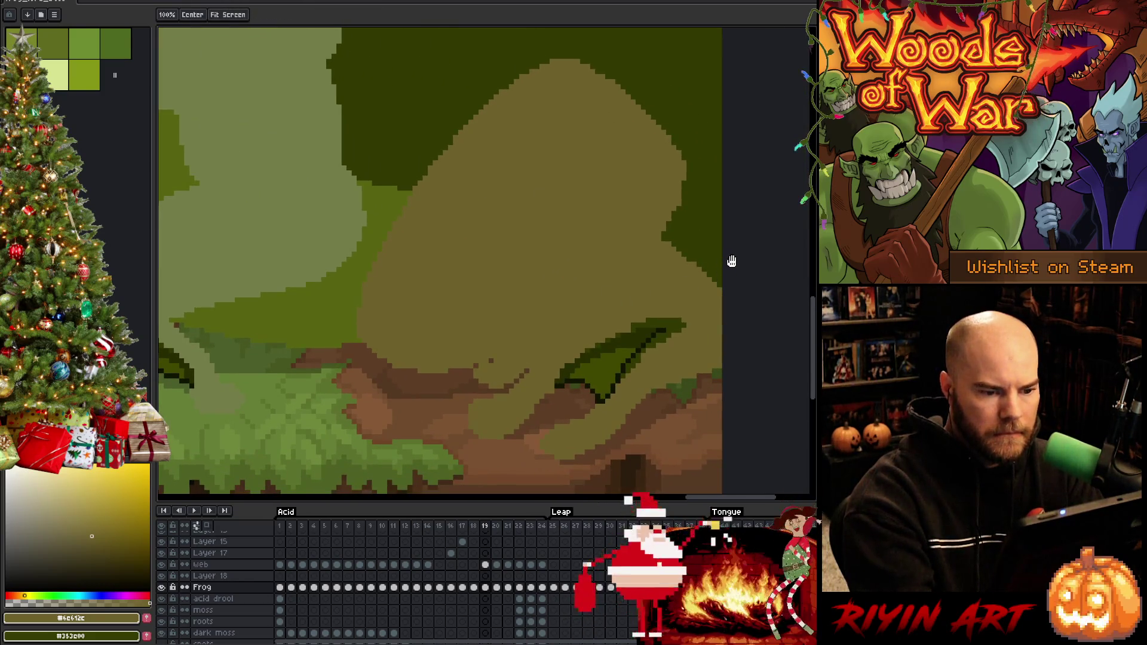
key("b")
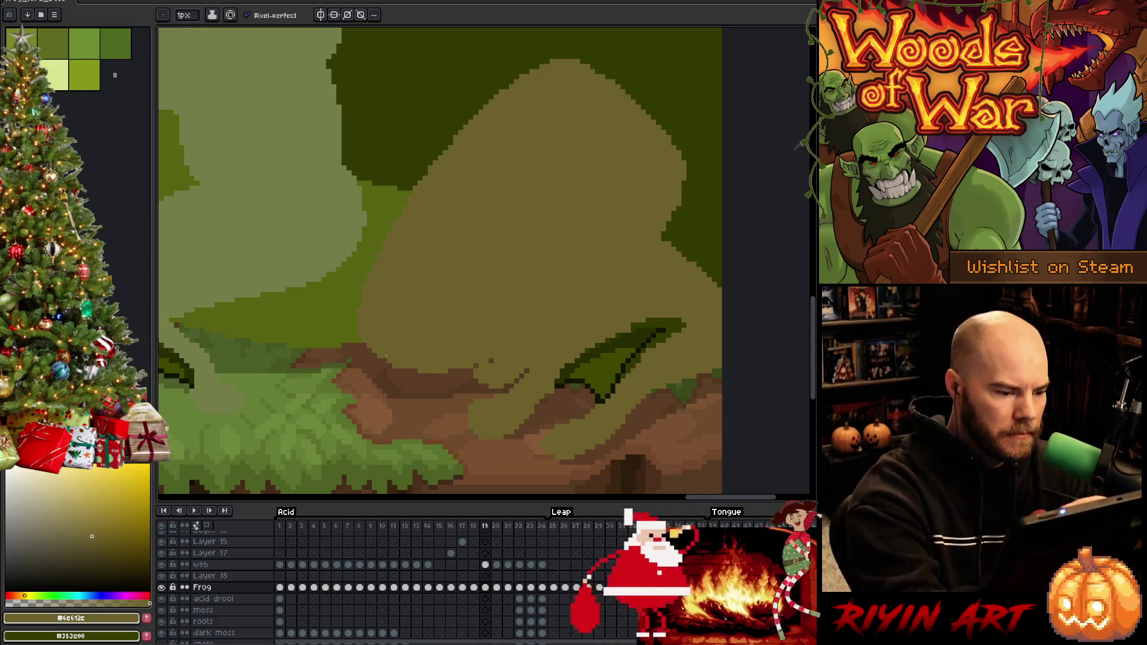
scroll(607, 351, "down", 3)
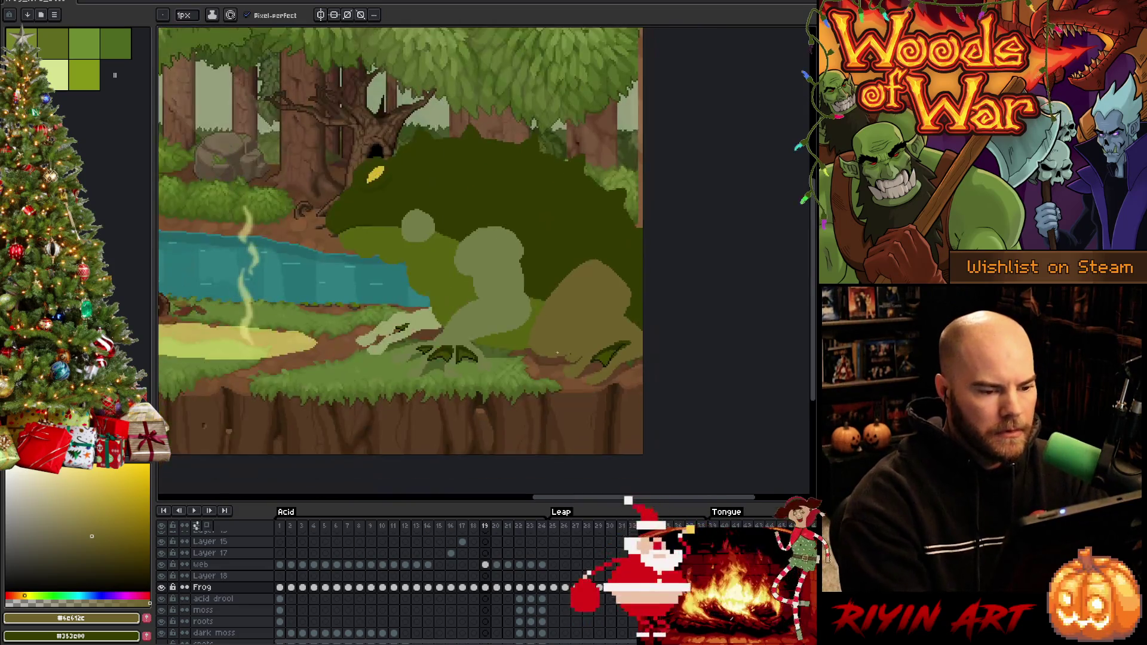
key("h")
scroll(544, 410, "up", 3)
left_click_drag(544, 410, 543, 389)
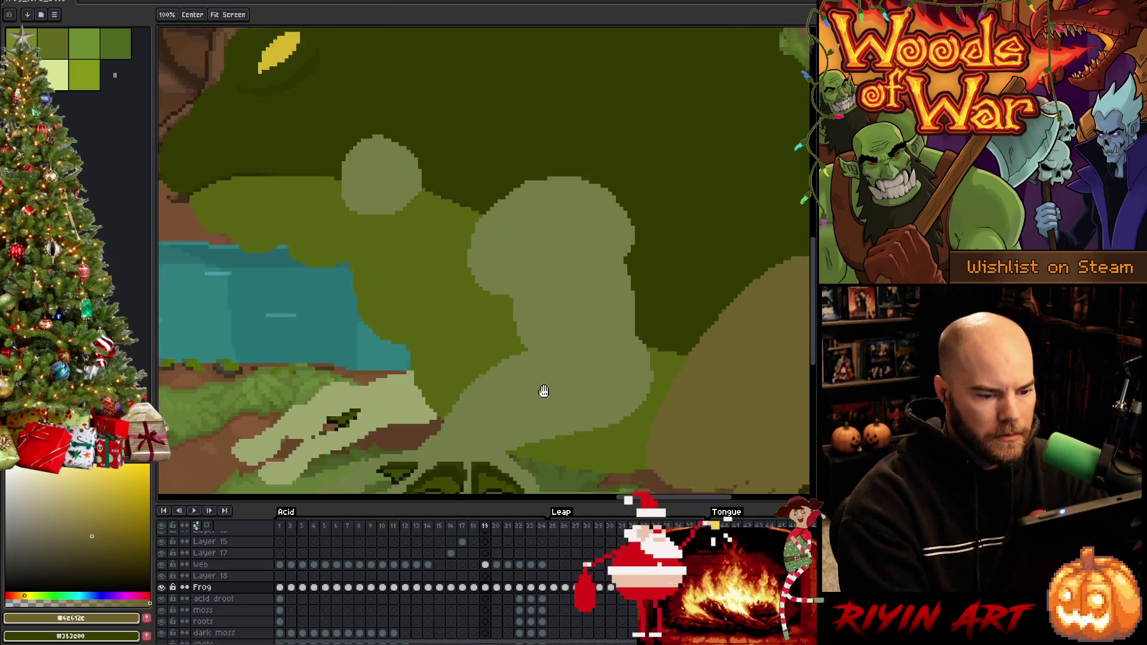
key("b")
scroll(543, 390, "down", 1)
scroll(562, 347, "up", 2)
scroll(581, 299, "down", 2)
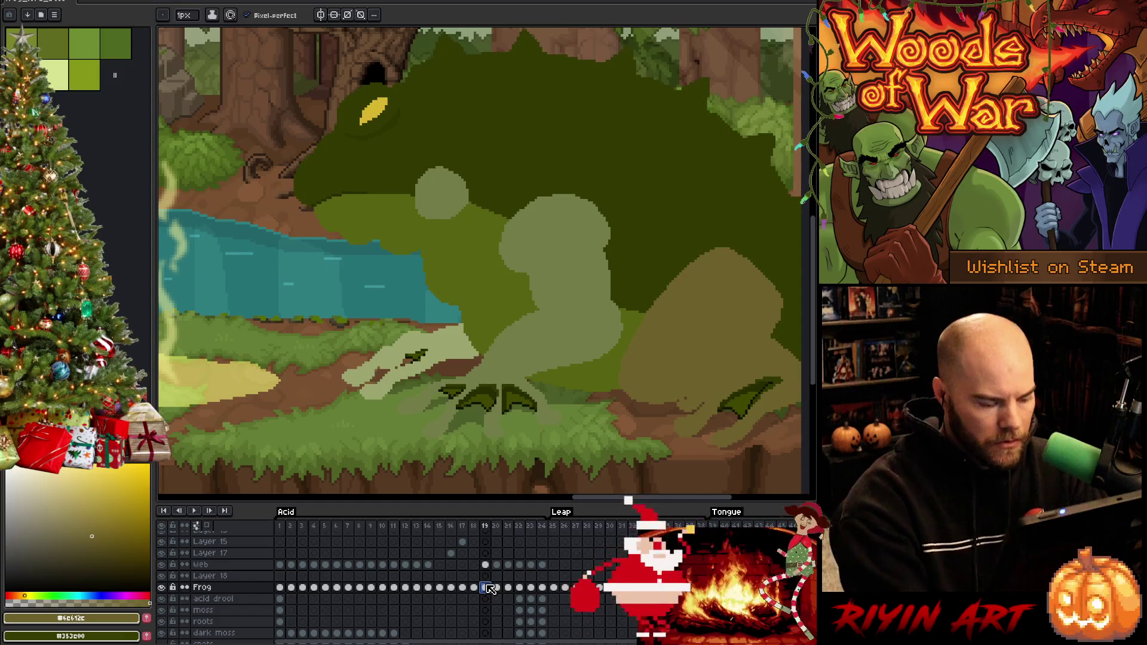
Step: Magic-wand select the frog's back leg, front arm and round head patch
key("w")
left_click(591, 310)
left_click(672, 332)
left_click(672, 332)
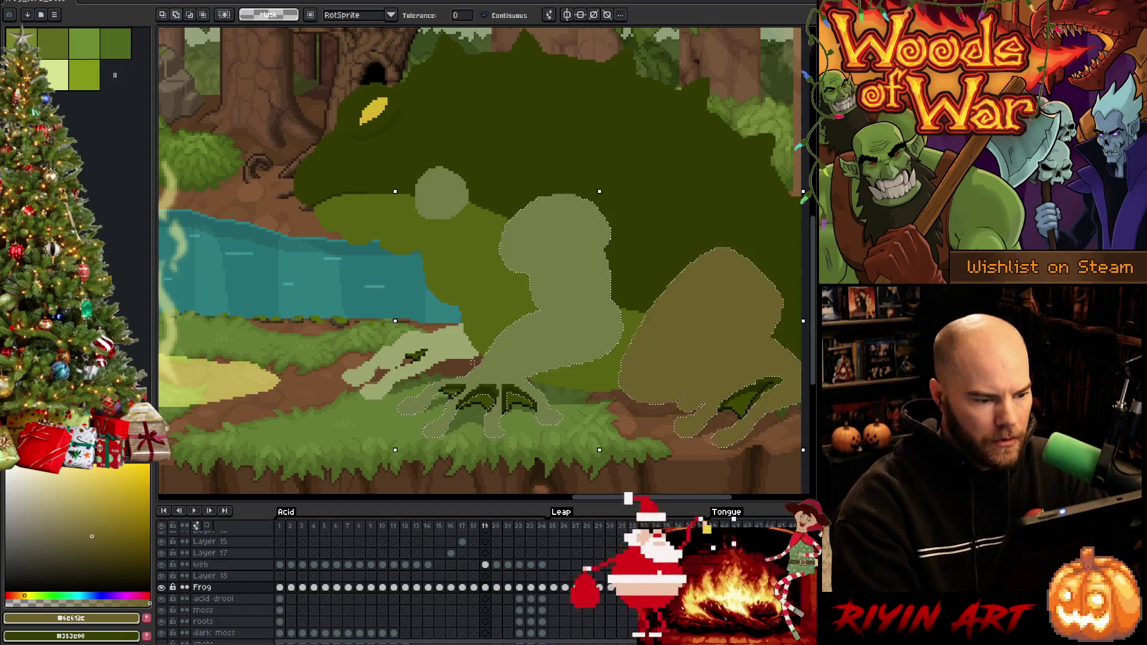
left_click(394, 358)
left_click(445, 187)
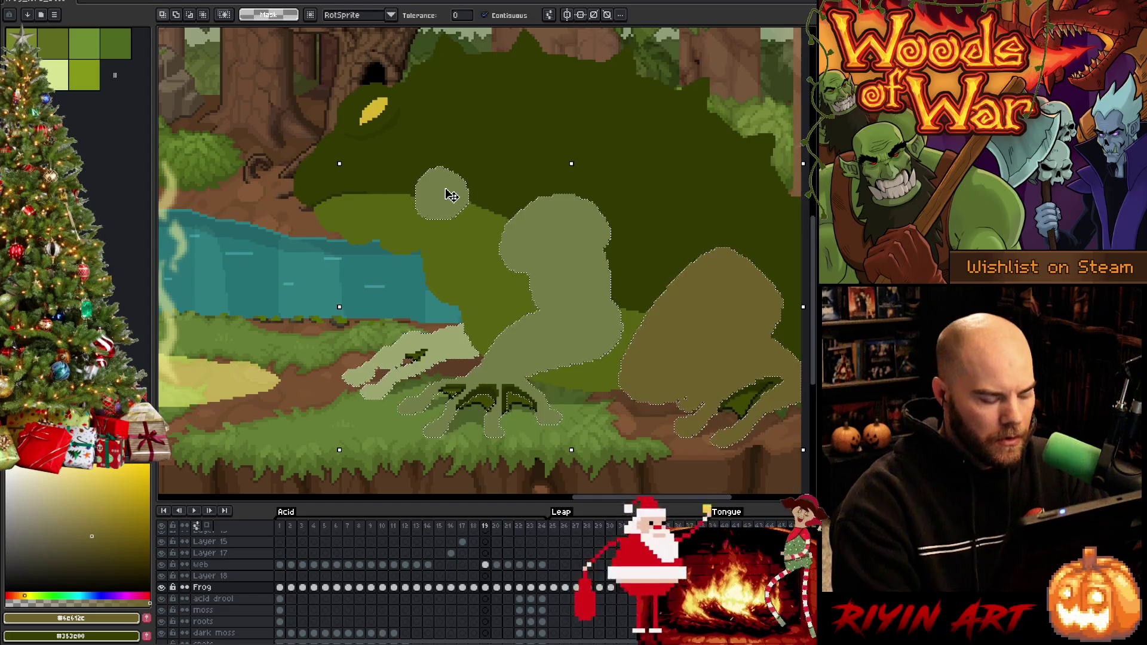
Step: Cut the selected pieces from the Frog layer and paste them in place on Layer 18
left_click(486, 575)
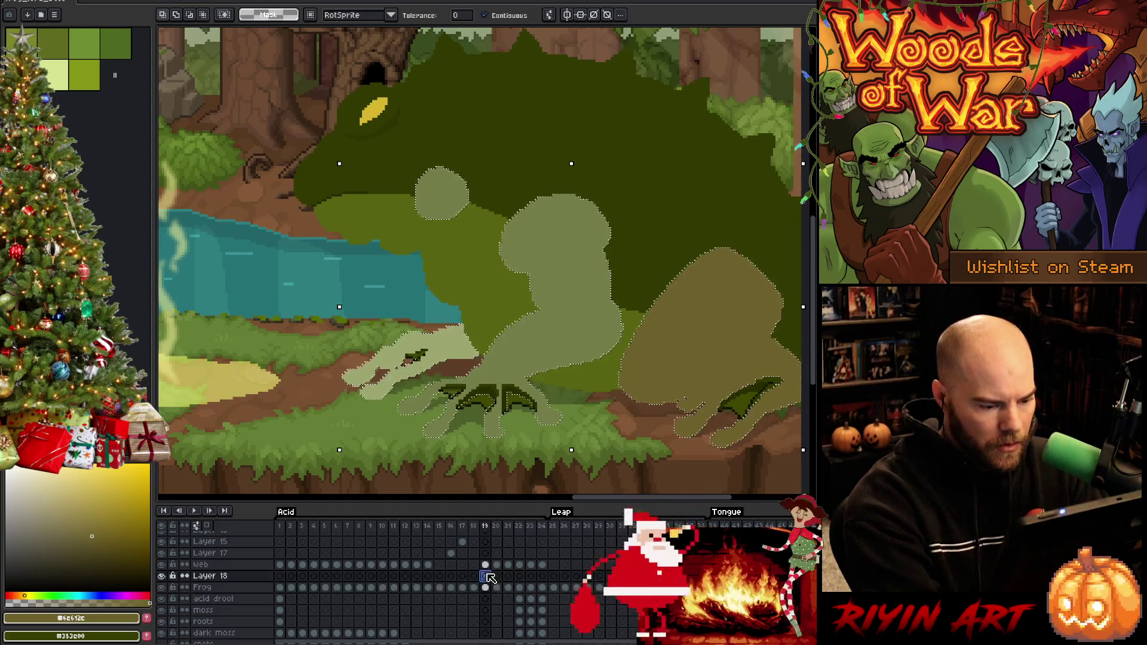
left_click(486, 588)
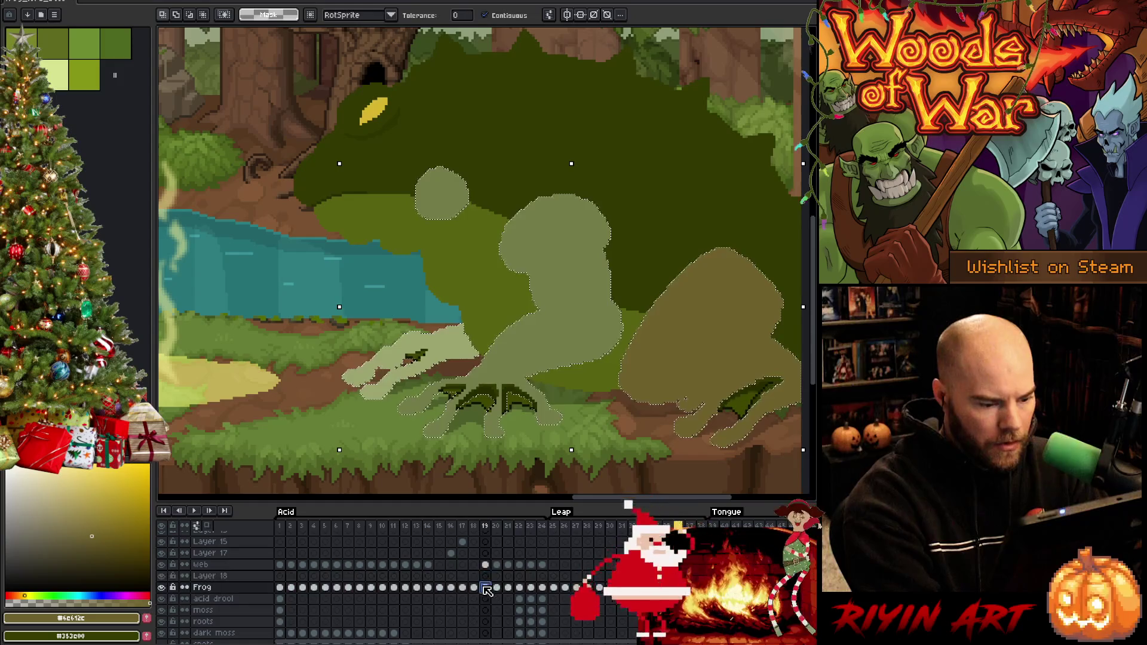
key("Delete")
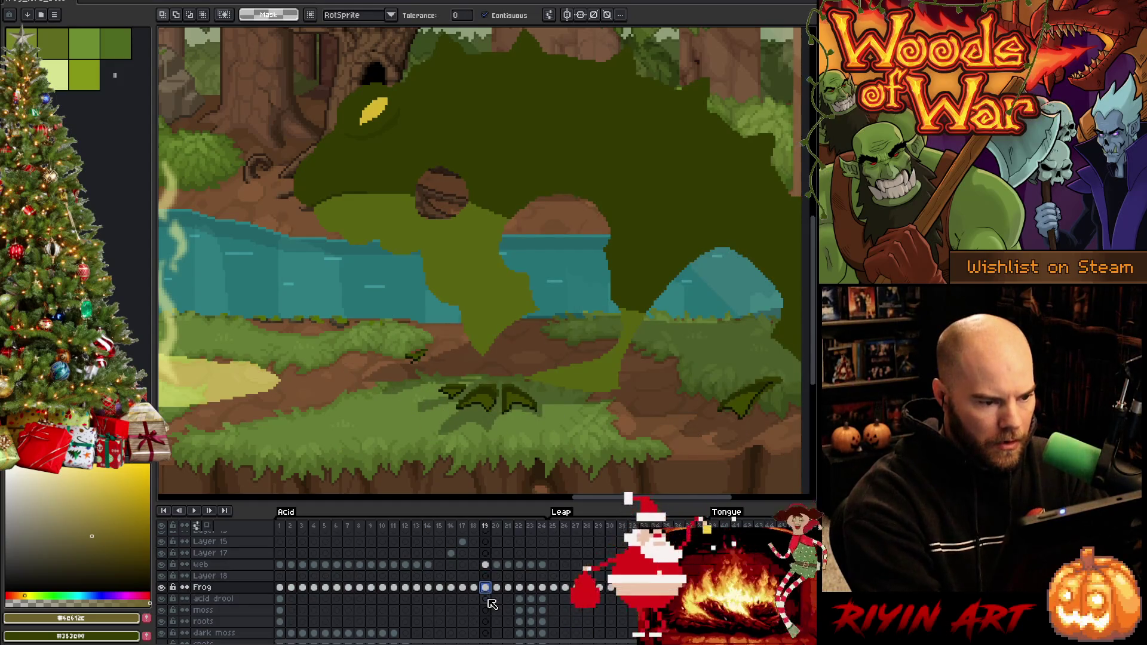
left_click(486, 575)
key("ctrl+v")
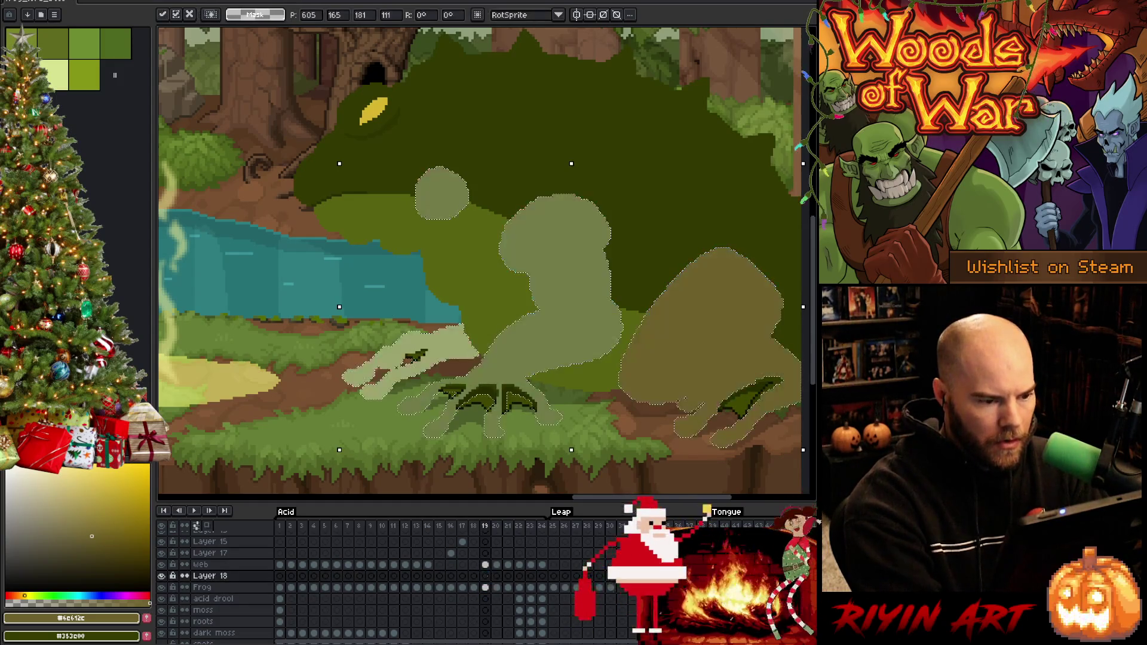
left_click(490, 578)
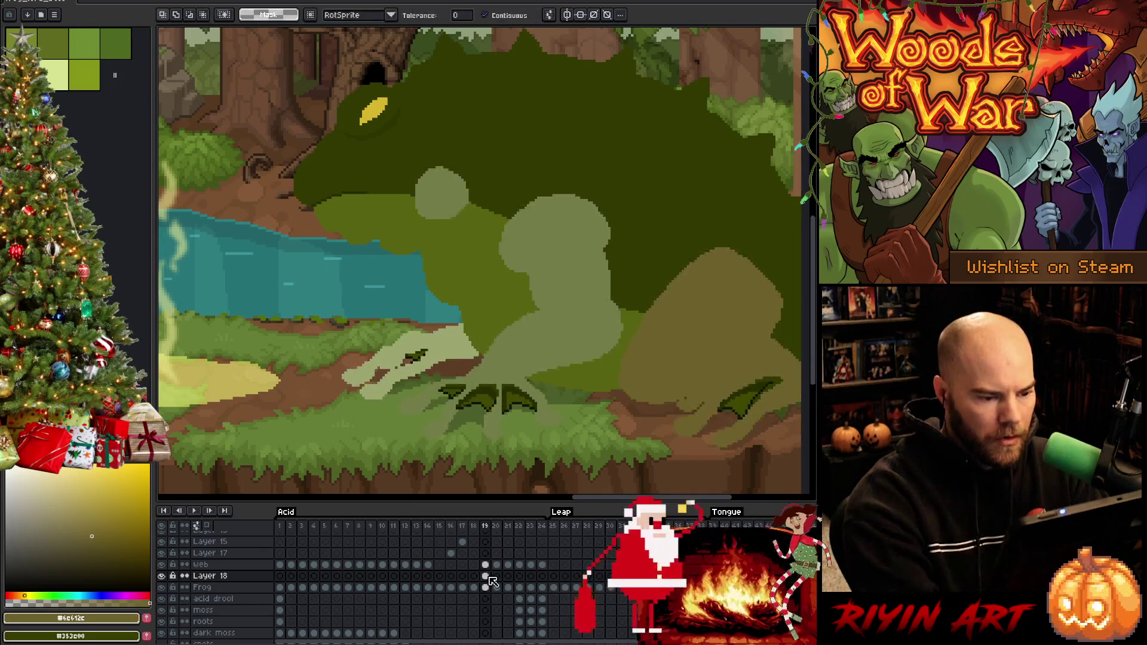
Step: Eyedrop the near-black outline colour from the canvas
key("i")
left_click(515, 402)
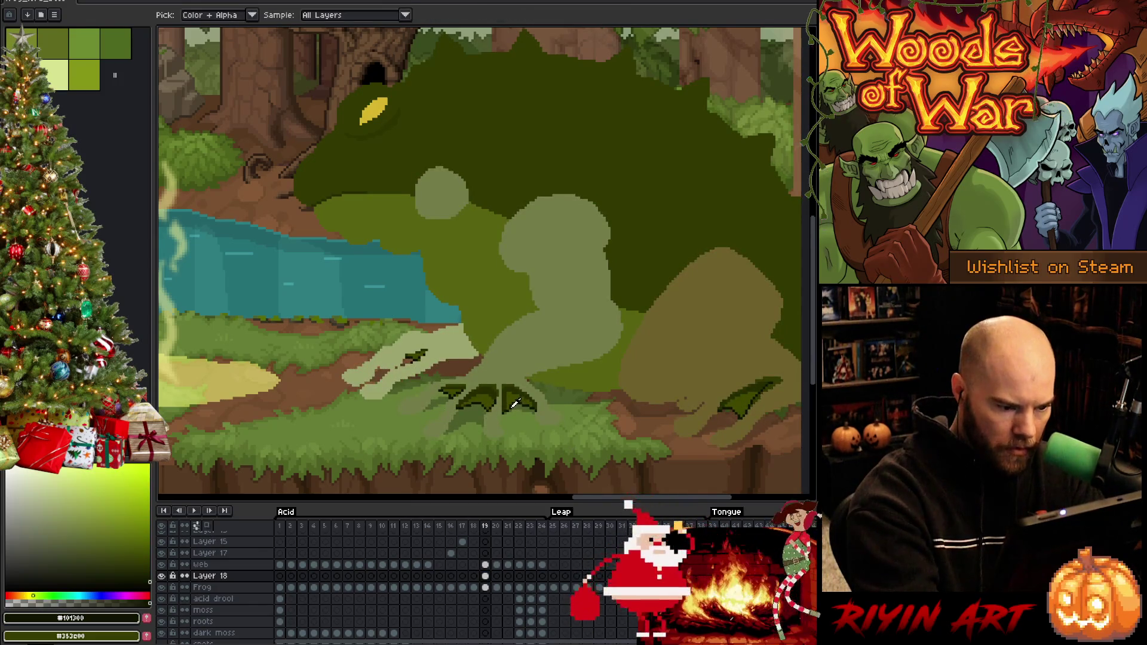
key("h")
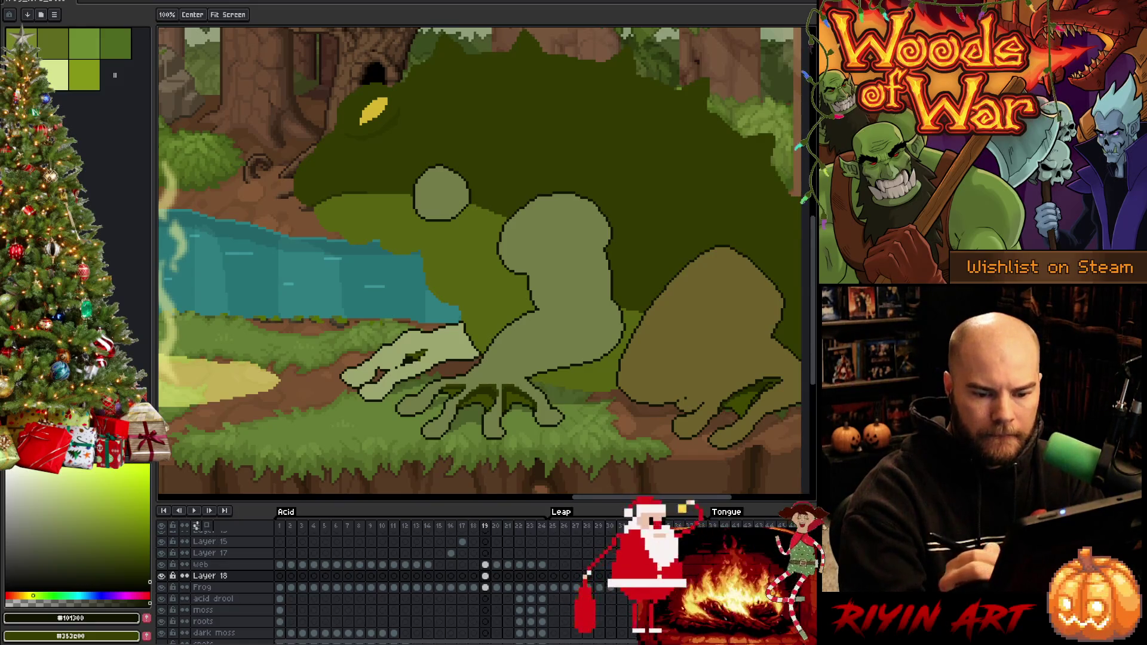
Step: Lasso the frog's arm and legs, then the round head patch, on frame 19
left_click_drag(749, 373, 670, 362)
key("q")
mouse_move(723, 232)
left_mouse_down()
mouse_move(600, 138)
mouse_move(391, 230)
mouse_move(337, 472)
mouse_move(573, 485)
mouse_move(720, 473)
left_mouse_up()
key("h")
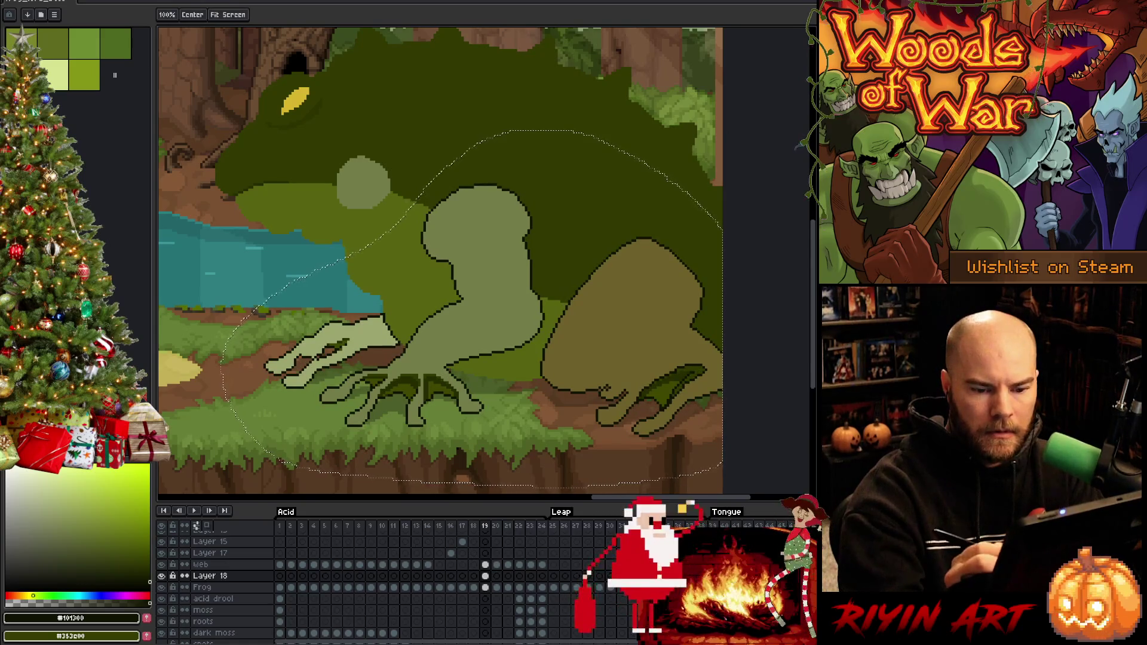
key("v")
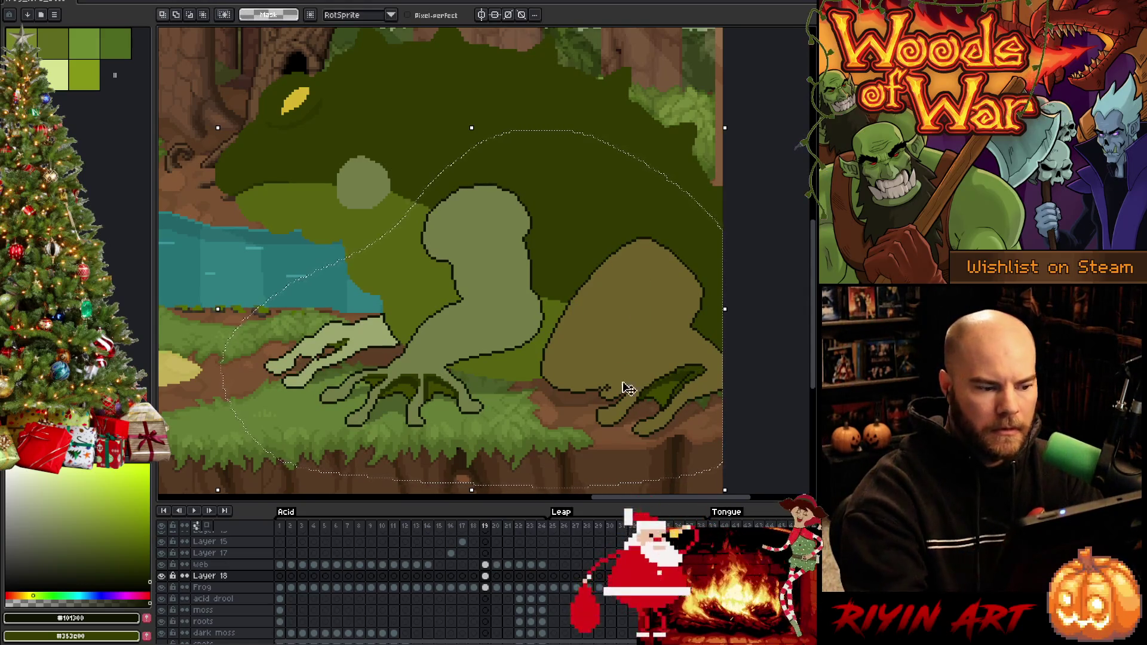
mouse_move(408, 174)
left_mouse_down()
mouse_move(335, 138)
mouse_move(440, 172)
left_mouse_up()
Step: Sample the frog's dark green on frame 18 and return to frame 19
key("Left")
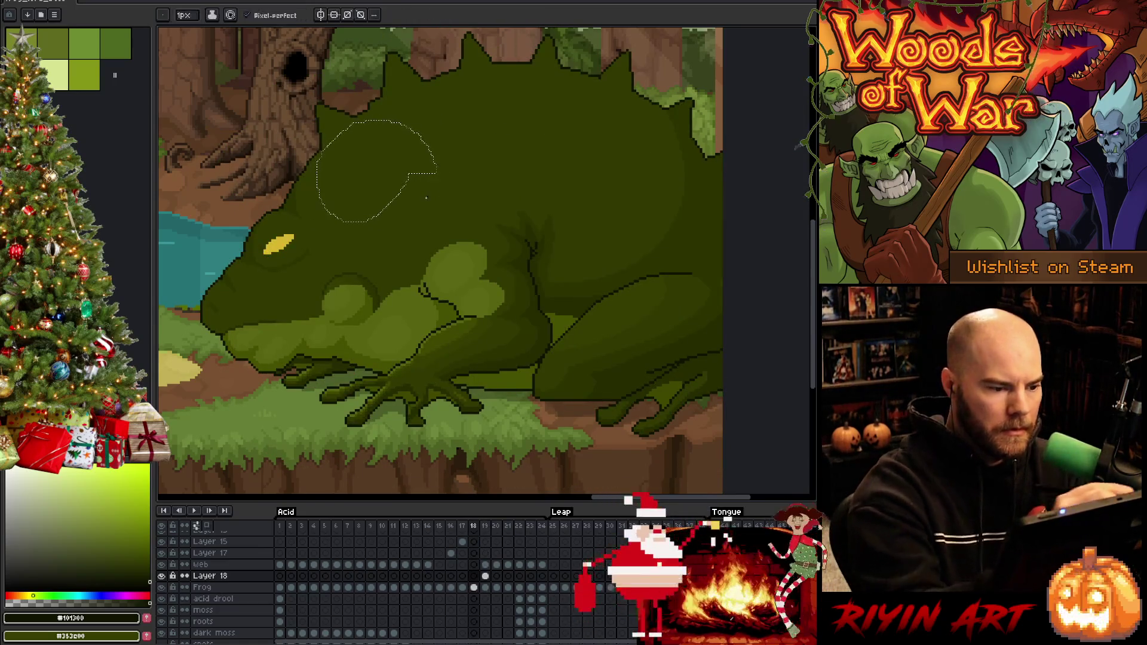
left_click(382, 286, "alt")
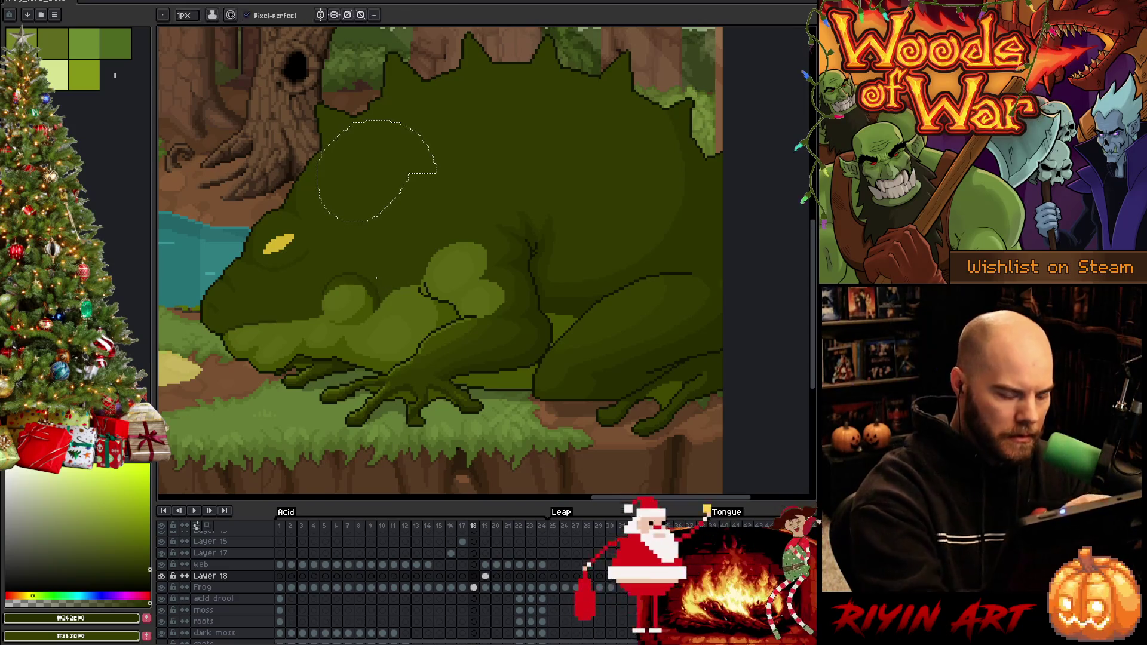
key("Right")
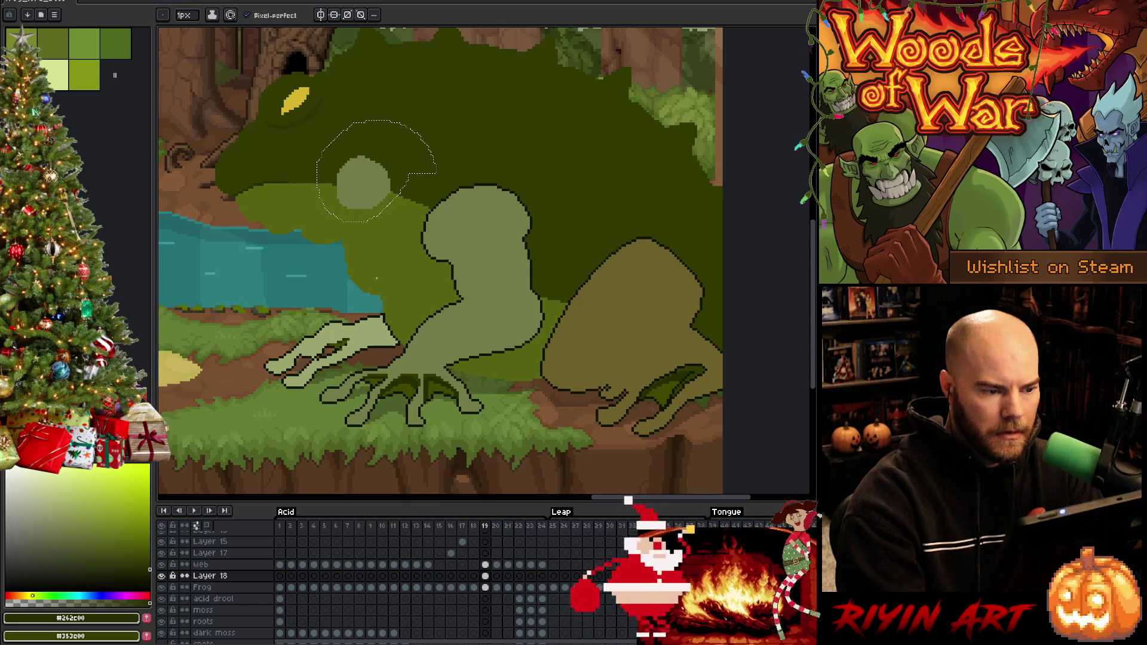
key("h")
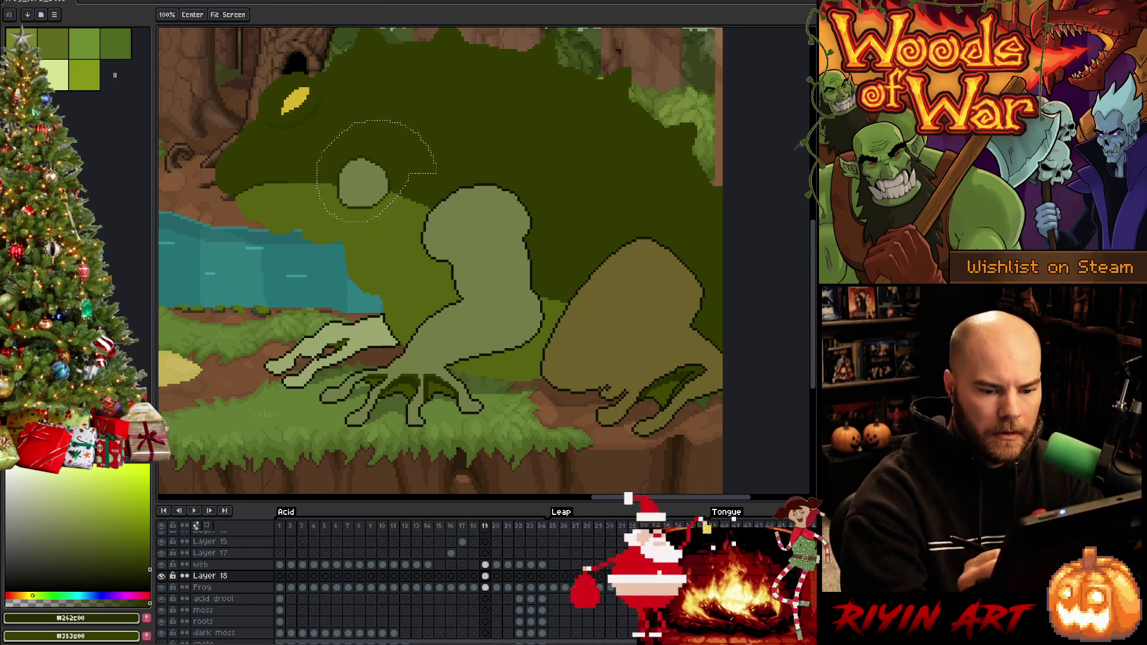
Step: Deselect, make the Frog layer active, and sample near-black #101300 from the frog's outline
key("b")
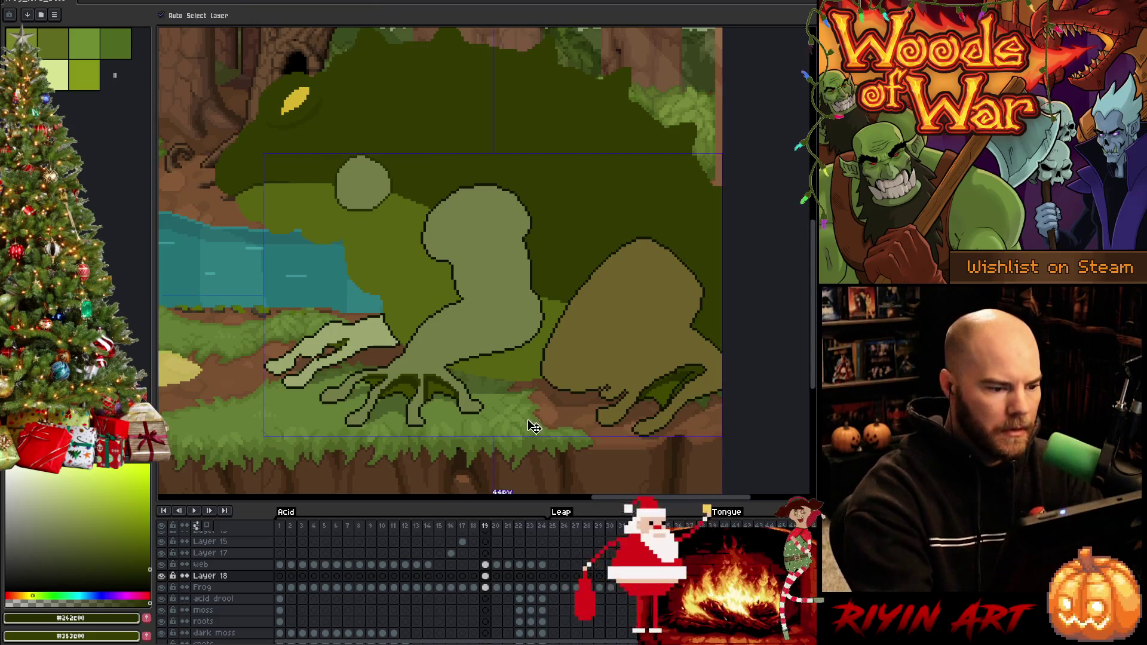
key("ctrl+d")
left_click(485, 587)
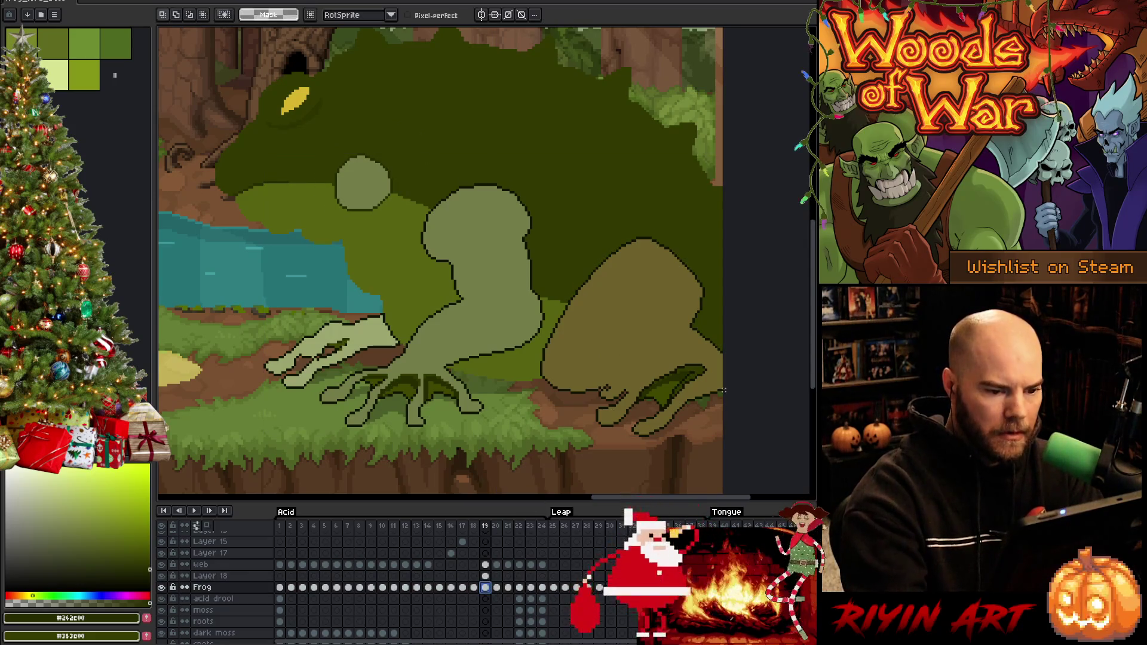
key("q")
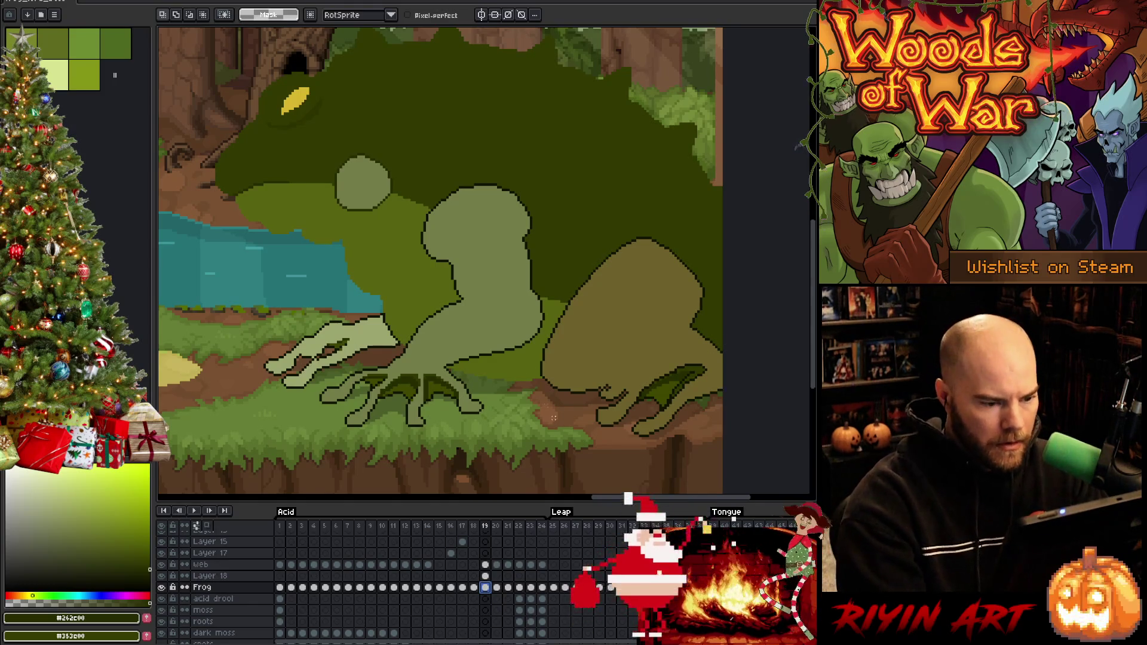
key("i")
scroll(529, 331, "up", 2)
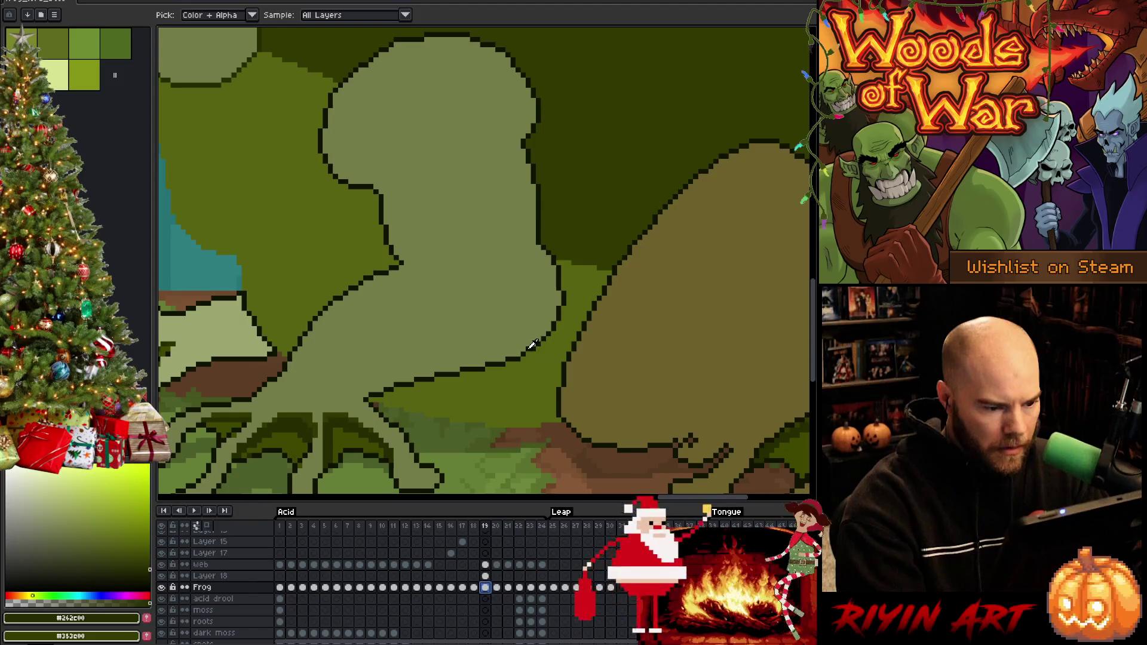
left_click(534, 346)
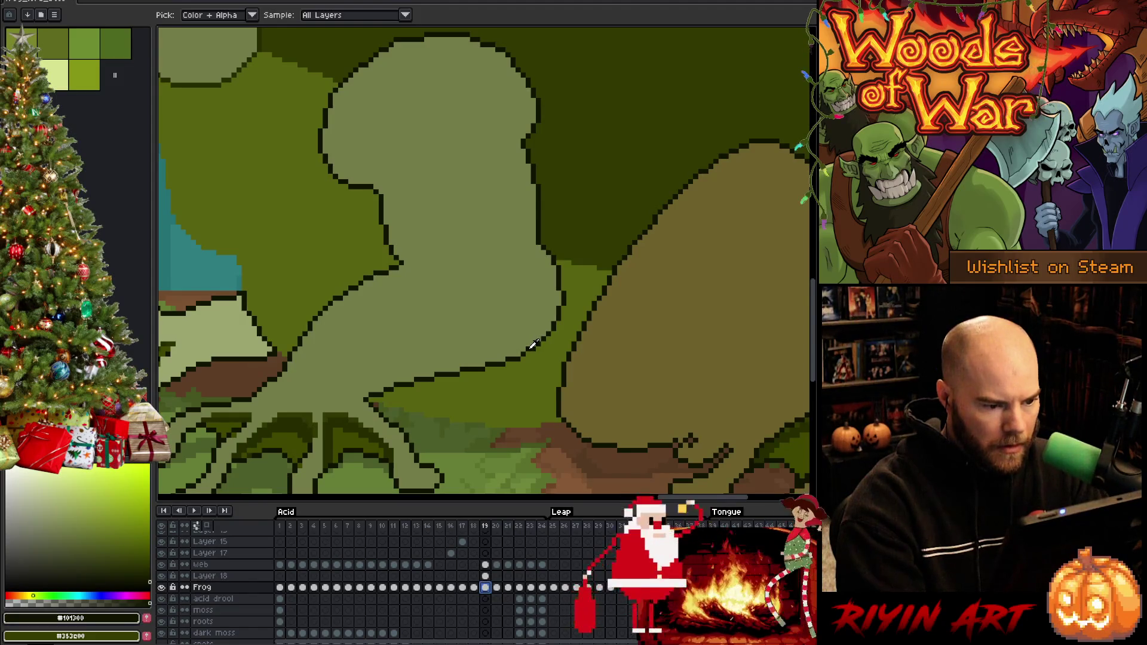
scroll(531, 347, "down", 3)
key("h")
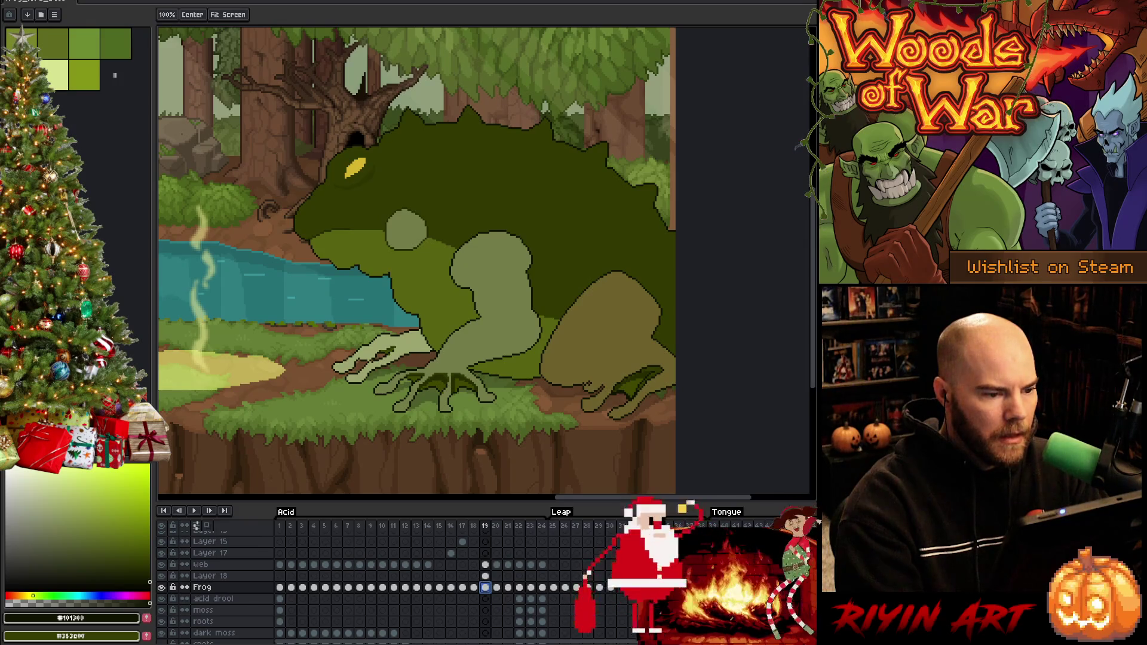
Step: Merge Layer 18 down into the Frog layer with Ctrl+E
key("i")
scroll(394, 339, "up", 4)
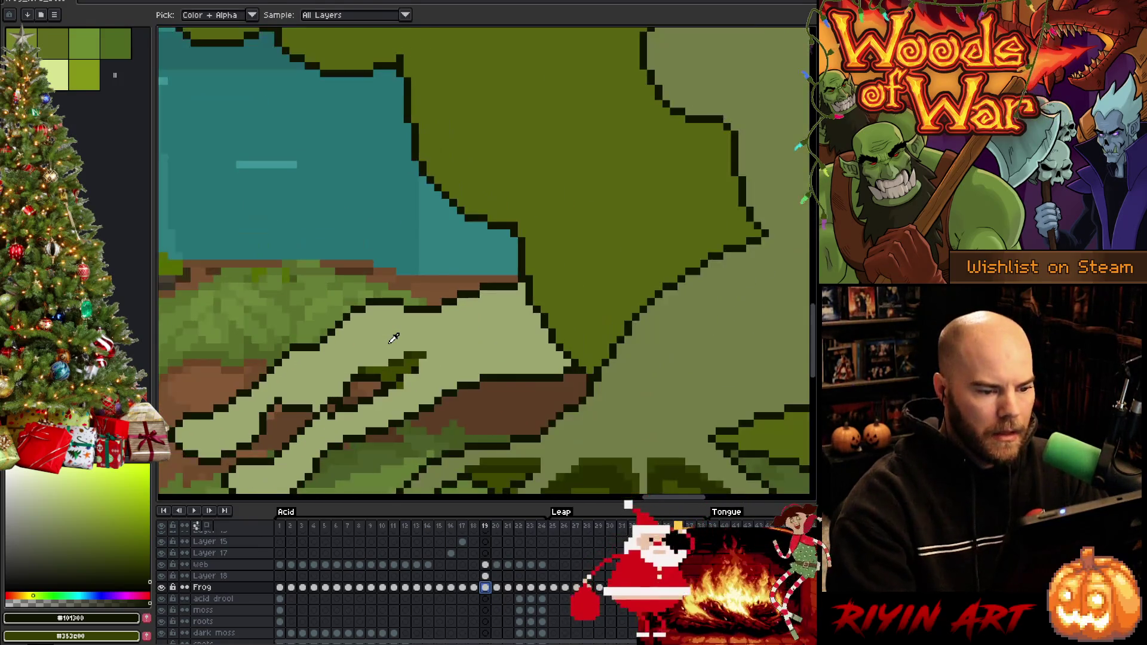
scroll(512, 327, "right", 3)
left_click(210, 576)
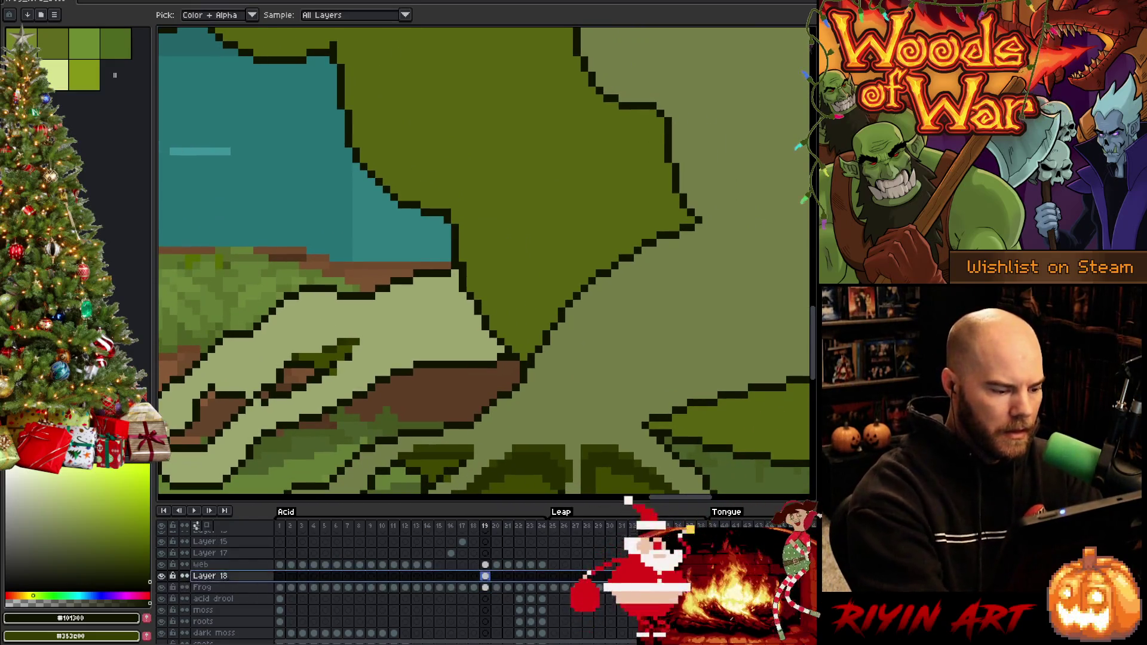
key("ctrl+e")
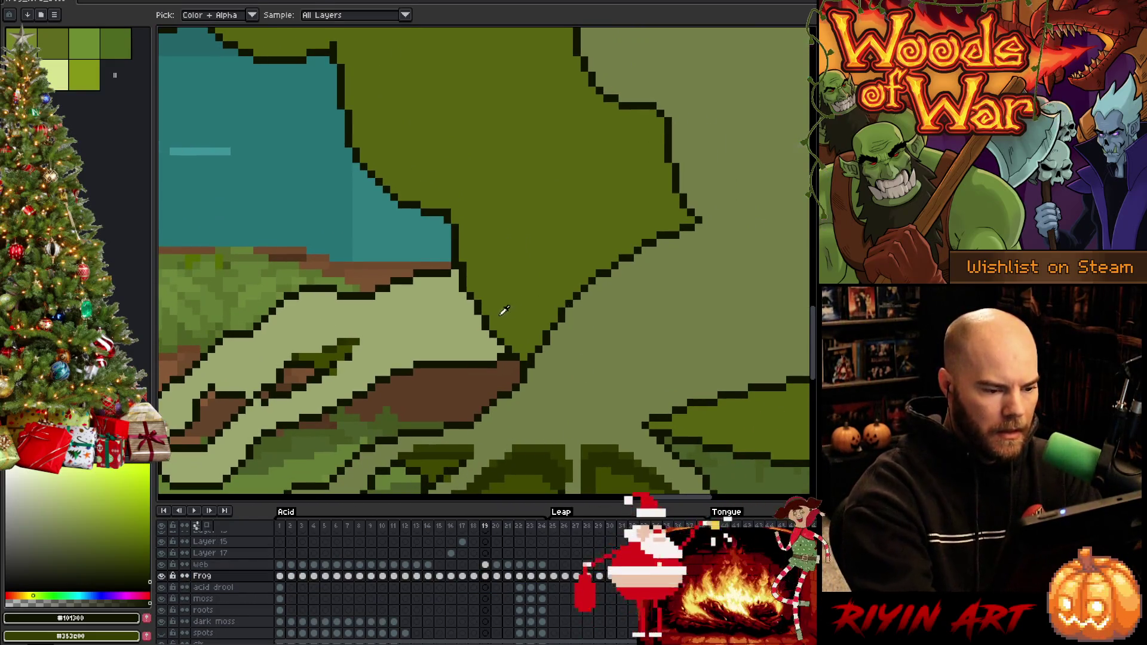
Step: Sample the mid green #576310 from the frog's body and pan to its jaw
left_click(488, 289)
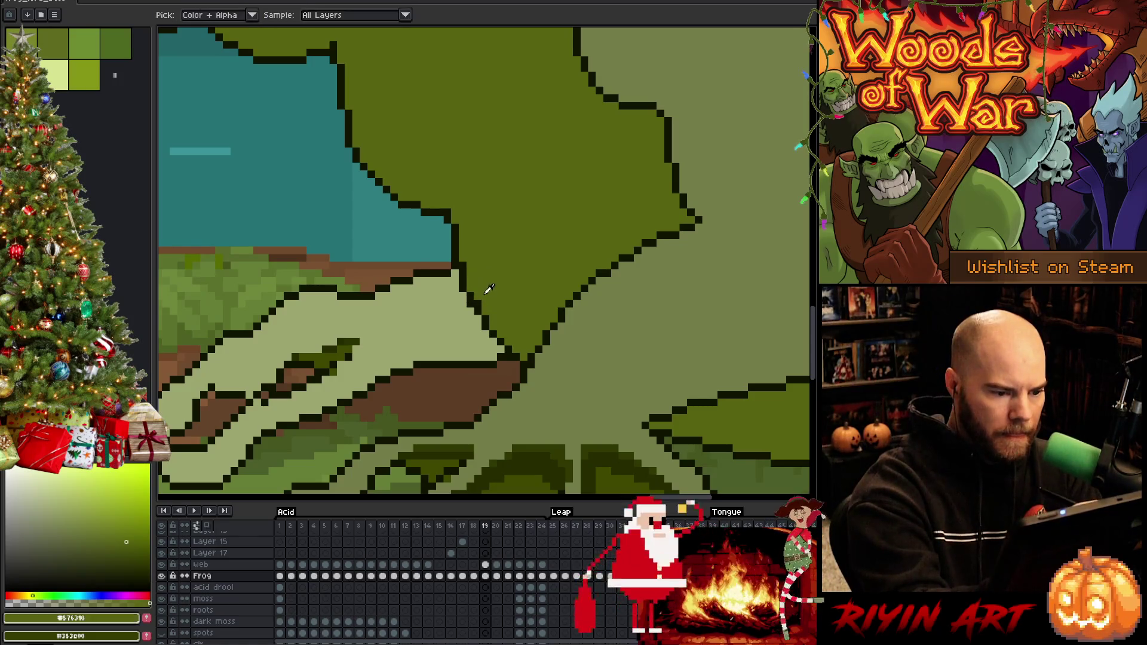
key("b")
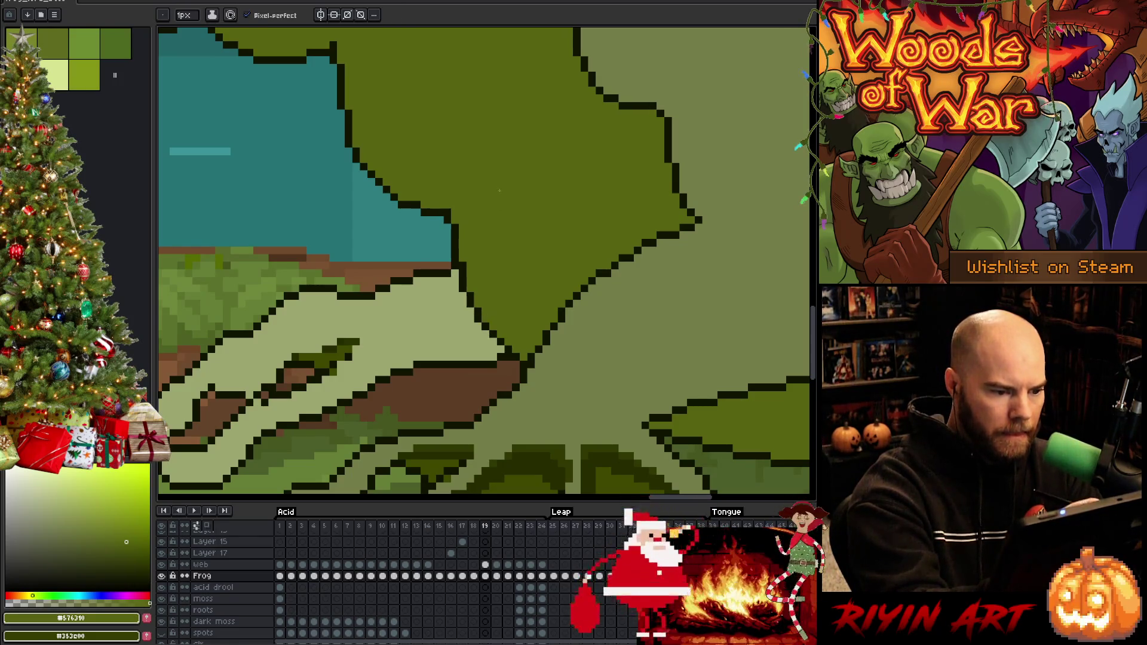
mouse_move(469, 245)
left_mouse_down()
mouse_move(543, 328)
mouse_move(533, 310)
left_mouse_up()
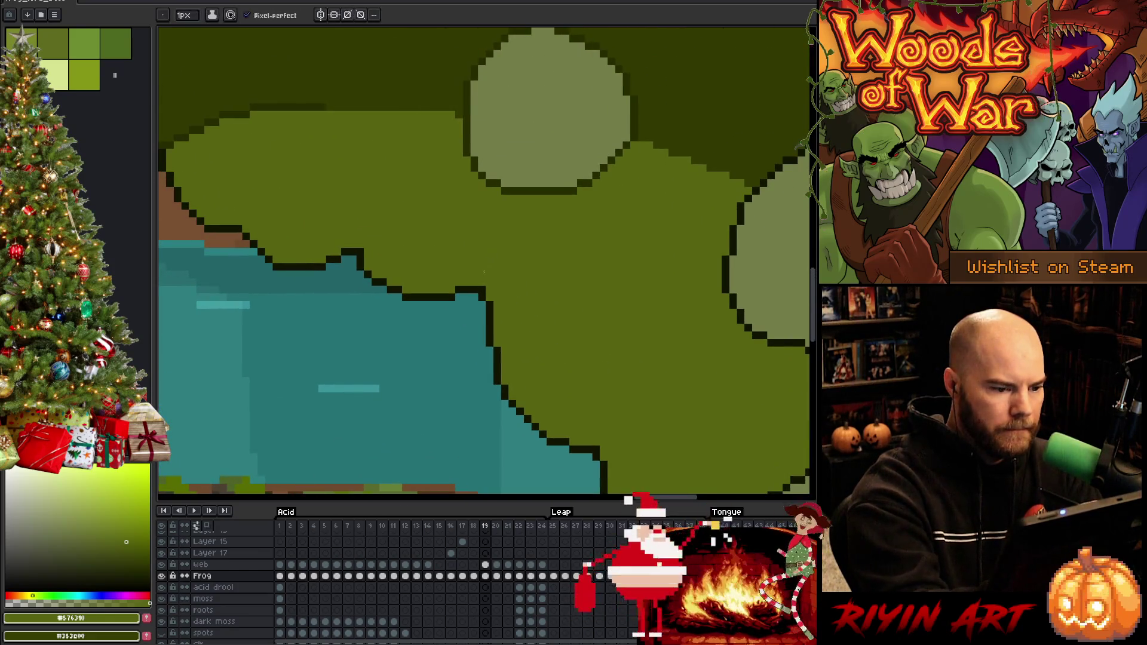
mouse_move(485, 271)
left_mouse_down()
mouse_move(615, 374)
mouse_move(609, 357)
left_mouse_up()
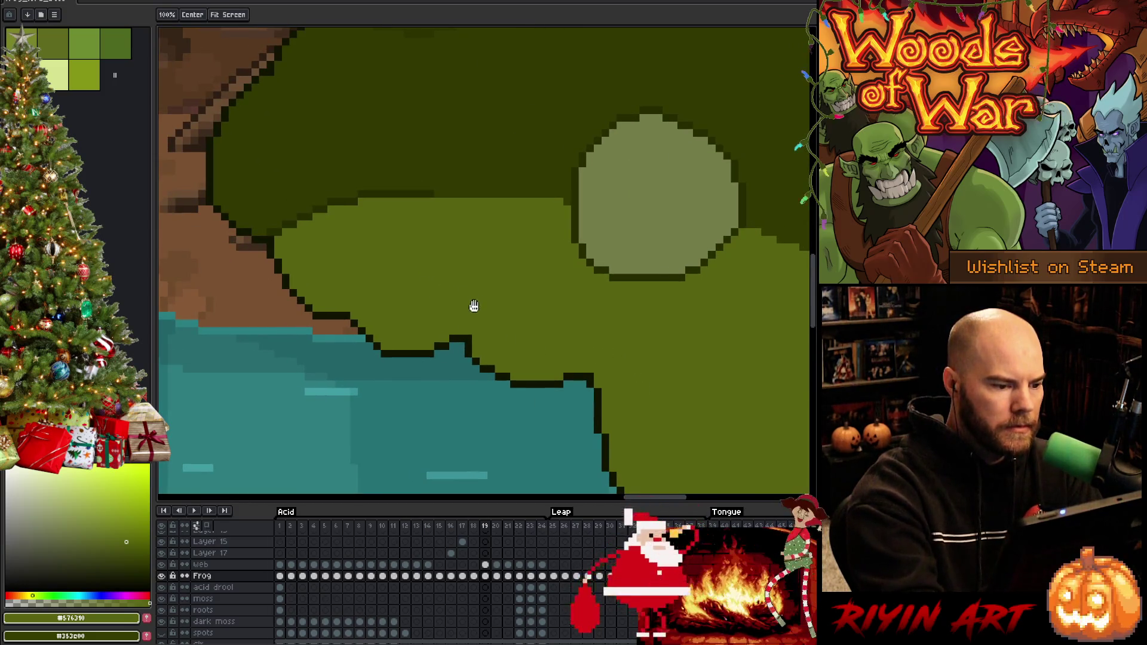
scroll(474, 305, "down", 2)
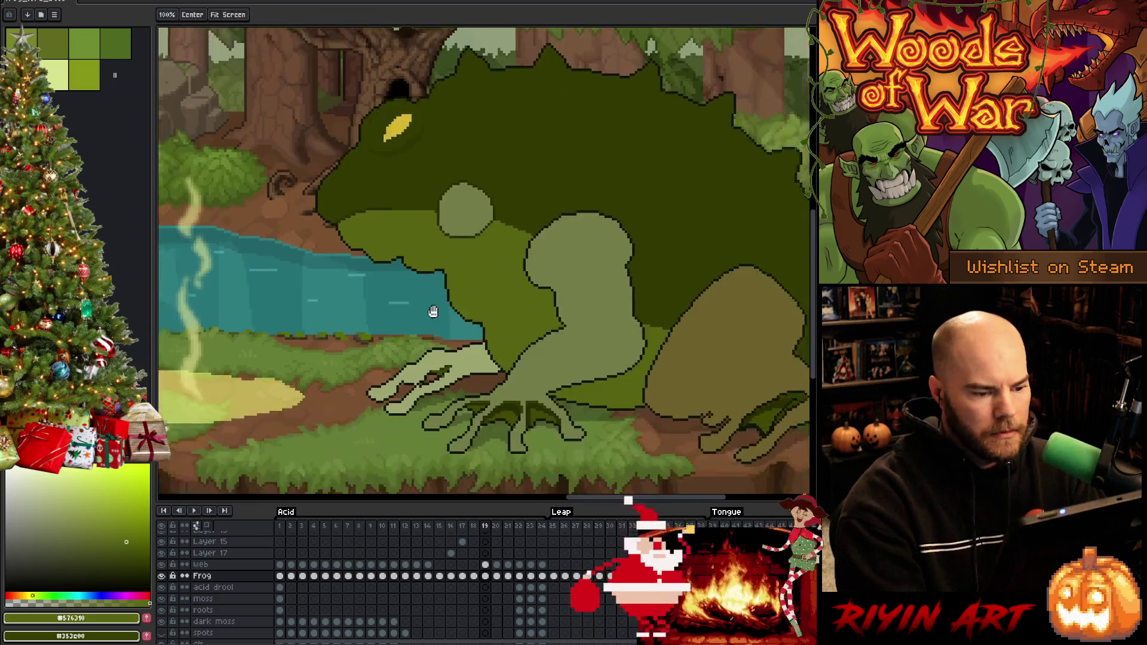
Step: Zoom to the hind foot, paint tan along the dark patch's top edge, then sample the dark greens
scroll(433, 311, "up", 2)
scroll(492, 359, "down", 1)
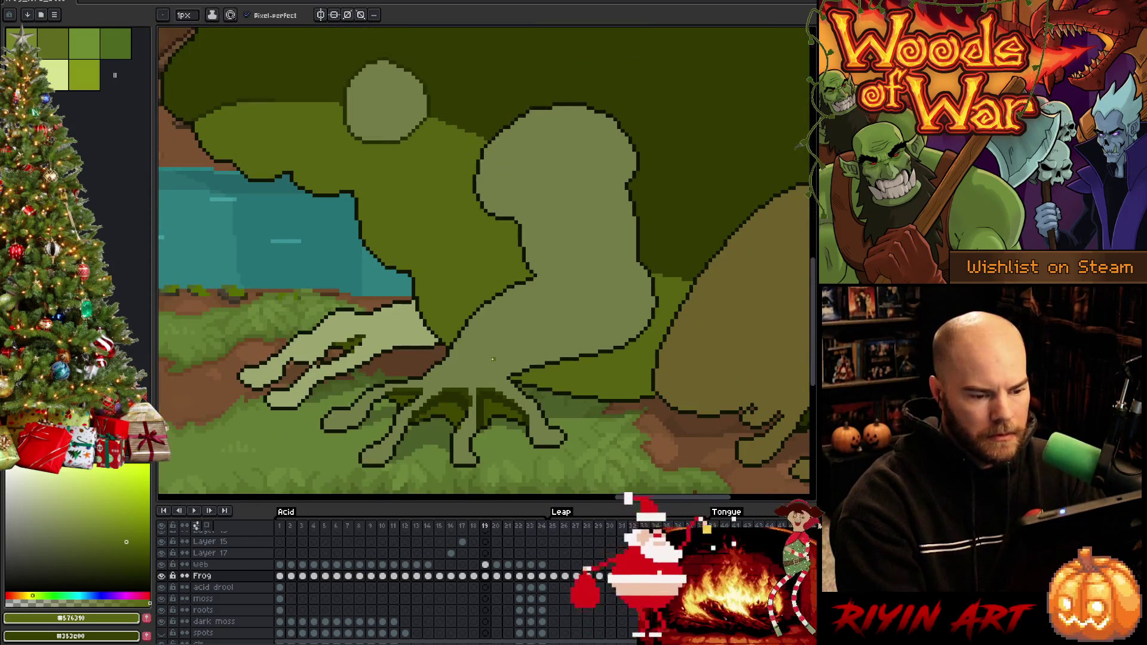
scroll(493, 359, "down", 2)
scroll(691, 387, "up", 1)
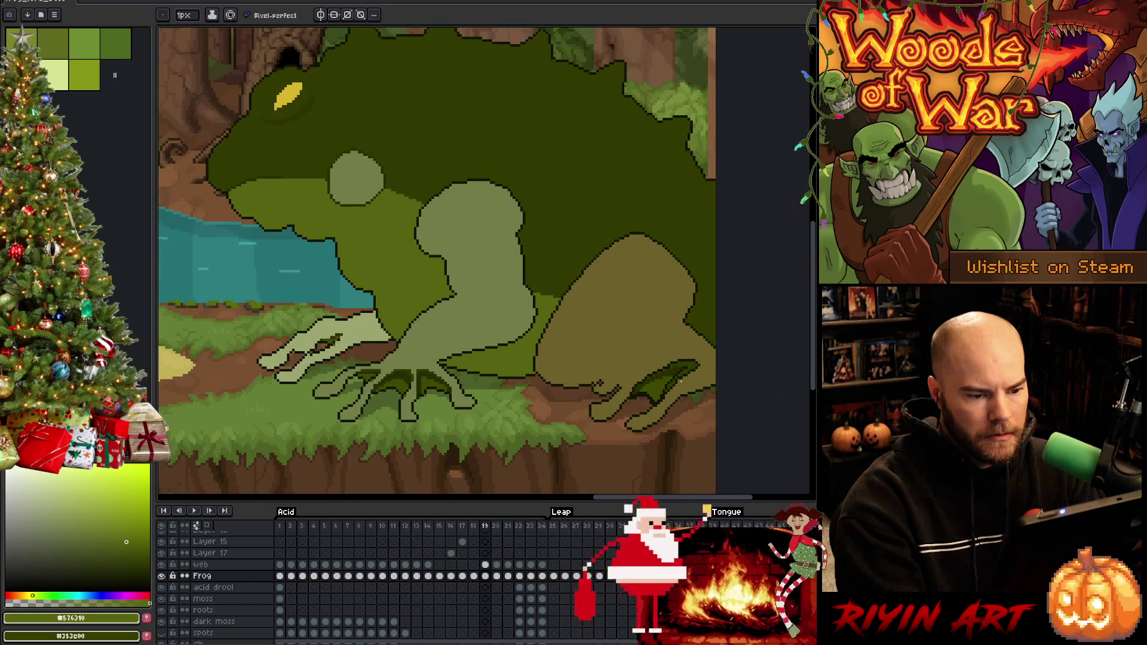
scroll(681, 381, "up", 1)
scroll(604, 371, "up", 2)
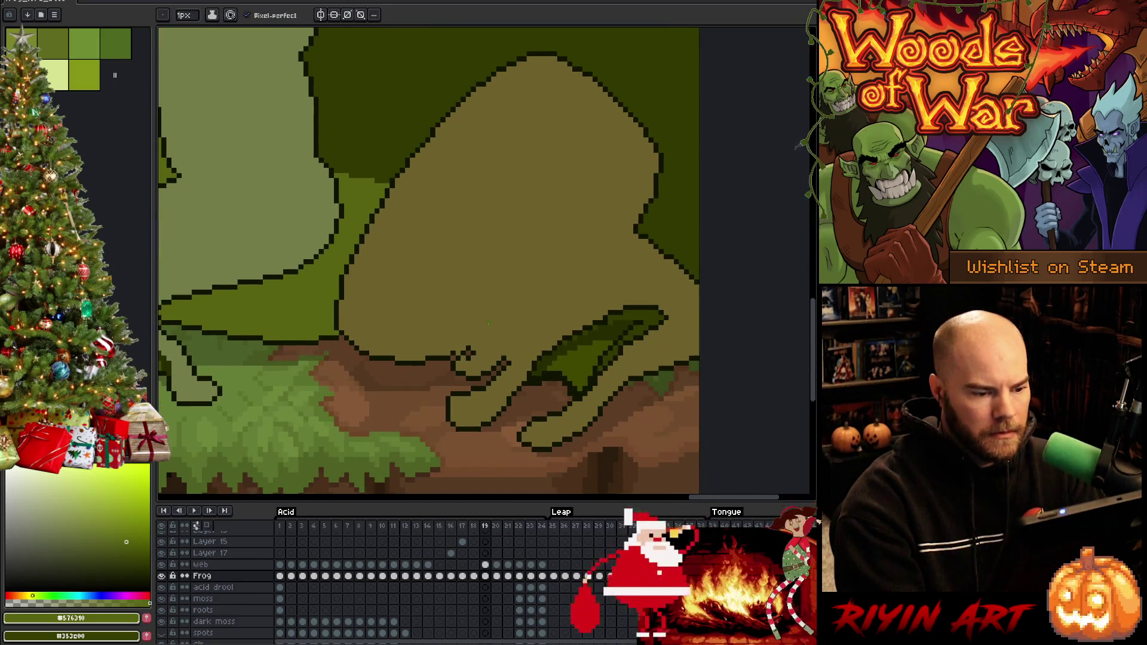
left_click(533, 364, "alt")
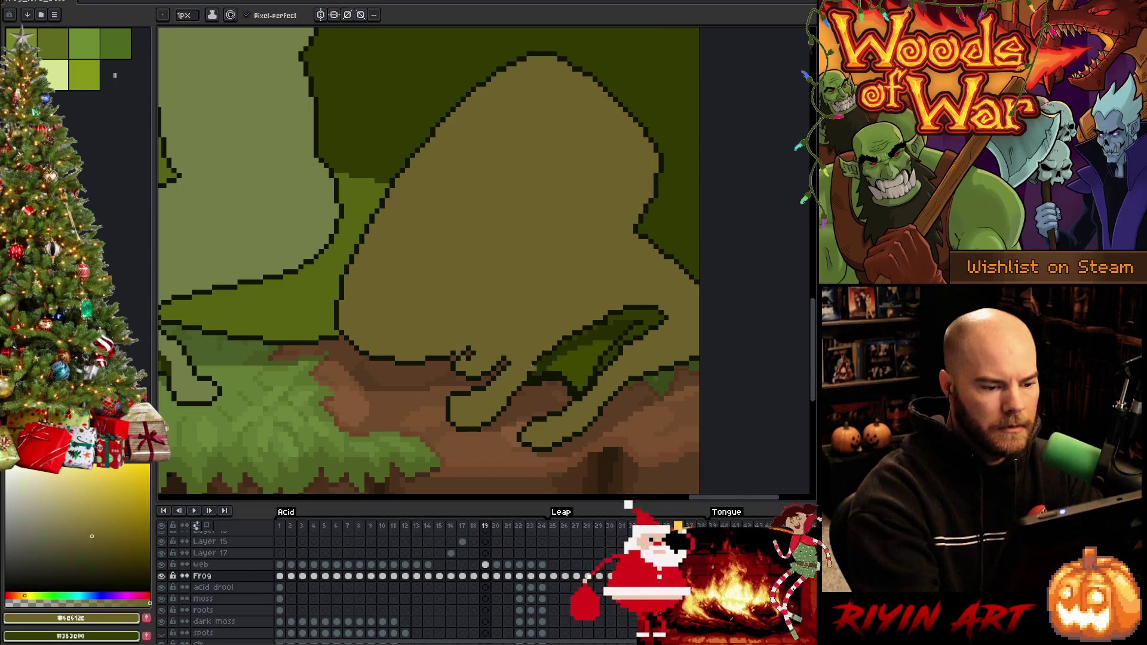
left_click_drag(539, 362, 625, 309)
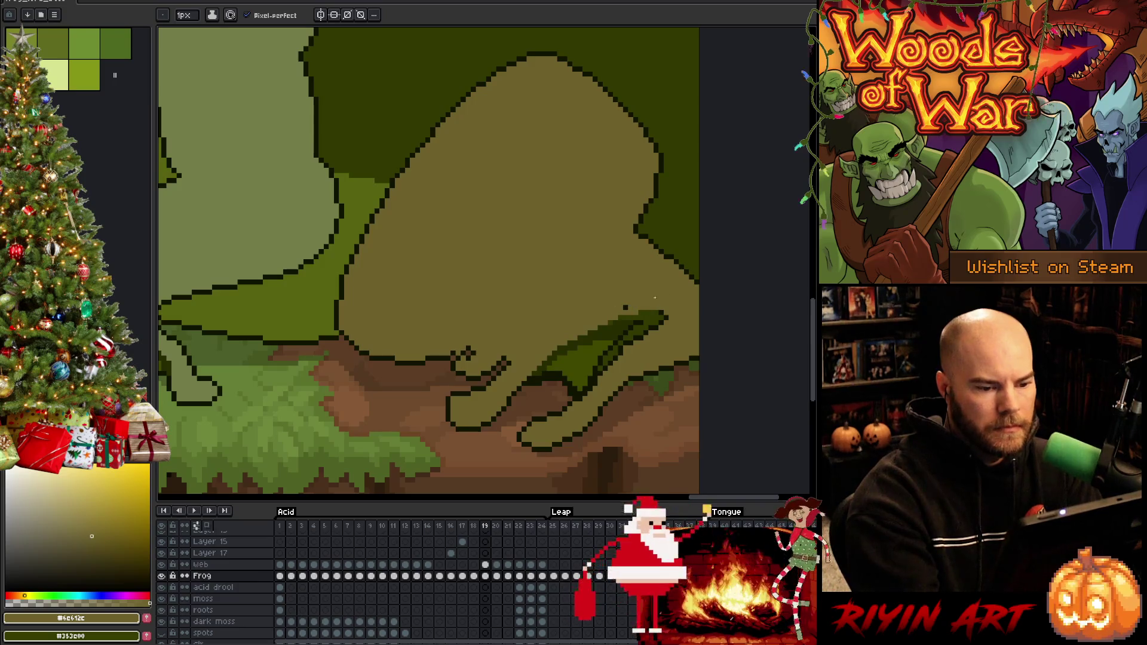
left_click(622, 337, "alt")
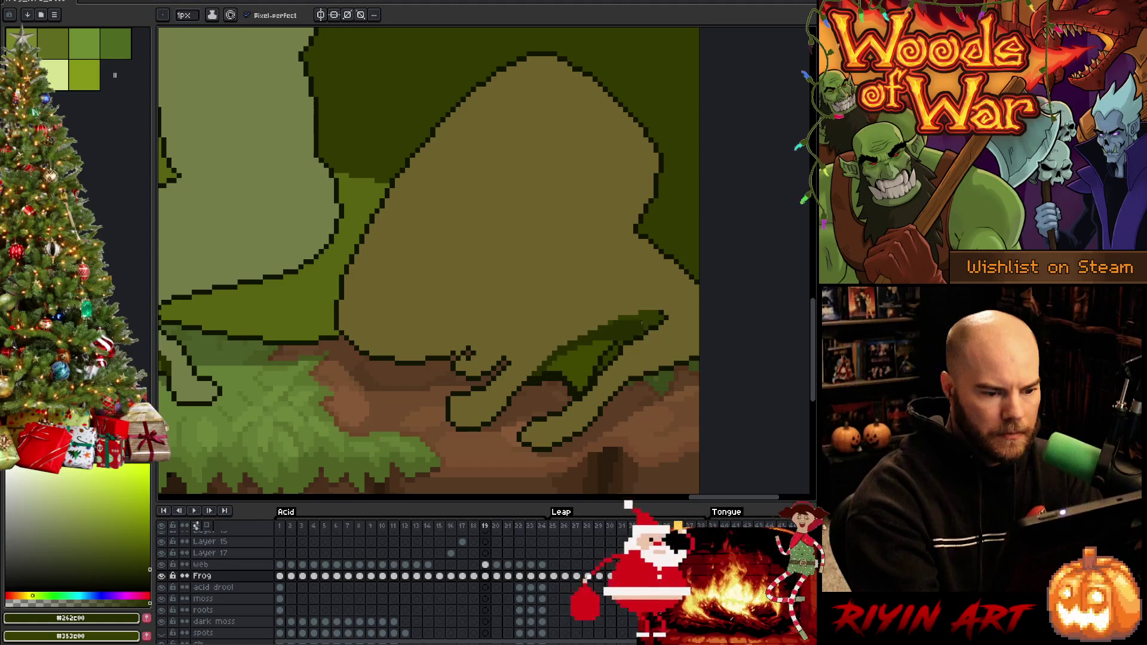
left_click(602, 346, "alt")
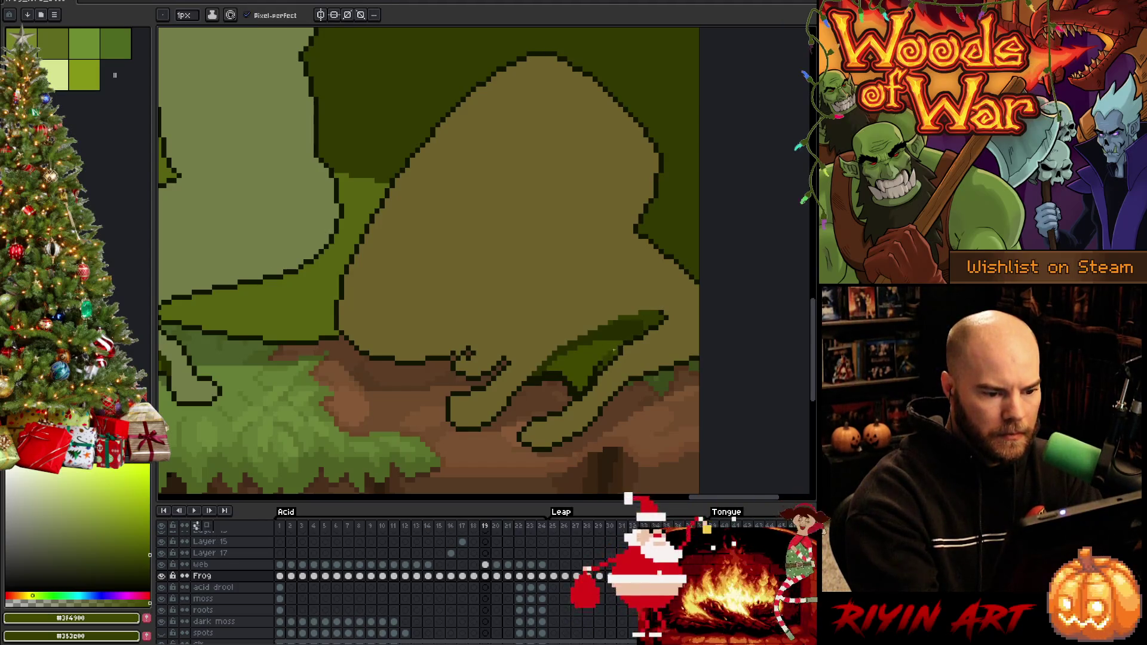
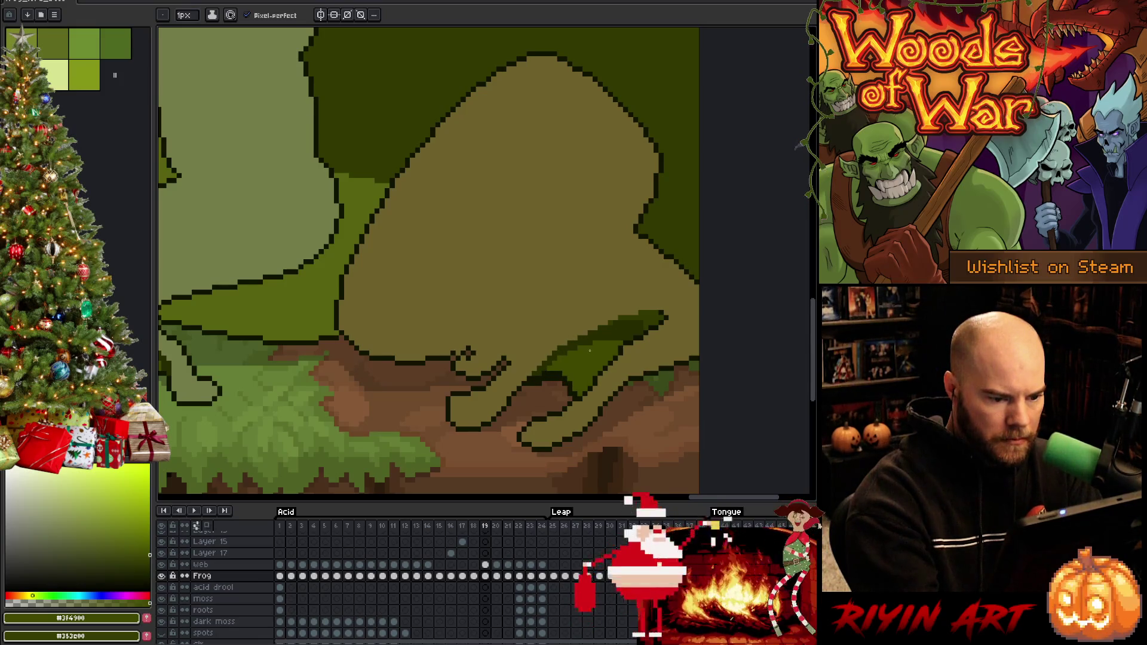
Step: Compare frame 18, then on frame 19 lasso the top of the front arm and fill it darker green
key("e")
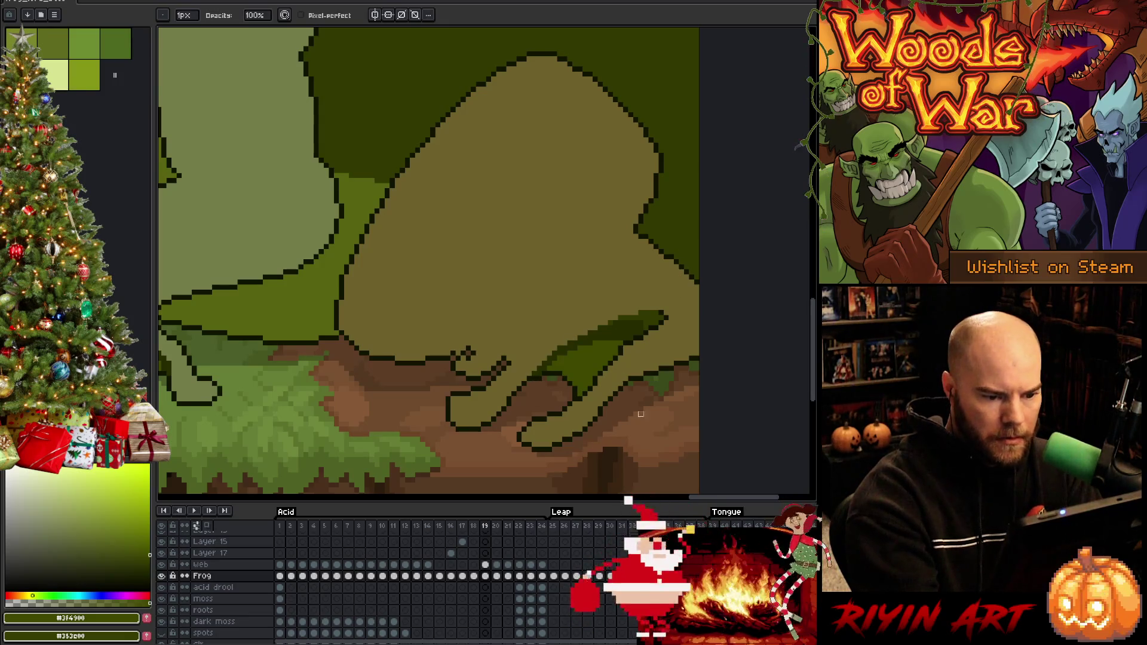
scroll(640, 414, "down", 4)
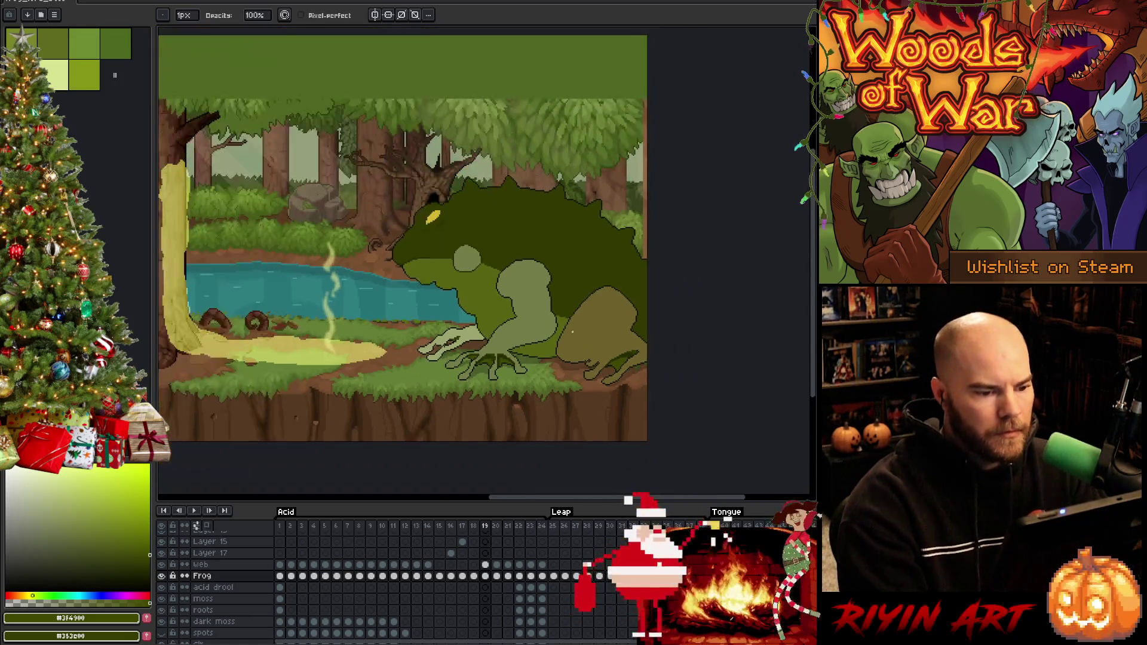
scroll(572, 332, "up", 2)
scroll(582, 305, "up", 1)
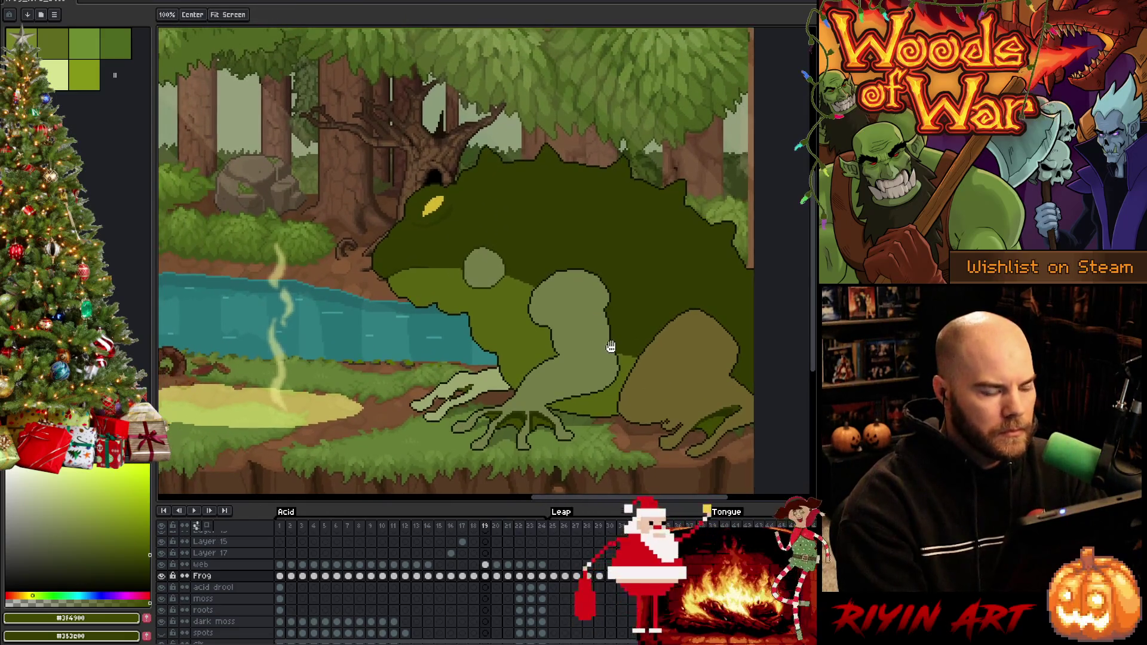
scroll(609, 346, "down", 1)
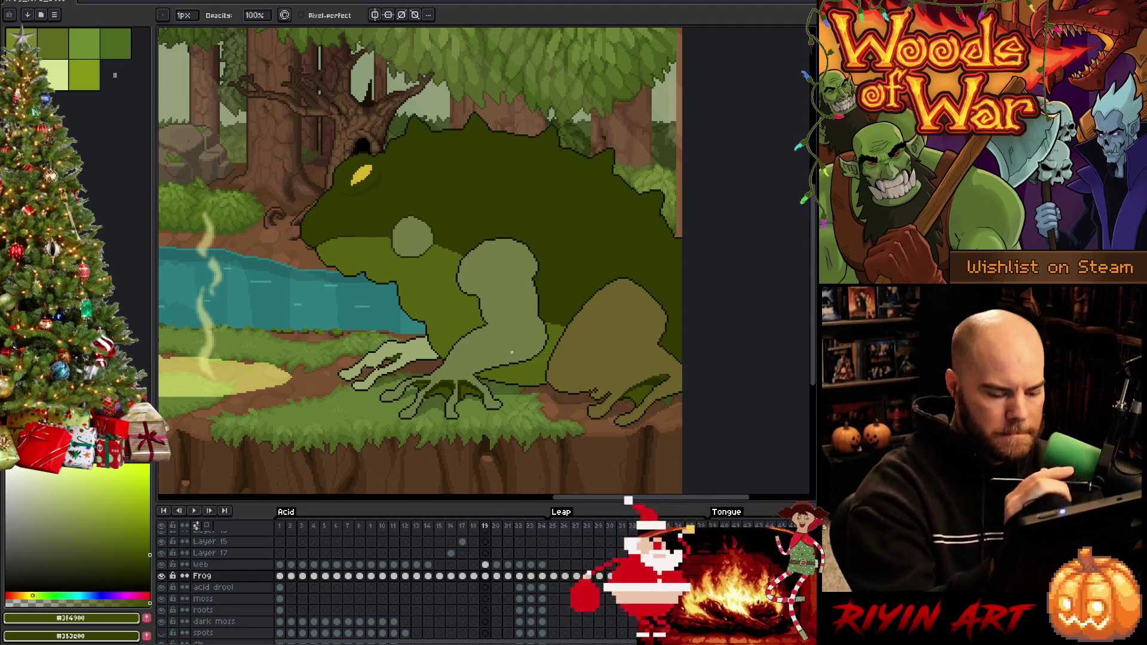
key("comma")
key("period")
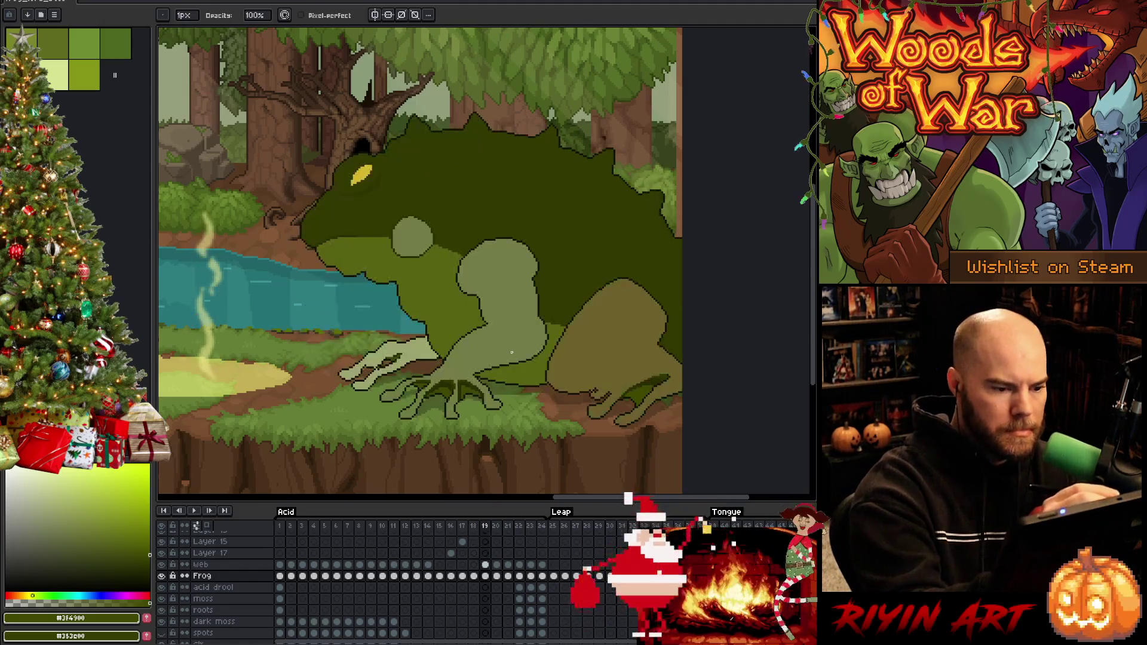
key("m")
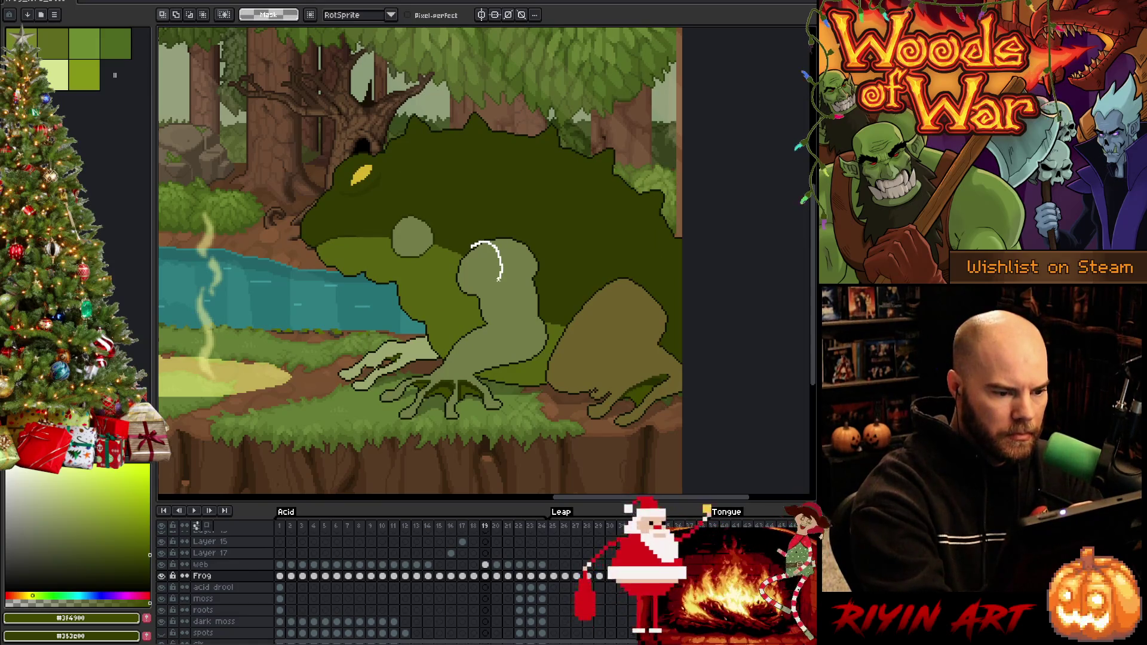
mouse_move(503, 289)
left_mouse_down()
mouse_move(504, 317)
mouse_move(445, 254)
left_mouse_up()
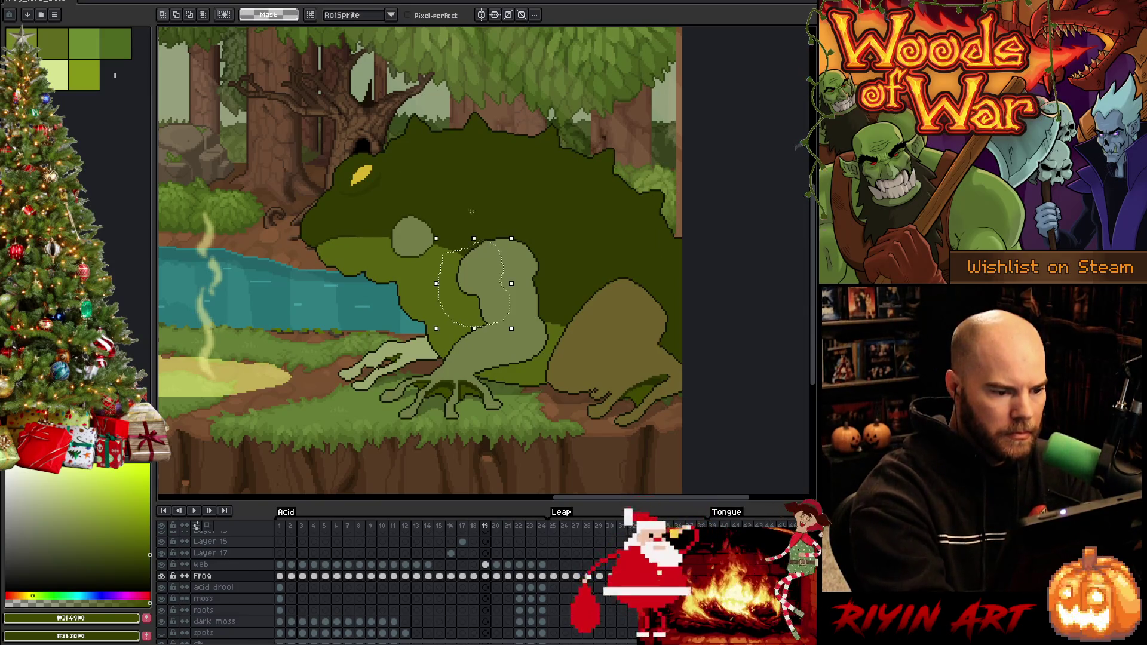
key("g")
left_click(492, 144, "alt")
Step: After checking frame 21, select the round bump beside the mouth and sample the dark outline green
key("m")
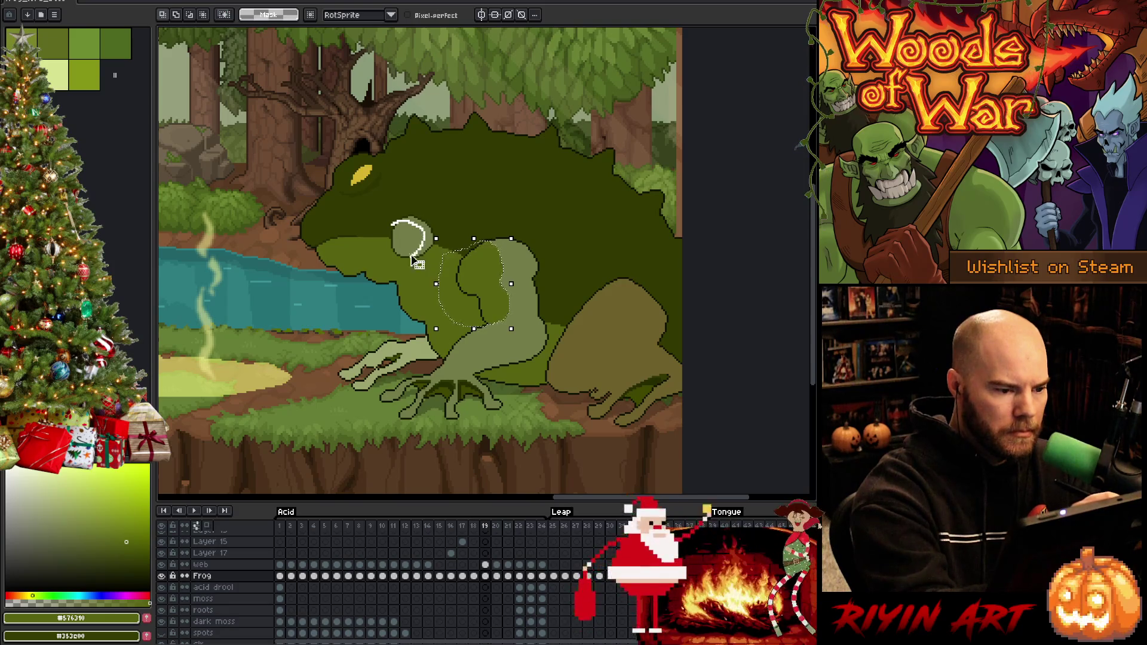
key("Right")
key("Right")
key("Right")
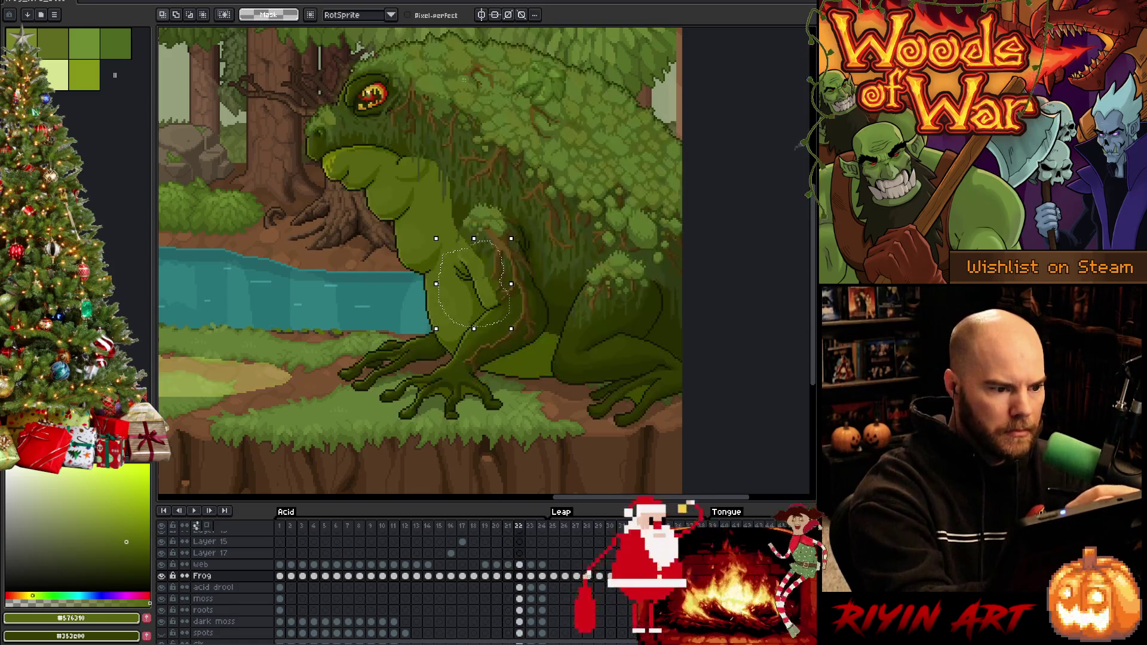
key("Left")
key("Left")
key("Left")
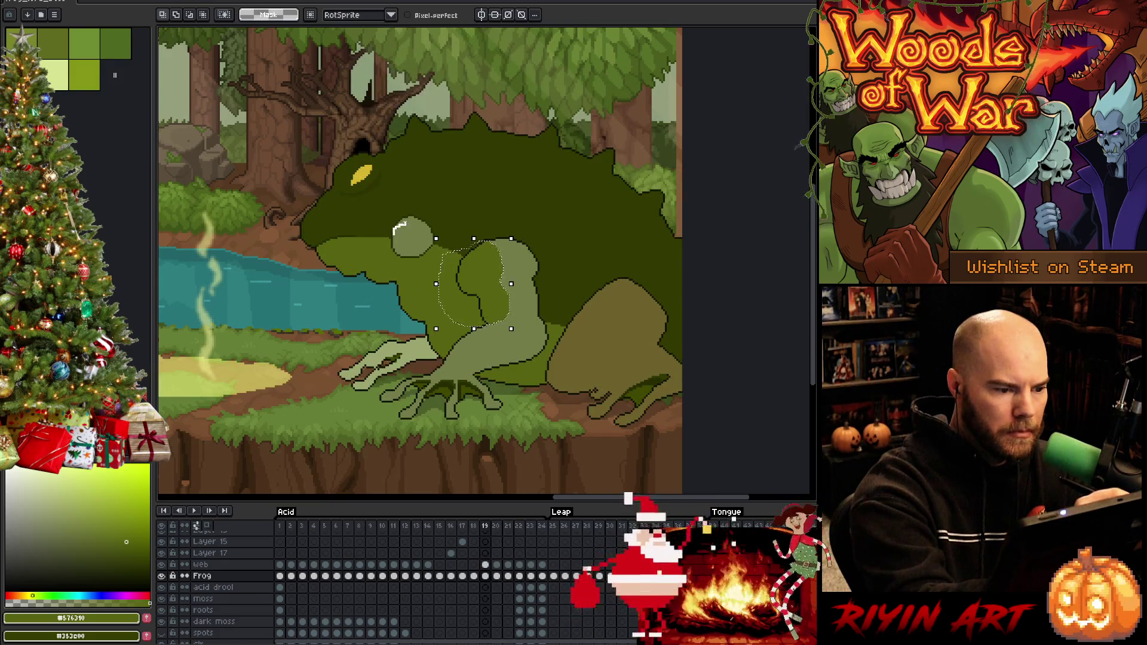
mouse_move(436, 241)
left_mouse_down()
mouse_move(387, 203)
mouse_move(393, 235)
left_mouse_up()
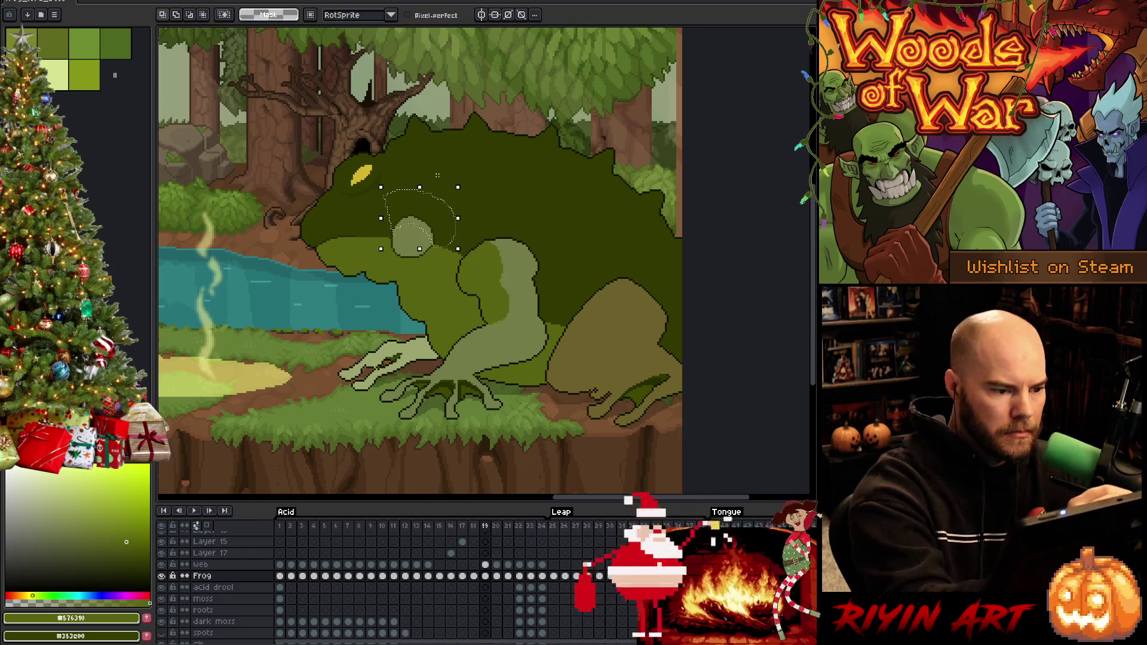
key("w")
left_click(426, 215)
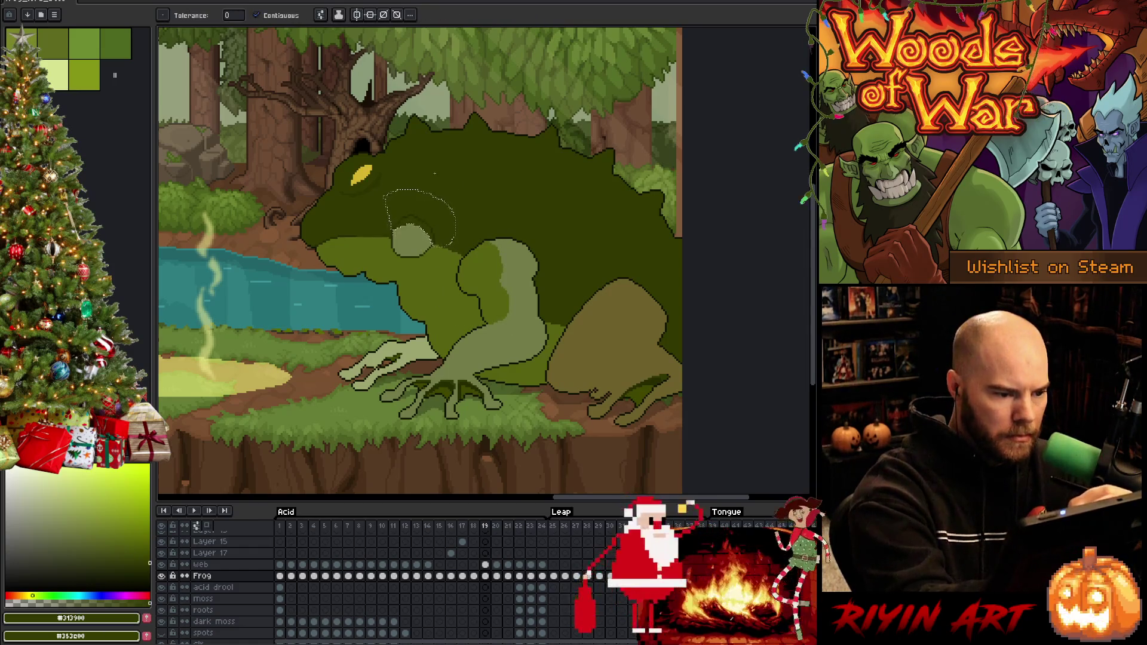
left_click(415, 239, "alt")
left_click(415, 239)
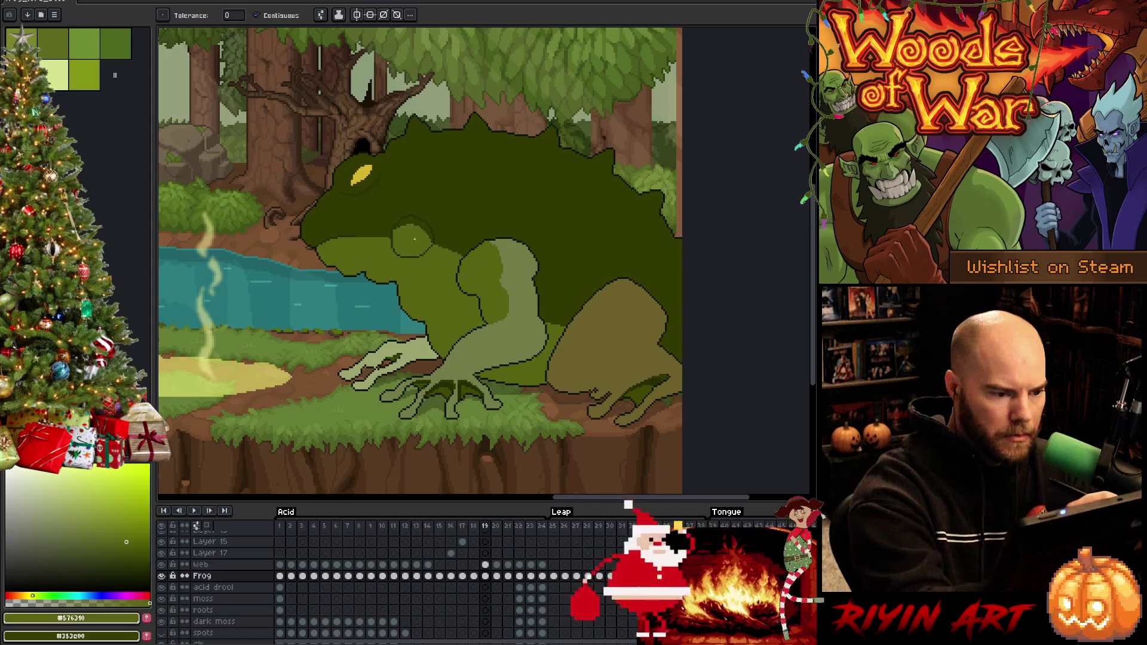
key("b")
left_click(394, 233, "alt")
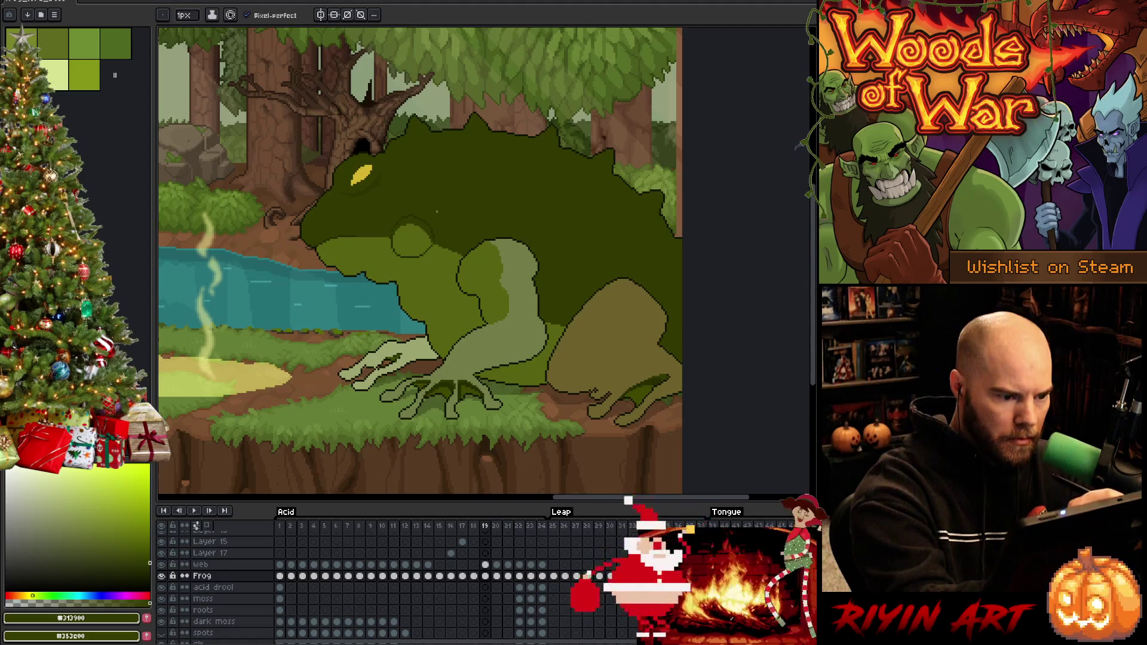
Step: Sample green #576310 on frame 19 and #465100 on frame 18, and Magic Wand-select the mouth bump
left_click(126, 542)
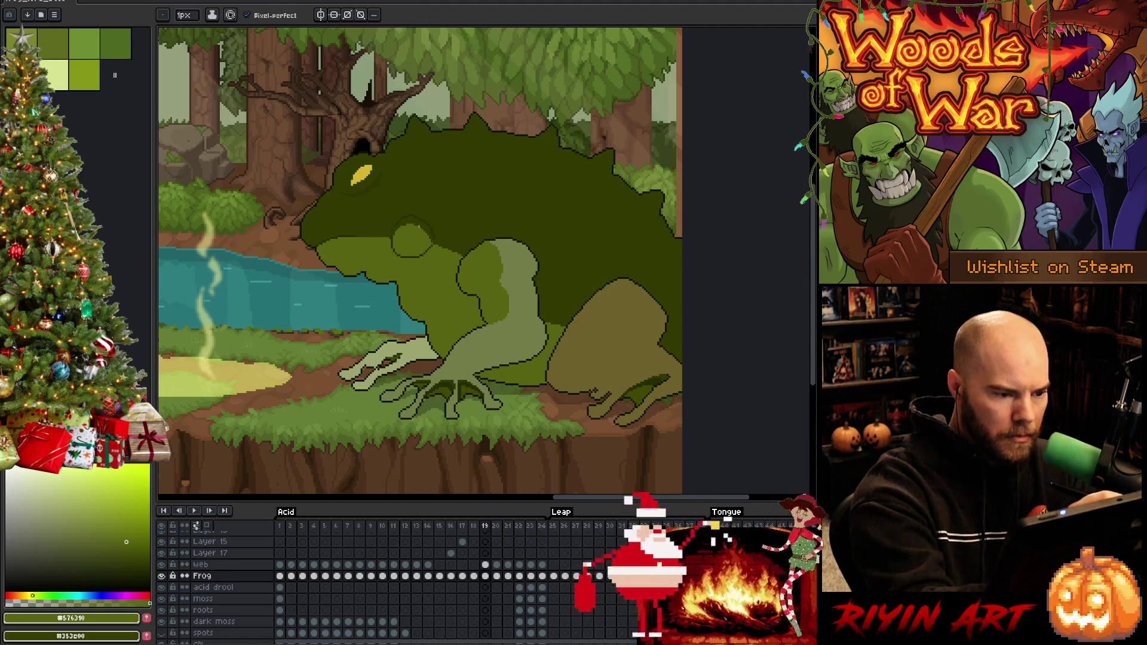
key("w")
left_click(411, 242)
key("b")
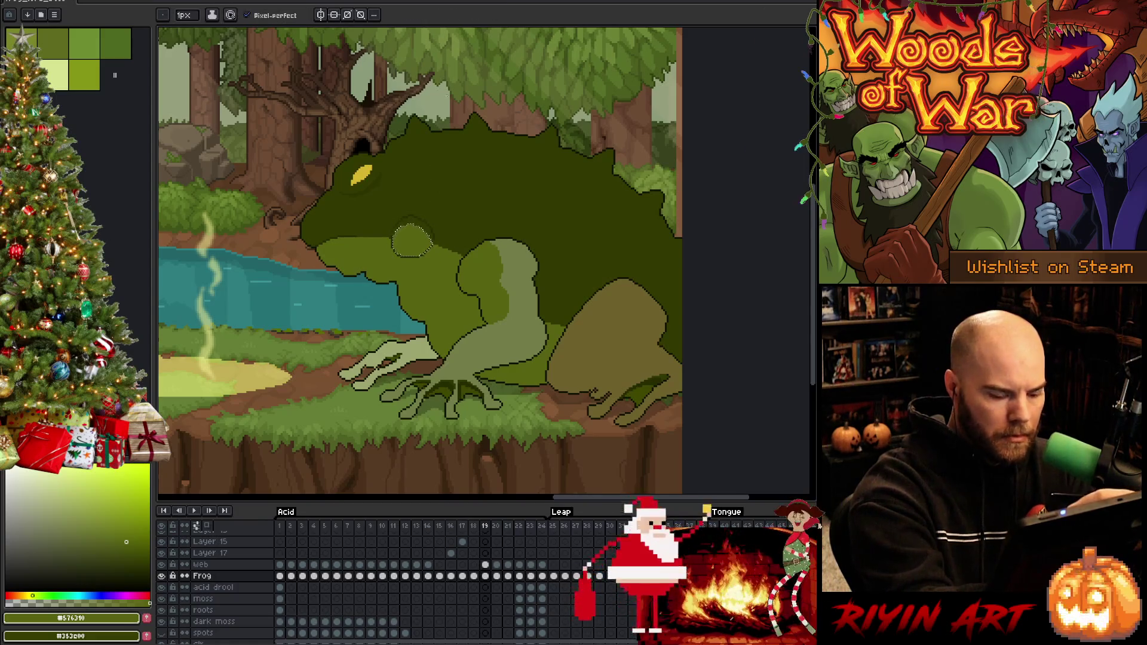
key("comma")
left_click(417, 241, "alt")
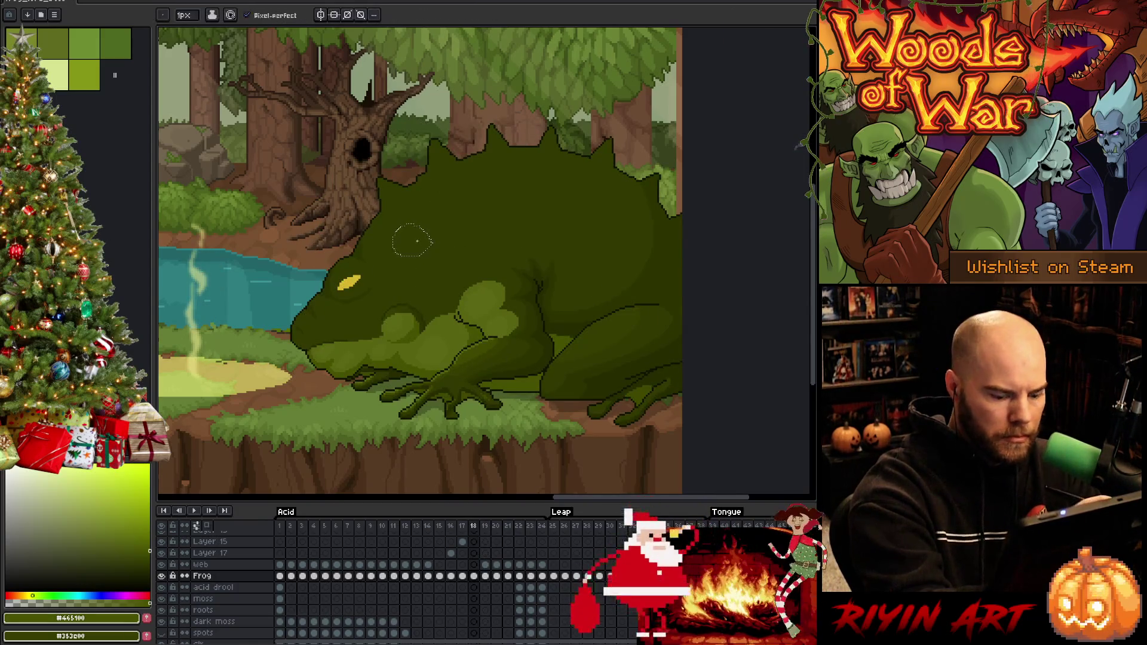
key("period")
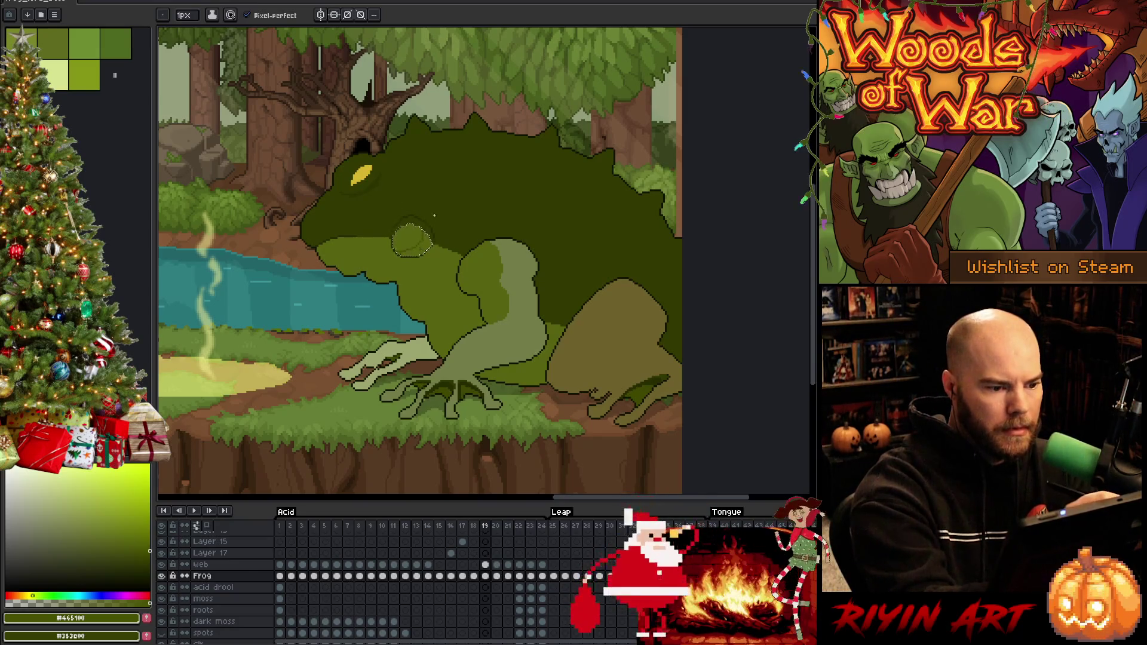
key("w")
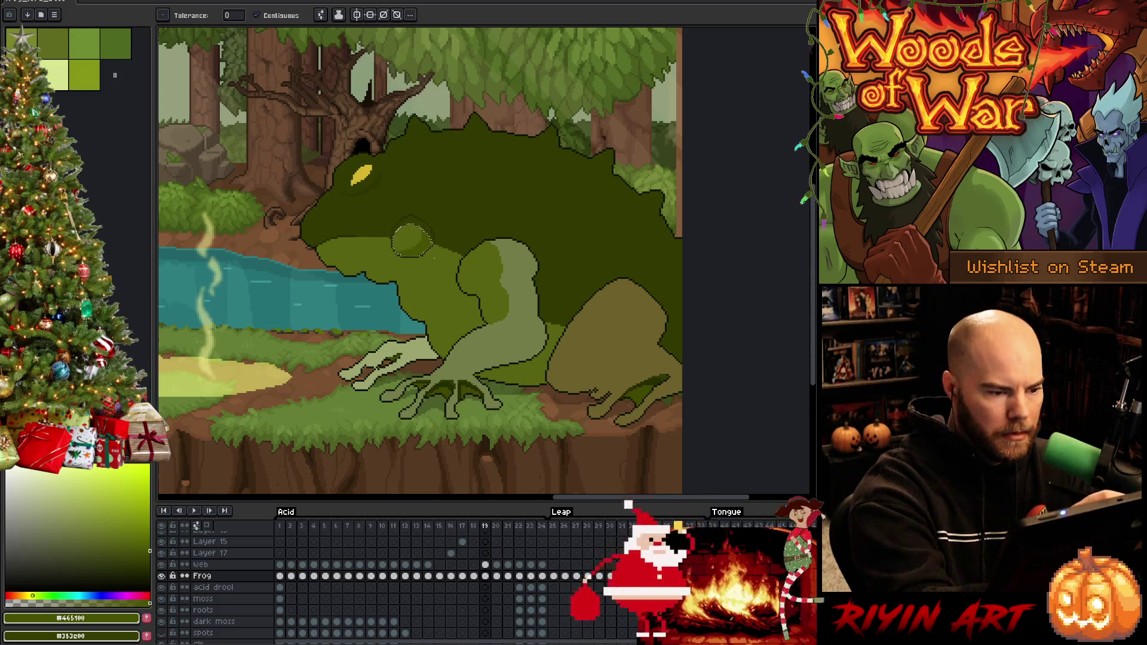
Step: Deselect the bump, fill its left outline with mid green #576310, and sample outline green #313900
scroll(429, 223, "up", 2)
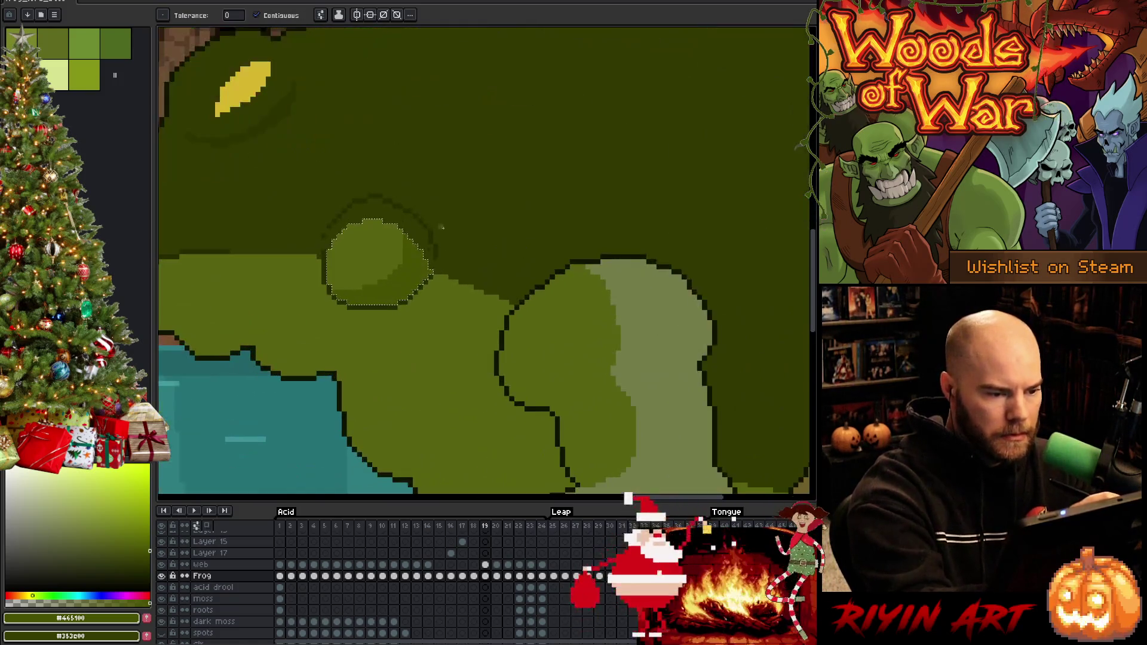
key("i")
left_click(435, 302)
key("b")
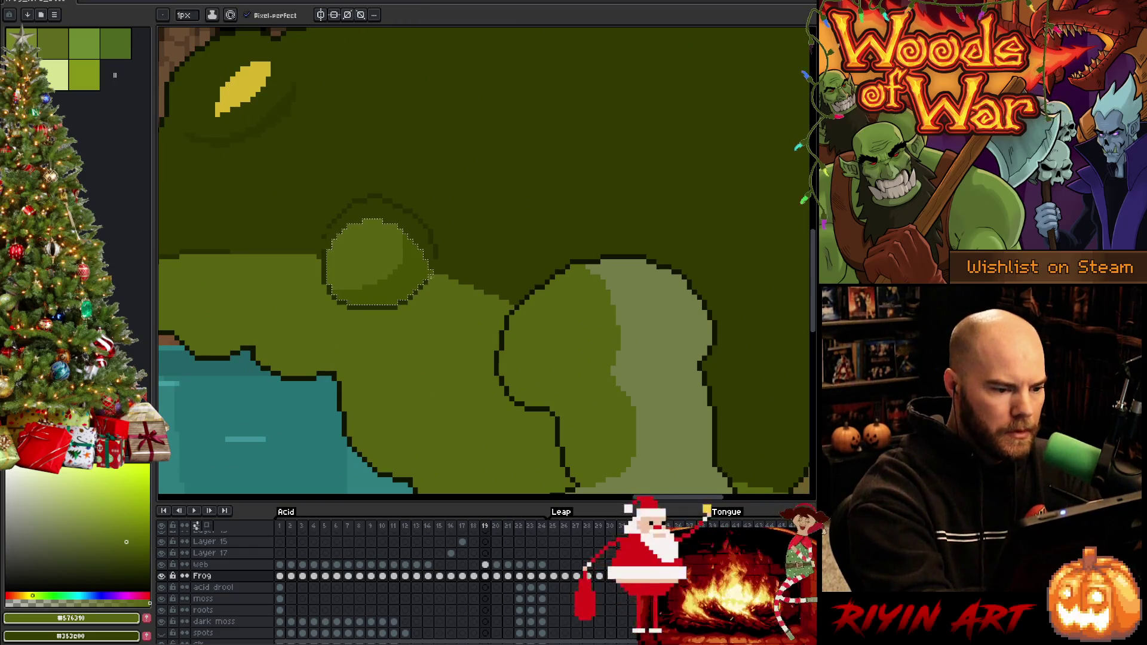
key("ctrl+d")
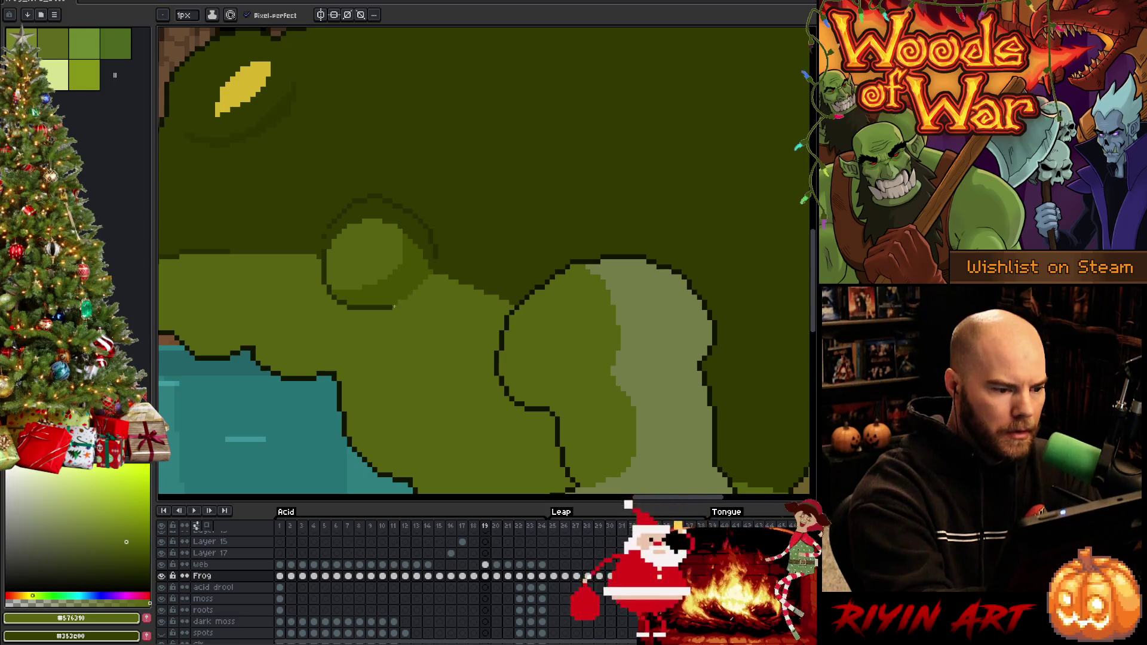
key("g")
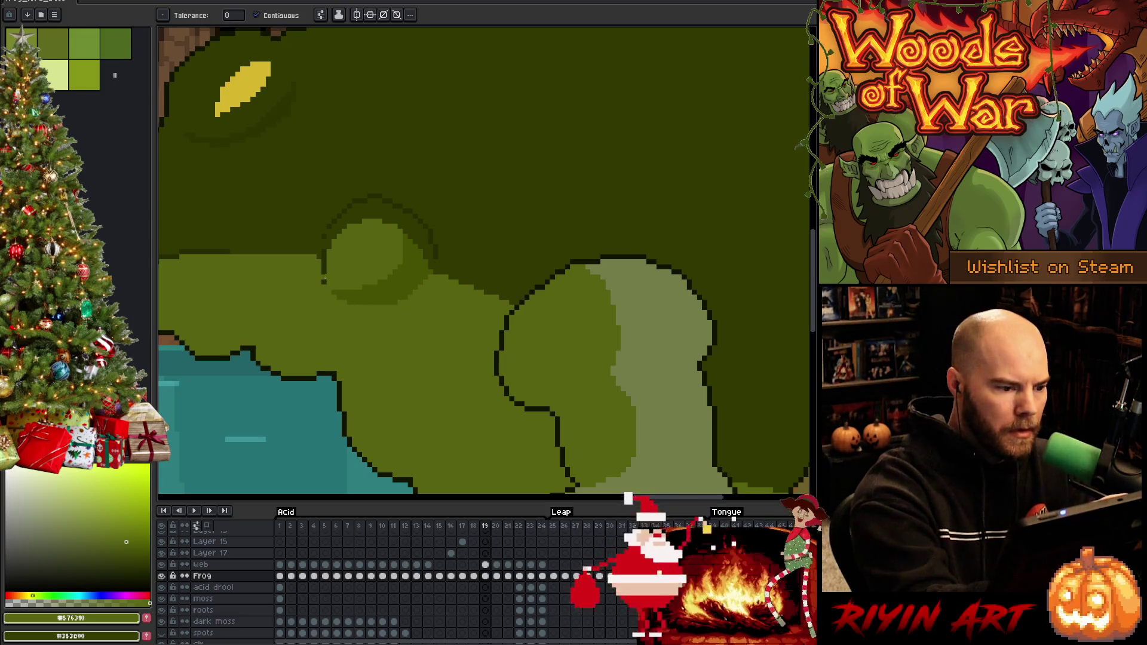
left_click(323, 279)
key("b")
left_click(324, 246, "alt")
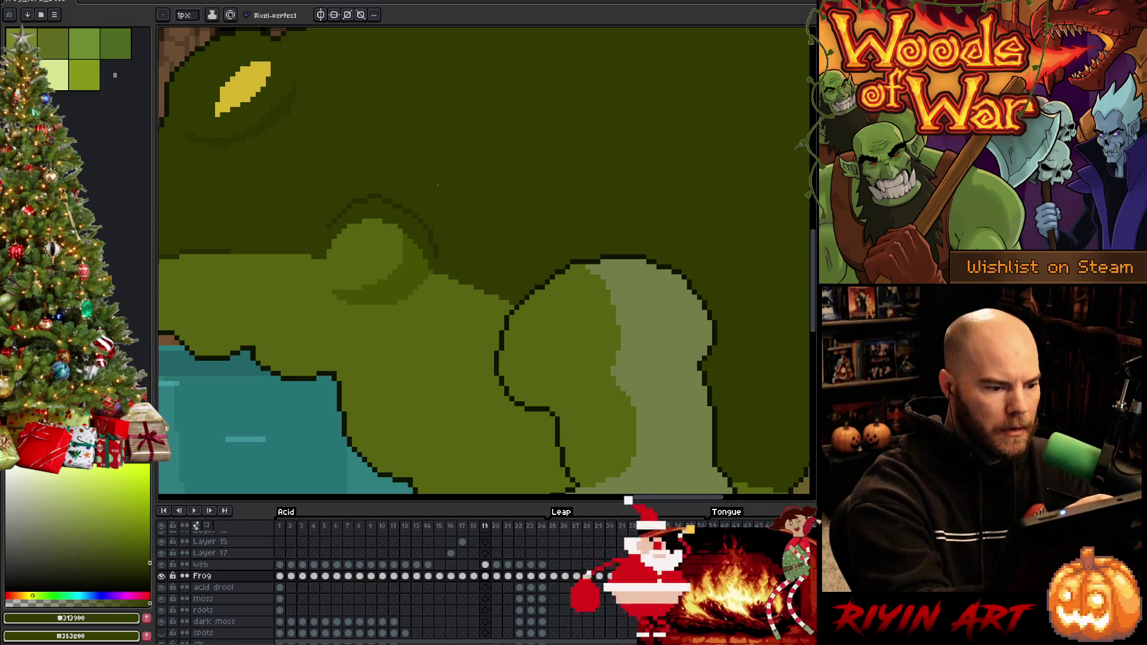
Step: Sample the darker body green and flood-fill the pale belly patch with it
left_click(418, 258, "alt")
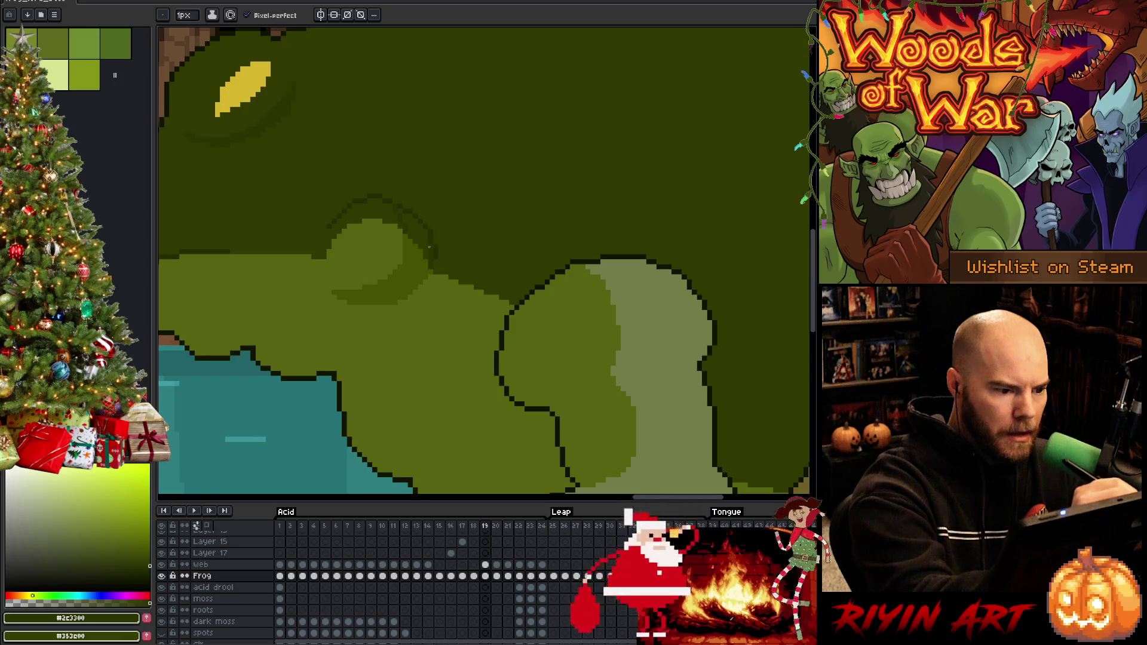
key("g")
key("b")
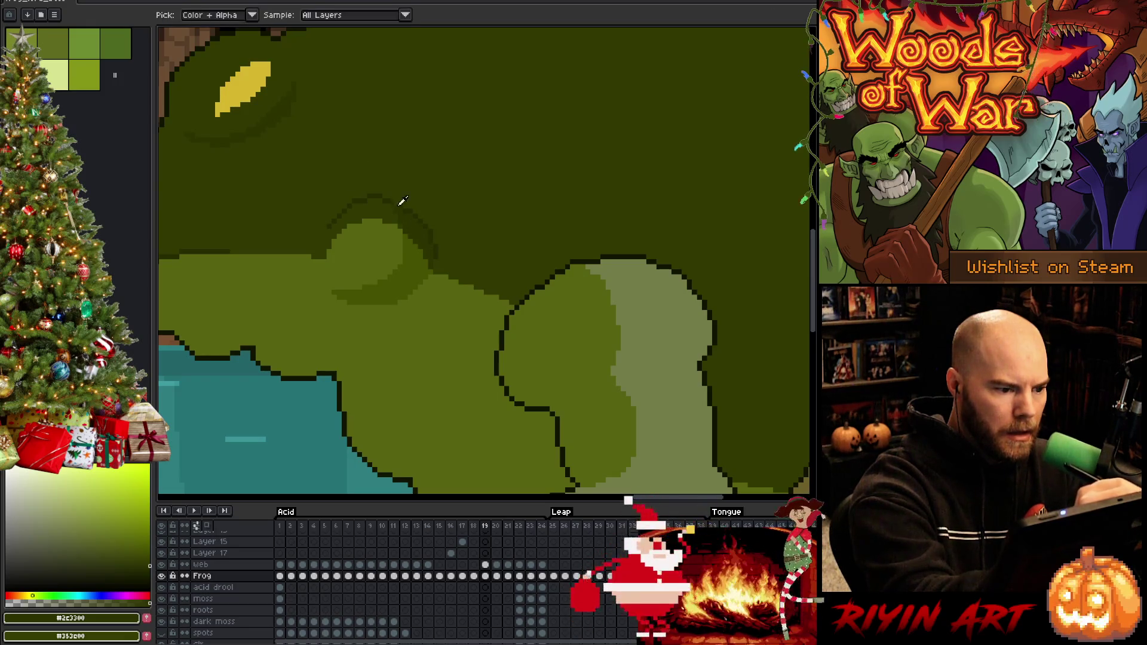
left_click(403, 197, "alt")
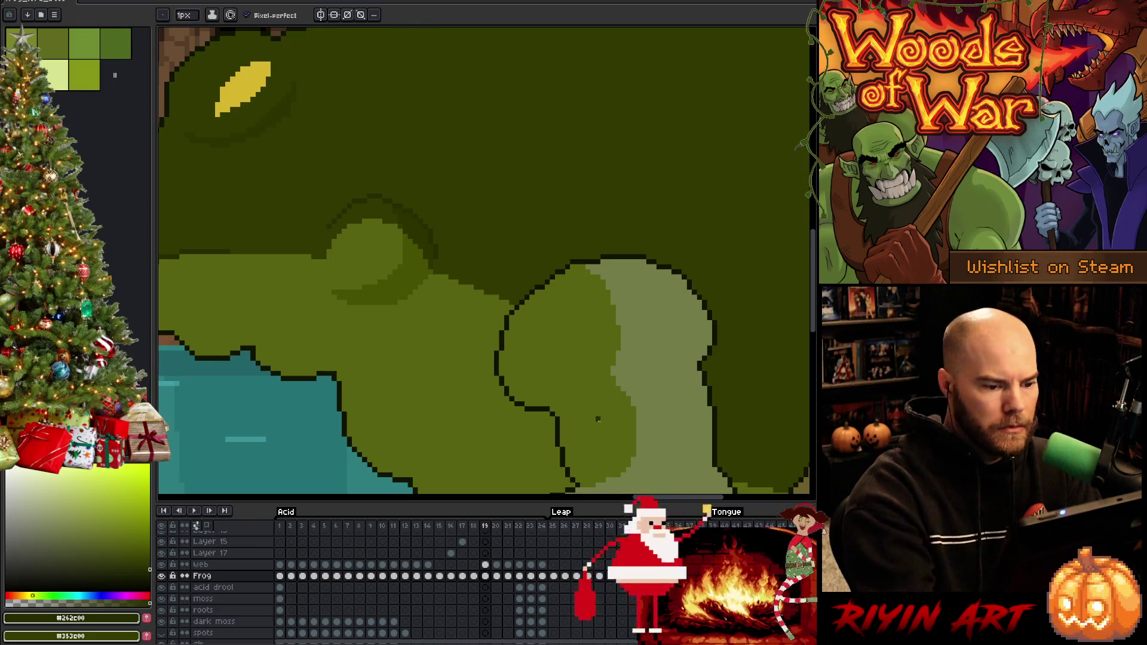
left_click(640, 195, "alt")
key("g")
left_click(687, 307)
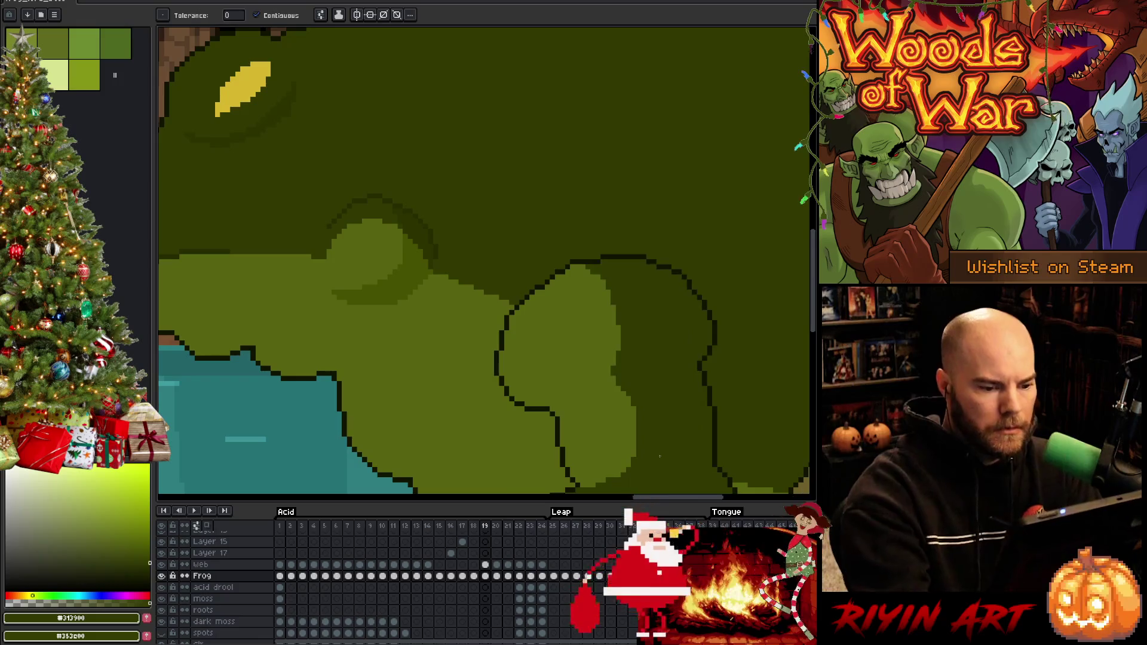
scroll(685, 371, "down", 5)
scroll(685, 371, "up", 2)
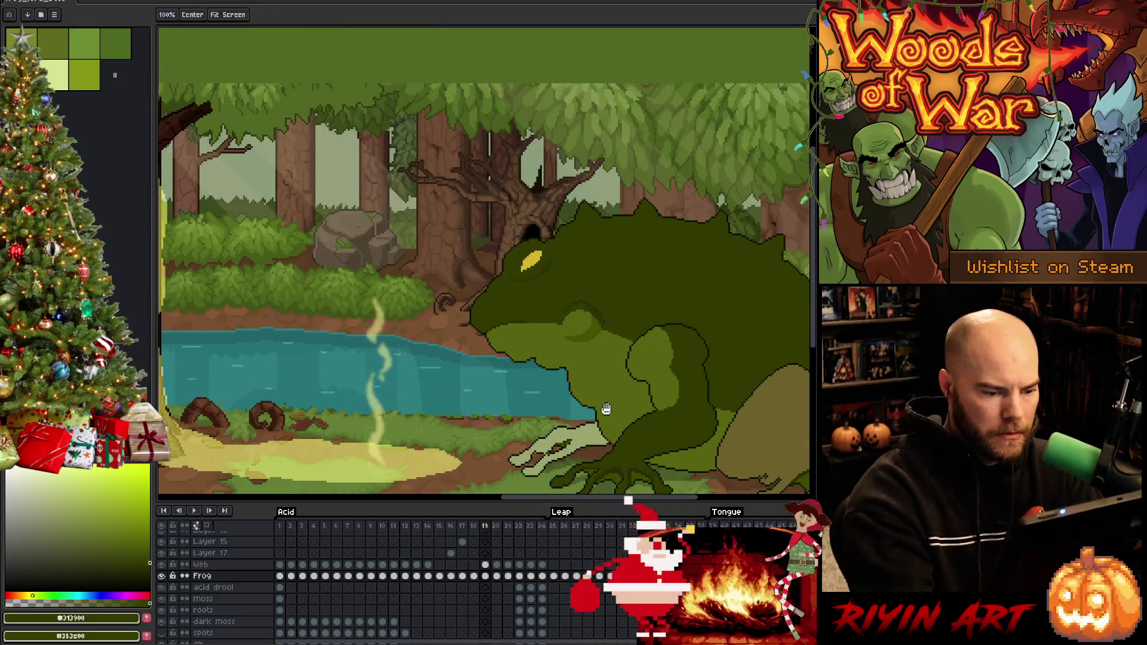
Step: Fill the pale front hand dark green, then activate the web layer and sample the darkest outline
scroll(685, 371, "up", 2)
left_click(545, 371)
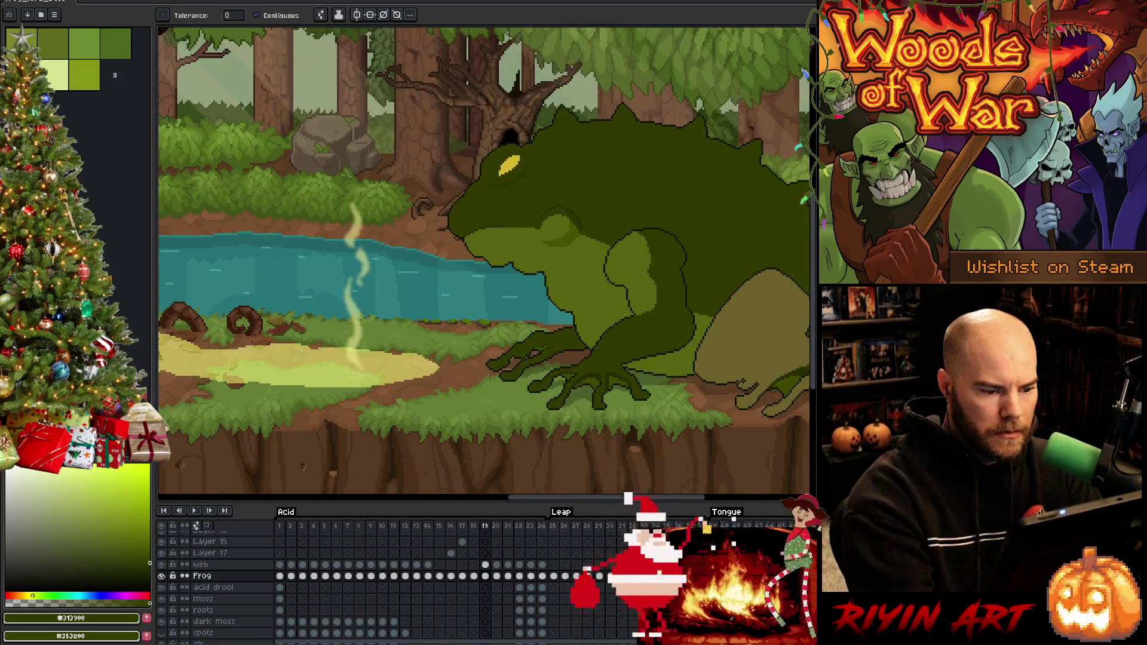
scroll(545, 371, "up", 3)
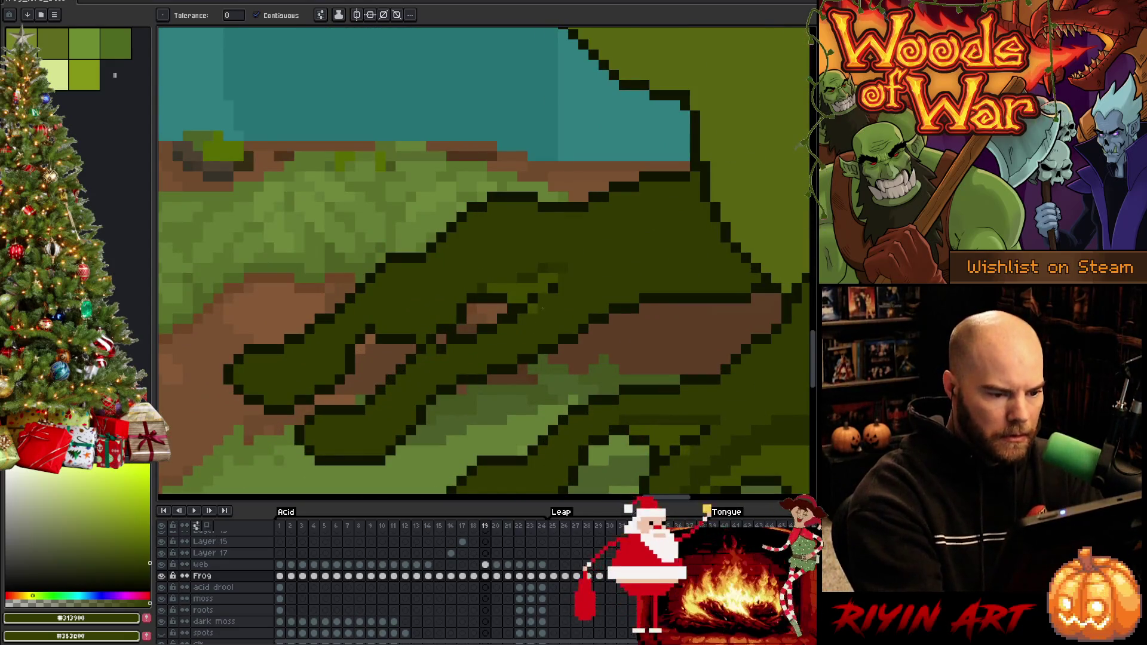
key("b")
key("Up")
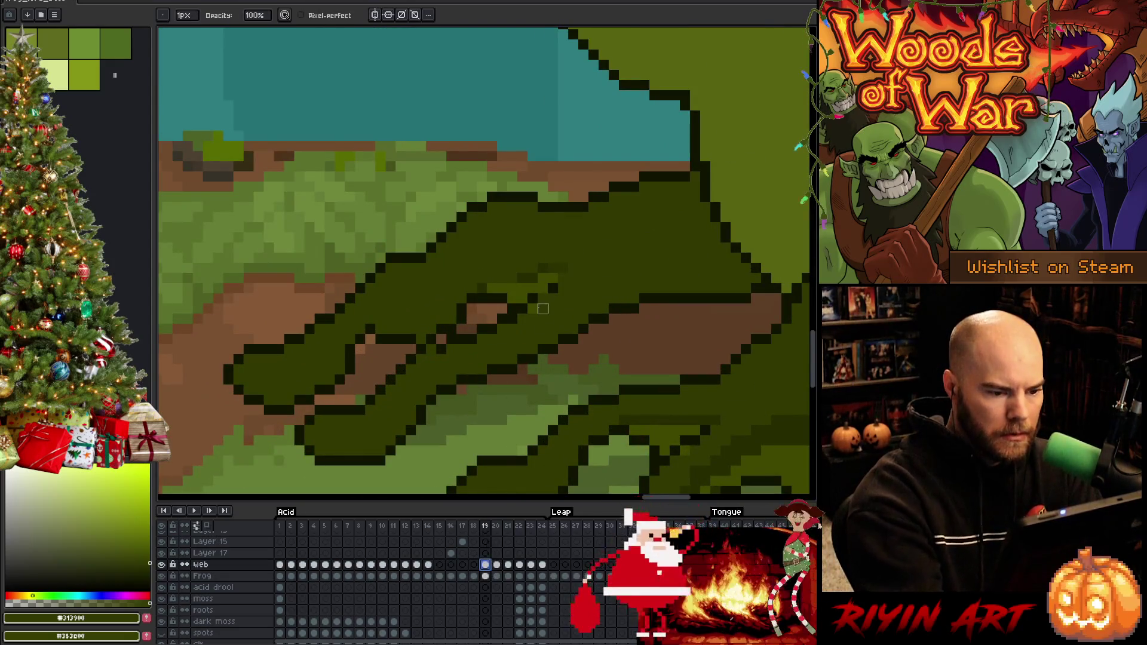
left_click(532, 297, "alt")
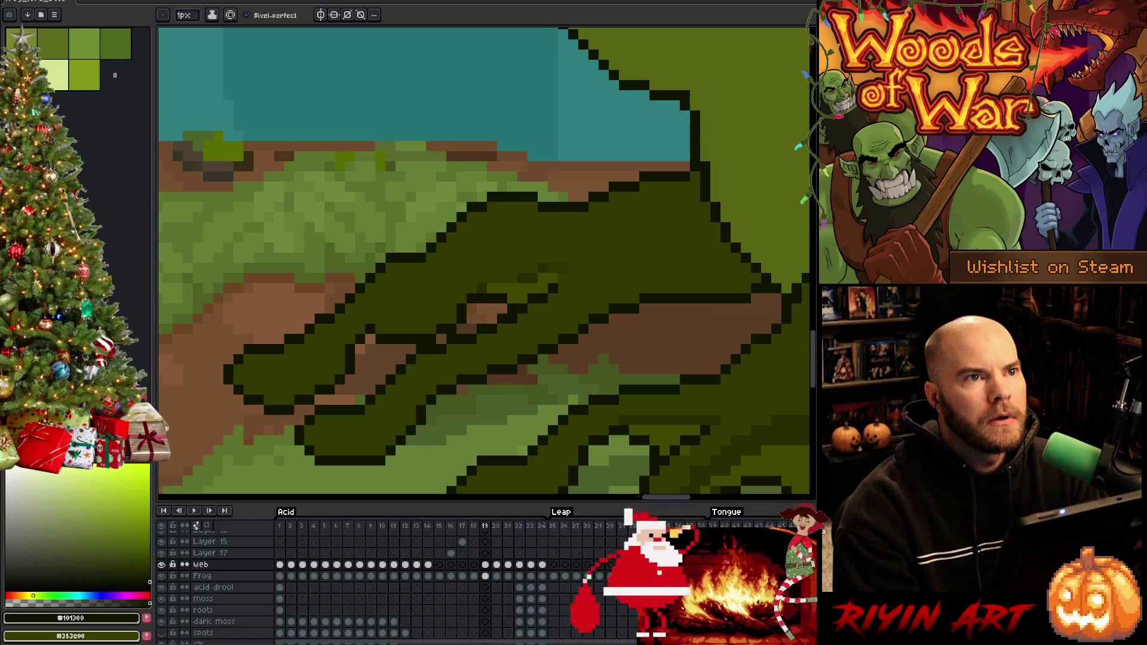
Step: Pan to the arm and head, then trial a dark head-outline line and repaint it lighter green
scroll(567, 310, "down", 3)
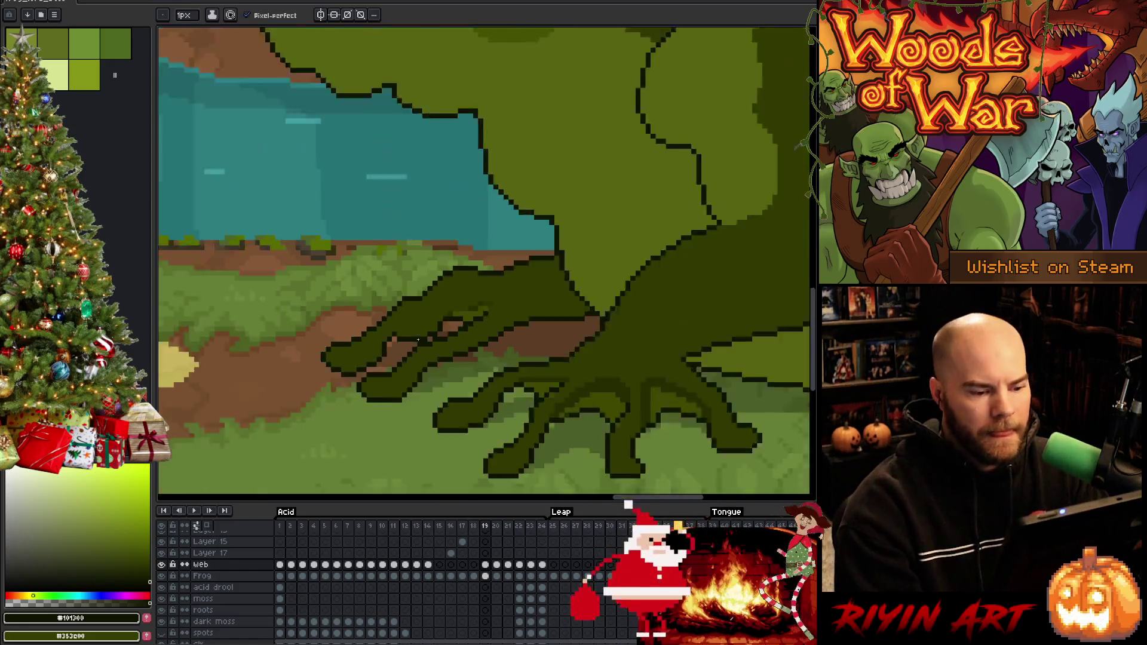
scroll(567, 310, "down", 1)
scroll(661, 297, "up", 3)
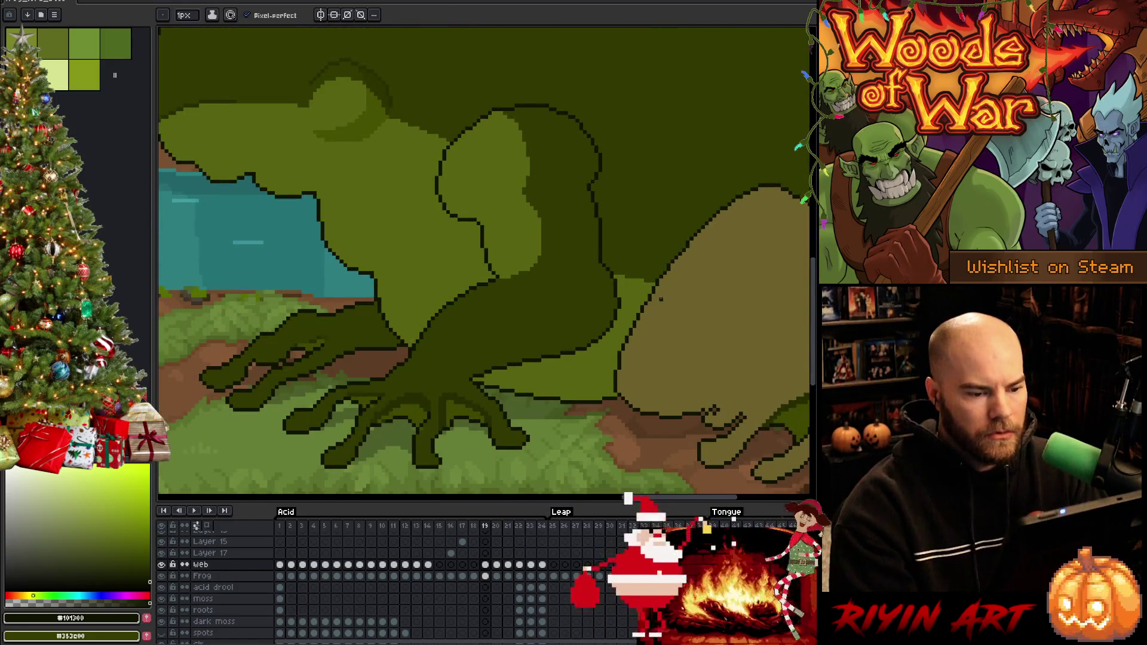
key("space")
left_click_drag(660, 298, 595, 345)
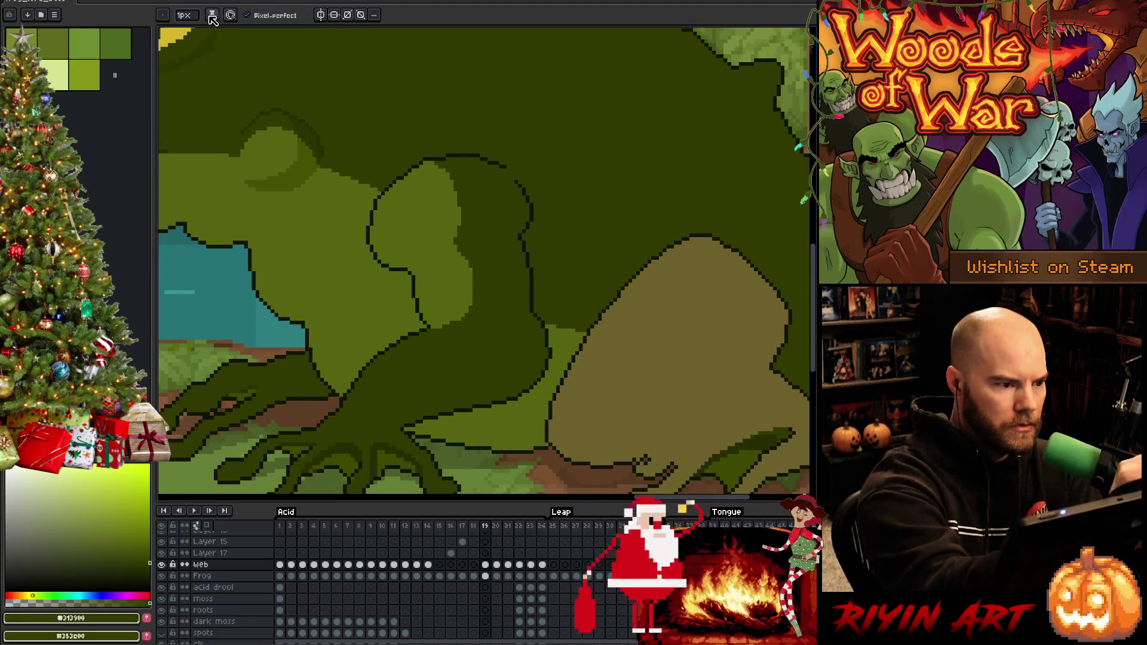
left_click_drag(183, 15, 200, 33)
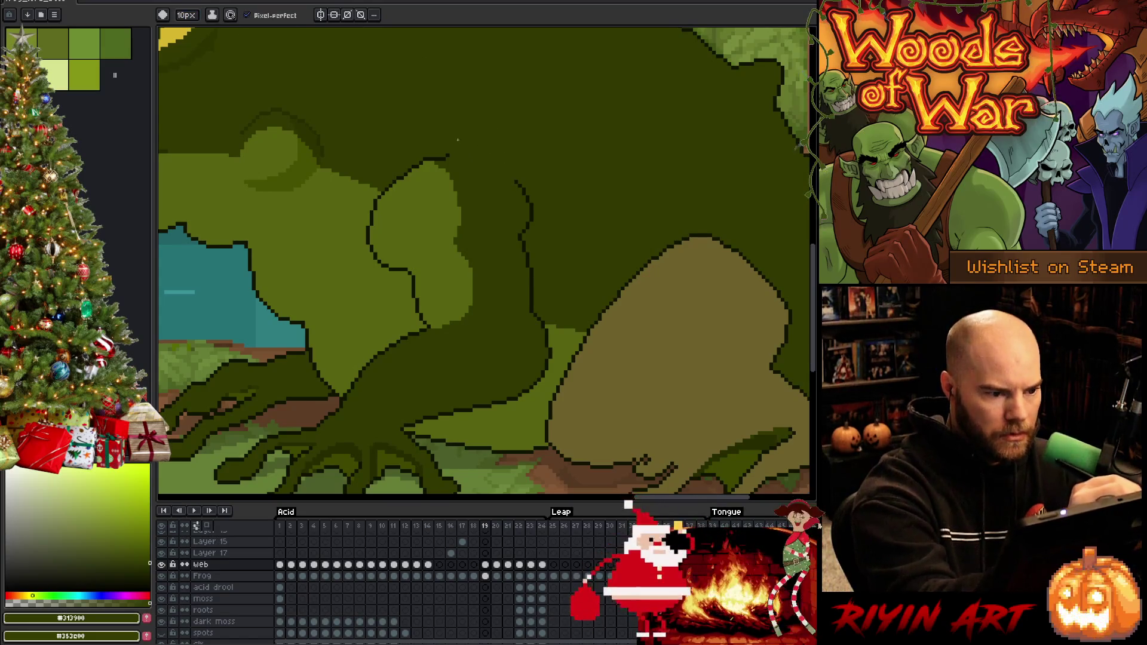
left_click(420, 207, "alt")
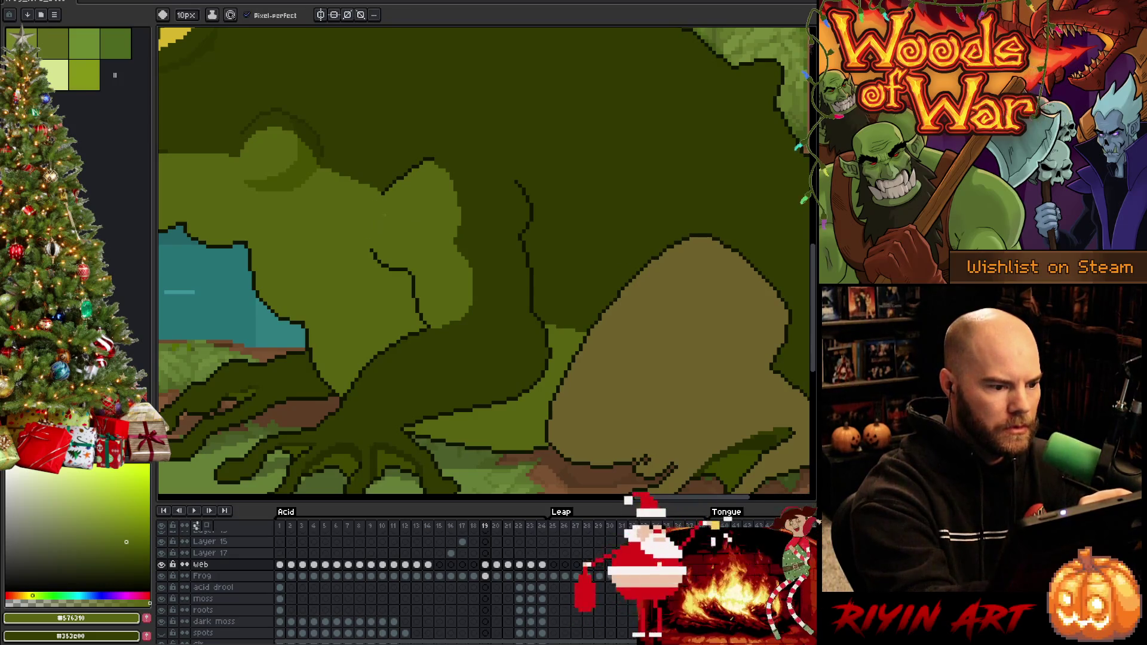
key("minus")
key("minus")
key("minus")
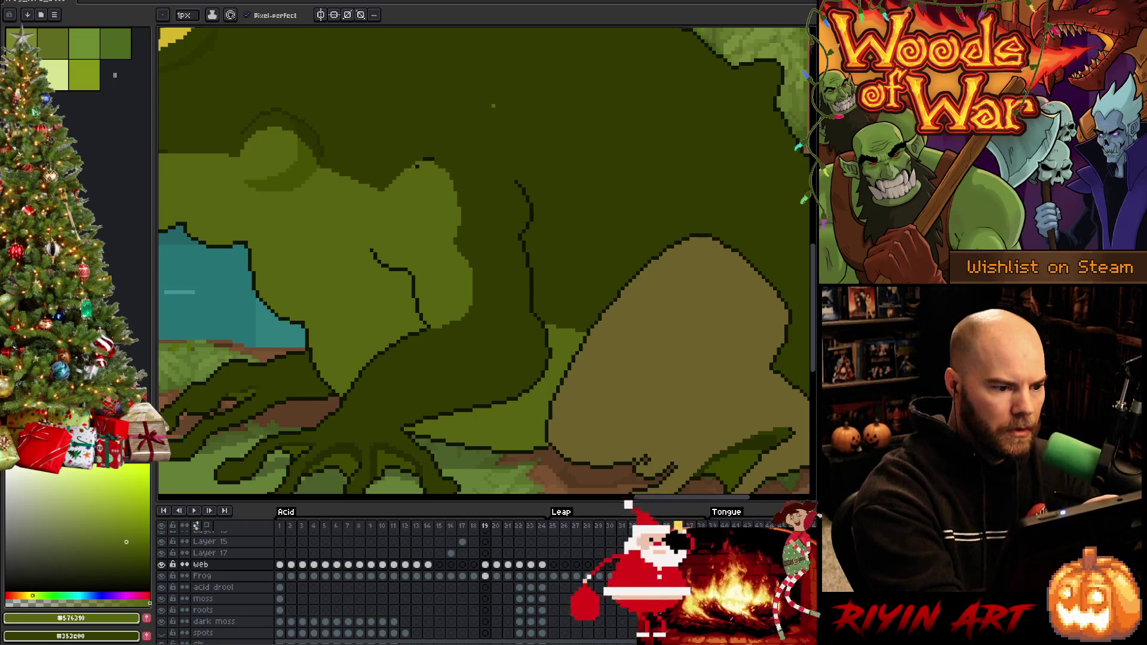
left_click(447, 167, "alt")
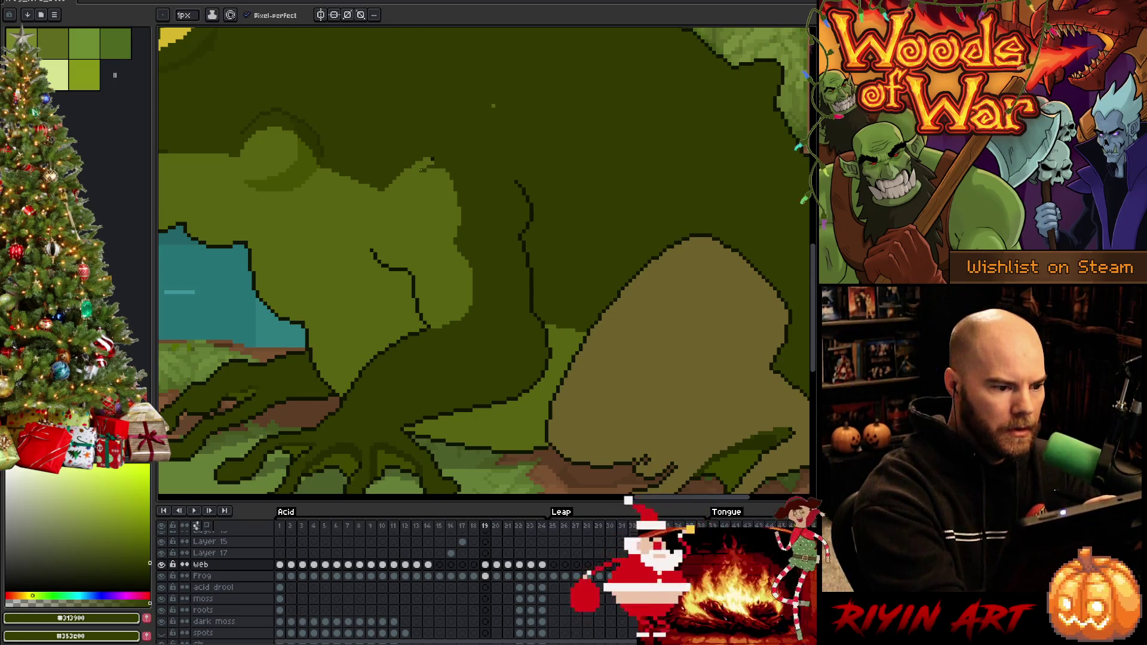
left_click_drag(422, 171, 388, 186)
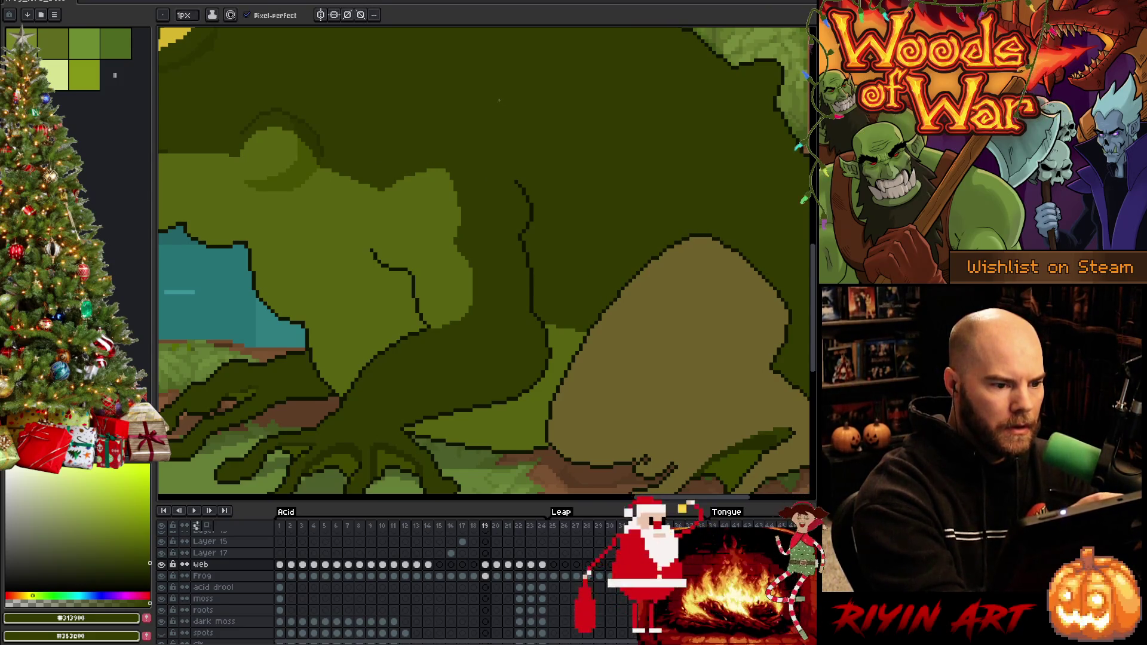
left_click(442, 144, "alt")
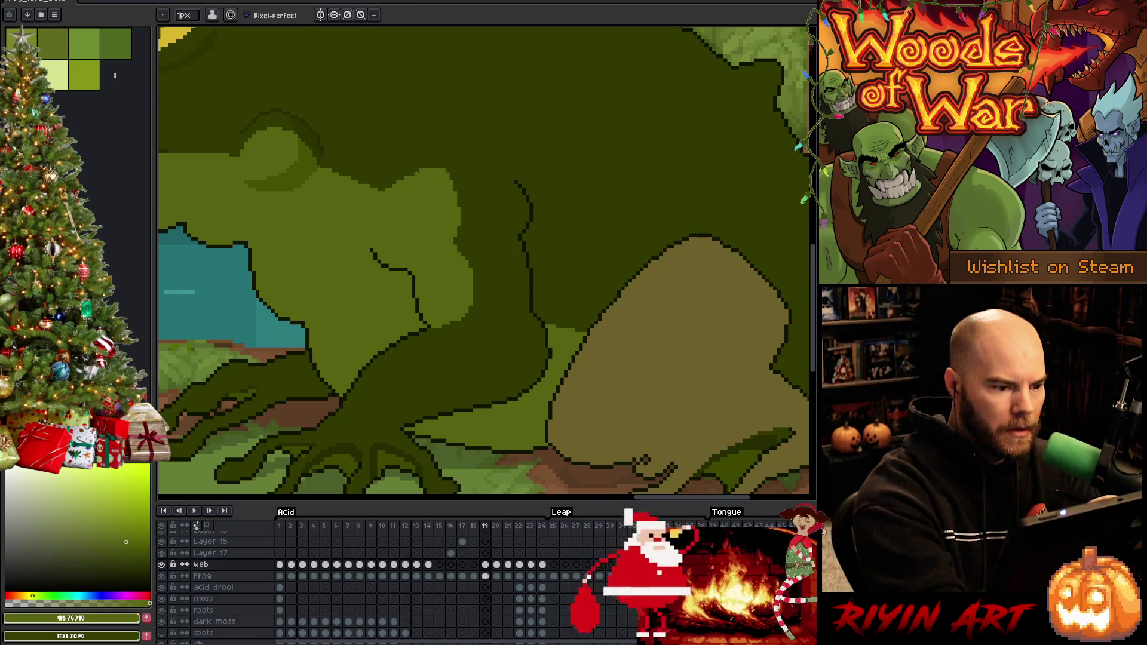
left_click_drag(415, 172, 391, 187)
Step: Sample the dark outline colour, compare with frame 18, and ink a diagonal line across the arm
left_click(504, 109, "alt")
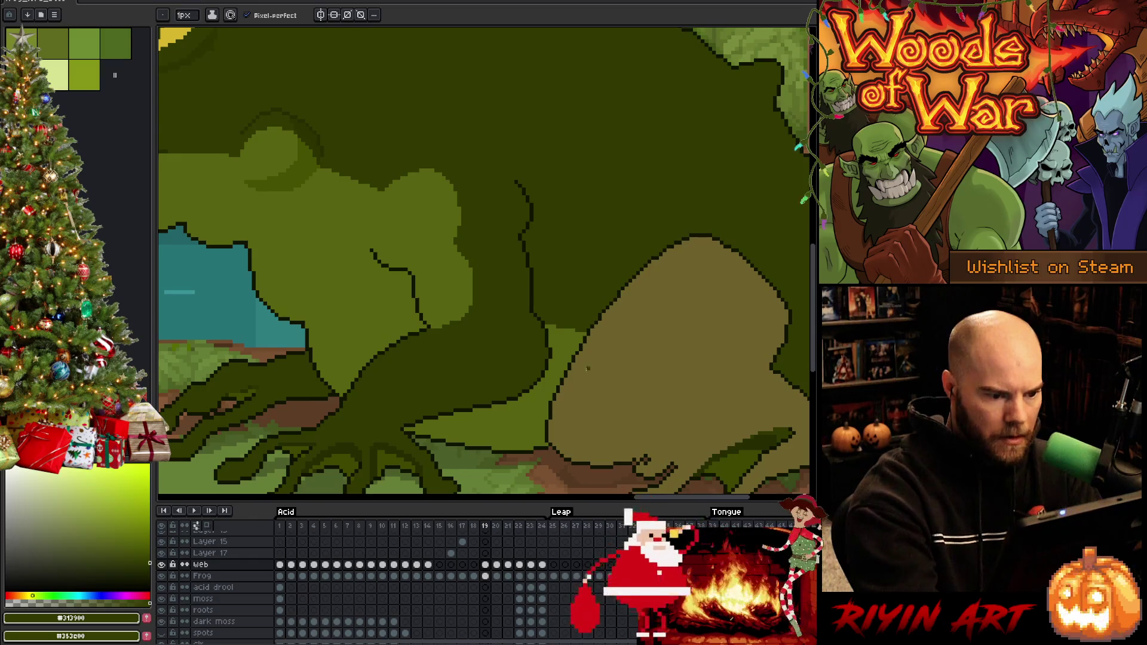
left_click(539, 307, "alt")
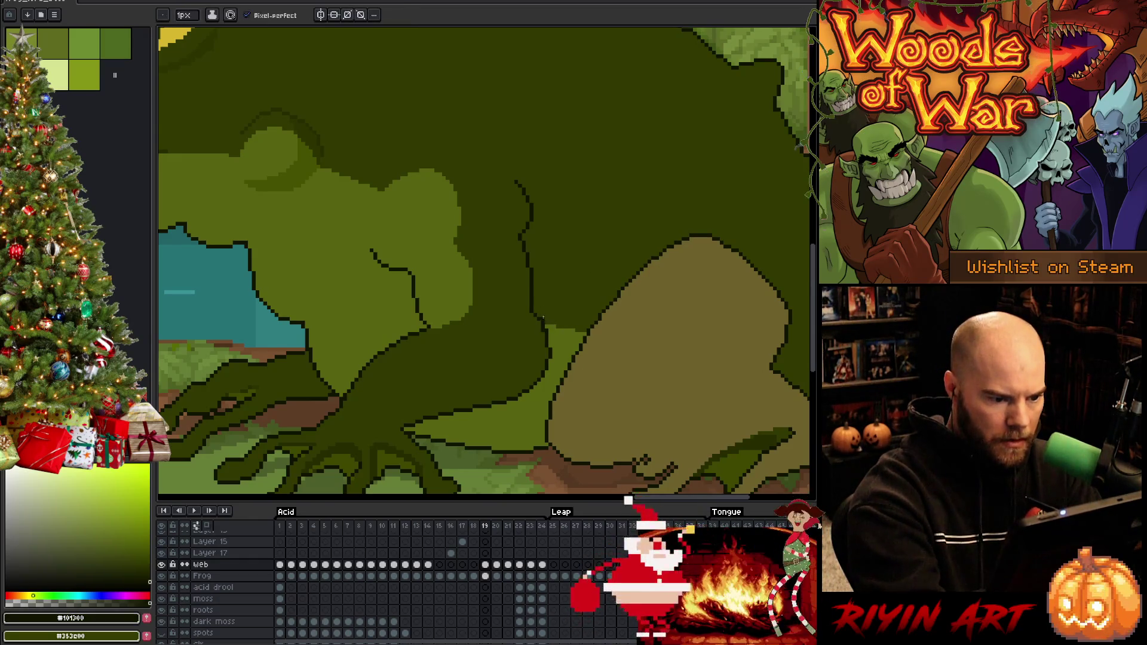
left_click(543, 321, "alt")
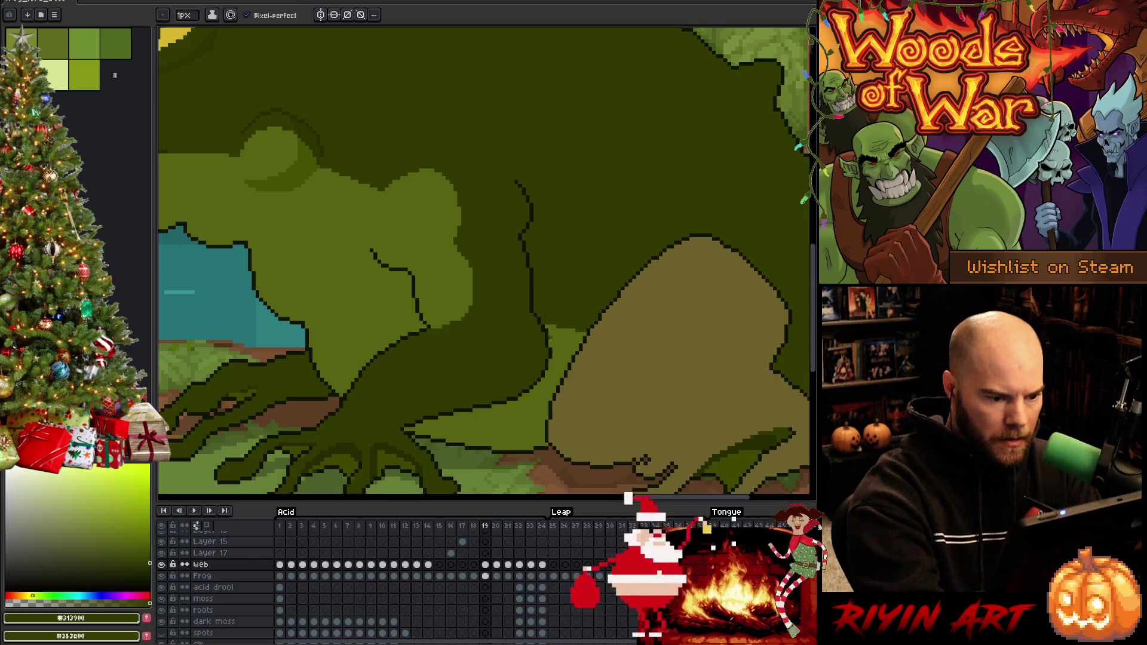
left_click(547, 330, "alt")
scroll(655, 392, "down", 3)
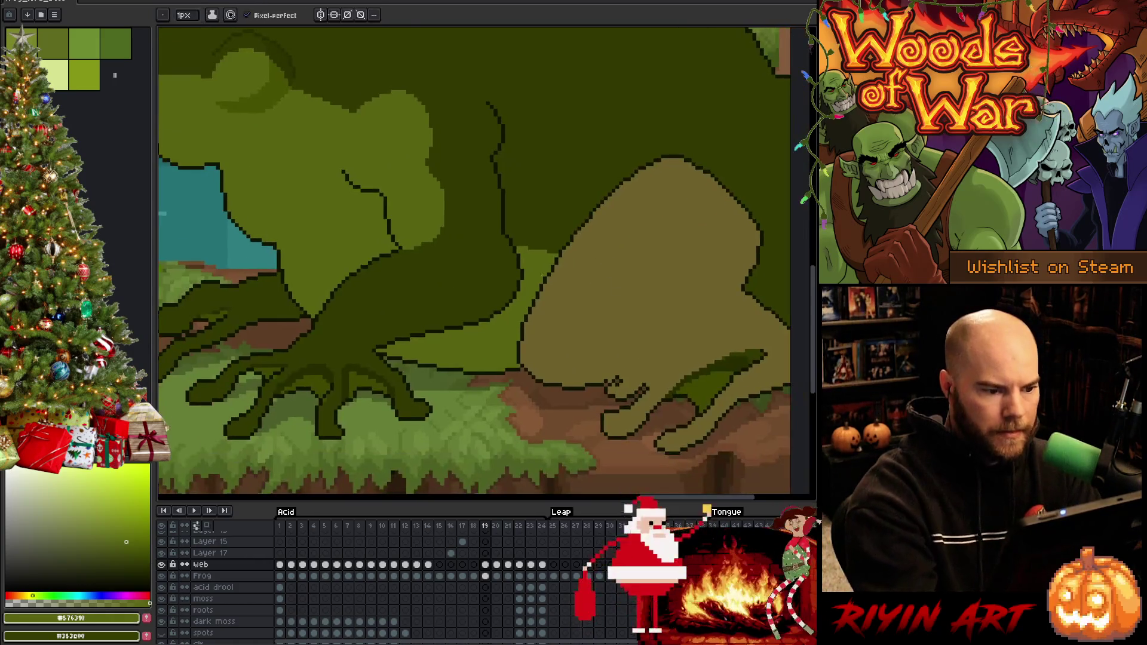
left_click(687, 137, "alt")
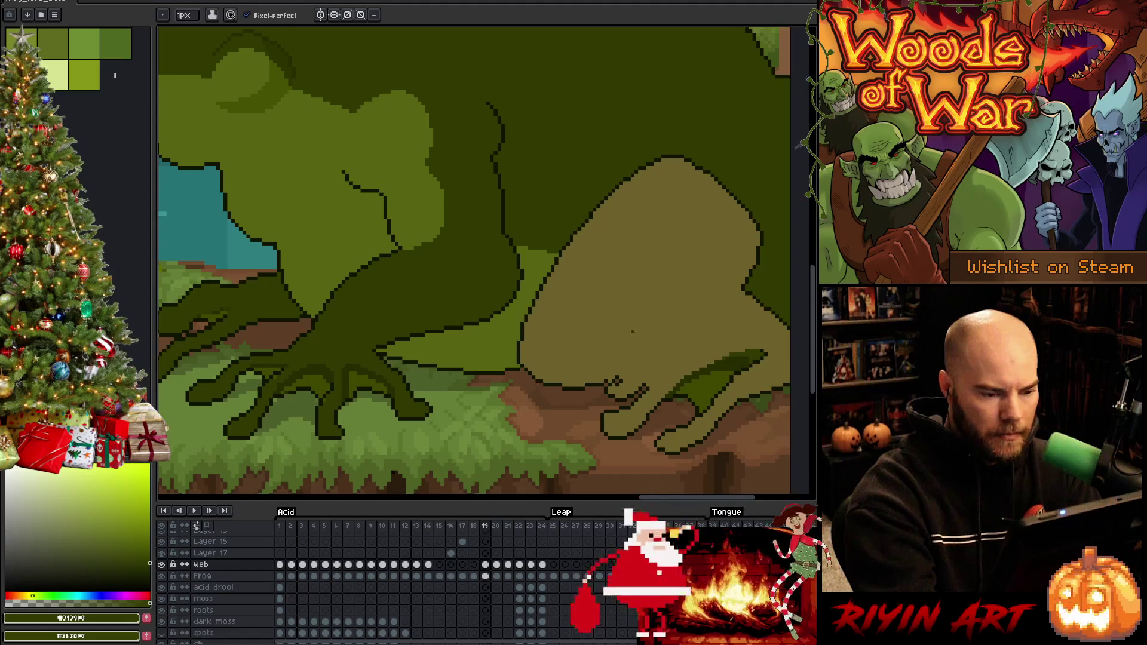
left_click(616, 382, "alt")
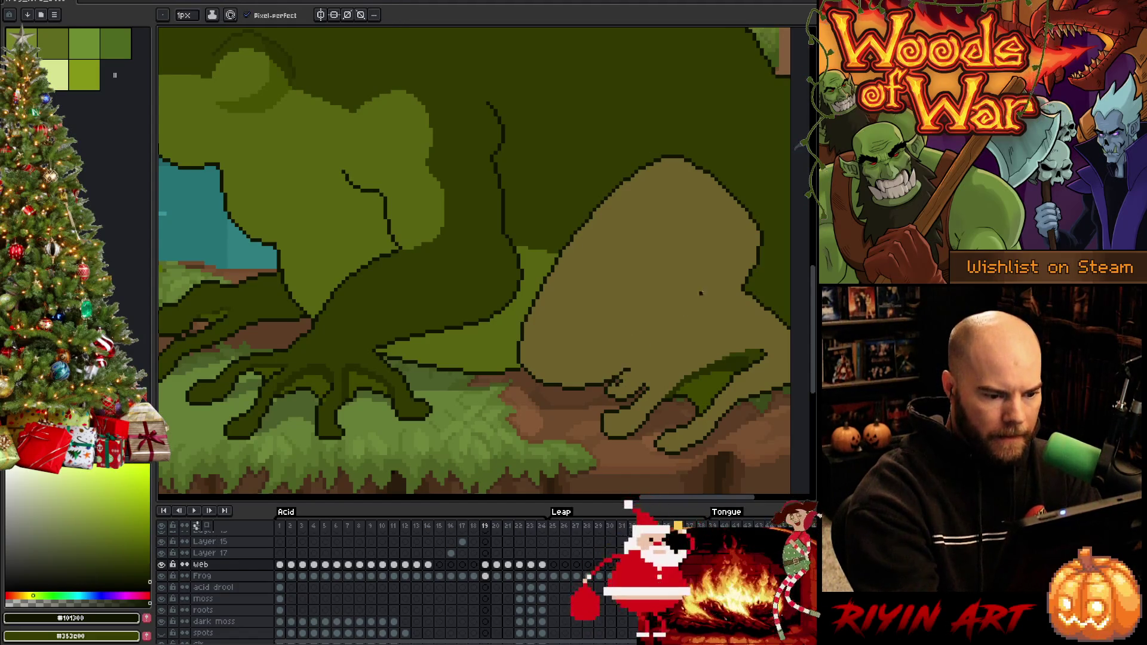
left_click(615, 382, "alt")
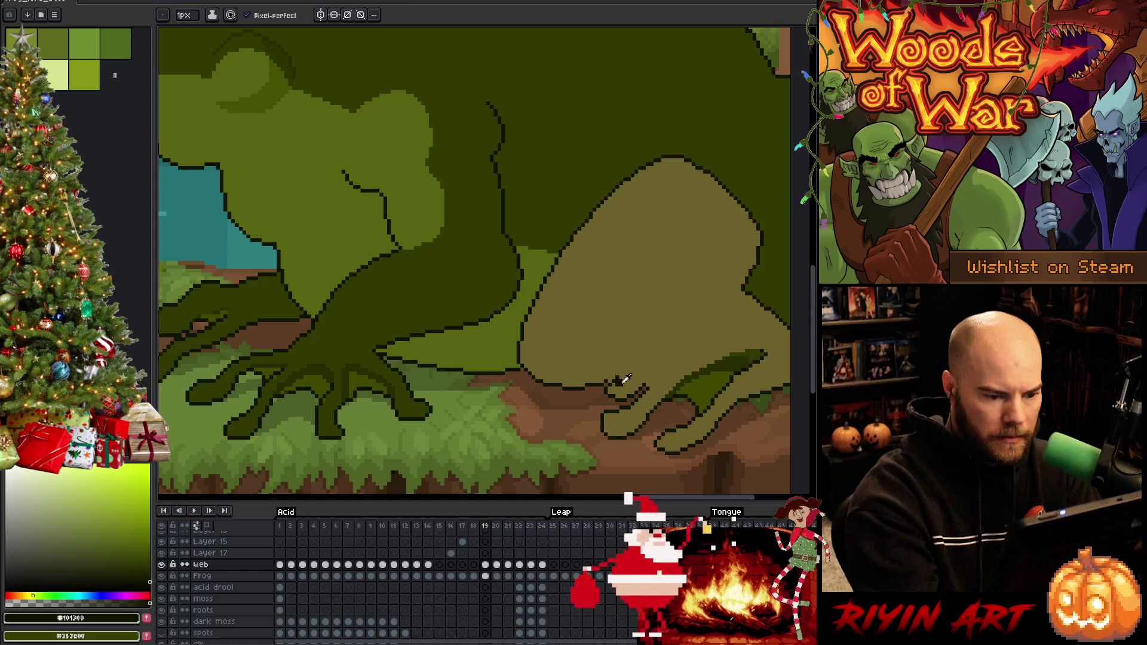
left_click(615, 379, "alt")
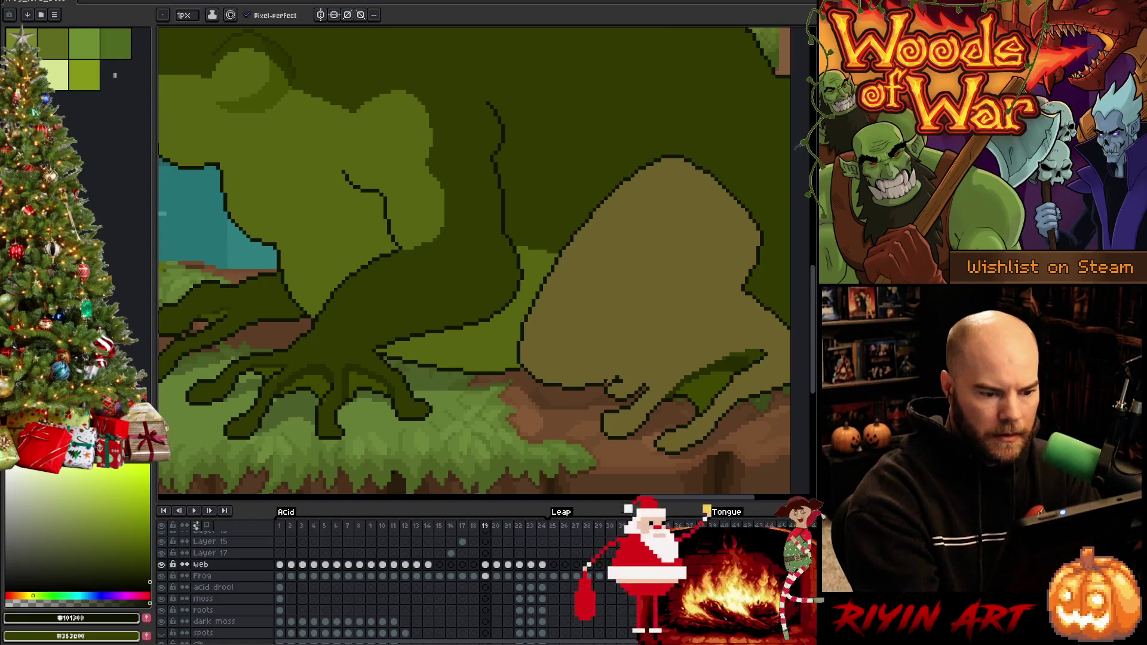
key("Left")
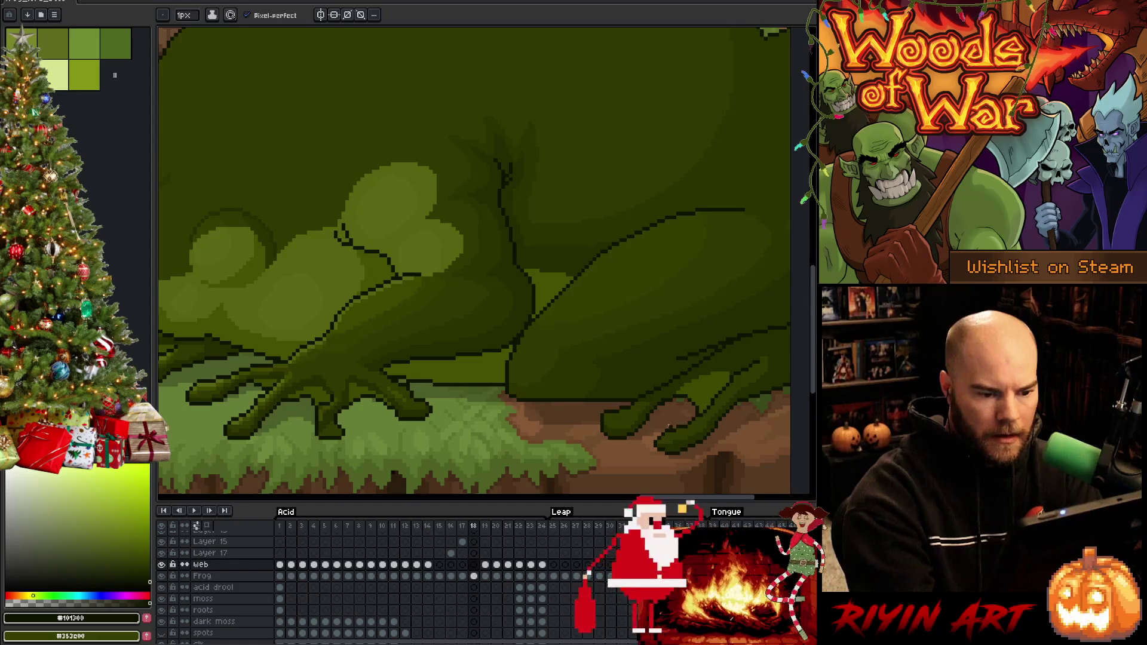
key("Right")
left_click_drag(618, 380, 719, 313)
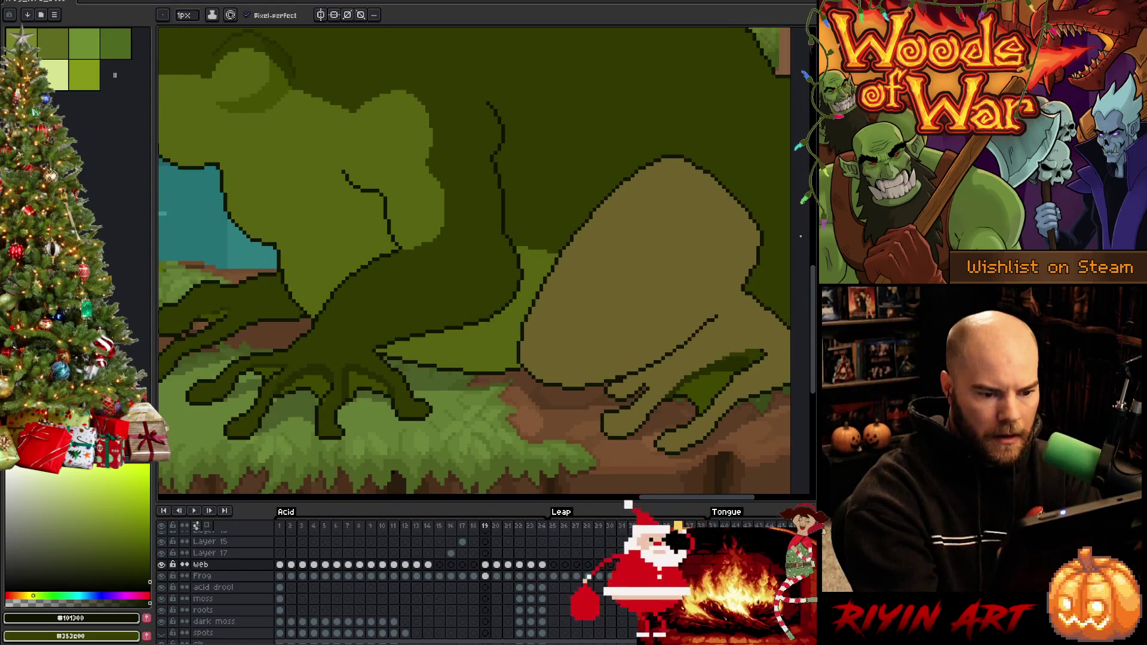
Step: Try flatter and steeper fold lines across the arm, flipping between frames 18 and 19 to compare
left_click_drag(774, 345, 652, 345)
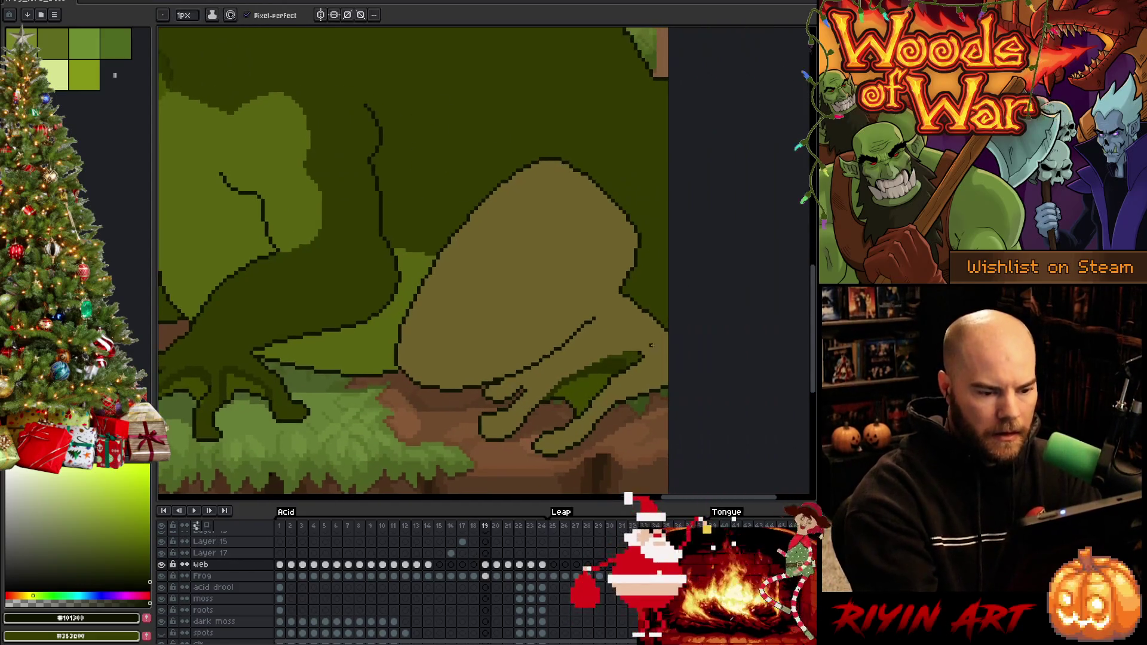
key("ctrl+z")
left_click_drag(498, 380, 605, 337)
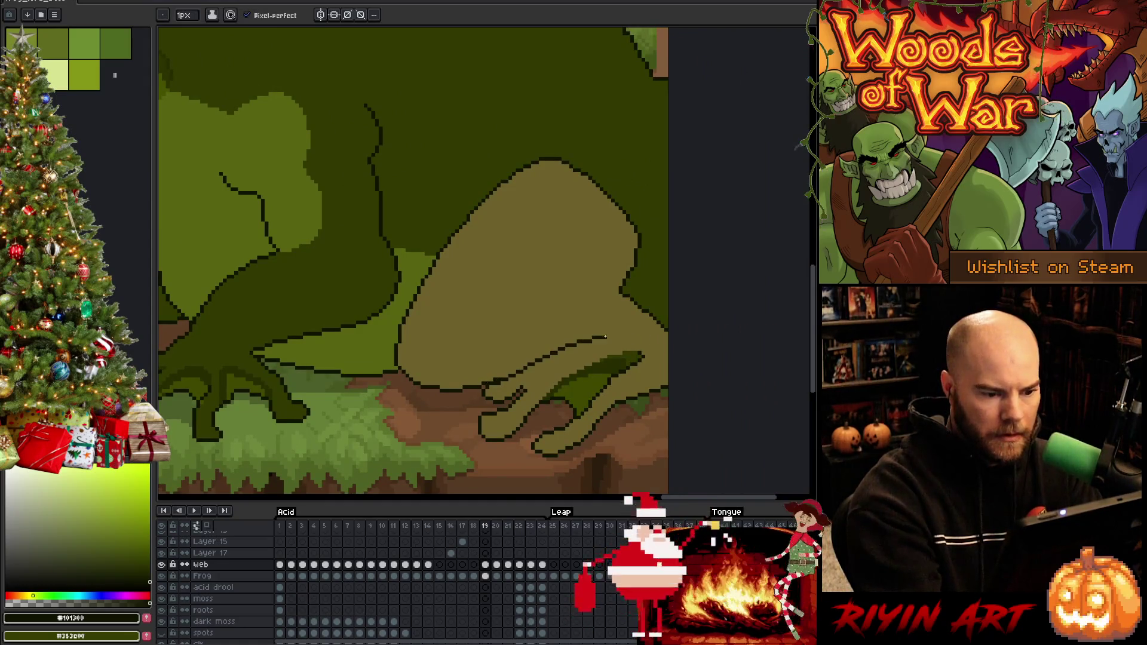
key("ctrl+z")
mouse_move(499, 377)
left_mouse_down()
mouse_move(550, 348)
mouse_move(633, 331)
mouse_move(550, 297)
mouse_move(468, 349)
left_mouse_up()
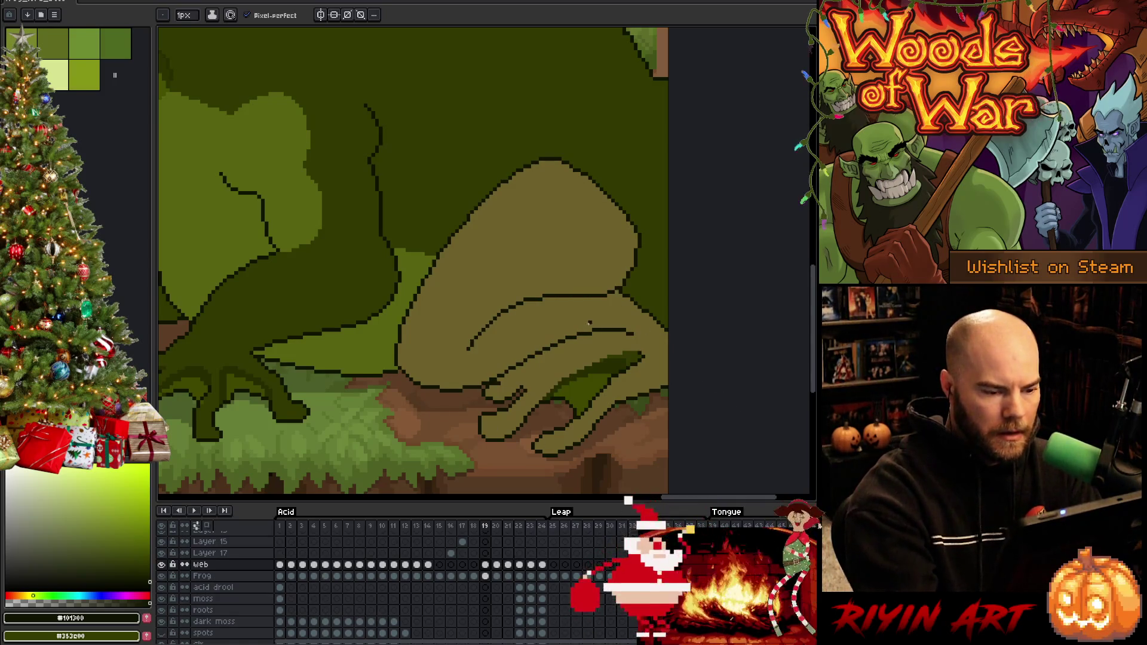
key("period")
key("comma")
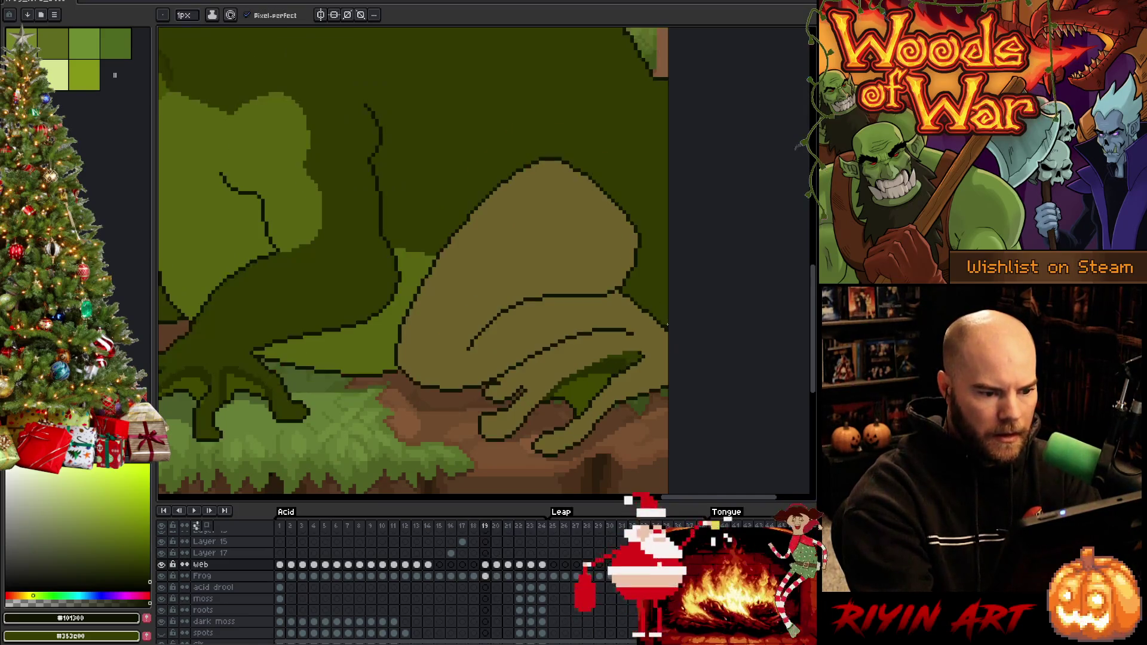
key("comma")
key("period")
key("comma")
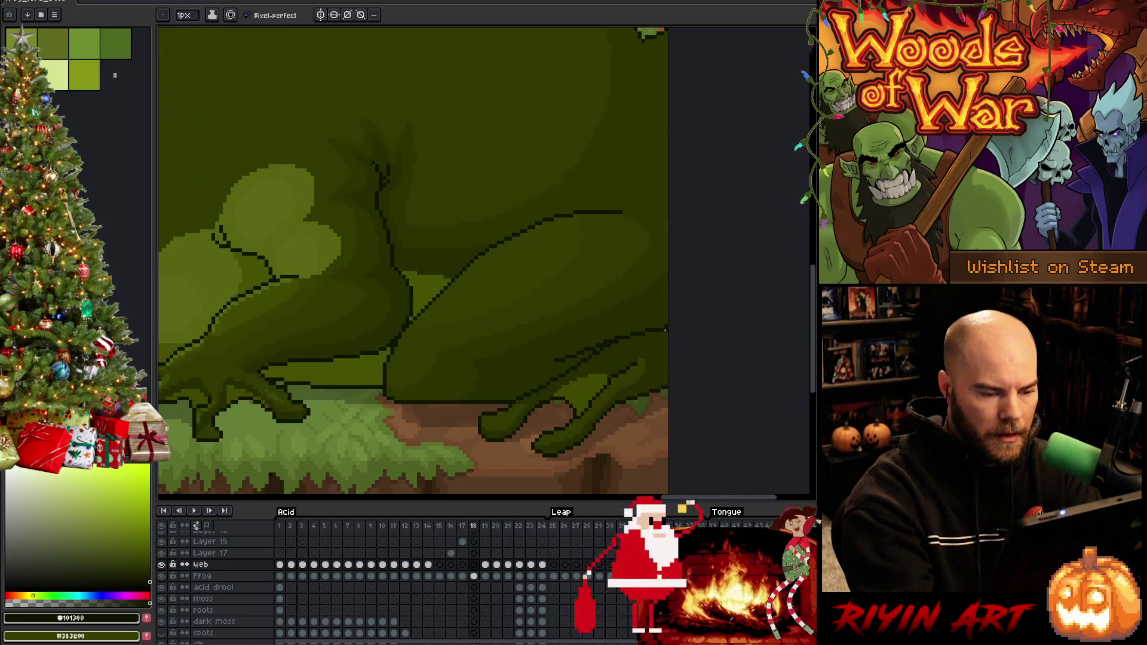
key("period")
Step: Draw the final curved fold line, touch it up in olive, and check it against frame 18
key("ctrl+z")
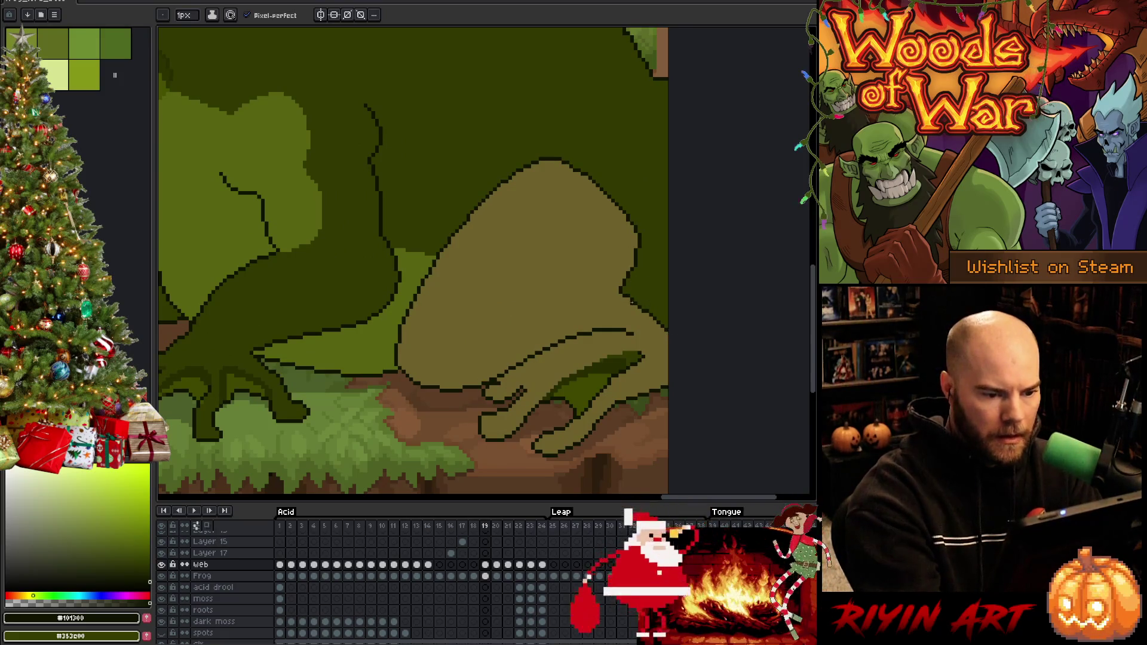
mouse_move(621, 291)
left_mouse_down()
mouse_move(530, 306)
mouse_move(498, 327)
left_mouse_up()
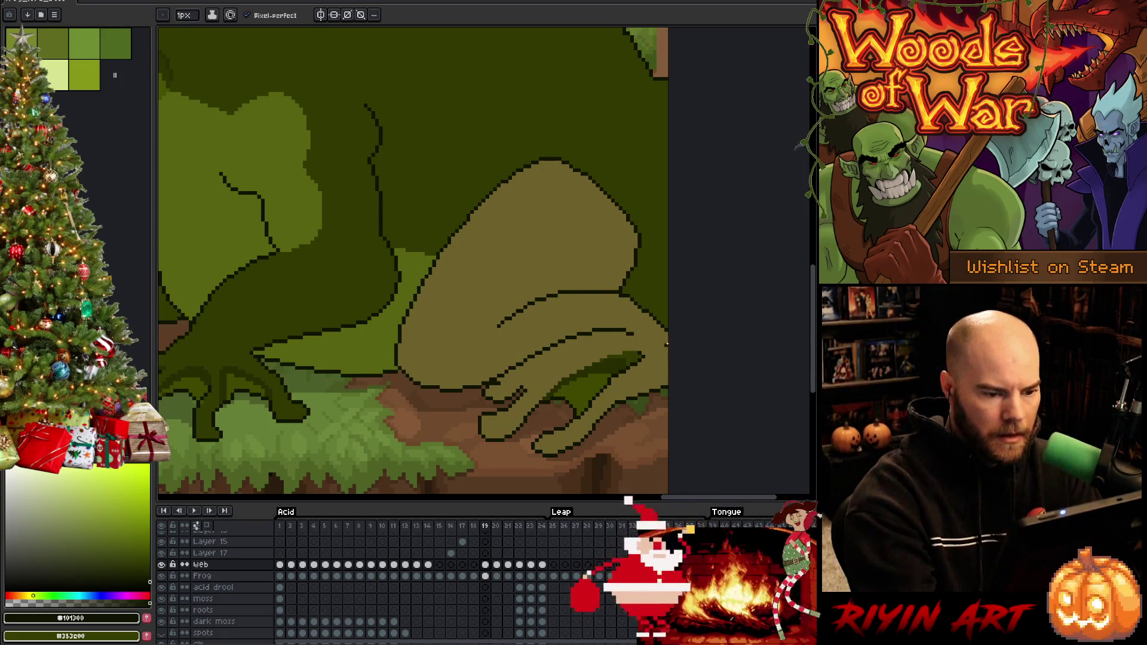
key("ctrl+z")
left_click_drag(619, 294, 508, 327)
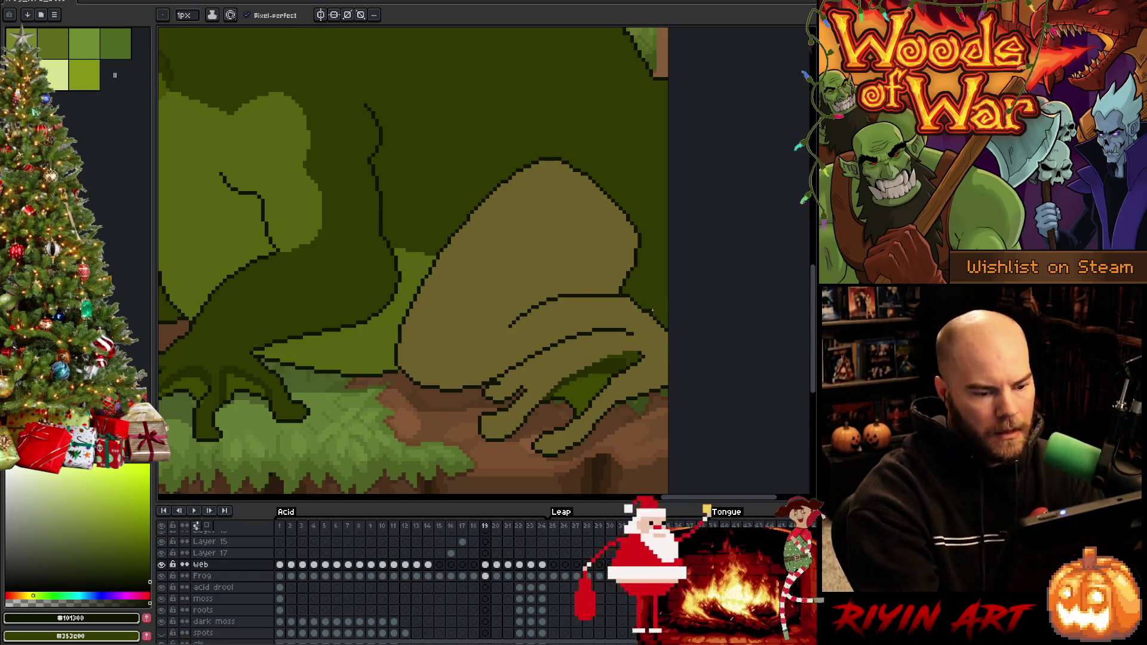
left_click(643, 335, "alt")
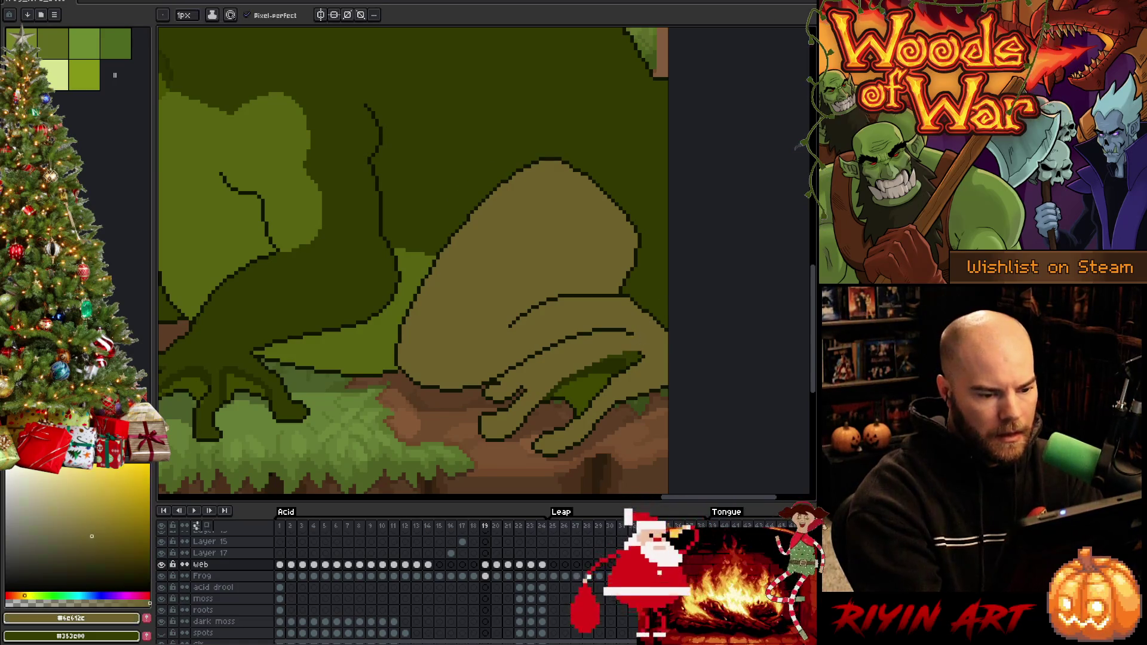
mouse_move(611, 331)
left_mouse_down()
mouse_move(628, 332)
mouse_move(607, 329)
left_mouse_up()
left_click(592, 331, "alt")
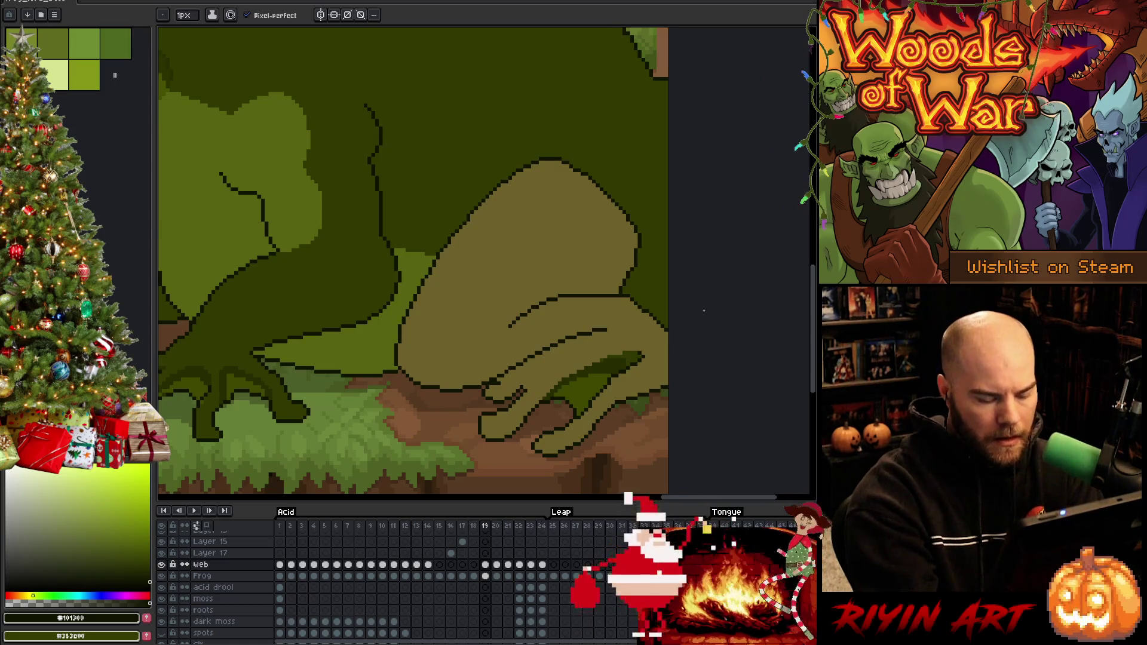
key("comma")
key("period")
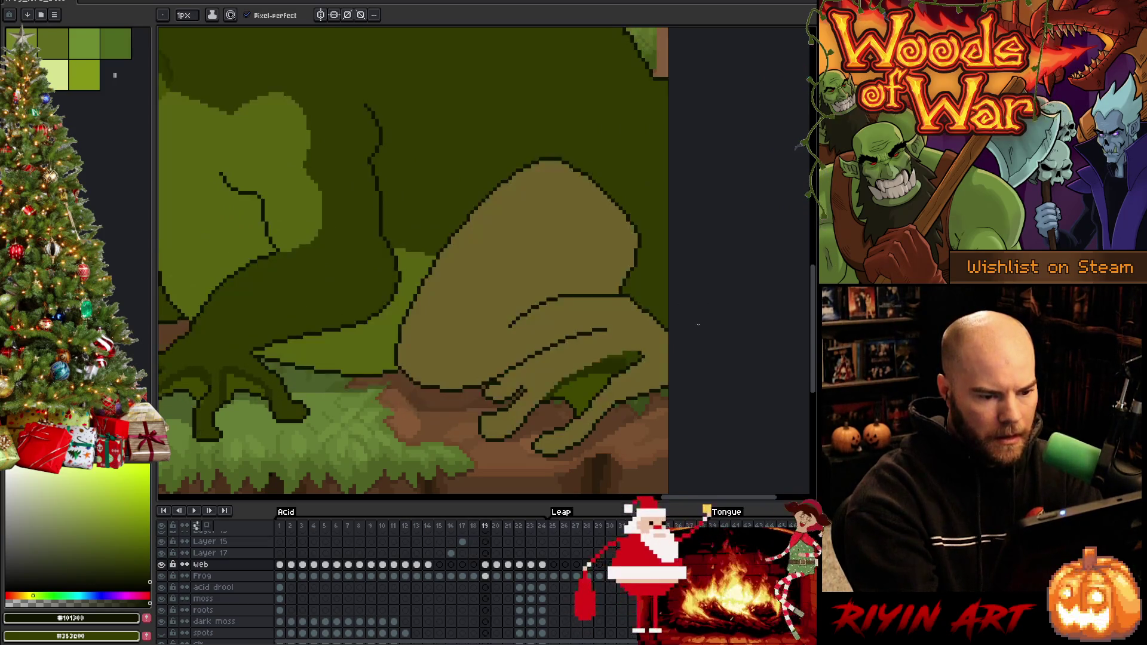
left_click(632, 276, "alt")
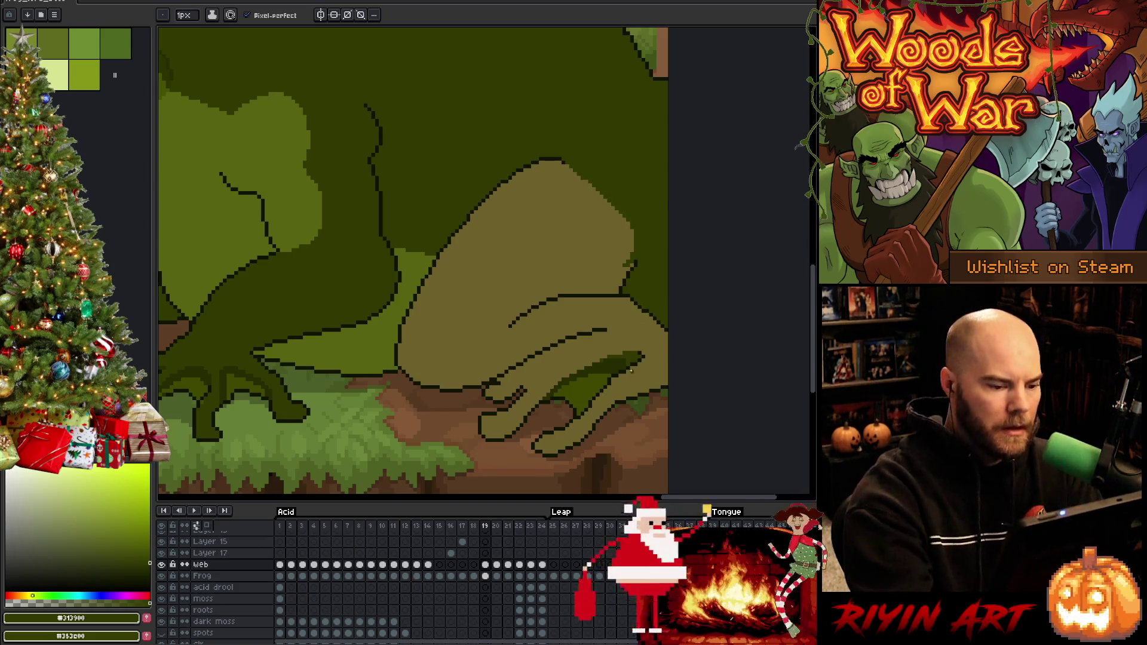
left_click_drag(614, 398, 672, 407)
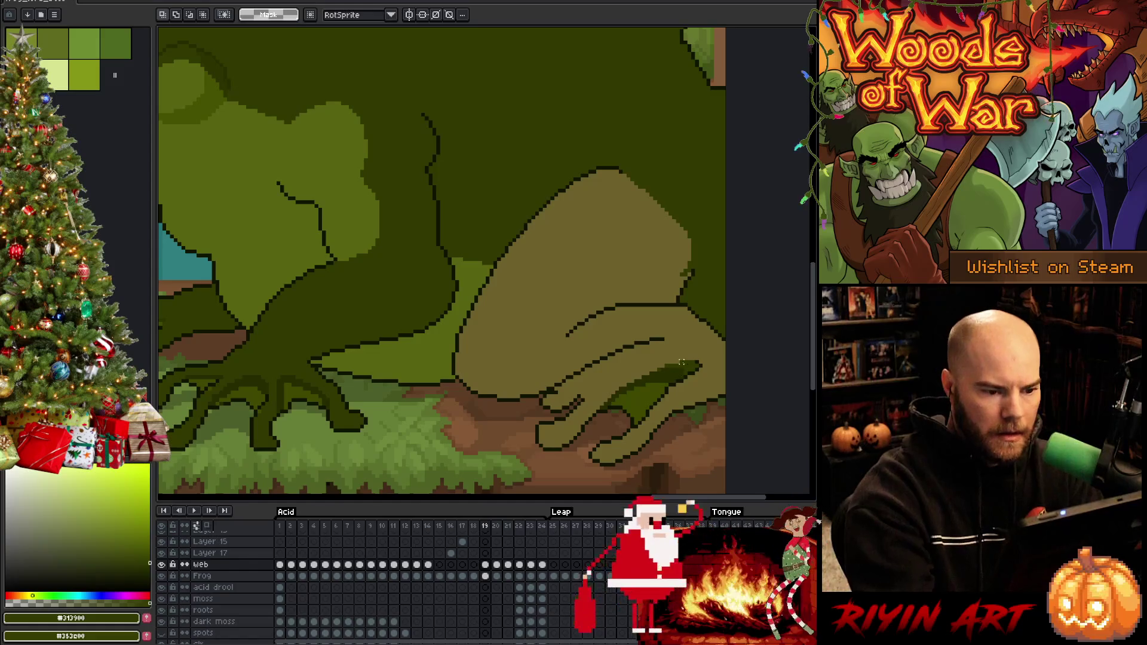
Step: Sample frame 18's darker green, then lasso the back of the arm on frame 19 and fill it
key("comma")
key("alt")
left_click(692, 323, "alt")
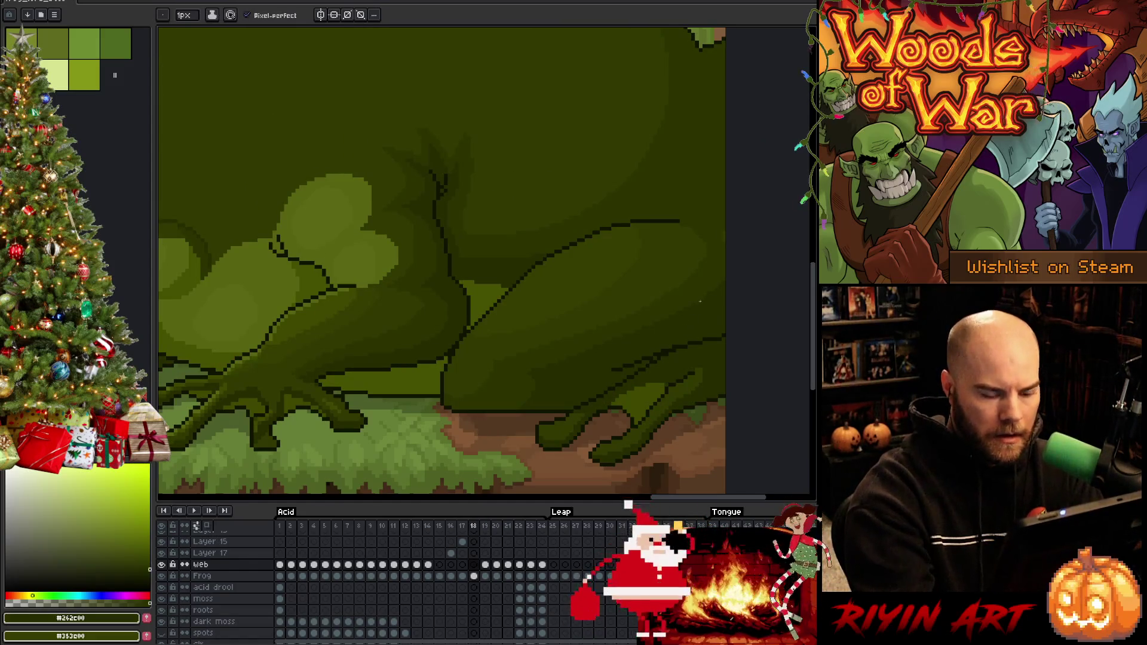
key("period")
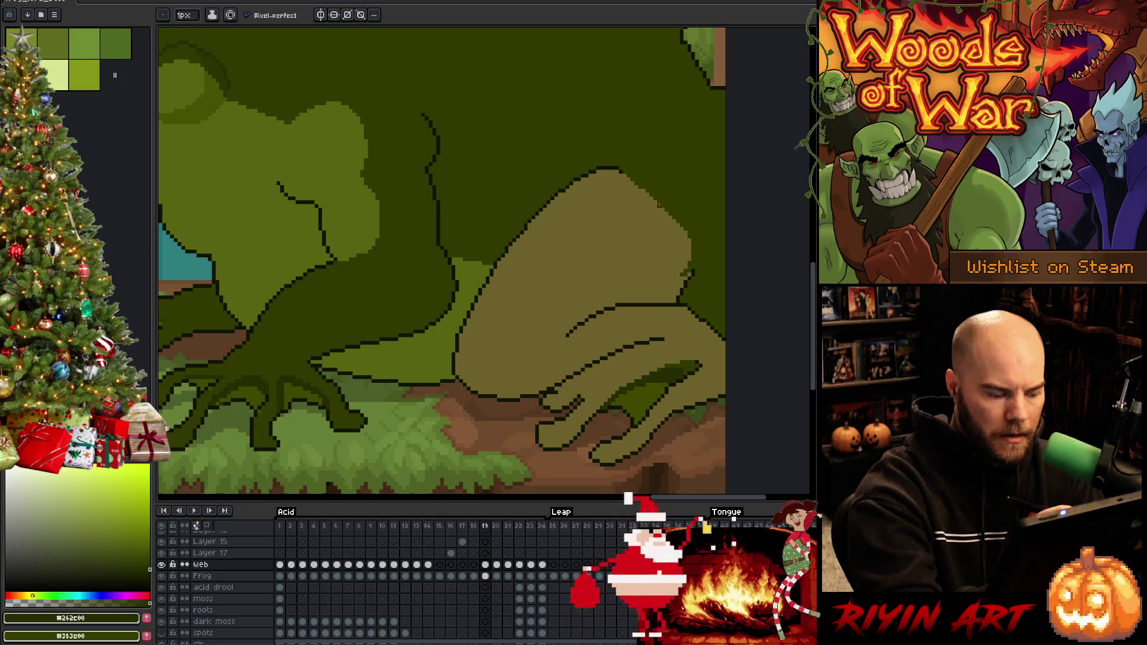
key("q")
mouse_move(650, 194)
left_mouse_down()
mouse_move(661, 244)
mouse_move(532, 327)
mouse_move(566, 371)
mouse_move(558, 383)
left_mouse_up()
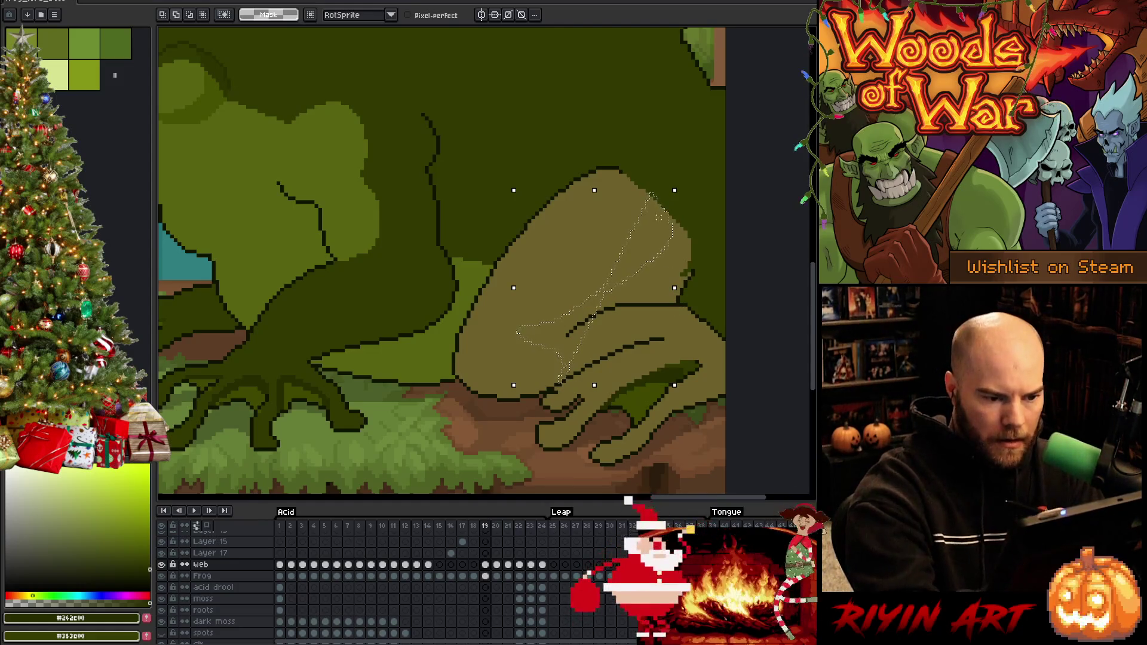
mouse_move(655, 206)
left_mouse_down()
mouse_move(672, 199)
mouse_move(717, 268)
mouse_move(724, 325)
left_mouse_up()
mouse_move(725, 368)
left_mouse_down()
mouse_move(687, 341)
mouse_move(642, 350)
mouse_move(594, 382)
left_mouse_up()
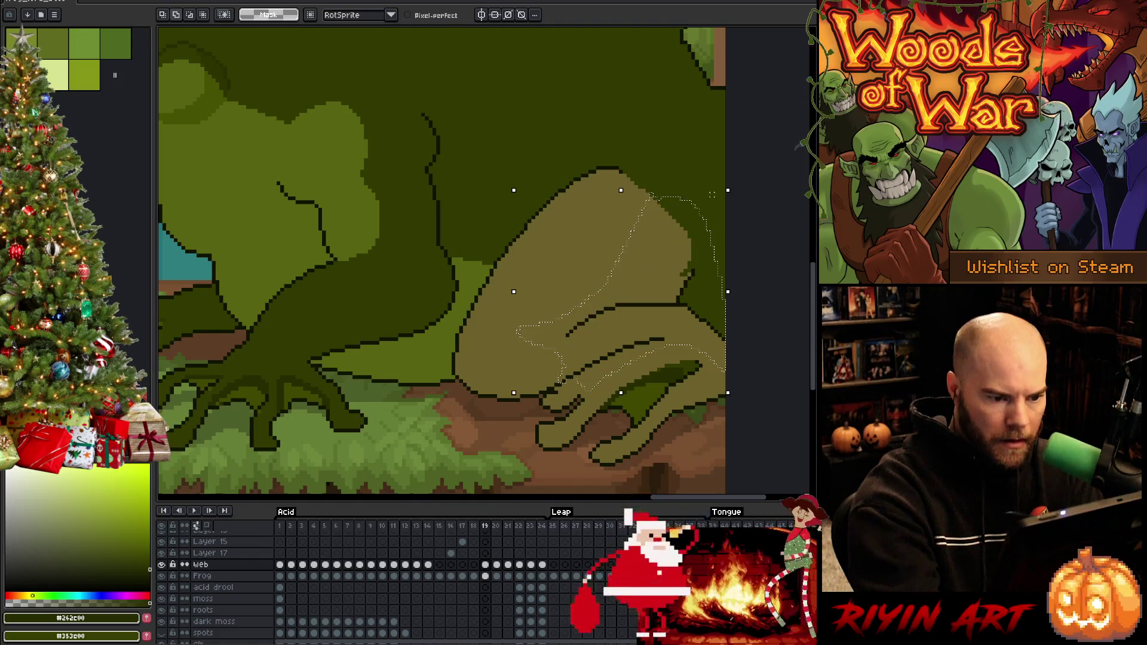
key("g")
left_click(664, 269)
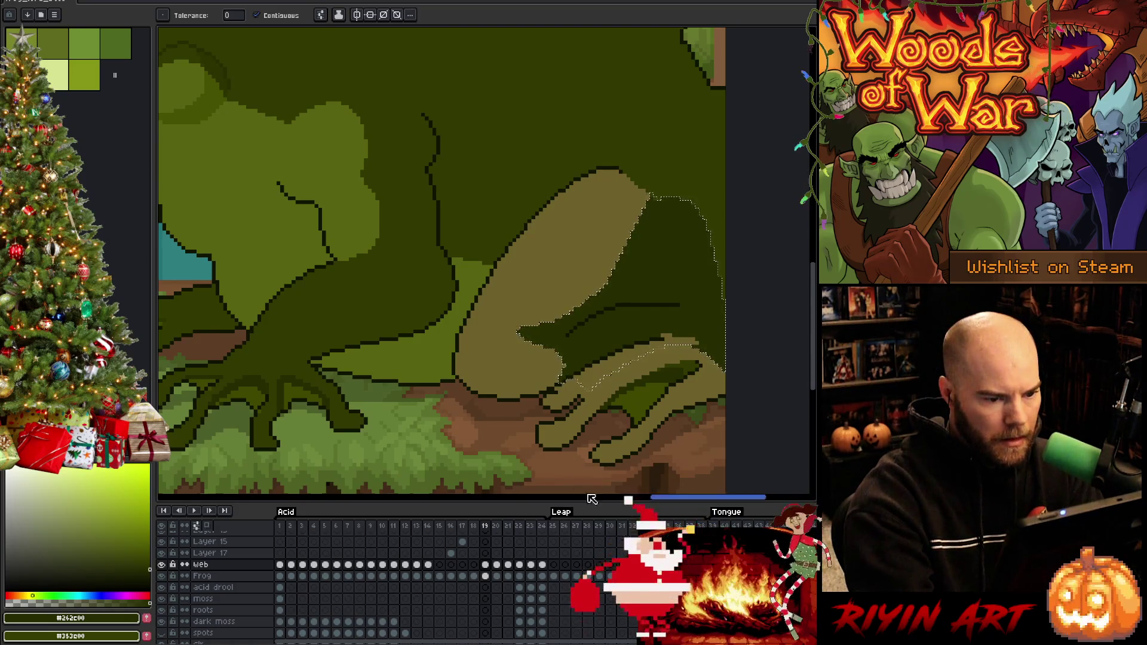
Step: Select the sliver along the arm's upper edge, deselect it, and sample the darker canvas green
key("v")
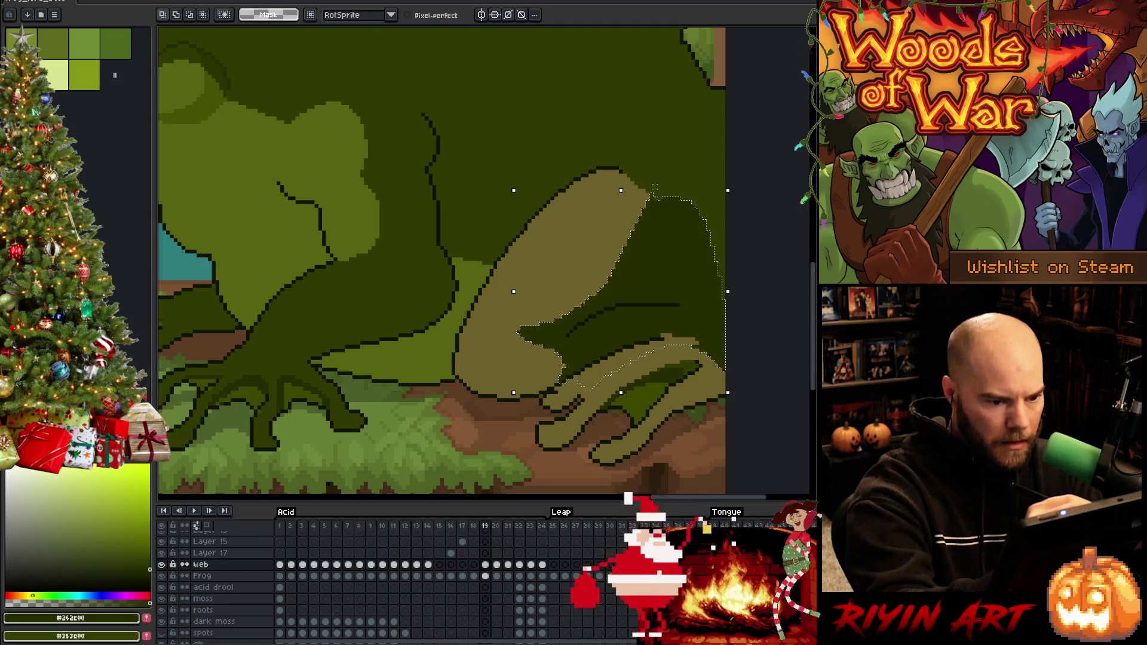
key("ctrl+d")
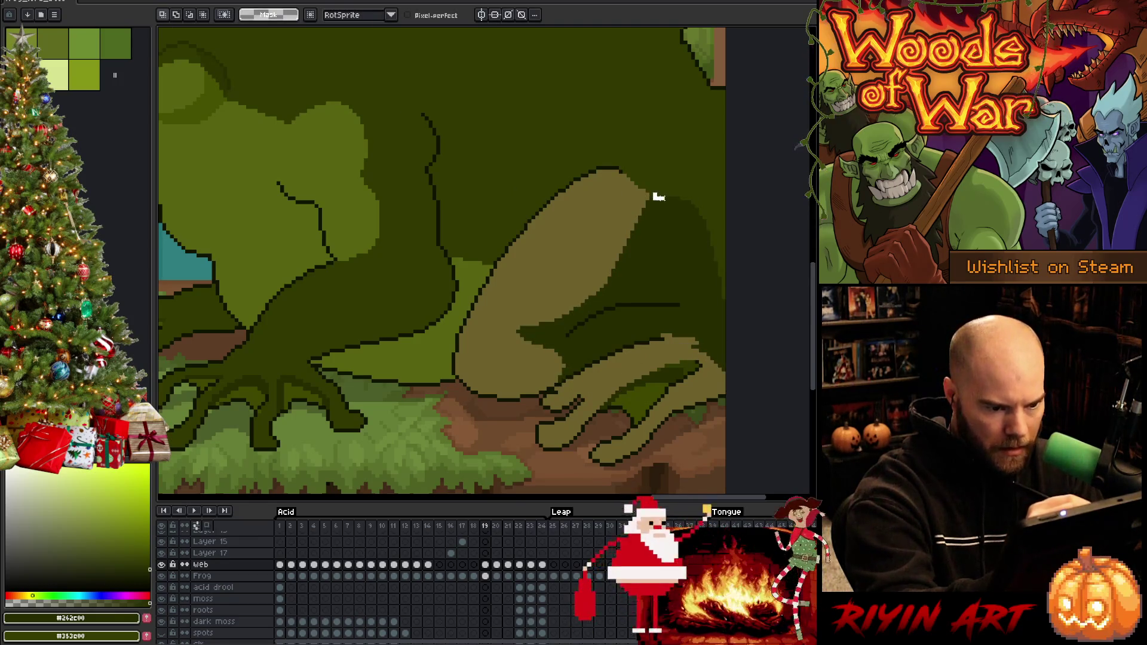
left_click_drag(657, 197, 717, 276)
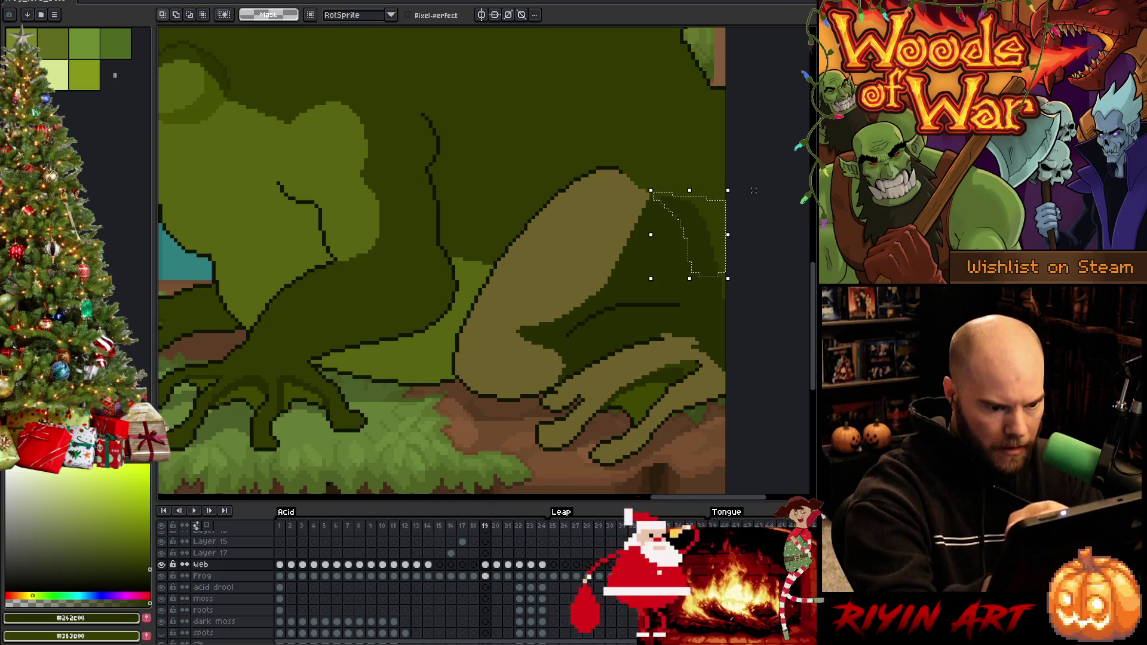
key("w")
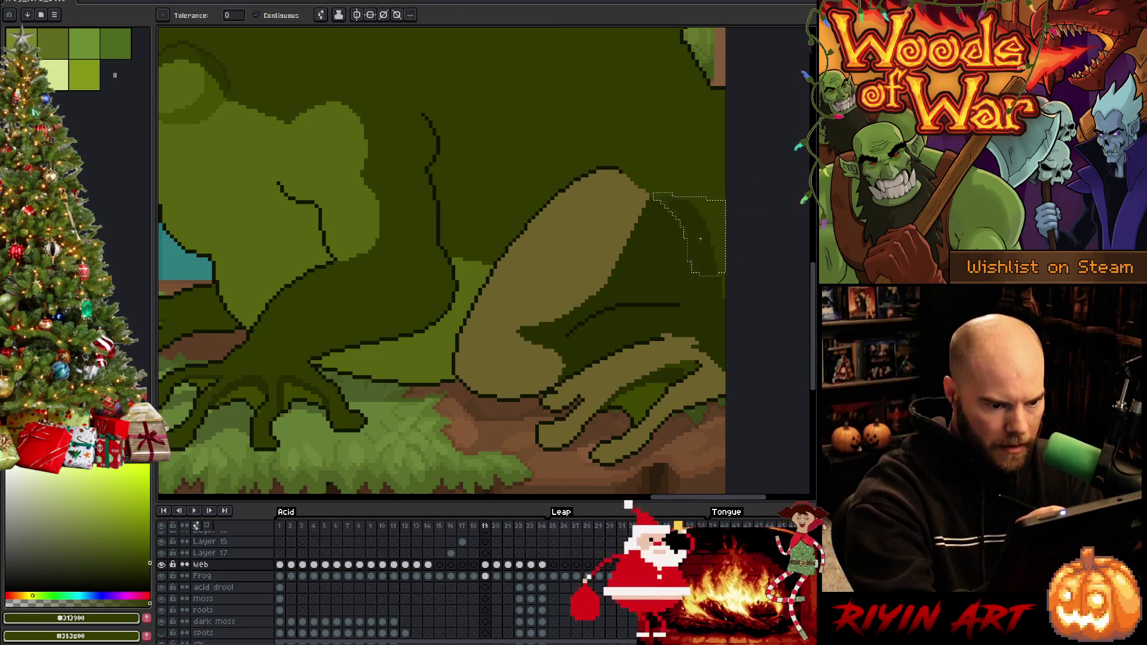
key("b")
key("ctrl+d")
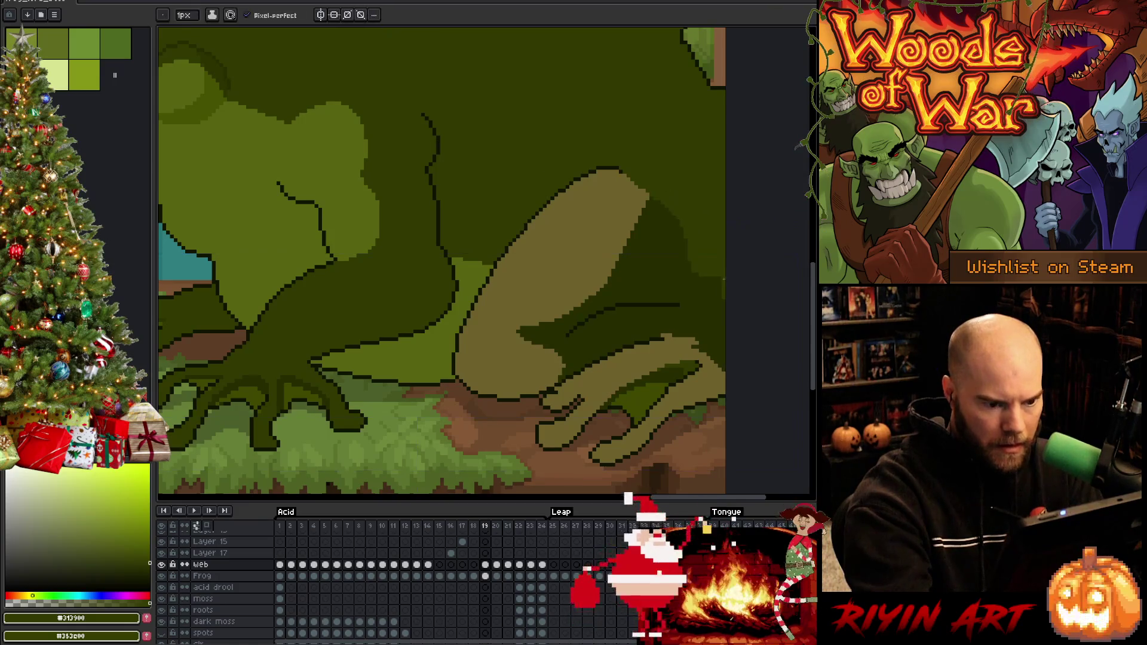
left_click(725, 285, "alt")
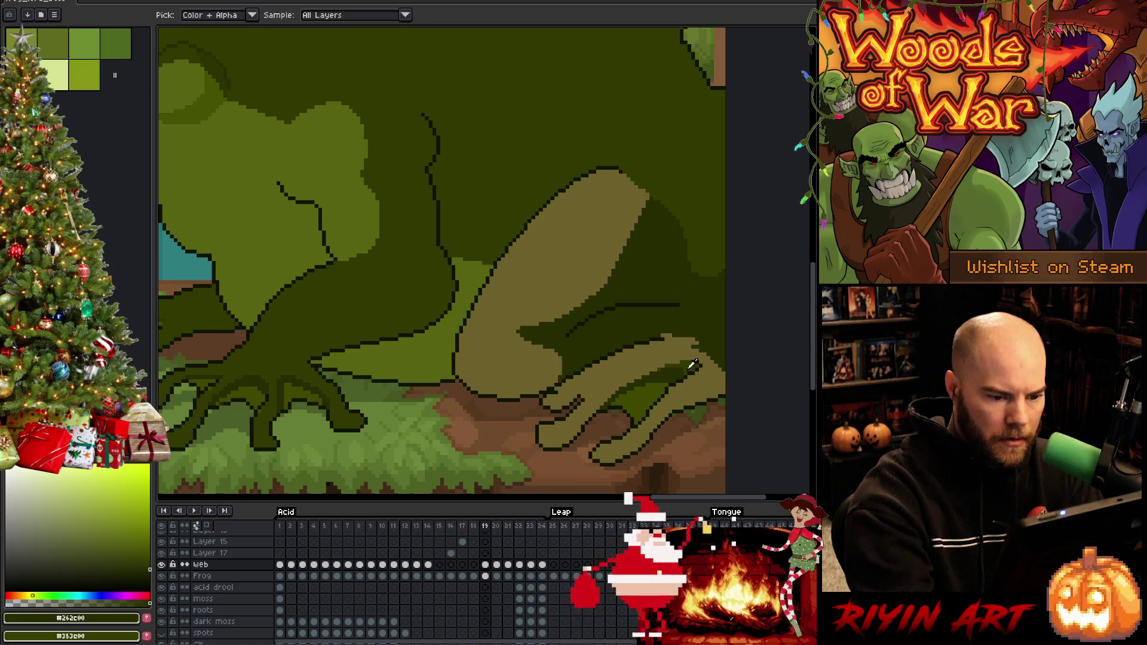
Step: Compare frame 19 with frame 18 of the animation
key("alt")
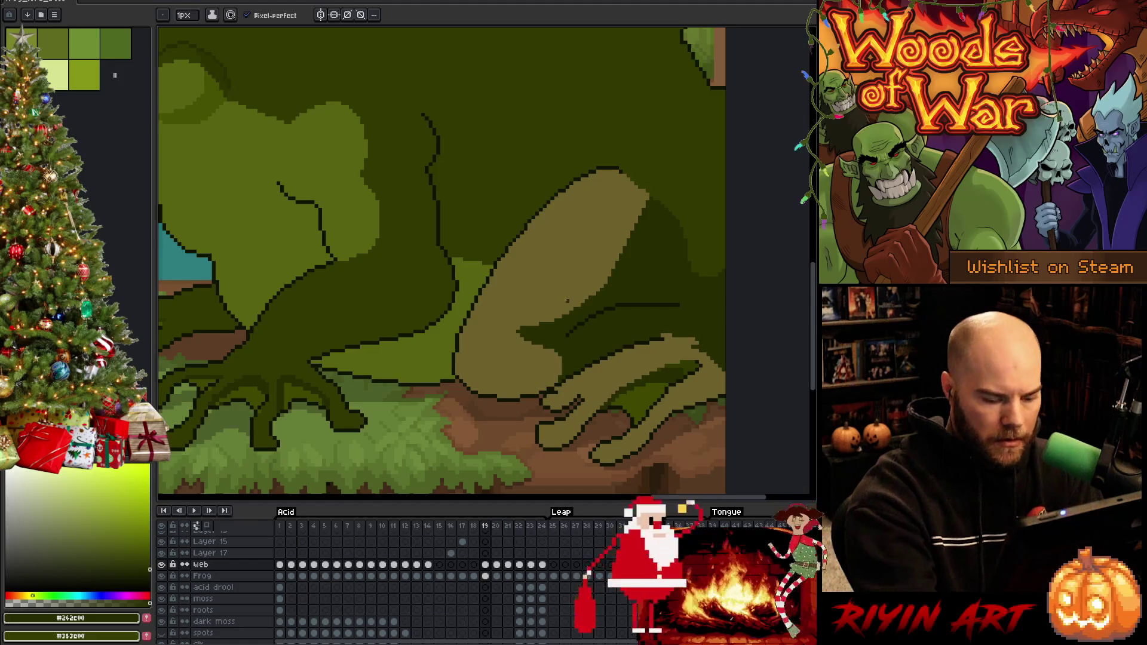
key("comma")
left_click(631, 316, "alt")
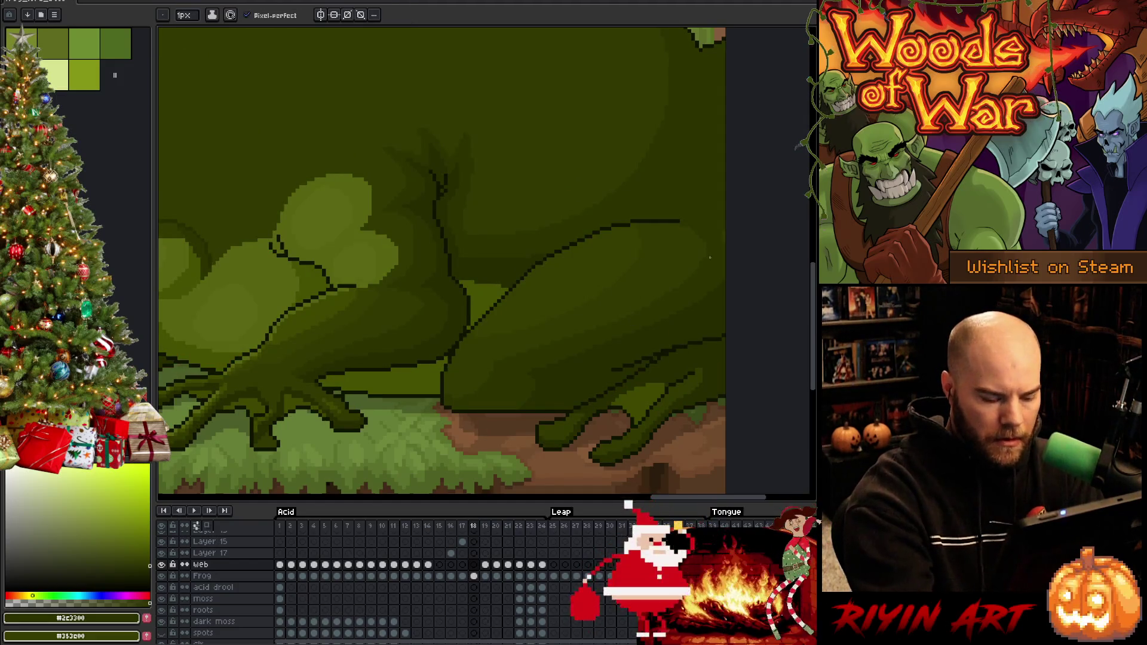
key("period")
key("period")
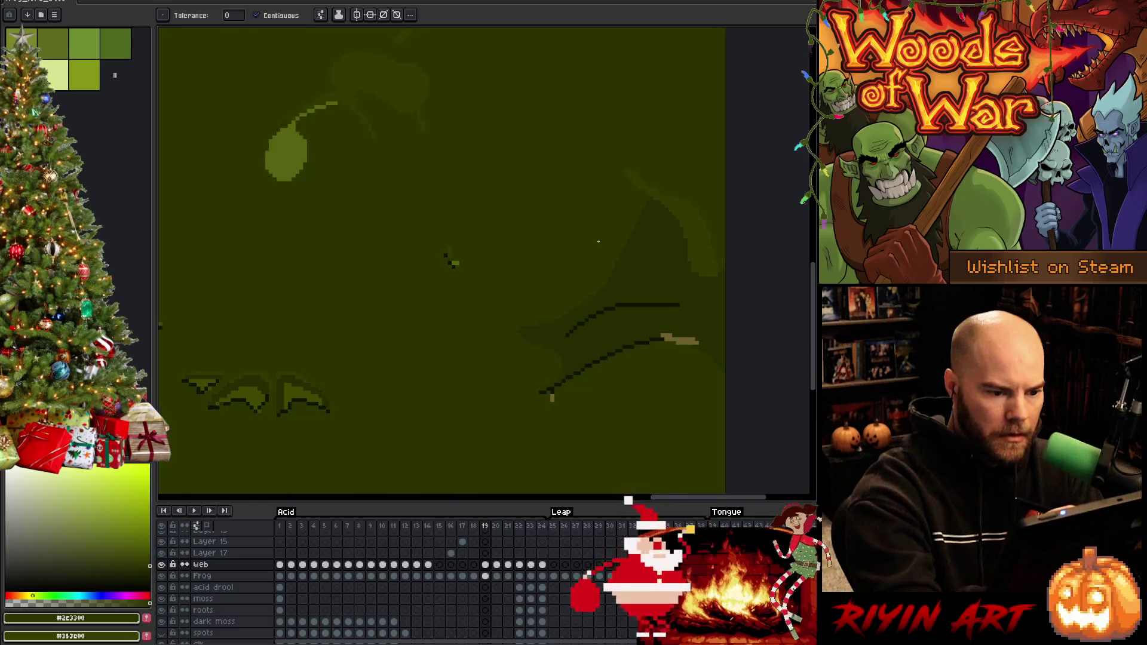
key("comma")
Step: Merge the web layer into the Frog layer and lasso the tan foreleg
key("g")
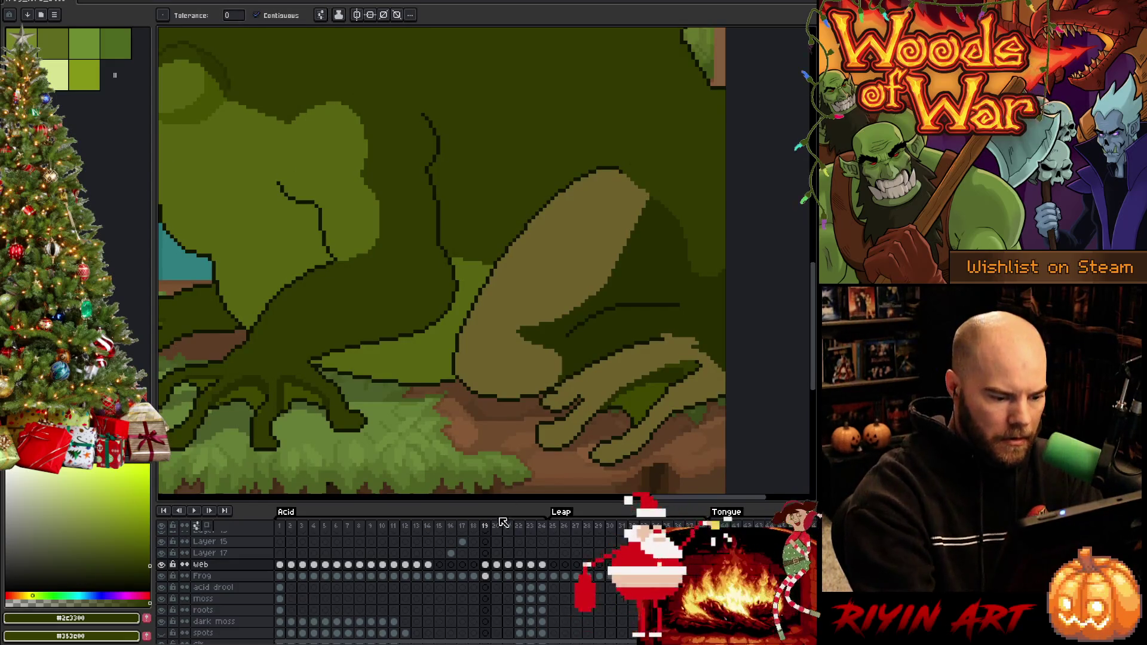
key("ctrl+e")
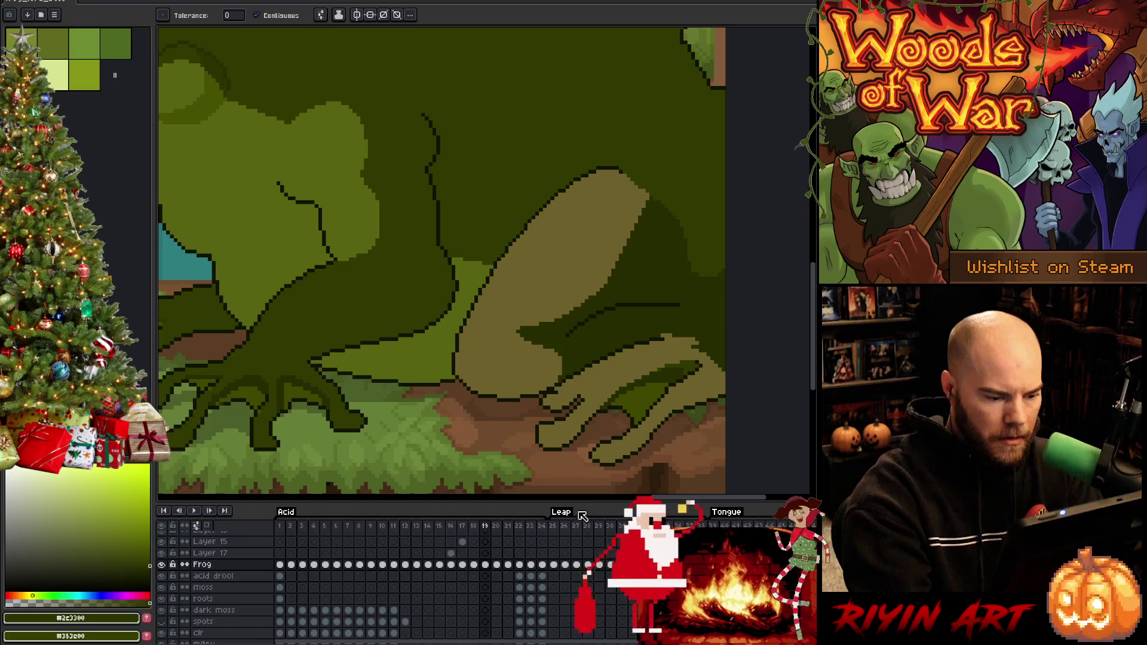
key("b")
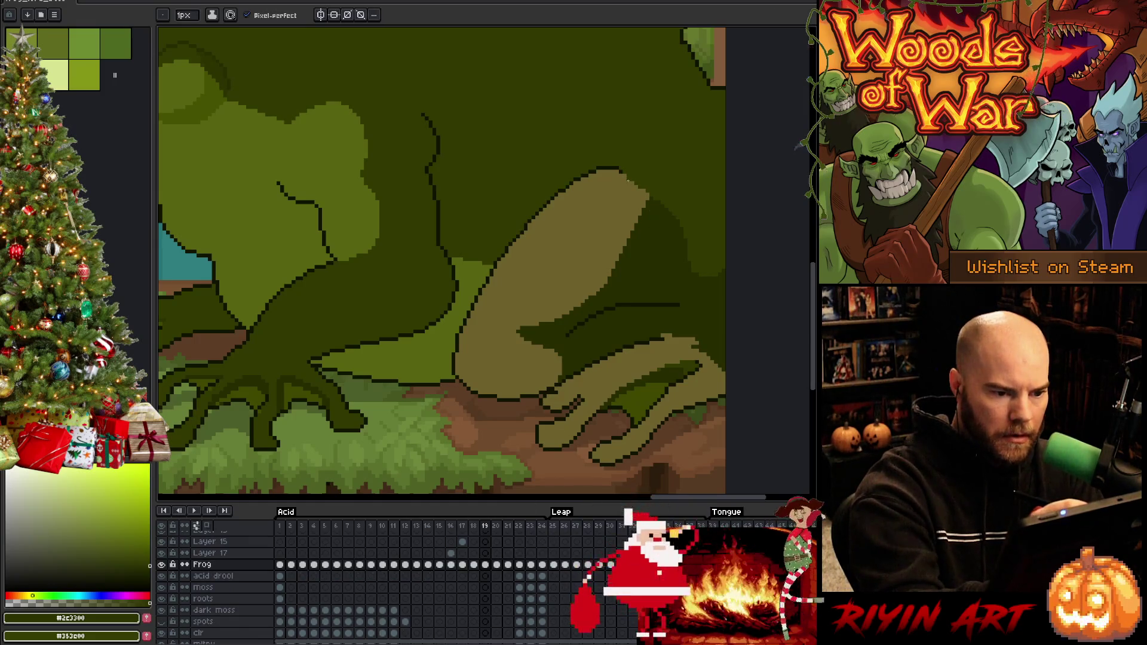
key("q")
mouse_move(628, 171)
left_mouse_down()
mouse_move(590, 264)
mouse_move(503, 331)
mouse_move(505, 375)
mouse_move(473, 394)
left_mouse_up()
Step: Check frame 20, then return to the Frog cel on frame 19 and toggle its visibility
key("w")
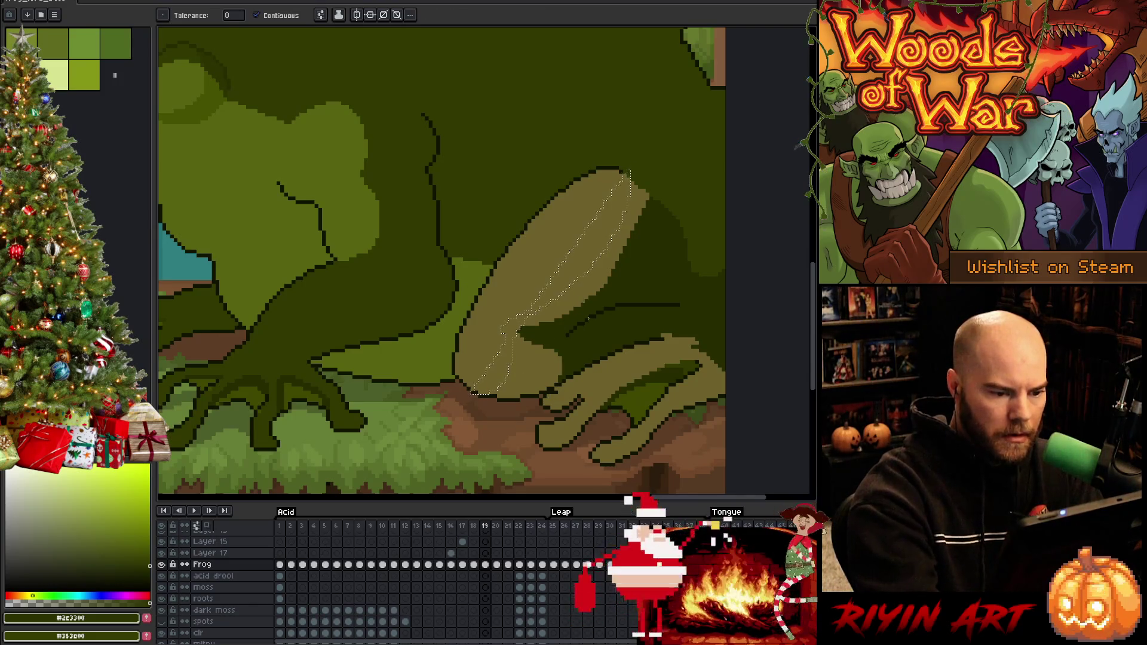
left_click(500, 520)
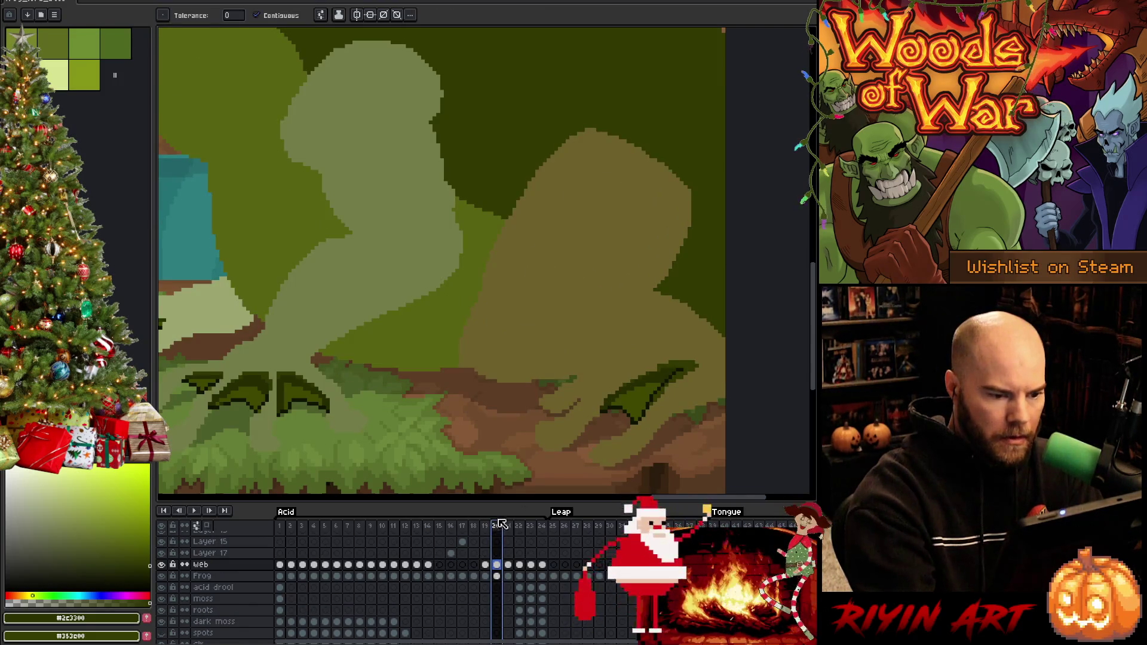
left_click(485, 526)
left_click(485, 576)
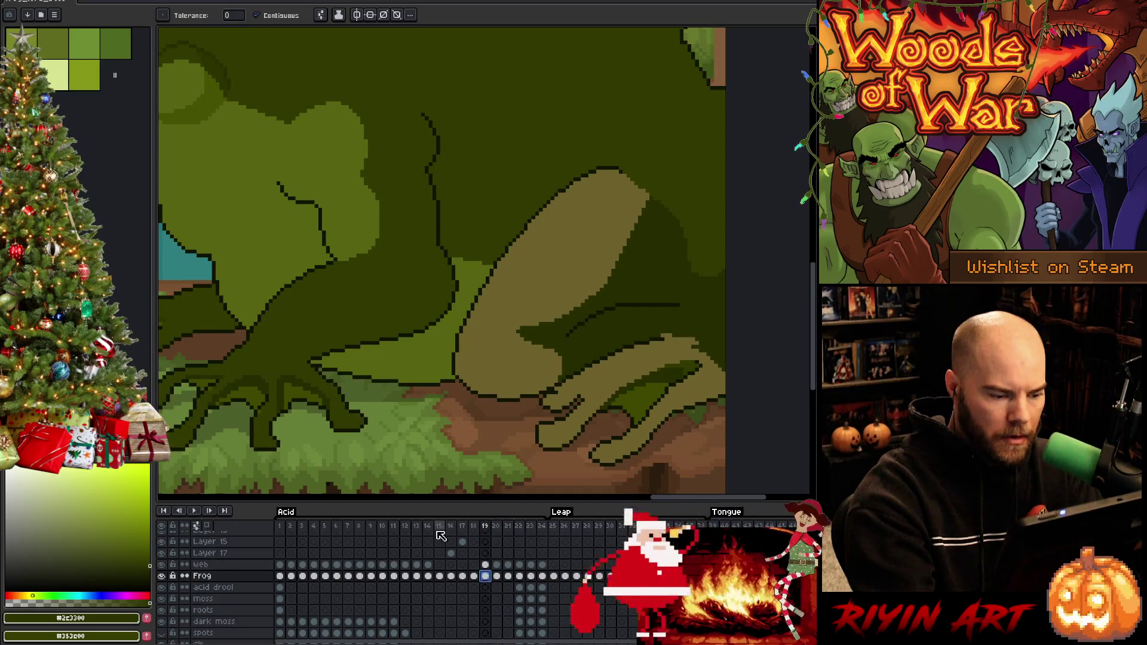
left_click(161, 575)
left_click(161, 575)
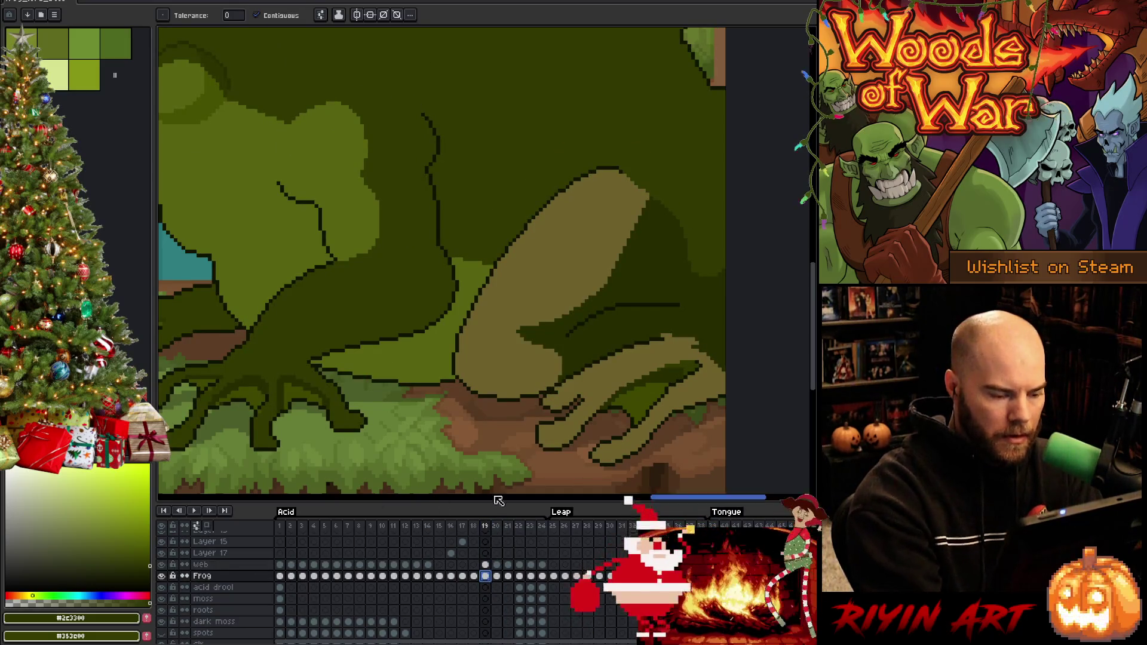
Step: Copy the web drawing on frame 19 and paste it in place onto the Frog layer
left_click(485, 564)
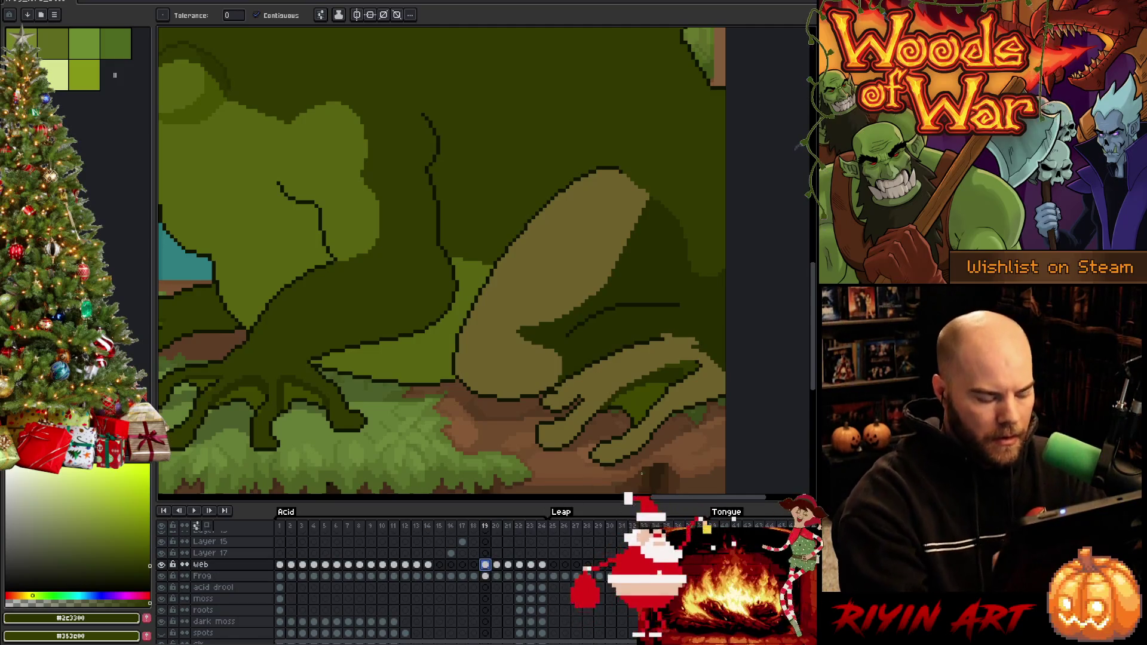
key("v")
key("ctrl+z")
key("w")
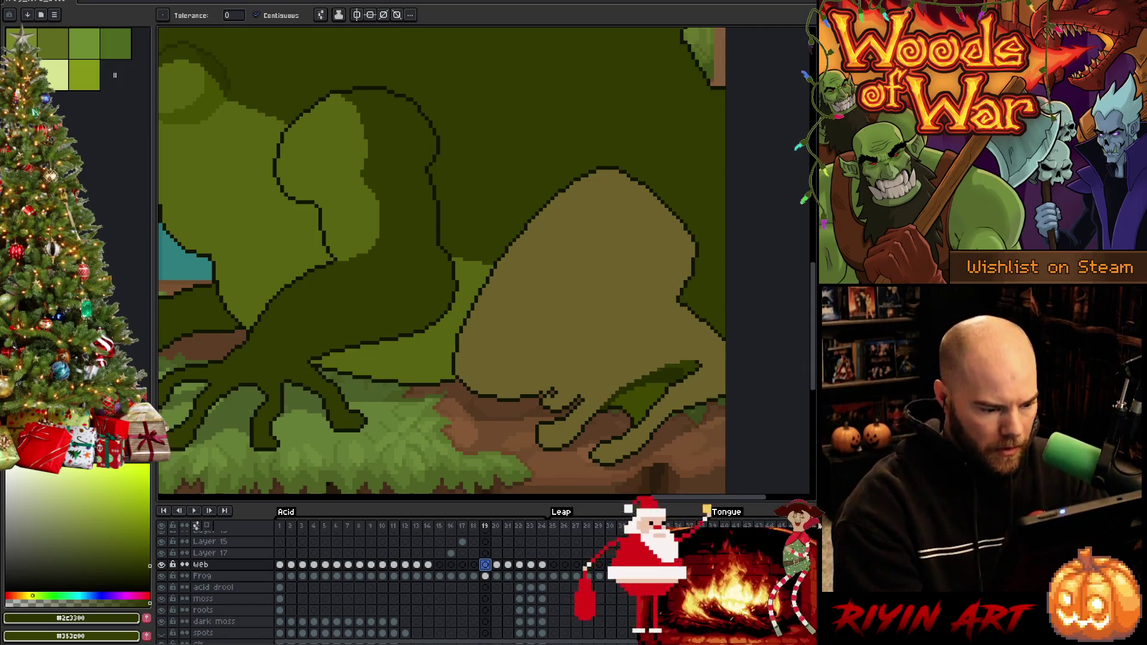
left_click(487, 577)
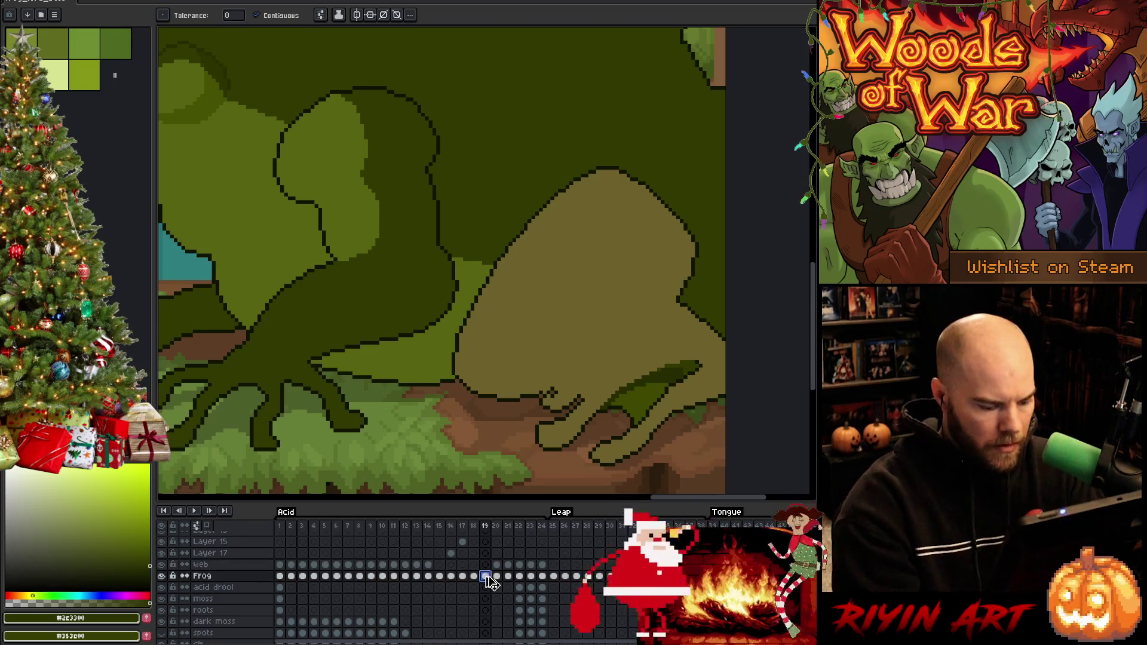
key("ctrl+v")
key("Return")
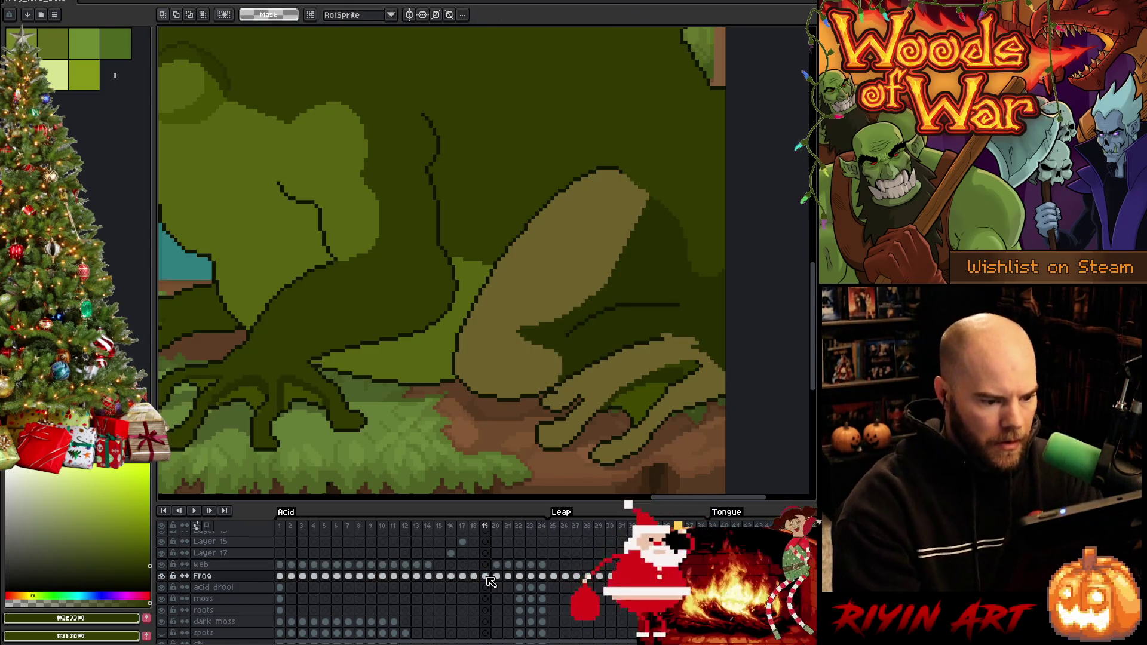
Step: Pick the dark green from frame 18 as the paint colour, then go back to frame 19
key("b")
left_click(555, 391, "alt")
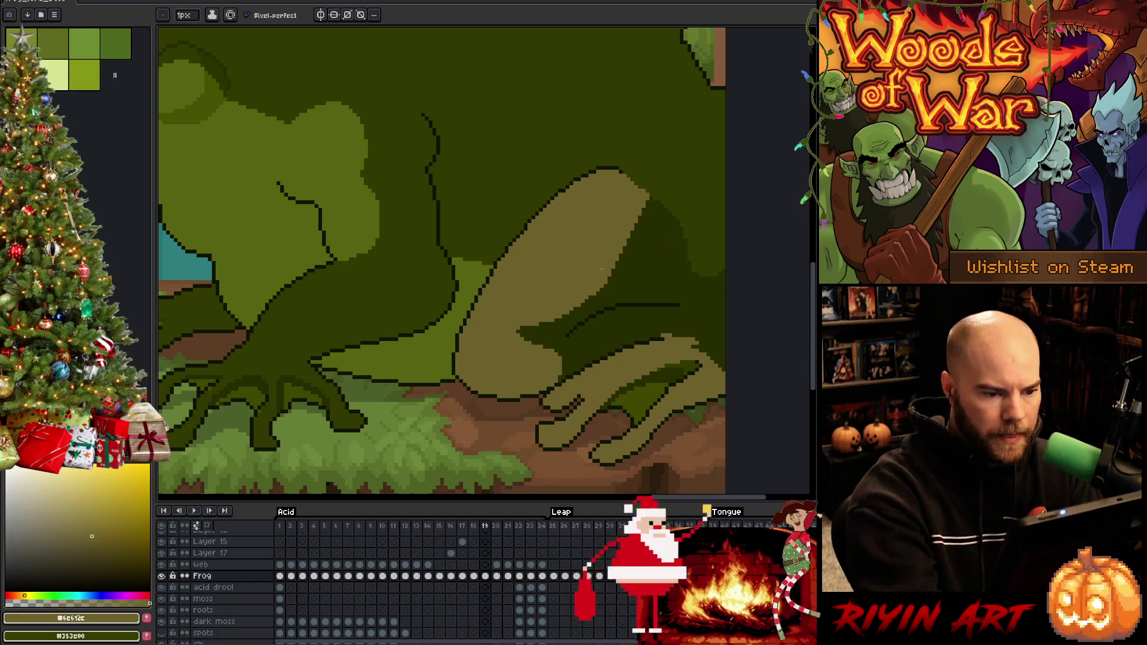
key("g")
key("comma")
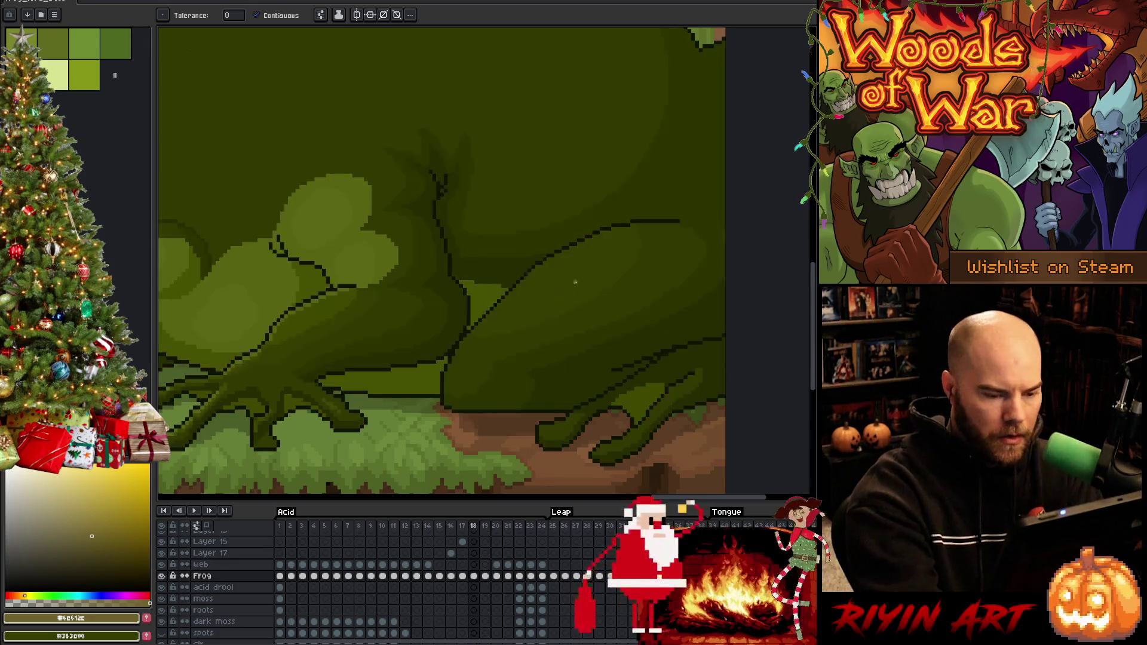
key("b")
left_click(592, 323, "alt")
key("period")
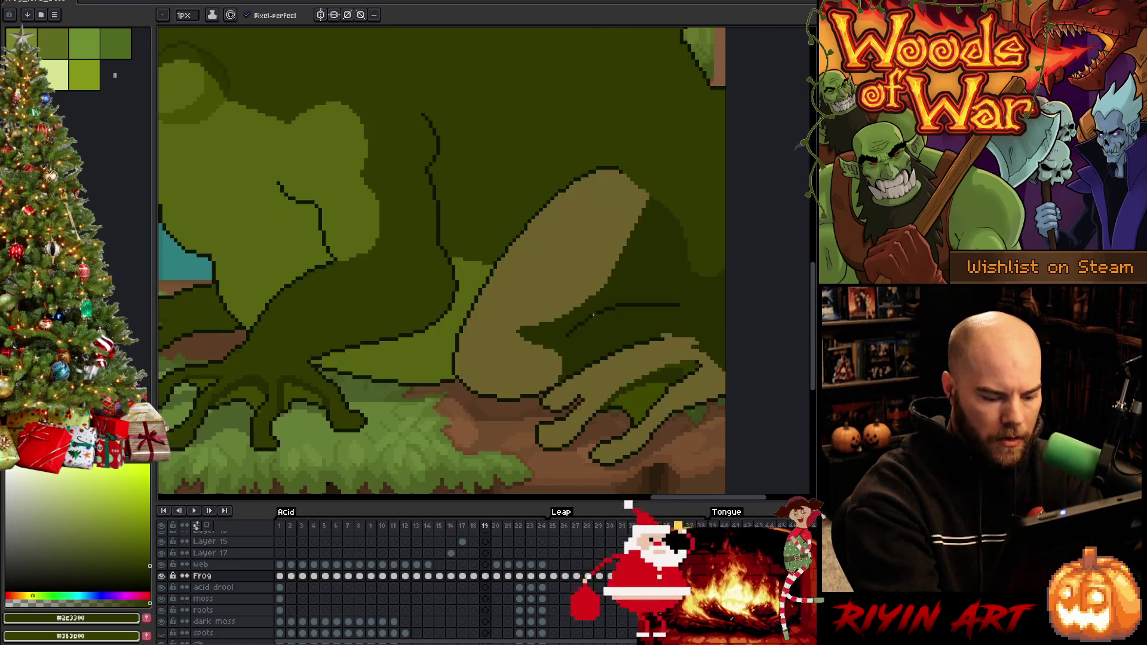
Step: Lasso-select the tan front arm on frame 19, including the part along the back
key("w")
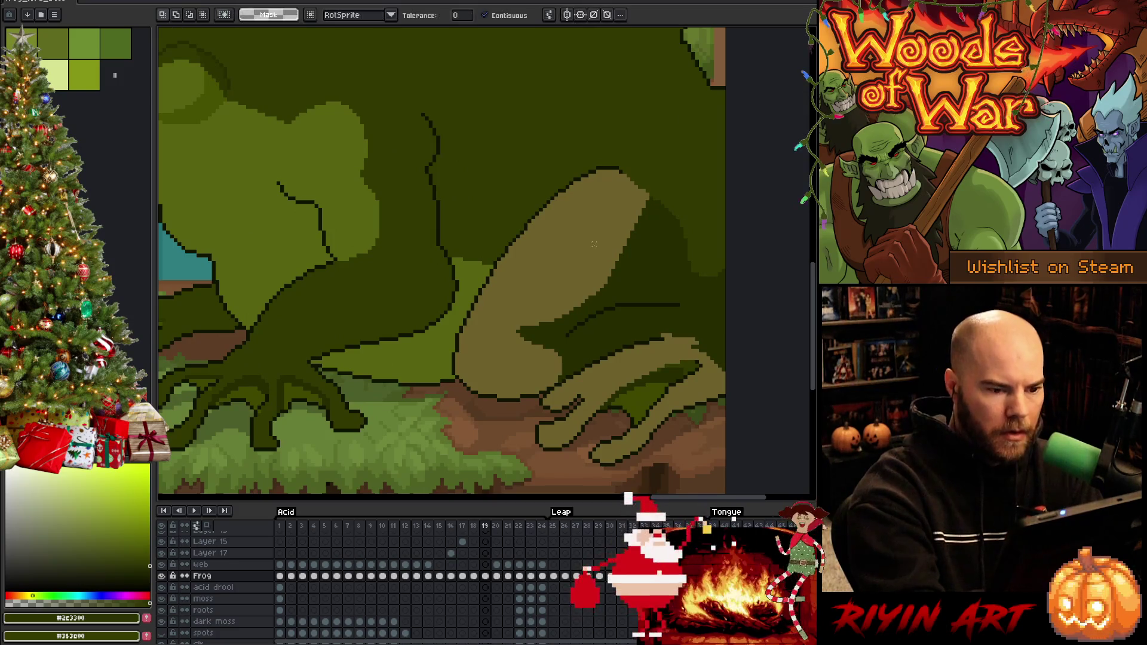
key("b")
mouse_move(608, 148)
left_mouse_down()
mouse_move(620, 158)
mouse_move(589, 263)
mouse_move(512, 318)
mouse_move(508, 378)
mouse_move(481, 418)
left_mouse_up()
key("w")
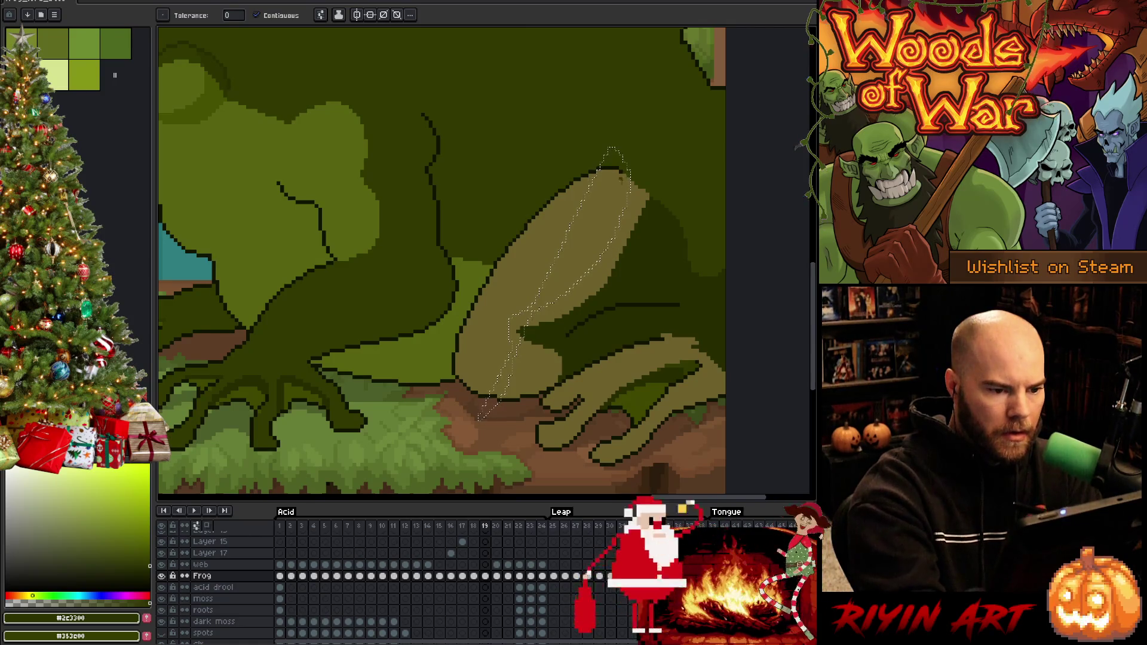
key("q")
mouse_move(608, 150)
left_mouse_down()
mouse_move(626, 194)
mouse_move(562, 293)
mouse_move(504, 328)
mouse_move(499, 422)
mouse_move(615, 149)
left_mouse_up()
key("w")
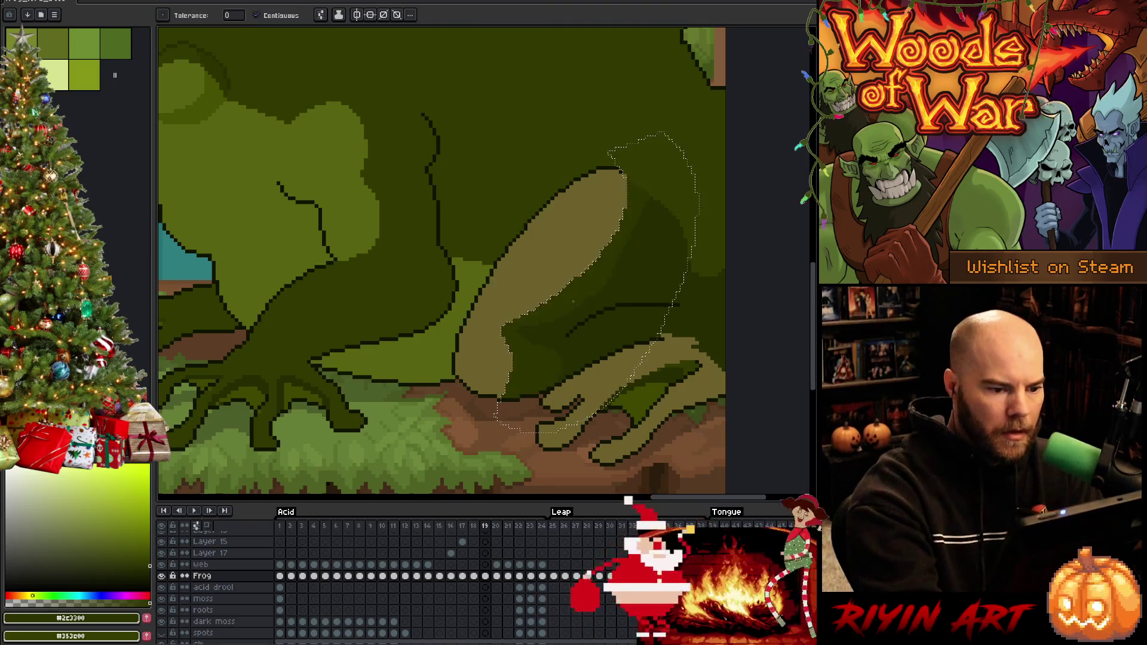
Step: Sample the frog's dark body green and fill the tan foreleg with it
key("i")
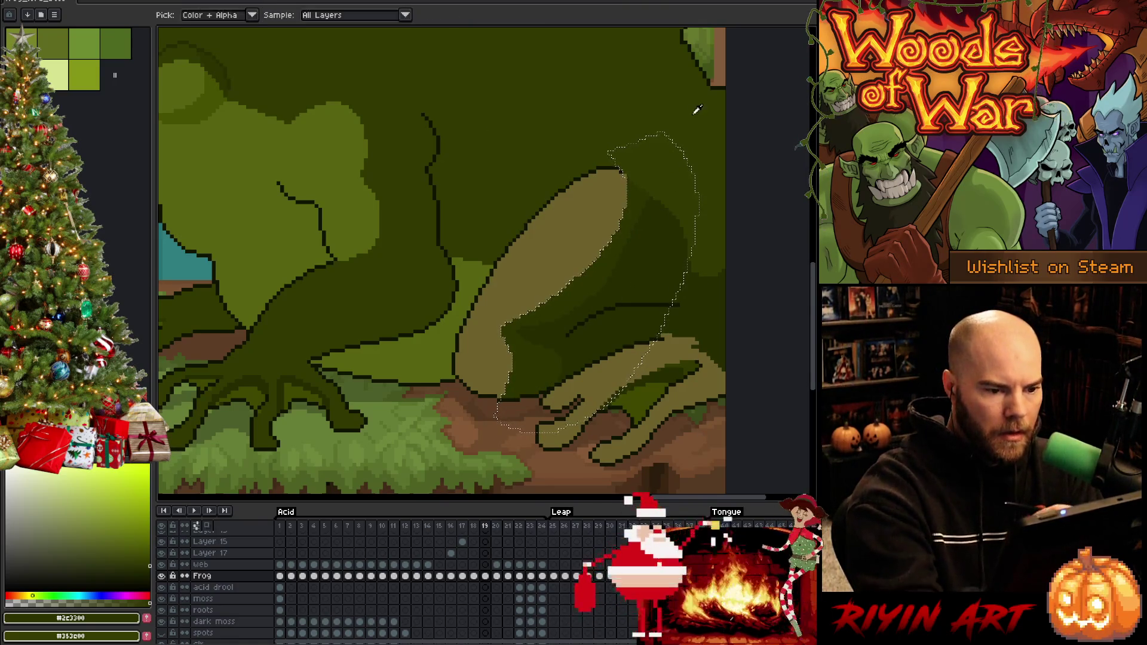
left_click(697, 109)
key("ctrl+d")
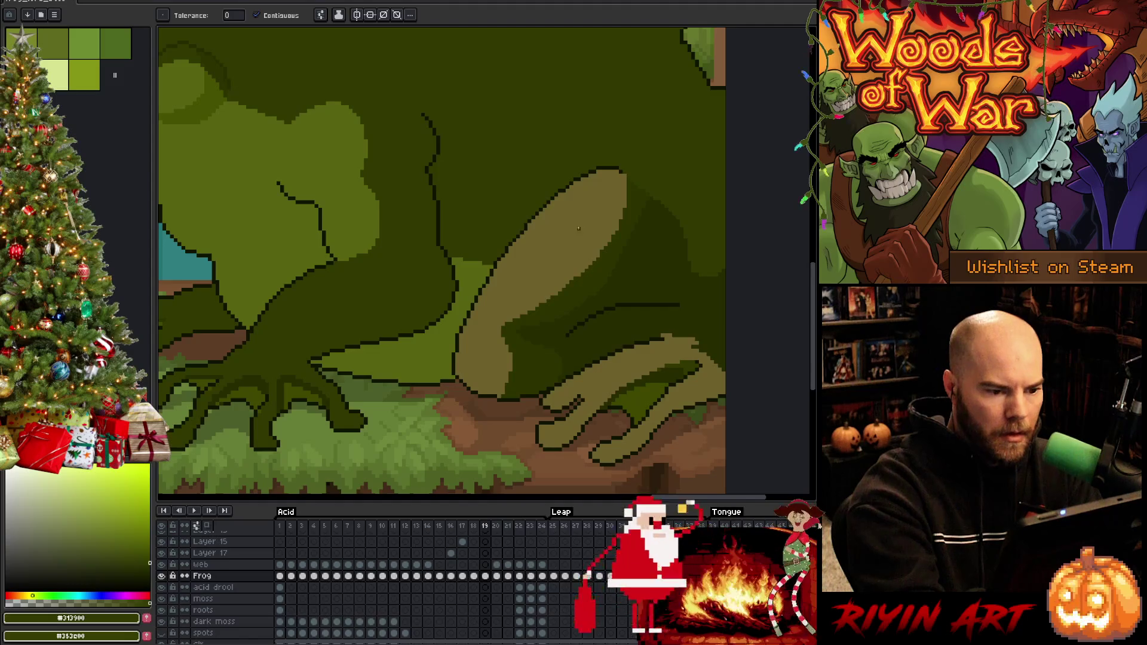
left_click(578, 228)
Step: Fill the upper part of the arm with the darker green and clear the selection
key("q")
mouse_move(601, 160)
left_mouse_down()
mouse_move(603, 179)
mouse_move(525, 292)
mouse_move(560, 179)
mouse_move(603, 159)
left_mouse_up()
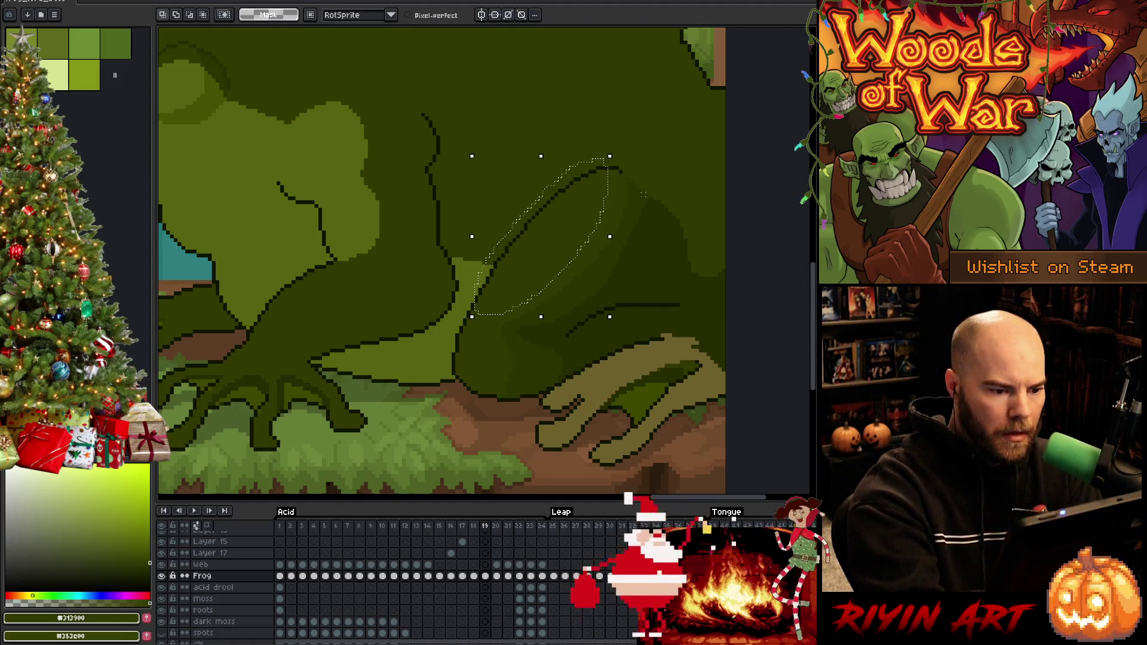
left_click(624, 267, "alt")
key("f")
key("ctrl+d")
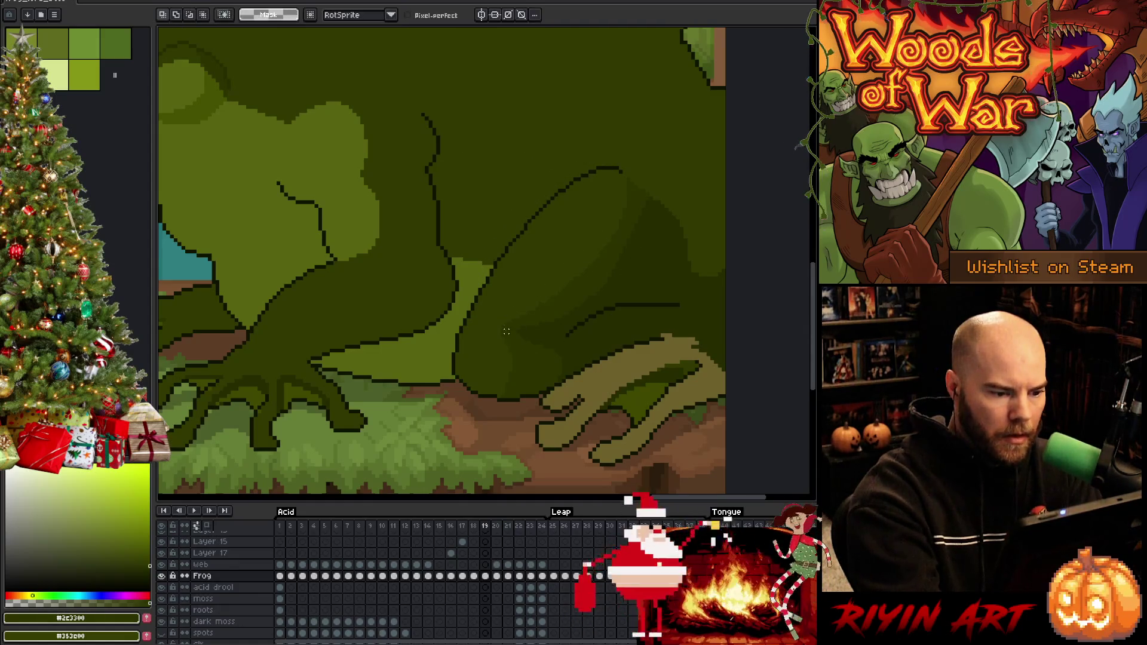
Step: Outline the arm's edge and sample the darker green from frame 18
mouse_move(506, 330)
left_mouse_down()
mouse_move(481, 376)
mouse_move(461, 387)
mouse_move(472, 412)
mouse_move(493, 333)
mouse_move(466, 394)
left_mouse_up()
key("g")
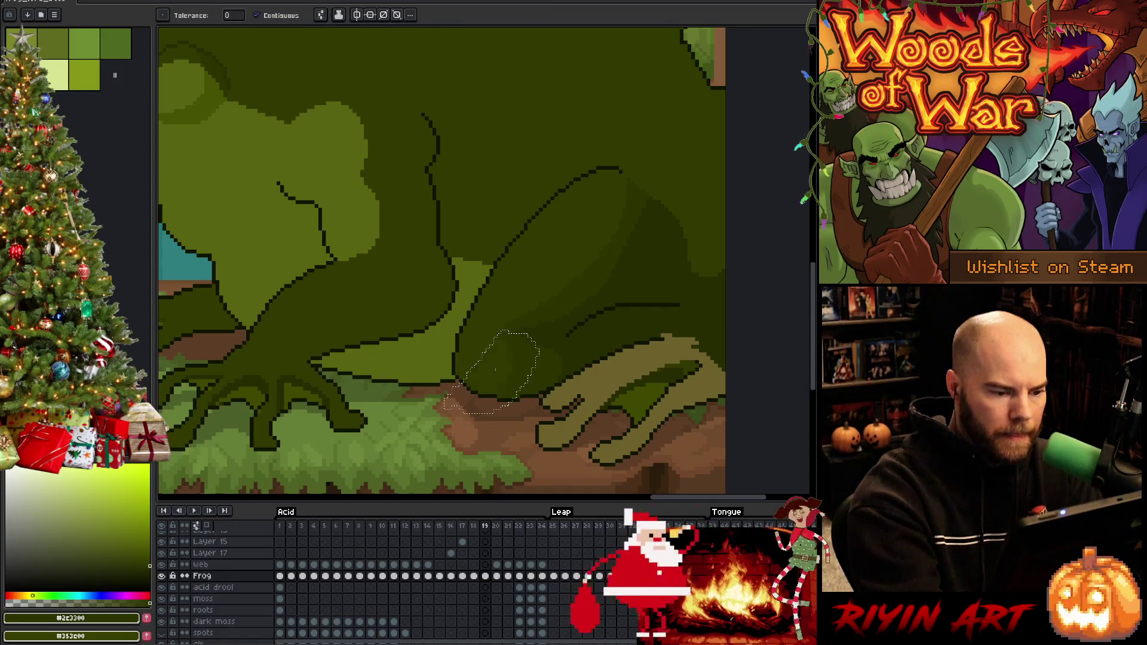
key("comma")
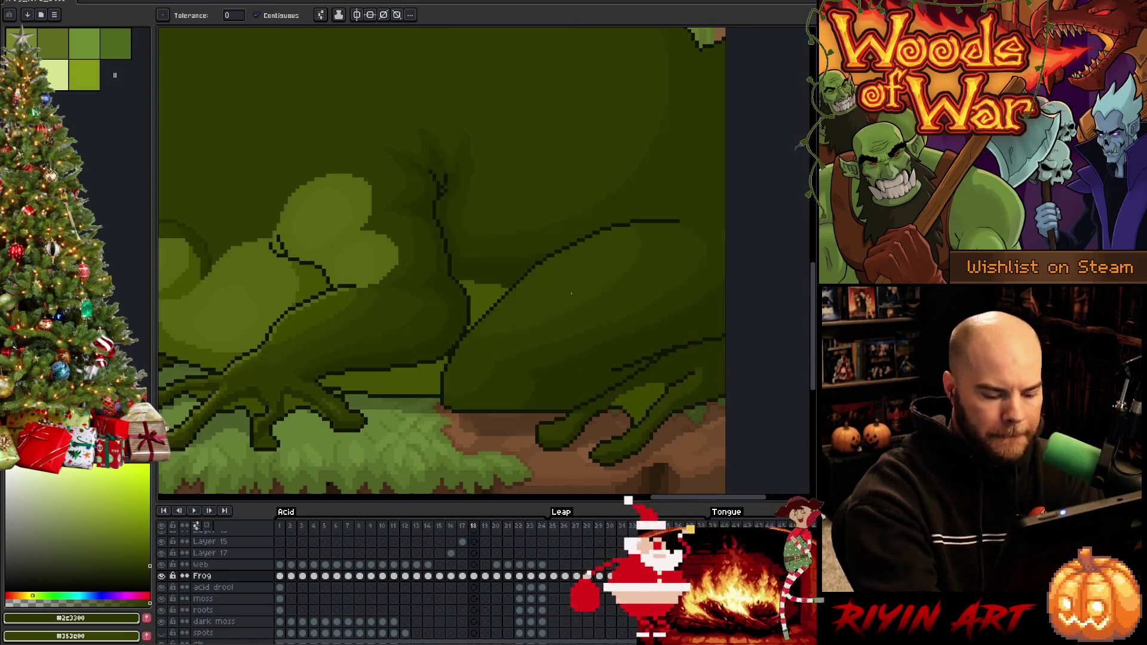
key("i")
left_click(554, 287)
key("b")
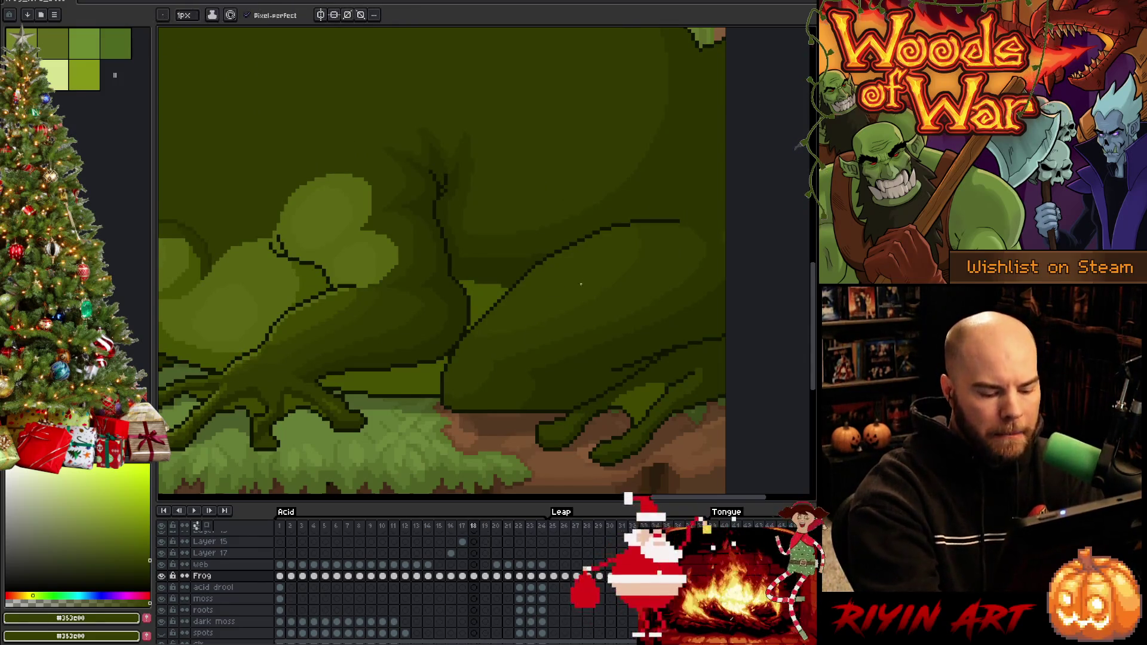
key("period")
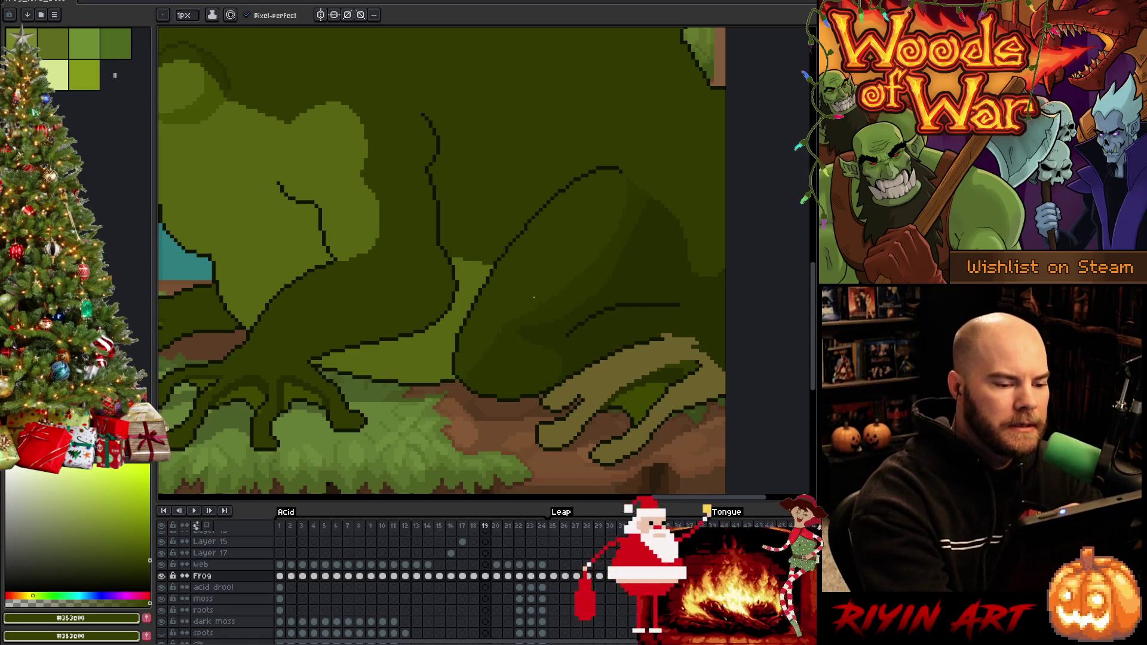
Step: Sample the arm's dark green on frame 19 and lasso the frog's leg area
left_click(560, 336, "alt")
key("q")
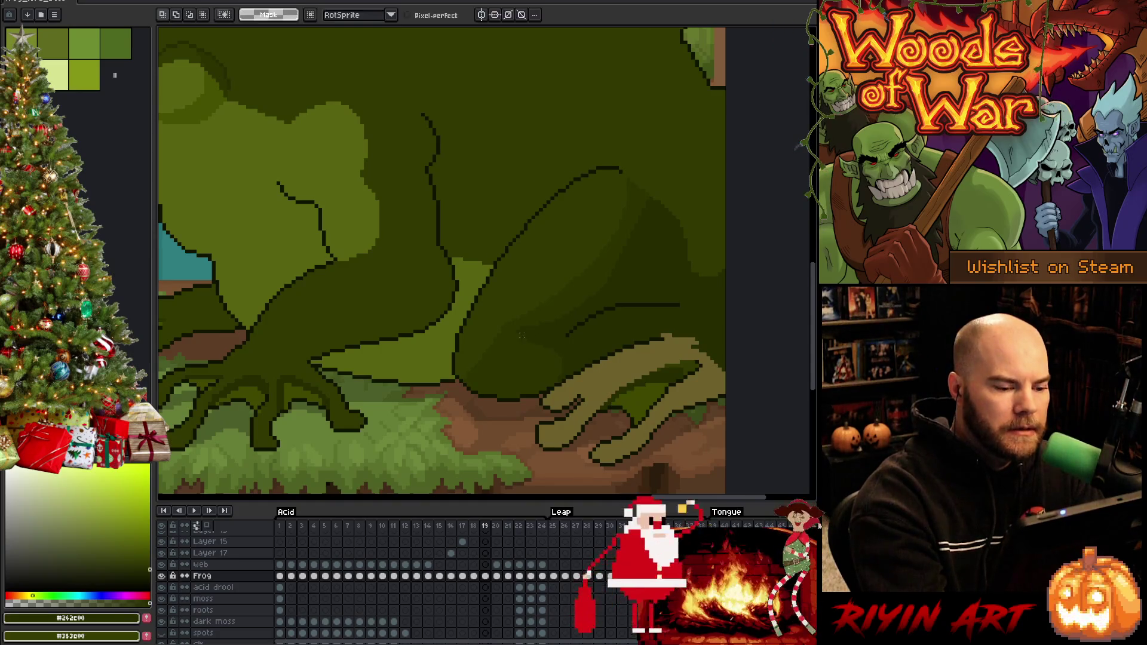
mouse_move(517, 334)
left_mouse_down()
mouse_move(538, 409)
mouse_move(561, 343)
left_mouse_up()
key("w")
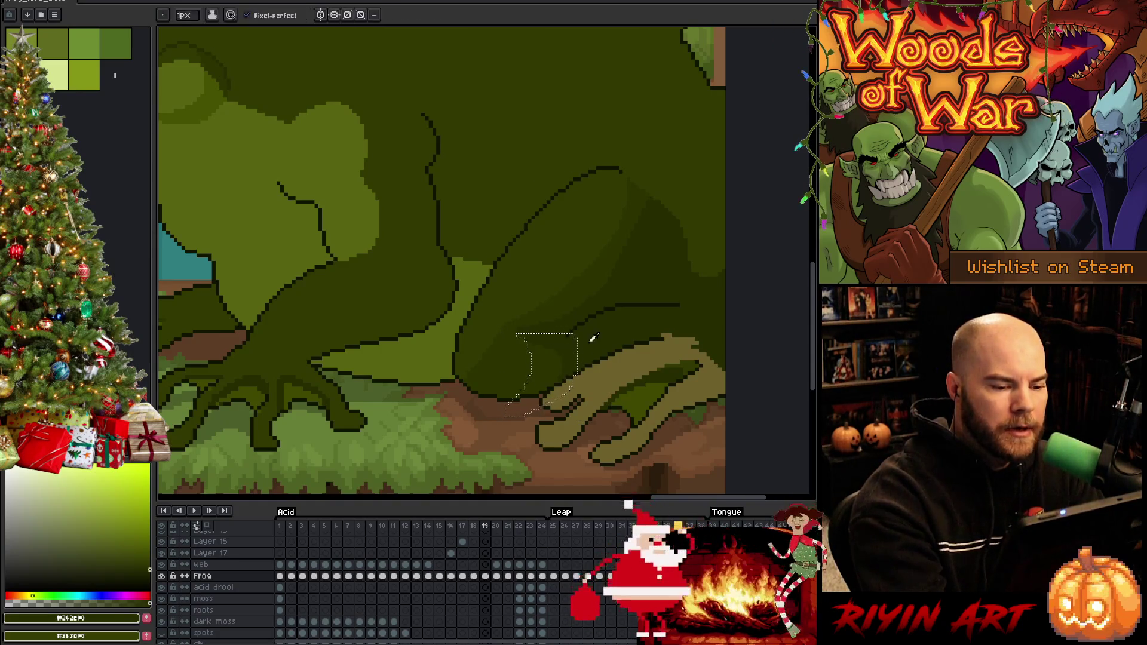
left_click(613, 305)
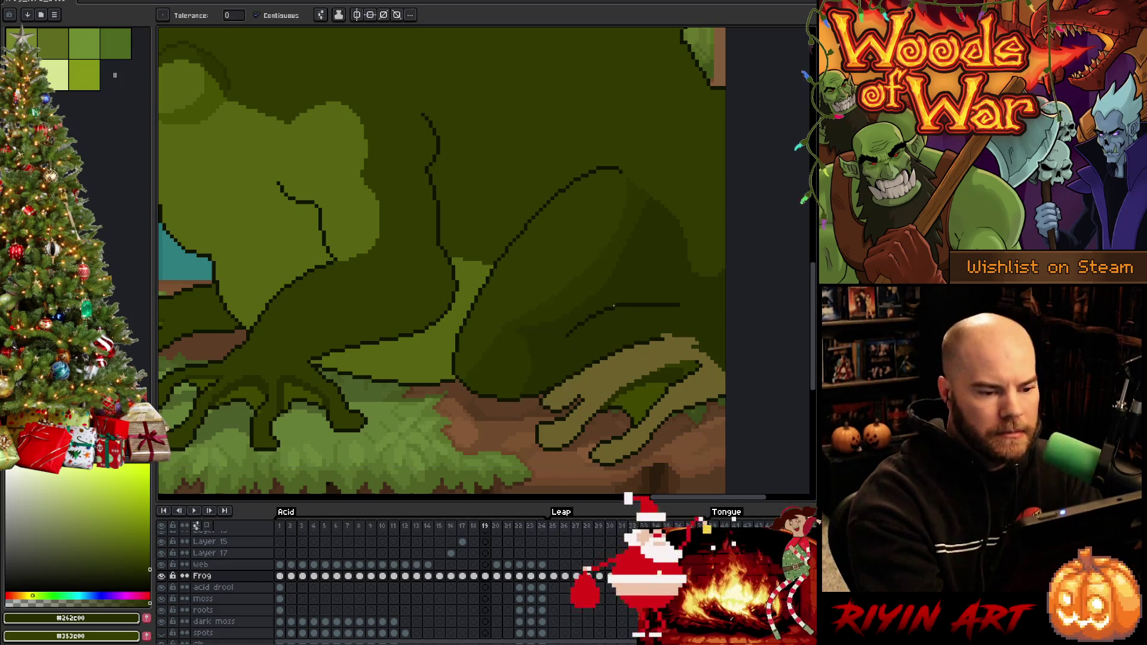
key("b")
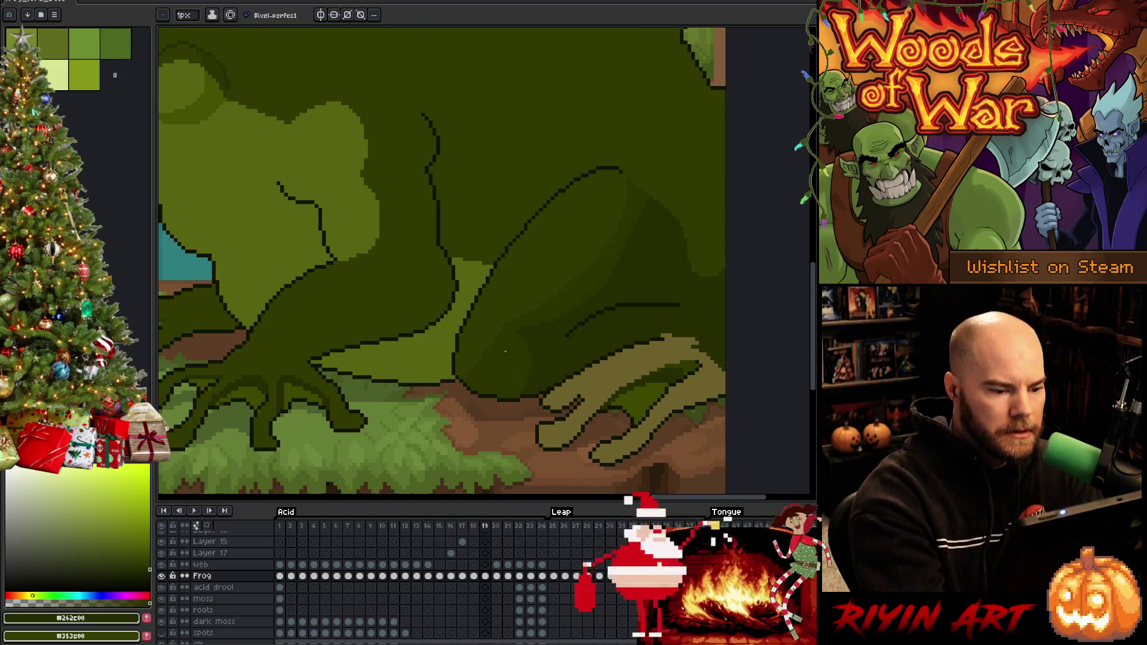
Step: Fill the pale hand with the body's dark green
key("q")
mouse_move(505, 322)
left_mouse_down()
mouse_move(479, 397)
mouse_move(507, 320)
left_mouse_up()
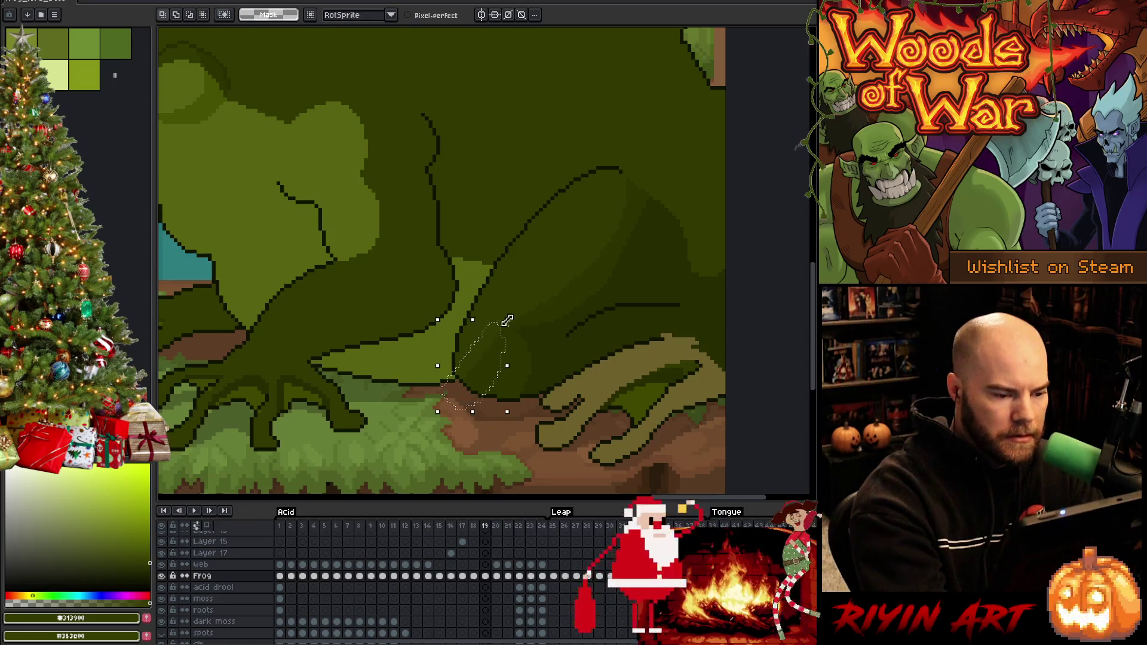
key("w")
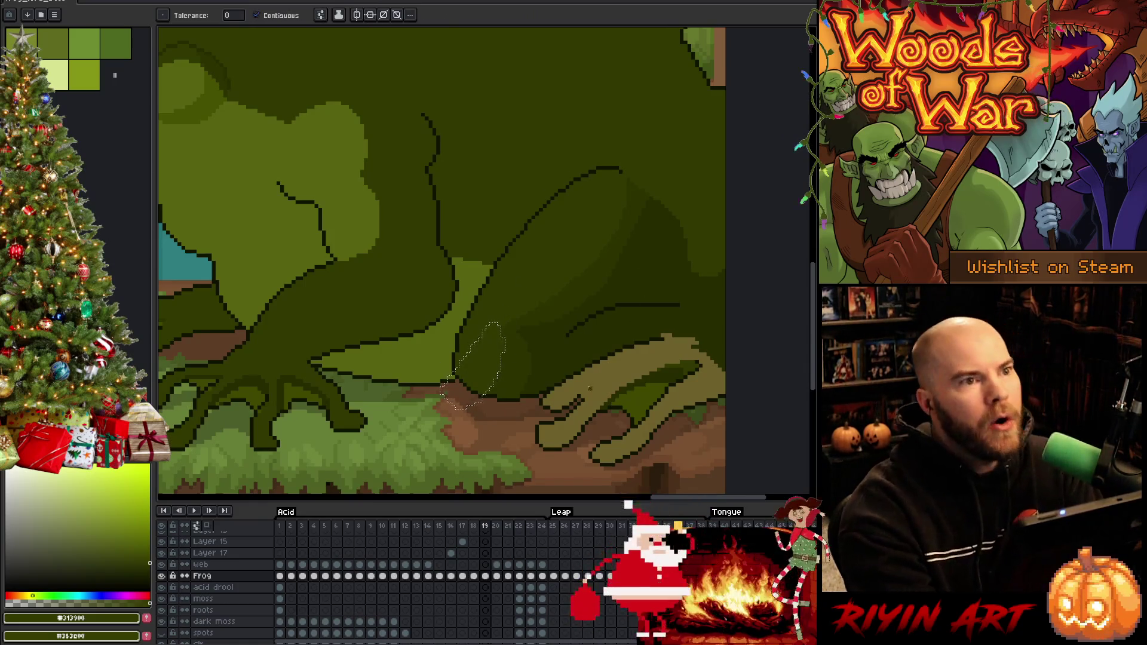
key("b")
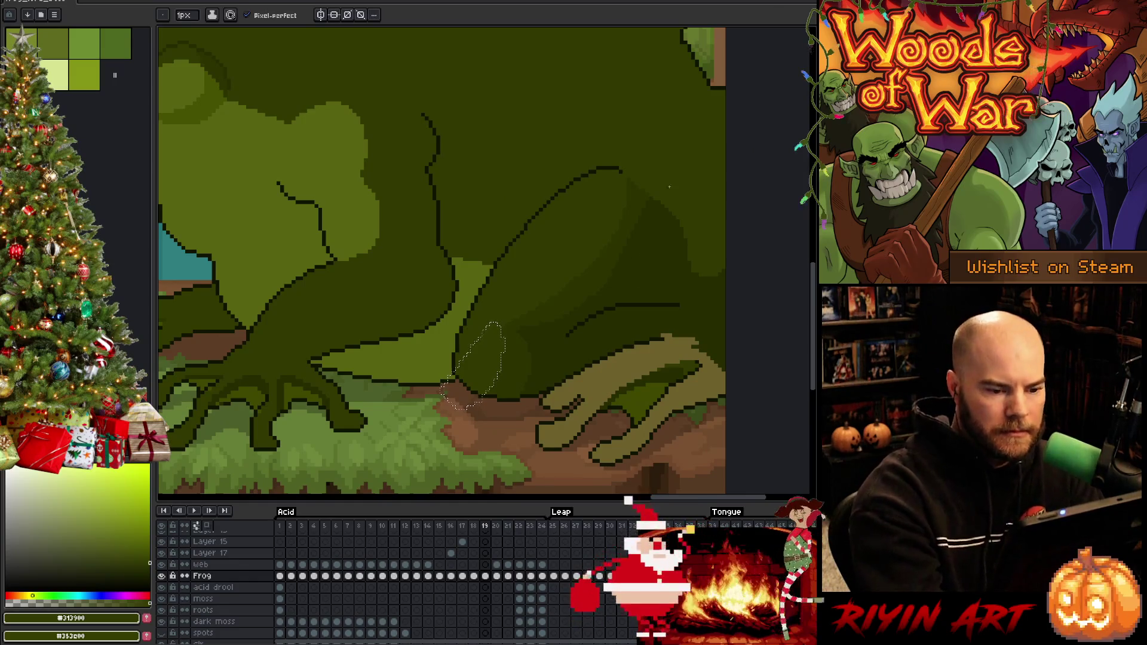
key("w")
key("ctrl+d")
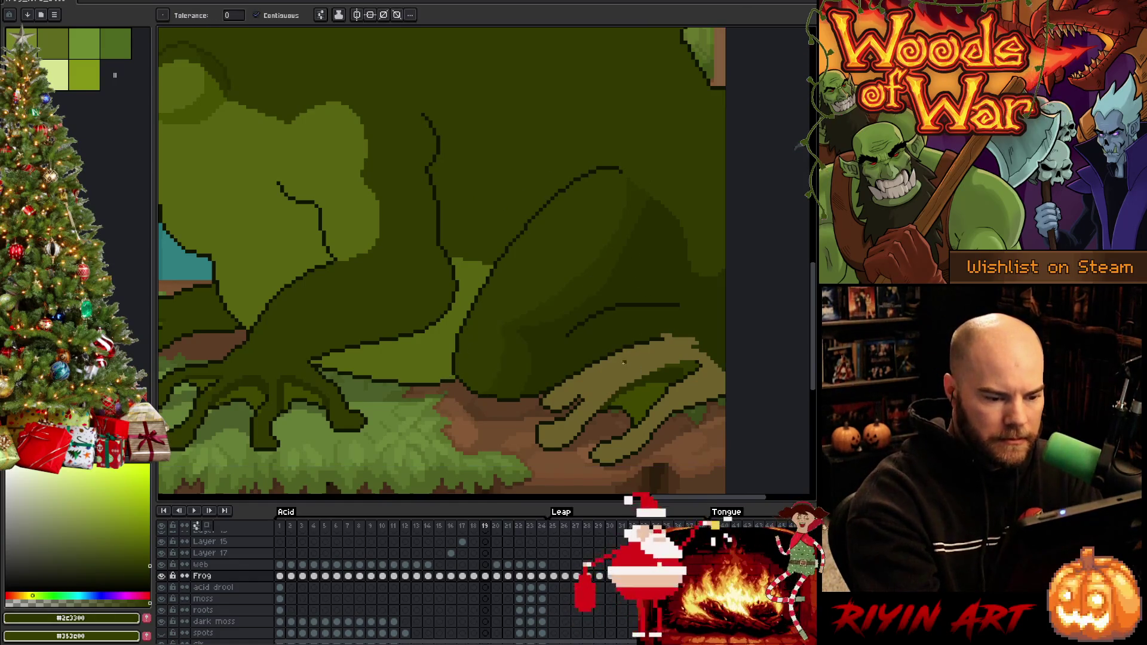
left_click(623, 366)
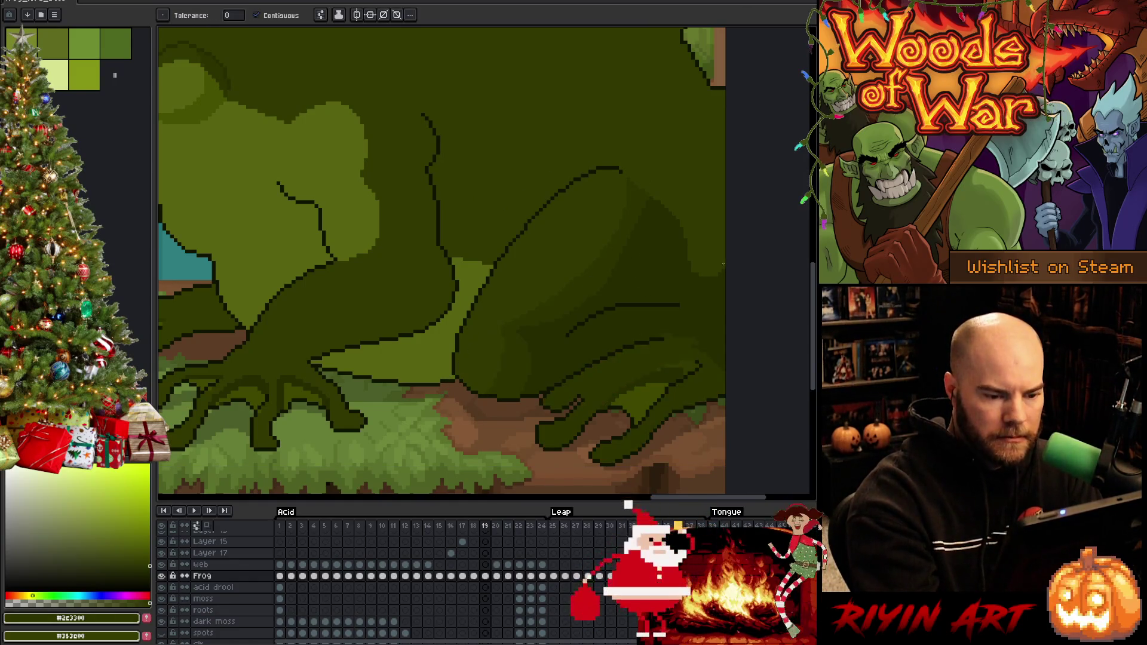
Step: Sample a lighter green, compare against frame 18, and select a leaf-shaped area on the arm
left_click(703, 300, "alt")
key("b")
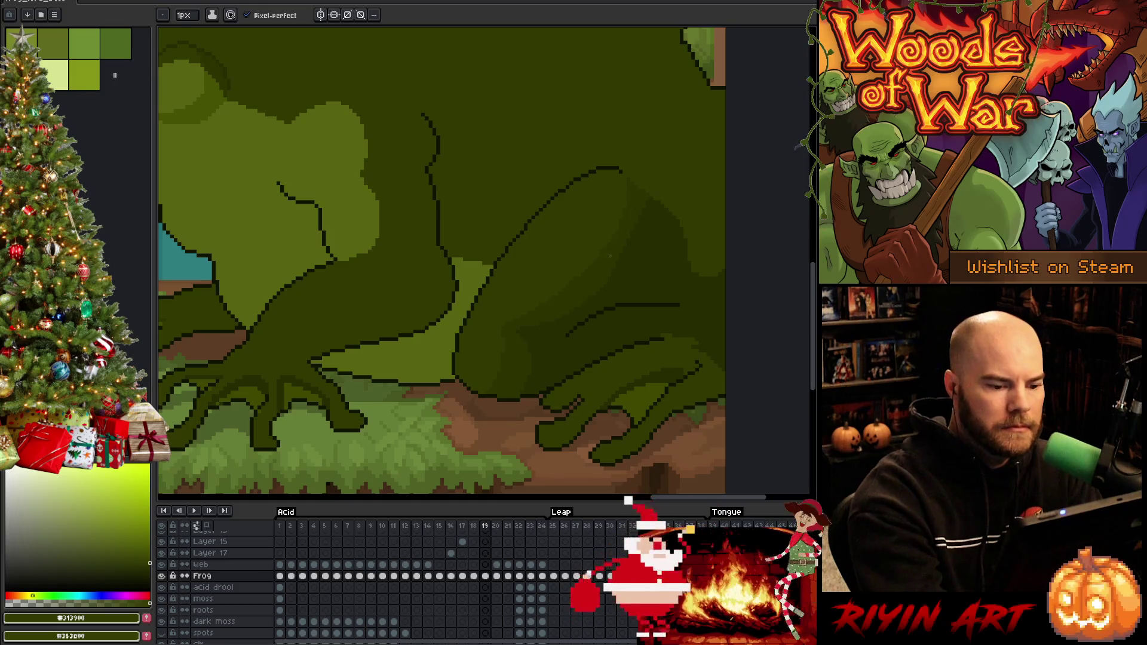
key("comma")
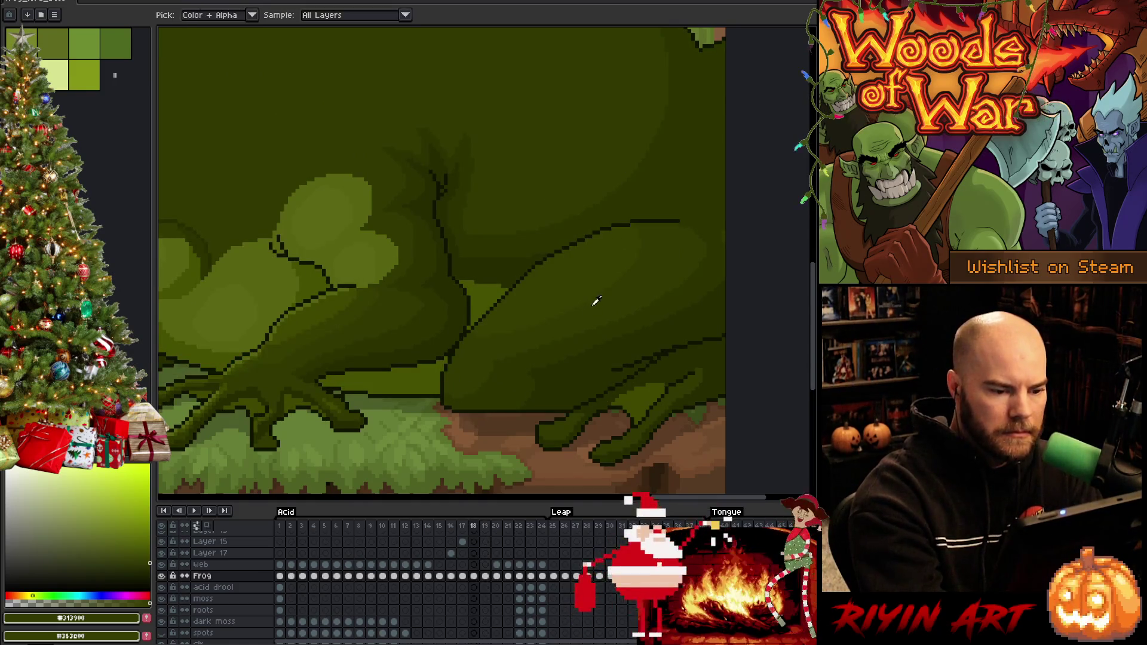
key("period")
key("q")
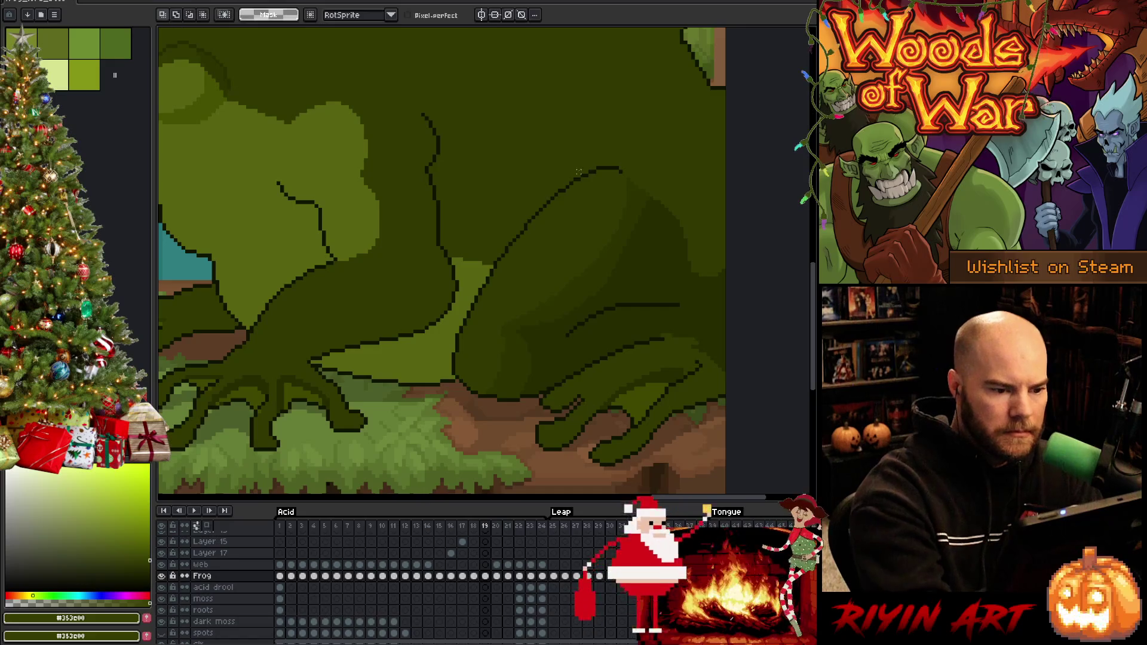
mouse_move(585, 169)
left_mouse_down()
mouse_move(564, 248)
mouse_move(561, 189)
left_mouse_up()
key("g")
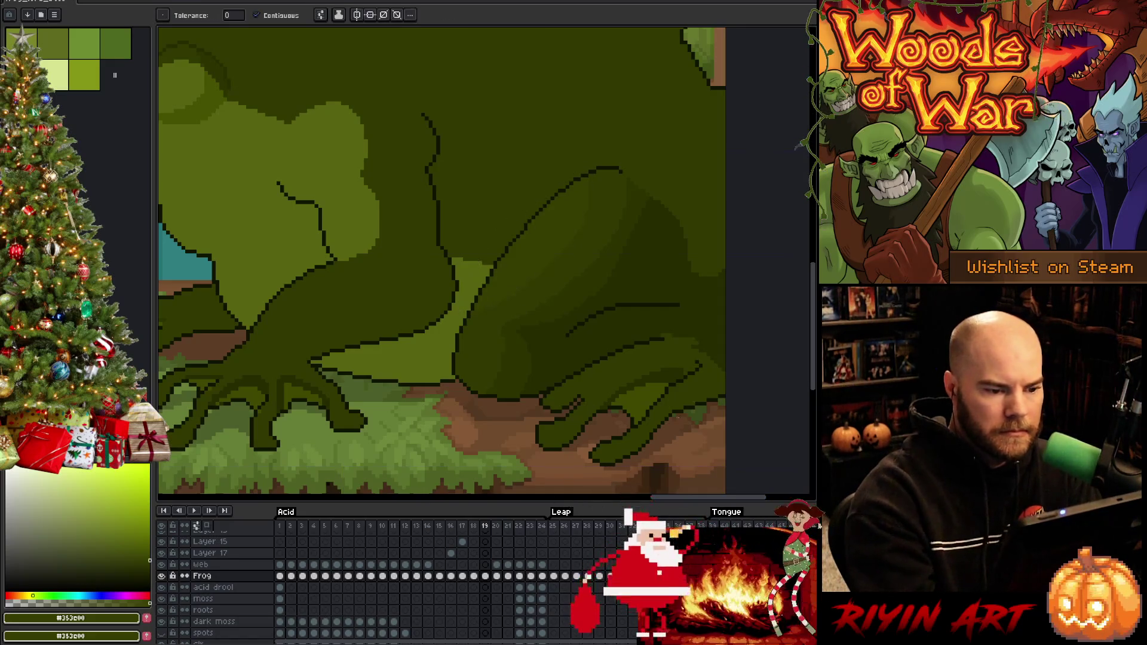
left_click_drag(666, 402, 698, 301)
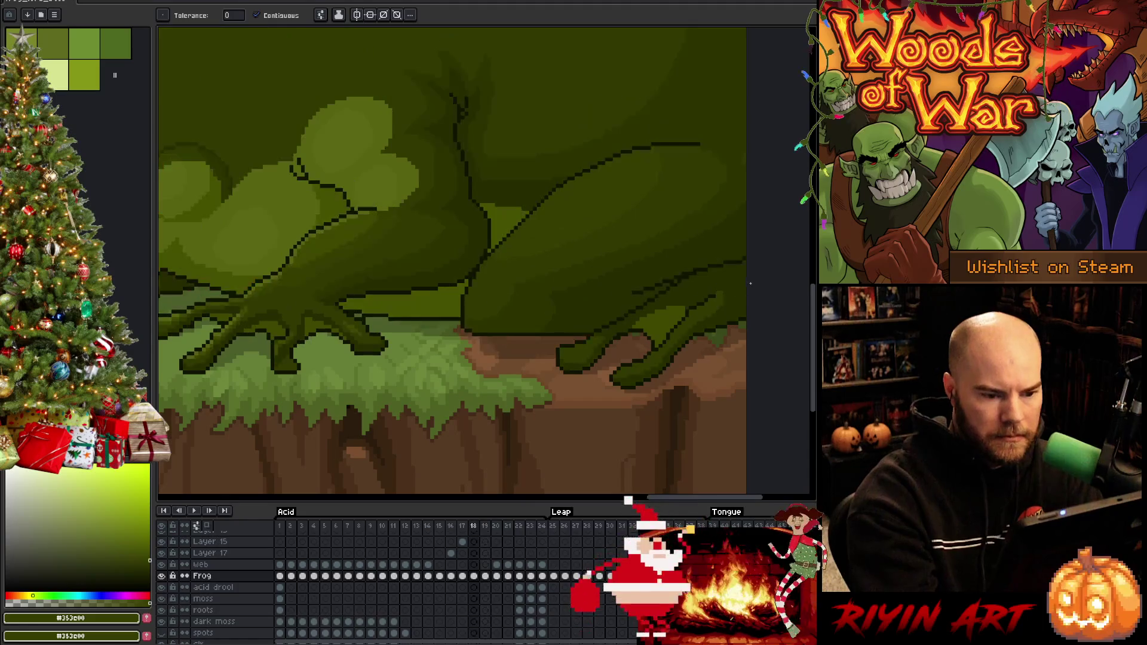
key("b")
left_click(716, 293, "alt")
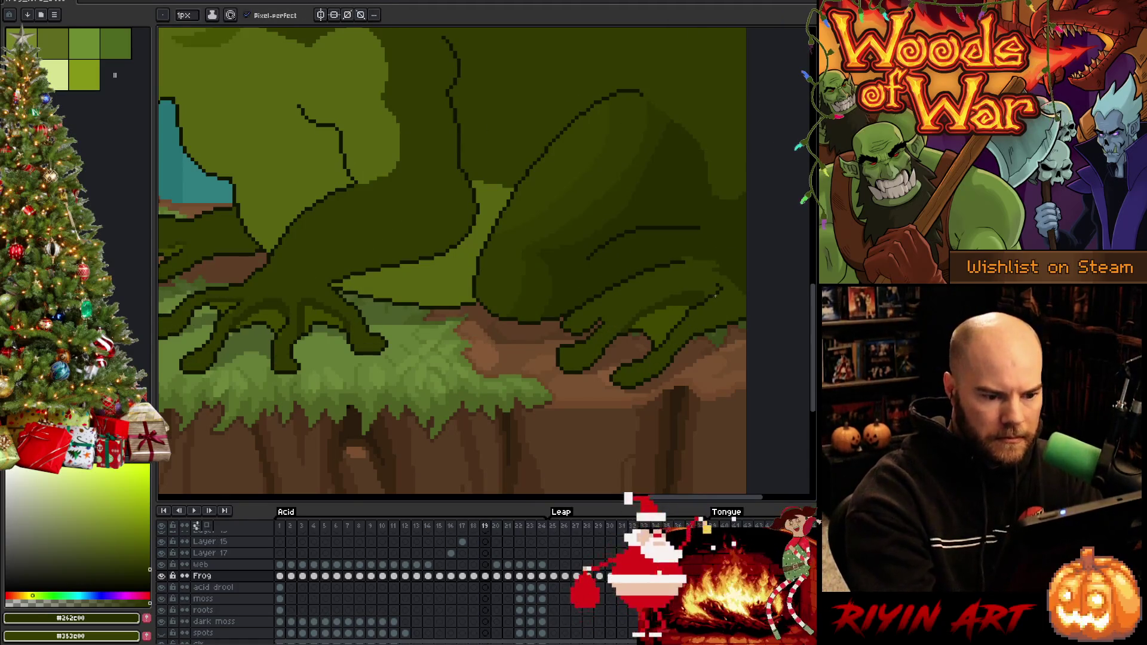
key("q")
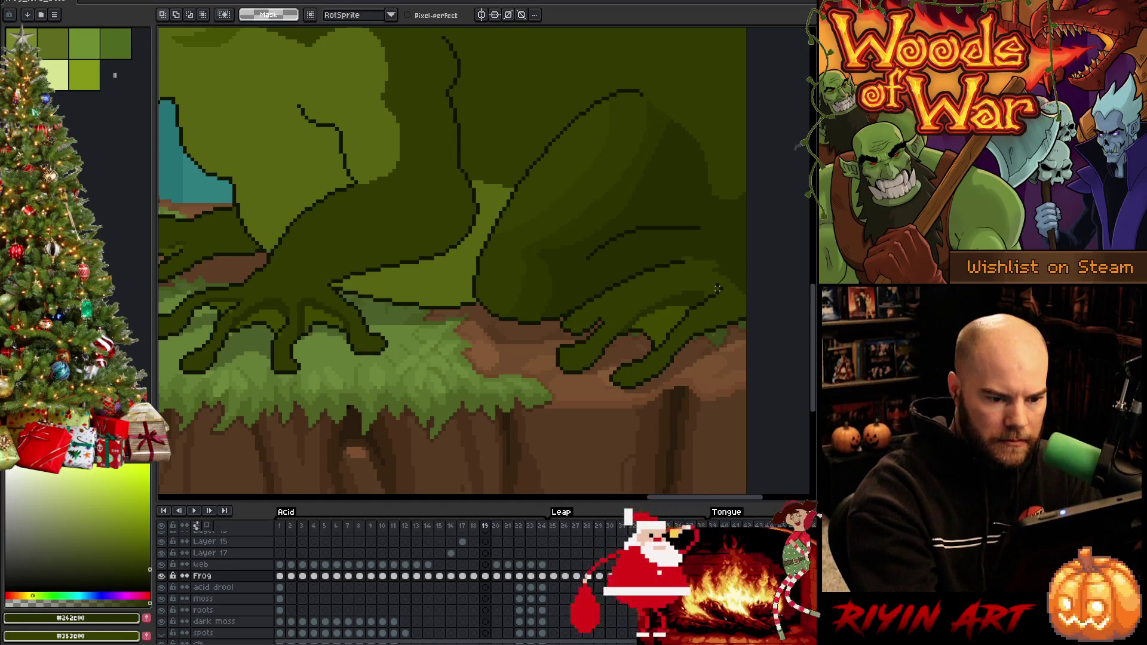
key("b")
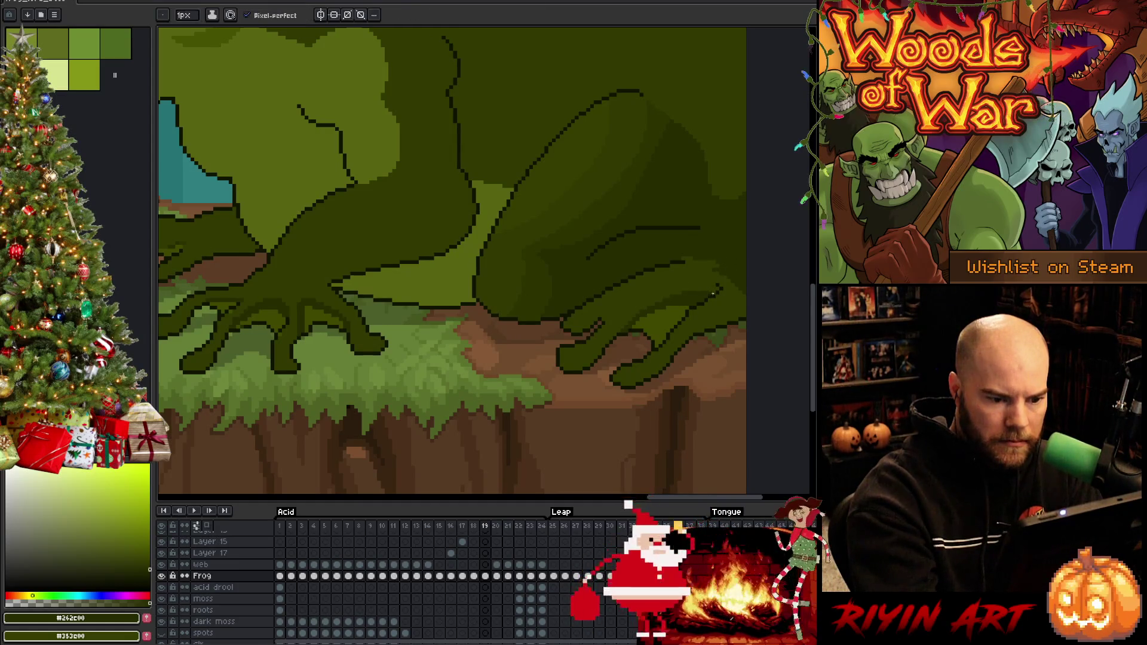
key("q")
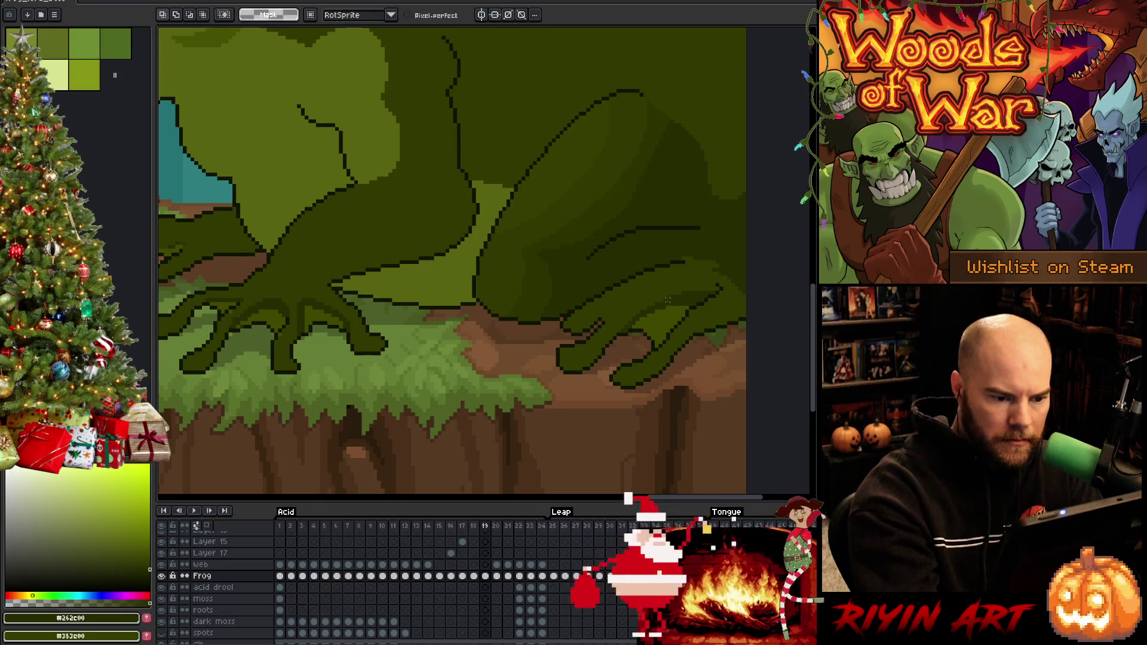
mouse_move(669, 301)
left_mouse_down()
mouse_move(582, 355)
mouse_move(553, 357)
left_mouse_up()
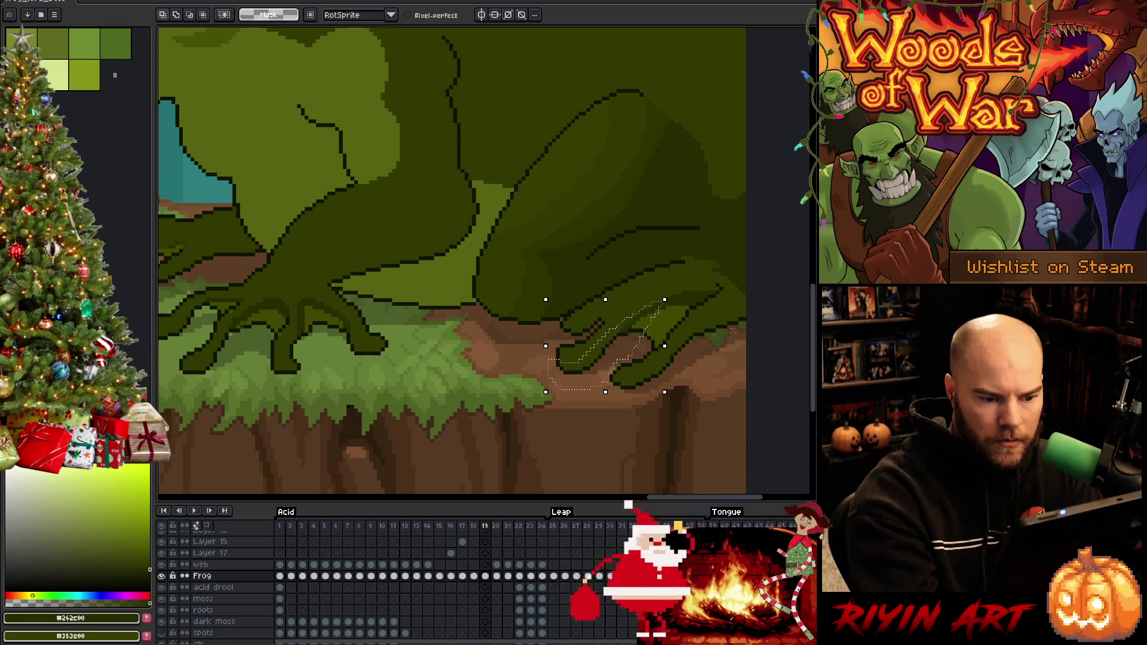
mouse_move(718, 291)
left_mouse_down()
mouse_move(725, 299)
mouse_move(633, 377)
left_mouse_up()
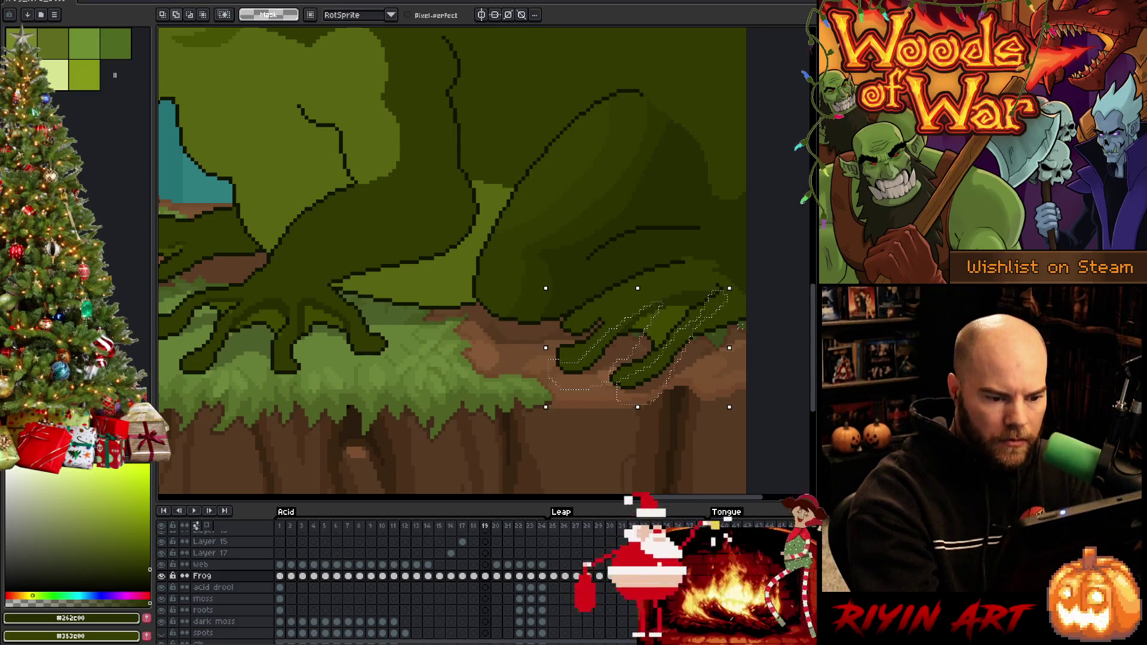
left_click_drag(717, 287, 702, 320)
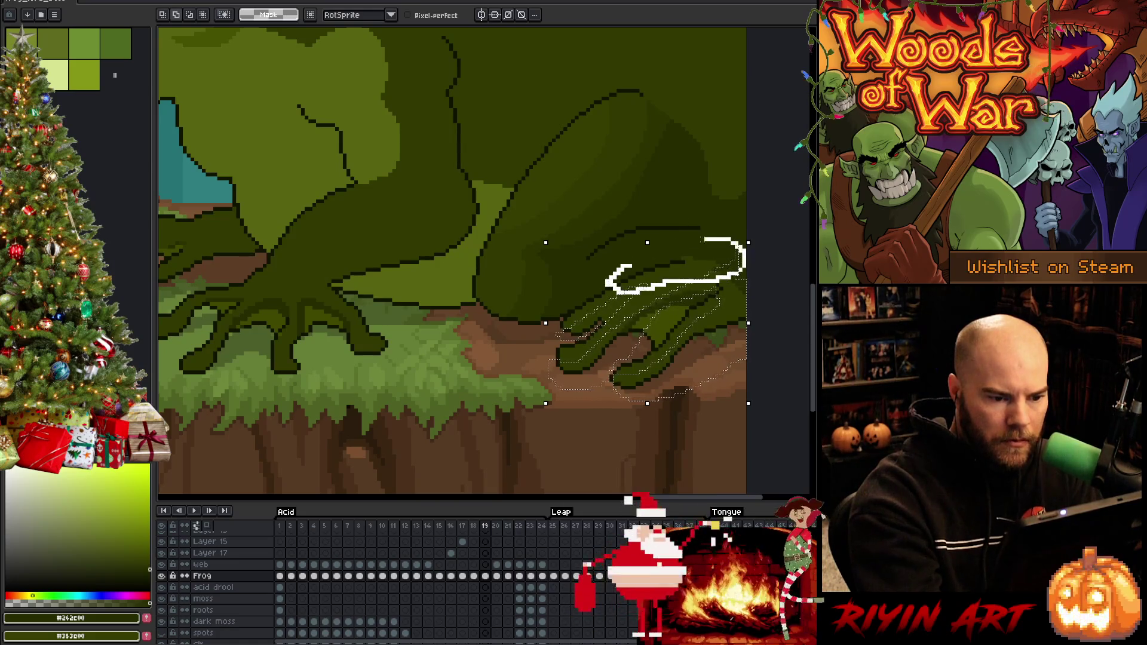
left_click_drag(625, 266, 621, 268)
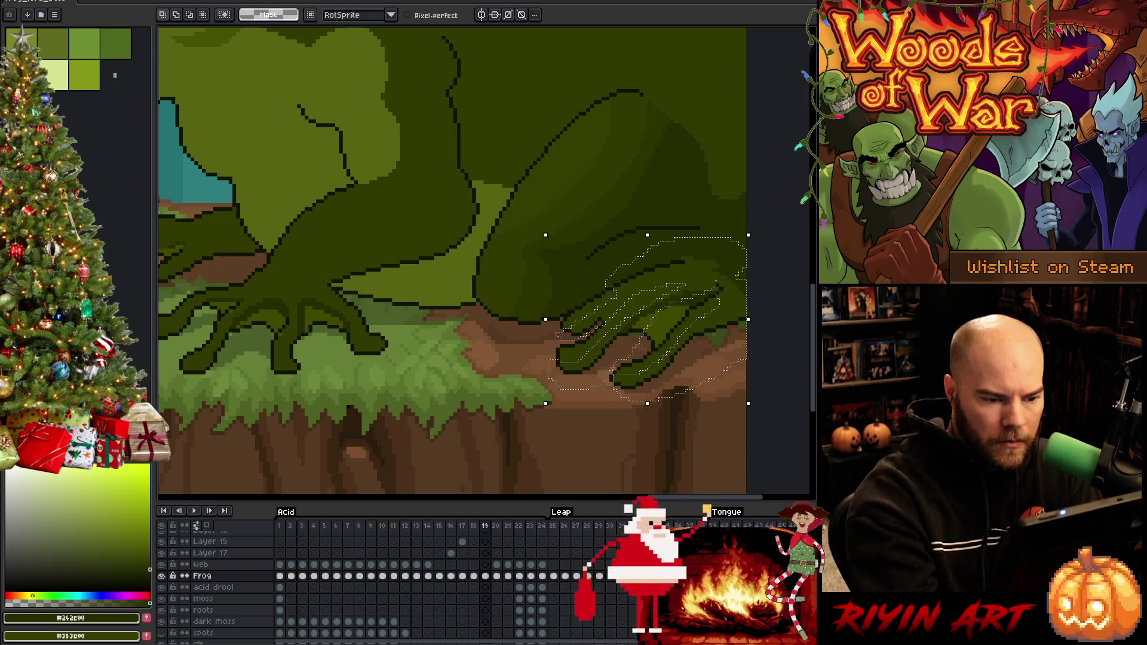
key("w")
key("ctrl+d")
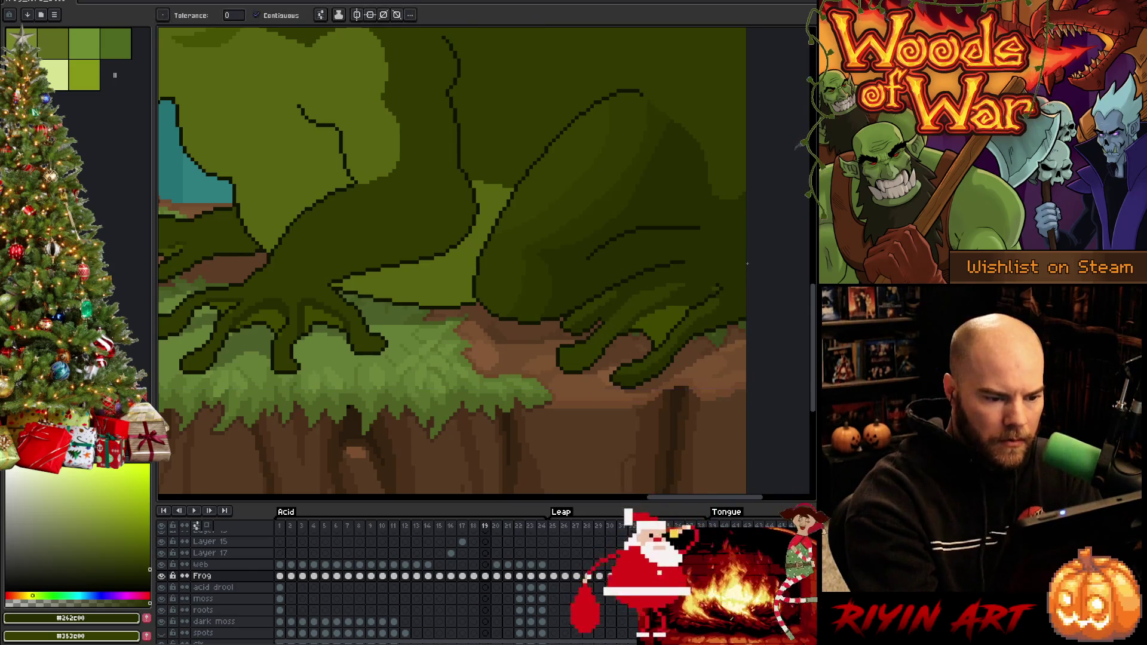
key("b")
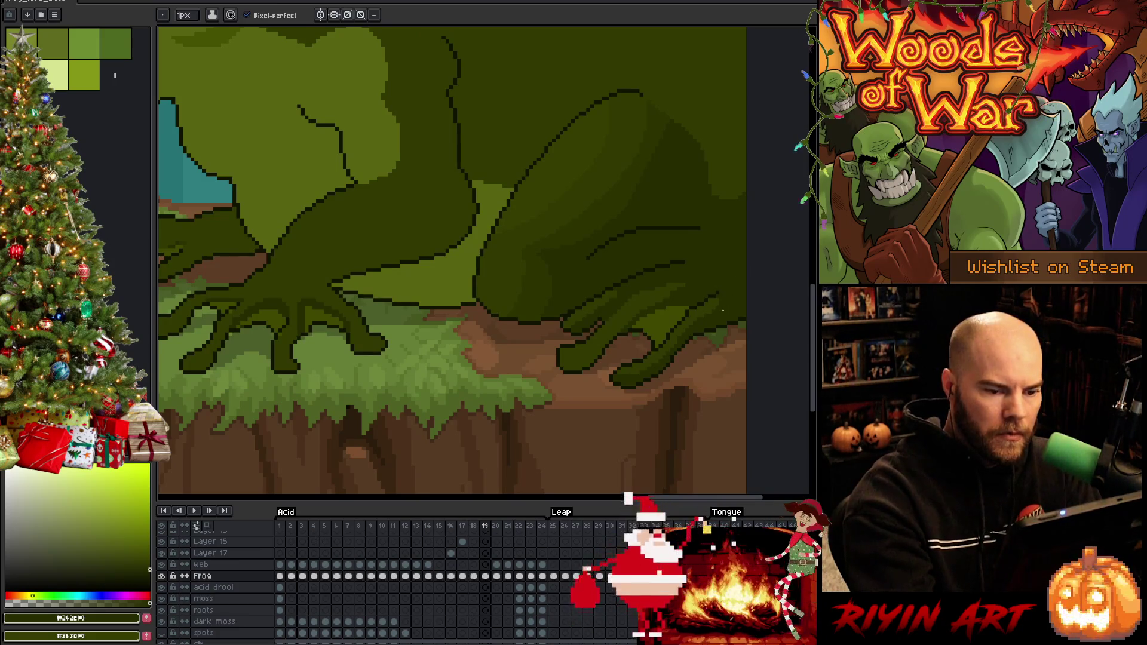
left_click(698, 222, "alt")
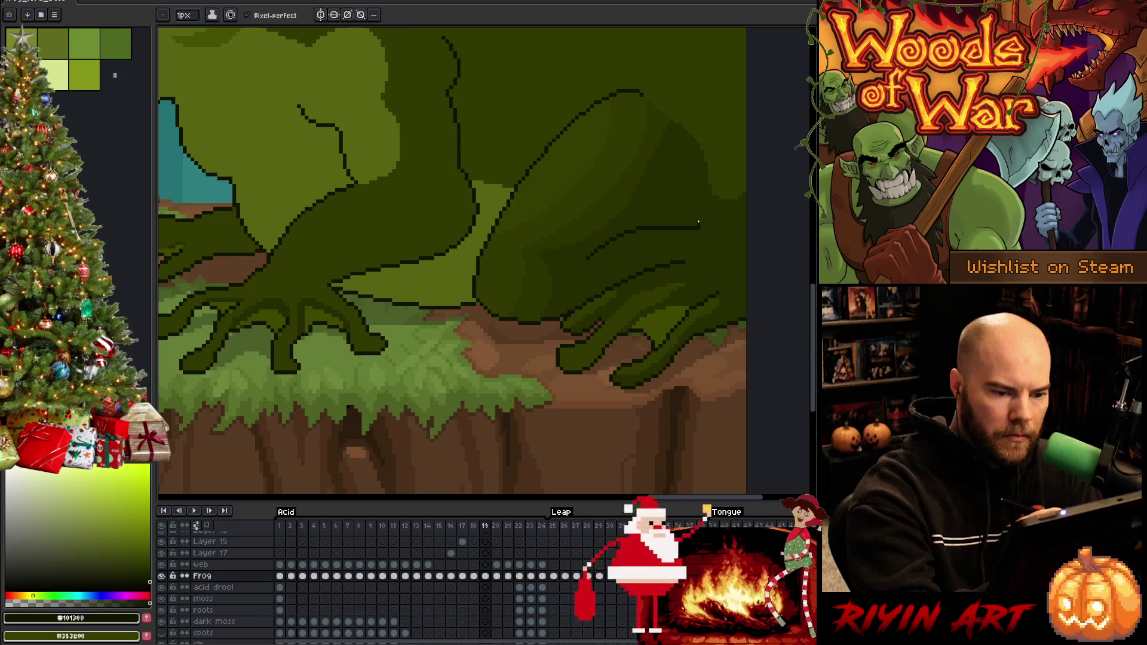